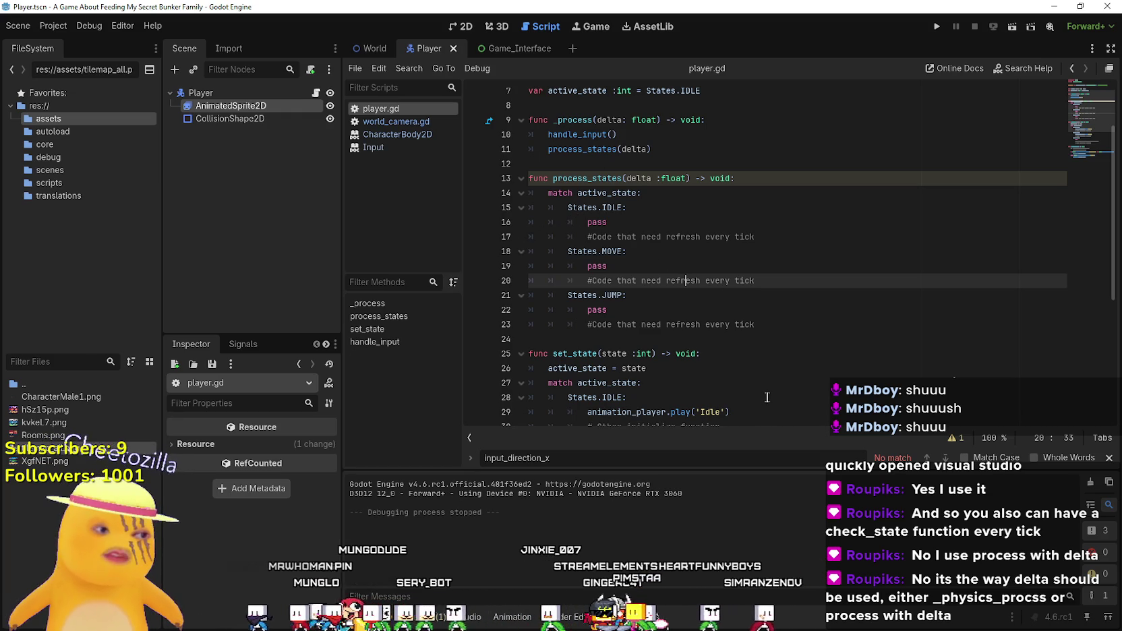
- Insert two blank lines on line 12 above func process_states in player.gd
{"action": "key", "text": "Up"}
{"action": "key", "text": "Up"}
{"action": "key", "text": "Up"}
{"action": "double_click", "coordinate": [628, 149]}
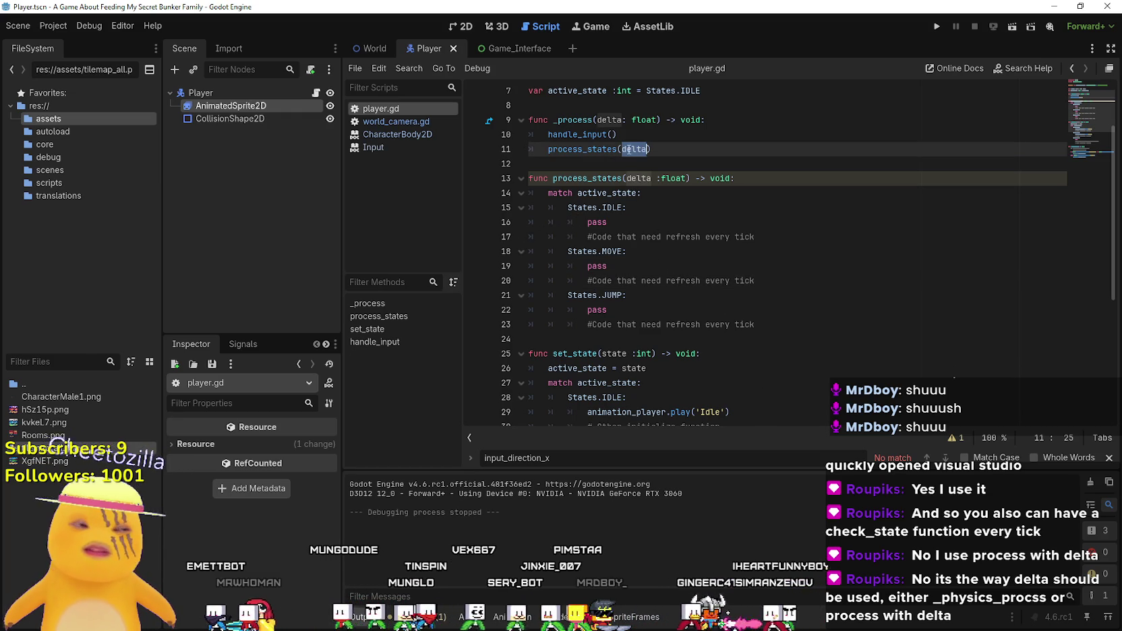
{"action": "scroll", "coordinate": [642, 331], "scroll_direction": "down", "scroll_amount": 2}
{"action": "left_click", "coordinate": [640, 251]}
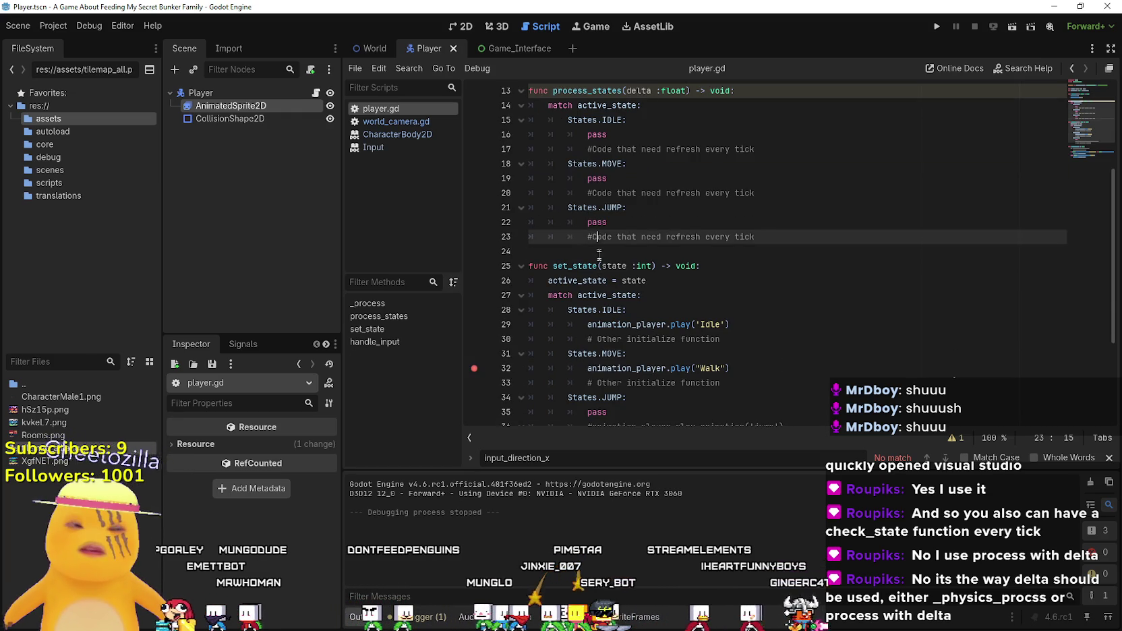
{"action": "scroll", "coordinate": [742, 330], "scroll_direction": "up", "scroll_amount": 3}
{"action": "left_click", "coordinate": [642, 209]}
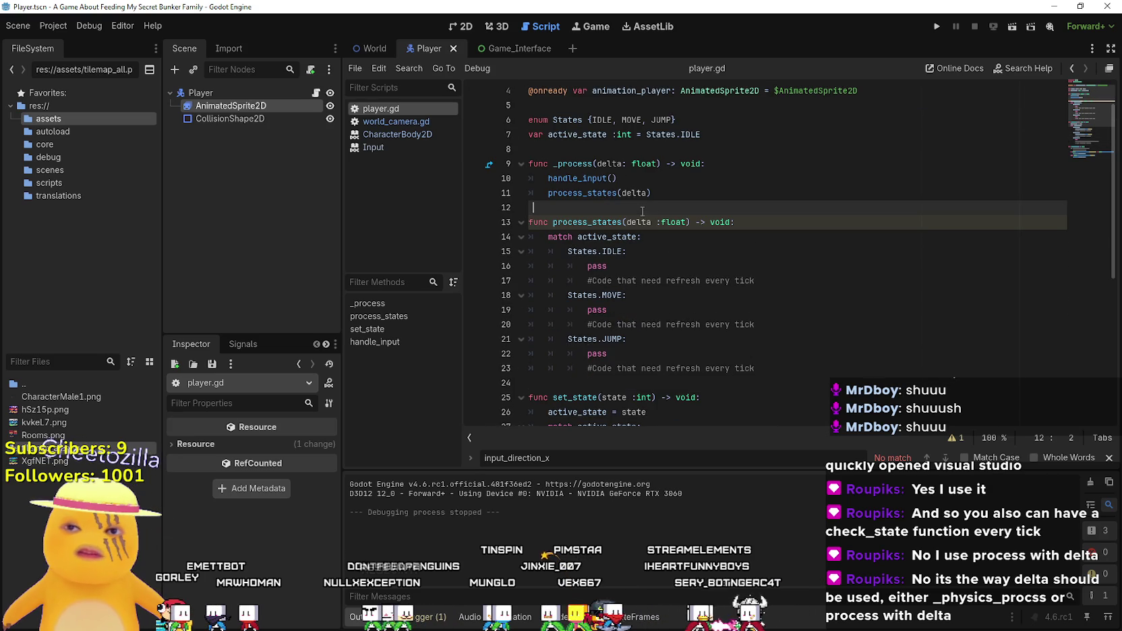
{"action": "scroll", "coordinate": [746, 330], "scroll_direction": "down", "scroll_amount": 3}
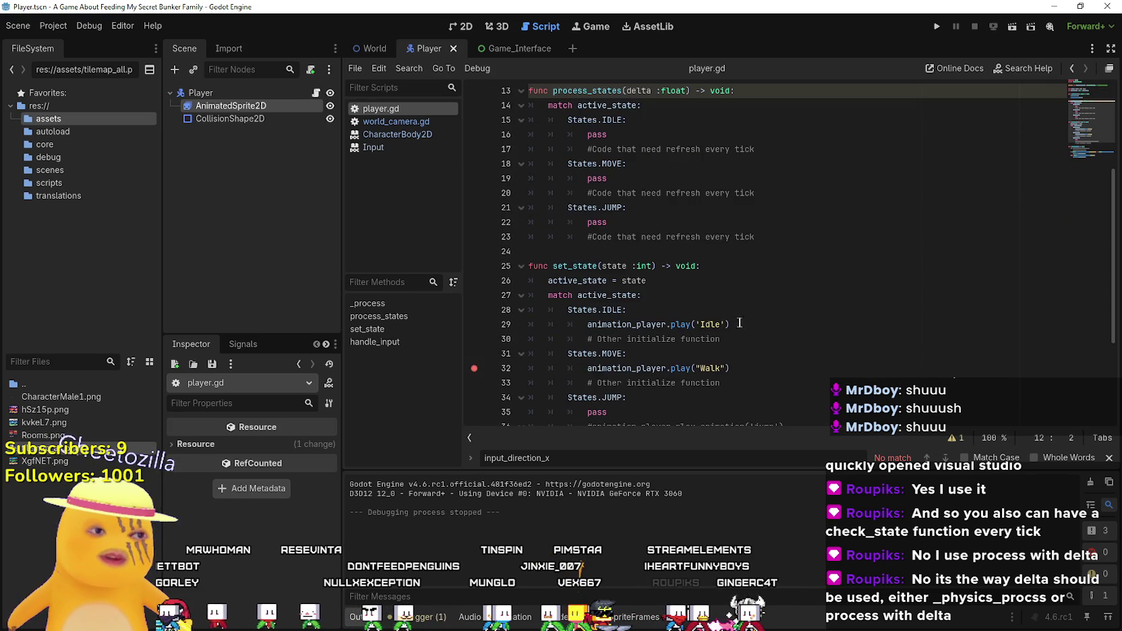
{"action": "scroll", "coordinate": [662, 221], "scroll_direction": "up", "scroll_amount": 3}
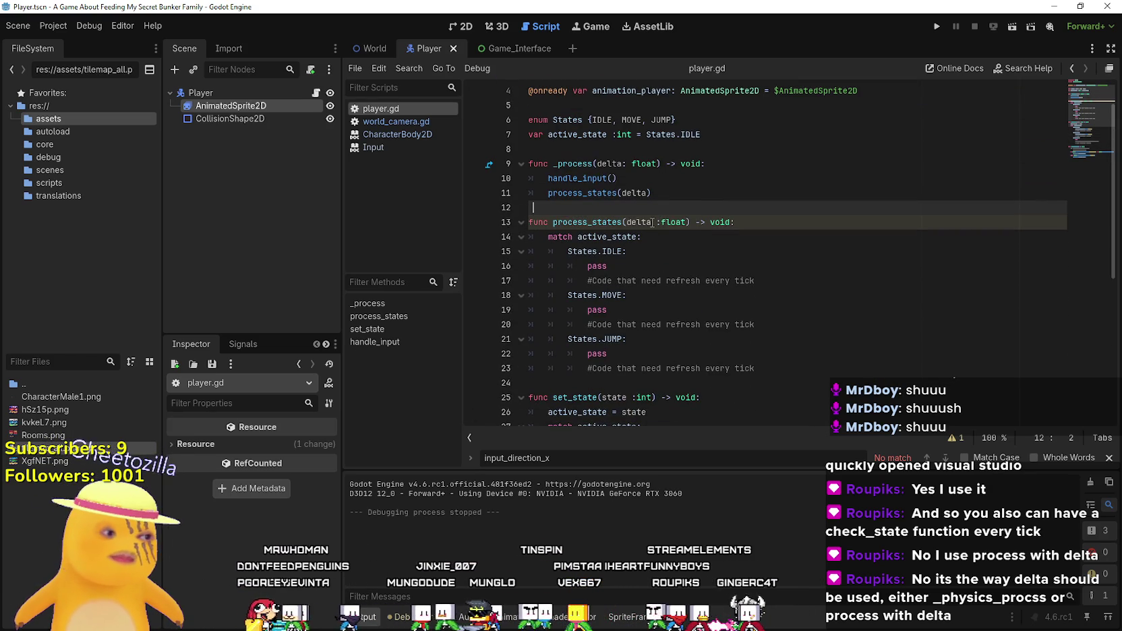
{"action": "key", "text": "Return"}
{"action": "key", "text": "Return"}
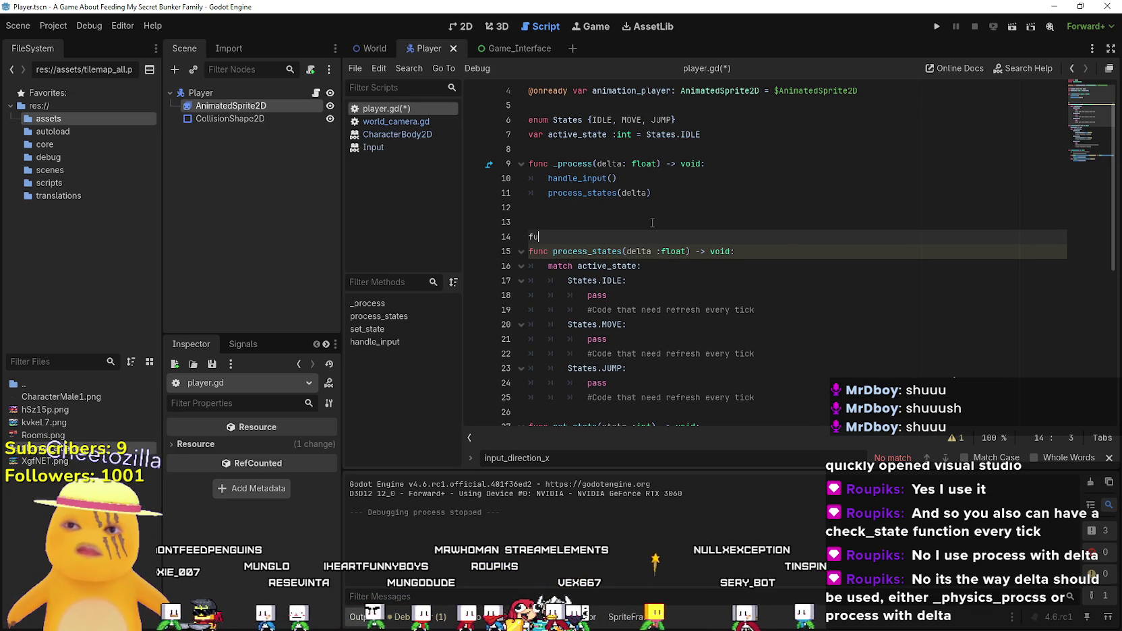
- Add a _physics_process function whose body calls process_states(delta), copied from _process
{"action": "type", "text": "nc _p"}
{"action": "key", "text": "Return"}
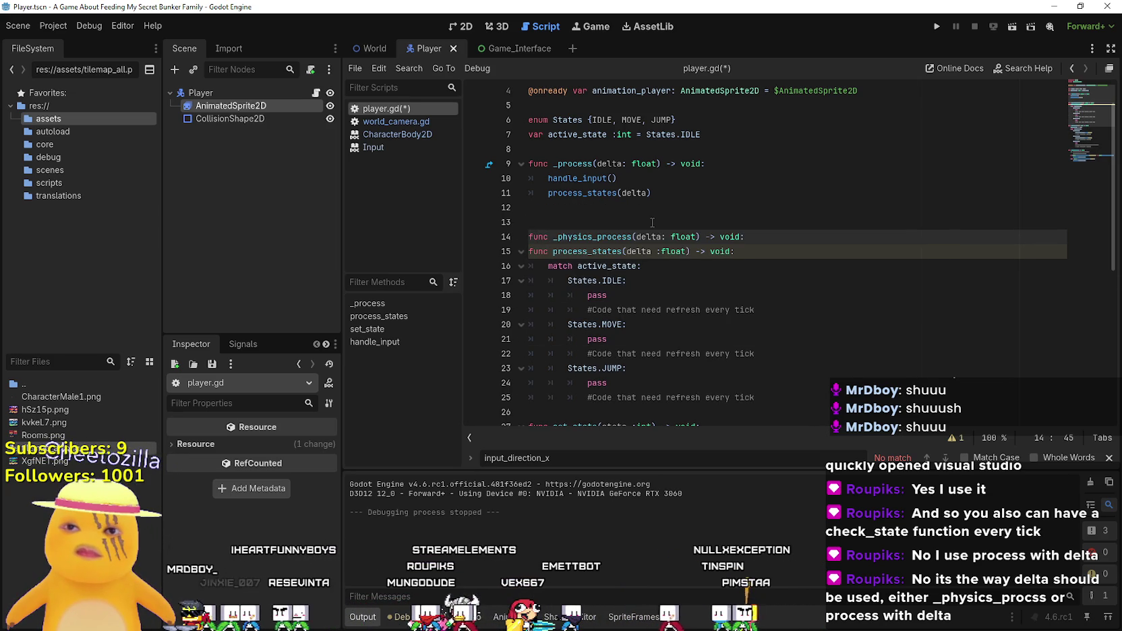
{"action": "key", "text": "Return"}
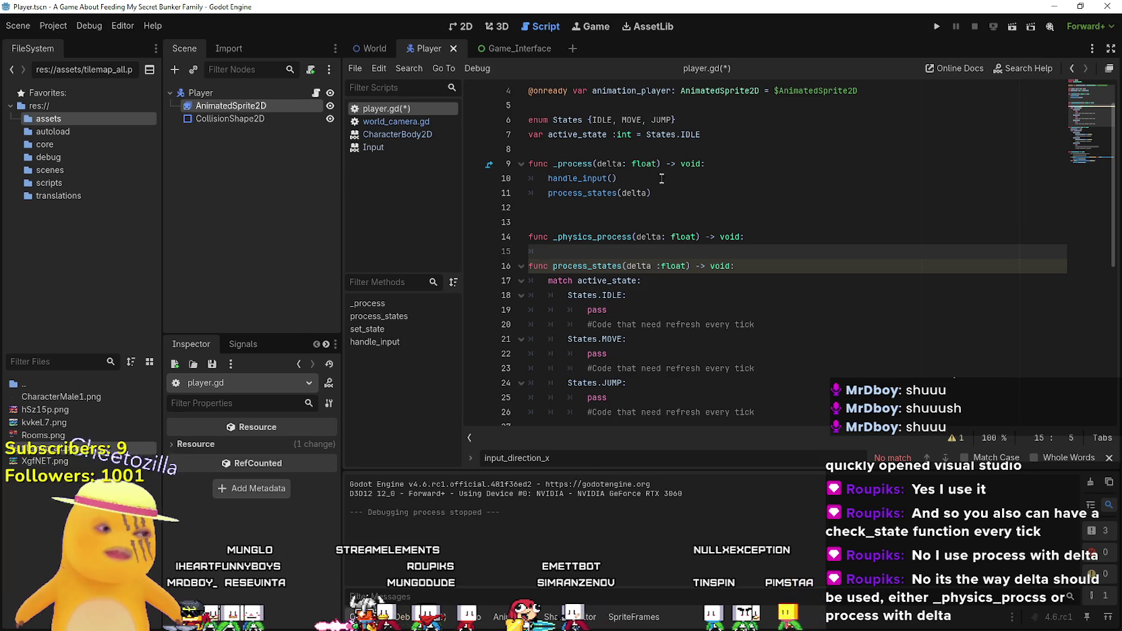
{"action": "left_click_drag", "start_coordinate": [549, 193], "coordinate": [699, 197]}
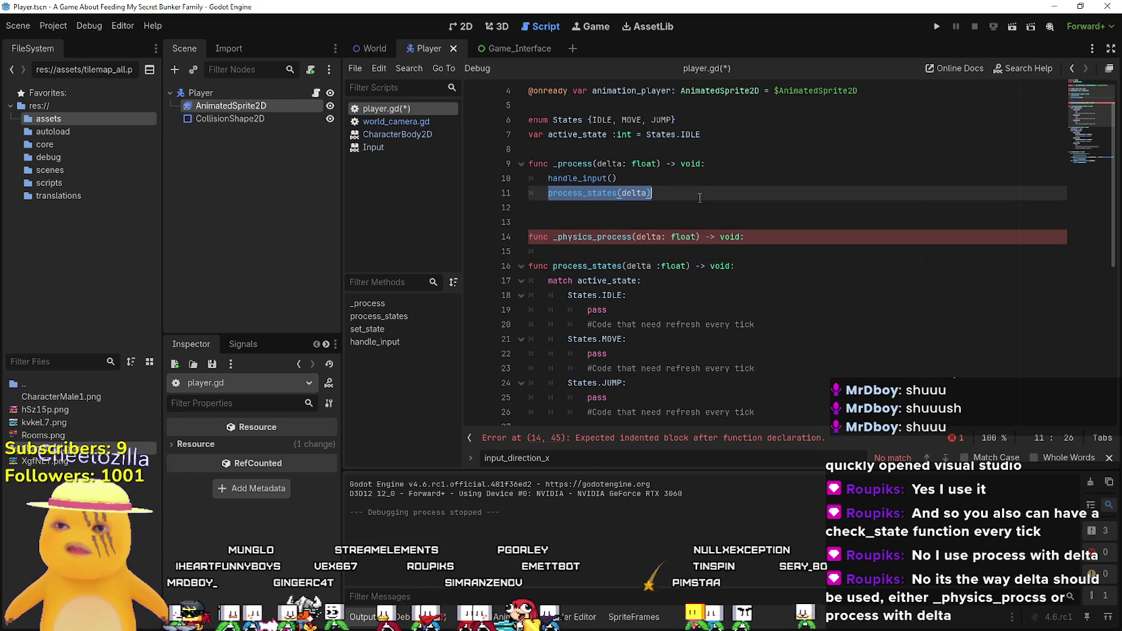
{"action": "key", "text": "ctrl+c"}
{"action": "left_click", "coordinate": [606, 250]}
{"action": "key", "text": "ctrl+v"}
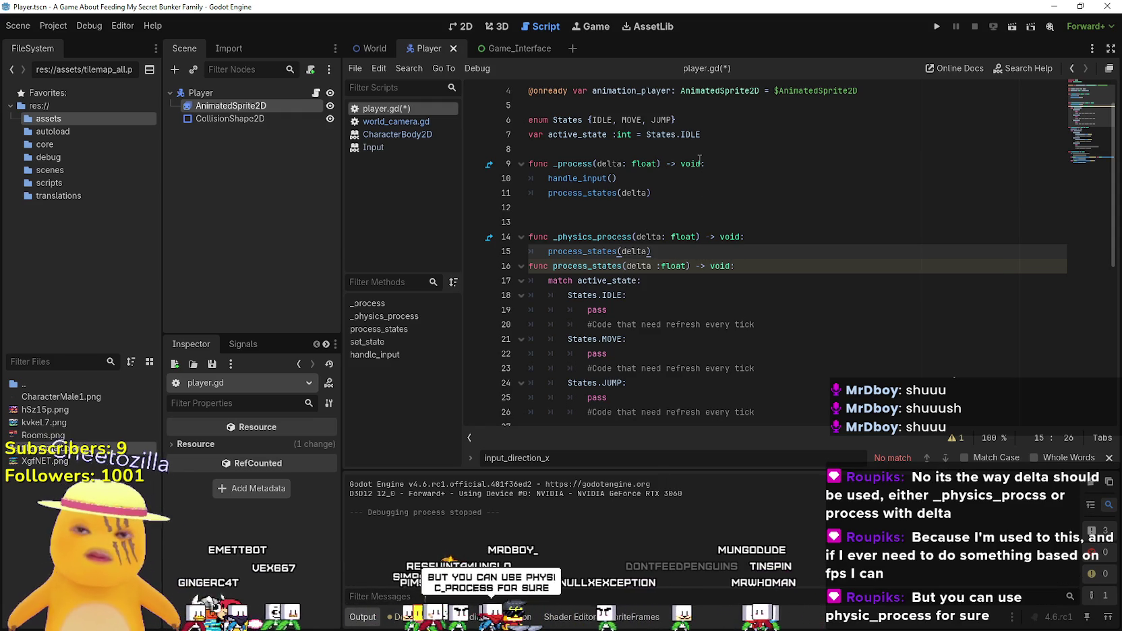
{"action": "key", "text": "Return"}
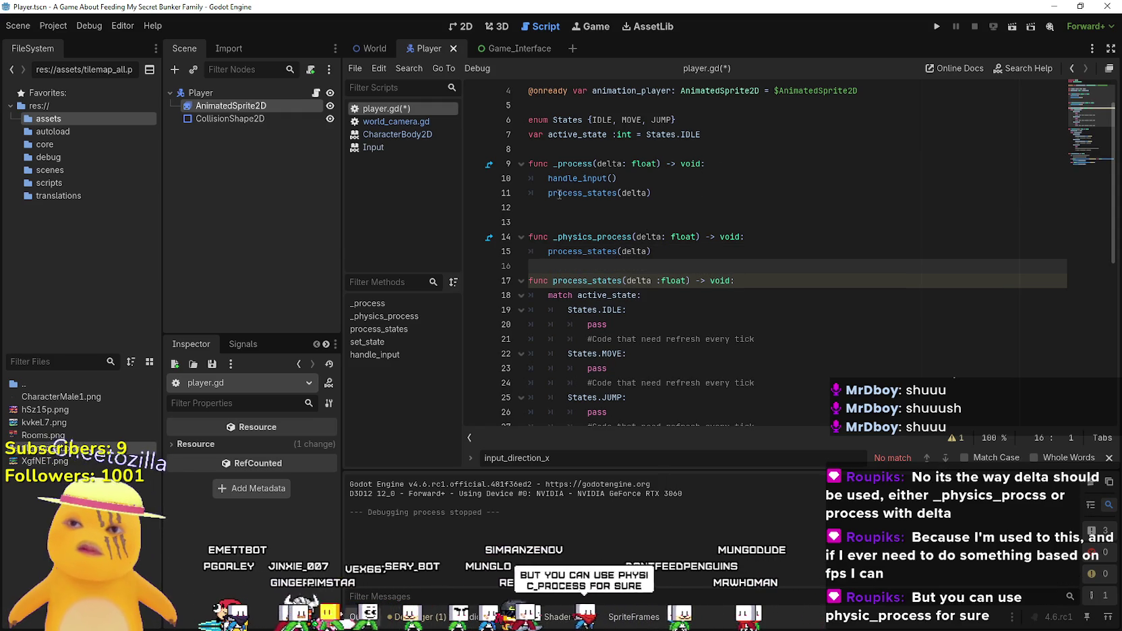
- Comment out the process_states(delta) call inside _process
{"action": "left_click", "coordinate": [559, 195]}
{"action": "left_click", "coordinate": [558, 207]}
{"action": "scroll", "coordinate": [558, 214], "scroll_direction": "down", "scroll_amount": 5}
{"action": "scroll", "coordinate": [557, 215], "scroll_direction": "up", "scroll_amount": 5}
{"action": "left_click", "coordinate": [685, 256]}
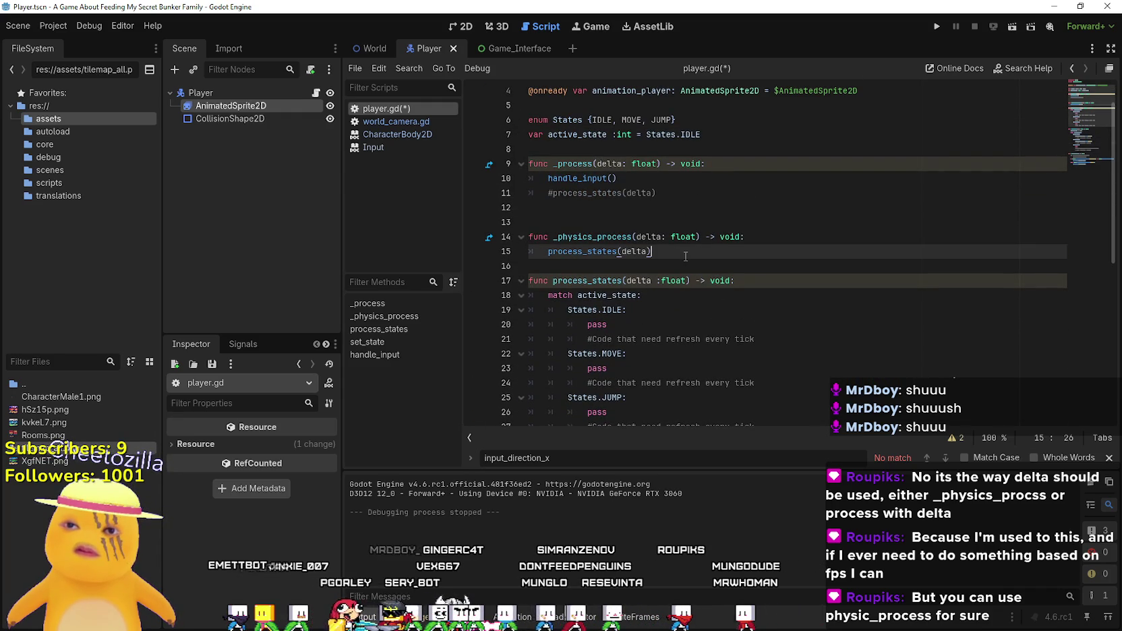
{"action": "scroll", "coordinate": [764, 359], "scroll_direction": "down", "scroll_amount": 7}
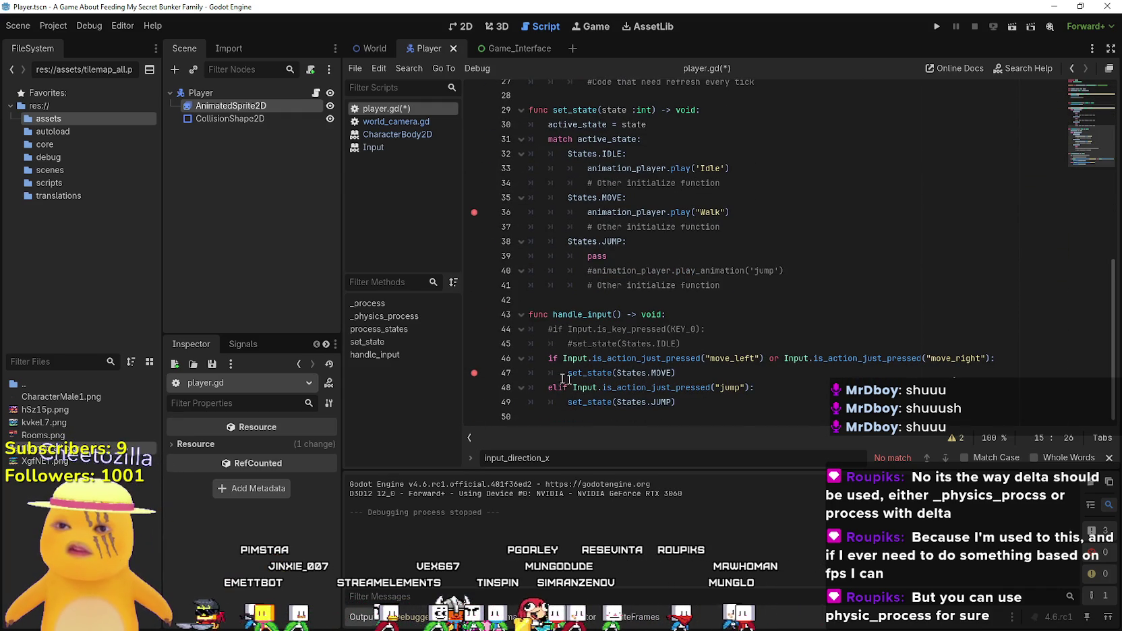
- Review the MOVE state and the jump check in player.gd
{"action": "mouse_move", "coordinate": [701, 382]}
{"action": "left_click", "coordinate": [646, 271]}
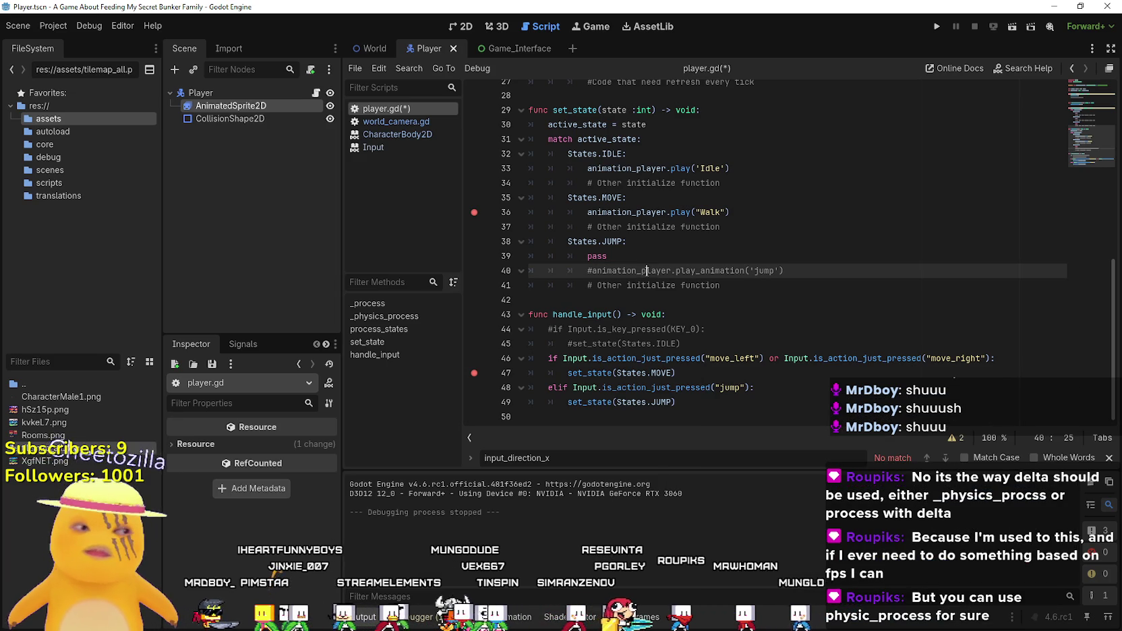
{"action": "left_click_drag", "start_coordinate": [708, 388], "coordinate": [532, 297]}
{"action": "left_click", "coordinate": [708, 388]}
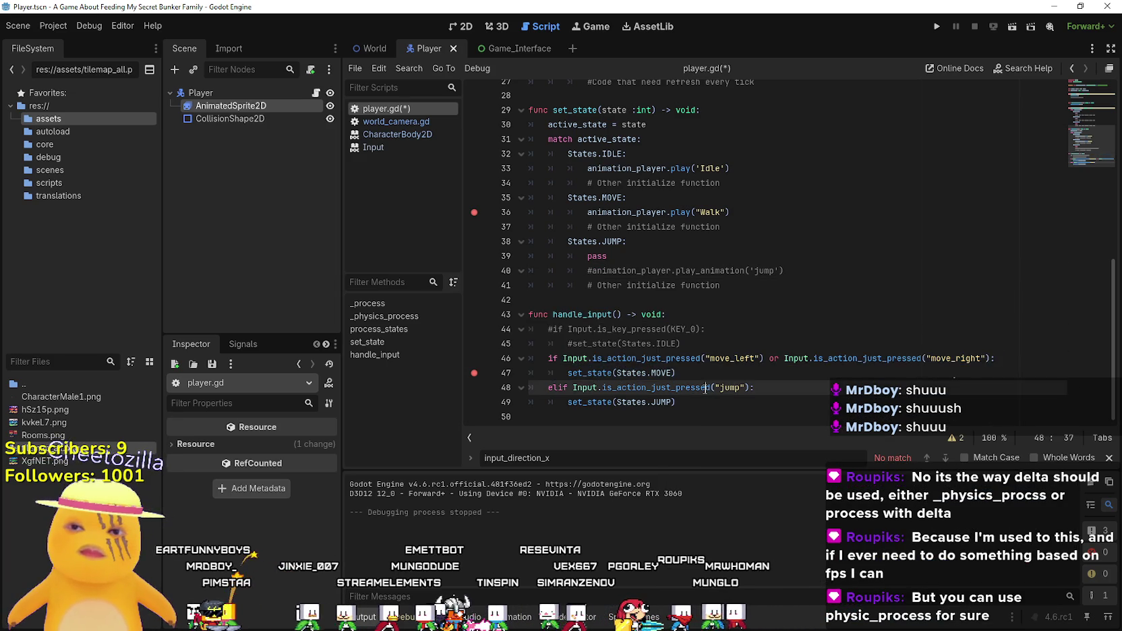
{"action": "scroll", "coordinate": [506, 346], "scroll_direction": "up", "scroll_amount": 3}
{"action": "left_click", "coordinate": [627, 329]}
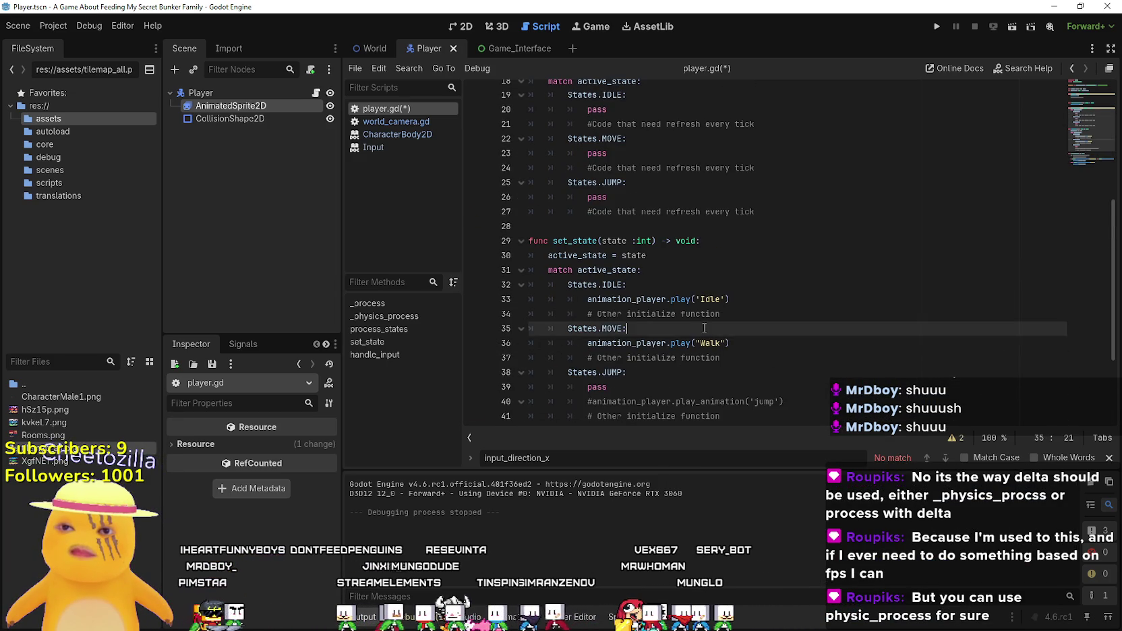
{"action": "scroll", "coordinate": [544, 377], "scroll_direction": "down", "scroll_amount": 3}
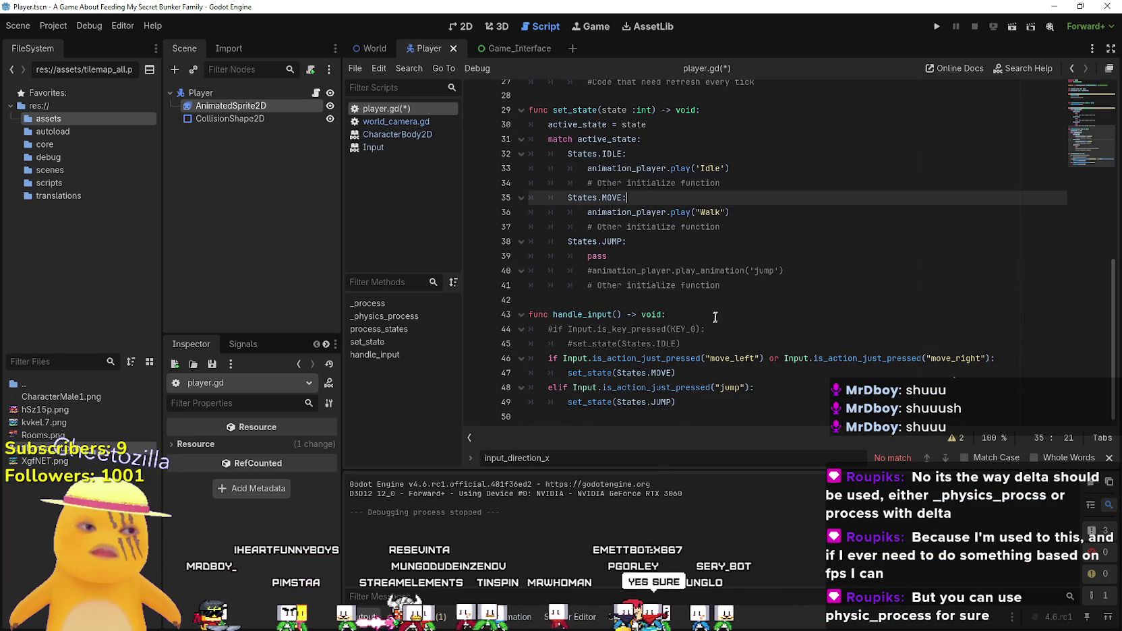
{"action": "left_click", "coordinate": [713, 321]}
{"action": "scroll", "coordinate": [712, 321], "scroll_direction": "up", "scroll_amount": 7}
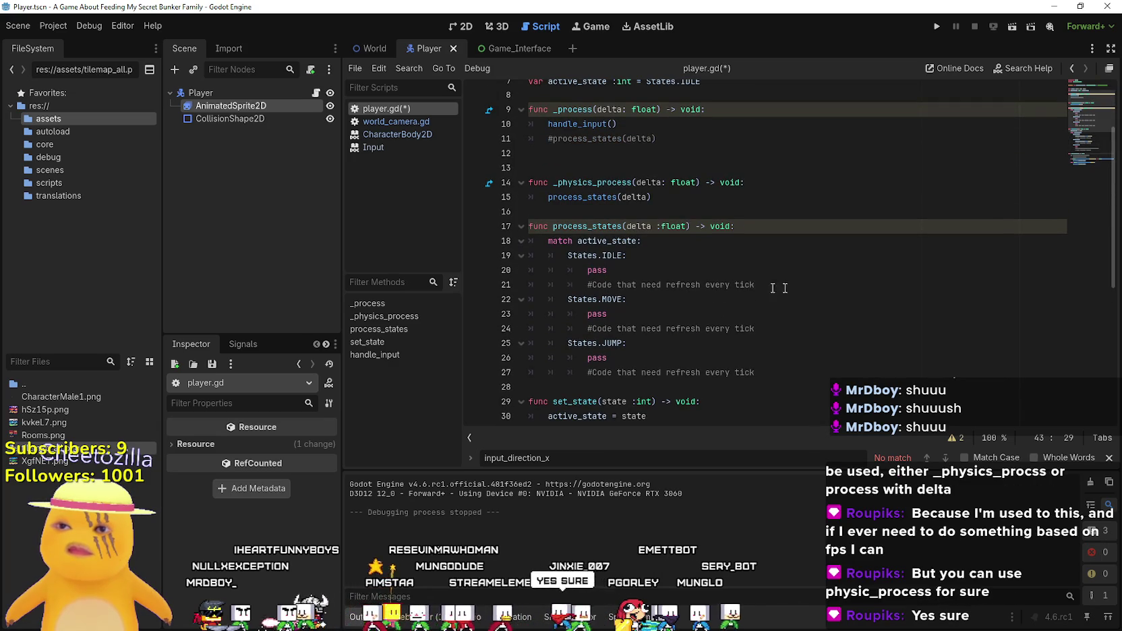
- Look over set_state and handle_input, then switch to the GitHub reference player_single_script.gd
{"action": "left_click", "coordinate": [826, 288]}
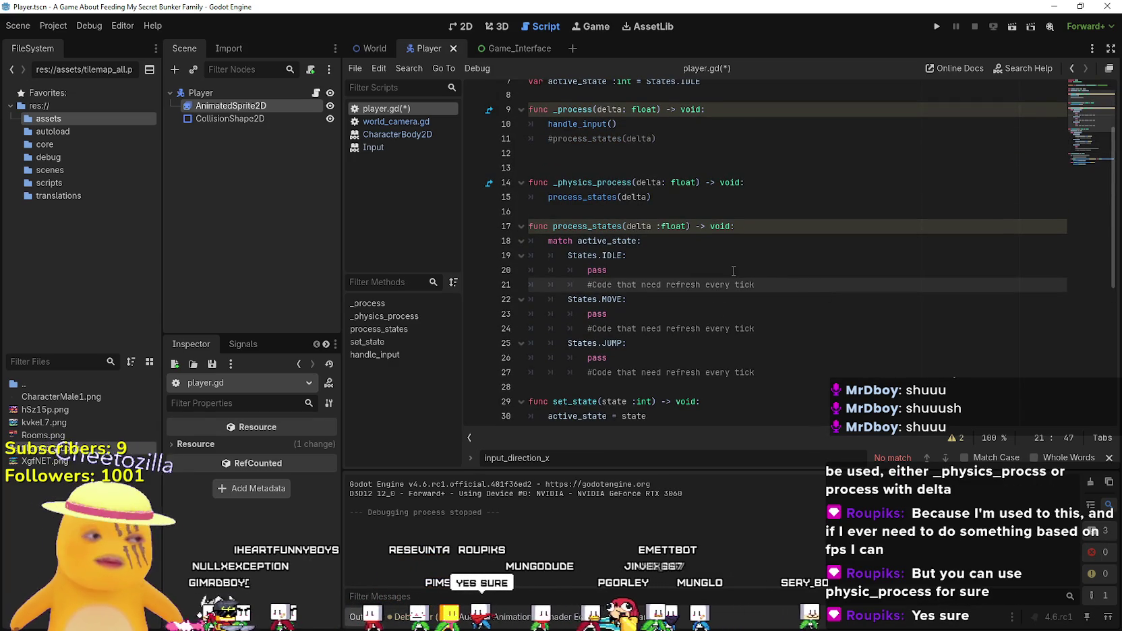
{"action": "scroll", "coordinate": [733, 271], "scroll_direction": "down", "scroll_amount": 3}
{"action": "left_click", "coordinate": [811, 199]}
{"action": "mouse_move", "coordinate": [811, 199]}
{"action": "left_mouse_down"}
{"action": "mouse_move", "coordinate": [499, 172]}
{"action": "mouse_move", "coordinate": [464, 183]}
{"action": "left_mouse_up"}
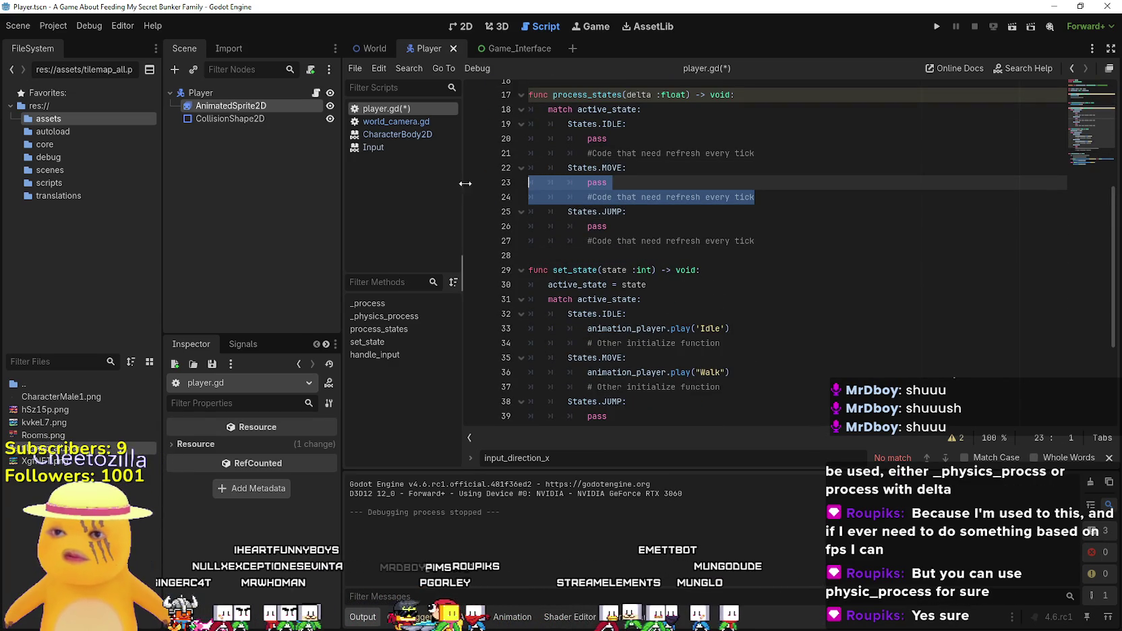
{"action": "left_click", "coordinate": [807, 242]}
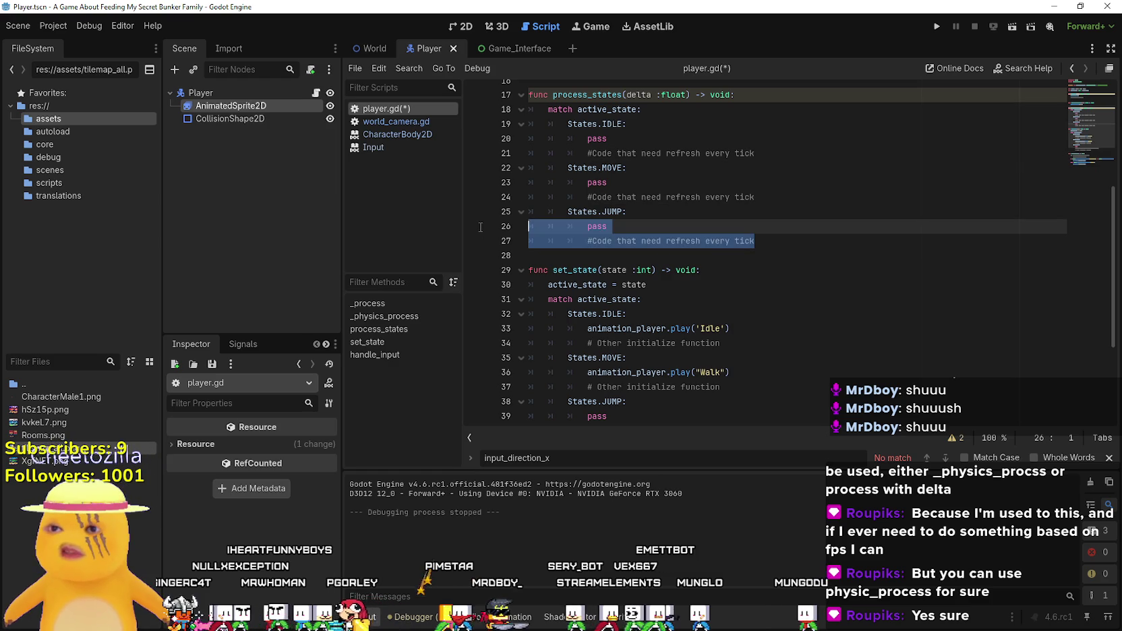
{"action": "left_click", "coordinate": [748, 260]}
{"action": "scroll", "coordinate": [749, 260], "scroll_direction": "down", "scroll_amount": 3}
{"action": "left_click", "coordinate": [759, 309]}
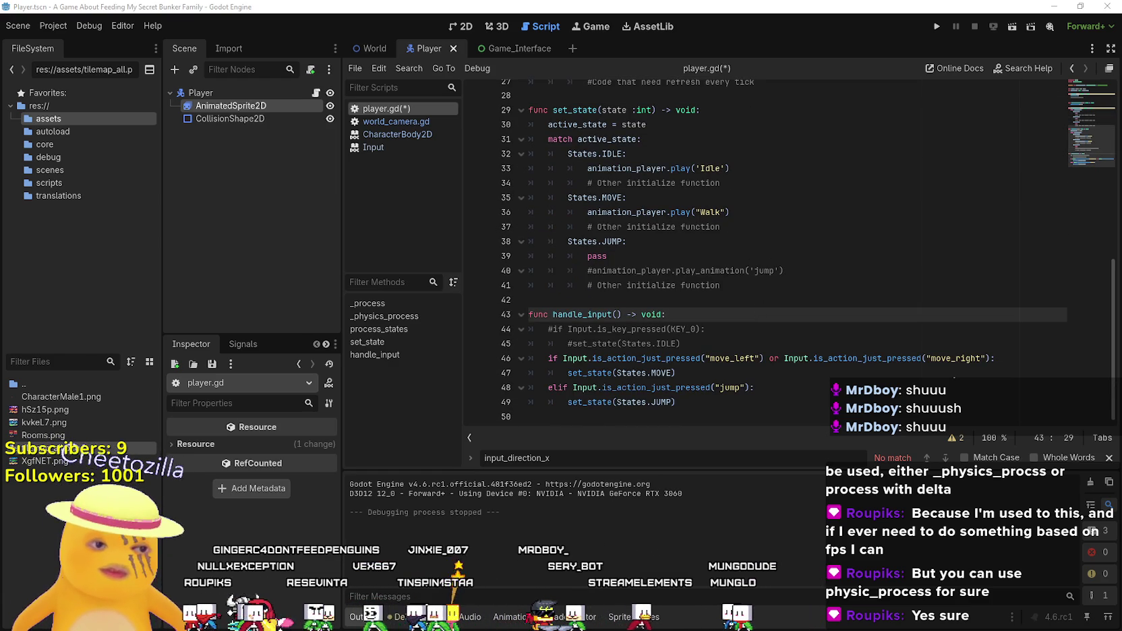
{"action": "key", "text": "alt+Tab"}
{"action": "scroll", "coordinate": [773, 402], "scroll_direction": "down", "scroll_amount": 2}
- Read the reference script to move_and_slide(), noting the not is_on_floor check, then return to Godot
{"action": "left_click", "coordinate": [720, 391]}
{"action": "scroll", "coordinate": [633, 331], "scroll_direction": "down", "scroll_amount": 2}
{"action": "scroll", "coordinate": [468, 307], "scroll_direction": "up", "scroll_amount": 2}
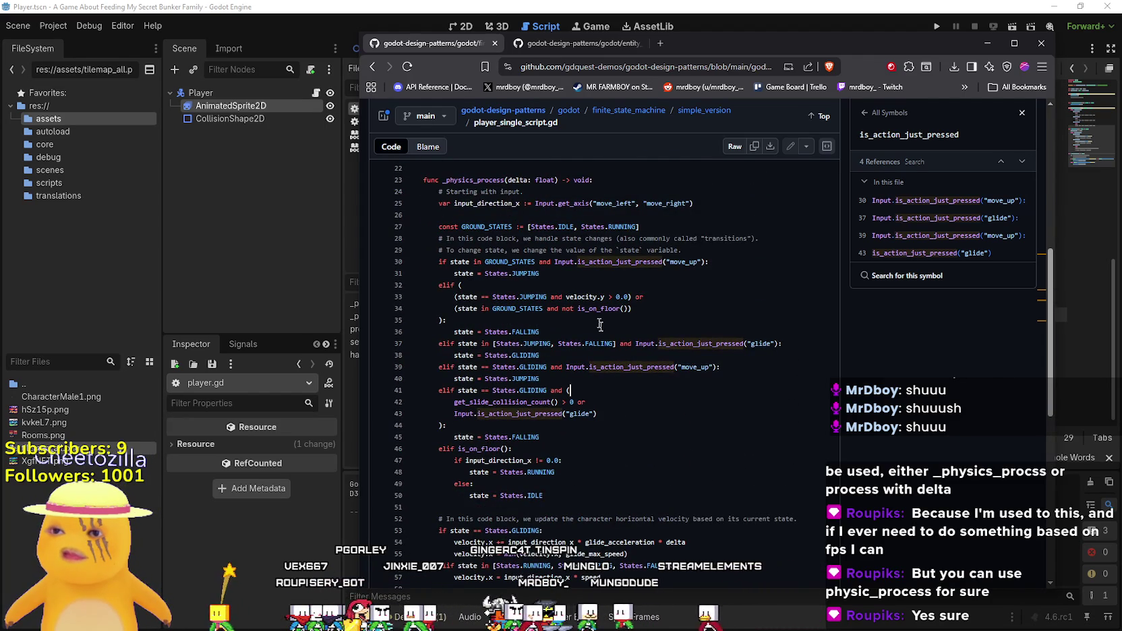
{"action": "left_click_drag", "start_coordinate": [569, 308], "coordinate": [604, 306]}
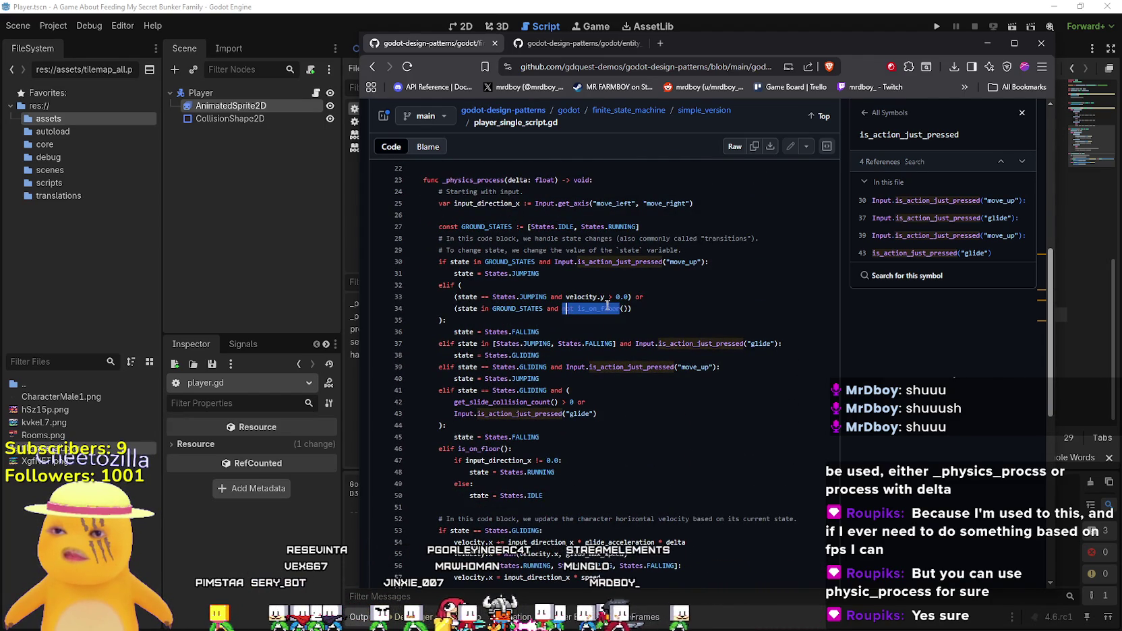
{"action": "scroll", "coordinate": [678, 435], "scroll_direction": "down", "scroll_amount": 3}
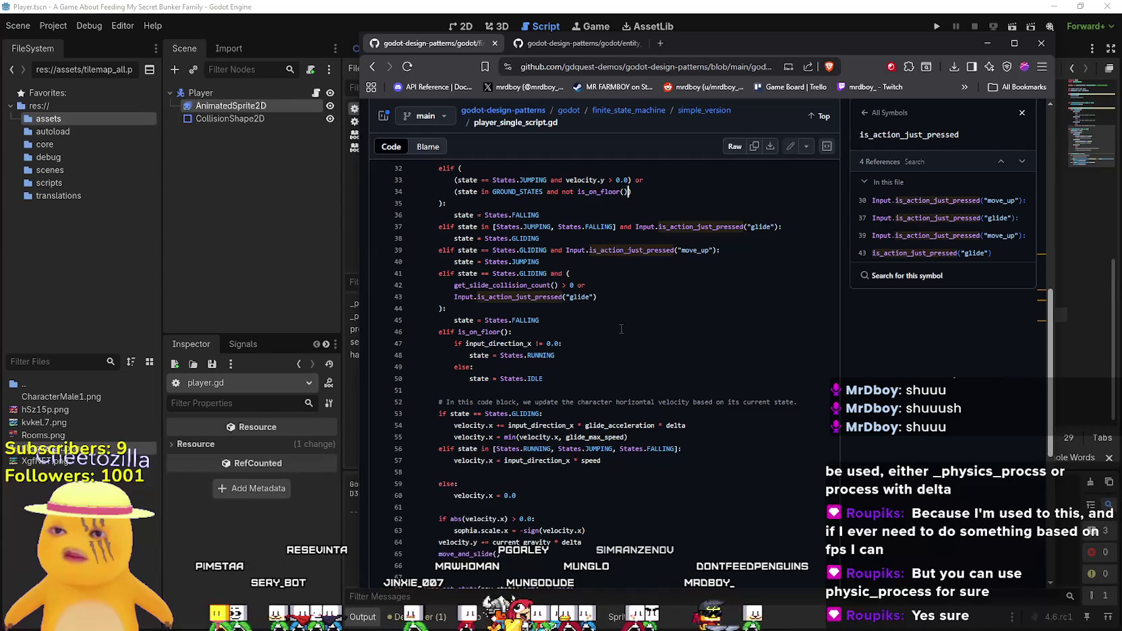
{"action": "scroll", "coordinate": [466, 283], "scroll_direction": "down", "scroll_amount": 2}
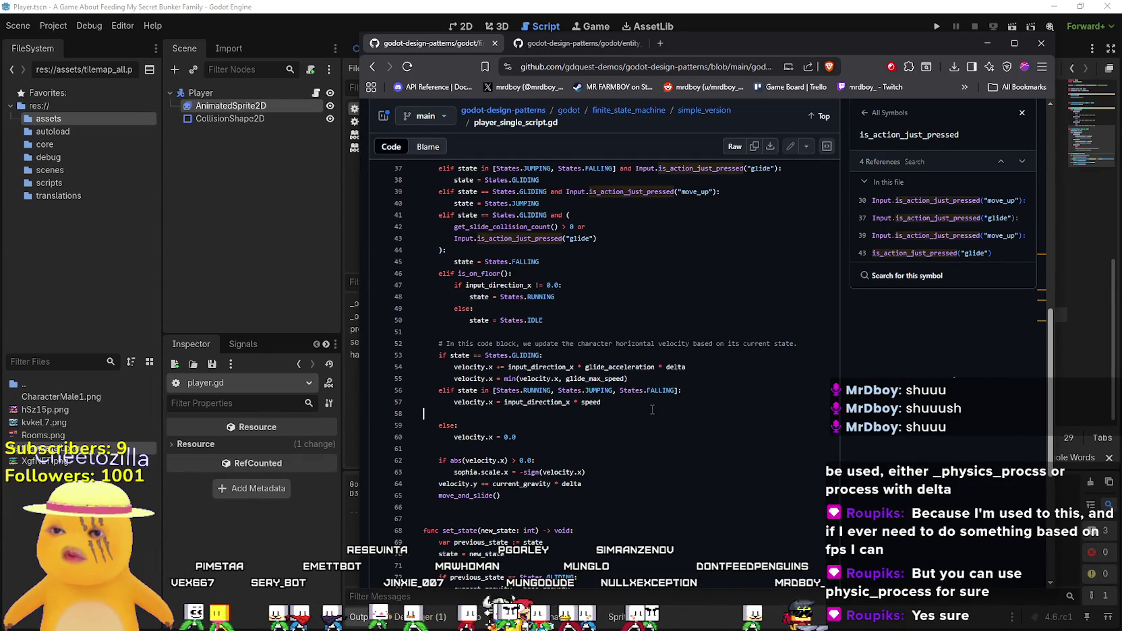
{"action": "scroll", "coordinate": [652, 409], "scroll_direction": "down", "scroll_amount": 5}
{"action": "left_click", "coordinate": [412, 228]}
{"action": "scroll", "coordinate": [525, 270], "scroll_direction": "up", "scroll_amount": 1}
{"action": "left_click", "coordinate": [587, 328]}
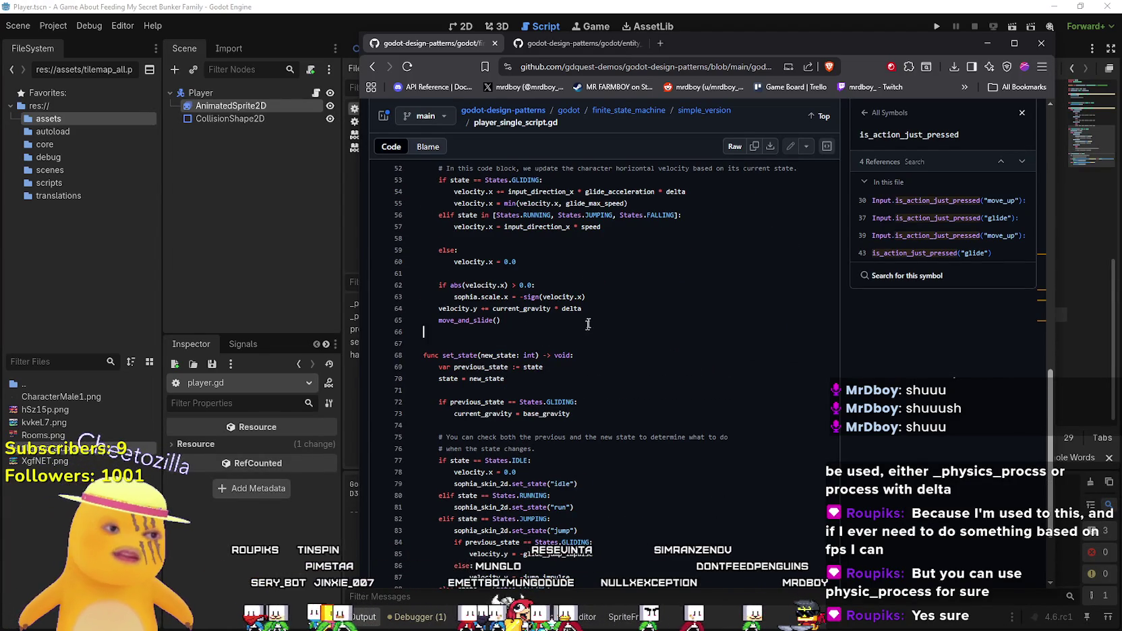
{"action": "left_click", "coordinate": [645, 4]}
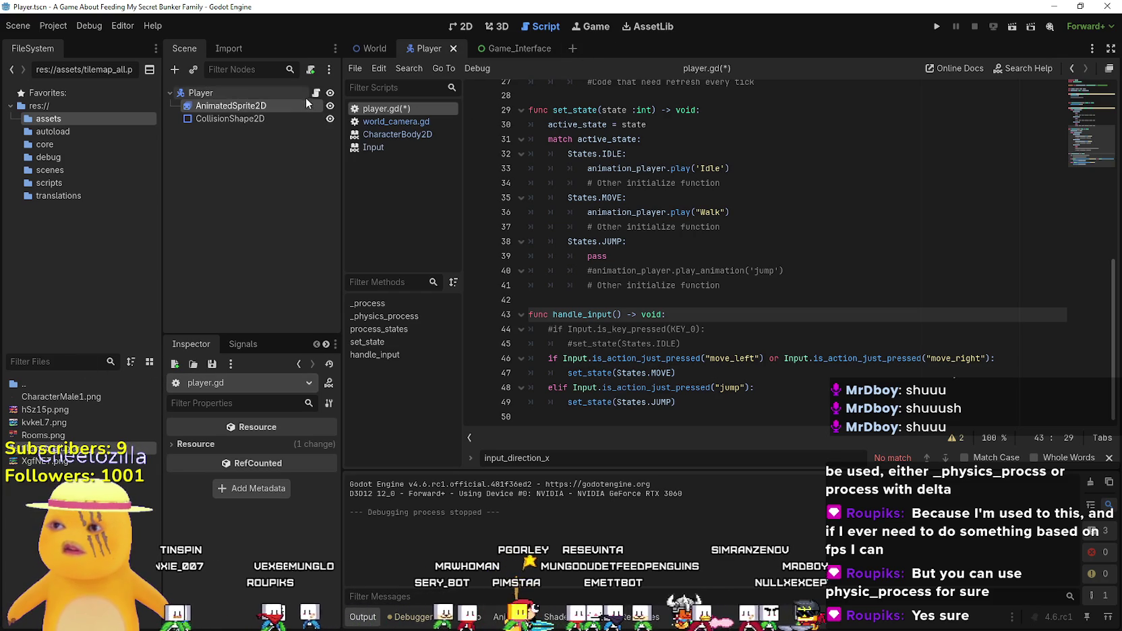
- Detach player.gd from the Player node
{"action": "left_click", "coordinate": [248, 93]}
{"action": "scroll", "coordinate": [612, 162], "scroll_direction": "up", "scroll_amount": 8}
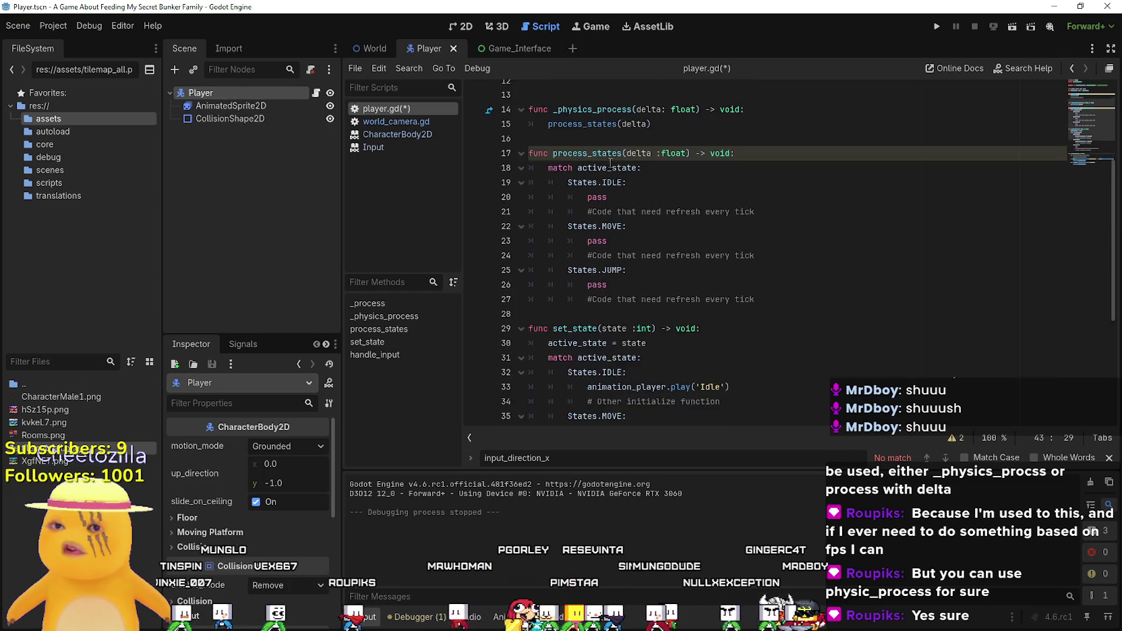
{"action": "right_click", "coordinate": [218, 95]}
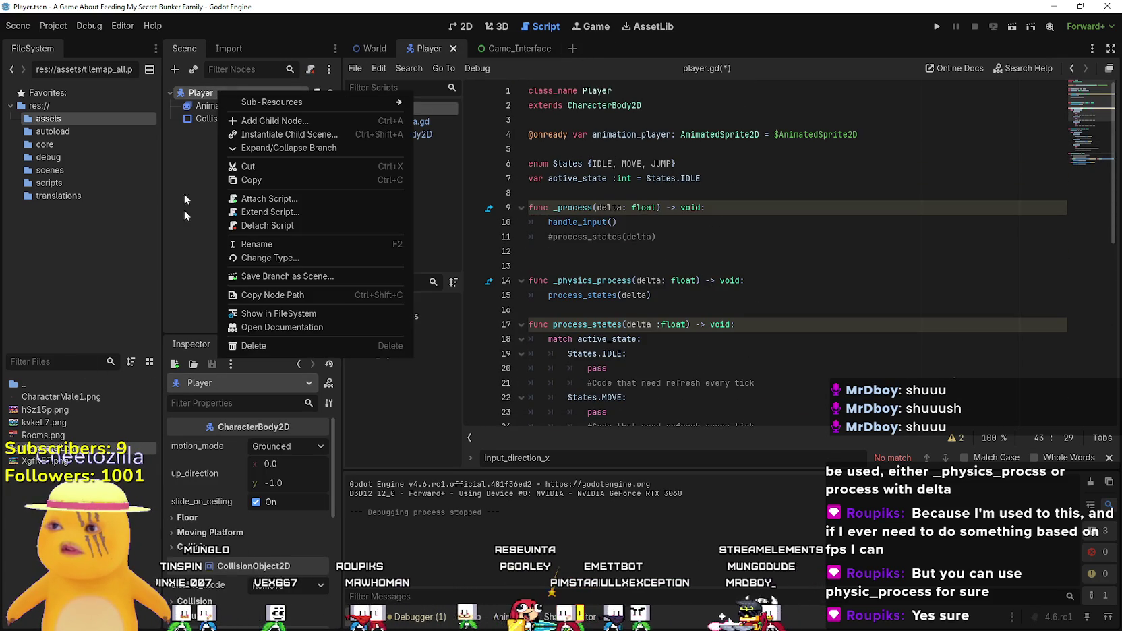
{"action": "left_click", "coordinate": [318, 226]}
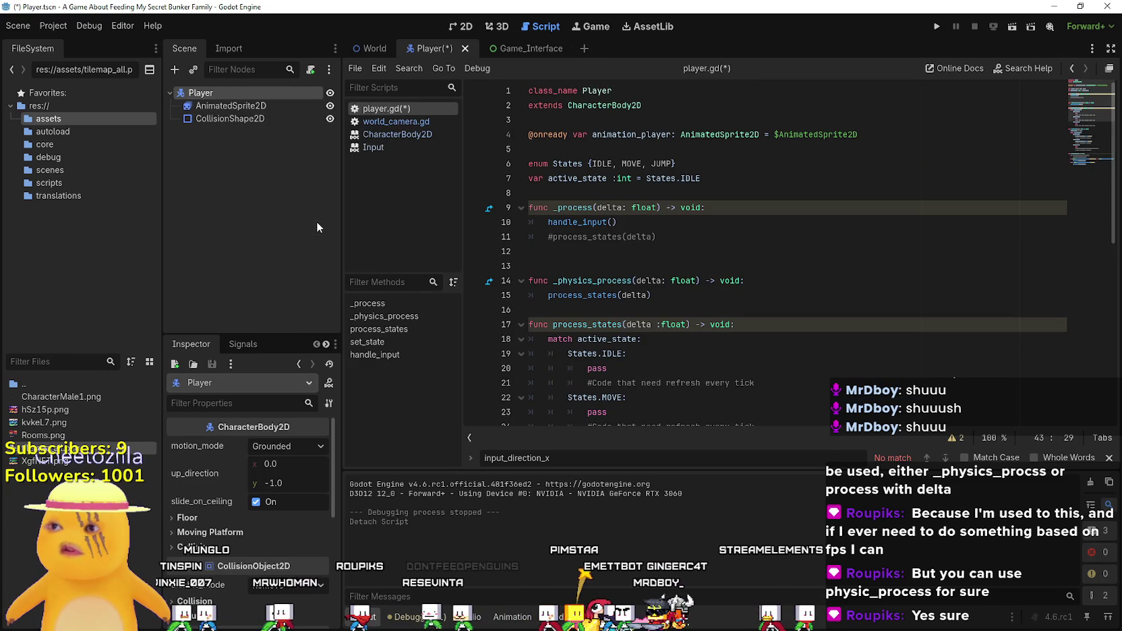
- Attach a new empty script named player_2.gd to Player and find it in the scenes folder
{"action": "right_click", "coordinate": [205, 94]}
{"action": "left_click", "coordinate": [283, 186]}
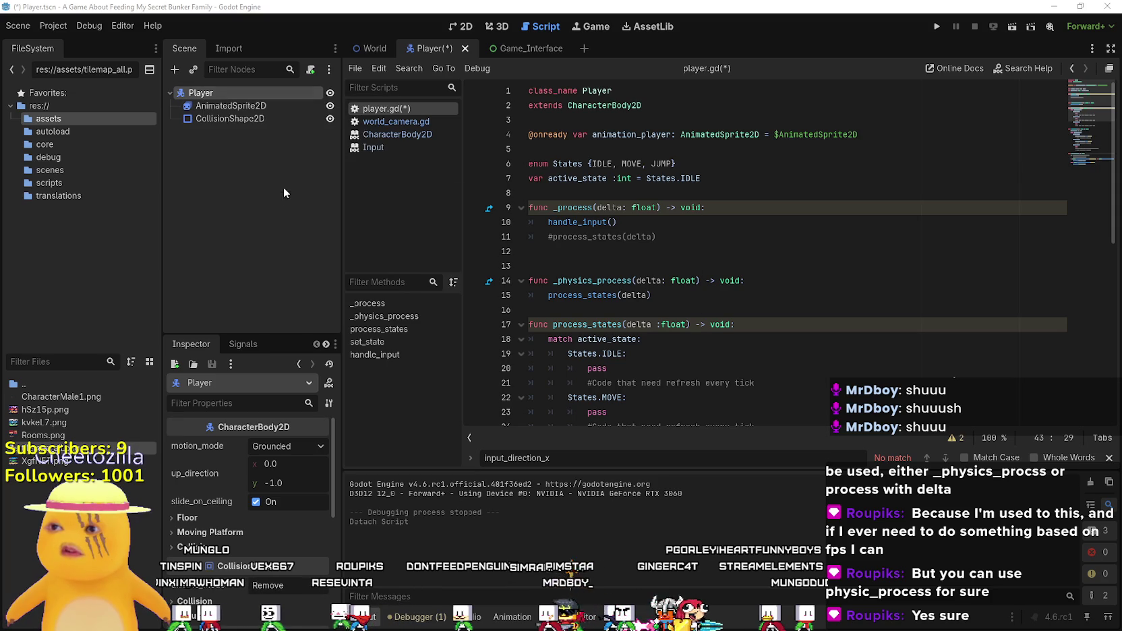
{"action": "type", "text": "player_2"}
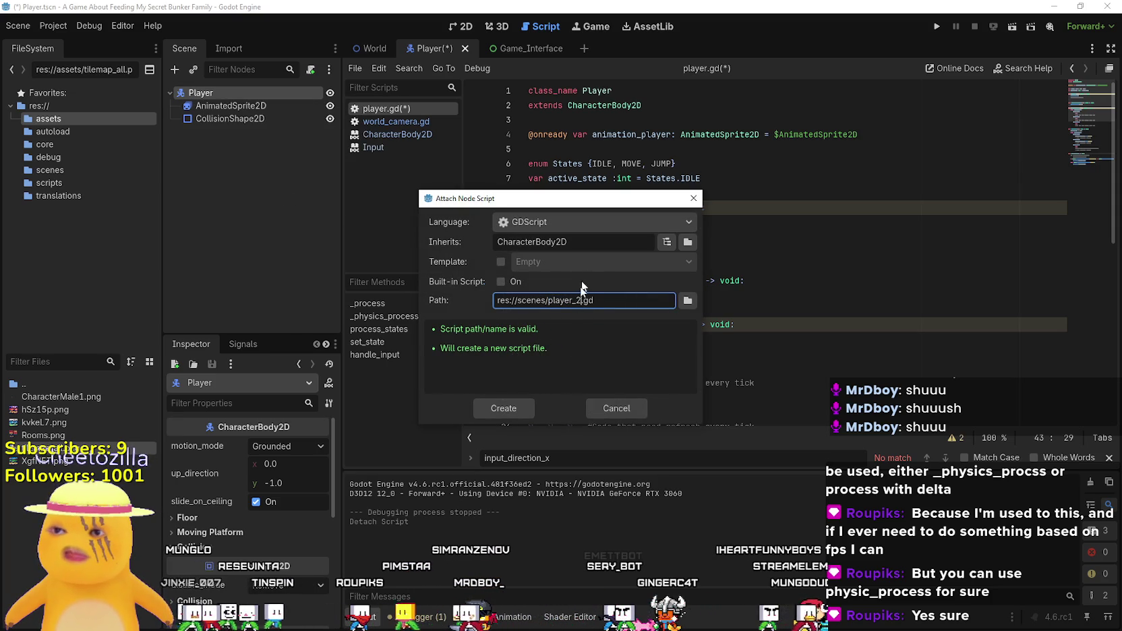
{"action": "left_click", "coordinate": [506, 408]}
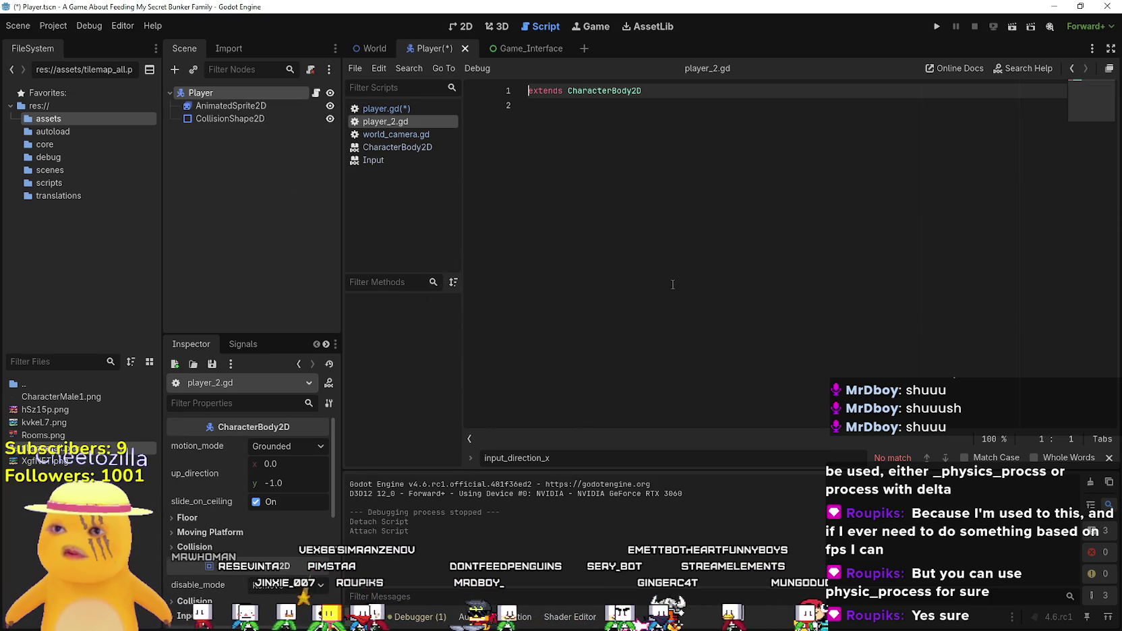
{"action": "left_click", "coordinate": [612, 90]}
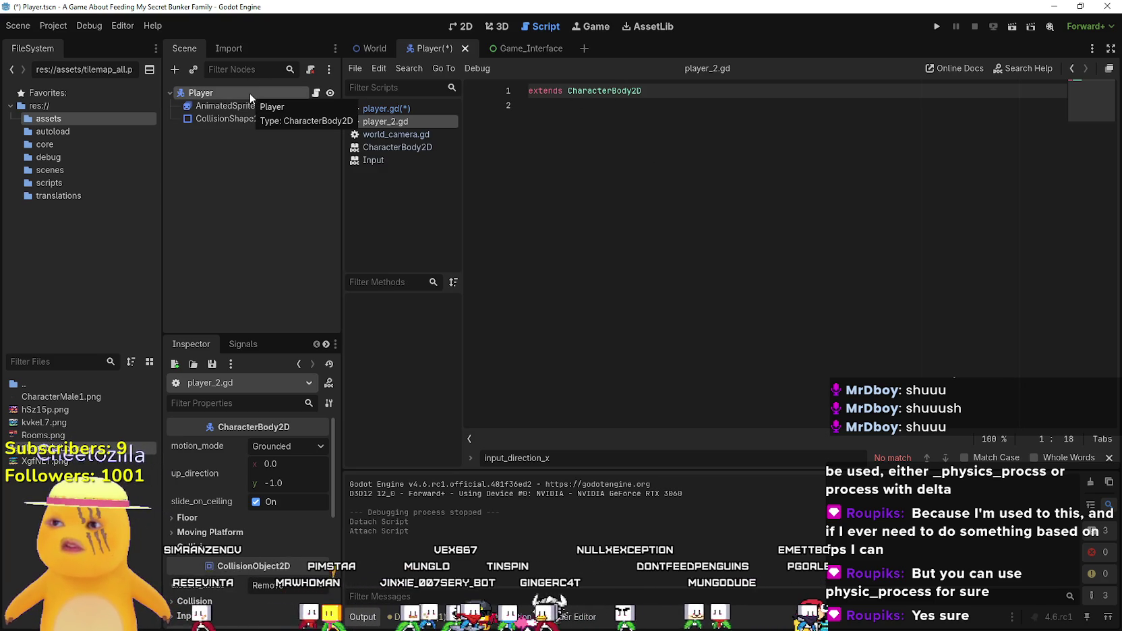
{"action": "left_click", "coordinate": [620, 187]}
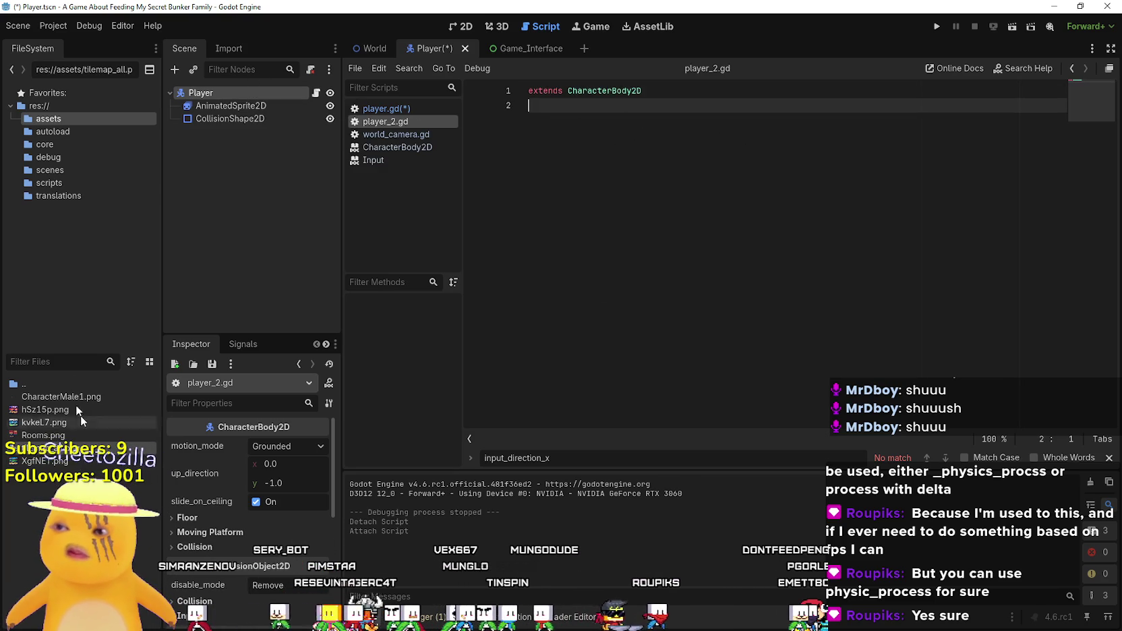
{"action": "left_click", "coordinate": [59, 171]}
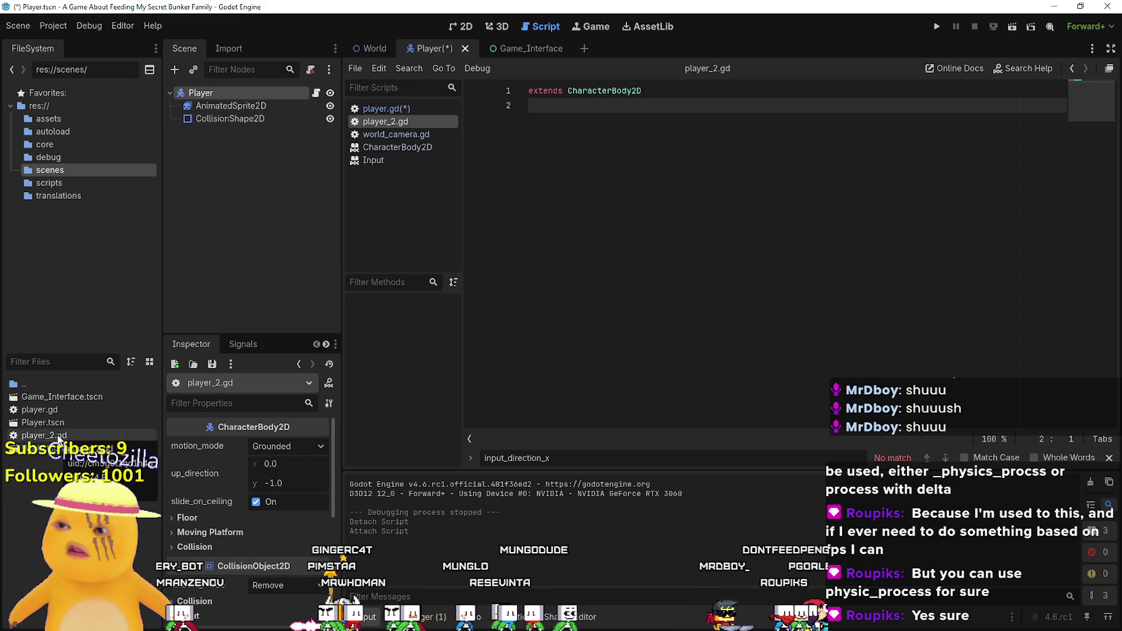
{"action": "scroll", "coordinate": [267, 588], "scroll_direction": "down", "scroll_amount": 2}
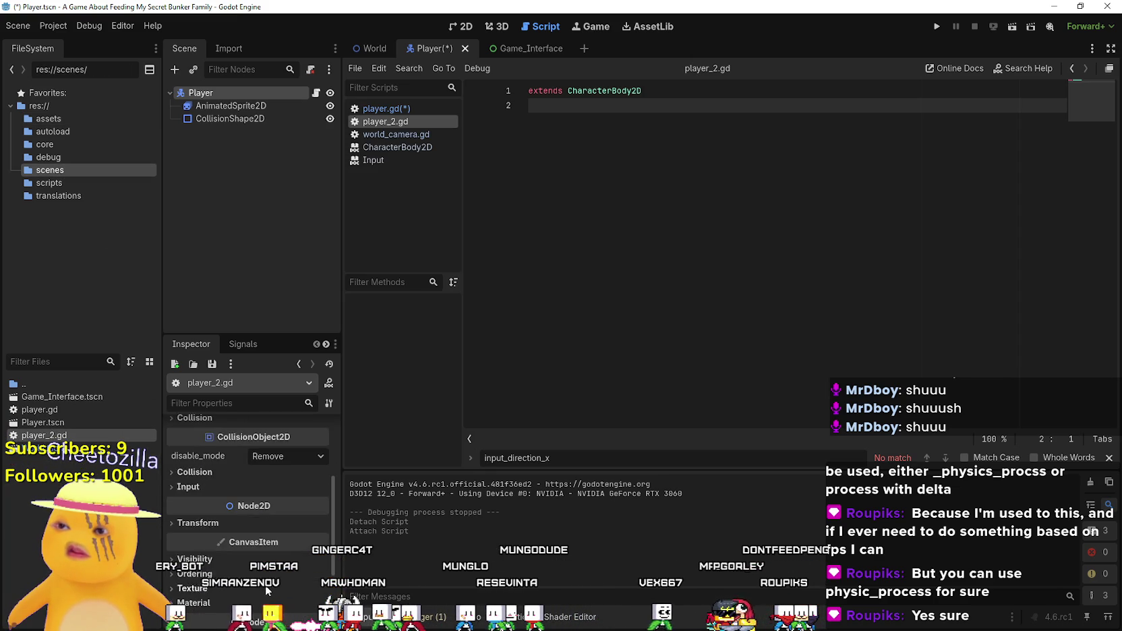
{"action": "scroll", "coordinate": [265, 586], "scroll_direction": "up", "scroll_amount": 1}
- Detach player_2.gd from Player and begin attaching another script
{"action": "right_click", "coordinate": [253, 93]}
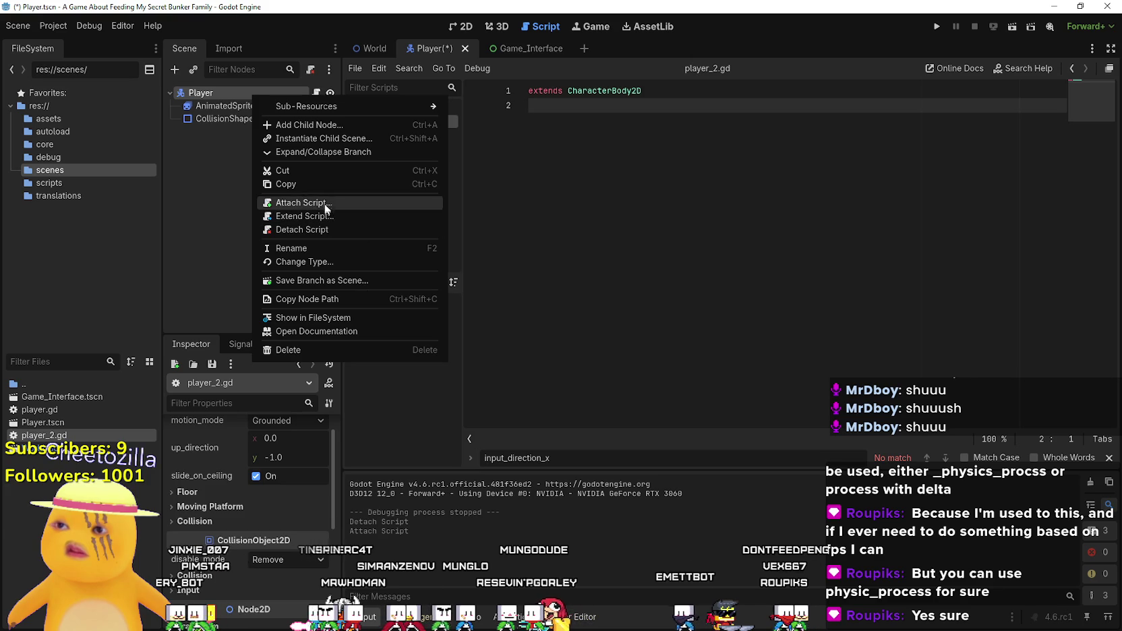
{"action": "left_click", "coordinate": [327, 229]}
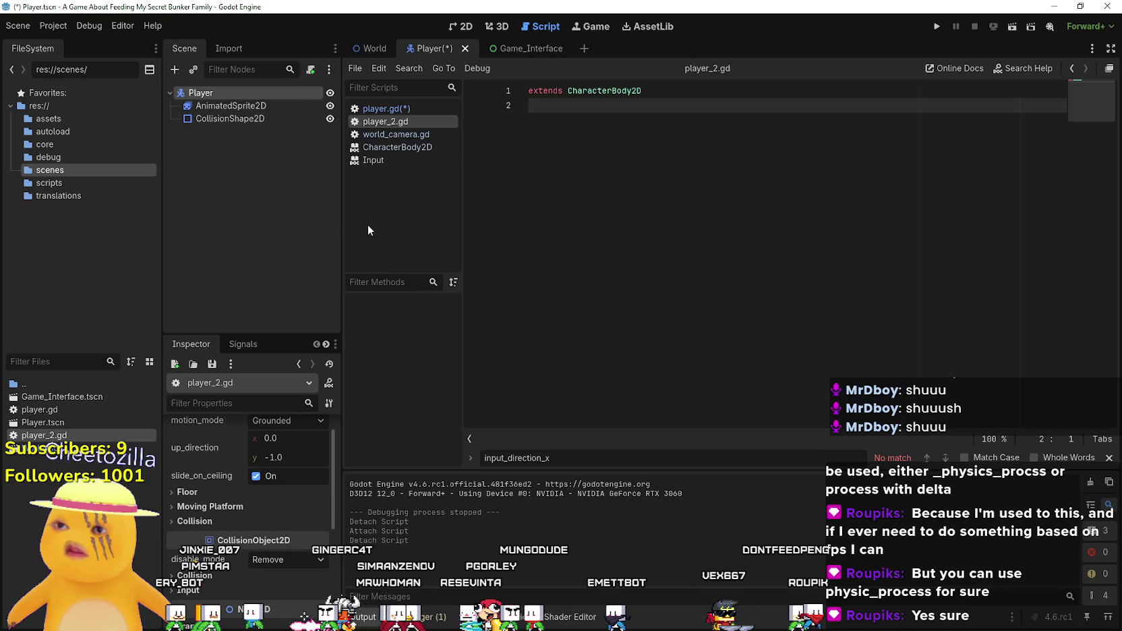
{"action": "right_click", "coordinate": [266, 89]}
{"action": "left_click", "coordinate": [310, 178]}
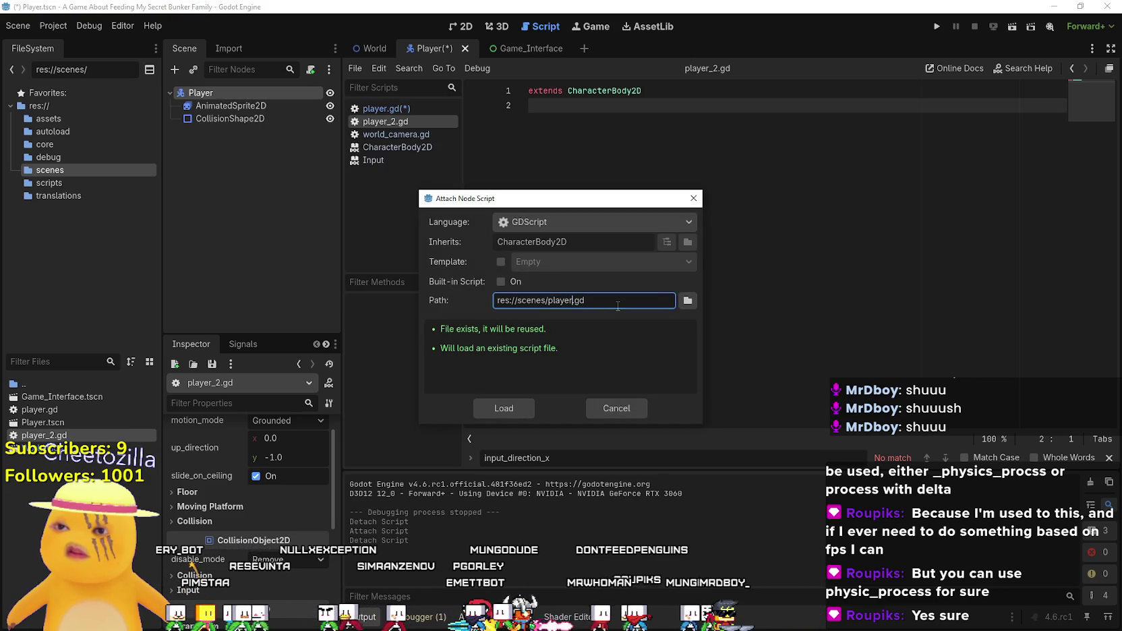
- Create player_3.gd from the 'CharacterBody2D: Basic Movement' template and attach it to Player
{"action": "type", "text": "player_3"}
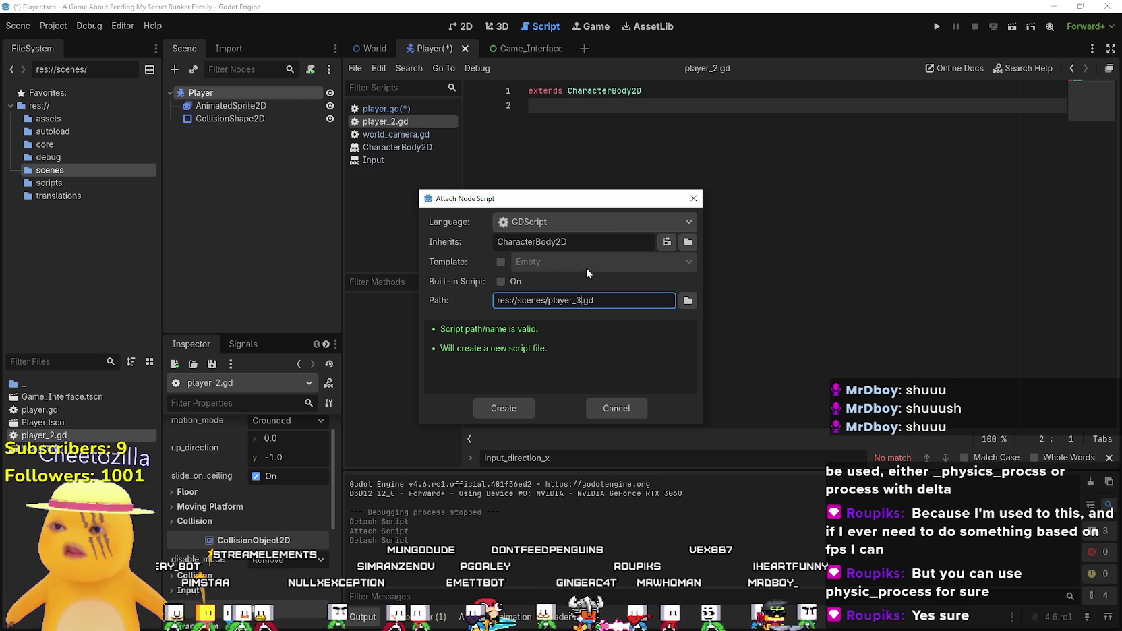
{"action": "left_click", "coordinate": [501, 261]}
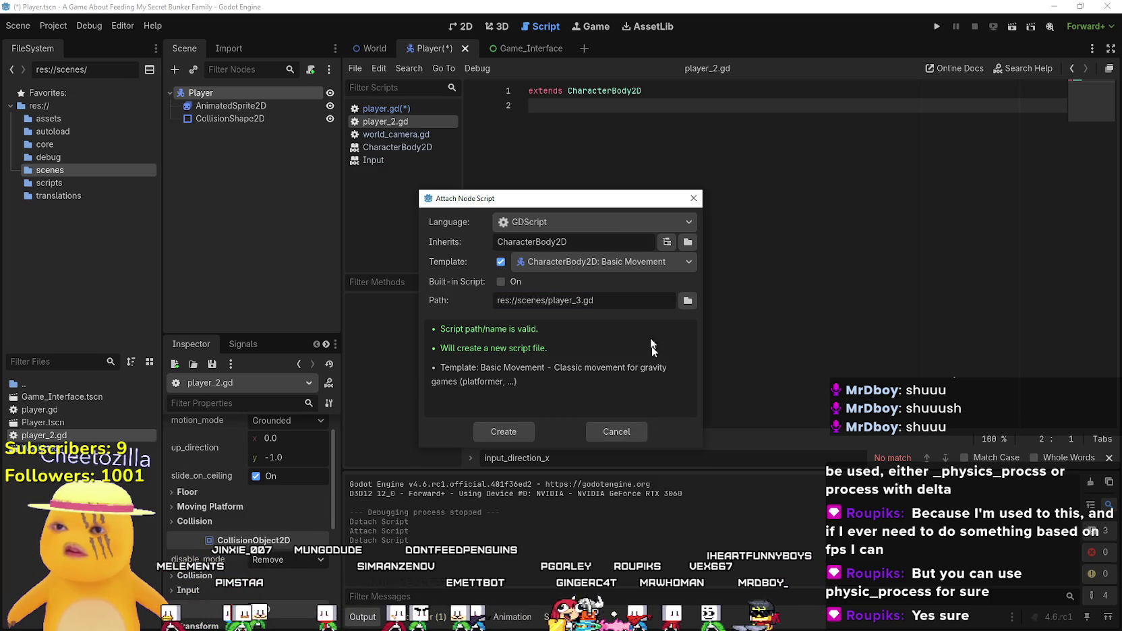
{"action": "left_click", "coordinate": [632, 263]}
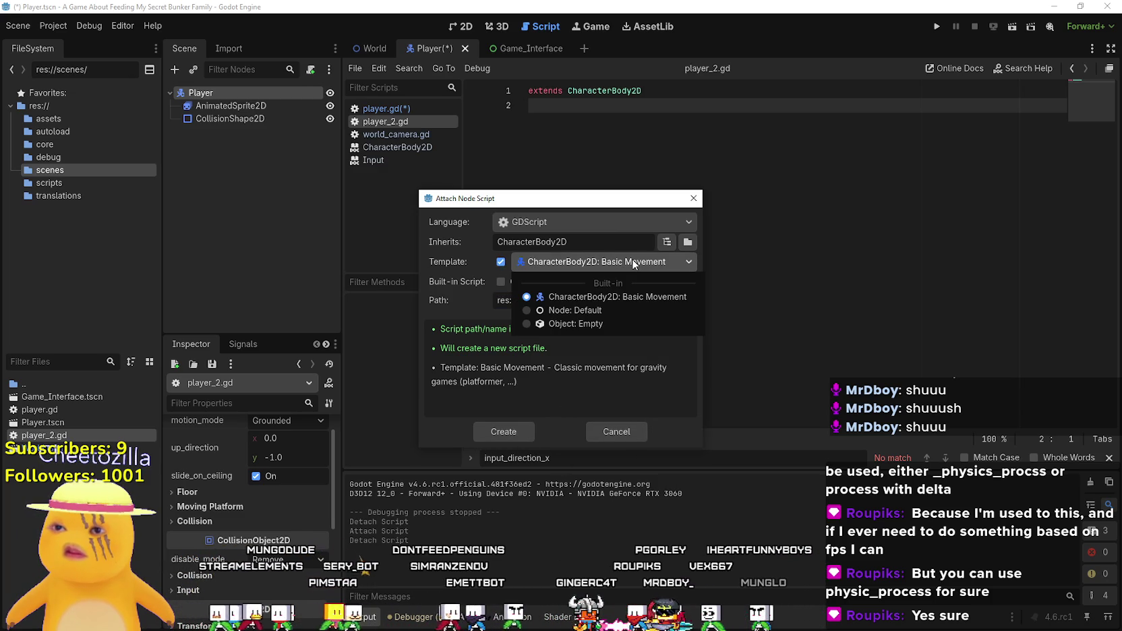
{"action": "left_click", "coordinate": [633, 263]}
{"action": "left_click", "coordinate": [499, 433]}
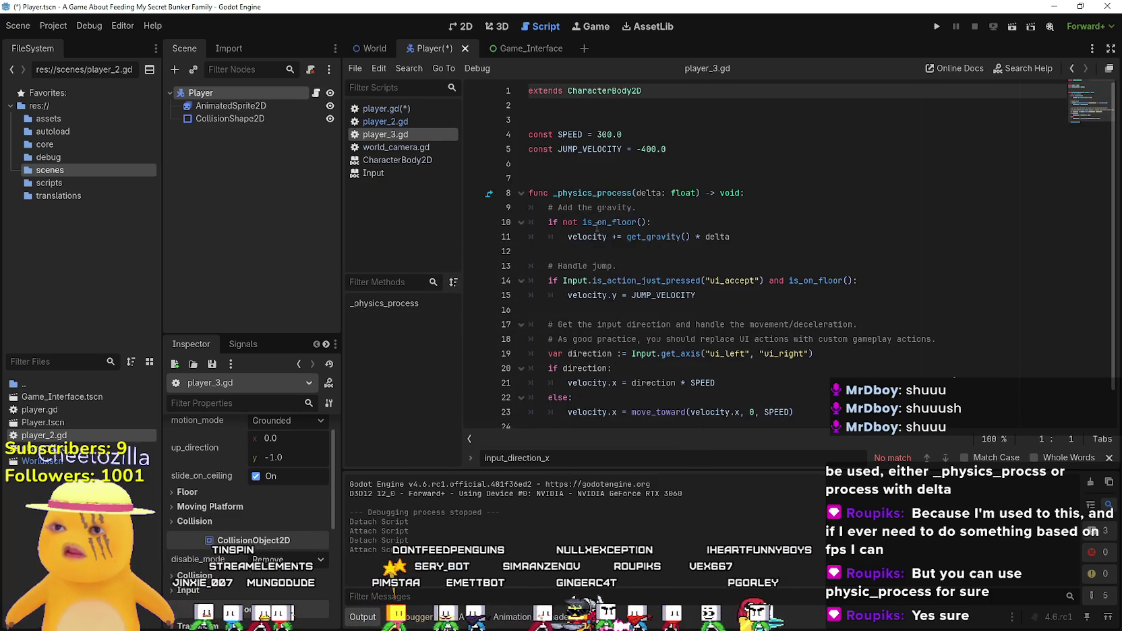
{"action": "scroll", "coordinate": [596, 228], "scroll_direction": "down", "scroll_amount": 1}
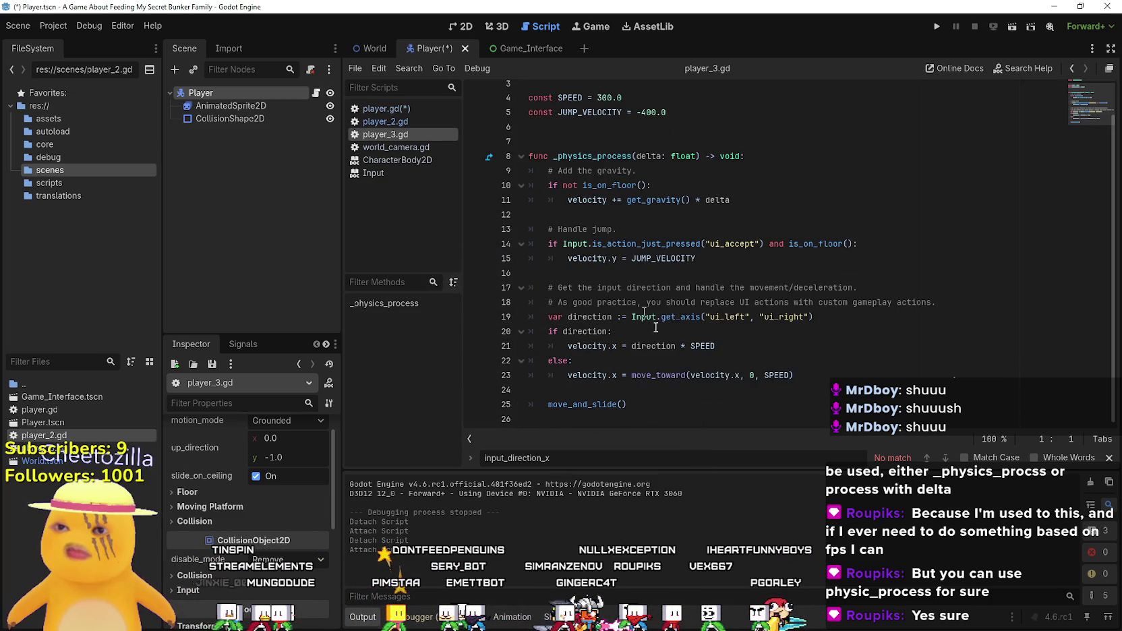
{"action": "right_click", "coordinate": [228, 91]}
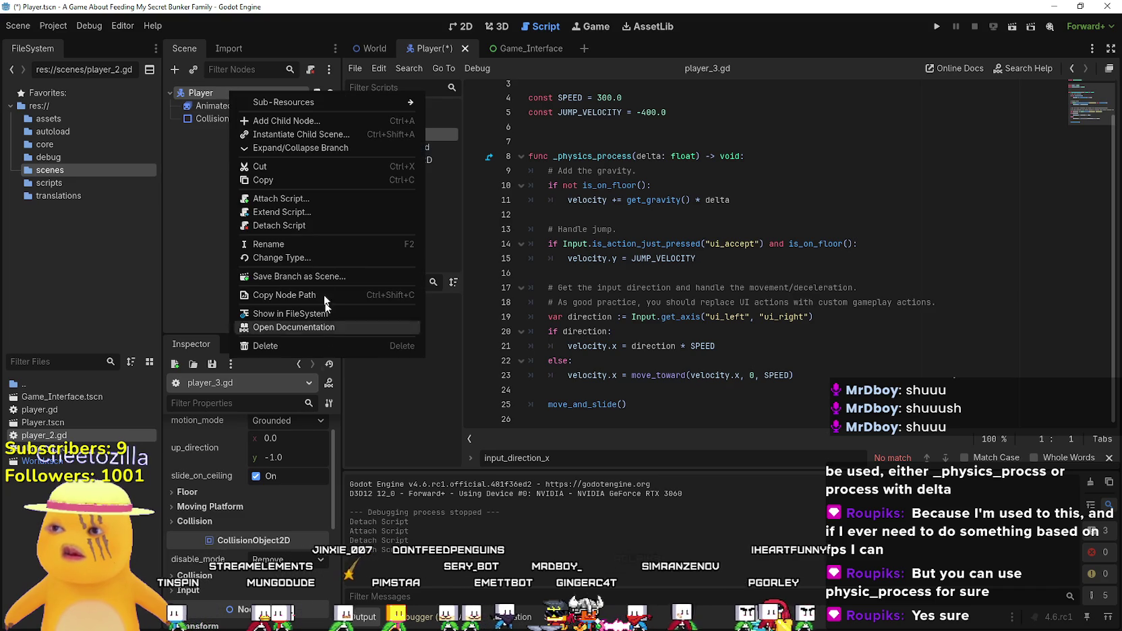
- Swap player_3.gd off Player and load the original player.gd back onto it
{"action": "left_click", "coordinate": [294, 226]}
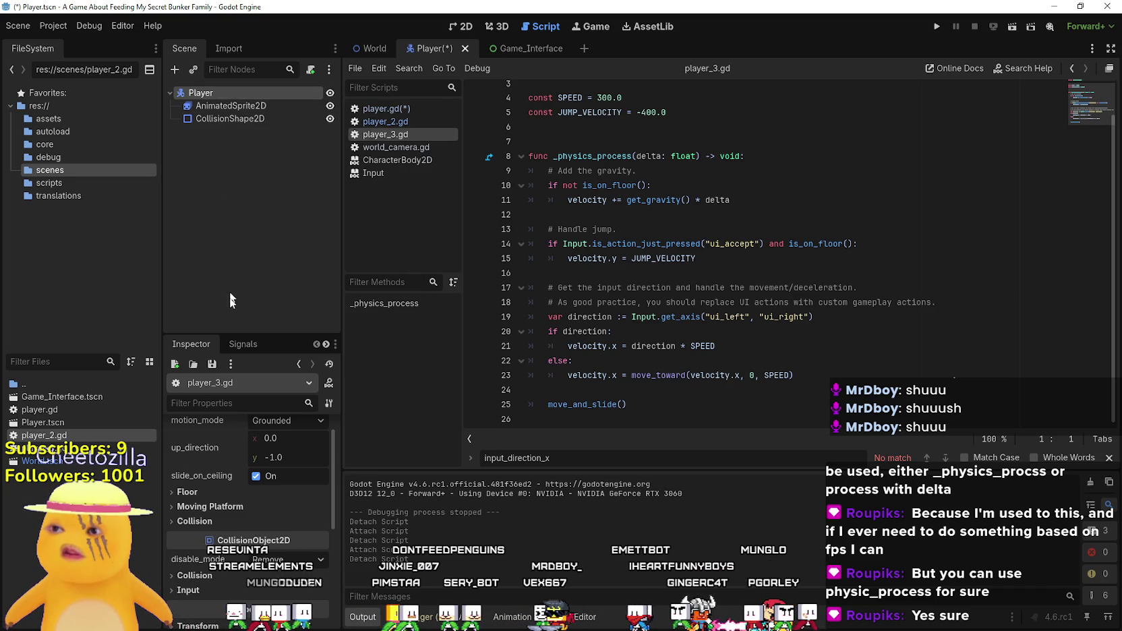
{"action": "right_click", "coordinate": [192, 95]}
{"action": "left_click", "coordinate": [260, 192]}
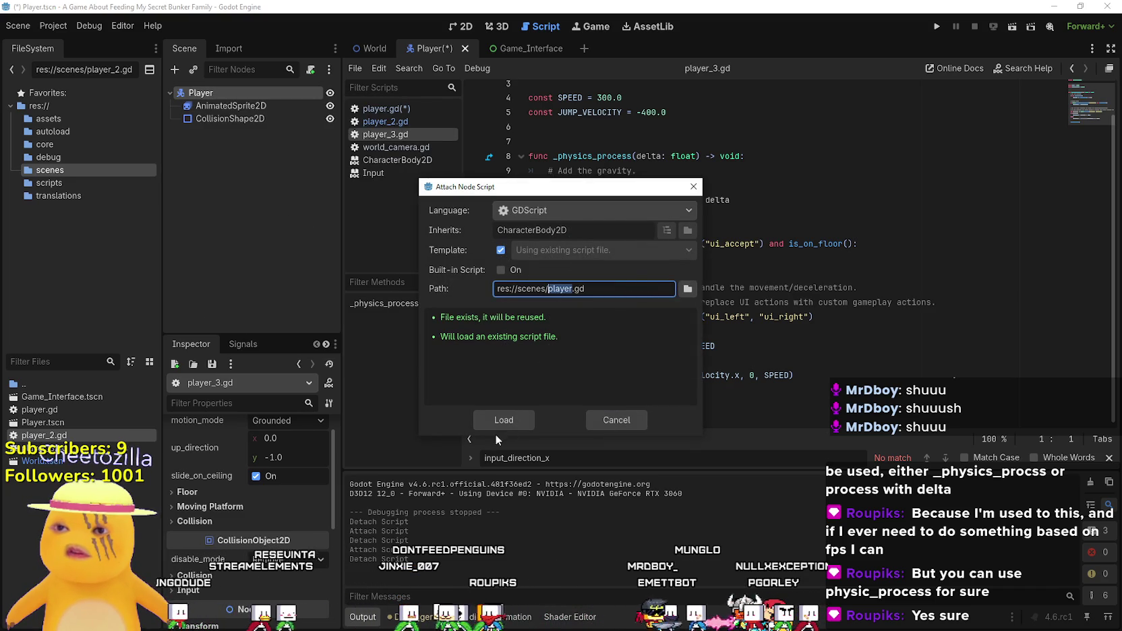
{"action": "left_click", "coordinate": [499, 424]}
- Delete player_2.gd from the FileSystem and open player_3.gd
{"action": "scroll", "coordinate": [634, 251], "scroll_direction": "down", "scroll_amount": 8}
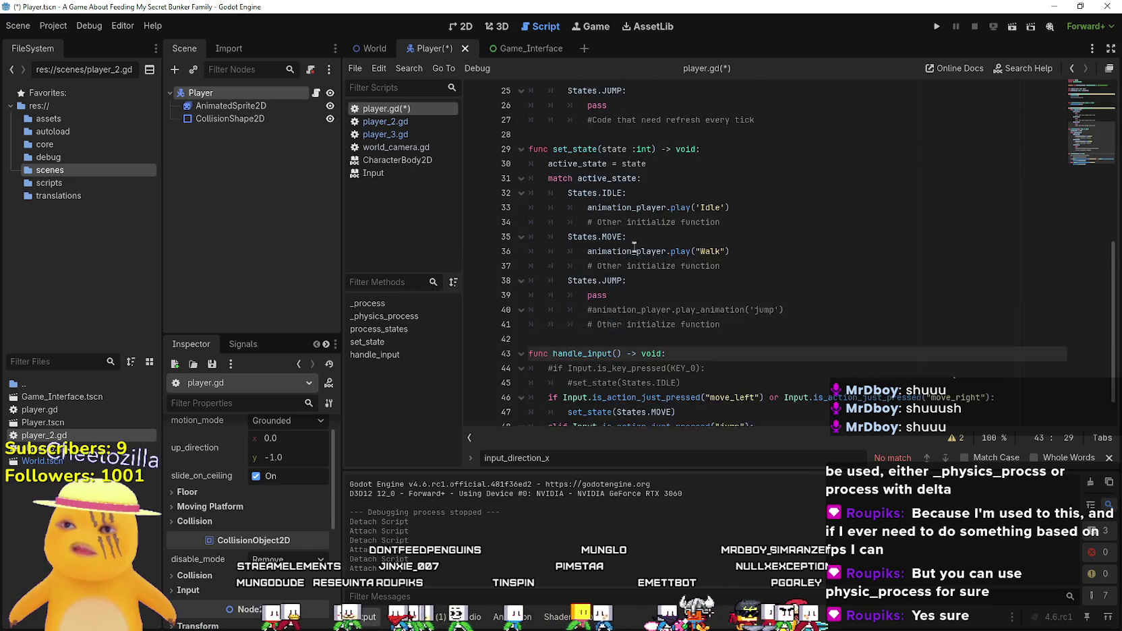
{"action": "scroll", "coordinate": [634, 251], "scroll_direction": "down", "scroll_amount": 1}
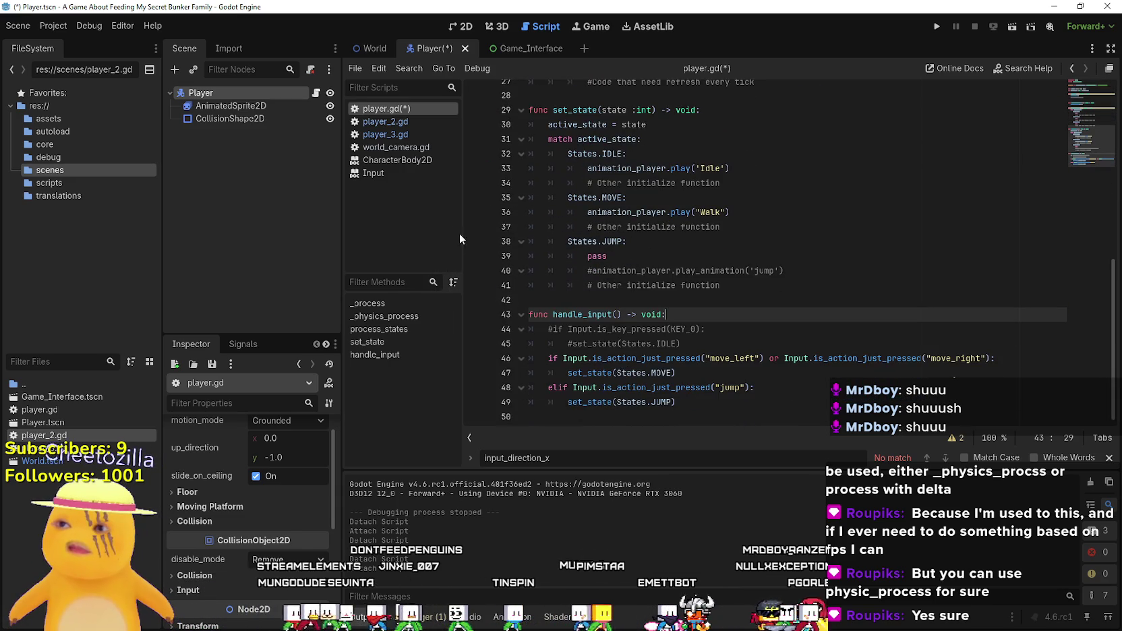
{"action": "right_click", "coordinate": [47, 440]}
{"action": "left_click", "coordinate": [74, 548]}
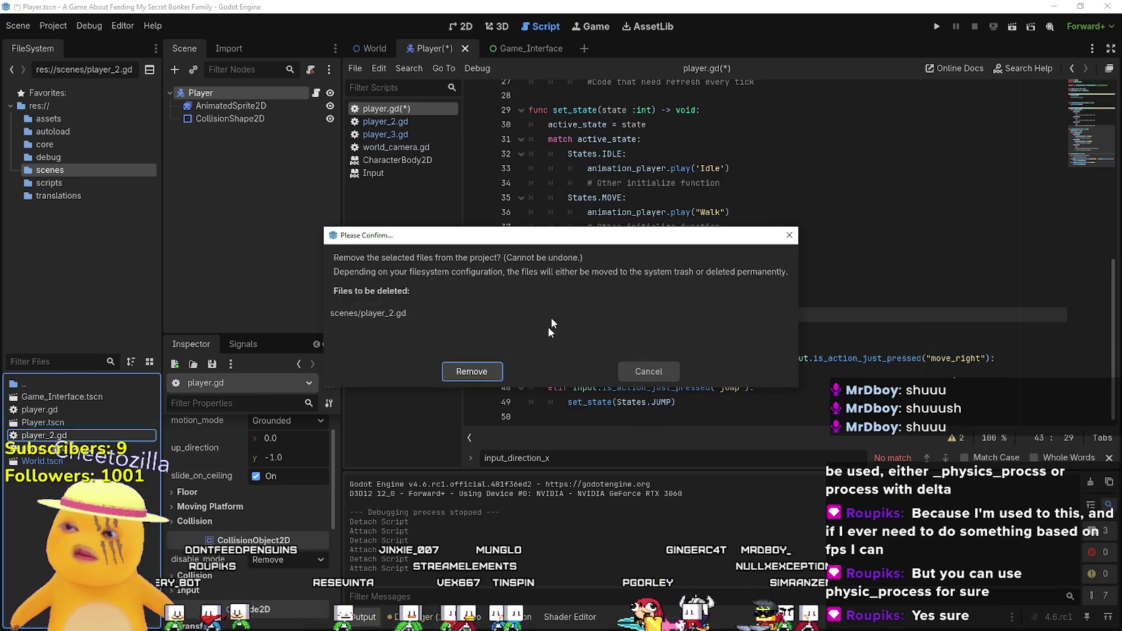
{"action": "left_click", "coordinate": [472, 371]}
{"action": "double_click", "coordinate": [41, 437]}
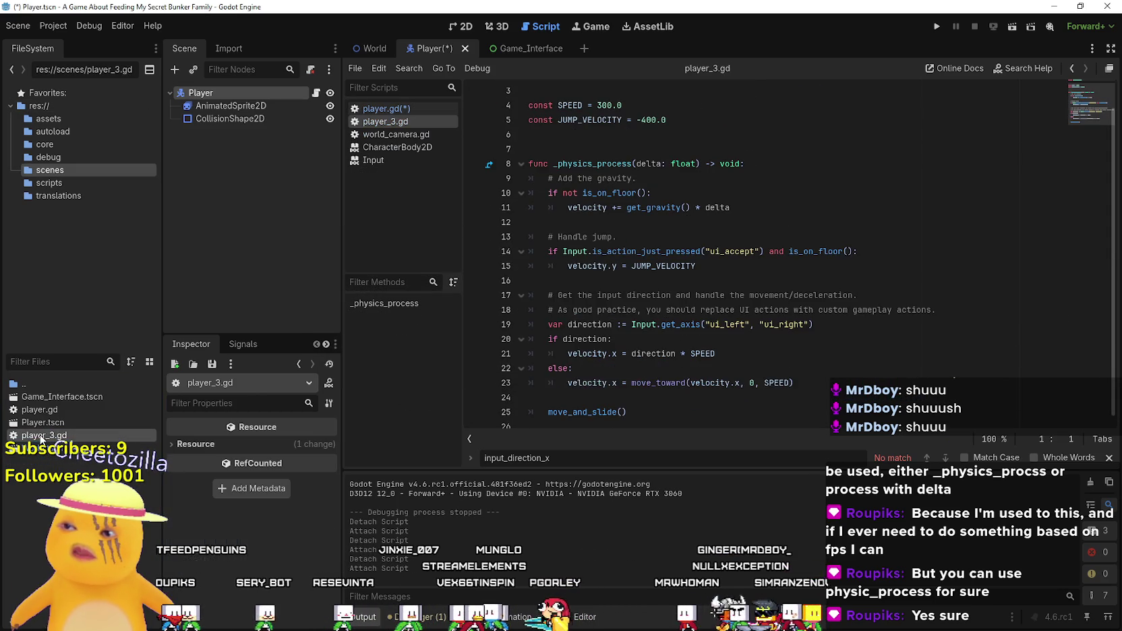
{"action": "scroll", "coordinate": [674, 270], "scroll_direction": "down", "scroll_amount": 1}
- Check player_3.gd's jump velocity and direction code, then return to player.gd
{"action": "left_click", "coordinate": [739, 265]}
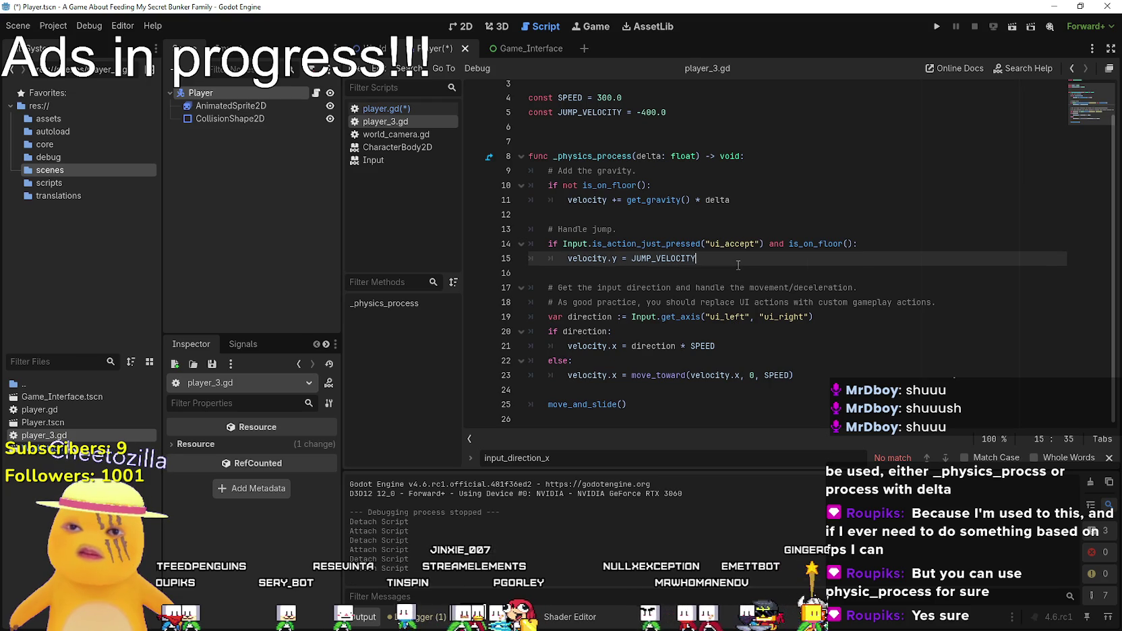
{"action": "left_click", "coordinate": [614, 331]}
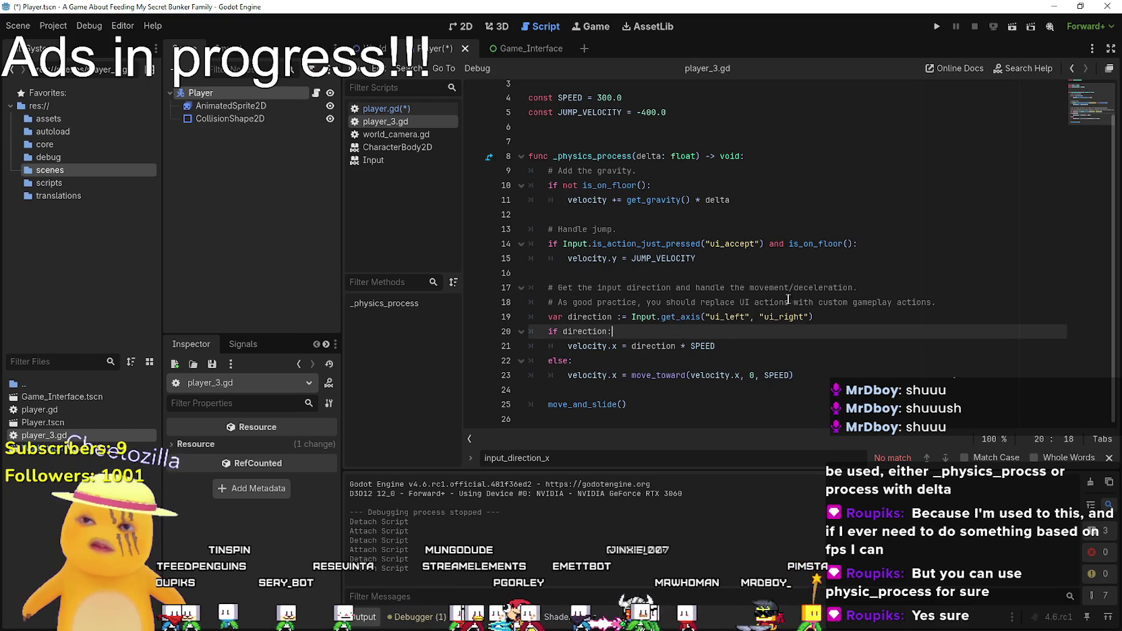
{"action": "left_click", "coordinate": [667, 199]}
{"action": "left_click", "coordinate": [381, 108]}
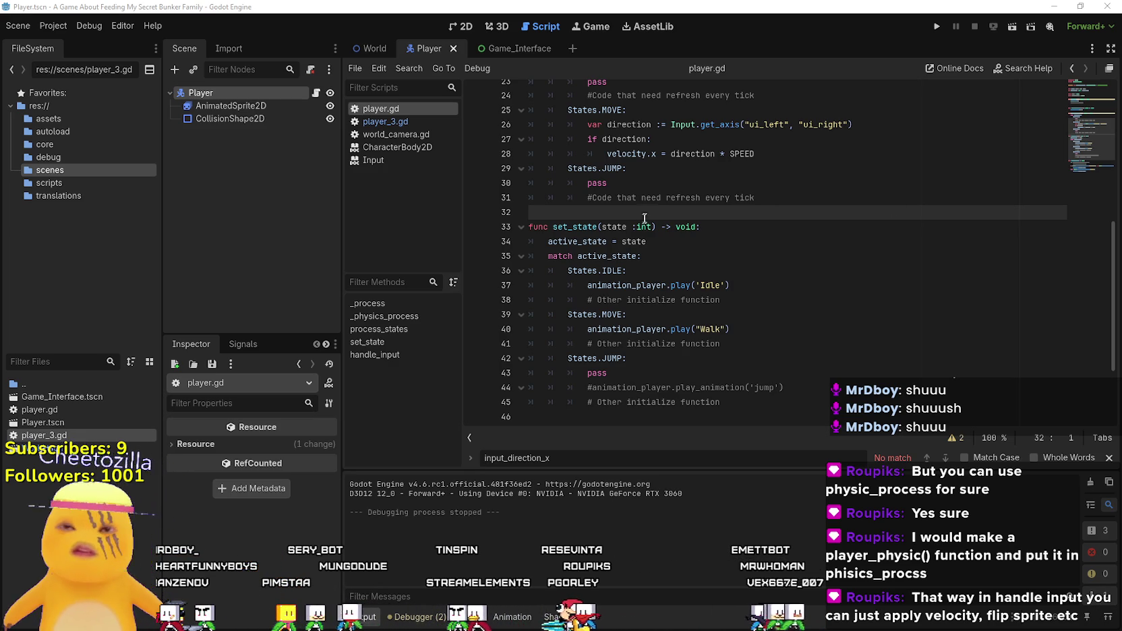
{"action": "scroll", "coordinate": [707, 280], "scroll_direction": "up", "scroll_amount": 7}
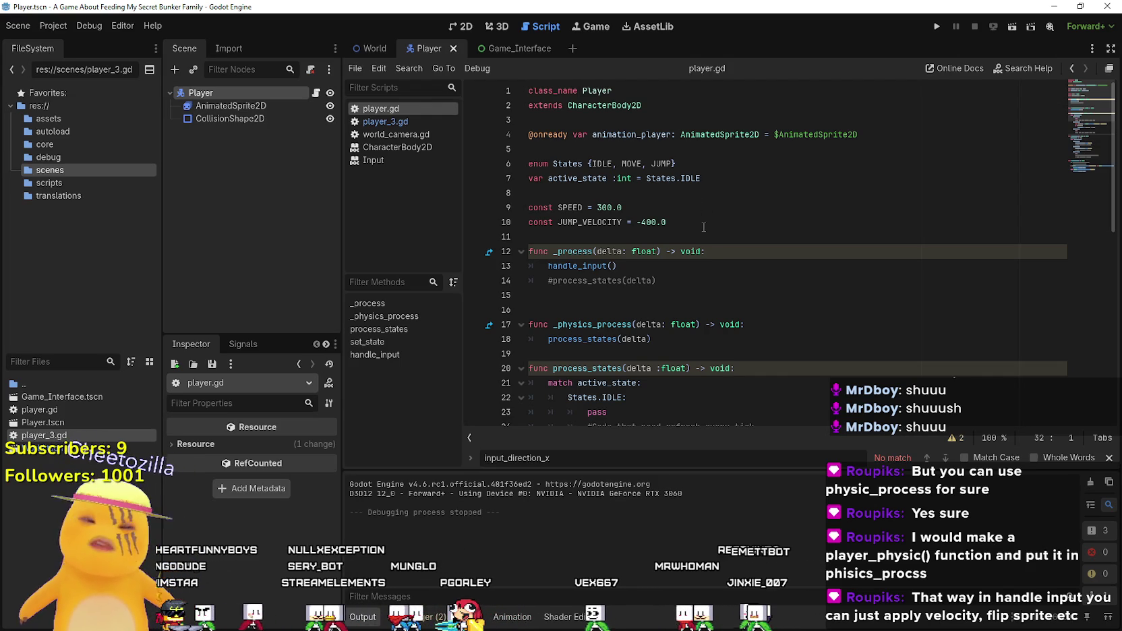
- Replace the SPEED and JUMP_VELOCITY constants with exported speed 120.0, jump_force 300.0 and gravity floats
{"action": "scroll", "coordinate": [702, 230], "scroll_direction": "down", "scroll_amount": 4}
{"action": "scroll", "coordinate": [706, 209], "scroll_direction": "up", "scroll_amount": 4}
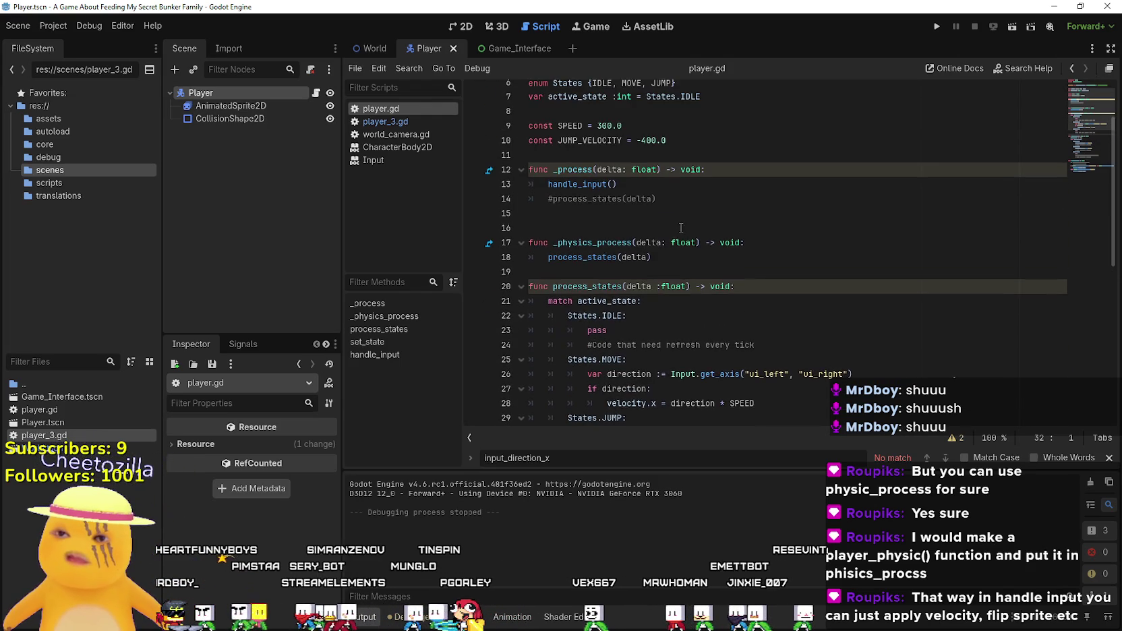
{"action": "mouse_move", "coordinate": [702, 223]}
{"action": "left_mouse_down"}
{"action": "mouse_move", "coordinate": [572, 222]}
{"action": "mouse_move", "coordinate": [512, 205]}
{"action": "left_mouse_up"}
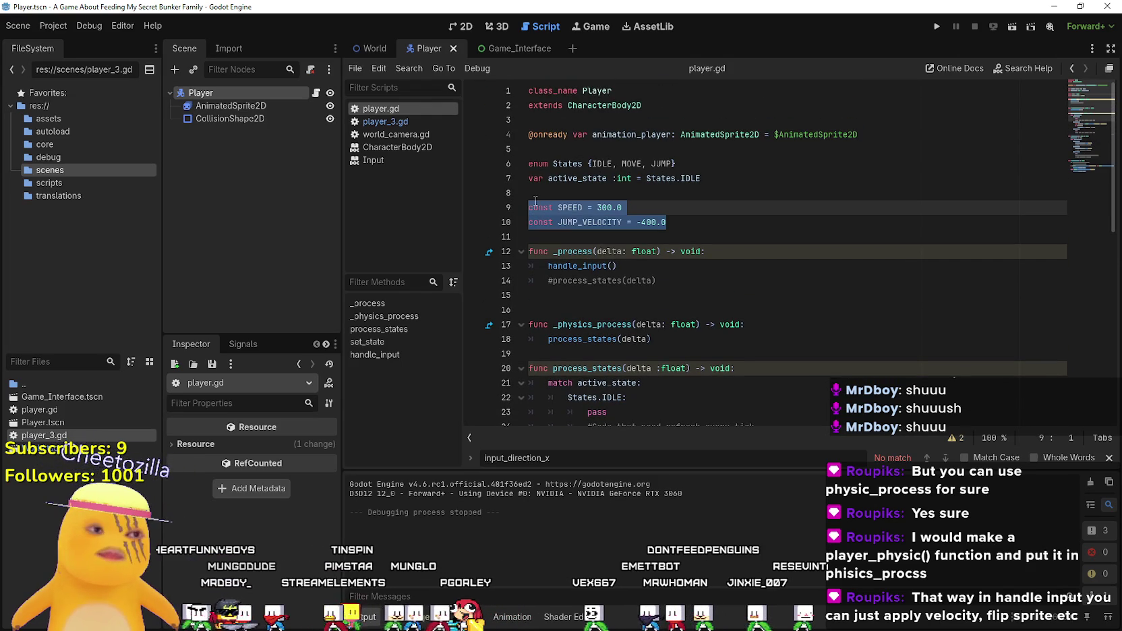
{"action": "type", "text": "@export"}
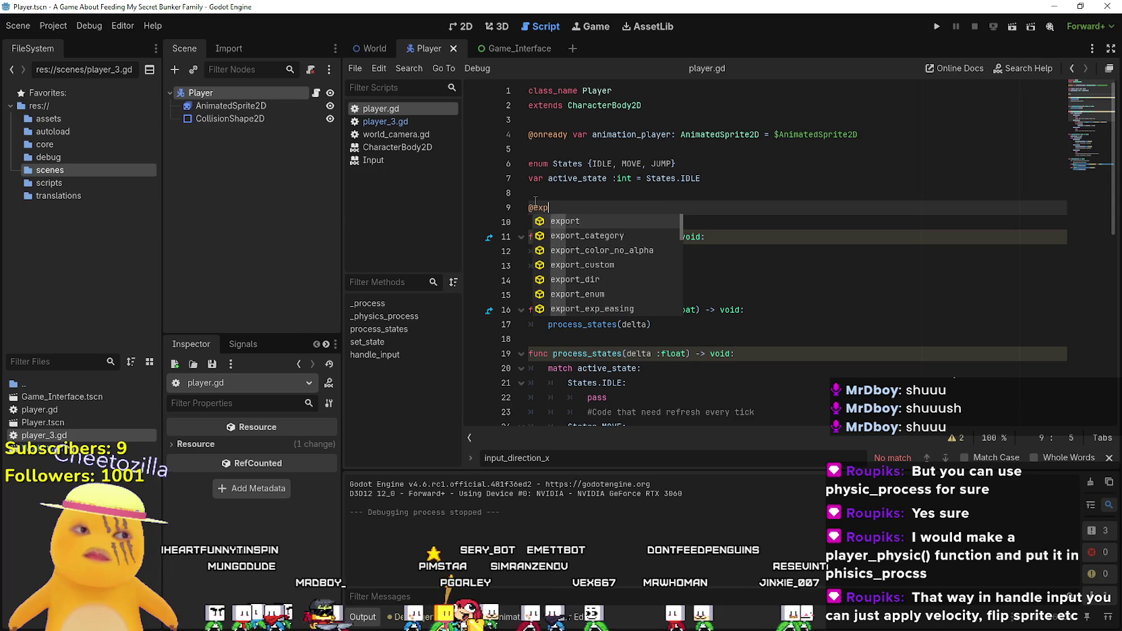
{"action": "type", "text": " var "}
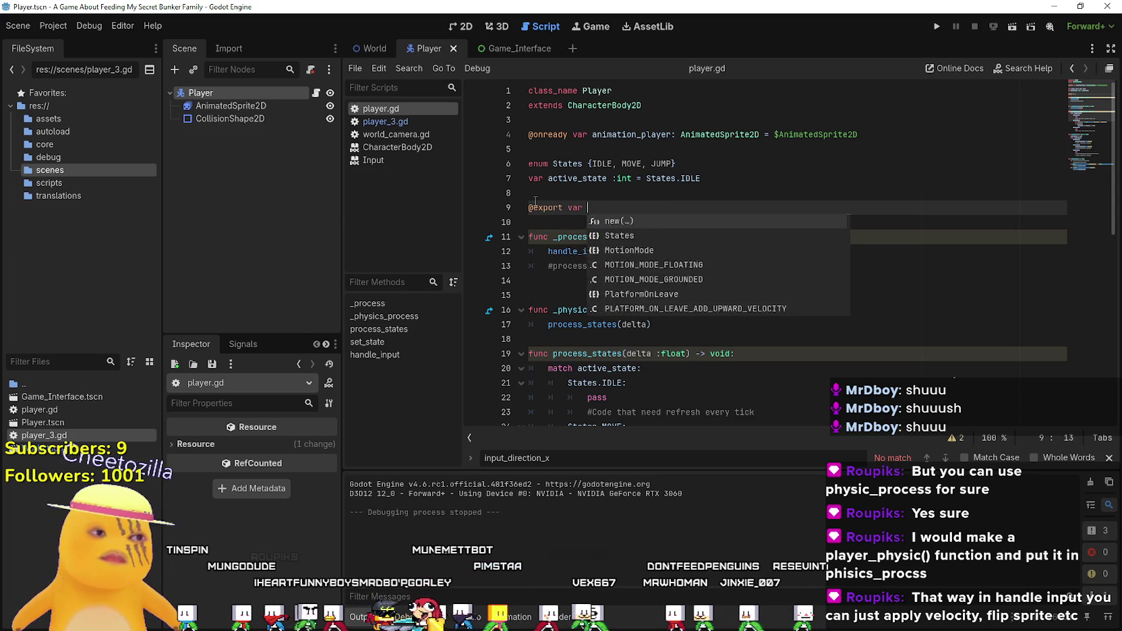
{"action": "type", "text": "speed: fl"}
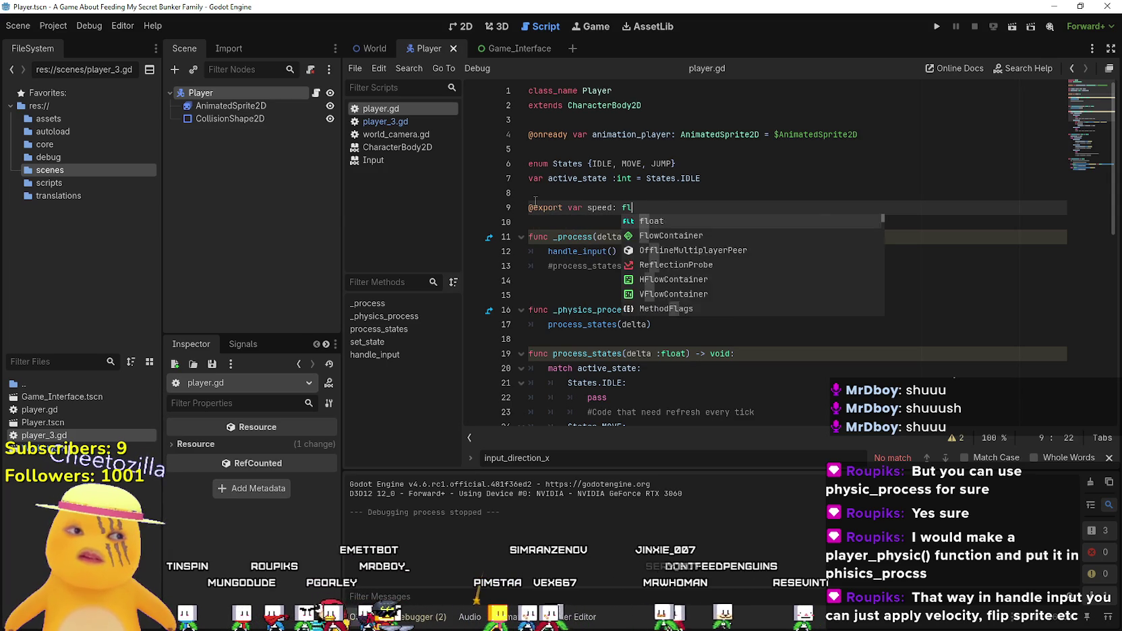
{"action": "type", "text": "oat = 120.0"}
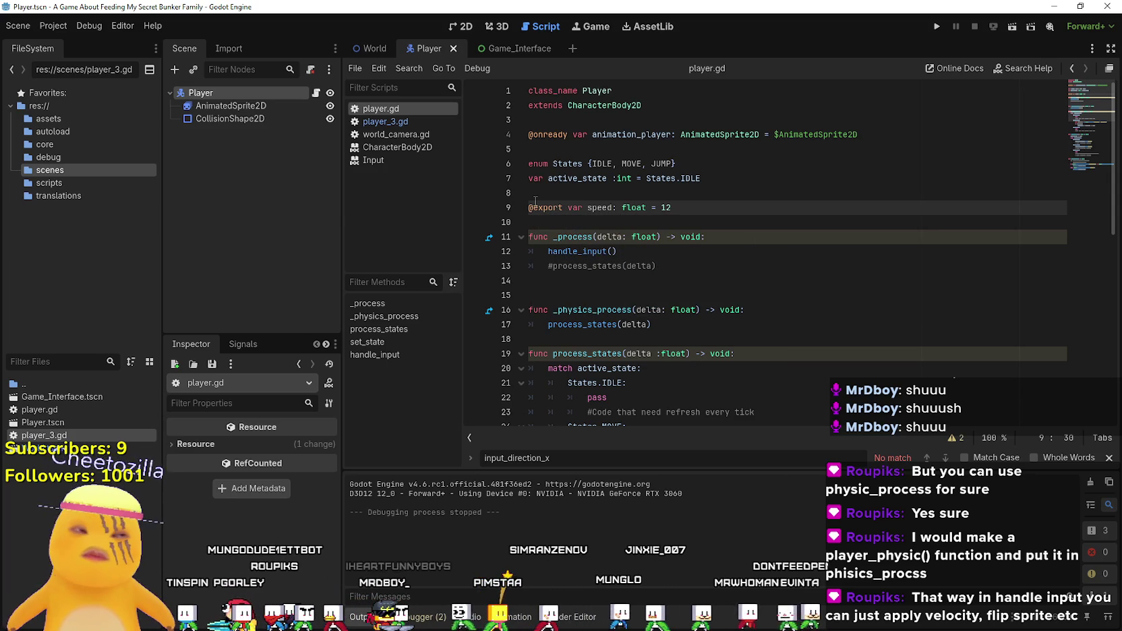
{"action": "key", "text": "Return"}
{"action": "type", "text": "@"}
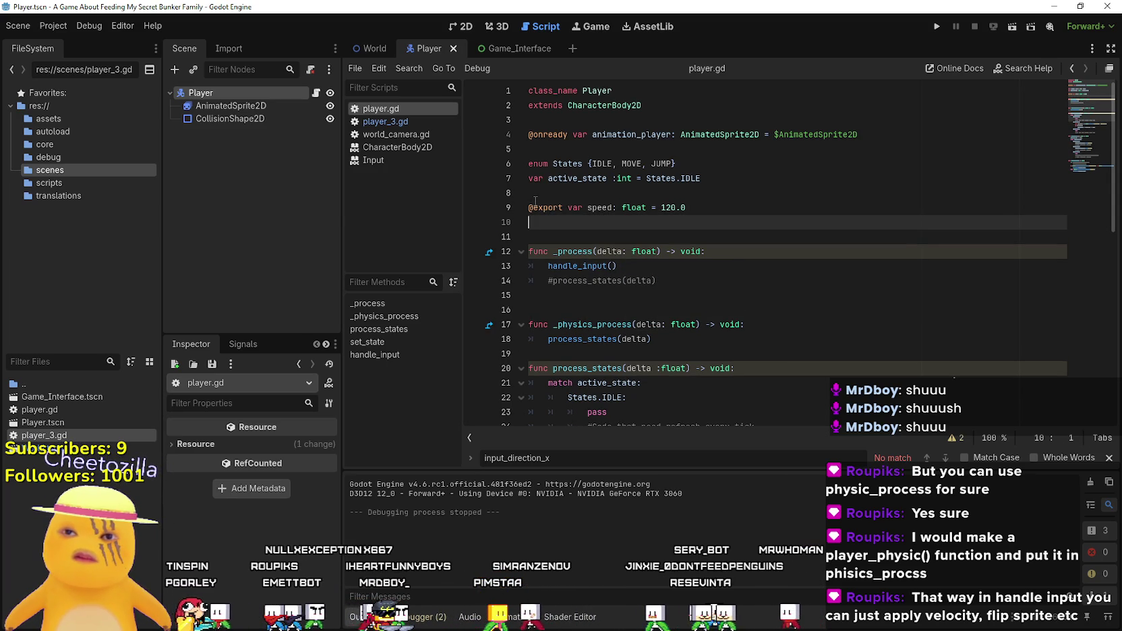
{"action": "type", "text": "export"}
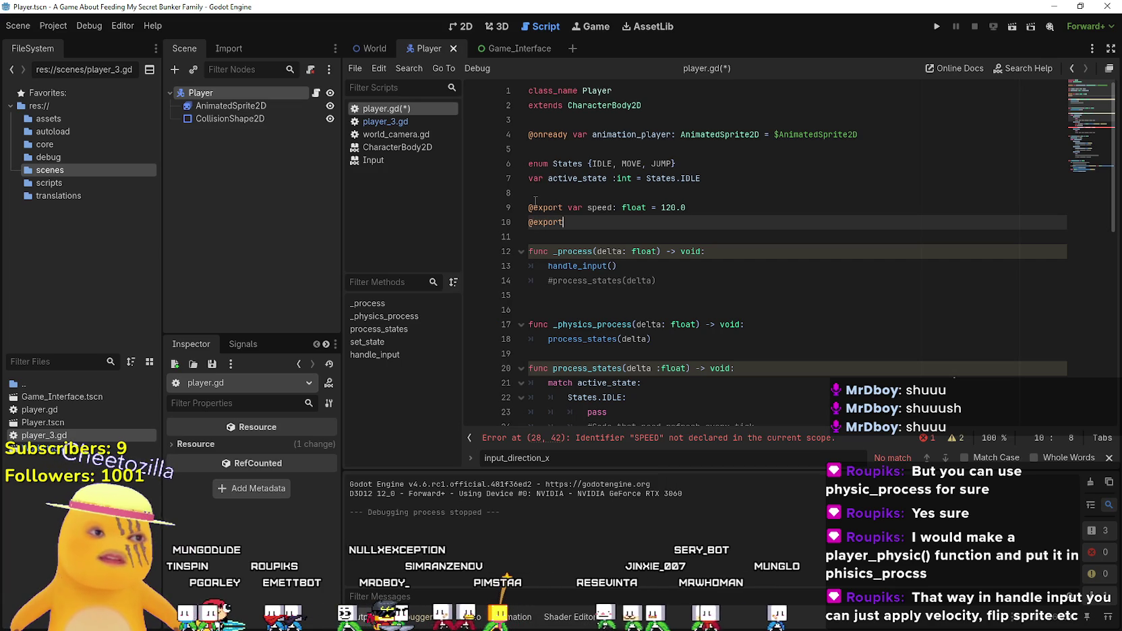
{"action": "type", "text": " var jump_force: float 3"}
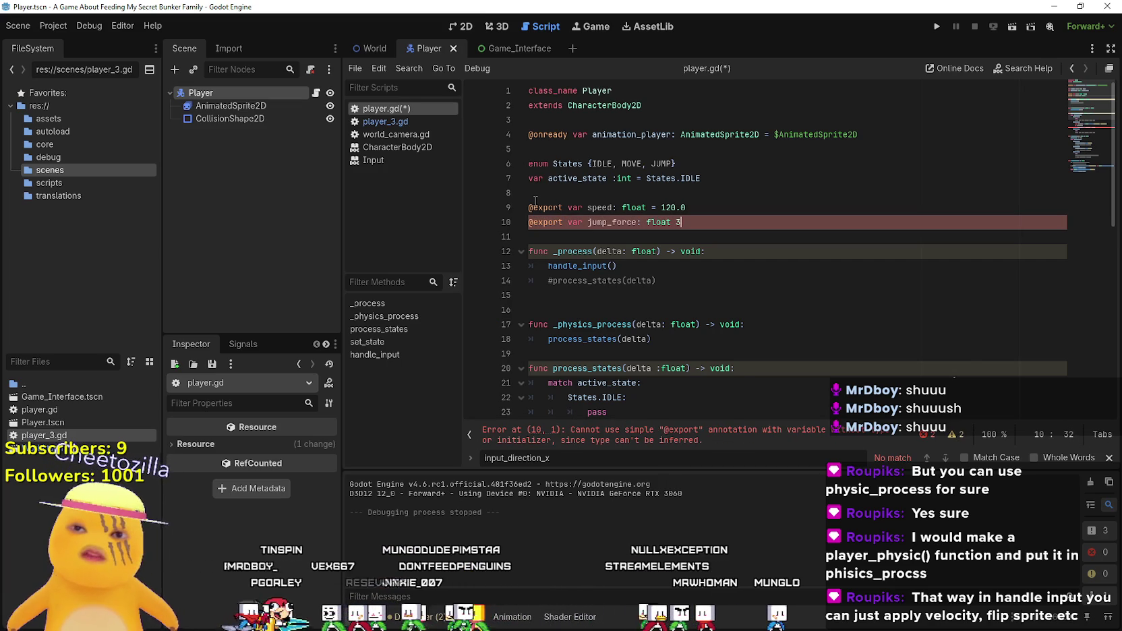
{"action": "key", "text": "BackSpace"}
{"action": "type", "text": "= 300.0"}
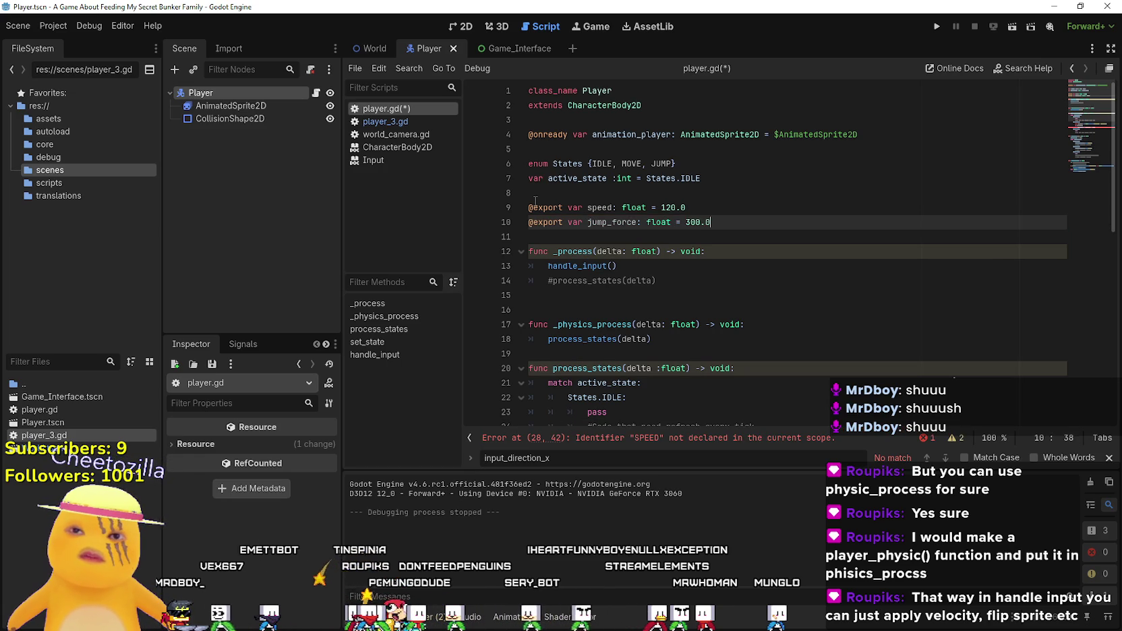
{"action": "key", "text": "Return"}
{"action": "type", "text": "@export va"}
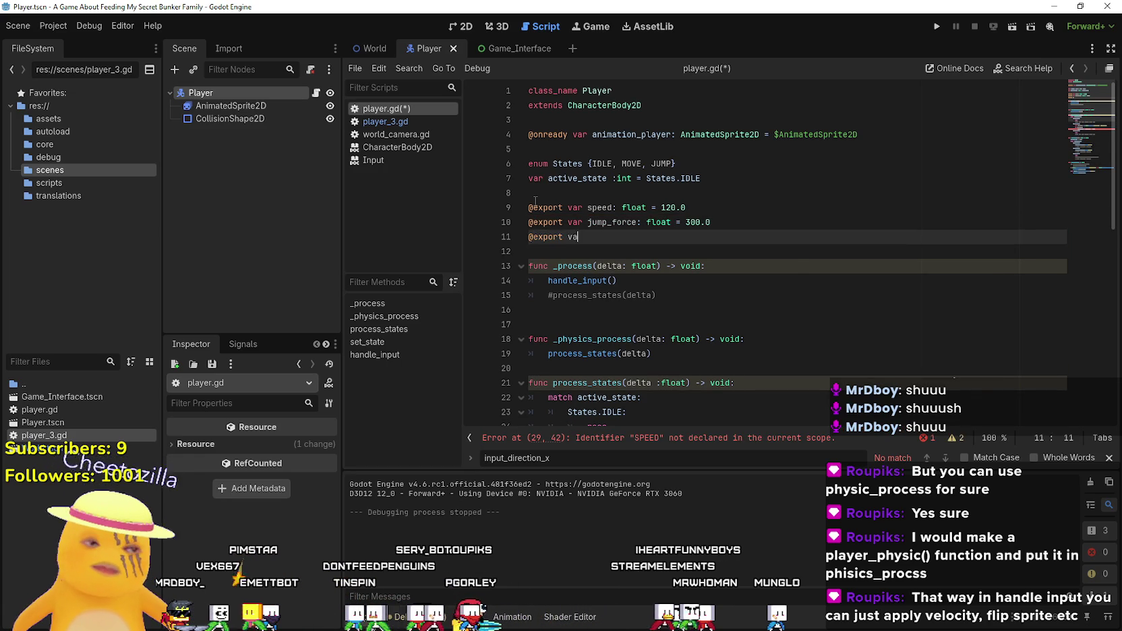
{"action": "type", "text": "r gravity"}
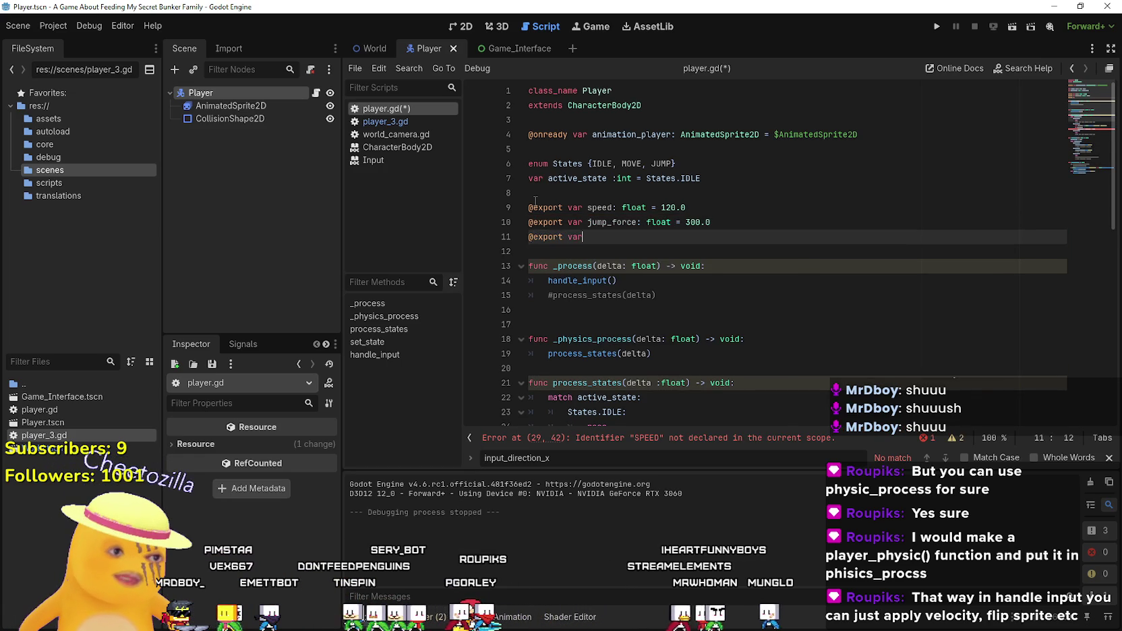
{"action": "type", "text": ": "}
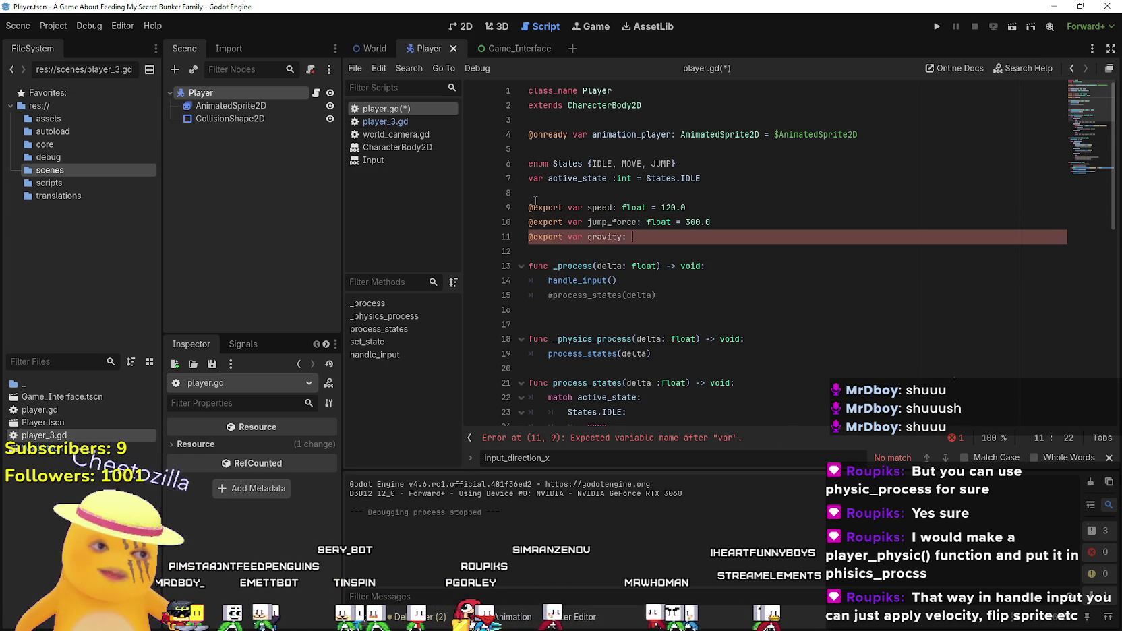
{"action": "type", "text": "float = 30"}
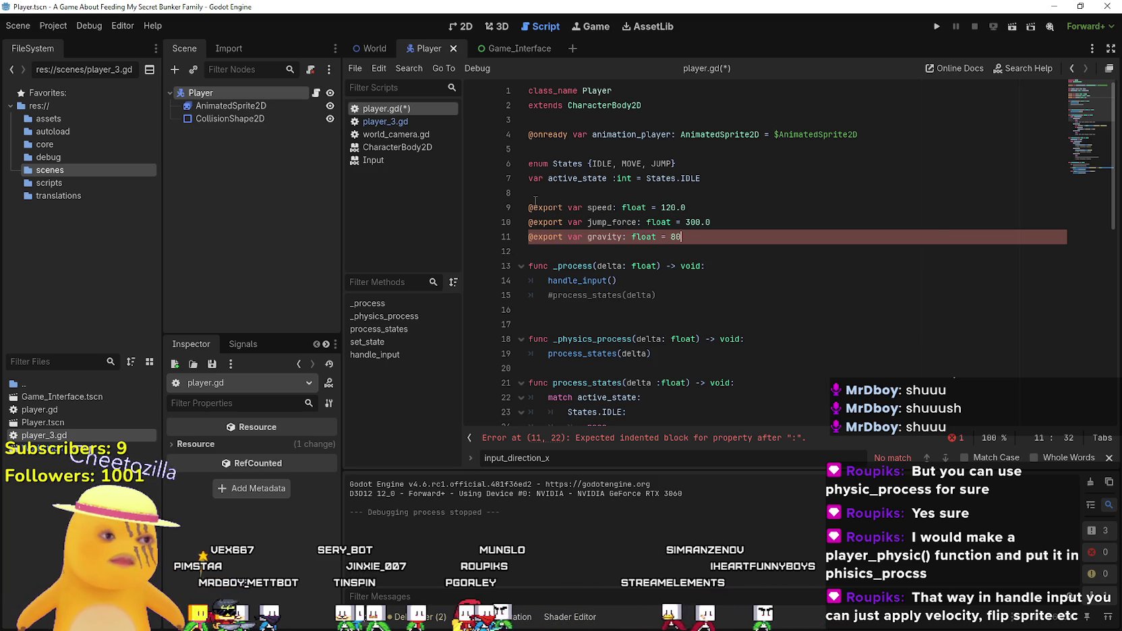
{"action": "type", "text": "."}
- Retype the jump check on line 51 as Input.is_action_just_pressed
{"action": "scroll", "coordinate": [675, 256], "scroll_direction": "down", "scroll_amount": 6}
{"action": "left_click_drag", "start_coordinate": [742, 221], "coordinate": [658, 207]}
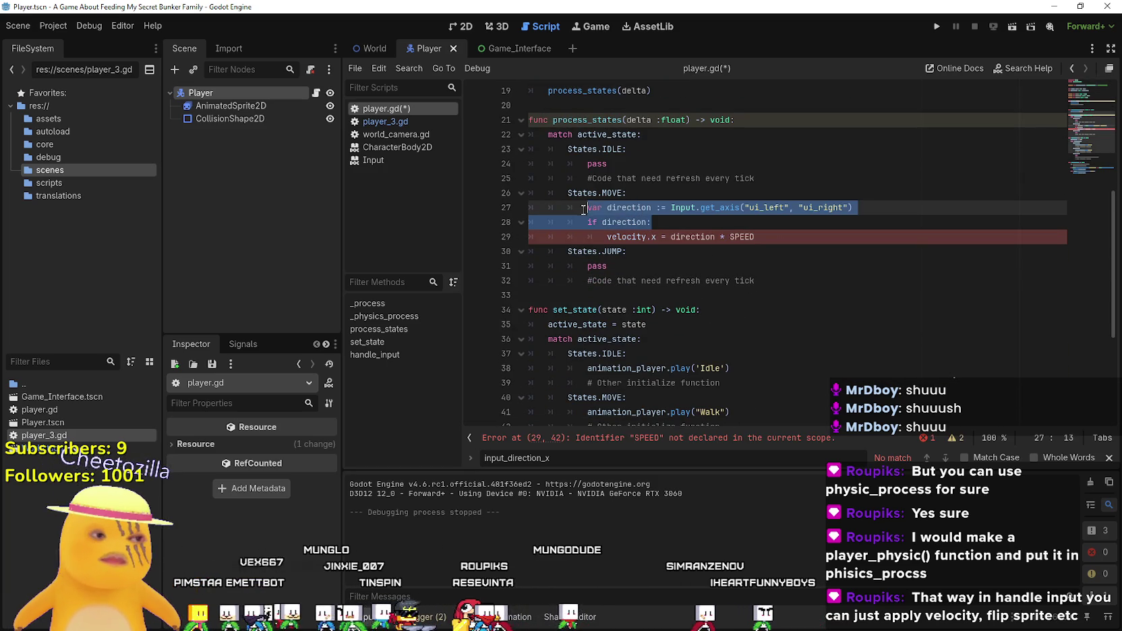
{"action": "left_click", "coordinate": [637, 237]}
{"action": "scroll", "coordinate": [713, 265], "scroll_direction": "down", "scroll_amount": 3}
{"action": "scroll", "coordinate": [692, 349], "scroll_direction": "down", "scroll_amount": 2}
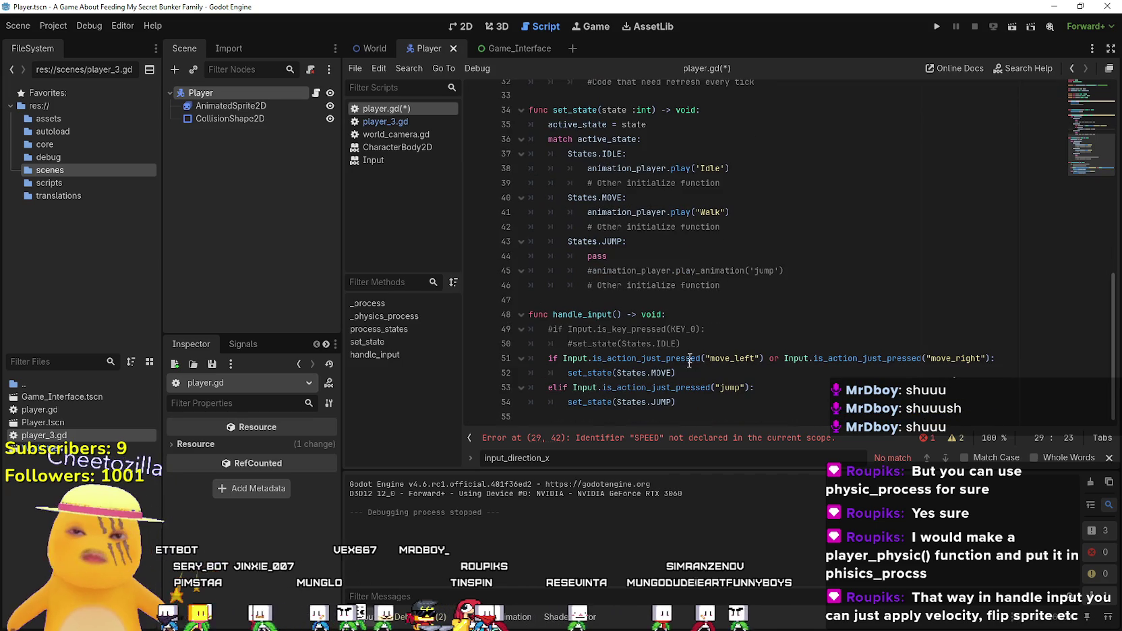
{"action": "double_click", "coordinate": [685, 362]}
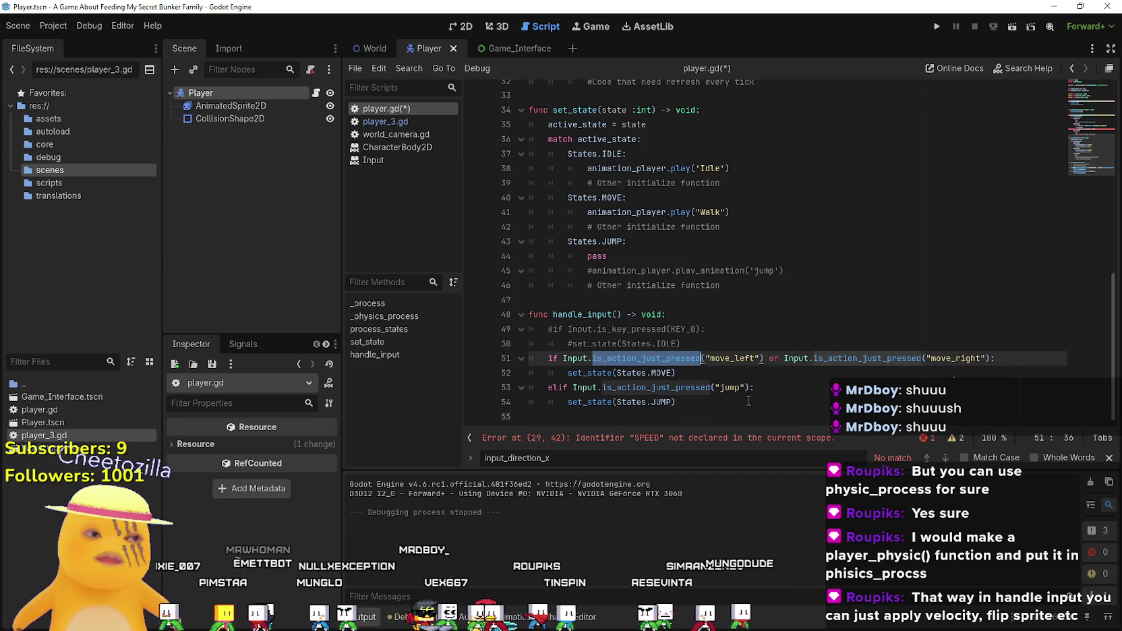
{"action": "type", "text": "i"}
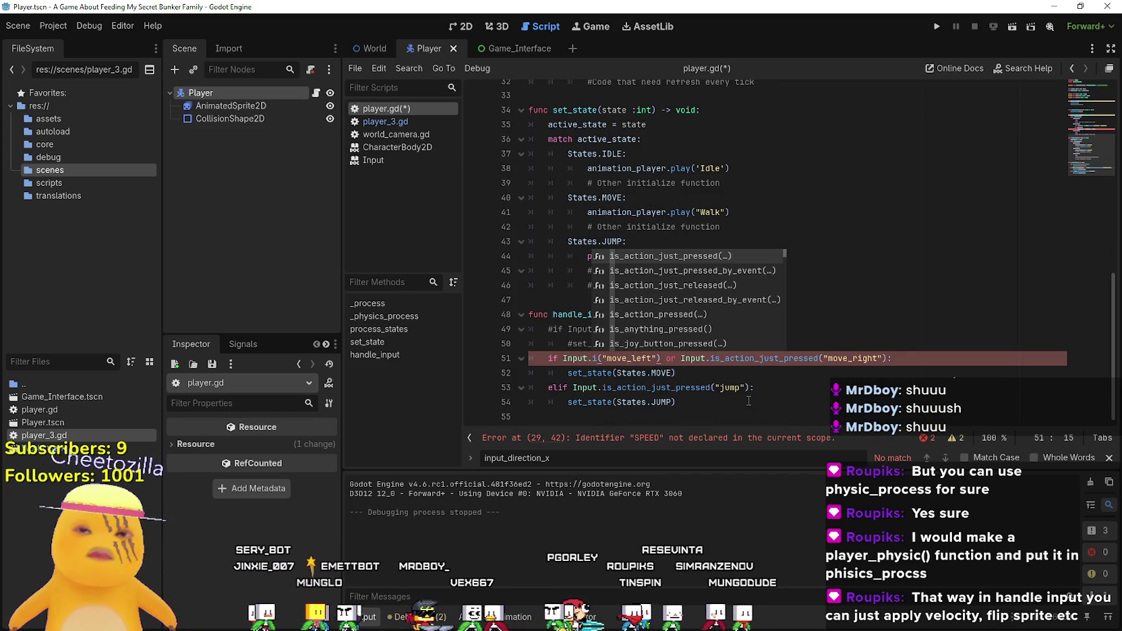
{"action": "type", "text": "s"}
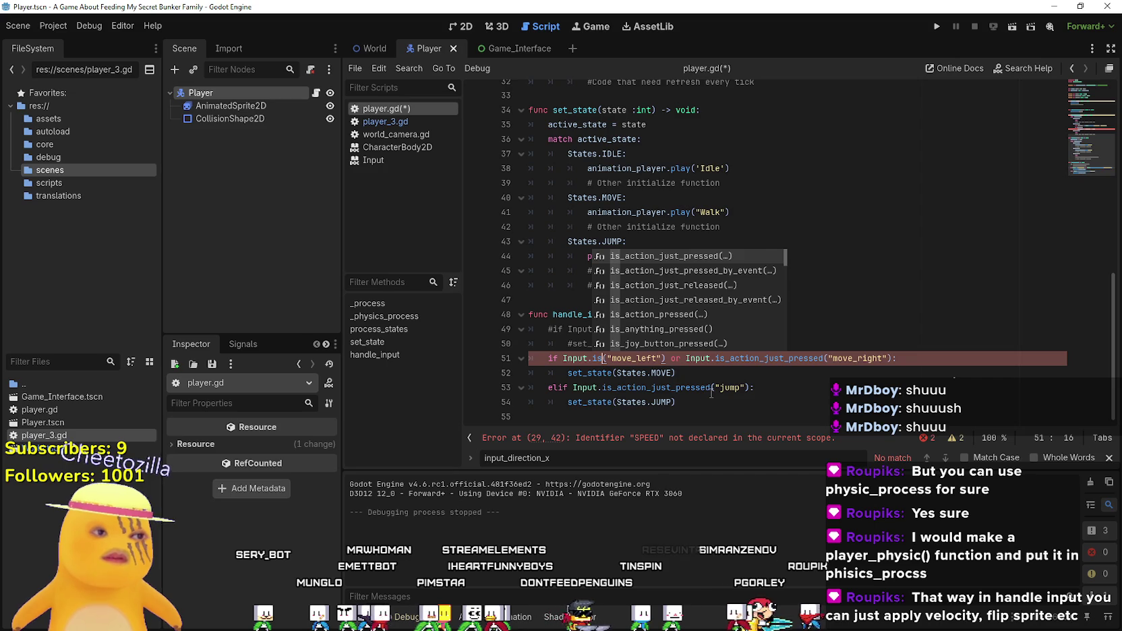
{"action": "mouse_move", "coordinate": [711, 393]}
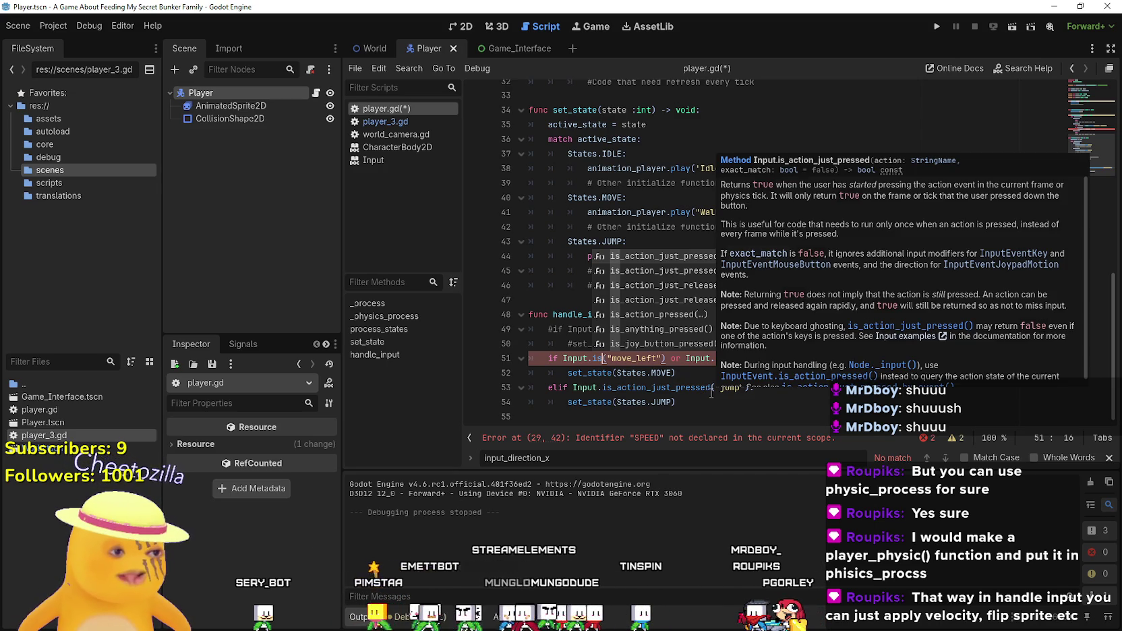
{"action": "key", "text": "Return"}
{"action": "left_click", "coordinate": [711, 391]}
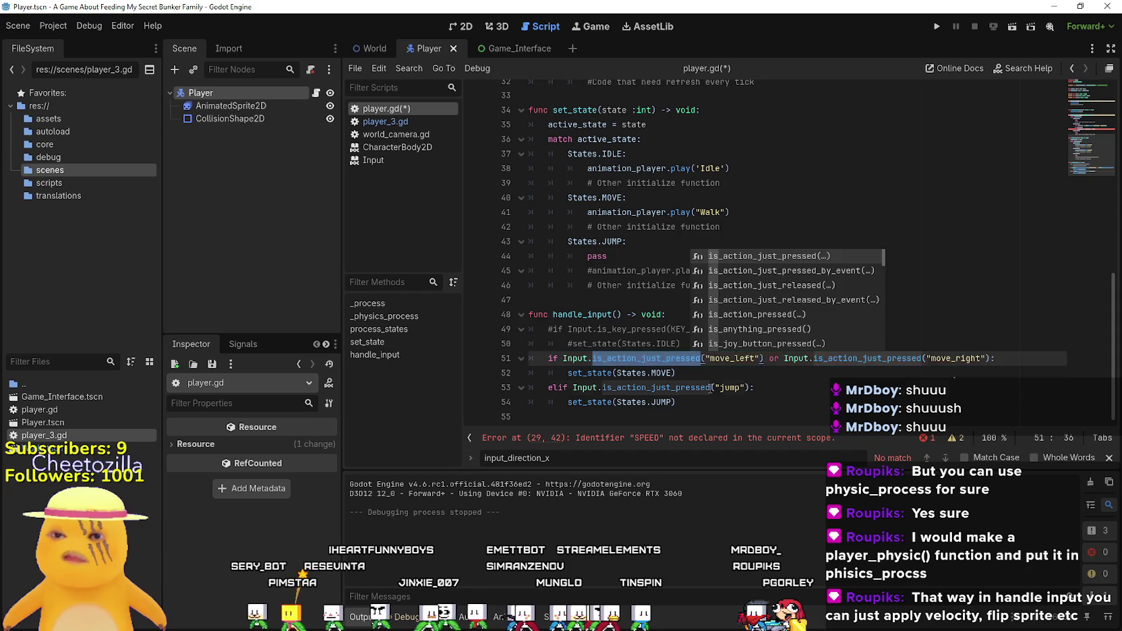
{"action": "scroll", "coordinate": [713, 358], "scroll_direction": "up", "scroll_amount": 6}
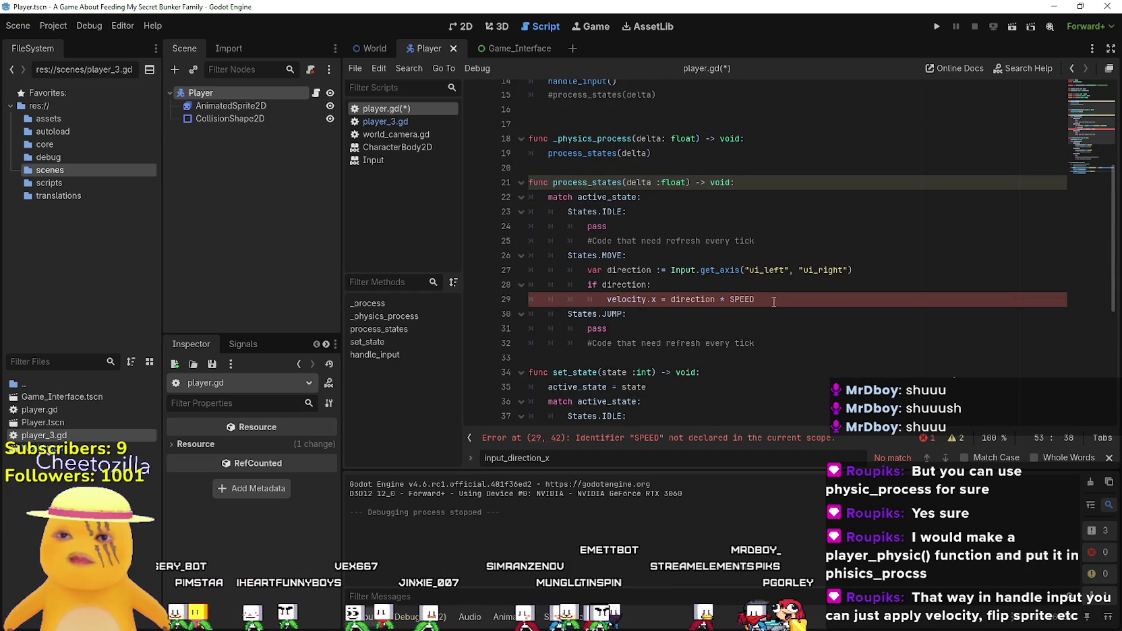
- Replace the old MOVE direction lines with var input_dir from move_right minus a second action strength
{"action": "left_click_drag", "start_coordinate": [773, 302], "coordinate": [566, 271]}
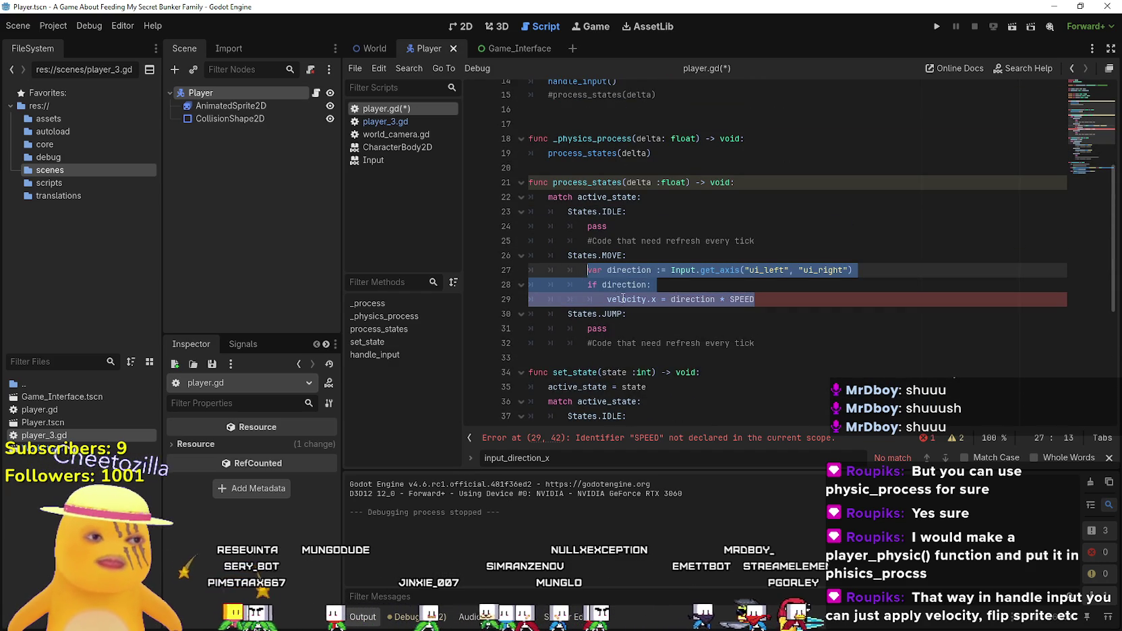
{"action": "type", "text": "var input_d"}
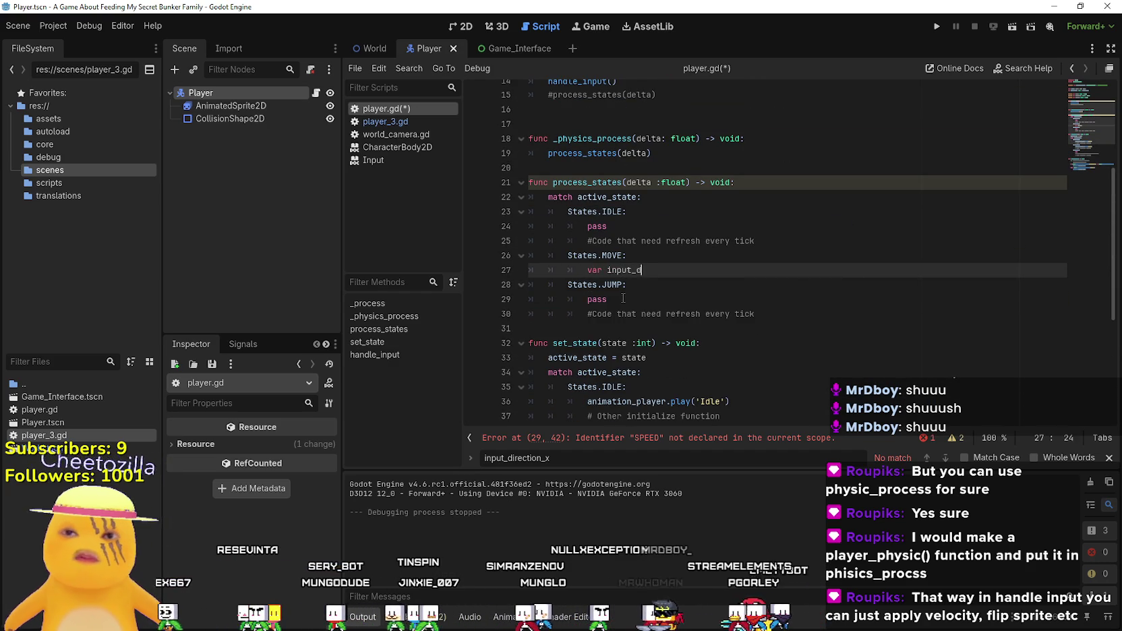
{"action": "type", "text": "ir"}
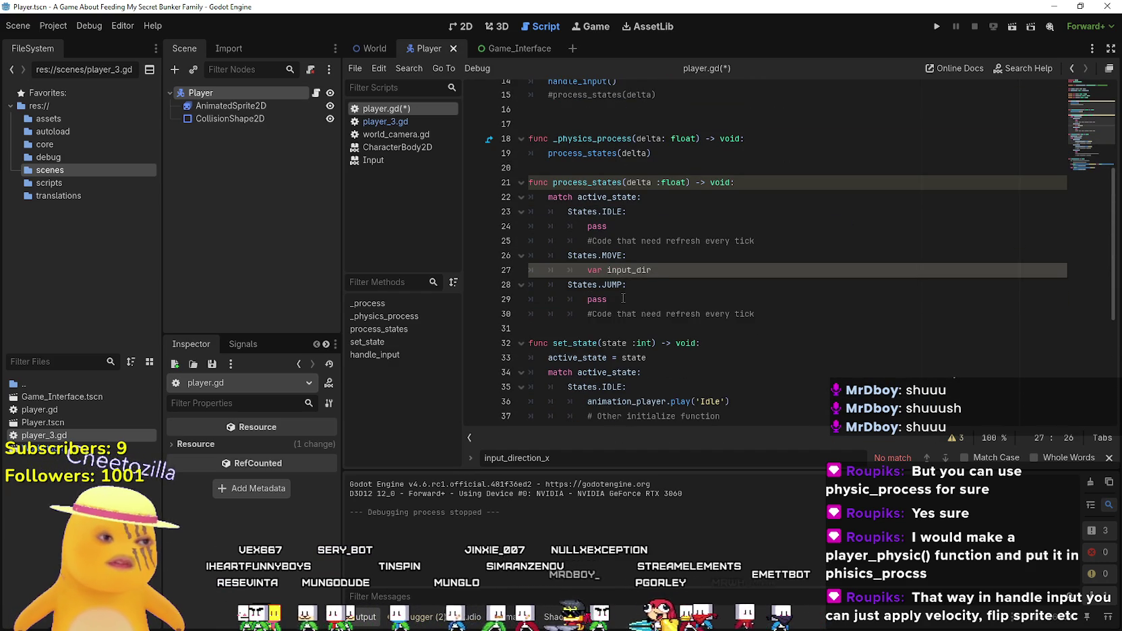
{"action": "type", "text": " = Inp"}
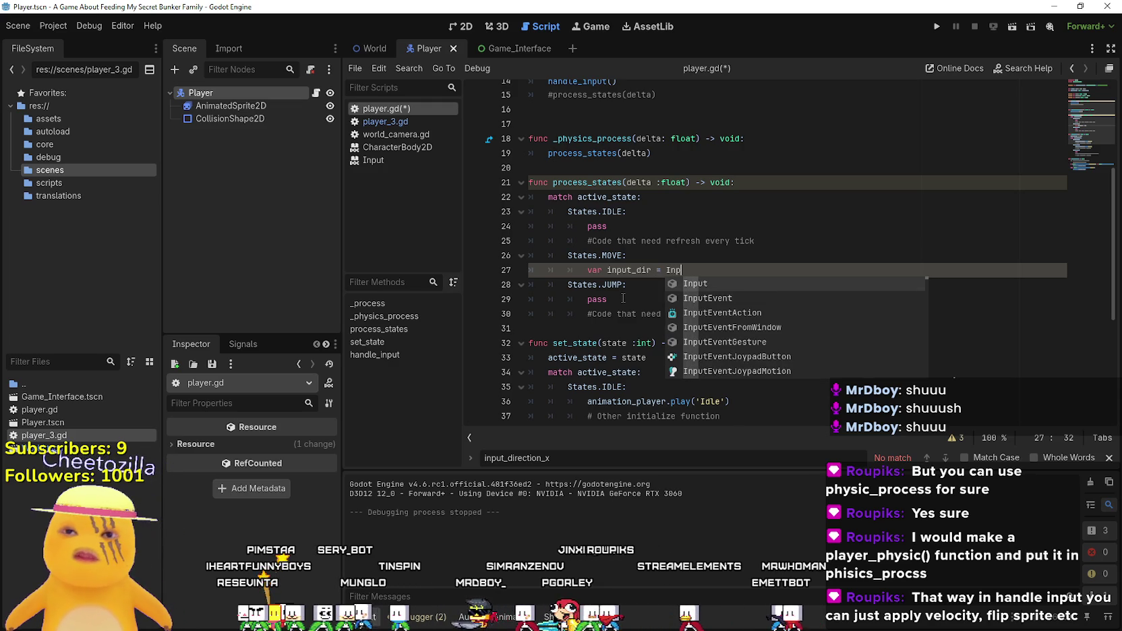
{"action": "type", "text": "ut.ge"}
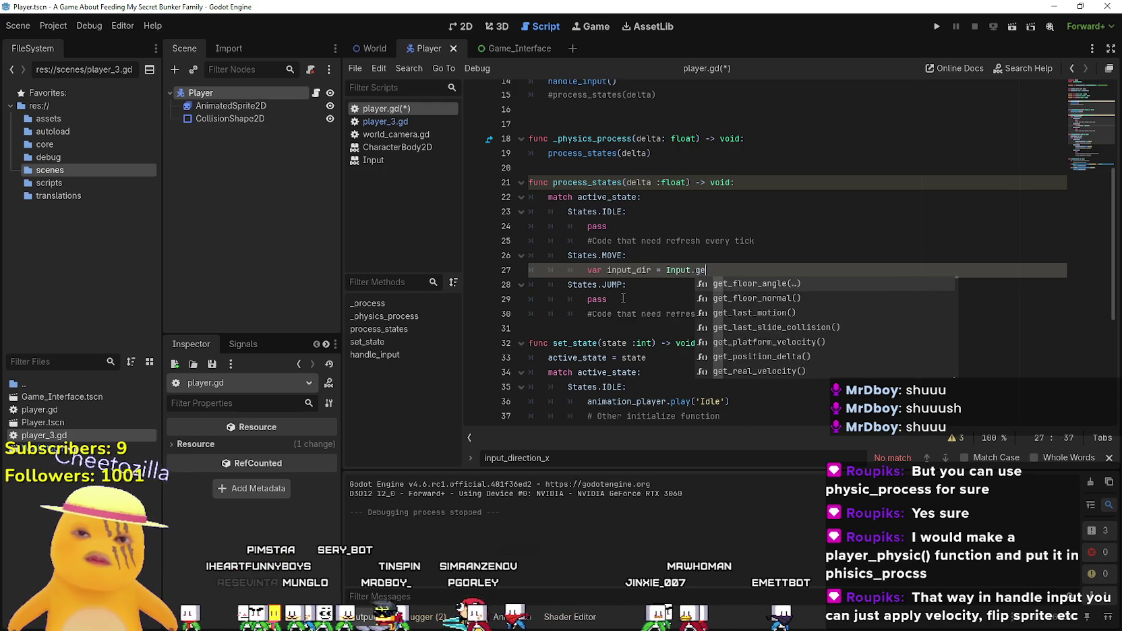
{"action": "type", "text": "t"}
{"action": "type", "text": "_action"}
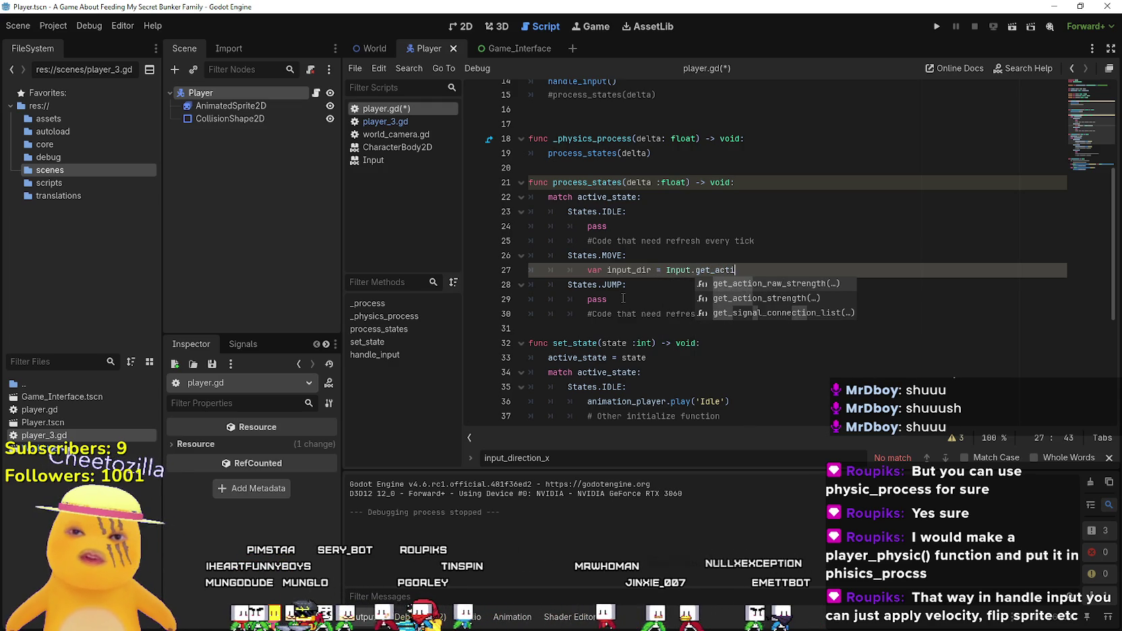
{"action": "key", "text": "Down"}
{"action": "key", "text": "Return"}
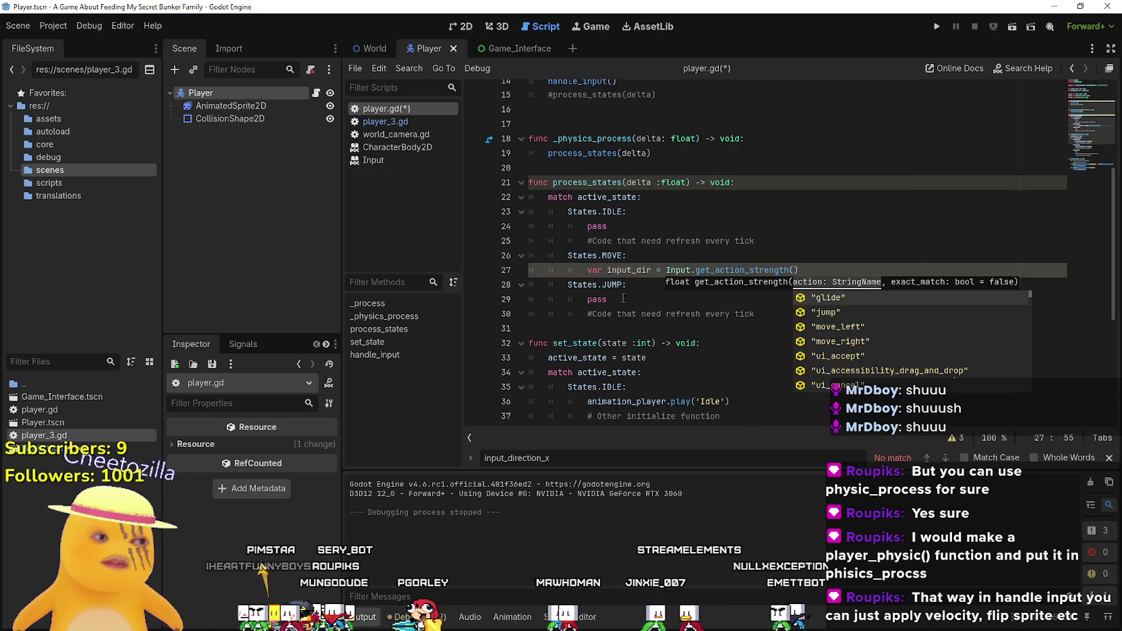
{"action": "key", "text": "Down"}
{"action": "key", "text": "Down"}
{"action": "key", "text": "Down"}
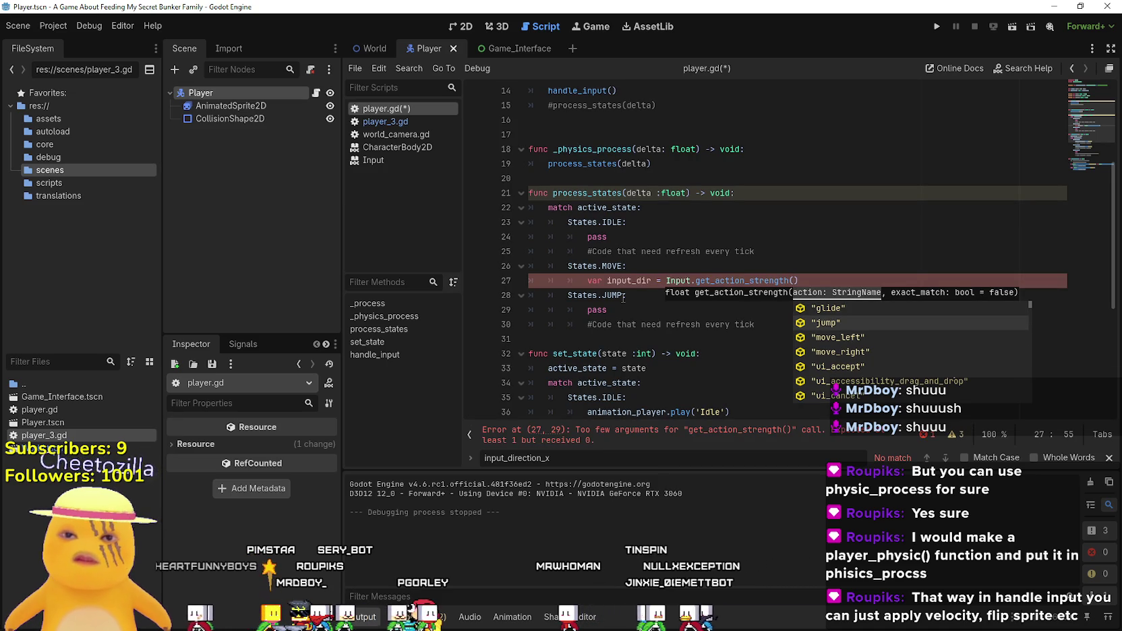
{"action": "key", "text": "Return"}
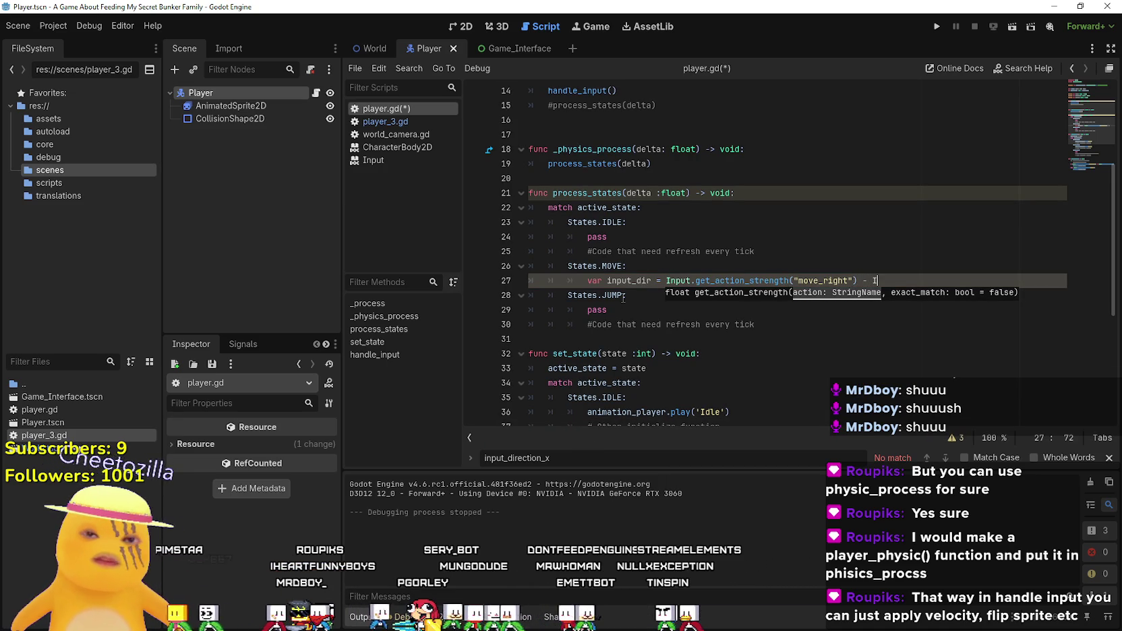
{"action": "type", "text": "nput.get"}
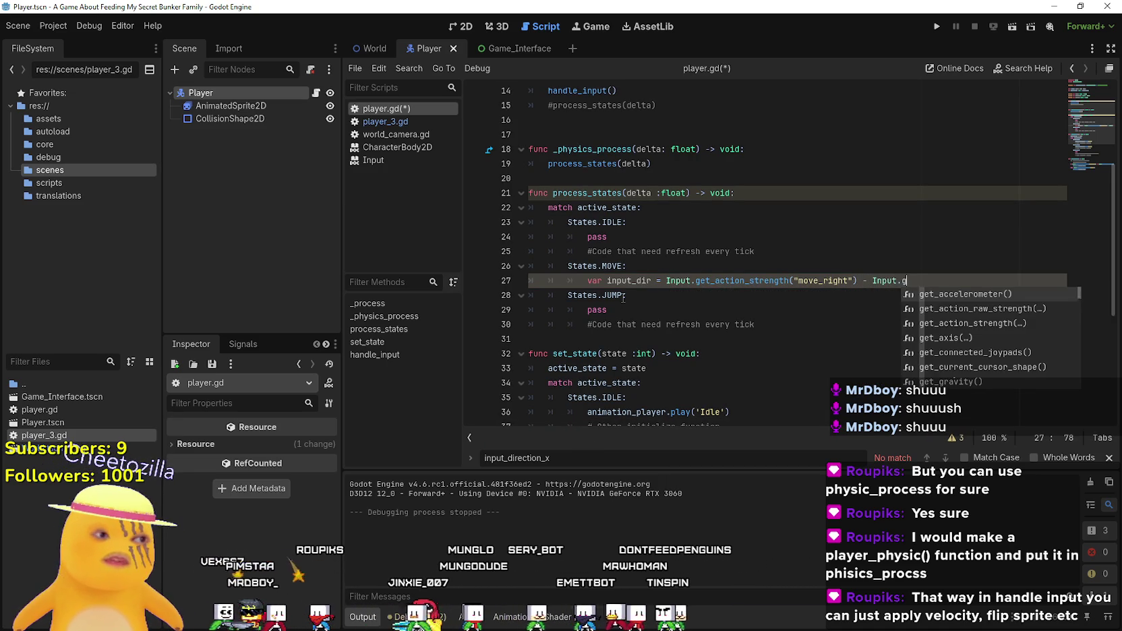
{"action": "type", "text": "_action"}
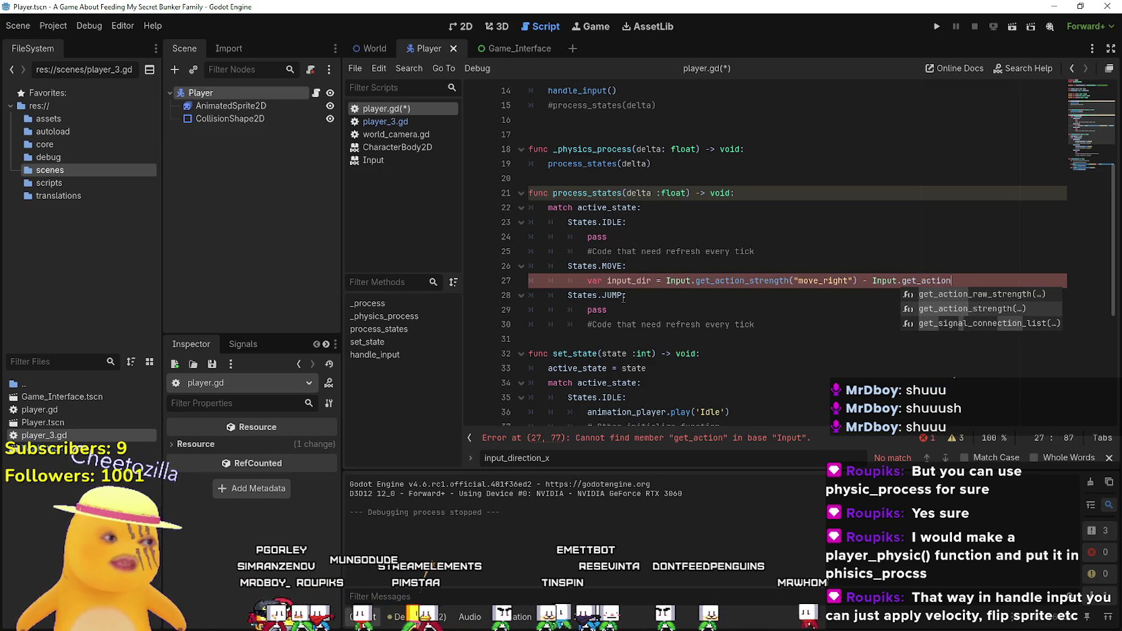
{"action": "type", "text": "_s"}
{"action": "key", "text": "Return"}
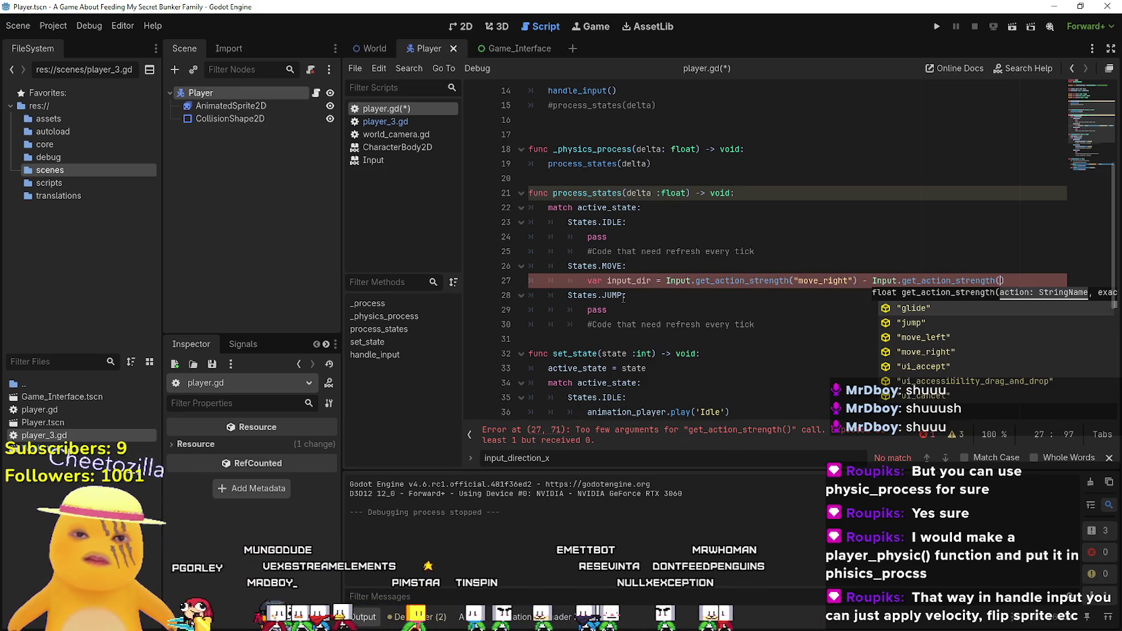
{"action": "type", "text": "Move)"}
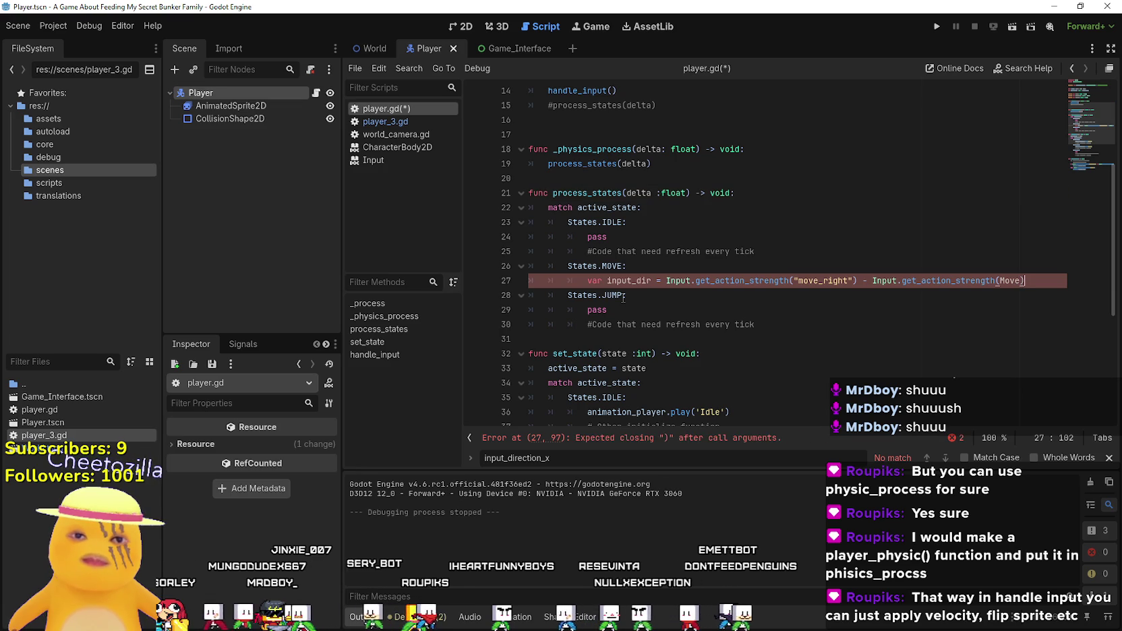
- Correct the second action name to "move_left" and start a new velocity line below
{"action": "left_click", "coordinate": [623, 296]}
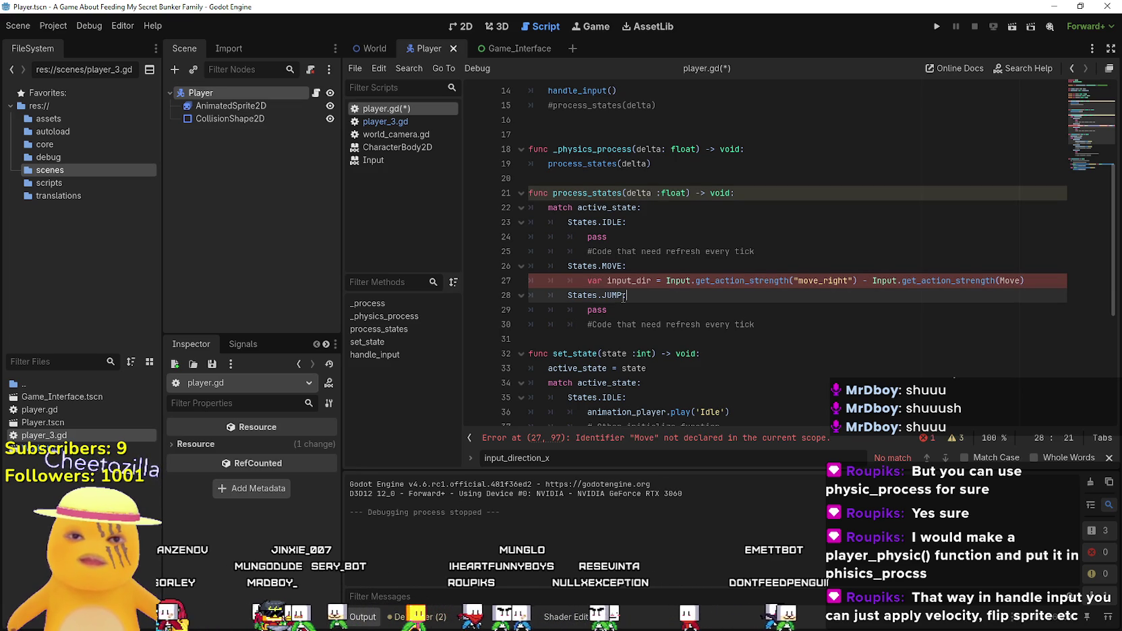
{"action": "left_click", "coordinate": [1021, 280]}
{"action": "type", "text": "_lef"}
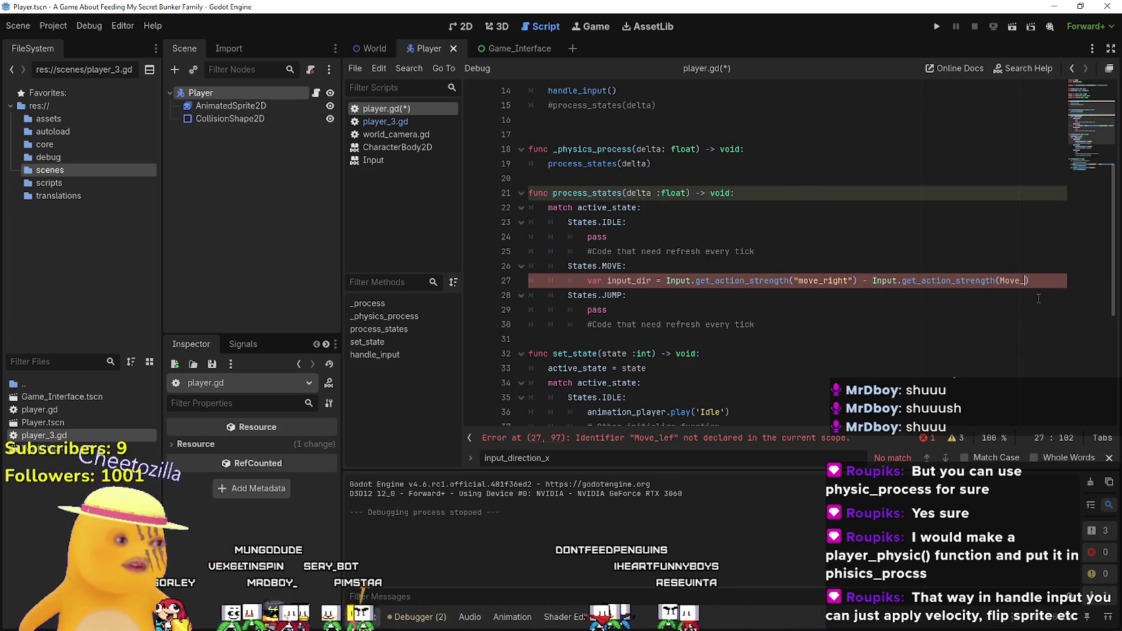
{"action": "key", "text": "BackSpace"}
{"action": "key", "text": "BackSpace"}
{"action": "type", "text": "move_le"}
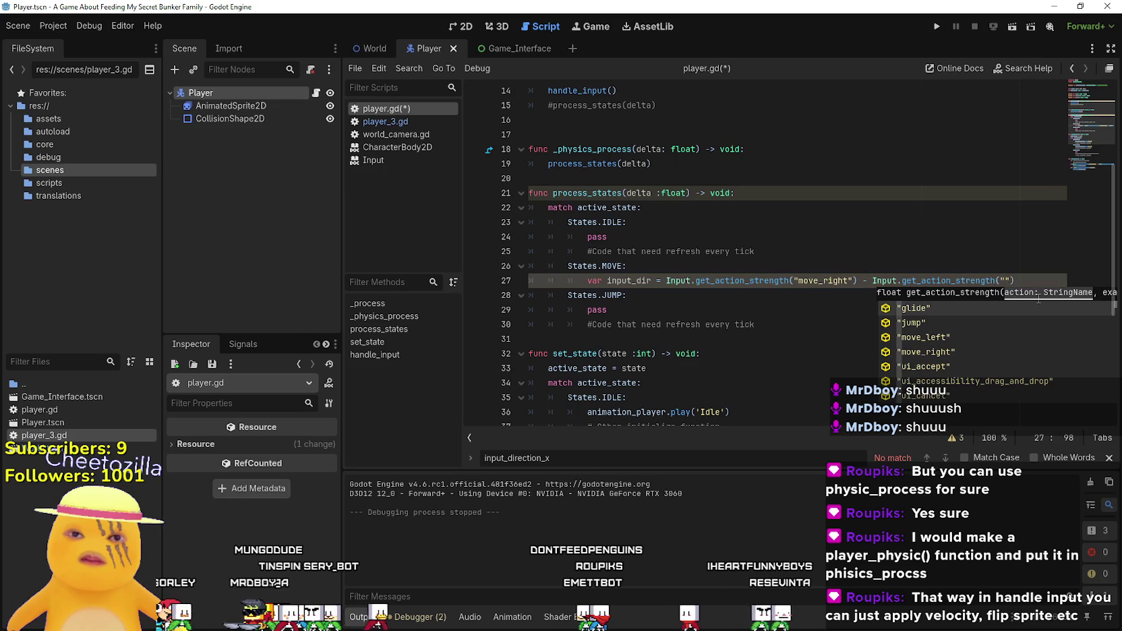
{"action": "type", "text": "ft\")"}
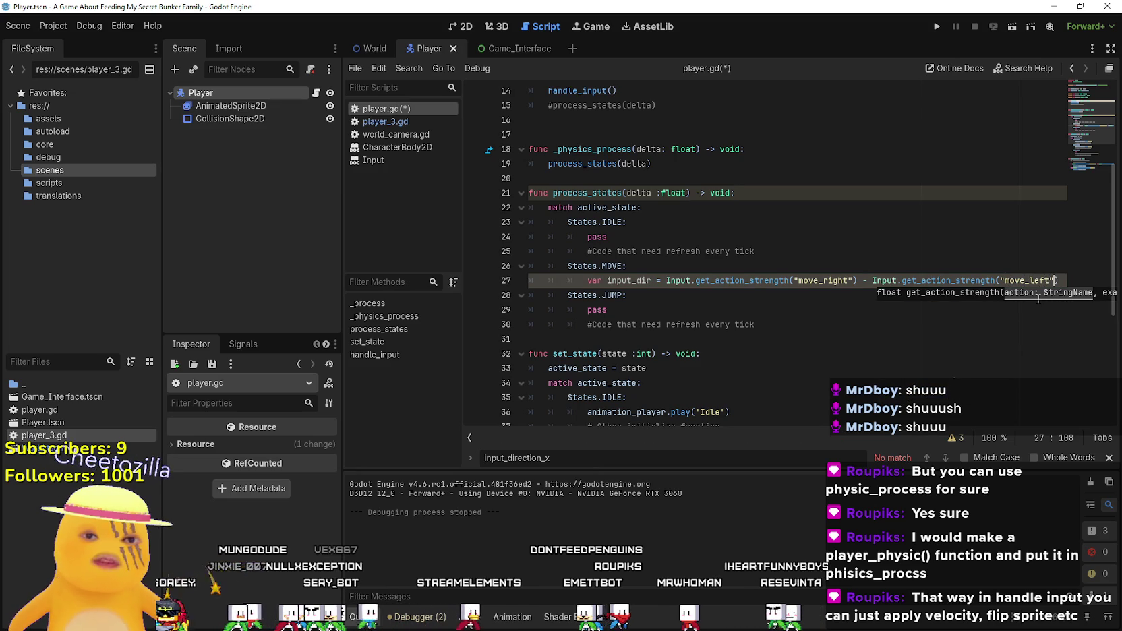
{"action": "key", "text": "Return"}
{"action": "type", "text": "velocity"}
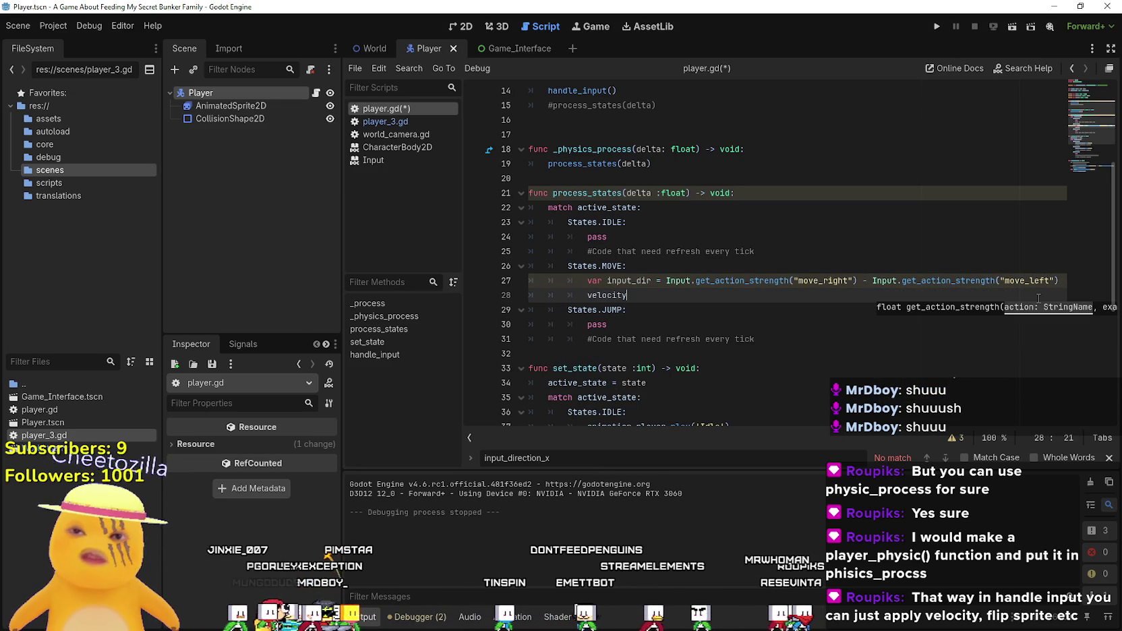
- Finish line 28 as velocity.x = input_dir * speed and add a blank line after it
{"action": "type", "text": ".x "}
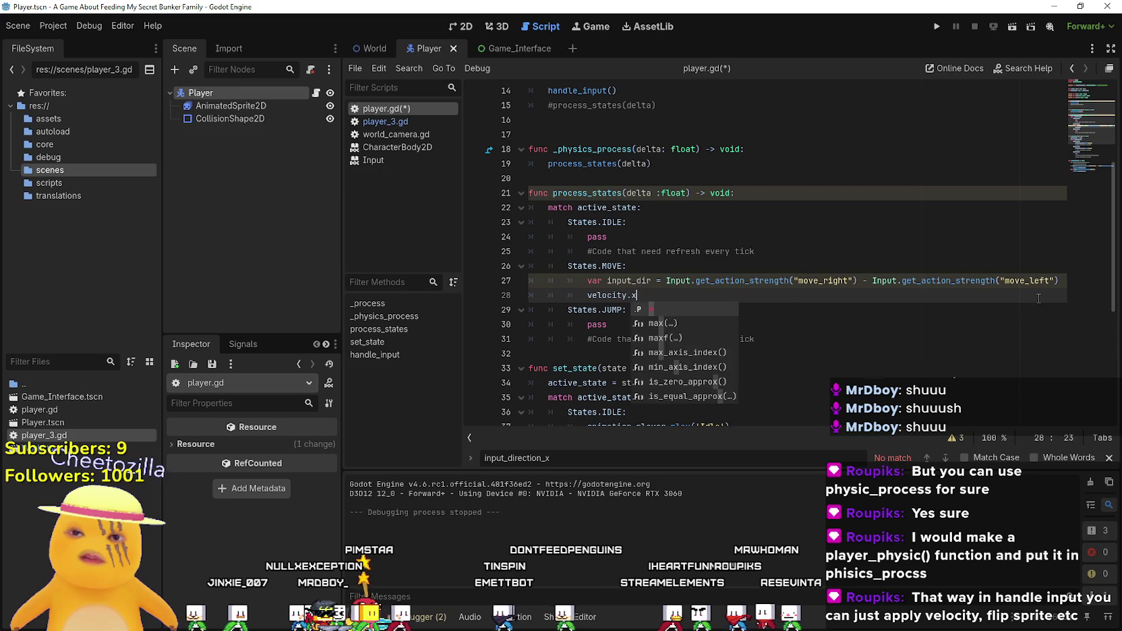
{"action": "type", "text": "= input_"}
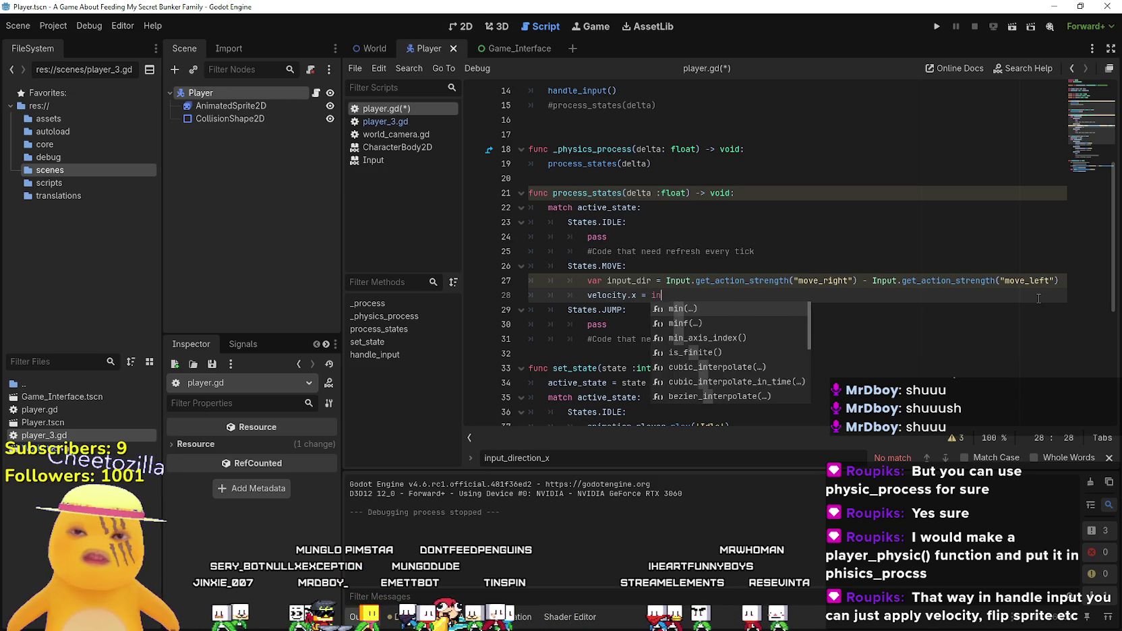
{"action": "key", "text": "Return"}
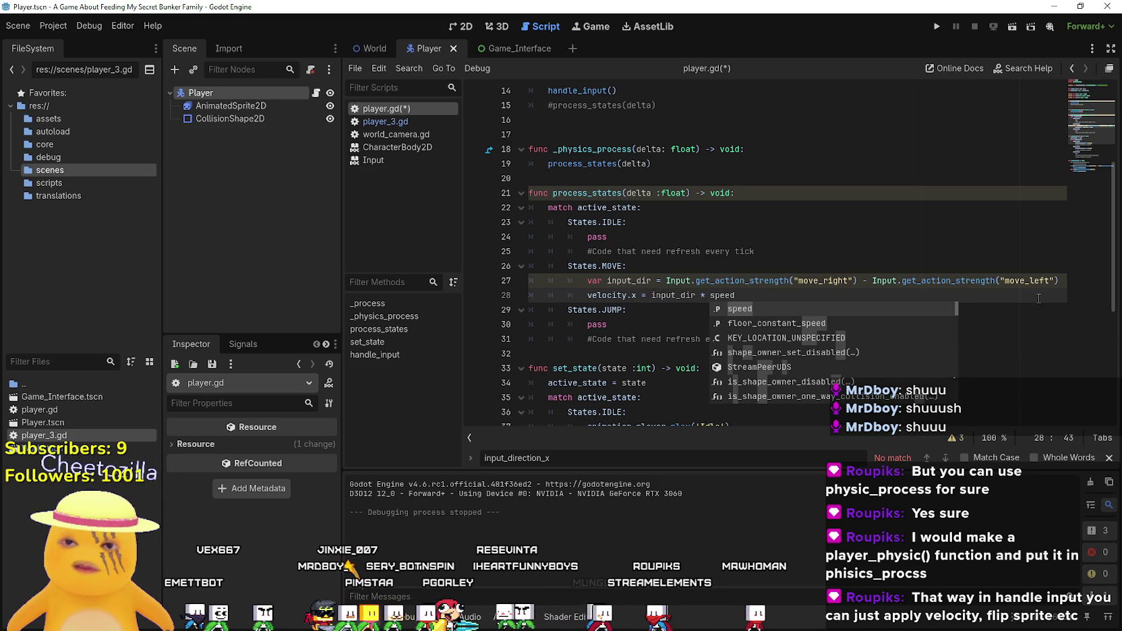
{"action": "left_click", "coordinate": [833, 254]}
{"action": "scroll", "coordinate": [829, 263], "scroll_direction": "down", "scroll_amount": 1}
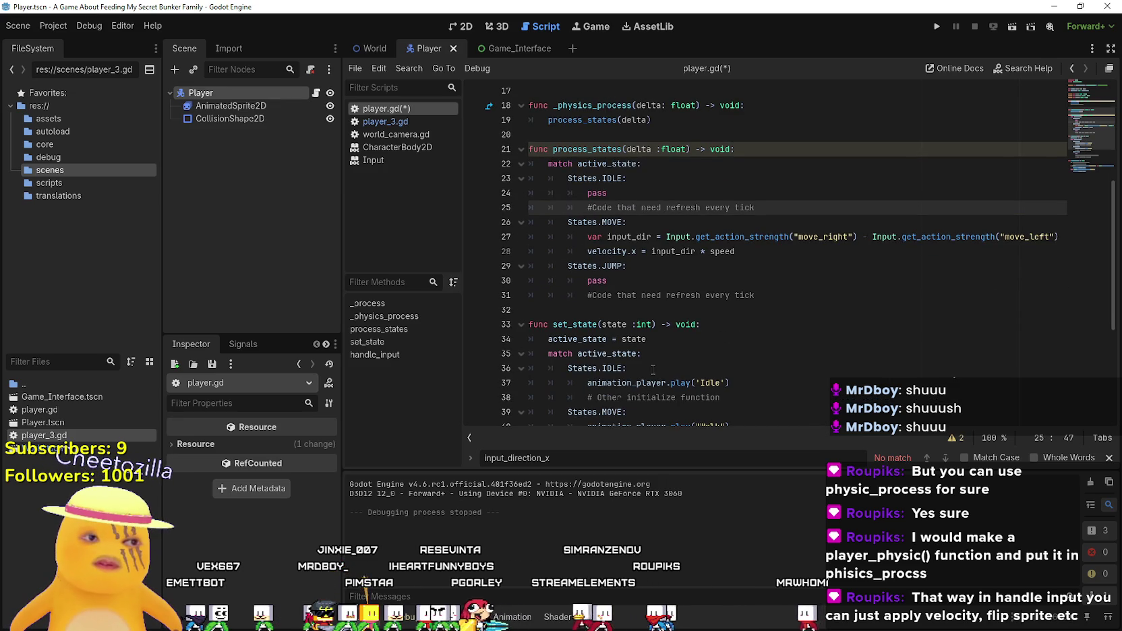
{"action": "left_click", "coordinate": [754, 253]}
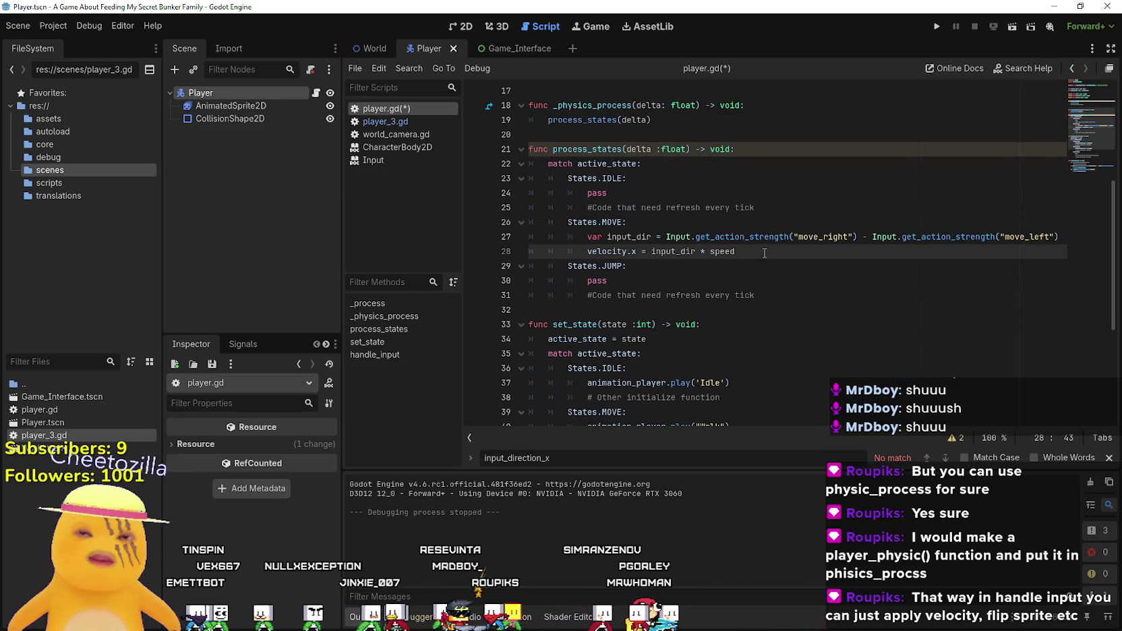
{"action": "key", "text": "Return"}
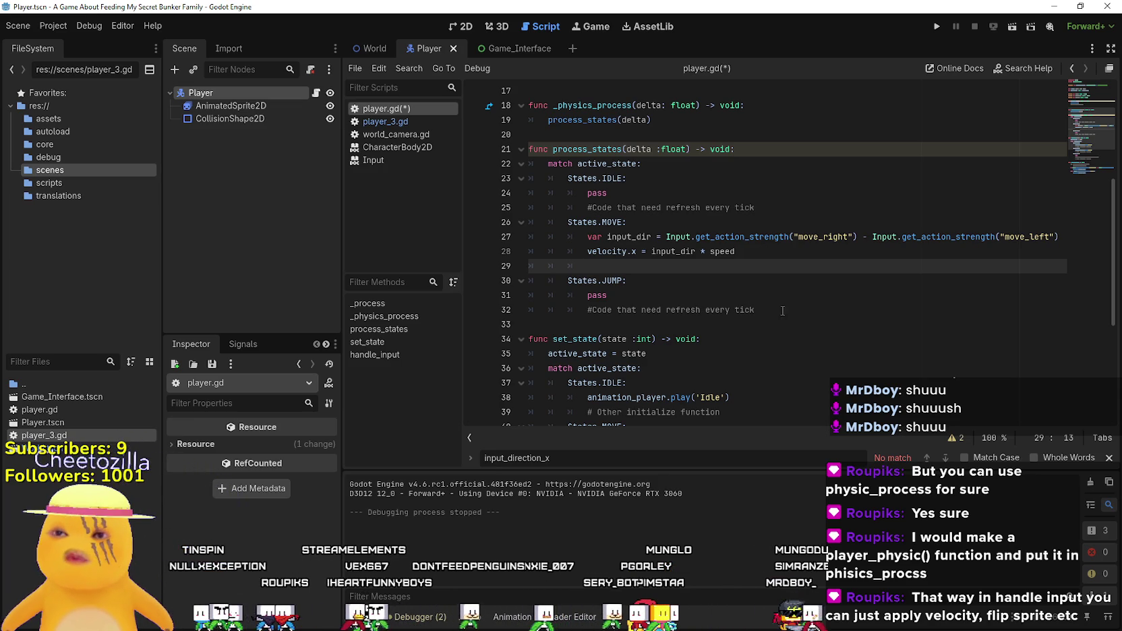
- Write a move_and_slide() call on a new line below the JUMP state
{"action": "left_click", "coordinate": [822, 310]}
{"action": "key", "text": "Return"}
{"action": "type", "text": "movce"}
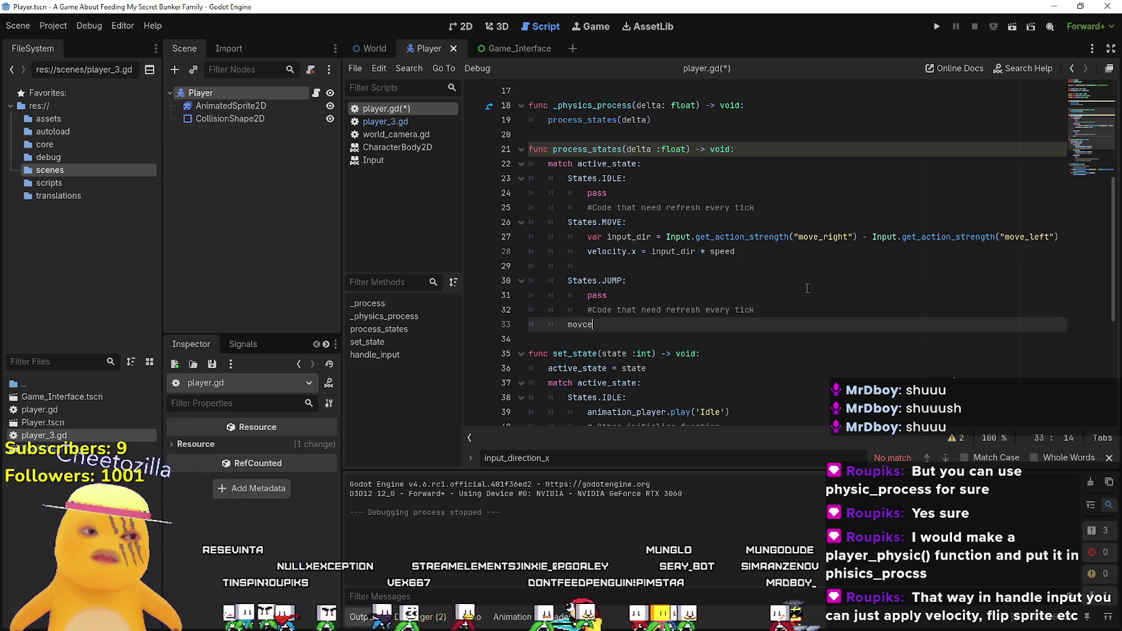
{"action": "key", "text": "BackSpace"}
{"action": "key", "text": "BackSpace"}
{"action": "type", "text": "ve_and"}
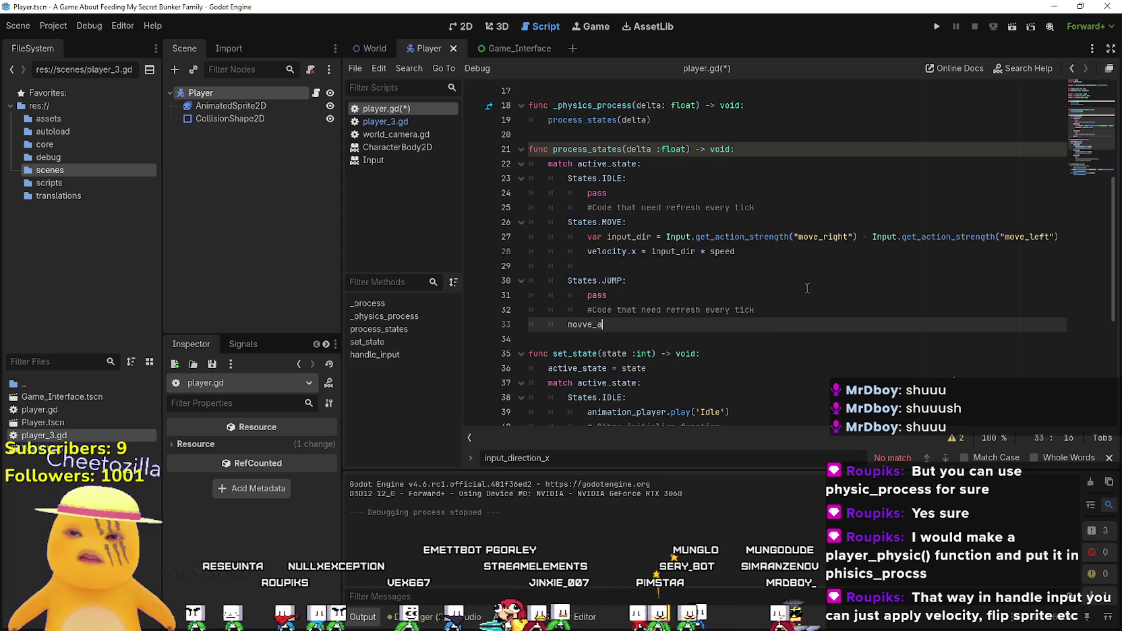
{"action": "key", "text": "BackSpace"}
{"action": "key", "text": "BackSpace"}
{"action": "key", "text": "BackSpace"}
{"action": "type", "text": "e"}
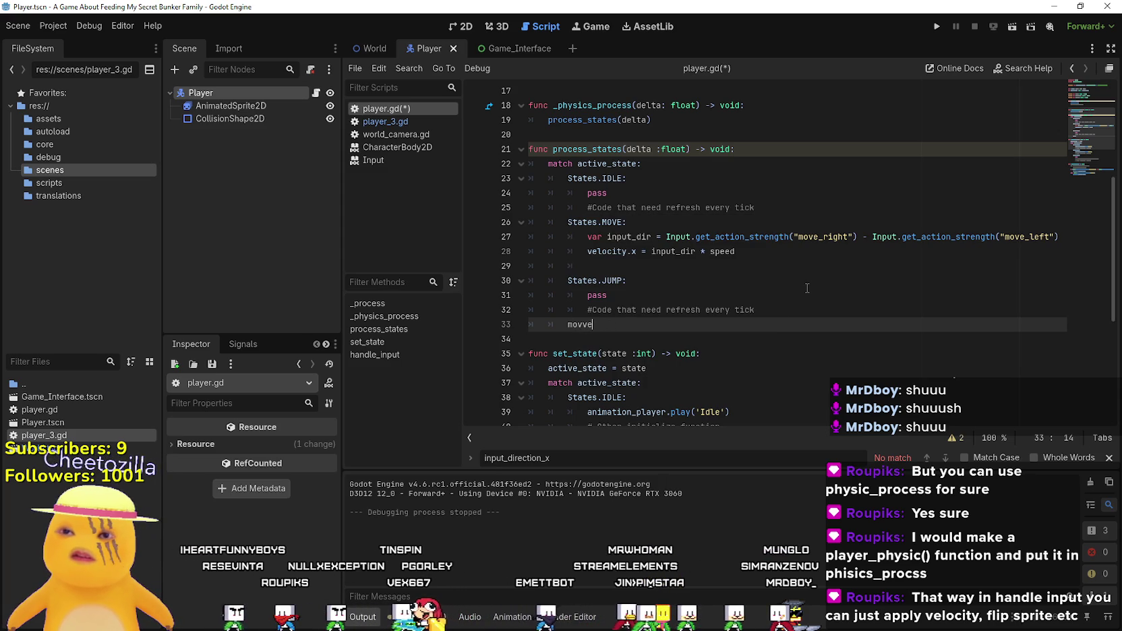
{"action": "type", "text": "a"}
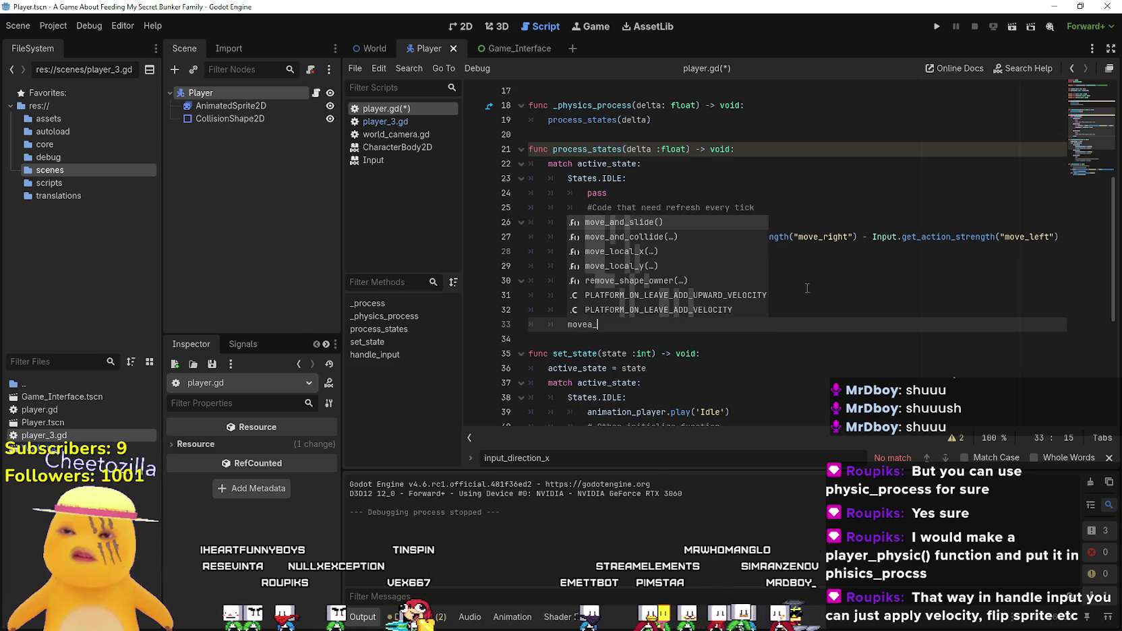
{"action": "key", "text": "BackSpace"}
{"action": "type", "text": "_and"}
{"action": "key", "text": "Return"}
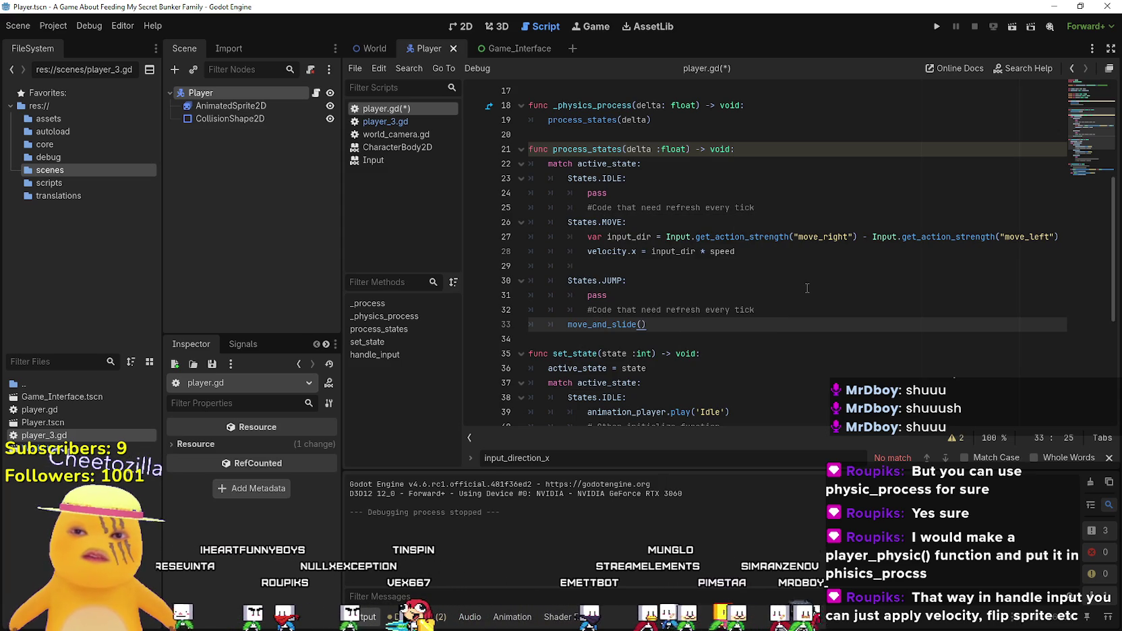
{"action": "left_click", "coordinate": [832, 311]}
{"action": "left_click", "coordinate": [849, 322]}
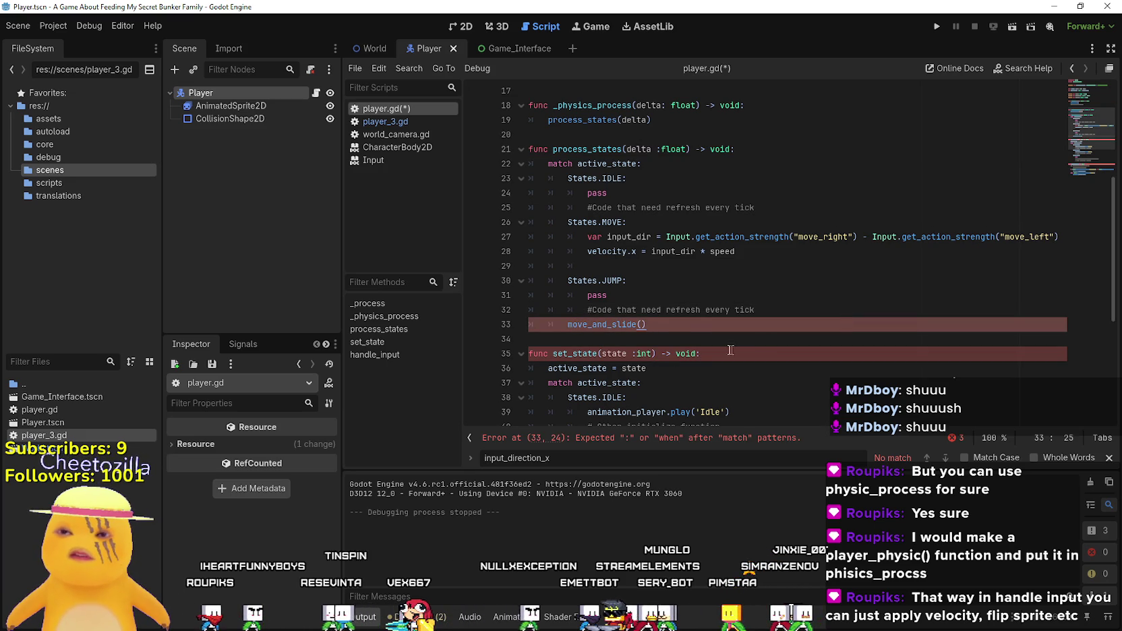
- Outdent move_and_slide() out of the match block to function level
{"action": "key", "text": "Home"}
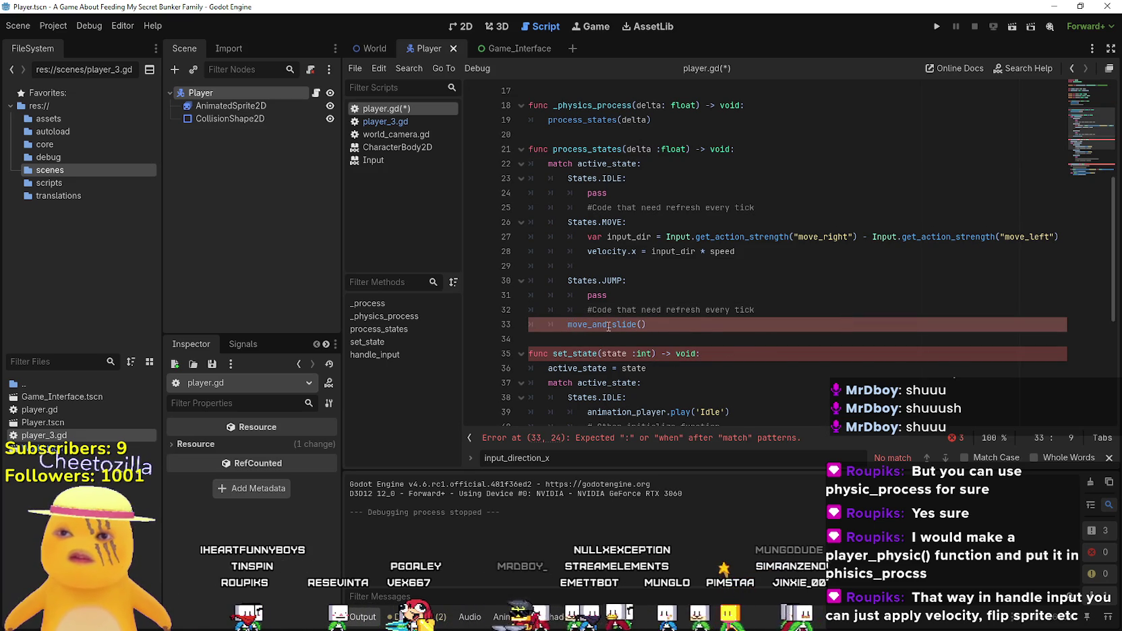
{"action": "key", "text": "BackSpace"}
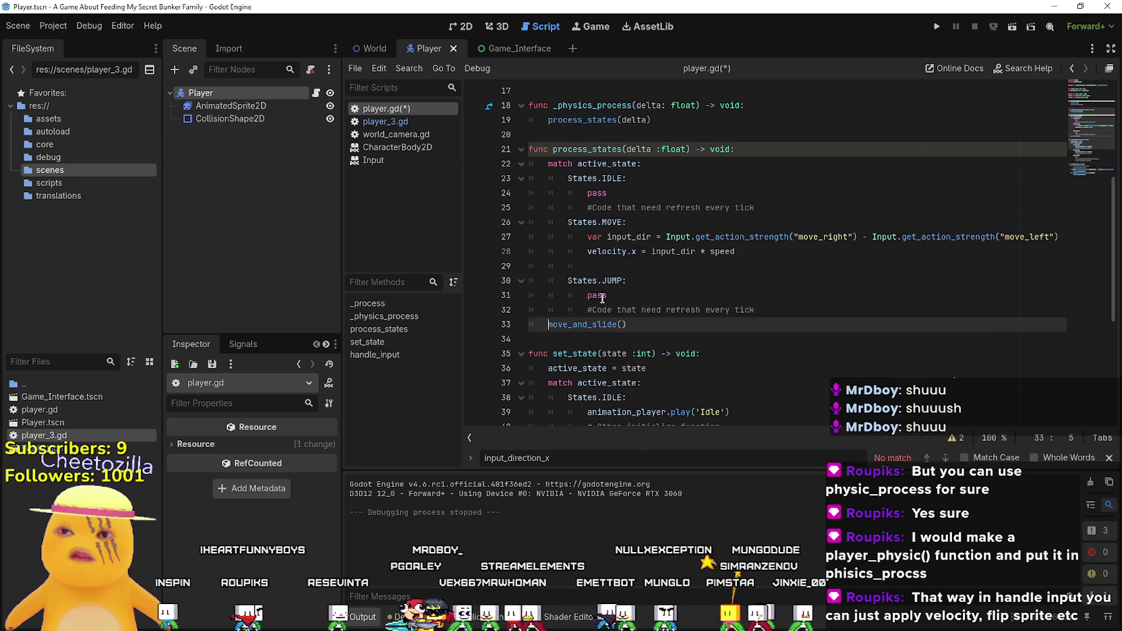
{"action": "left_click", "coordinate": [681, 310]}
{"action": "scroll", "coordinate": [683, 307], "scroll_direction": "up", "scroll_amount": 1}
{"action": "scroll", "coordinate": [682, 305], "scroll_direction": "down", "scroll_amount": 3}
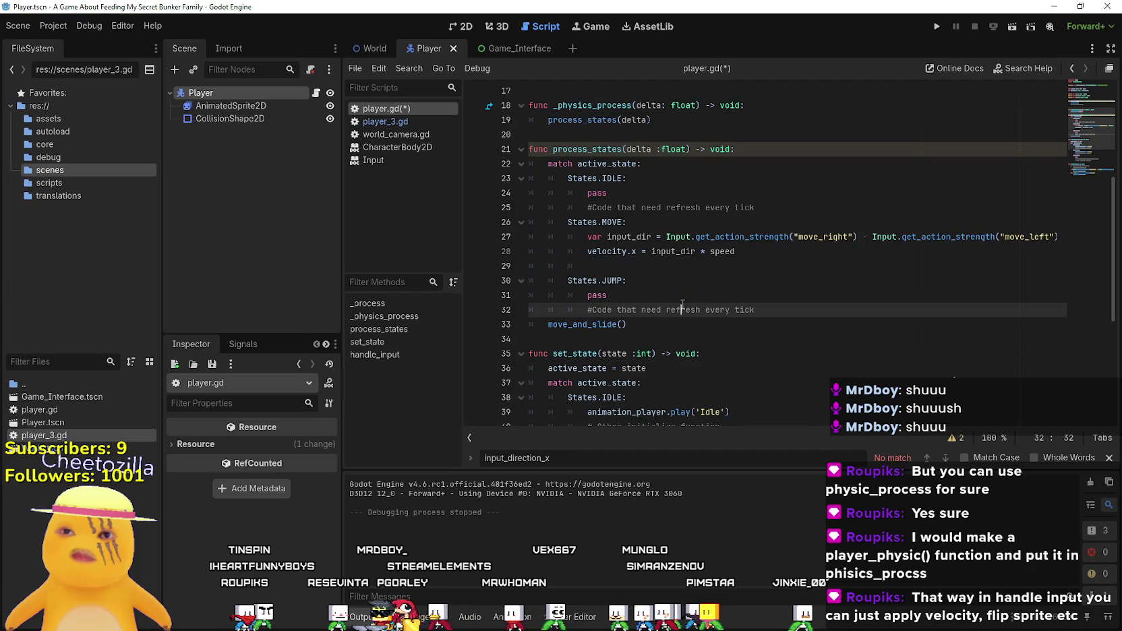
{"action": "left_click", "coordinate": [704, 288]}
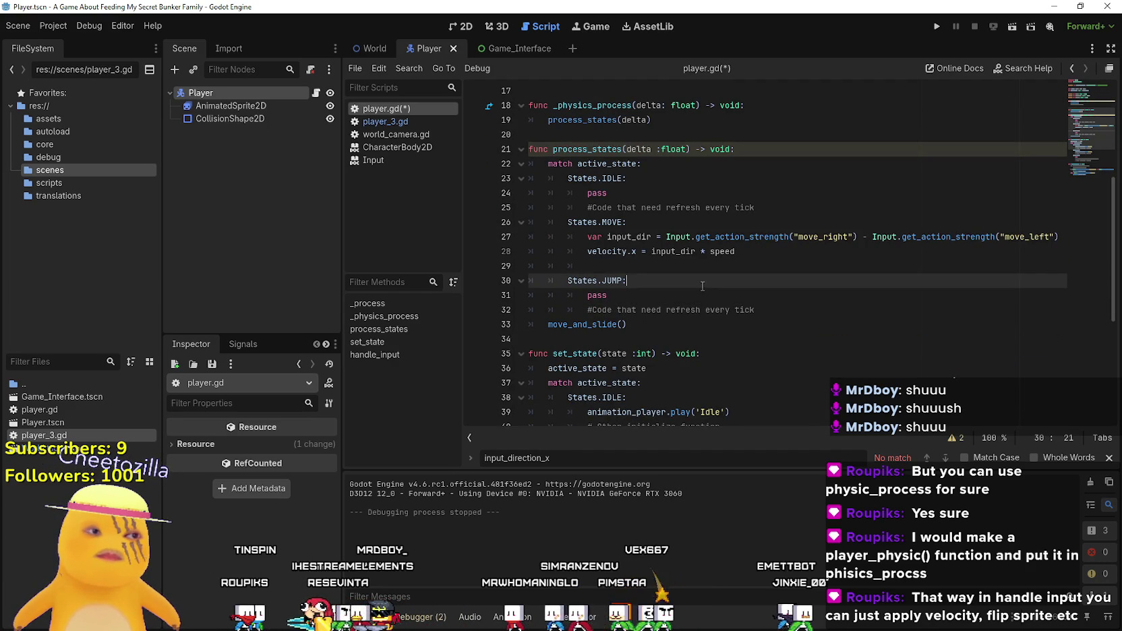
- In the MOVE state, write an is_on_floor() and Input.is_action_pressed("jump") condition
{"action": "left_click", "coordinate": [766, 265]}
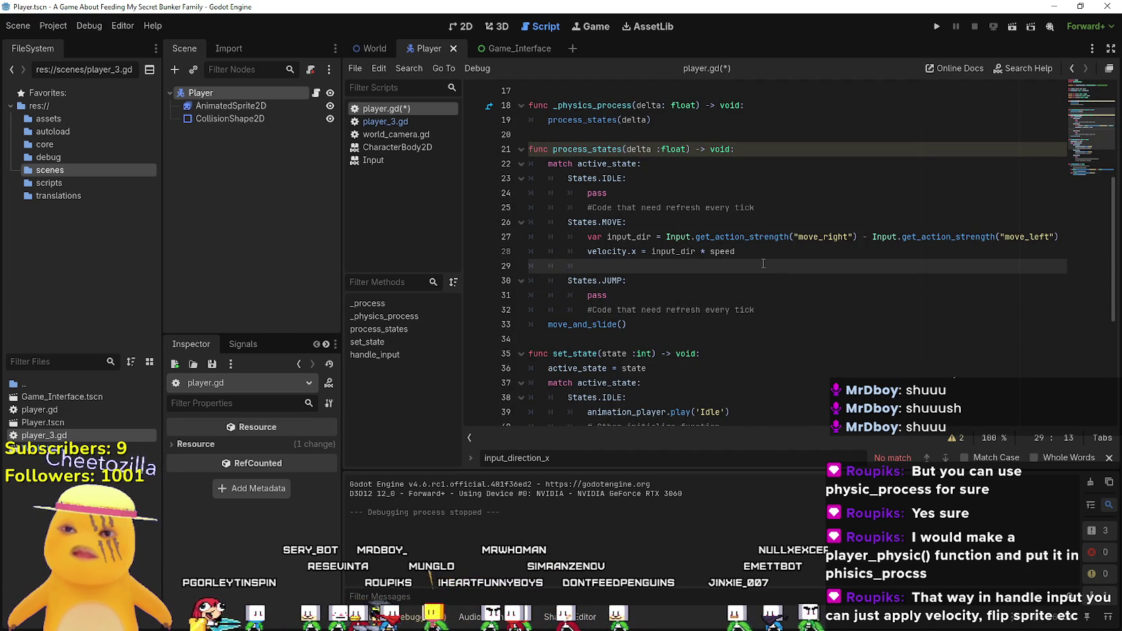
{"action": "type", "text": "i"}
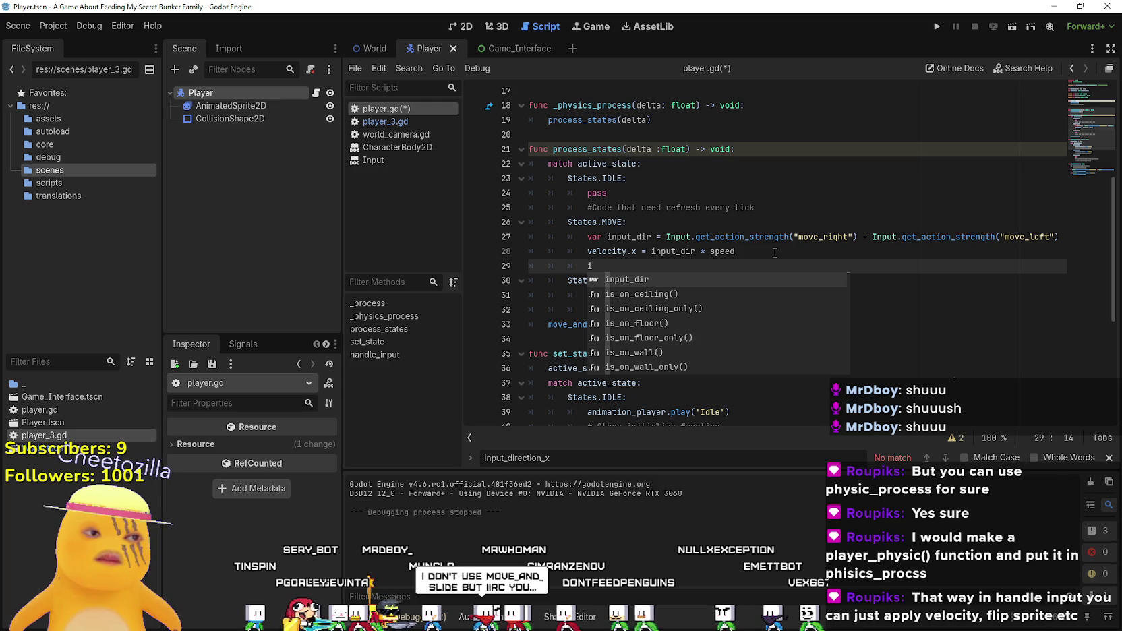
{"action": "type", "text": "f is"}
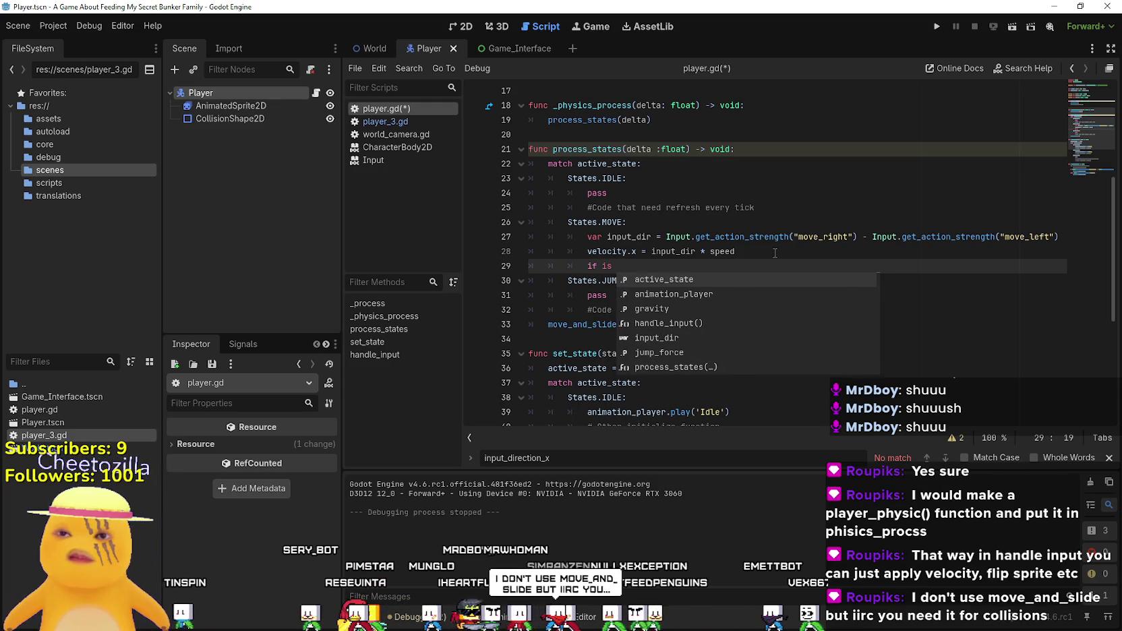
{"action": "key", "text": "BackSpace"}
{"action": "type", "text": "on_flo"}
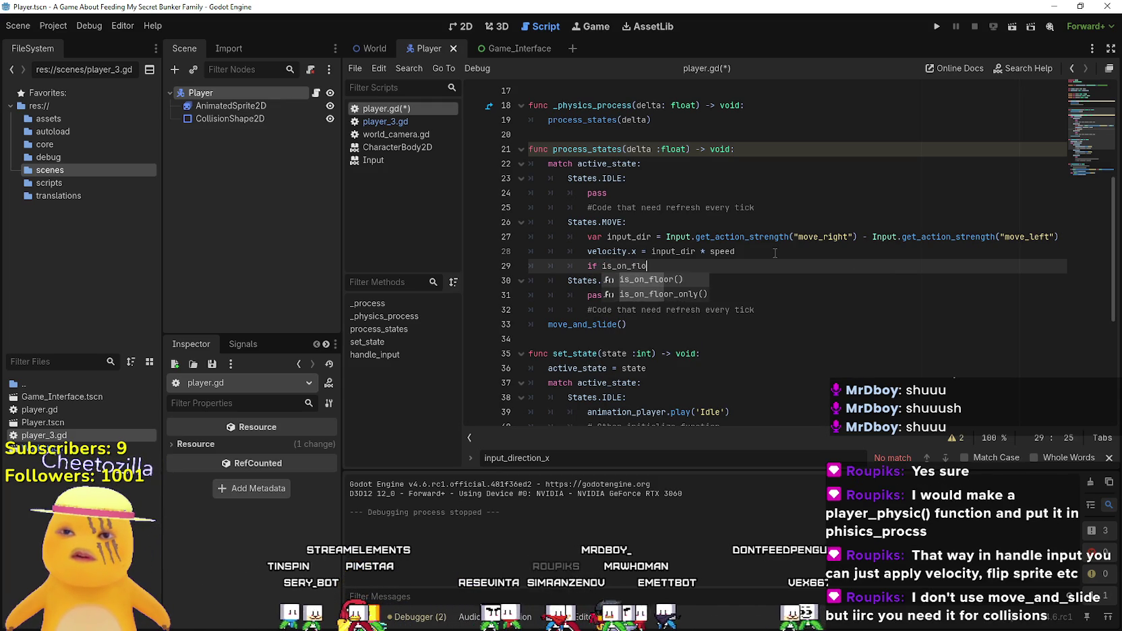
{"action": "key", "text": "Return"}
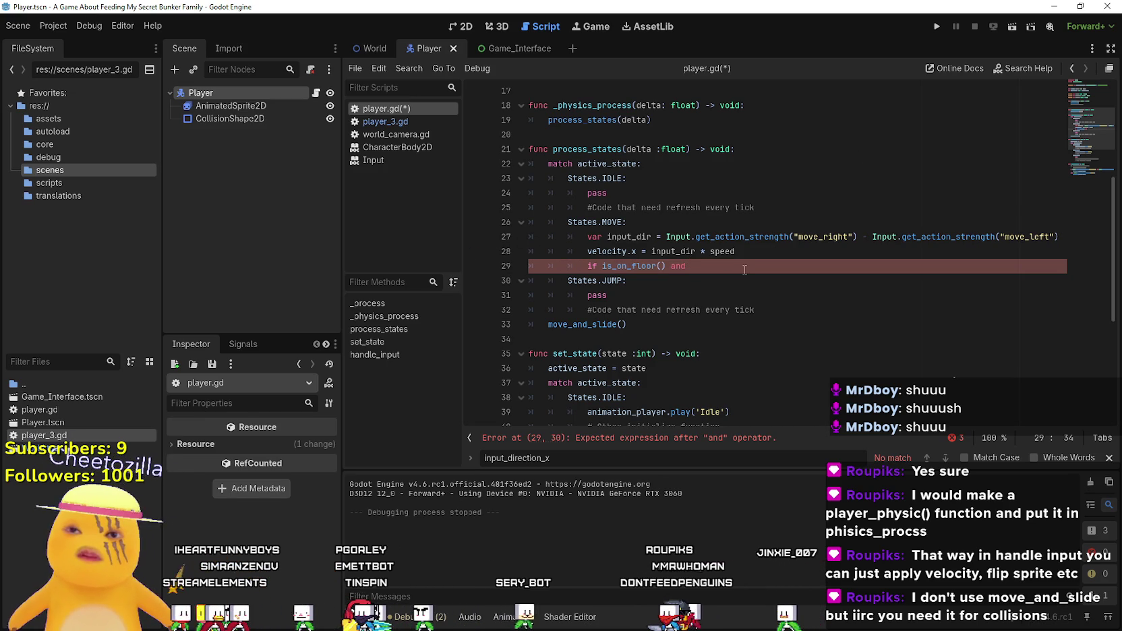
{"action": "type", "text": "Input"}
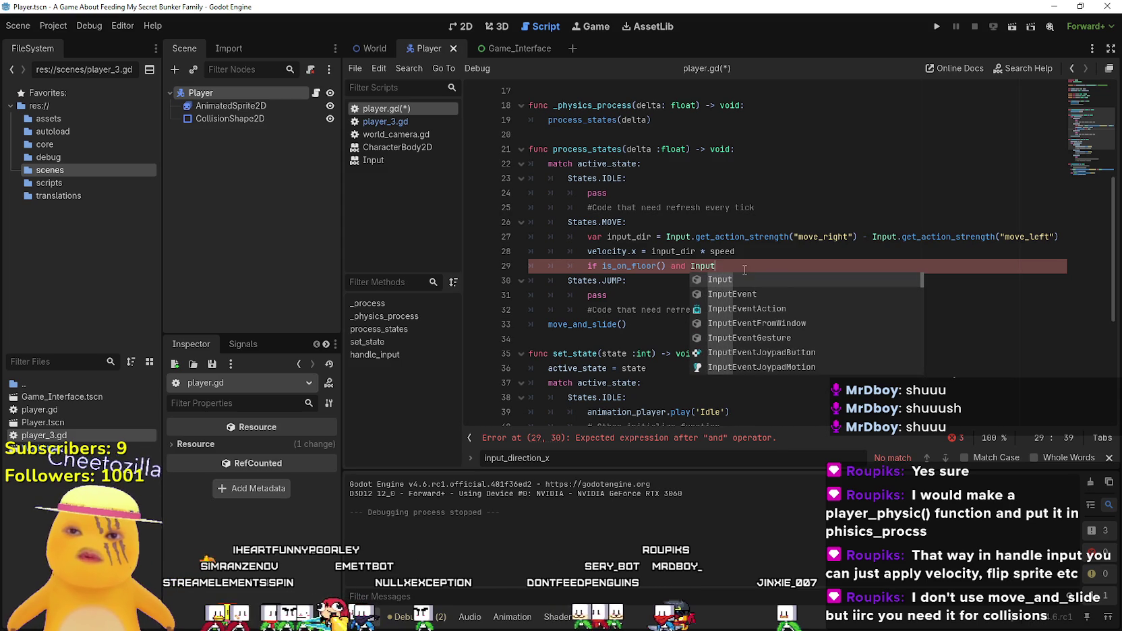
{"action": "type", "text": ".is"}
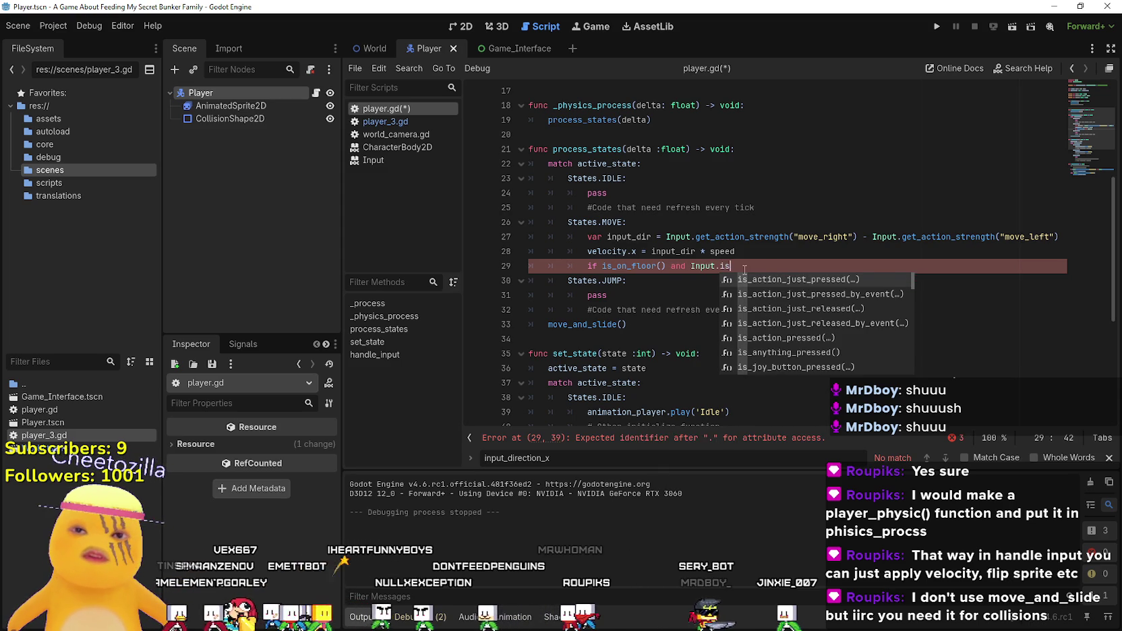
{"action": "type", "text": "Ation"}
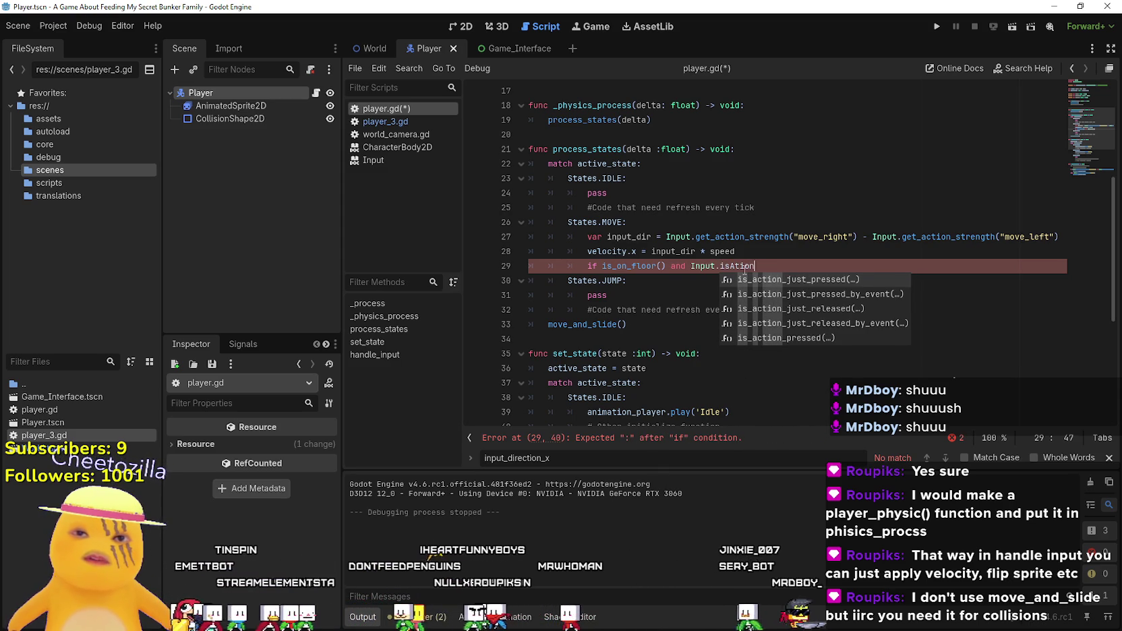
{"action": "key", "text": "Up"}
{"action": "key", "text": "Return"}
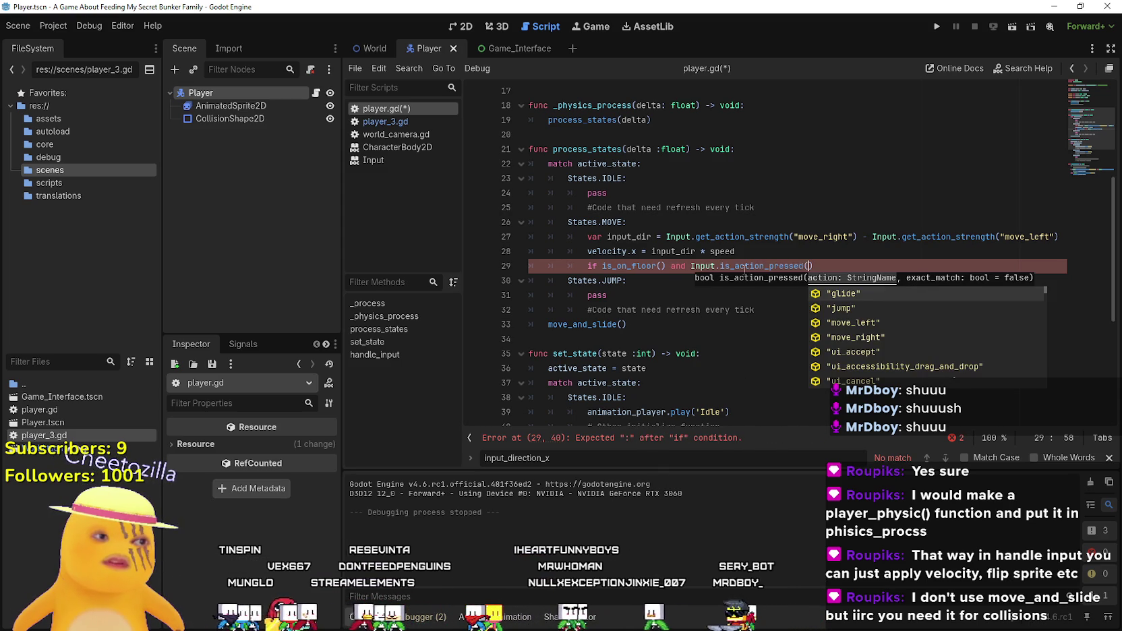
{"action": "type", "text": "jump"}
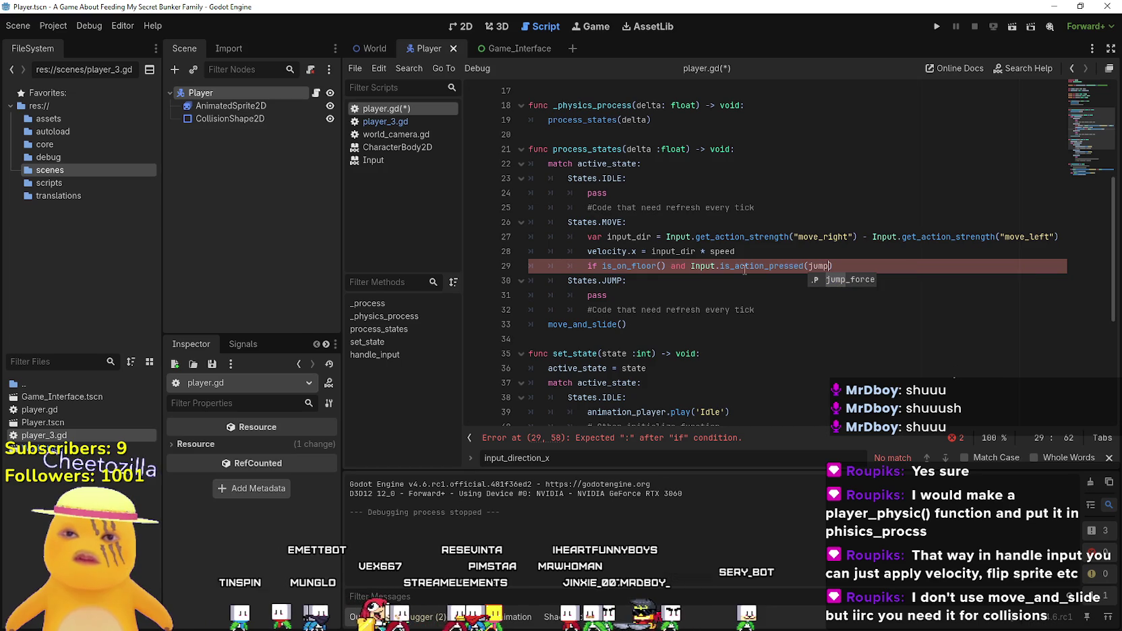
{"action": "key", "text": "BackSpace"}
{"action": "key", "text": "BackSpace"}
{"action": "key", "text": "BackSpace"}
{"action": "type", "text": "\"jump"}
- Inside the jump condition, set velocity.y = -jump_force
{"action": "left_click", "coordinate": [861, 271]}
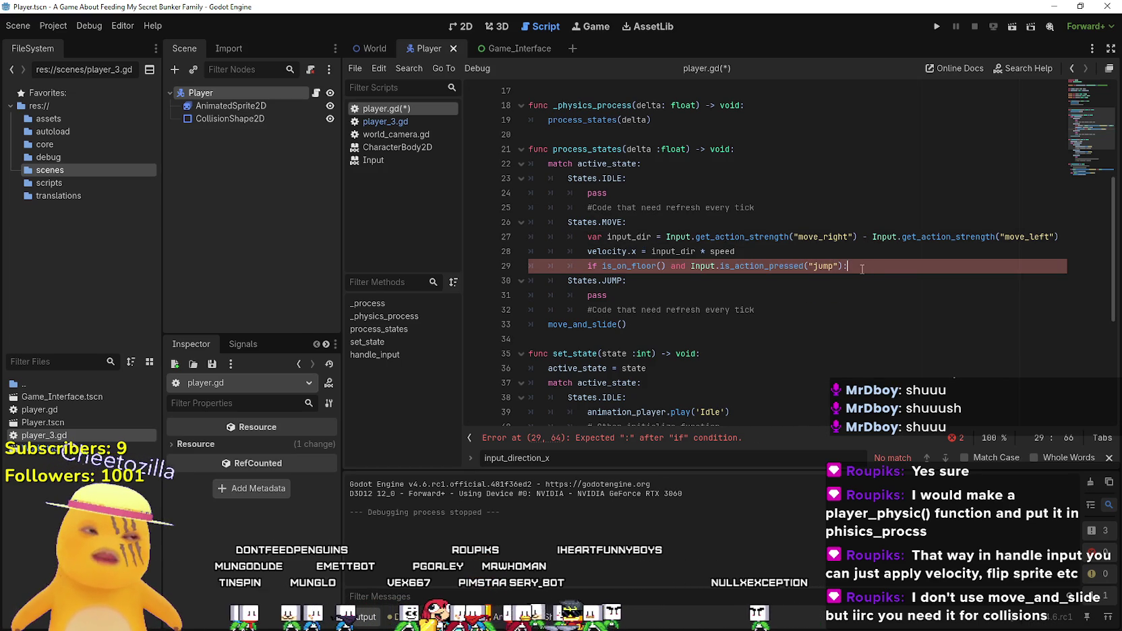
{"action": "type", "text": "ve"}
{"action": "key", "text": "Return"}
{"action": "type", "text": "velopc"}
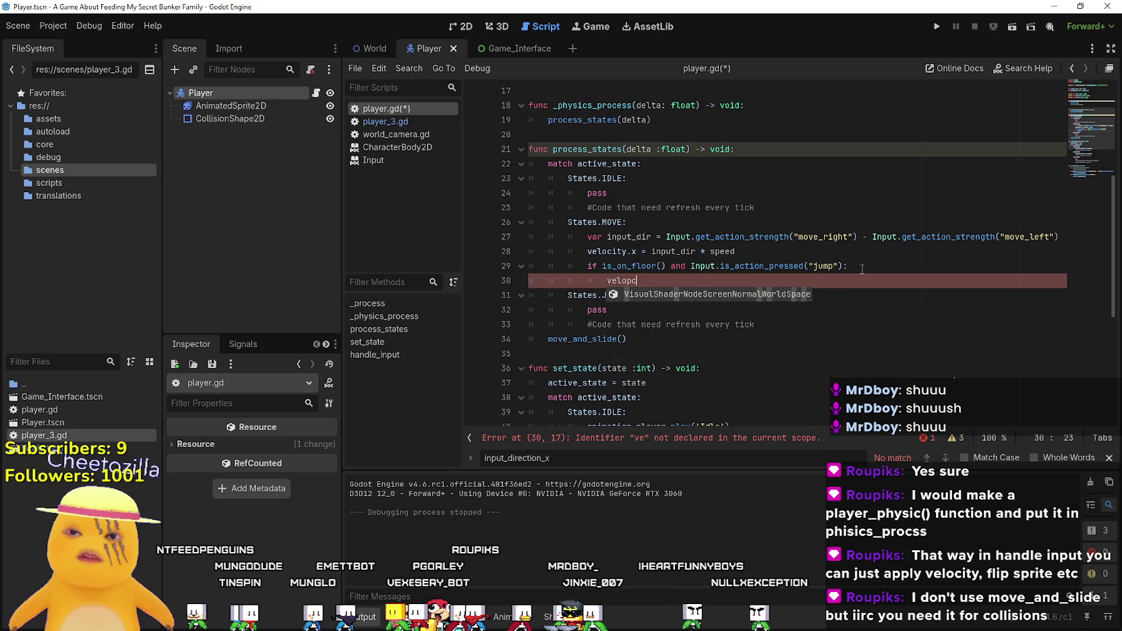
{"action": "key", "text": "BackSpace"}
{"action": "key", "text": "BackSpace"}
{"action": "type", "text": "city.y"}
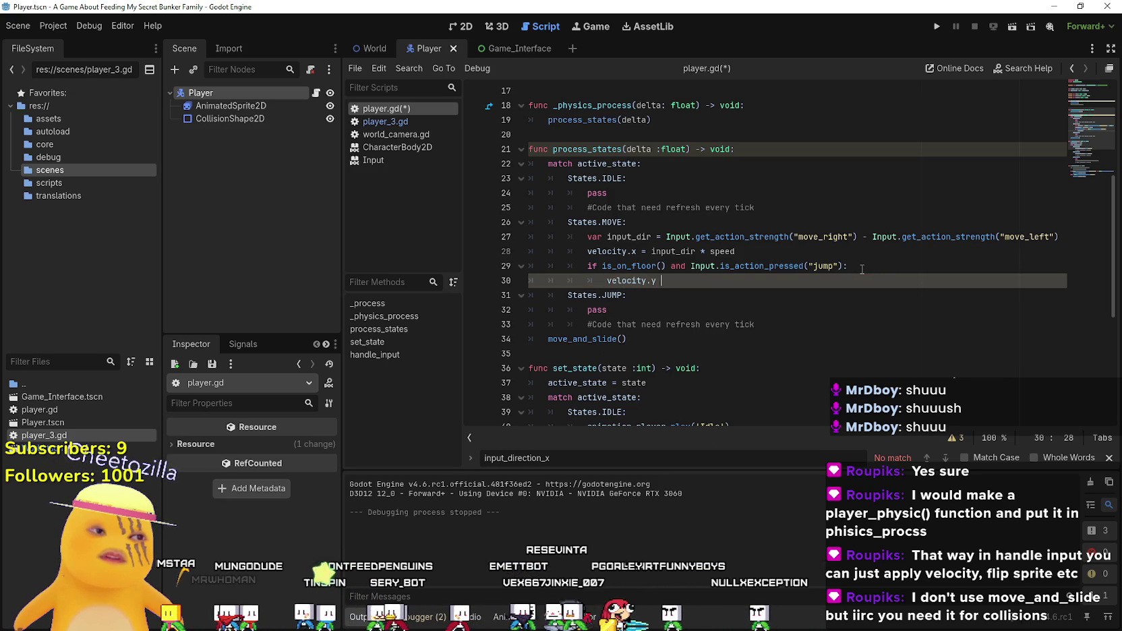
{"action": "type", "text": " = -Ju"}
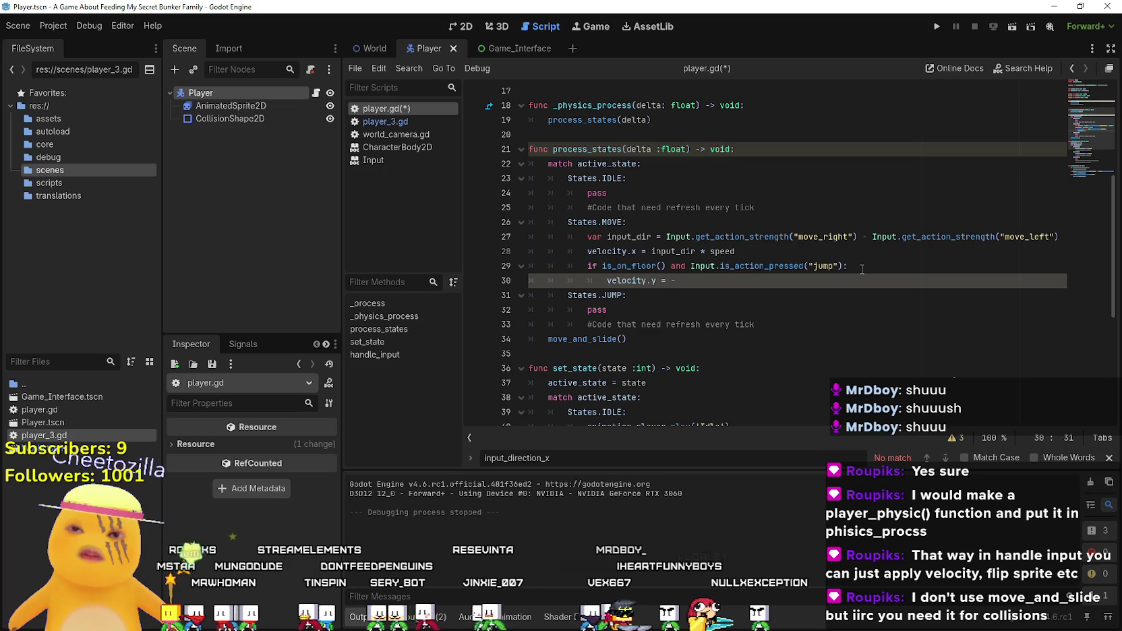
{"action": "key", "text": "BackSpace"}
{"action": "key", "text": "BackSpace"}
{"action": "type", "text": "-ju"}
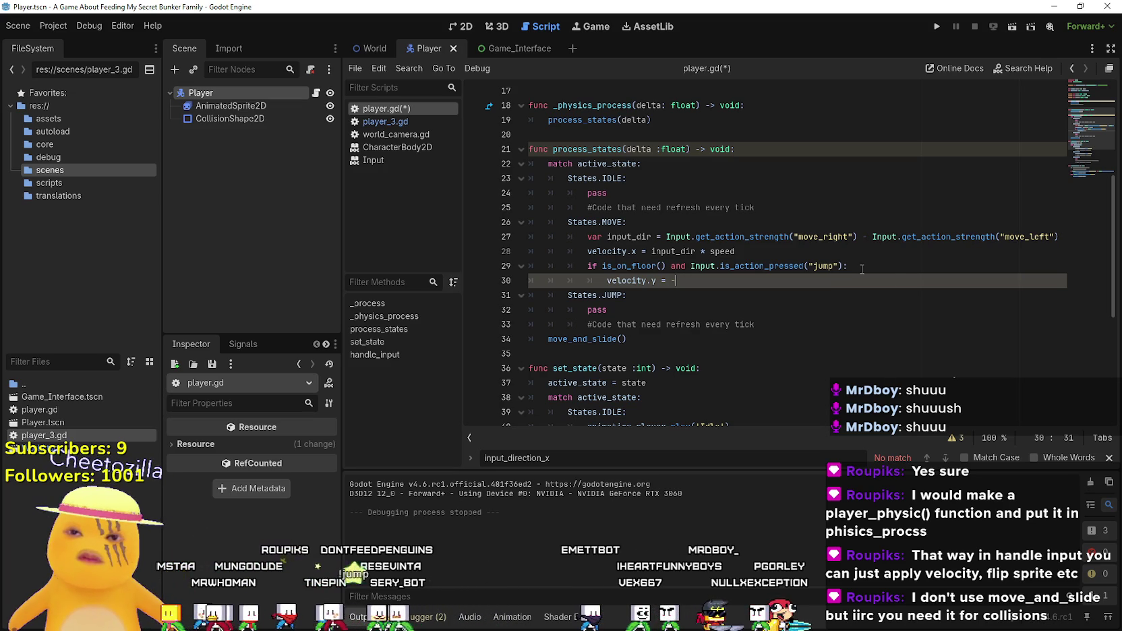
{"action": "type", "text": "mp_force"}
- Replace the JUMP state's pass placeholder with a copy of the velocity.y = -jump_force line
{"action": "left_click_drag", "start_coordinate": [727, 281], "coordinate": [606, 283]}
{"action": "key", "text": "ctrl+c"}
{"action": "left_click_drag", "start_coordinate": [788, 326], "coordinate": [583, 311]}
{"action": "key", "text": "ctrl+v"}
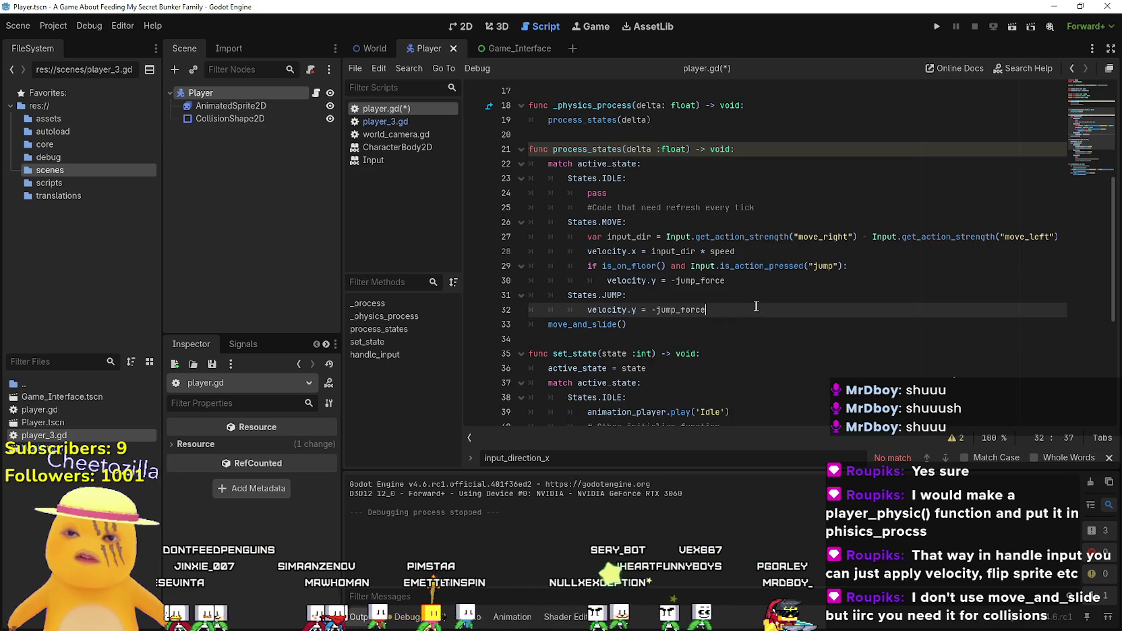
{"action": "key", "text": "Return"}
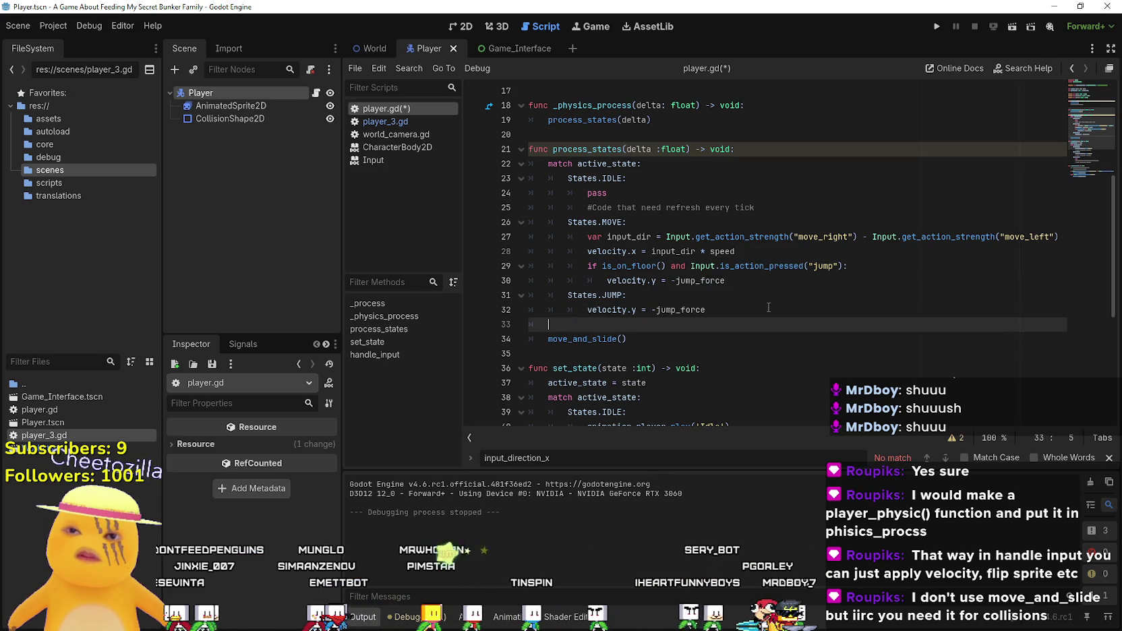
{"action": "mouse_move", "coordinate": [852, 265]}
{"action": "left_mouse_down"}
{"action": "mouse_move", "coordinate": [646, 251]}
{"action": "mouse_move", "coordinate": [582, 265]}
{"action": "left_mouse_up"}
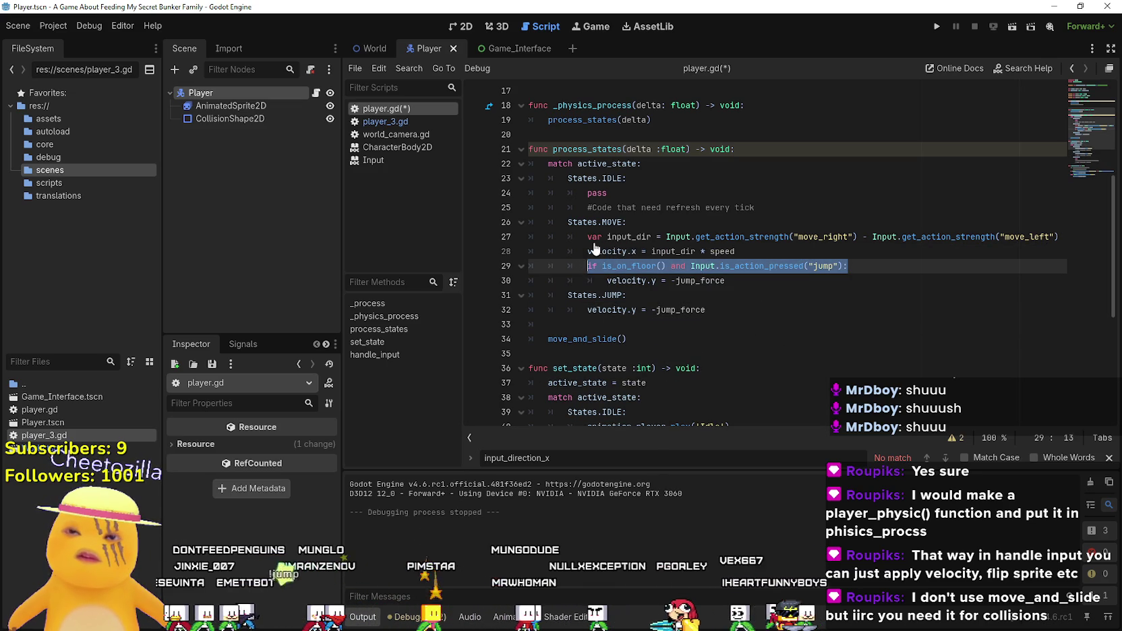
- Make handle_input's elif jump branch also require is_on_floor(), removing the duplicate if
{"action": "scroll", "coordinate": [600, 256], "scroll_direction": "down", "scroll_amount": 6}
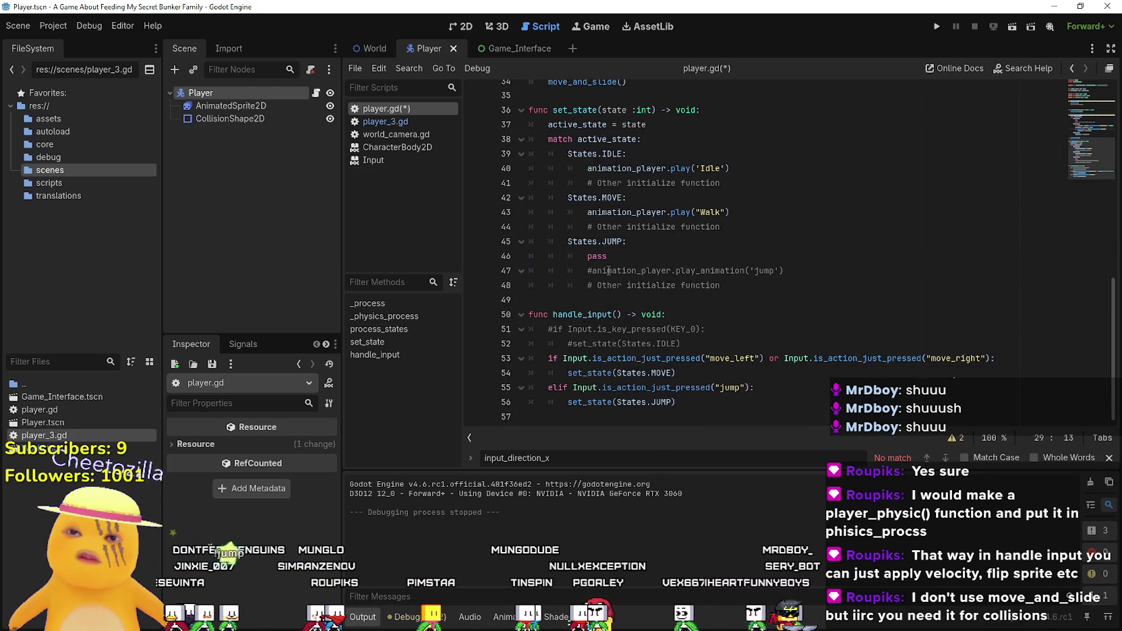
{"action": "mouse_move", "coordinate": [786, 388]}
{"action": "left_mouse_down"}
{"action": "mouse_move", "coordinate": [573, 400]}
{"action": "mouse_move", "coordinate": [600, 389]}
{"action": "mouse_move", "coordinate": [745, 388]}
{"action": "left_mouse_up"}
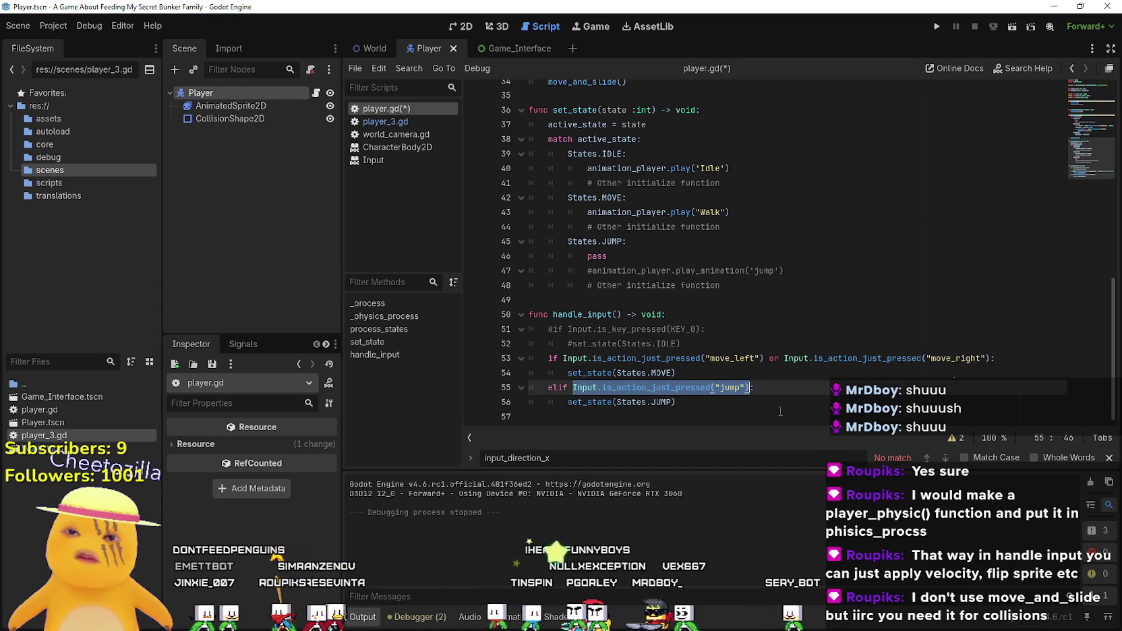
{"action": "key", "text": "ctrl+v"}
{"action": "left_click", "coordinate": [570, 388]}
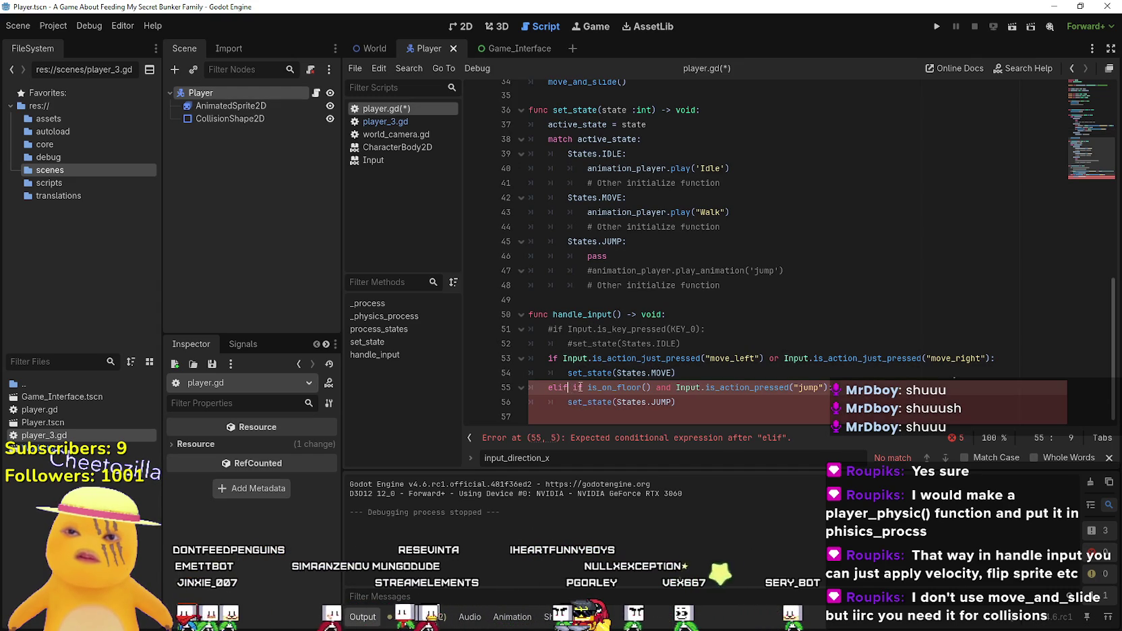
{"action": "key", "text": "BackSpace"}
{"action": "key", "text": "BackSpace"}
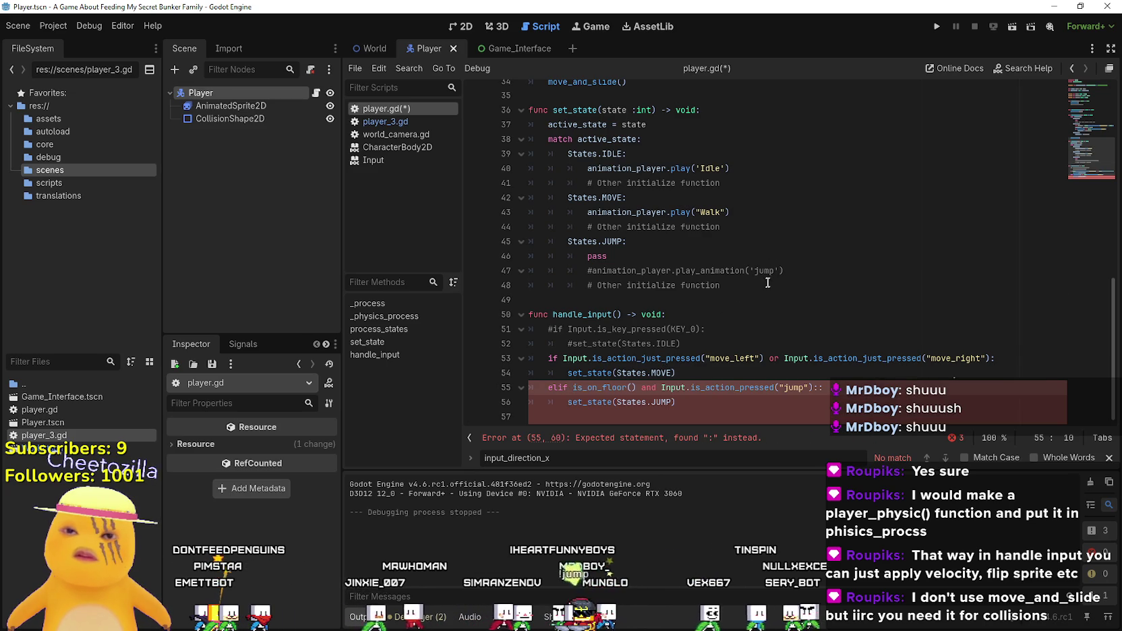
{"action": "left_click", "coordinate": [768, 280]}
{"action": "left_click", "coordinate": [829, 373]}
{"action": "left_click", "coordinate": [855, 395]}
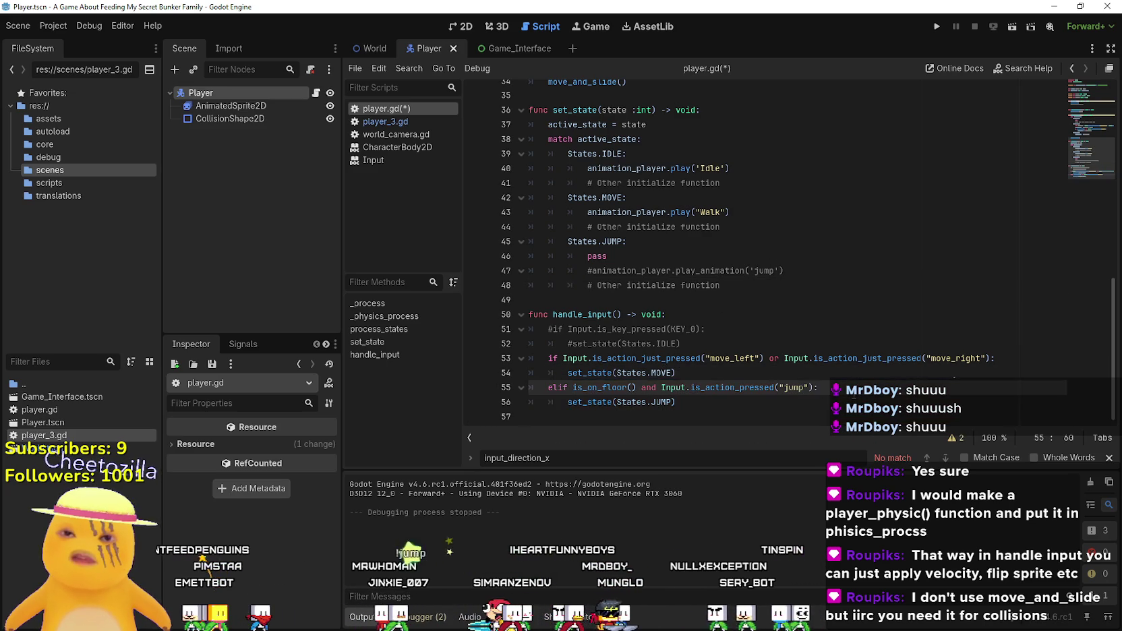
- Delete the old floor-jump block from the MOVE state in process_states
{"action": "scroll", "coordinate": [788, 255], "scroll_direction": "up", "scroll_amount": 6}
{"action": "left_click_drag", "start_coordinate": [750, 283], "coordinate": [505, 276]}
{"action": "key", "text": "BackSpace"}
{"action": "key", "text": "BackSpace"}
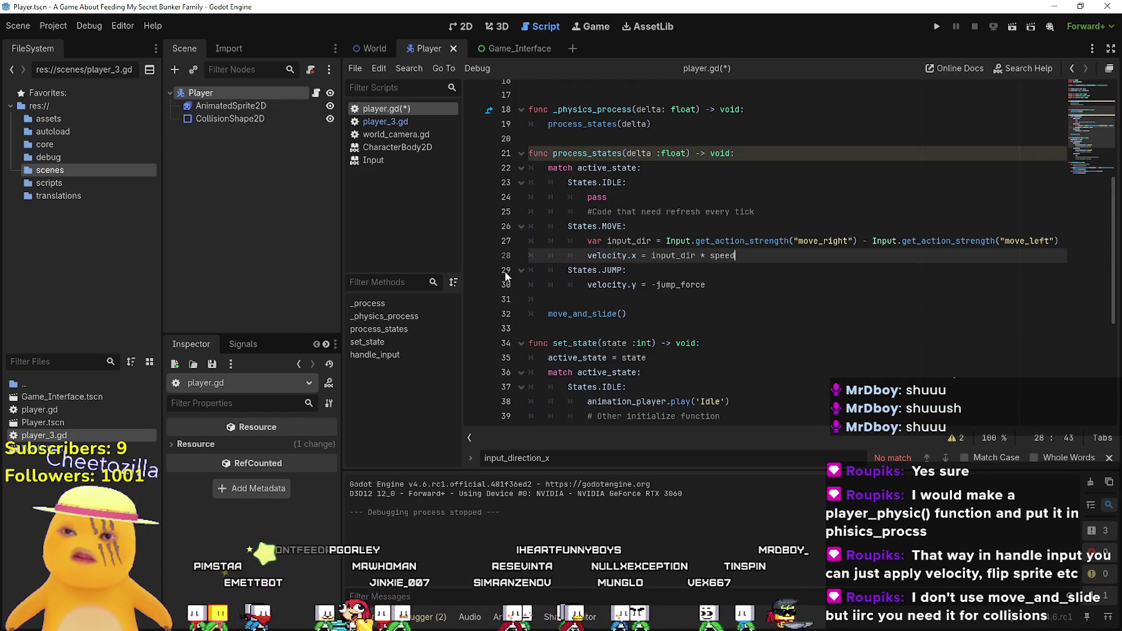
{"action": "left_click", "coordinate": [594, 243]}
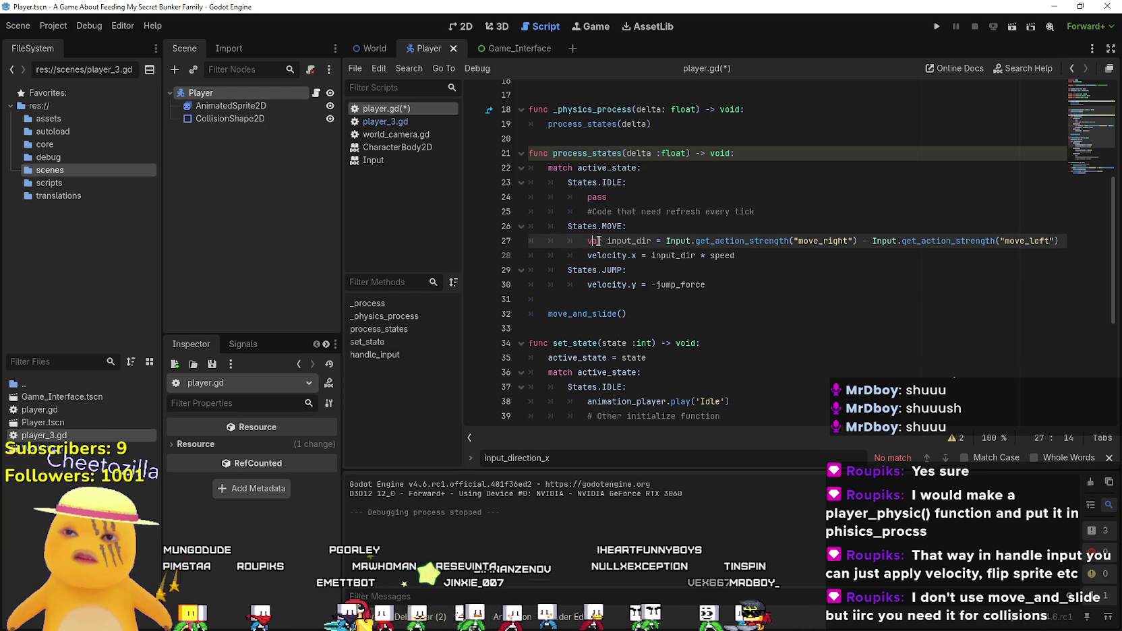
{"action": "left_click_drag", "start_coordinate": [591, 241], "coordinate": [1101, 246]}
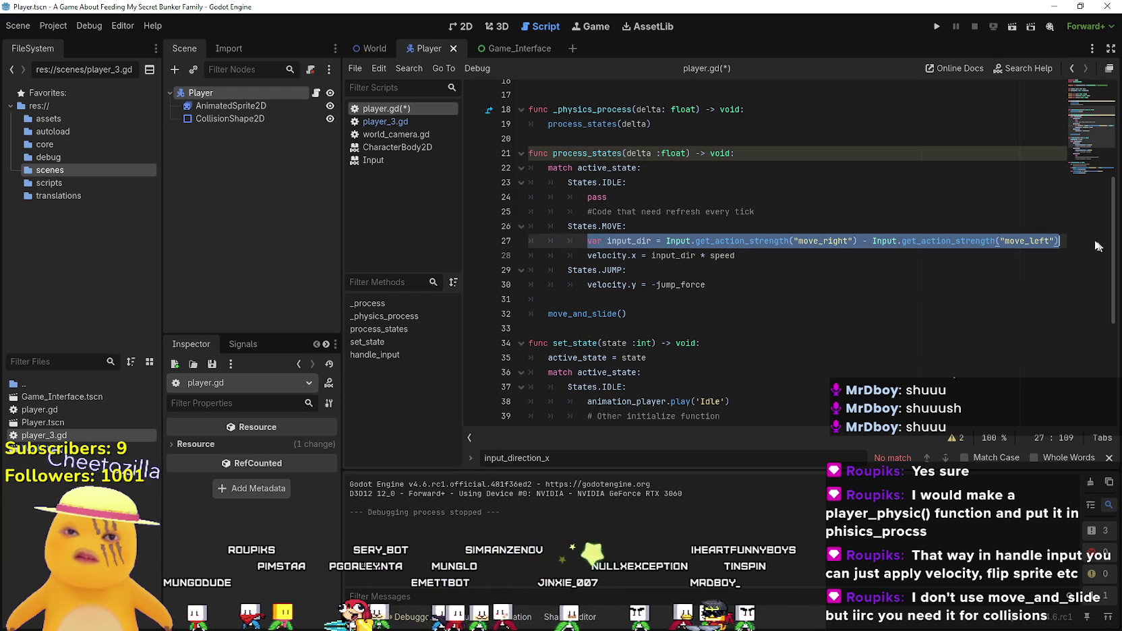
- Move the var input_dir declaration to the top of handle_input
{"action": "key", "text": "BackSpace"}
{"action": "key", "text": "BackSpace"}
{"action": "key", "text": "BackSpace"}
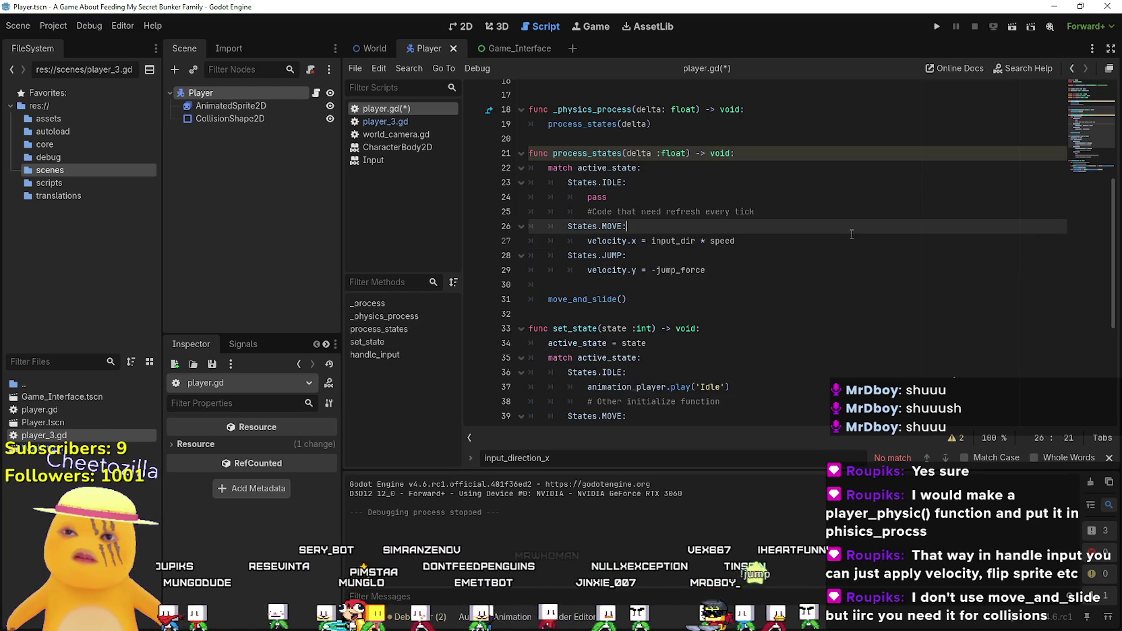
{"action": "scroll", "coordinate": [829, 265], "scroll_direction": "down", "scroll_amount": 5}
{"action": "left_click", "coordinate": [738, 345]}
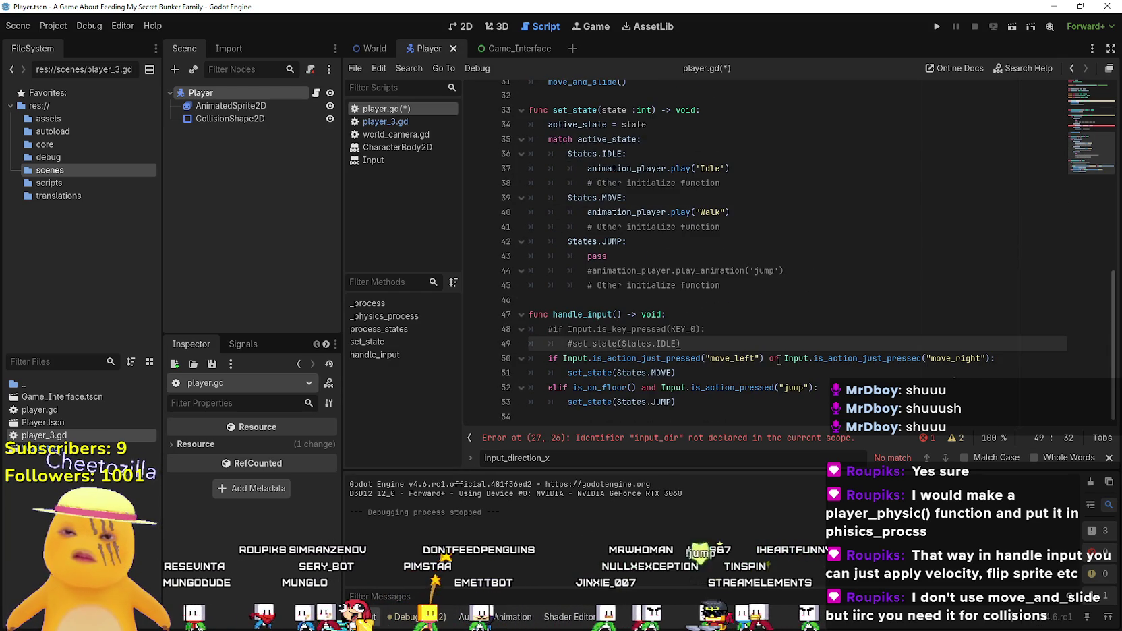
{"action": "key", "text": "Return"}
{"action": "key", "text": "ctrl+v"}
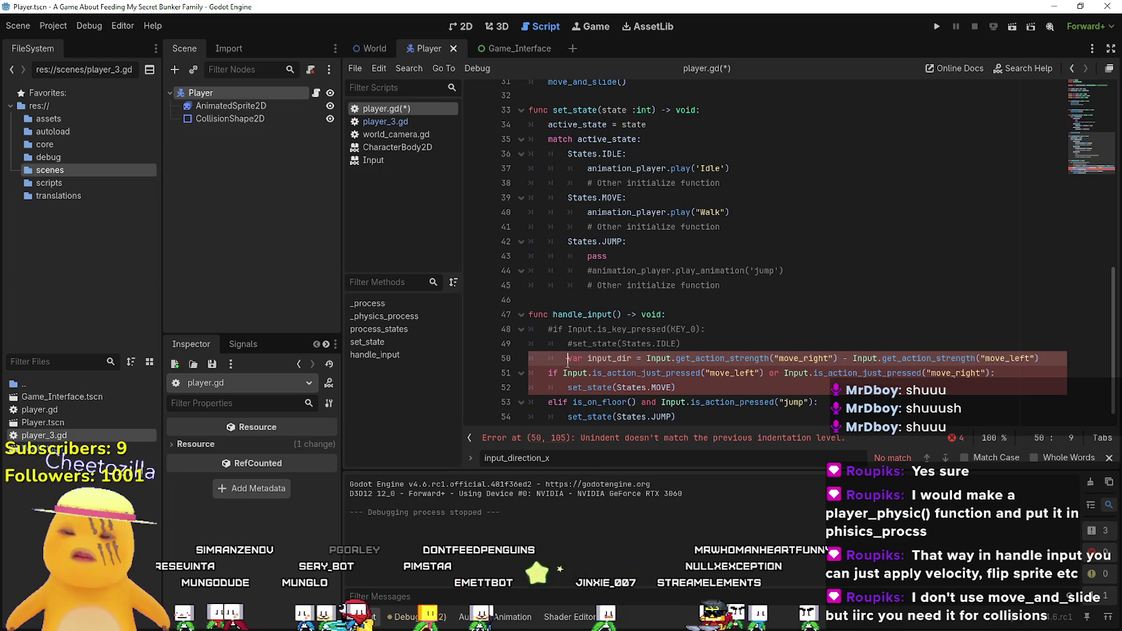
{"action": "key", "text": "BackSpace"}
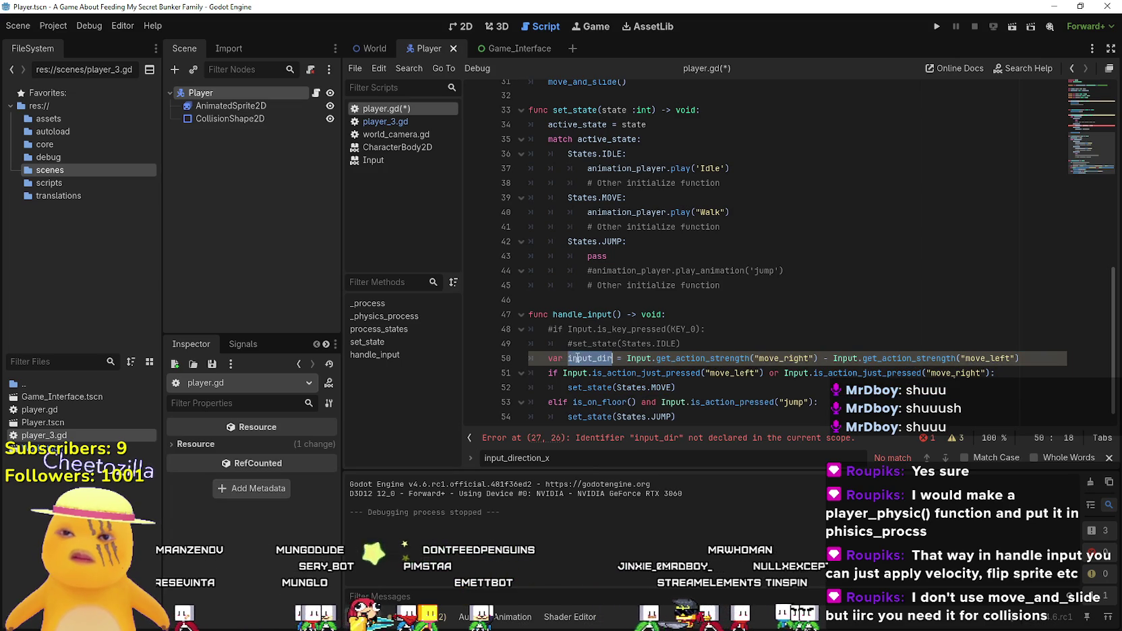
{"action": "scroll", "coordinate": [584, 358], "scroll_direction": "up", "scroll_amount": 5}
{"action": "scroll", "coordinate": [594, 344], "scroll_direction": "down", "scroll_amount": 3}
{"action": "scroll", "coordinate": [598, 334], "scroll_direction": "up", "scroll_amount": 1}
- Check where input_dir is used in MOVE and handle_input's set_state call for moving
{"action": "double_click", "coordinate": [669, 152]}
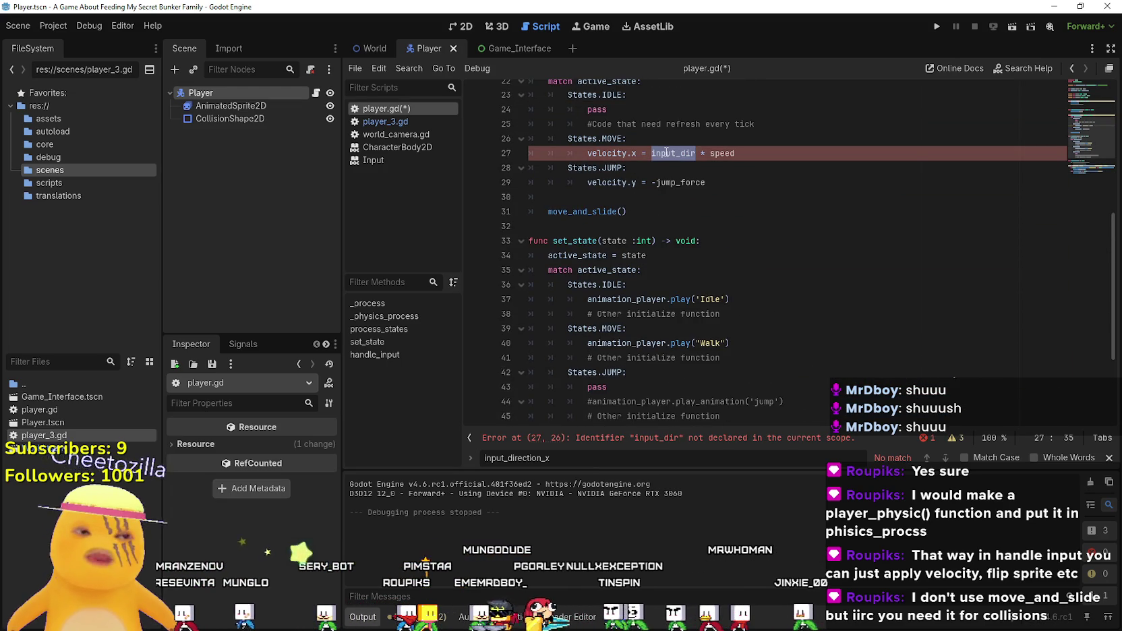
{"action": "scroll", "coordinate": [676, 296], "scroll_direction": "down", "scroll_amount": 4}
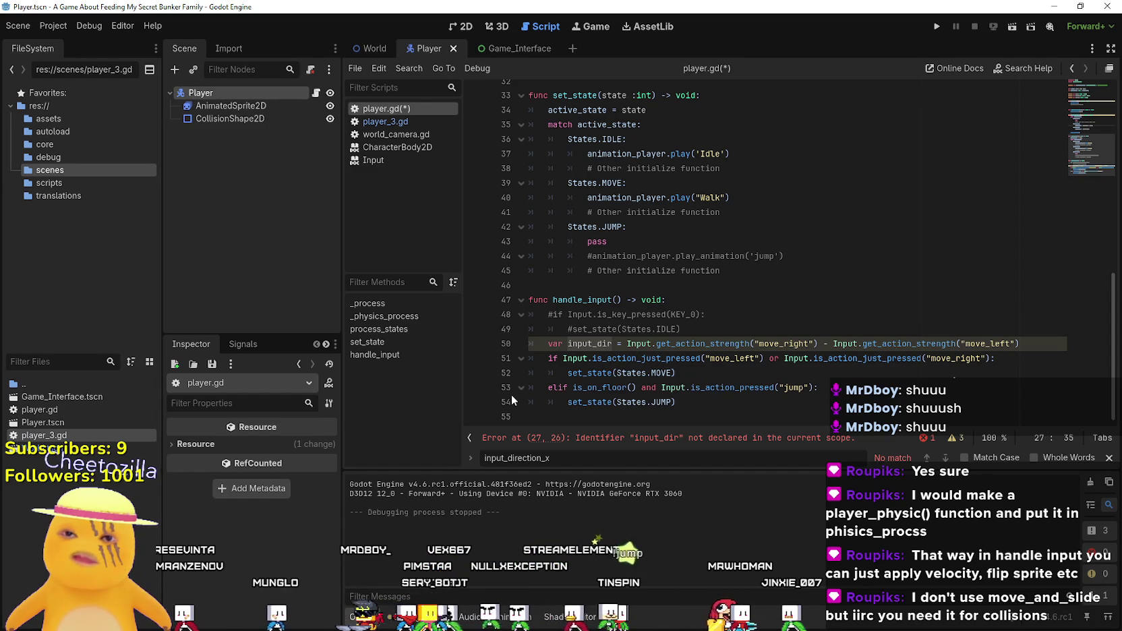
{"action": "double_click", "coordinate": [584, 373]}
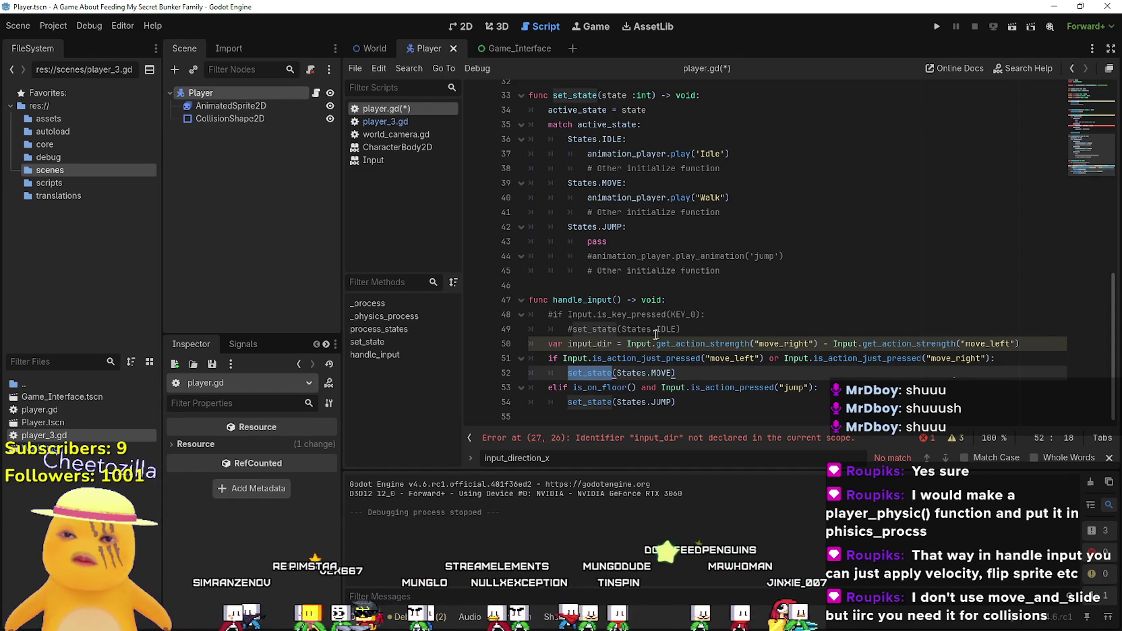
{"action": "left_click", "coordinate": [1004, 365]}
{"action": "left_click_drag", "start_coordinate": [544, 344], "coordinate": [1043, 343]}
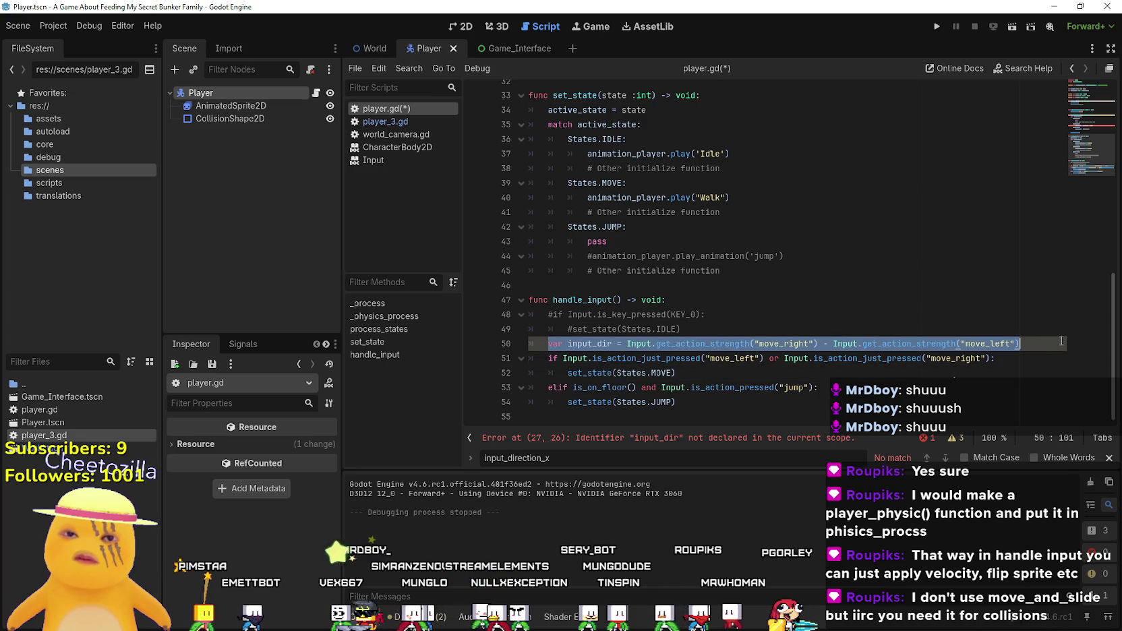
{"action": "scroll", "coordinate": [754, 317], "scroll_direction": "up", "scroll_amount": 2}
{"action": "scroll", "coordinate": [754, 317], "scroll_direction": "down", "scroll_amount": 2}
- Put the input_dir declaration back directly under States.MOVE and save player.gd
{"action": "key", "text": "ctrl+x"}
{"action": "key", "text": "BackSpace"}
{"action": "key", "text": "BackSpace"}
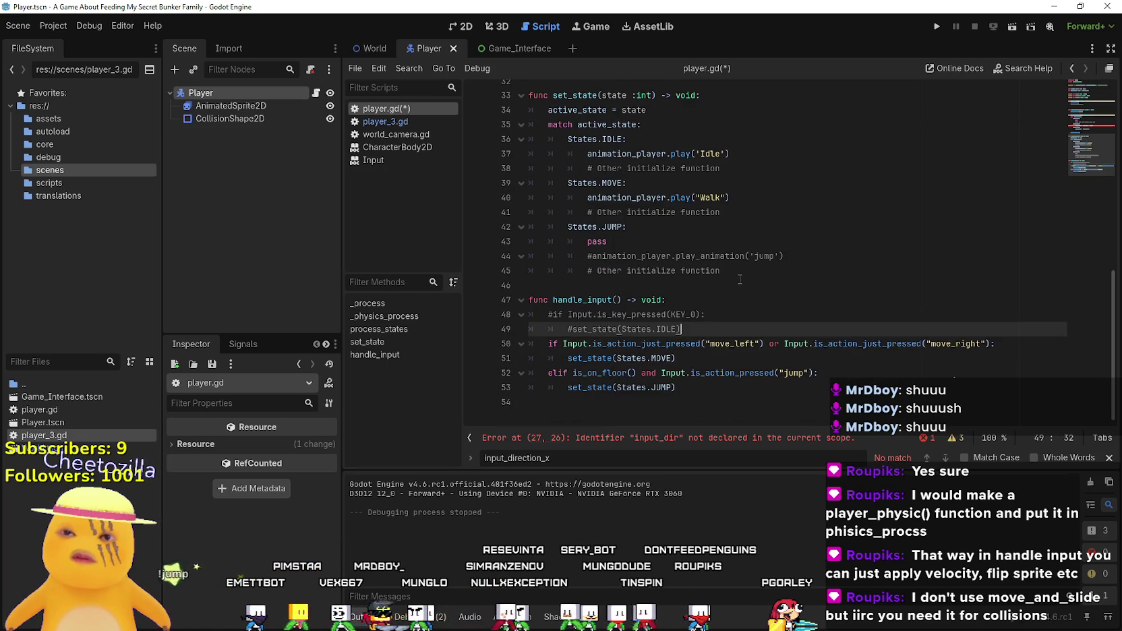
{"action": "scroll", "coordinate": [749, 296], "scroll_direction": "up", "scroll_amount": 5}
{"action": "left_click", "coordinate": [683, 233]}
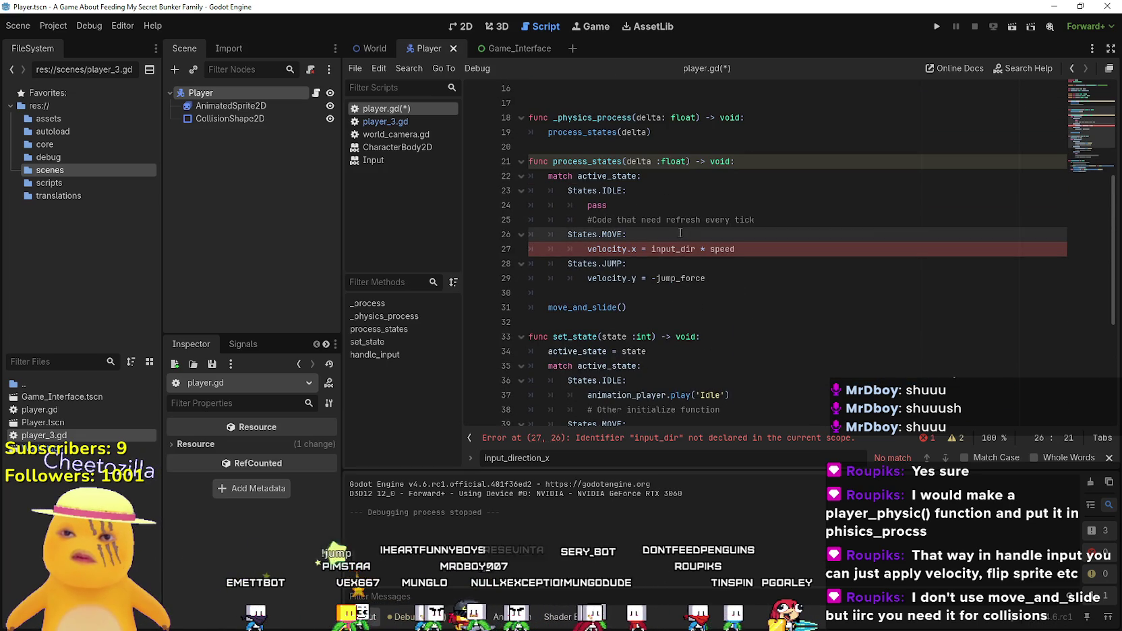
{"action": "key", "text": "Return"}
{"action": "key", "text": "ctrl+v"}
{"action": "left_click", "coordinate": [682, 272]}
{"action": "key", "text": "ctrl+s"}
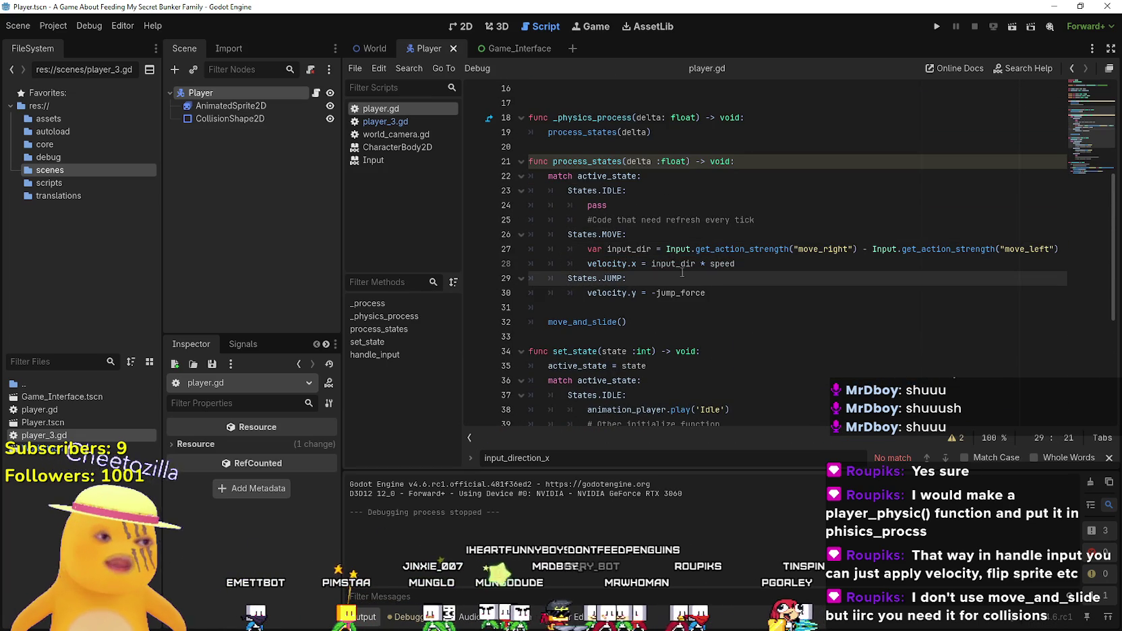
{"action": "left_click", "coordinate": [643, 234]}
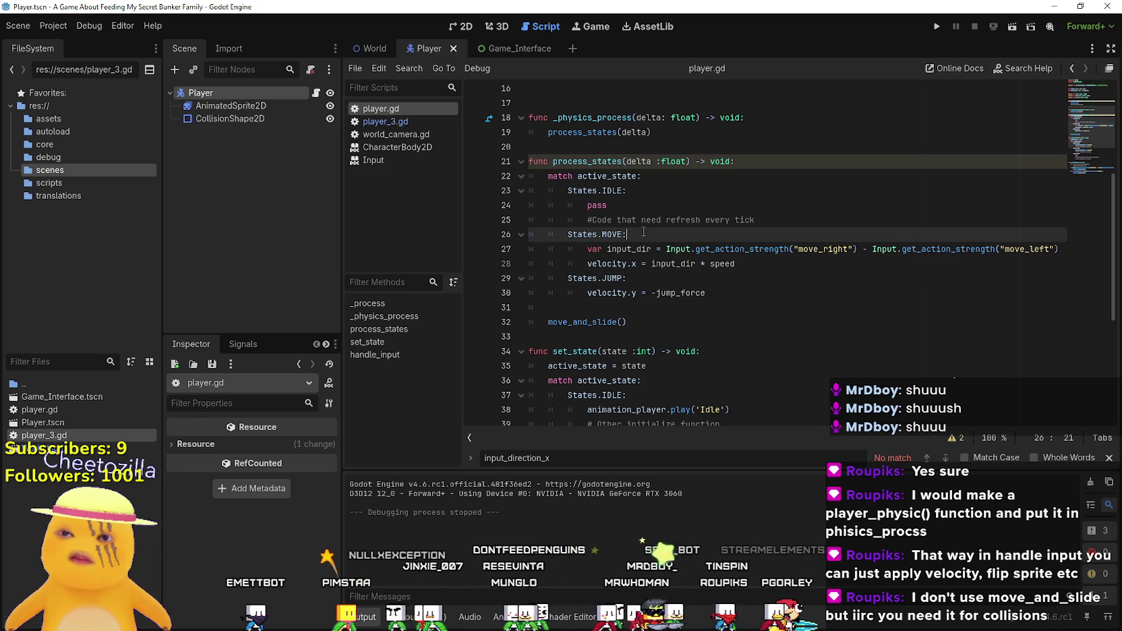
{"action": "left_click", "coordinate": [767, 220]}
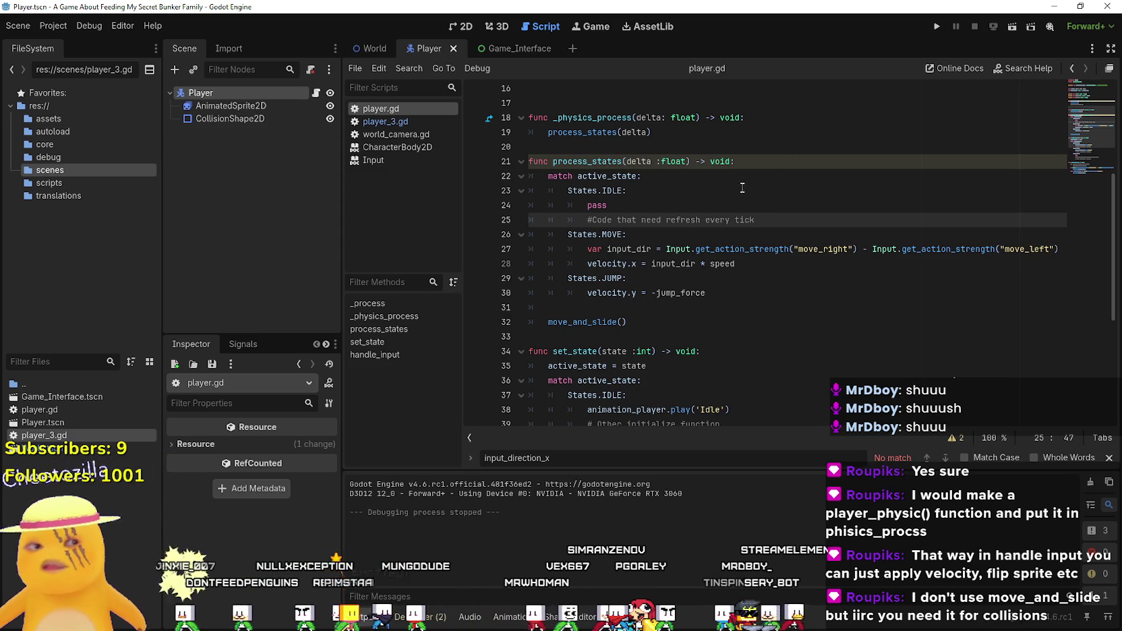
{"action": "left_click", "coordinate": [768, 308]}
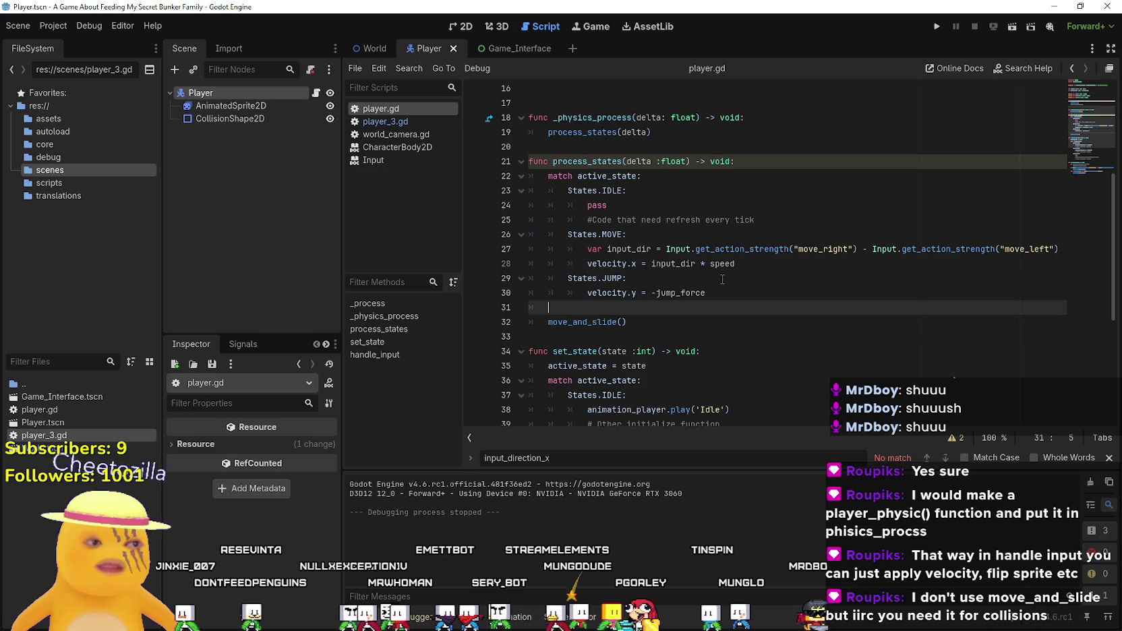
{"action": "left_click", "coordinate": [781, 162]}
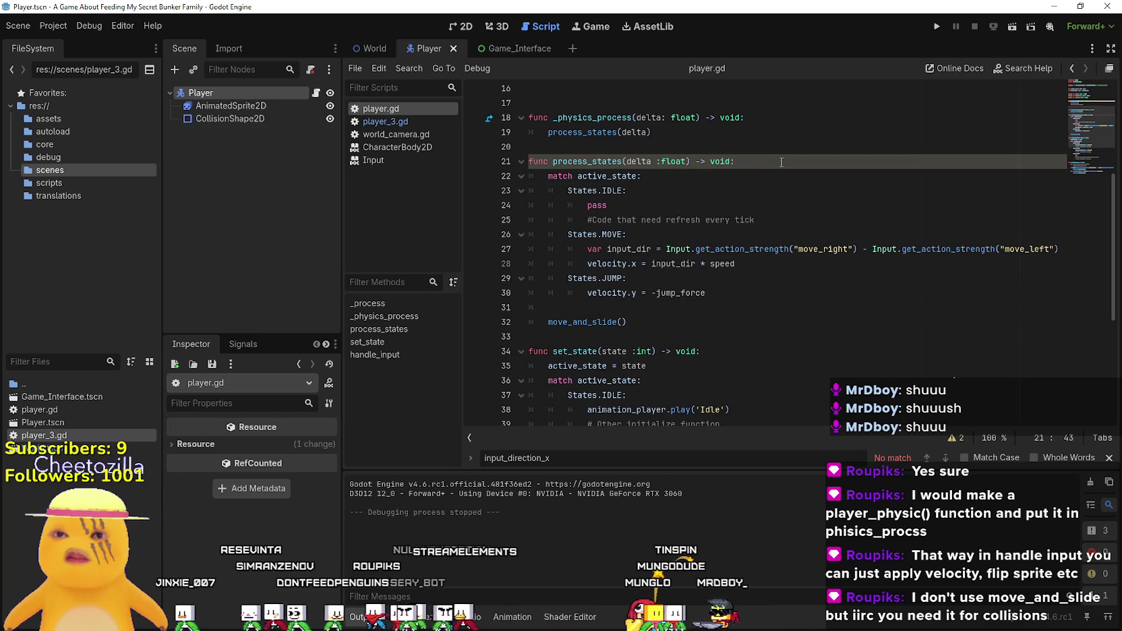
{"action": "key", "text": "Return"}
{"action": "type", "text": "if not is"}
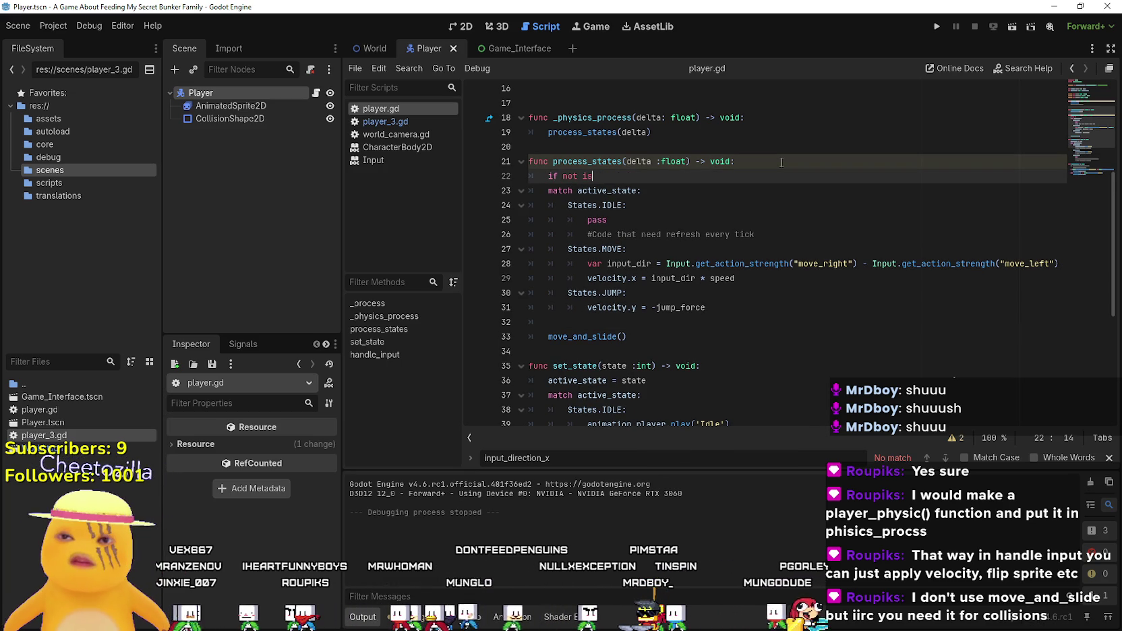
{"action": "type", "text": " on_f"}
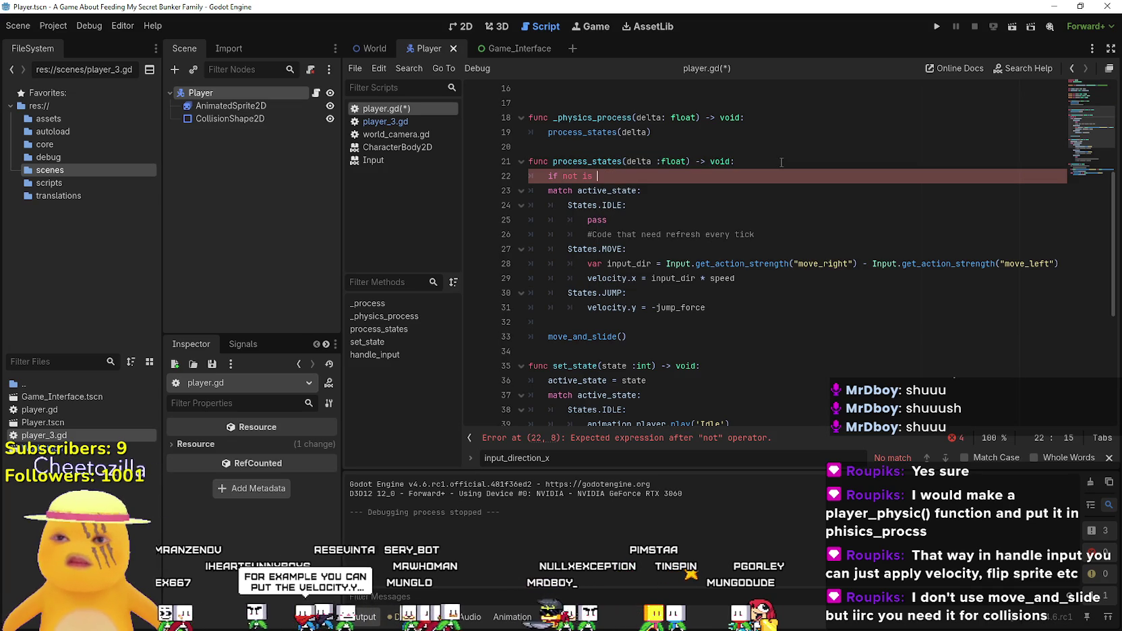
- Add 'if not is_on_floor(): velocity.y += gravity * delta' to process_states
{"action": "type", "text": "_no"}
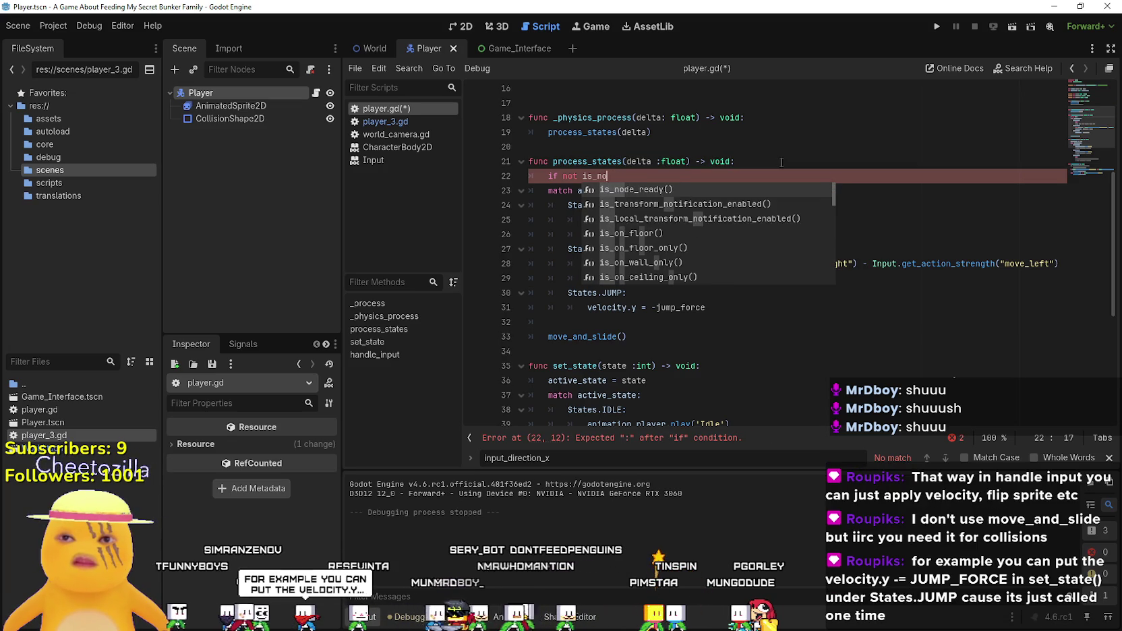
{"action": "type", "text": "t_on"}
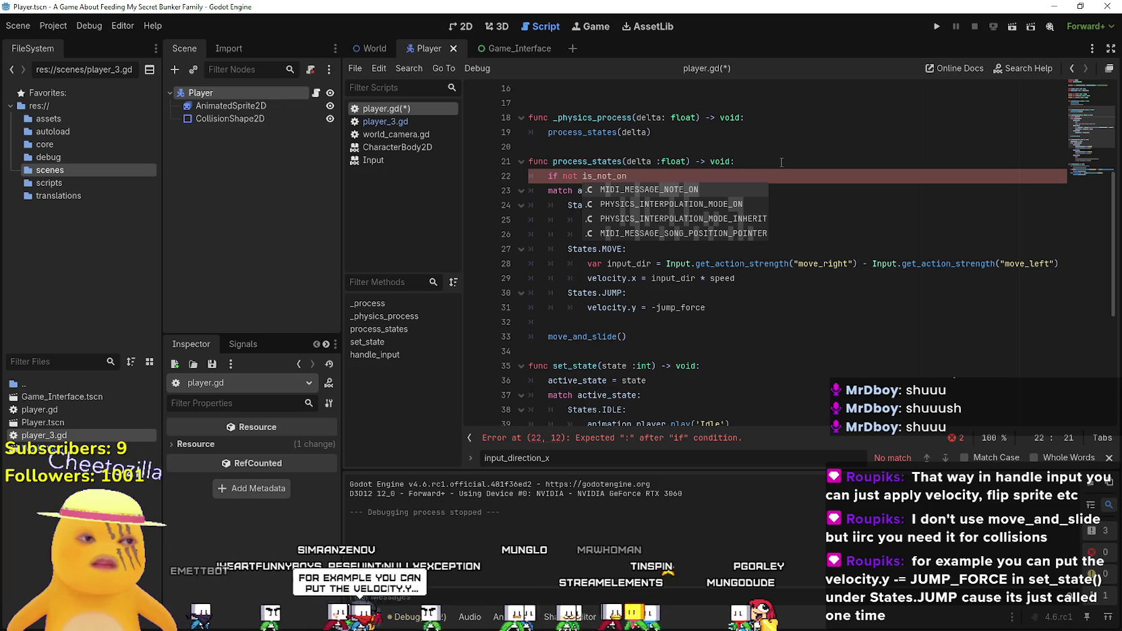
{"action": "key", "text": "BackSpace"}
{"action": "key", "text": "BackSpace"}
{"action": "key", "text": "BackSpace"}
{"action": "key", "text": "BackSpace"}
{"action": "key", "text": "BackSpace"}
{"action": "key", "text": "BackSpace"}
{"action": "type", "text": "o"}
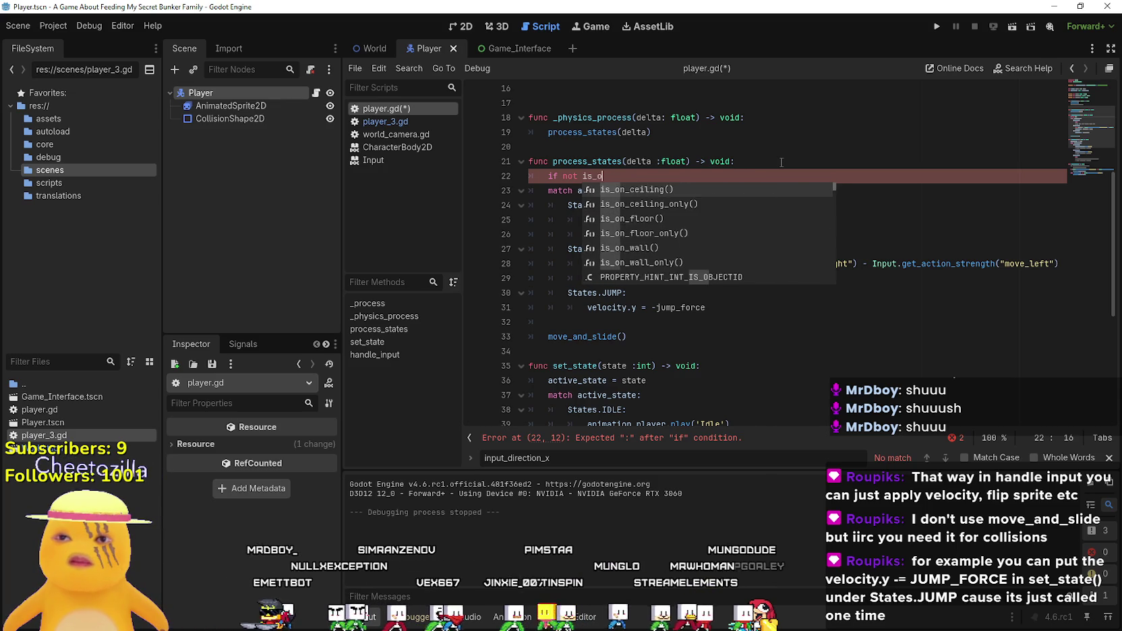
{"action": "type", "text": "n_f"}
{"action": "key", "text": "Return"}
{"action": "type", "text": ":"}
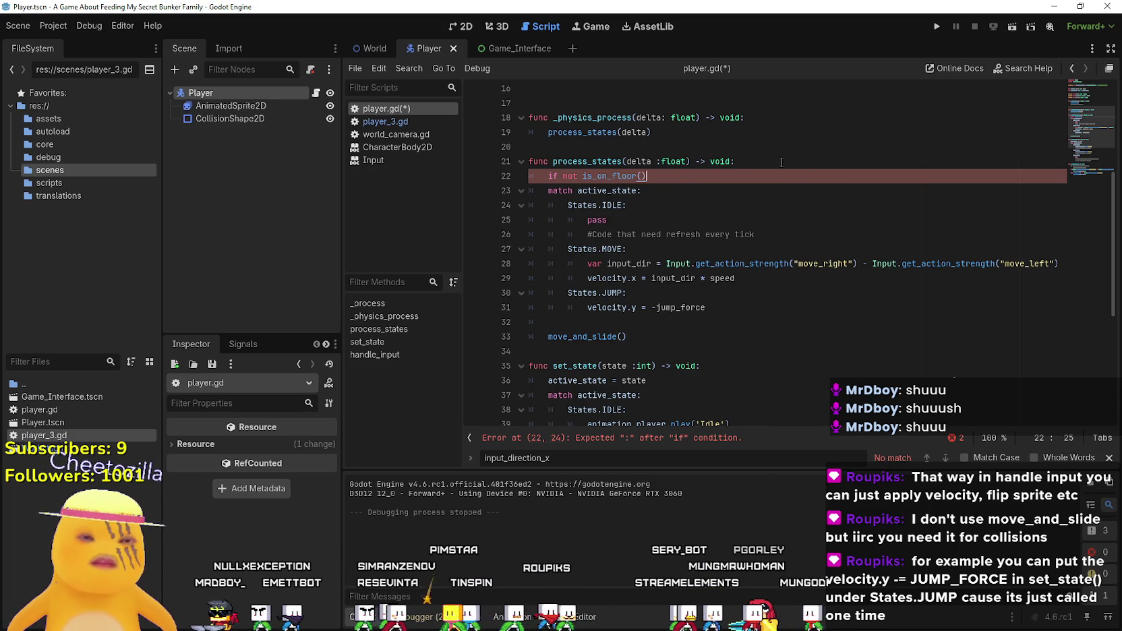
{"action": "key", "text": "Return"}
{"action": "type", "text": "veloci"}
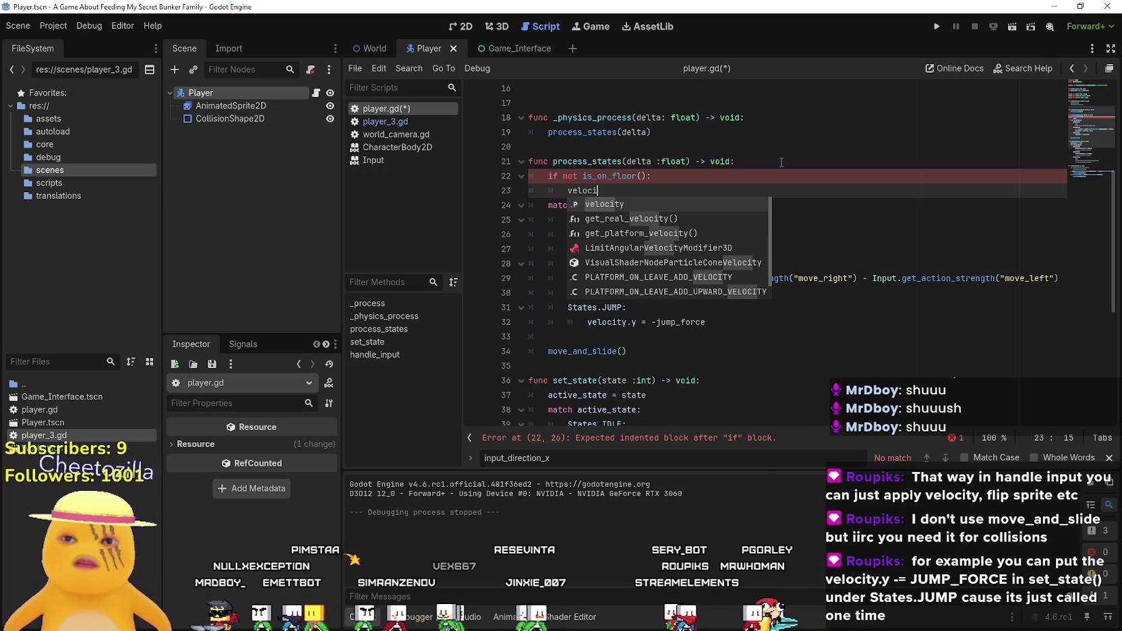
{"action": "key", "text": "Return"}
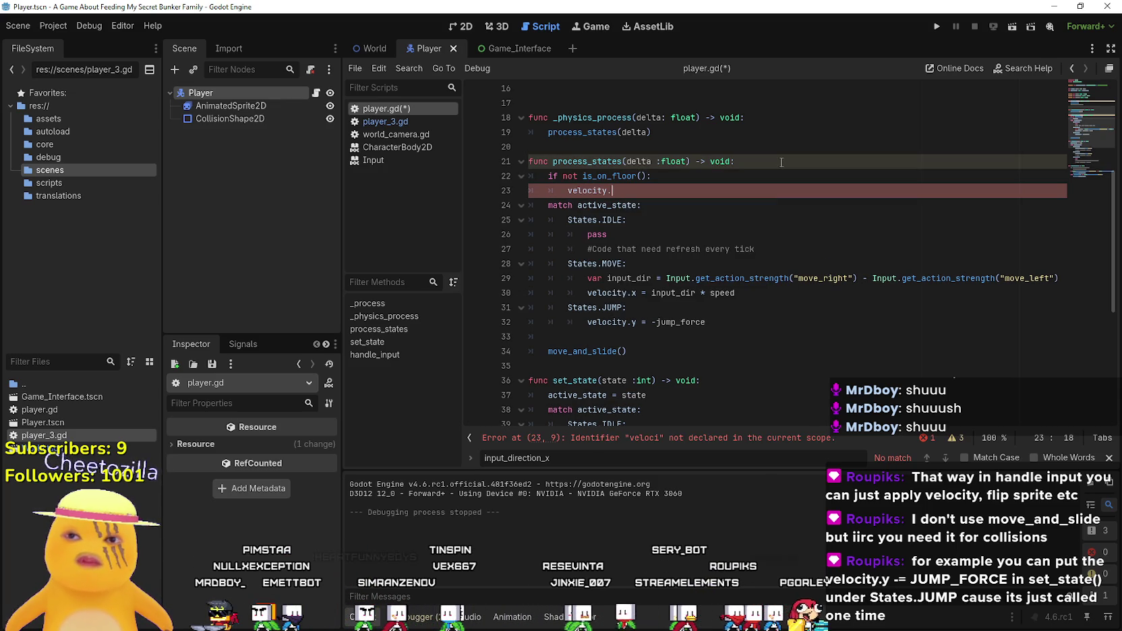
{"action": "type", "text": ".y +="}
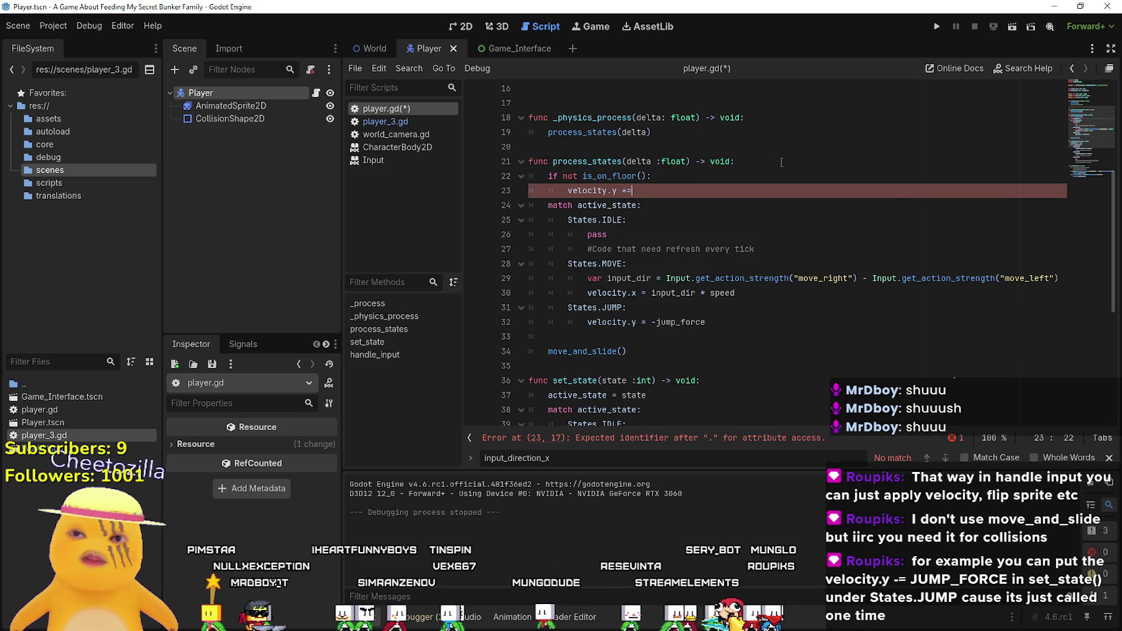
{"action": "type", "text": " gravity "}
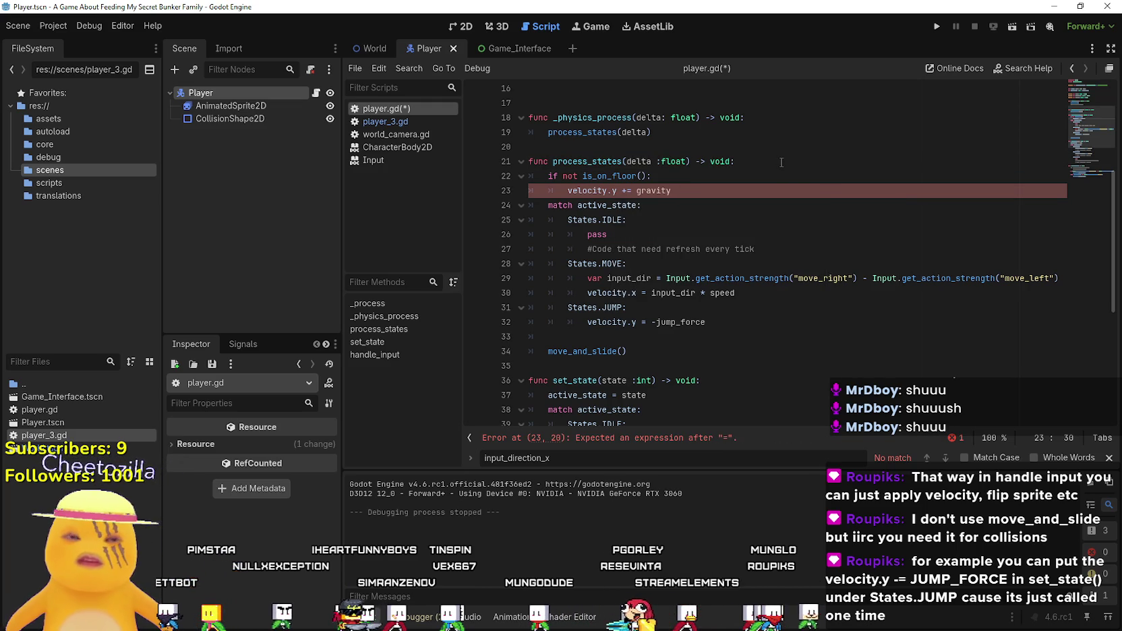
{"action": "type", "text": "* delta"}
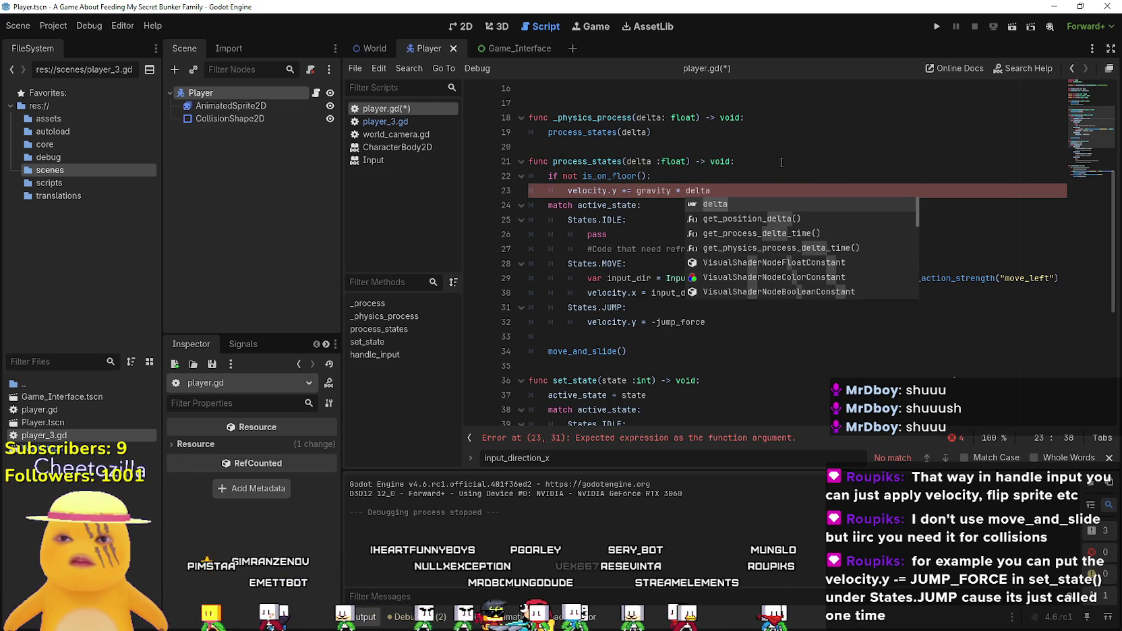
- Add an else branch that resets velocity.y to 0.0
{"action": "key", "text": "Return"}
{"action": "key", "text": "Return"}
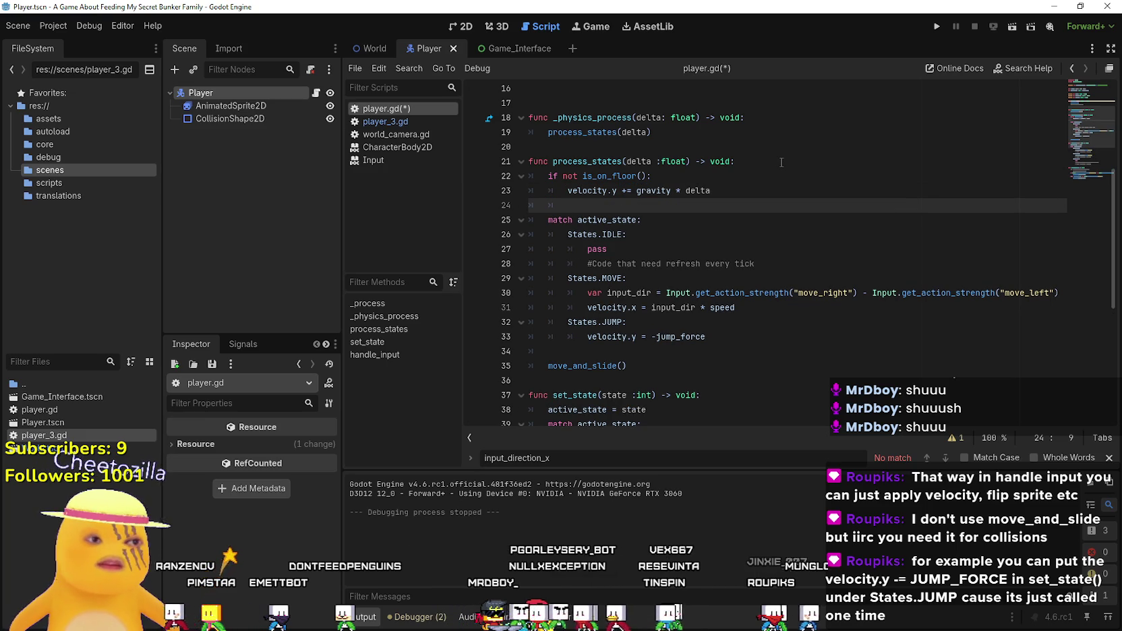
{"action": "type", "text": "esl"}
{"action": "key", "text": "BackSpace"}
{"action": "type", "text": "els"}
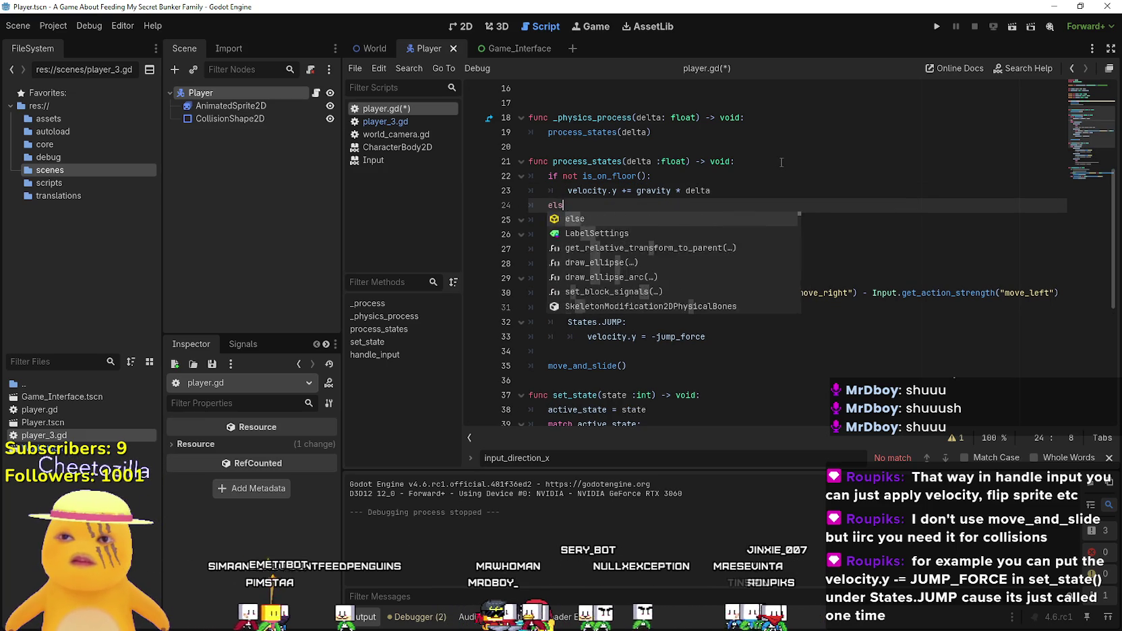
{"action": "type", "text": "e:"}
{"action": "key", "text": "Return"}
{"action": "type", "text": "velo"}
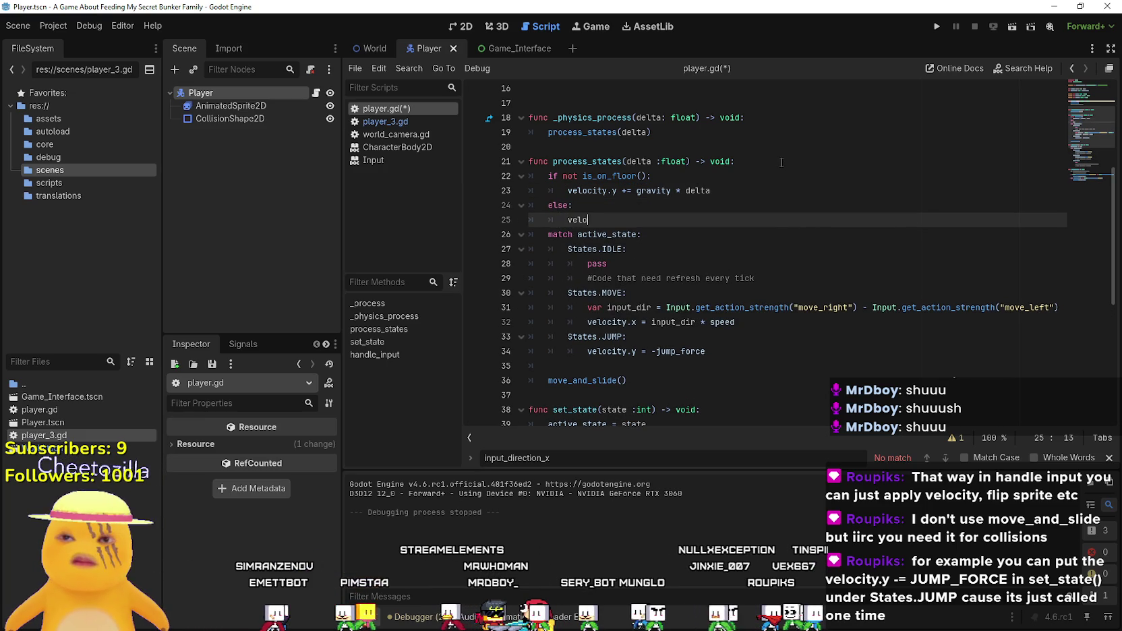
{"action": "type", "text": "city.y = 0.0"}
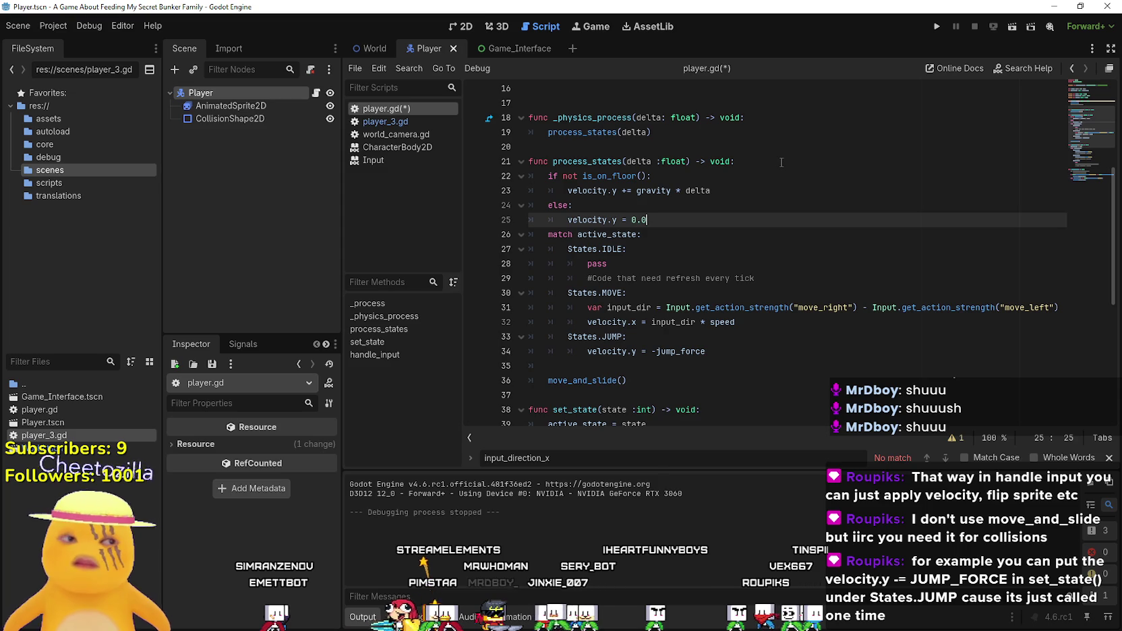
{"action": "key", "text": "Return"}
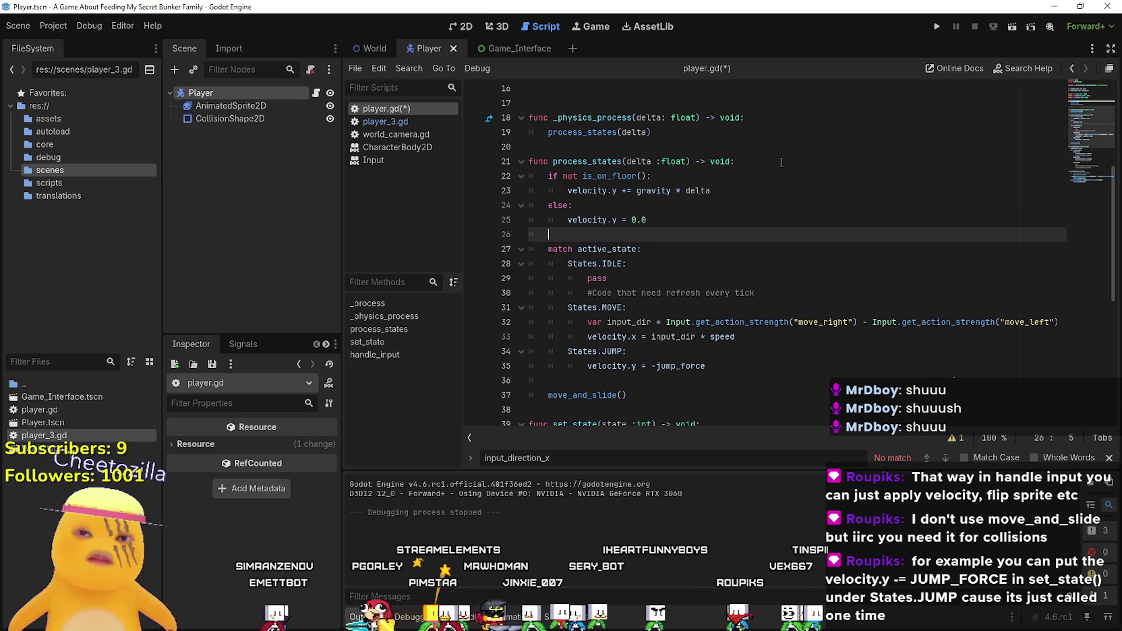
- Save player.gd and run the project
{"action": "scroll", "coordinate": [774, 168], "scroll_direction": "down", "scroll_amount": 3}
{"action": "key", "text": "ctrl+s"}
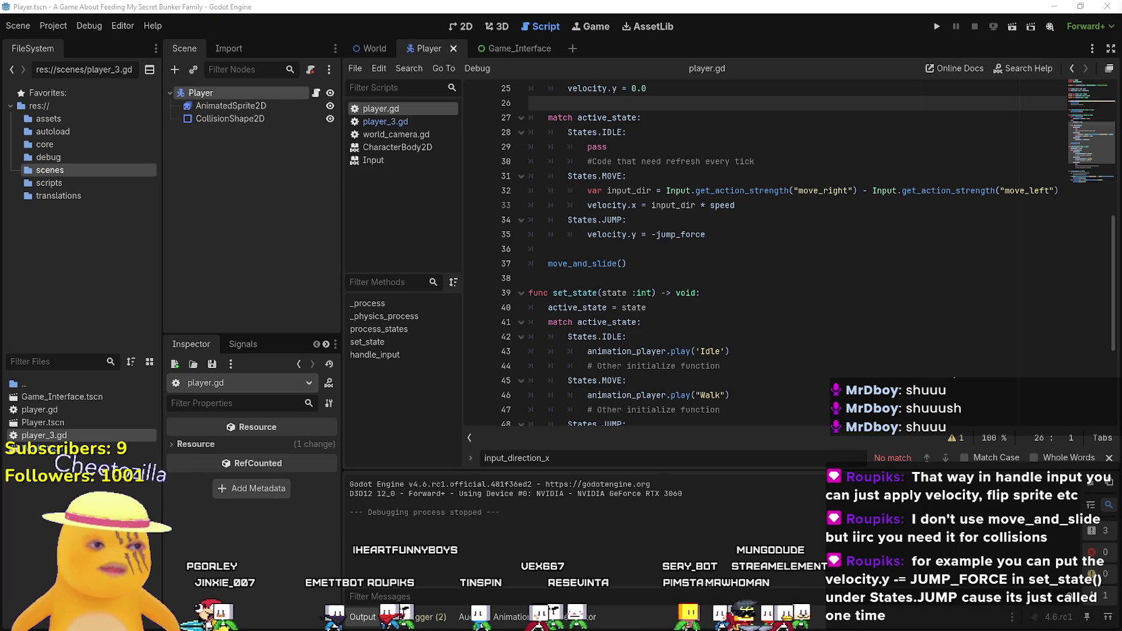
{"action": "left_click", "coordinate": [706, 234]}
{"action": "scroll", "coordinate": [706, 234], "scroll_direction": "up", "scroll_amount": 1}
{"action": "left_click", "coordinate": [937, 26]}
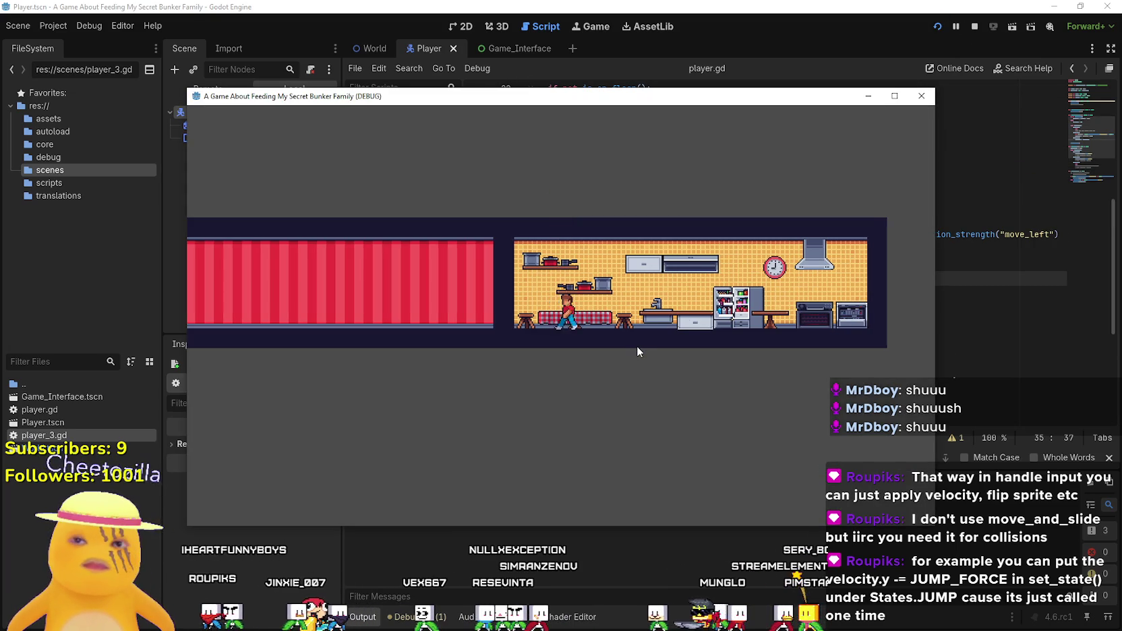
- Maximize the game window, walk left and right with A/D, jump with Space, then close it
{"action": "key", "text": "a"}
{"action": "left_click", "coordinate": [895, 98]}
{"action": "key", "text": "space"}
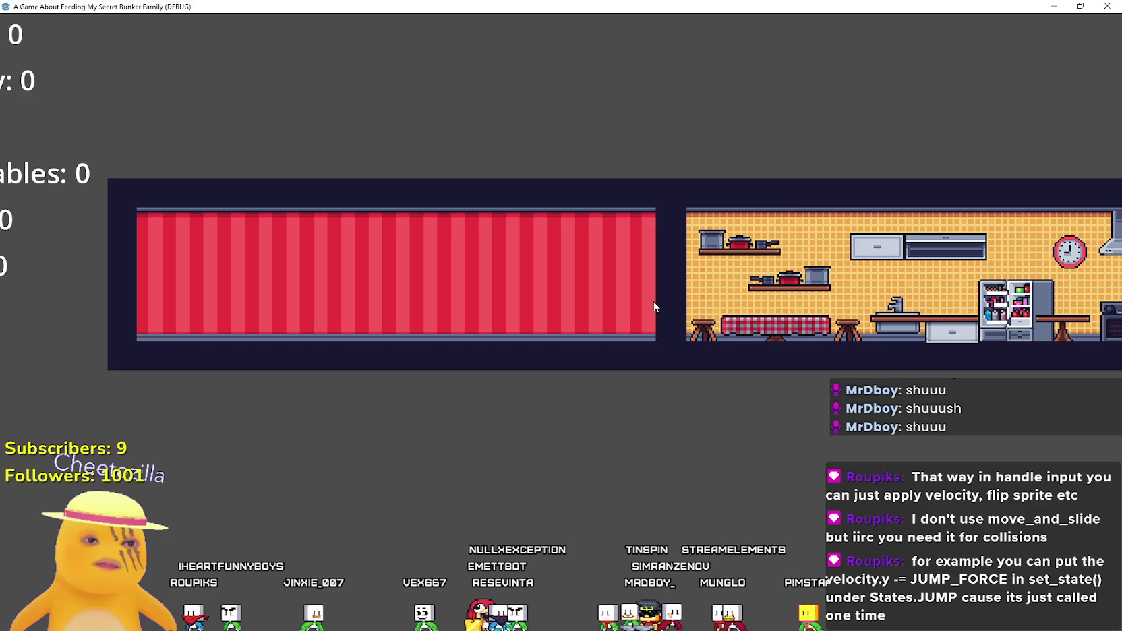
{"action": "key", "text": "d"}
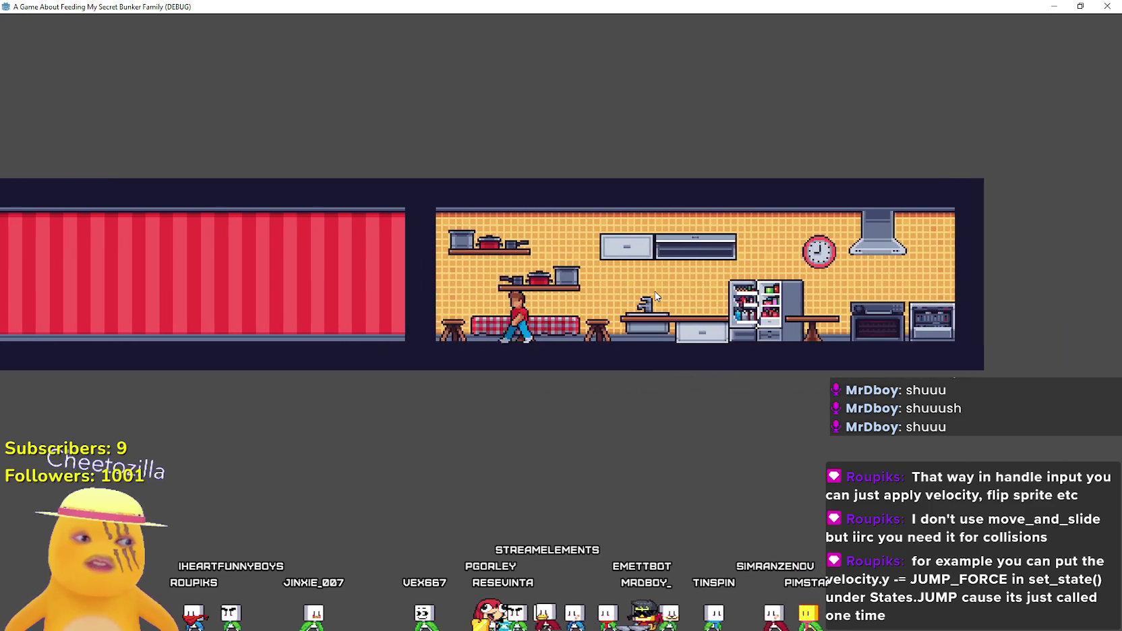
{"action": "key", "text": "a"}
{"action": "key", "text": "d"}
{"action": "left_click_drag", "start_coordinate": [581, 7], "coordinate": [581, 100]}
{"action": "key", "text": "alt+F4"}
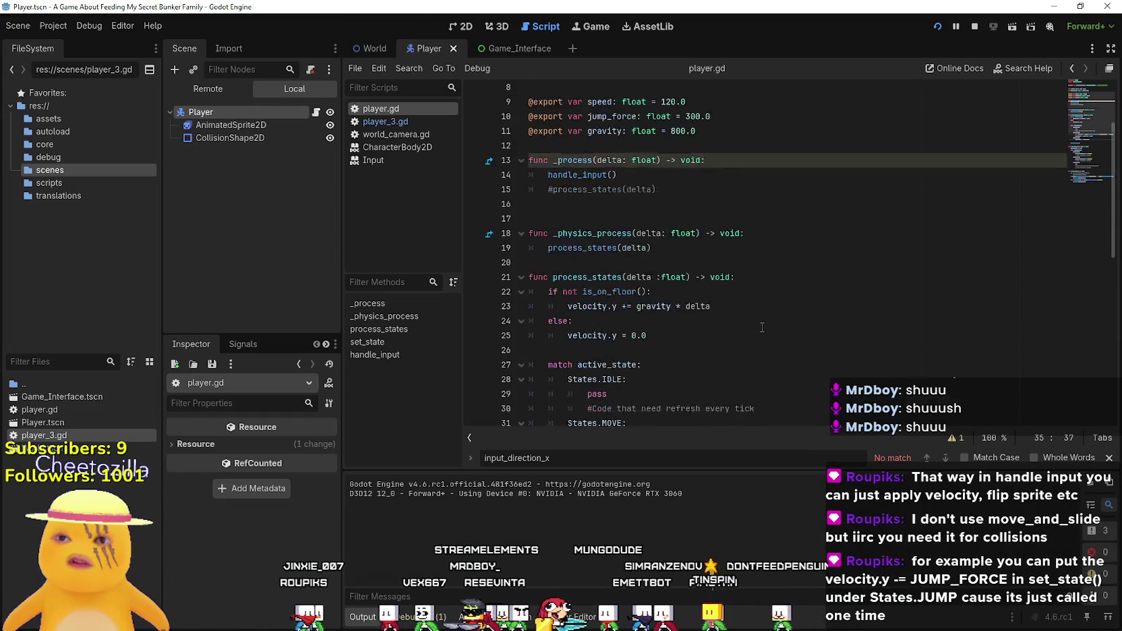
- Lower gravity from 800.0 to 80.0 and jump_force from 300.0 to 30.0, save, and restart the game
{"action": "scroll", "coordinate": [762, 327], "scroll_direction": "up", "scroll_amount": 3}
{"action": "left_click", "coordinate": [671, 236]}
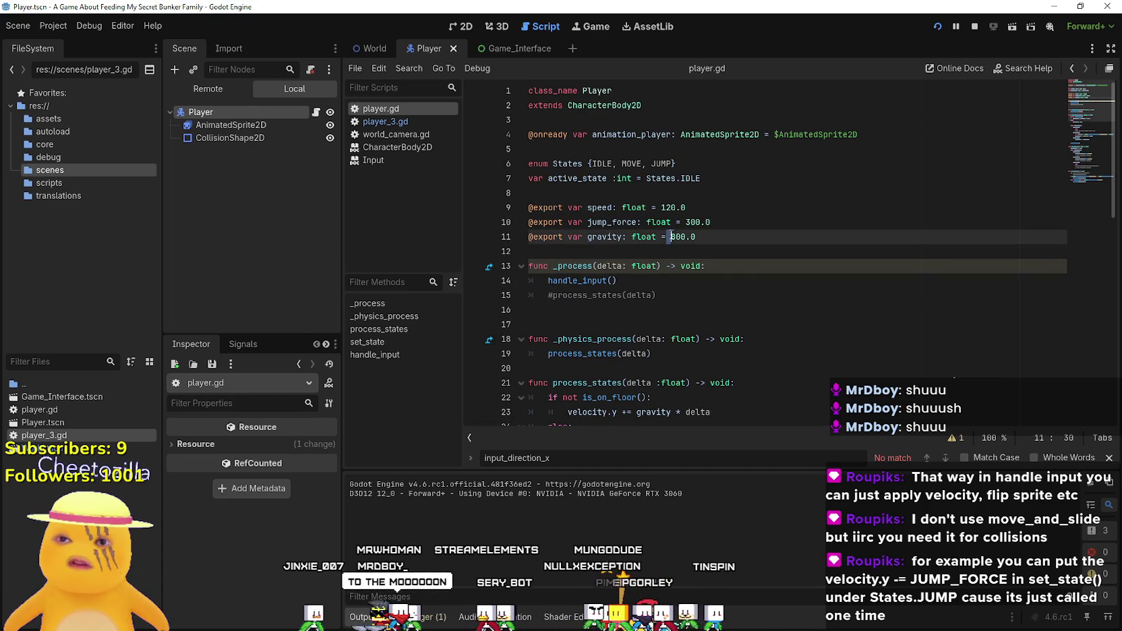
{"action": "key", "text": "Right"}
{"action": "key", "text": "Delete"}
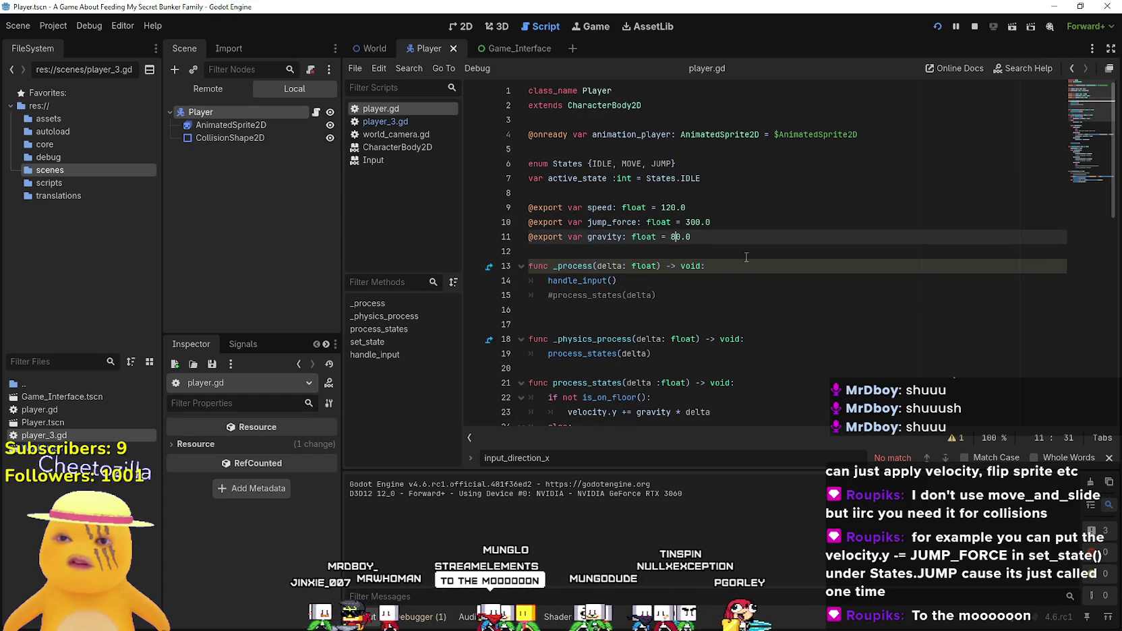
{"action": "key", "text": "Up"}
{"action": "key", "text": "Right"}
{"action": "key", "text": "Right"}
{"action": "key", "text": "Right"}
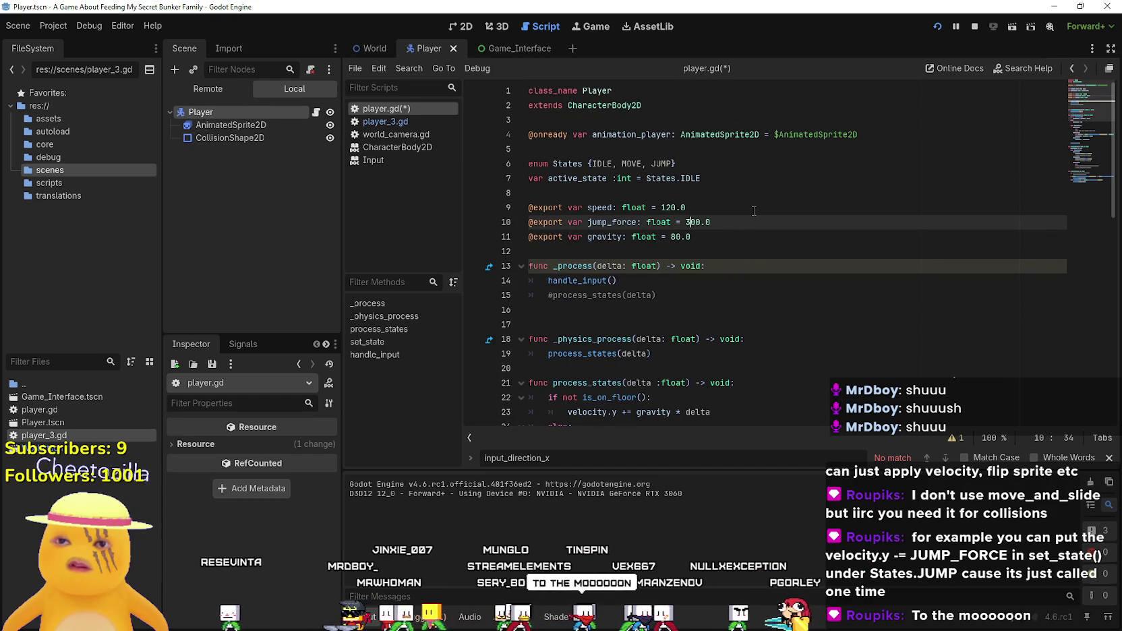
{"action": "key", "text": "Delete"}
{"action": "key", "text": "ctrl+s"}
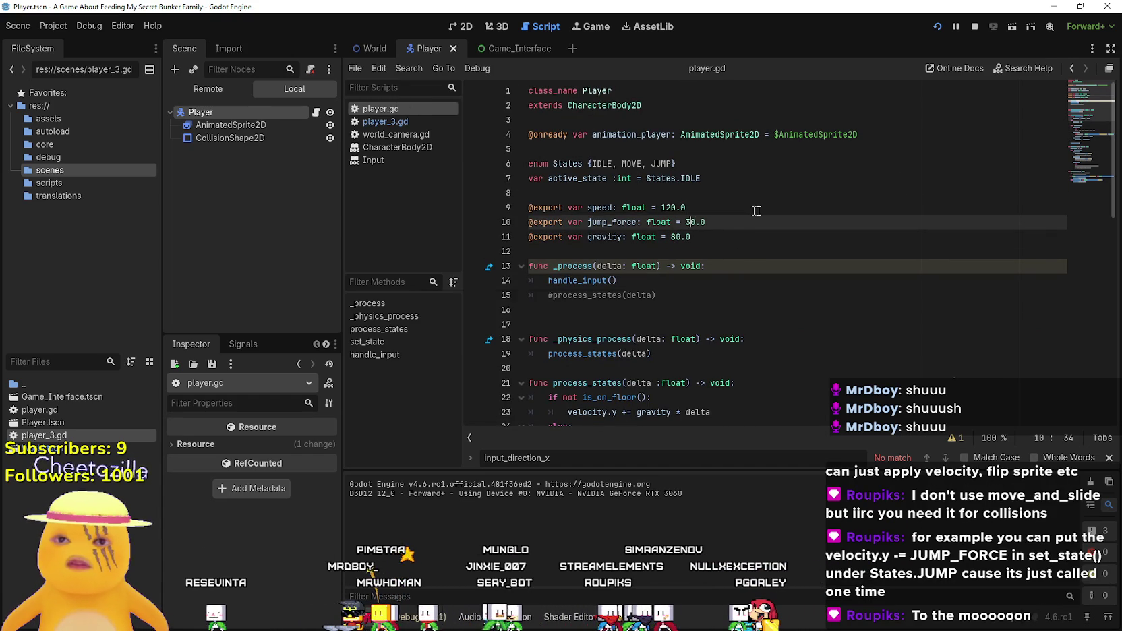
{"action": "left_click", "coordinate": [939, 27]}
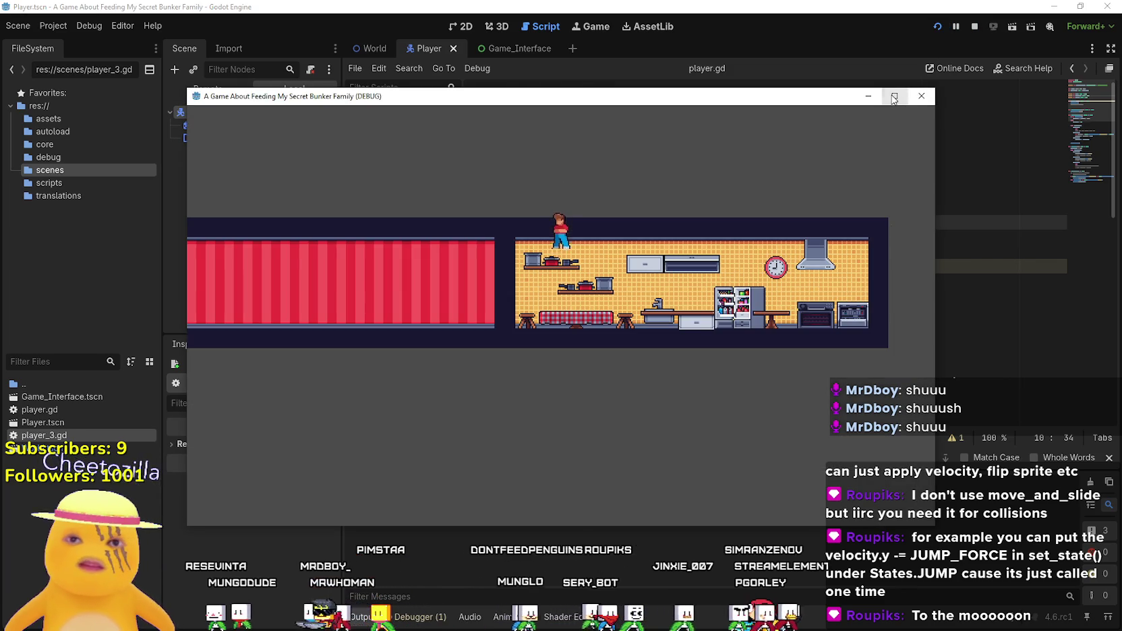
{"action": "left_click", "coordinate": [894, 97]}
{"action": "key", "text": "Left"}
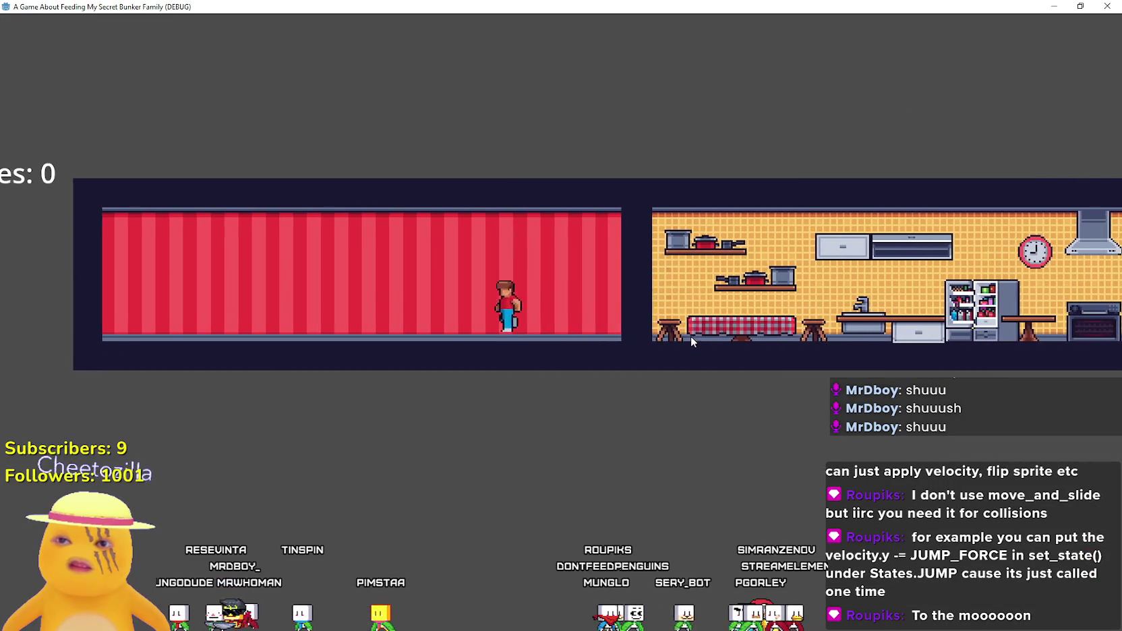
{"action": "key", "text": "Right"}
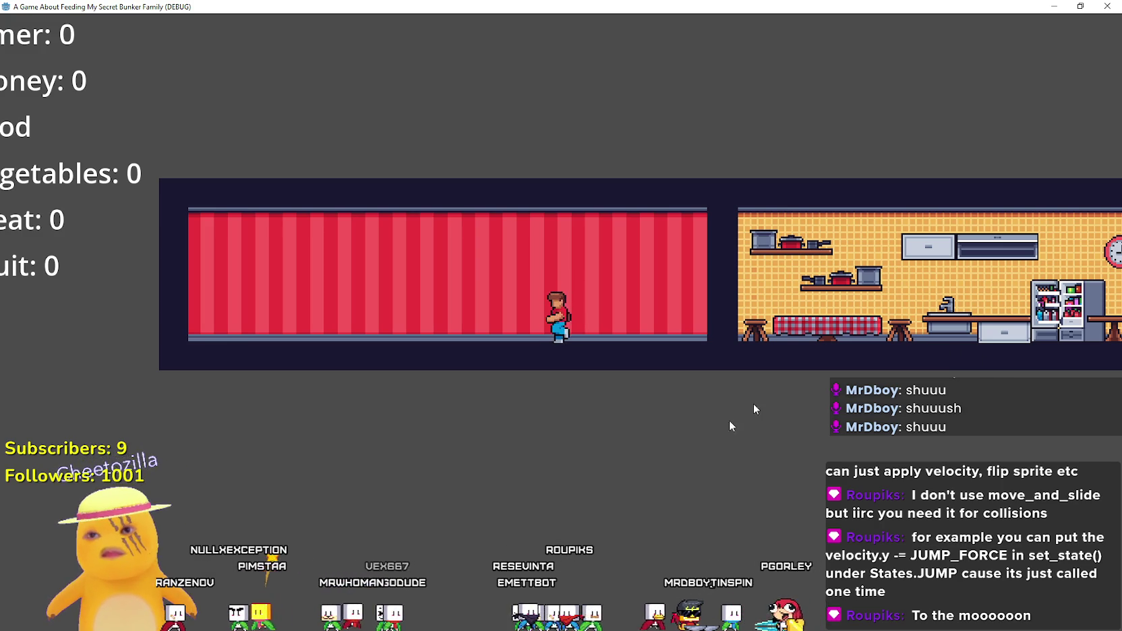
{"action": "key", "text": "super+Down"}
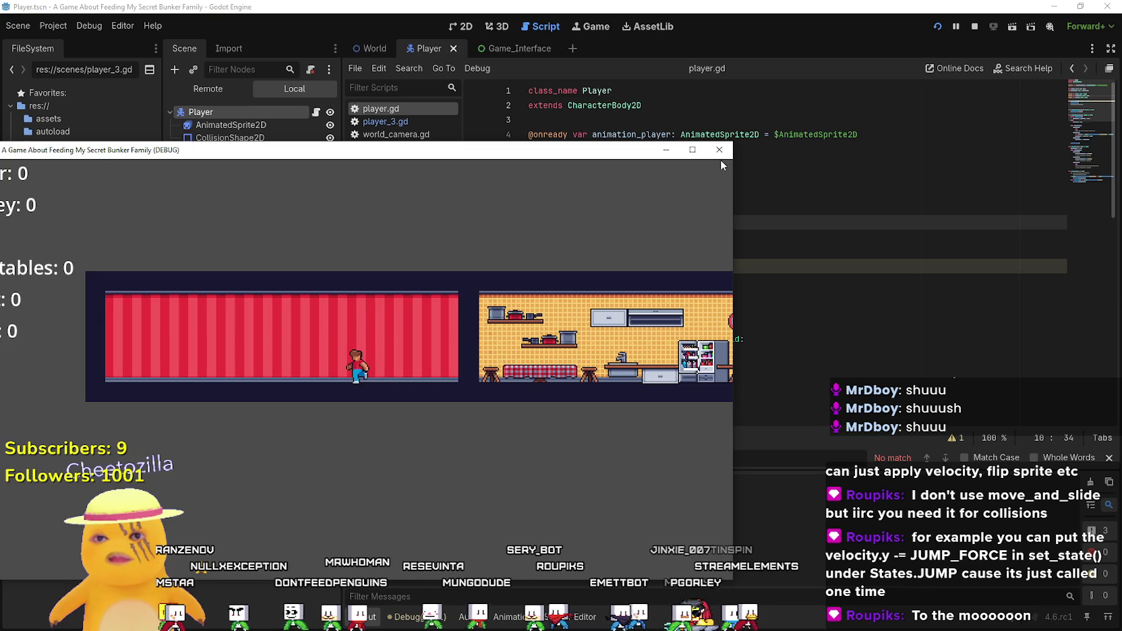
- Stop the running game and review the set_state(States.JUMP) call in handle_input
{"action": "left_click", "coordinate": [718, 149]}
{"action": "left_click", "coordinate": [671, 296]}
{"action": "scroll", "coordinate": [672, 272], "scroll_direction": "down", "scroll_amount": 4}
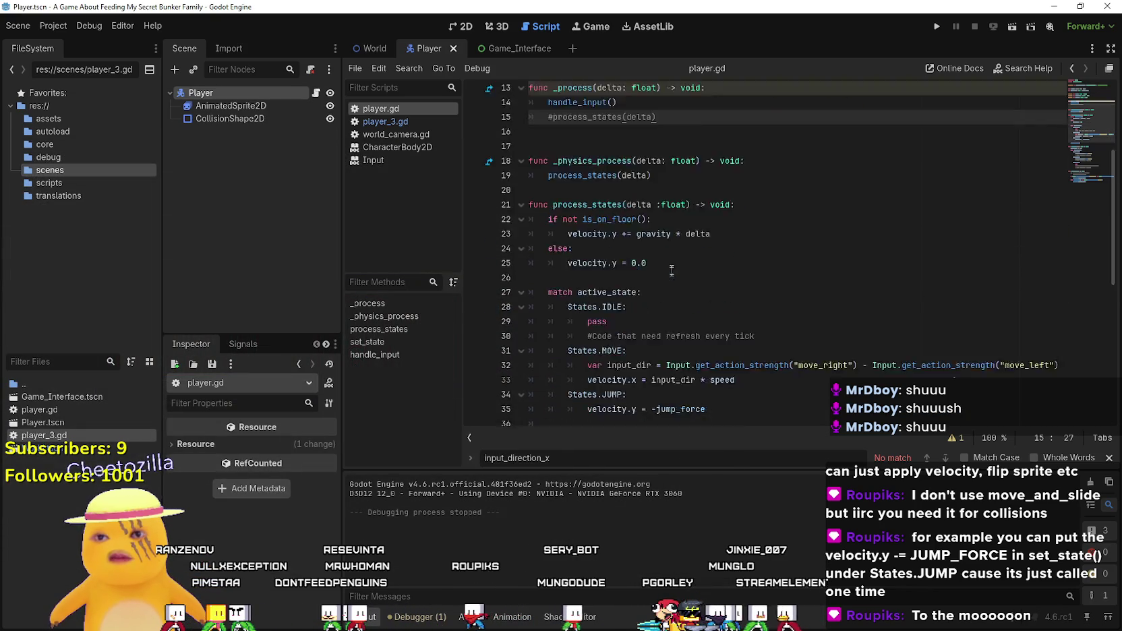
{"action": "scroll", "coordinate": [672, 272], "scroll_direction": "down", "scroll_amount": 8}
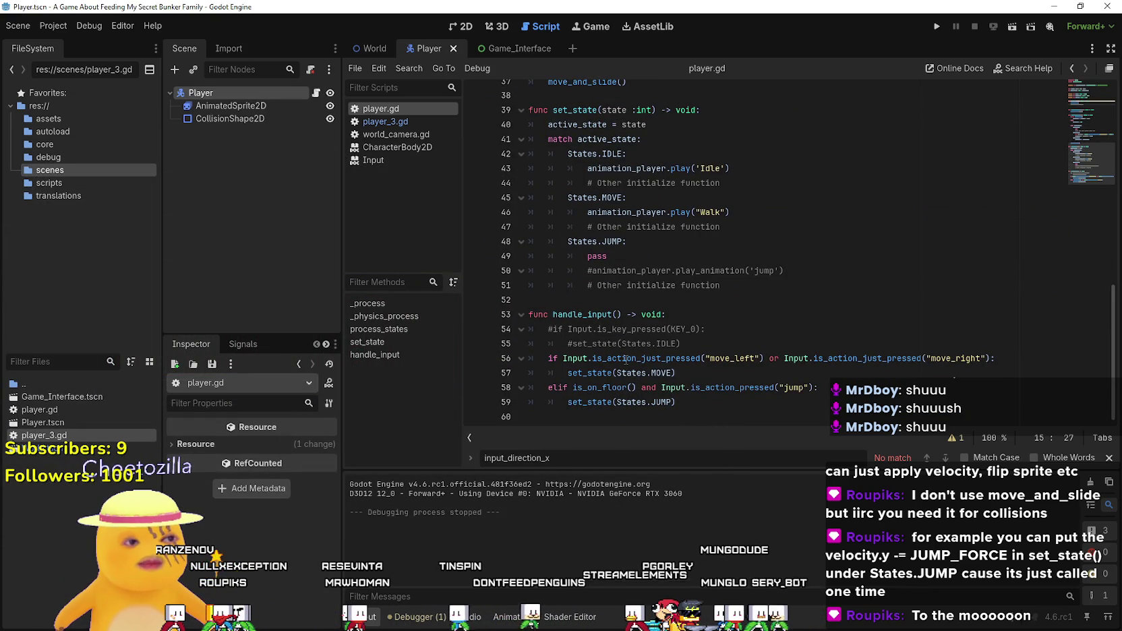
{"action": "left_click", "coordinate": [678, 402]}
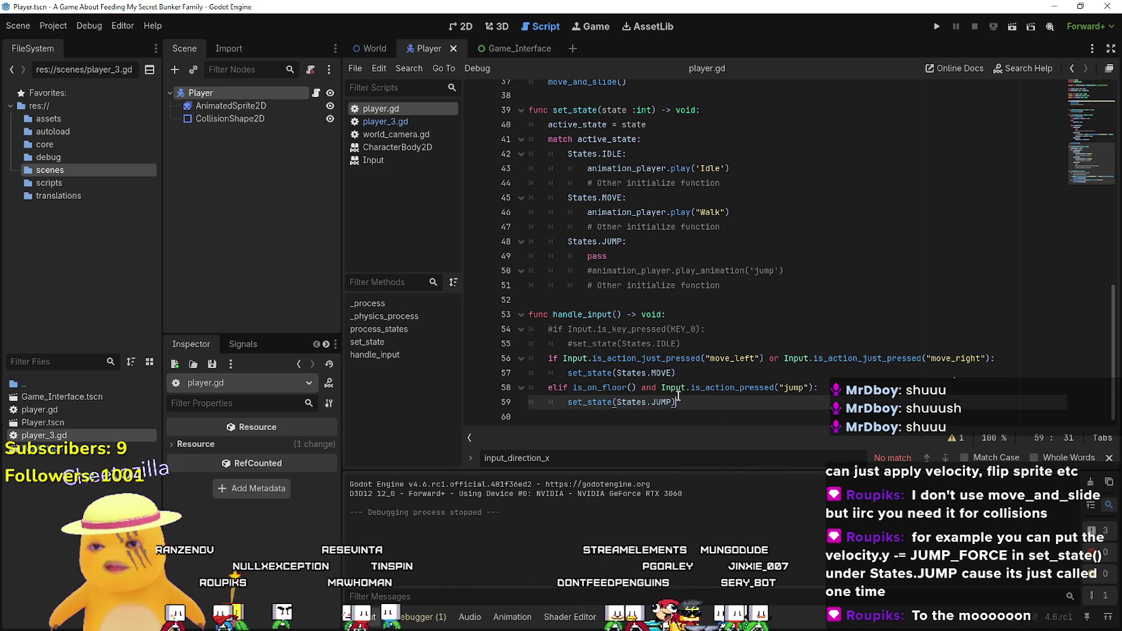
{"action": "left_click_drag", "start_coordinate": [683, 400], "coordinate": [570, 408]}
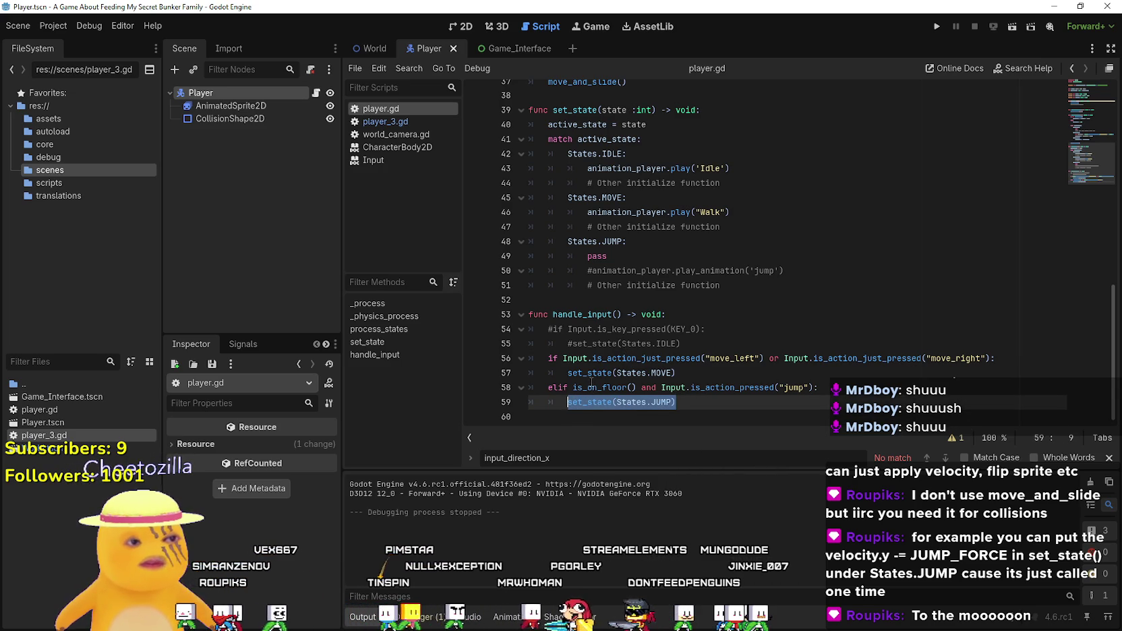
- Raise gravity on line 11 back to 800.0, then save and run the game
{"action": "scroll", "coordinate": [600, 375], "scroll_direction": "up", "scroll_amount": 4}
{"action": "scroll", "coordinate": [607, 370], "scroll_direction": "up", "scroll_amount": 3}
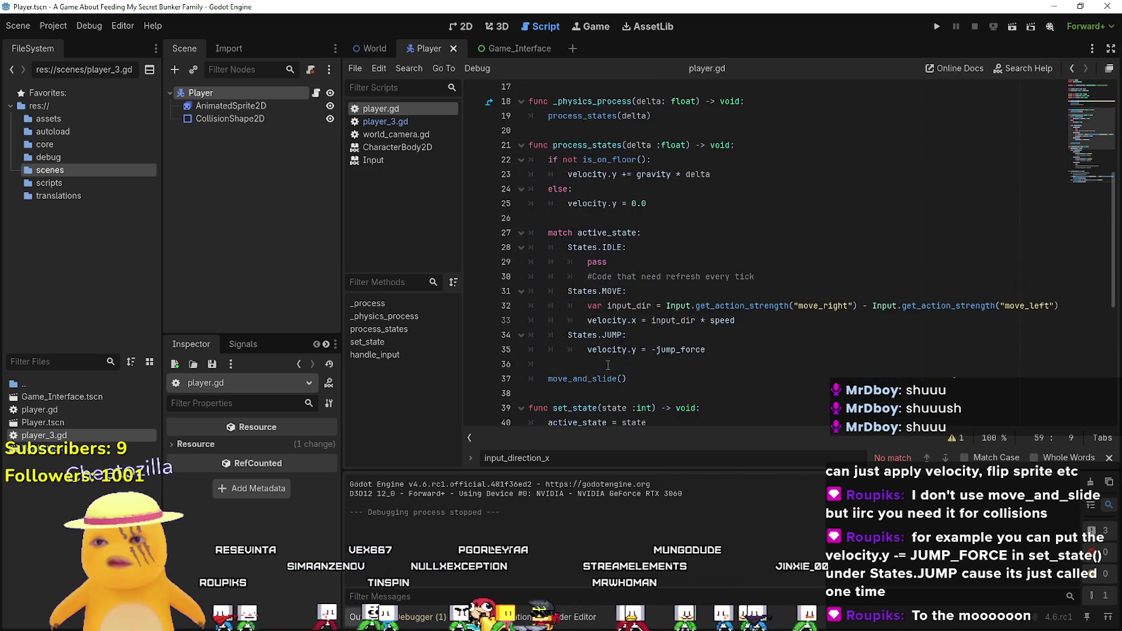
{"action": "left_click_drag", "start_coordinate": [706, 350], "coordinate": [584, 348]}
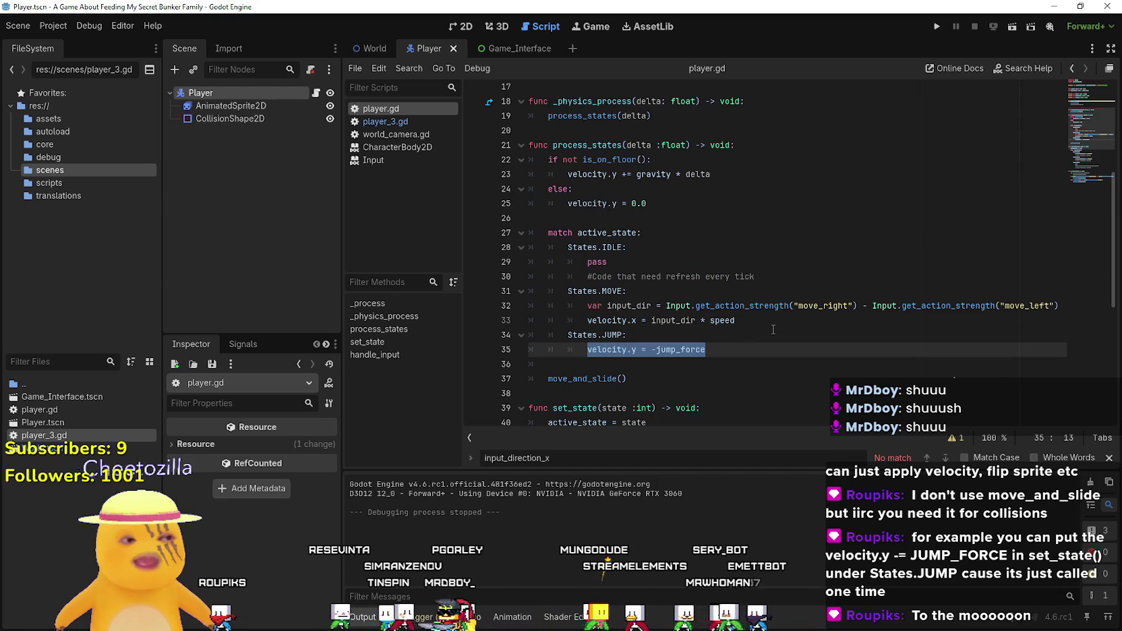
{"action": "scroll", "coordinate": [771, 328], "scroll_direction": "down", "scroll_amount": 6}
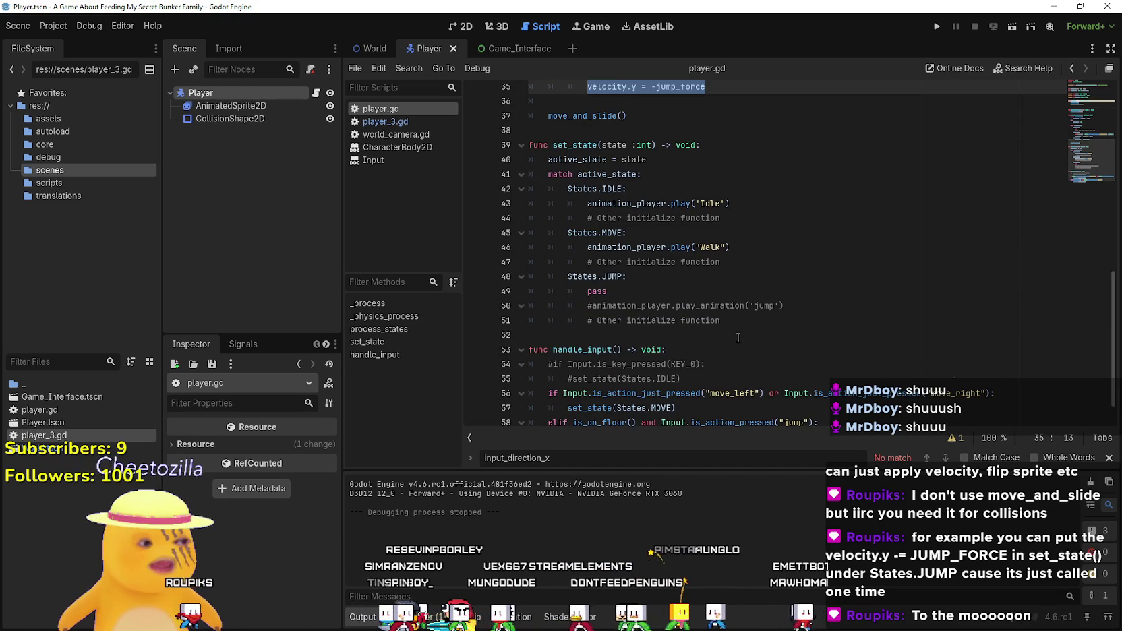
{"action": "scroll", "coordinate": [737, 337], "scroll_direction": "up", "scroll_amount": 10}
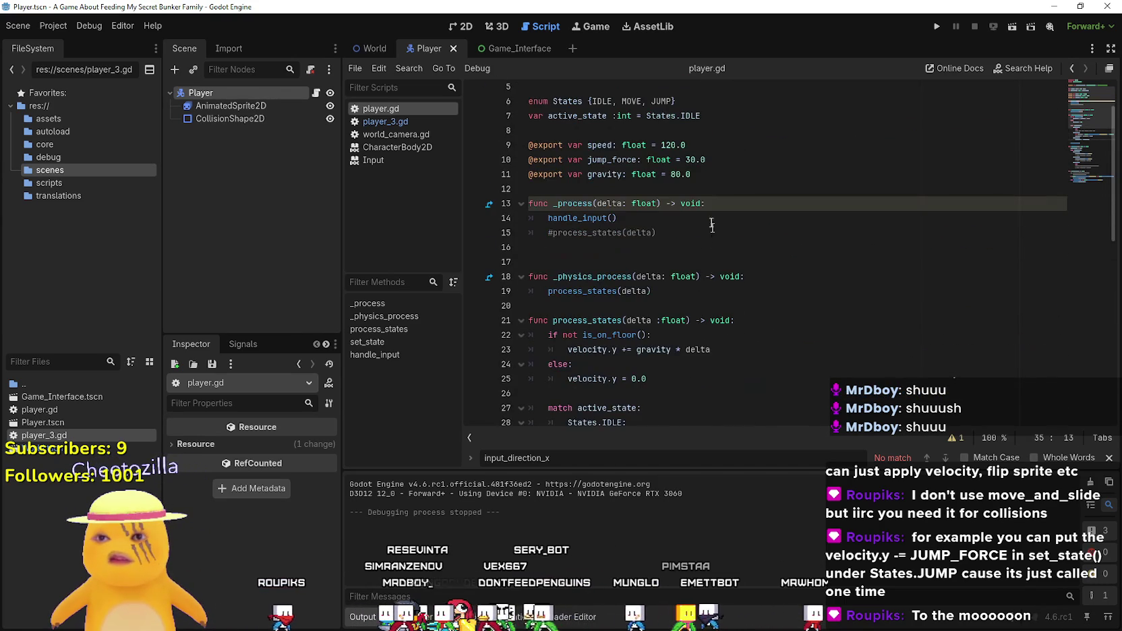
{"action": "left_click", "coordinate": [676, 175]}
{"action": "type", "text": "0"}
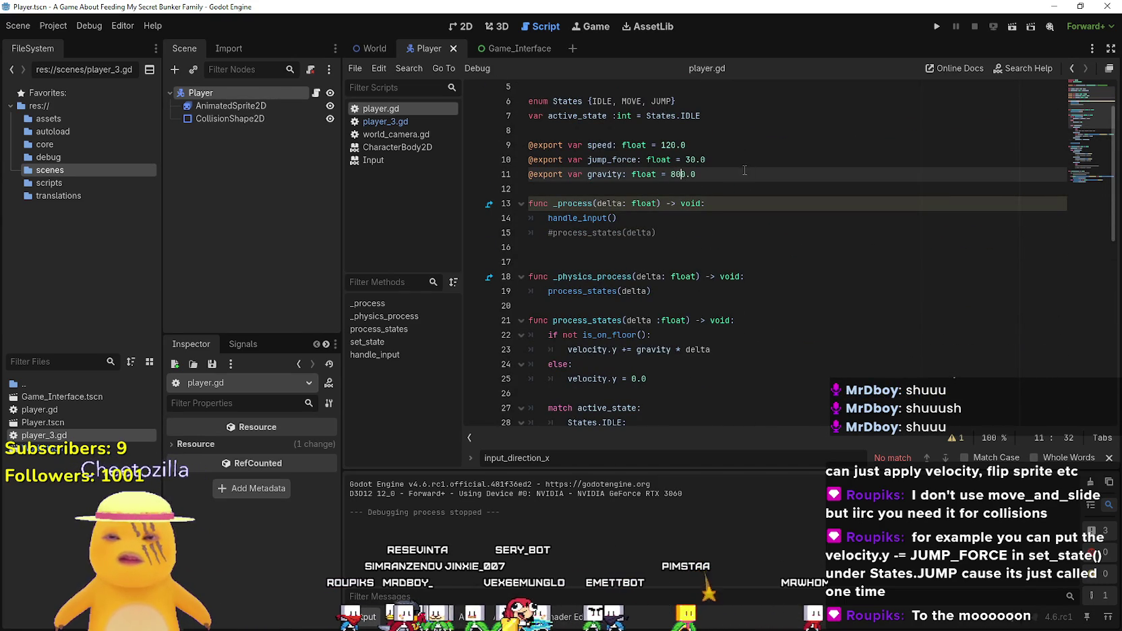
{"action": "left_click", "coordinate": [936, 25]}
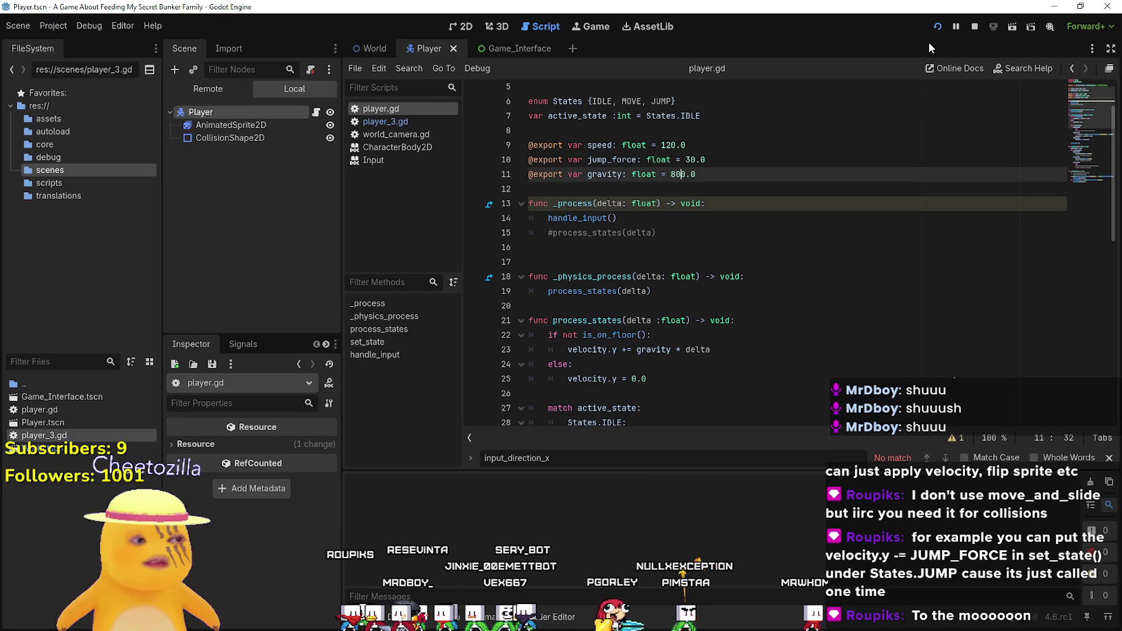
- Test the gravity 800.0 build by walking left through the red room, right into the kitchen, and jumping, then stop the game
{"action": "key", "text": "Left"}
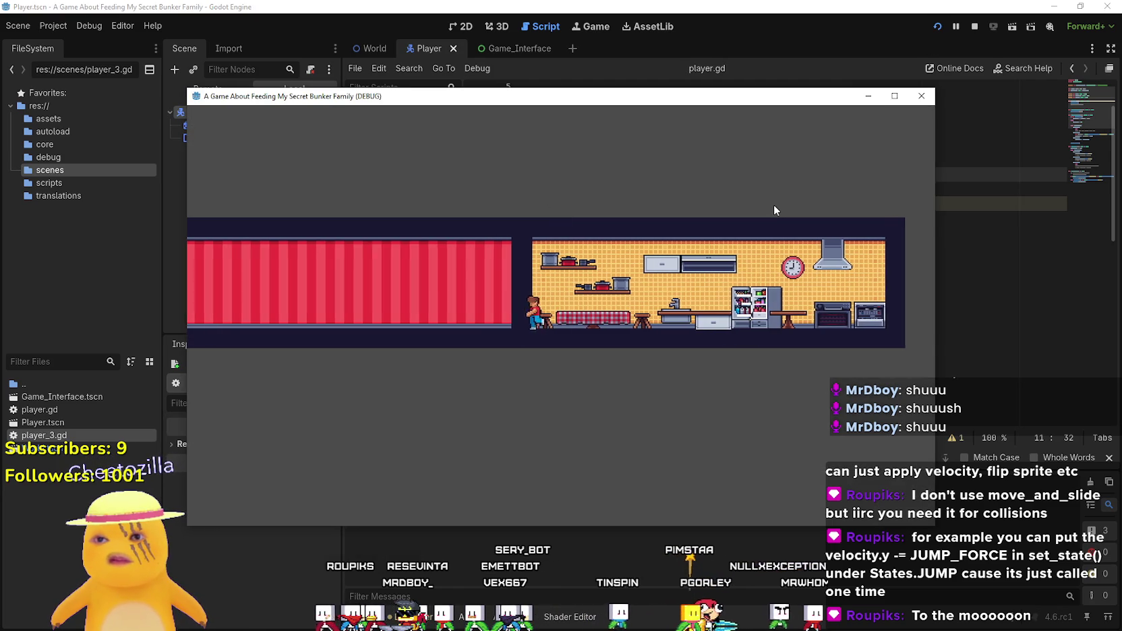
{"action": "key", "text": "Left"}
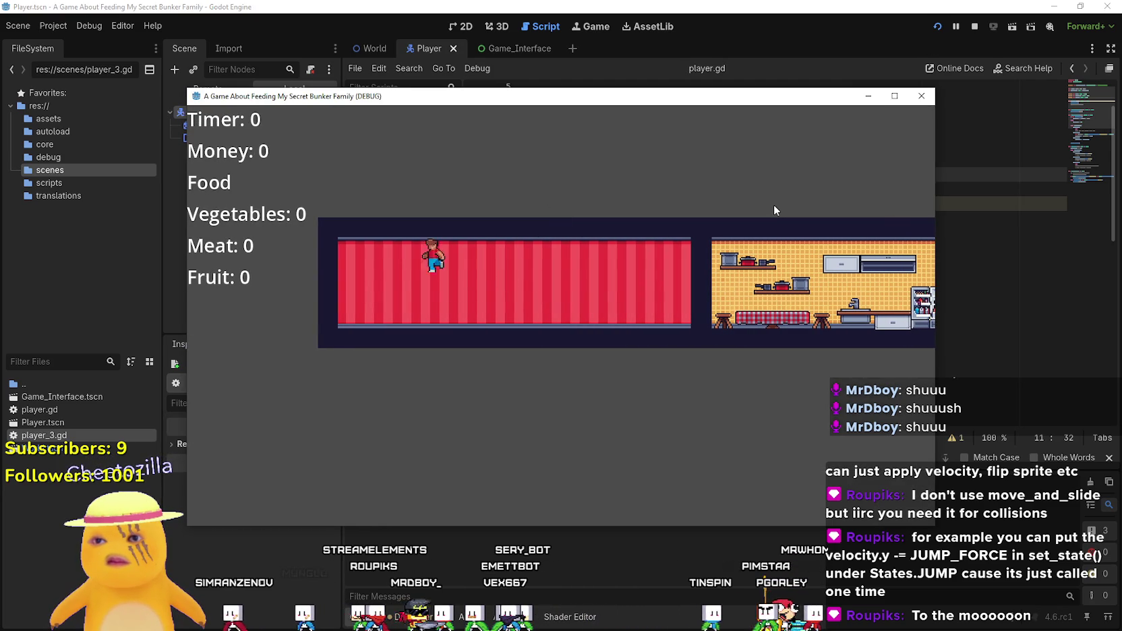
{"action": "key", "text": "Right"}
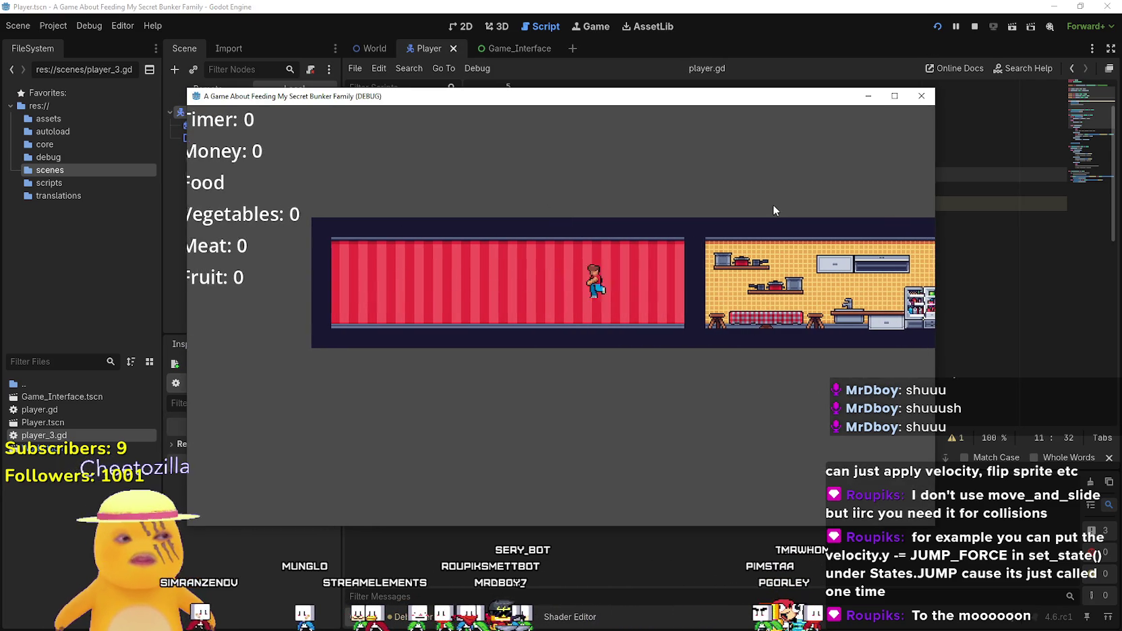
{"action": "key", "text": "space"}
{"action": "key", "text": "Right"}
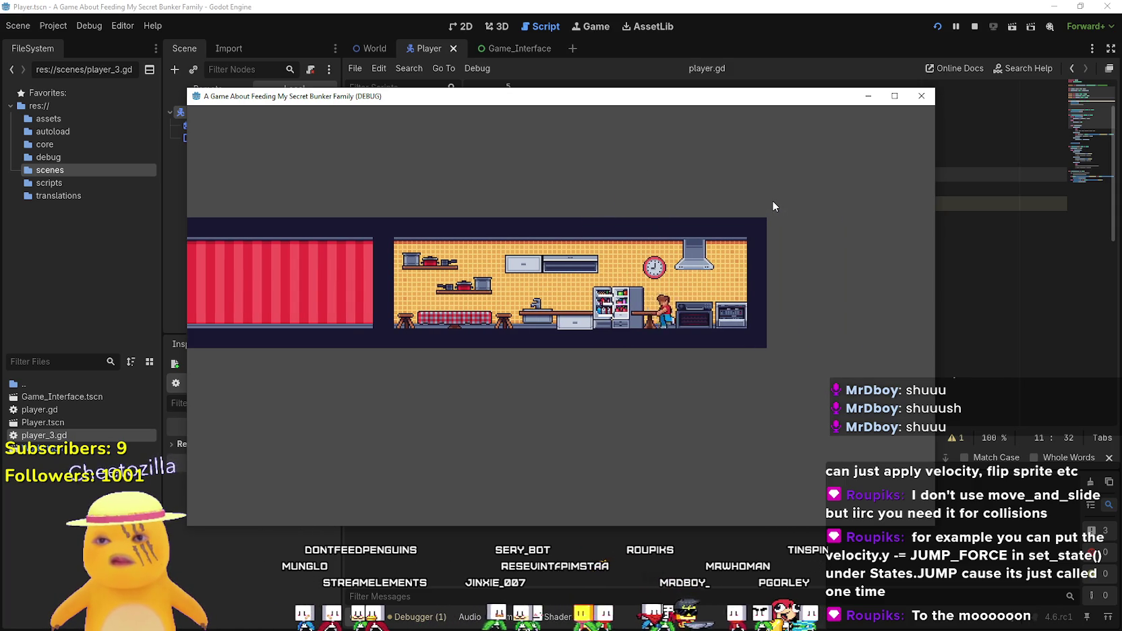
{"action": "key", "text": "Left"}
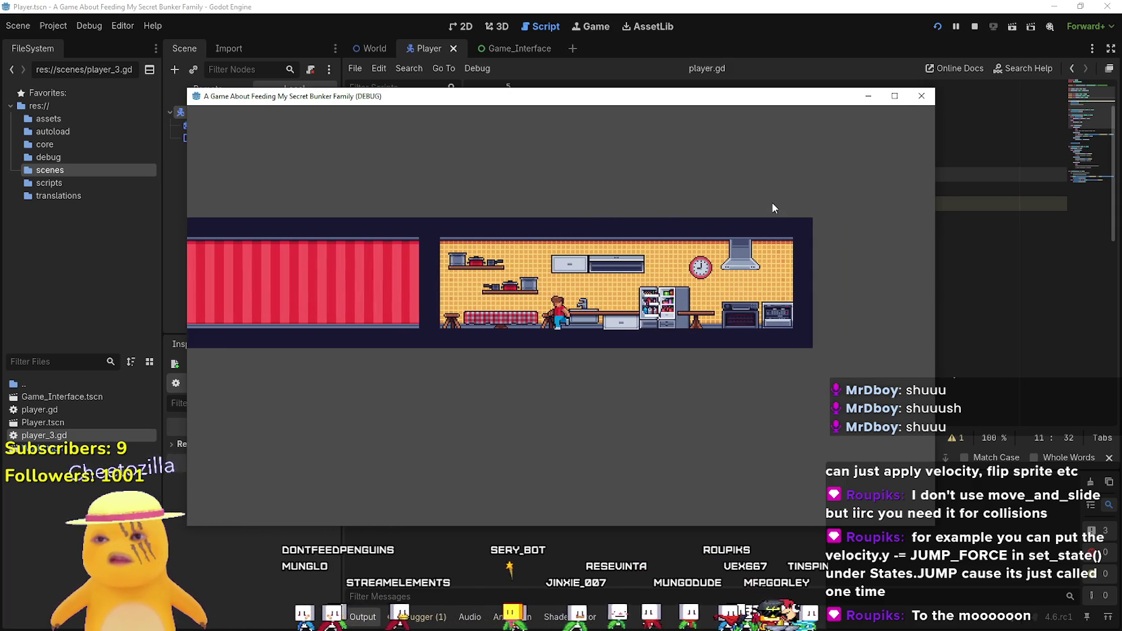
{"action": "key", "text": "F8"}
{"action": "scroll", "coordinate": [840, 165], "scroll_direction": "down", "scroll_amount": 8}
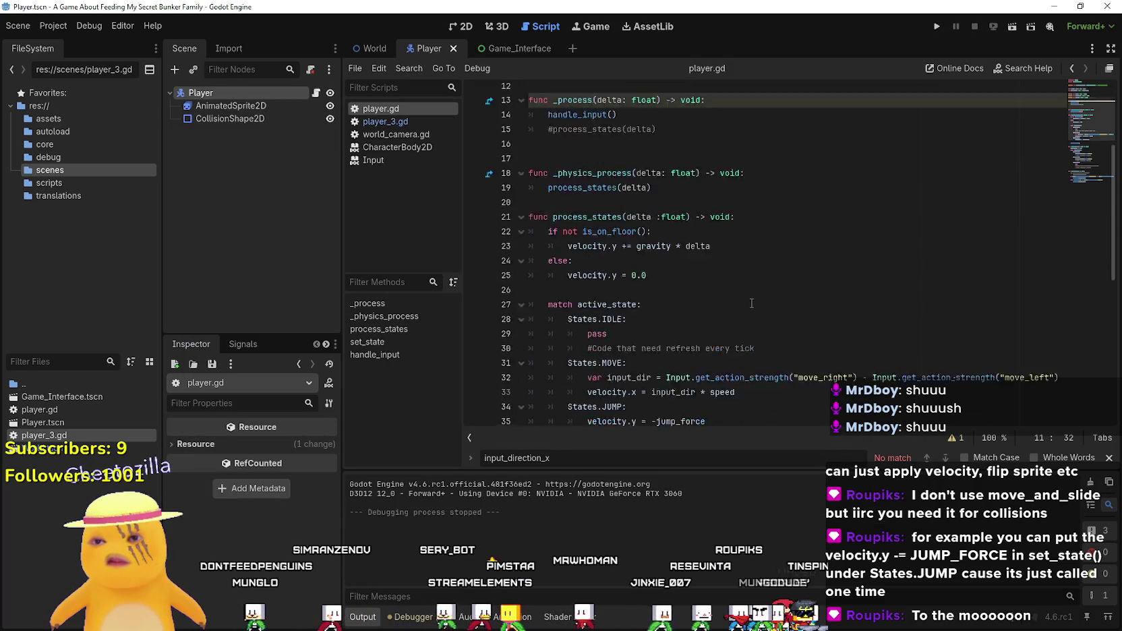
{"action": "left_click", "coordinate": [741, 174]}
{"action": "left_click", "coordinate": [736, 189]}
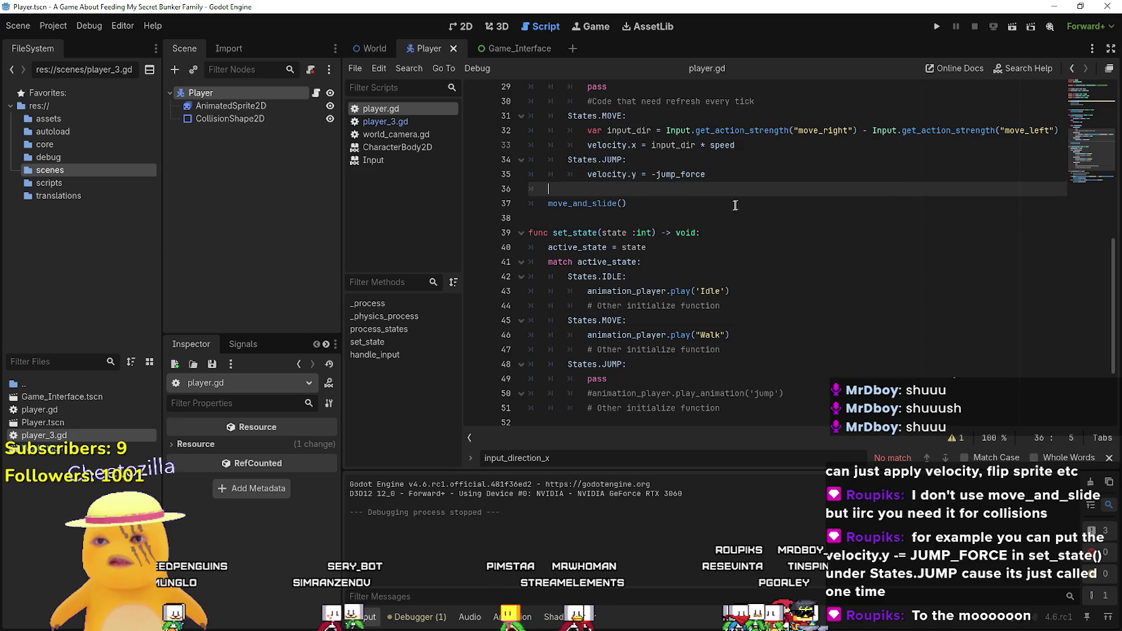
{"action": "scroll", "coordinate": [728, 209], "scroll_direction": "down", "scroll_amount": 3}
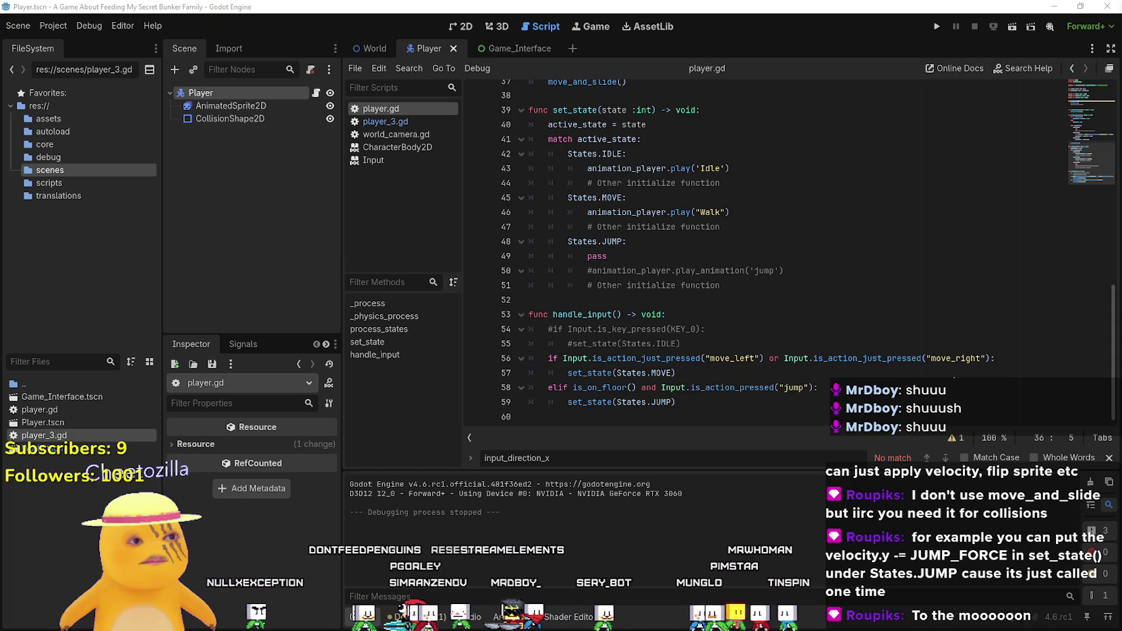
{"action": "scroll", "coordinate": [697, 177], "scroll_direction": "up", "scroll_amount": 3}
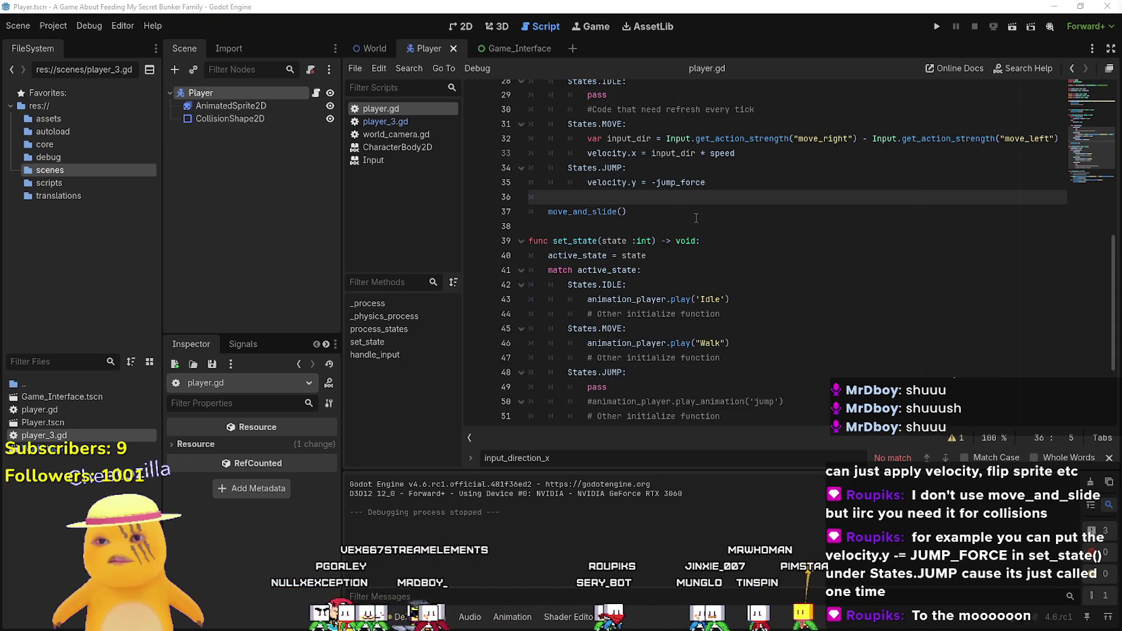
{"action": "scroll", "coordinate": [696, 218], "scroll_direction": "up", "scroll_amount": 3}
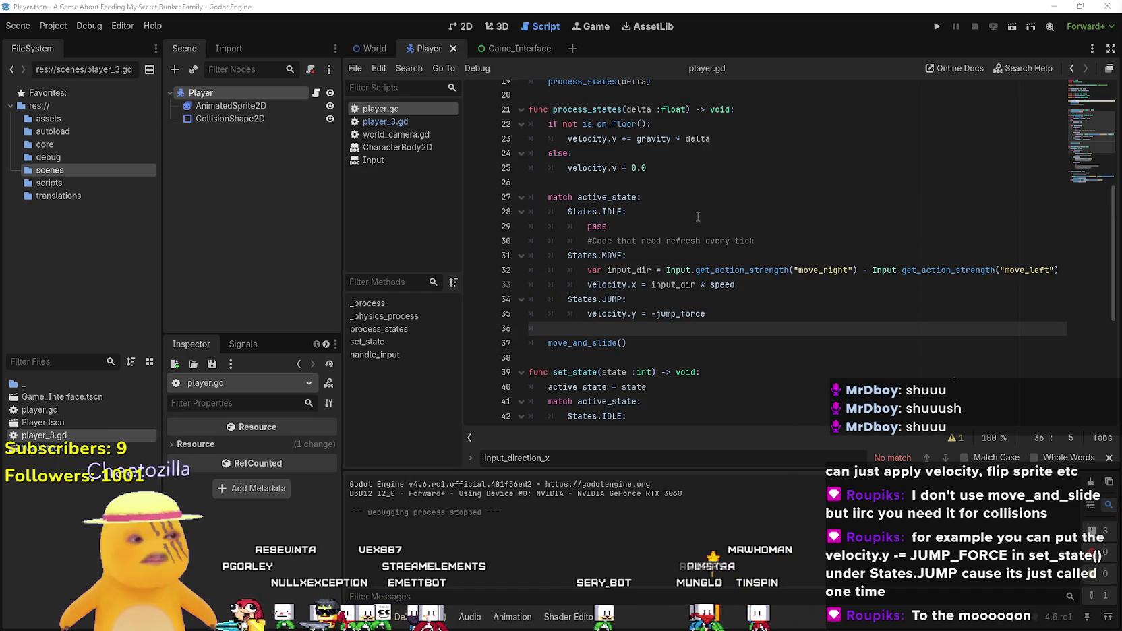
{"action": "scroll", "coordinate": [699, 216], "scroll_direction": "down", "scroll_amount": 5}
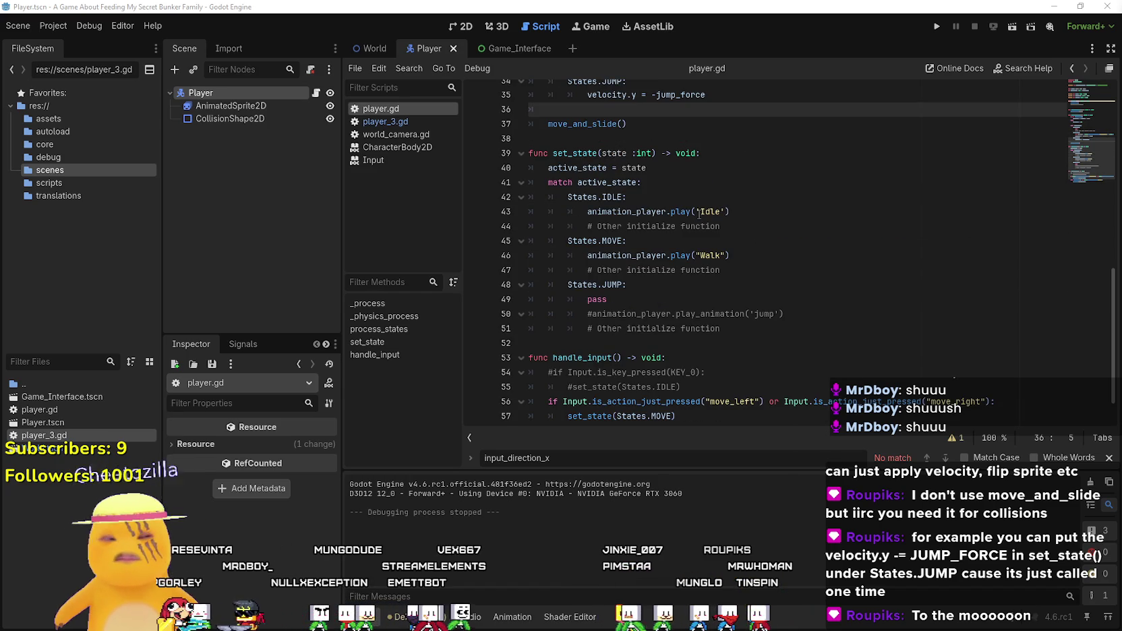
{"action": "scroll", "coordinate": [698, 214], "scroll_direction": "down", "scroll_amount": 1}
{"action": "left_click", "coordinate": [734, 298]}
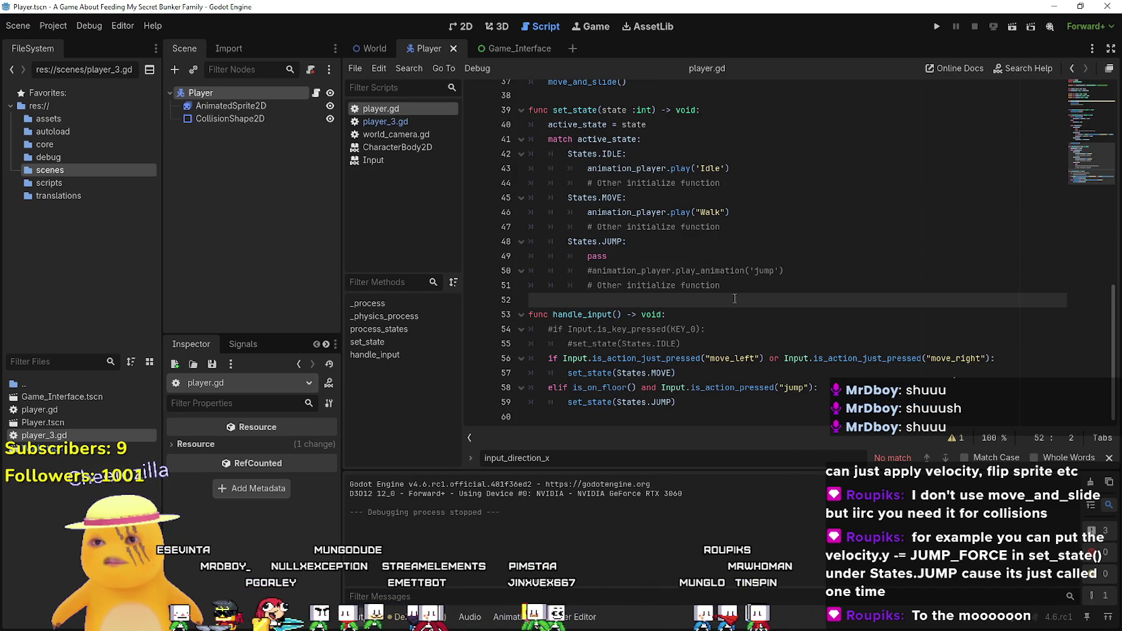
{"action": "mouse_move", "coordinate": [681, 344]}
{"action": "left_mouse_down"}
{"action": "mouse_move", "coordinate": [473, 314]}
{"action": "mouse_move", "coordinate": [398, 342]}
{"action": "left_mouse_up"}
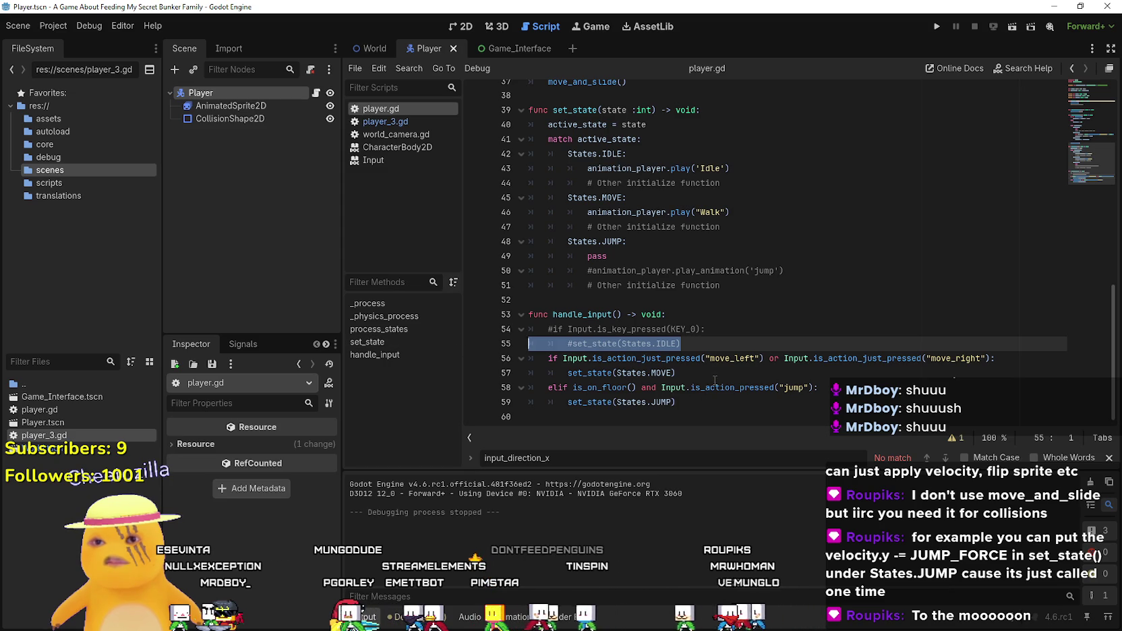
{"action": "left_click", "coordinate": [657, 373]}
{"action": "scroll", "coordinate": [715, 376], "scroll_direction": "up", "scroll_amount": 3}
{"action": "scroll", "coordinate": [716, 375], "scroll_direction": "up", "scroll_amount": 3}
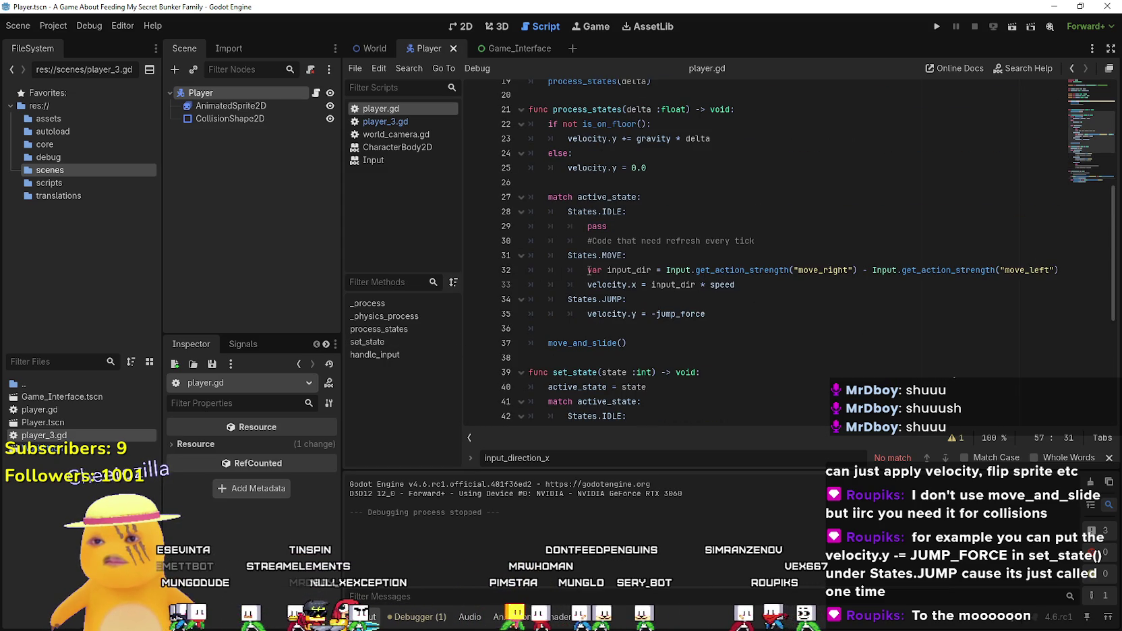
{"action": "scroll", "coordinate": [764, 359], "scroll_direction": "down", "scroll_amount": 5}
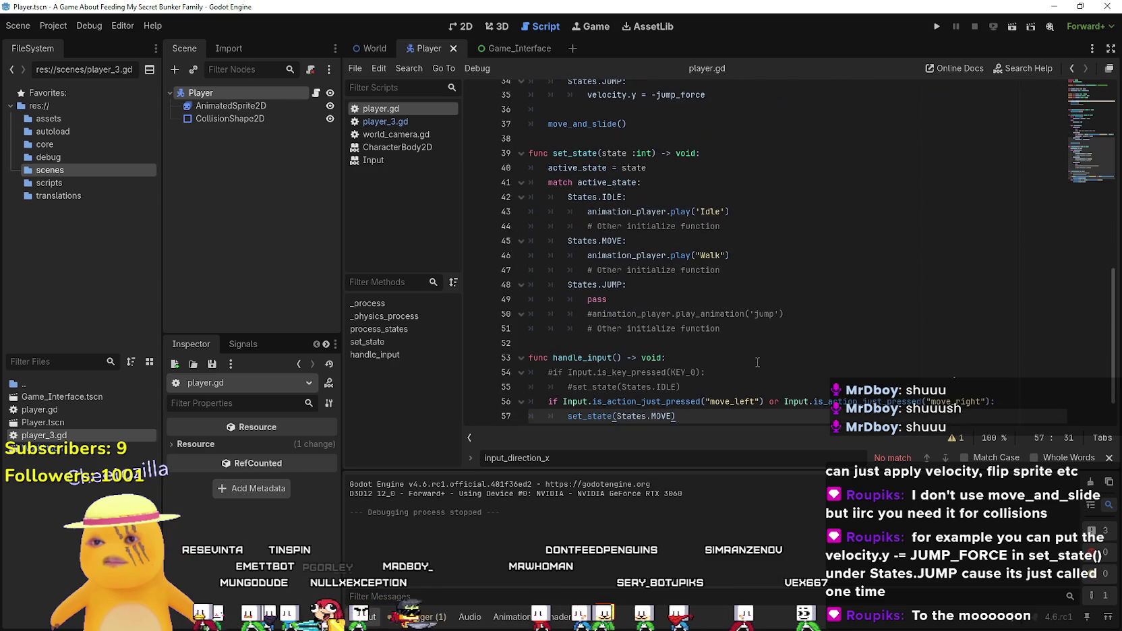
{"action": "scroll", "coordinate": [758, 355], "scroll_direction": "up", "scroll_amount": 5}
{"action": "scroll", "coordinate": [758, 355], "scroll_direction": "up", "scroll_amount": 2}
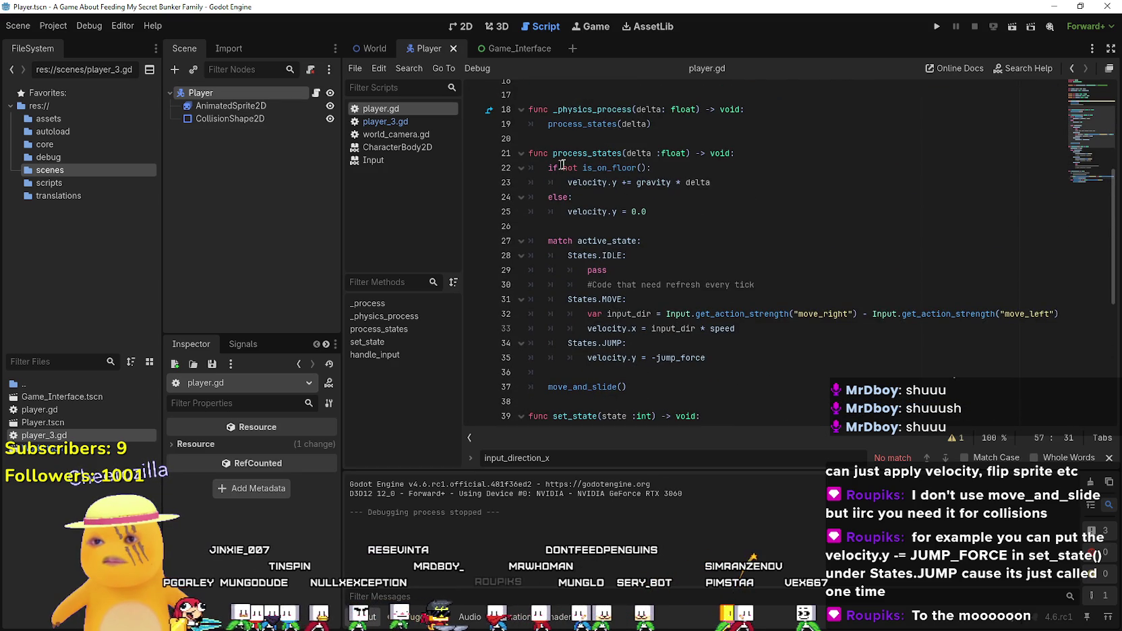
{"action": "left_click", "coordinate": [657, 183]}
{"action": "left_click", "coordinate": [709, 180]}
{"action": "scroll", "coordinate": [789, 225], "scroll_direction": "up", "scroll_amount": 2}
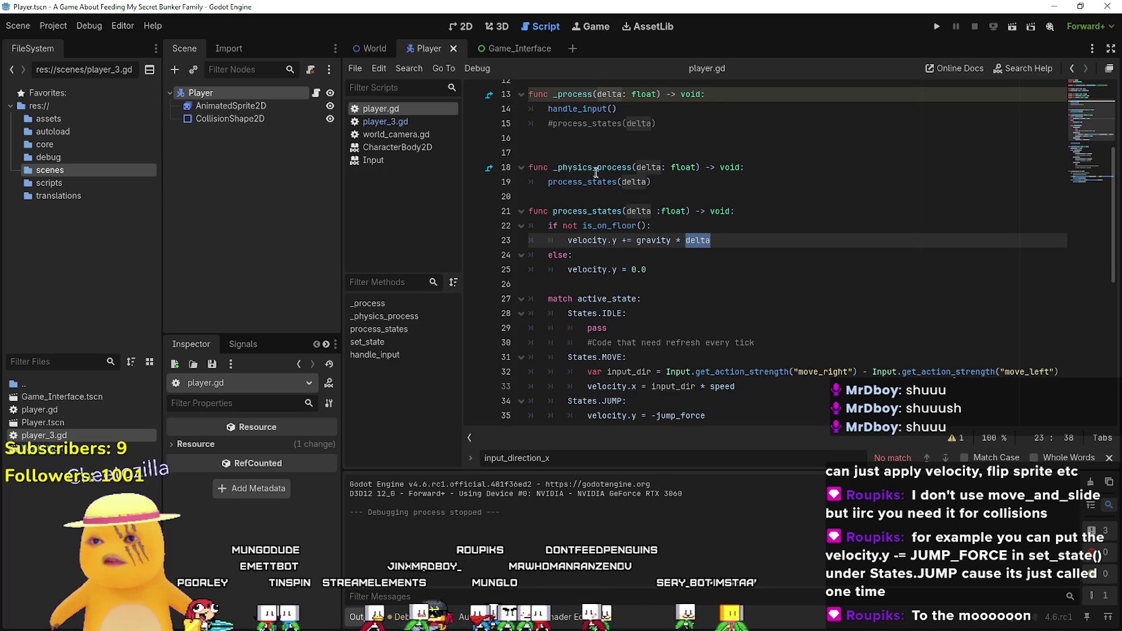
{"action": "scroll", "coordinate": [593, 170], "scroll_direction": "up", "scroll_amount": 3}
{"action": "scroll", "coordinate": [681, 280], "scroll_direction": "down", "scroll_amount": 3}
{"action": "left_click", "coordinate": [596, 211]}
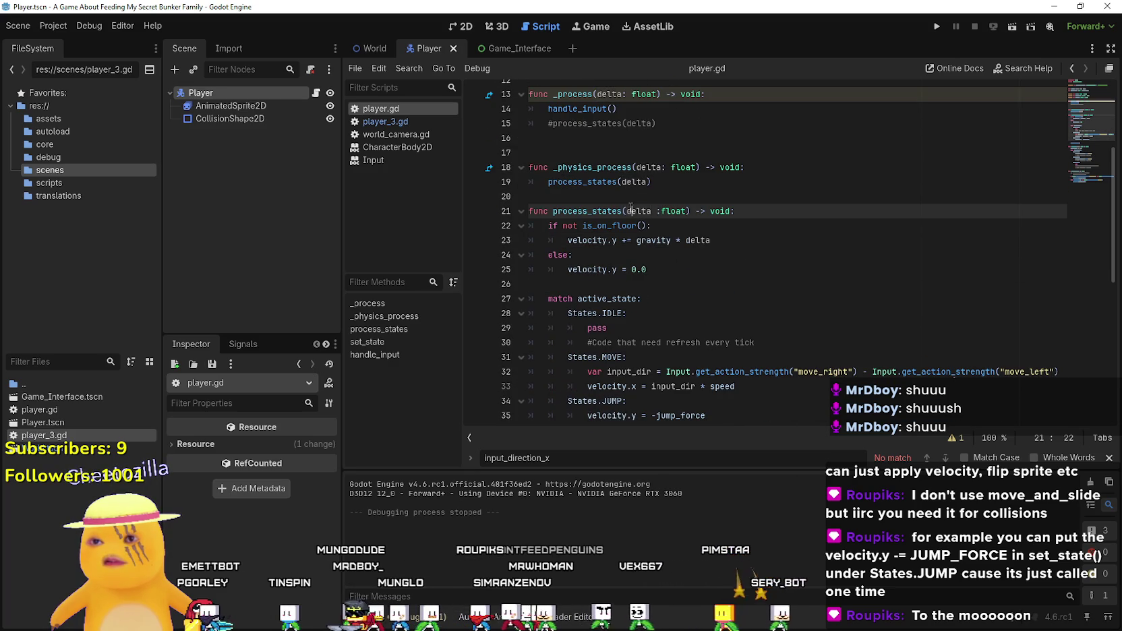
{"action": "double_click", "coordinate": [596, 209]}
{"action": "scroll", "coordinate": [627, 243], "scroll_direction": "up", "scroll_amount": 5}
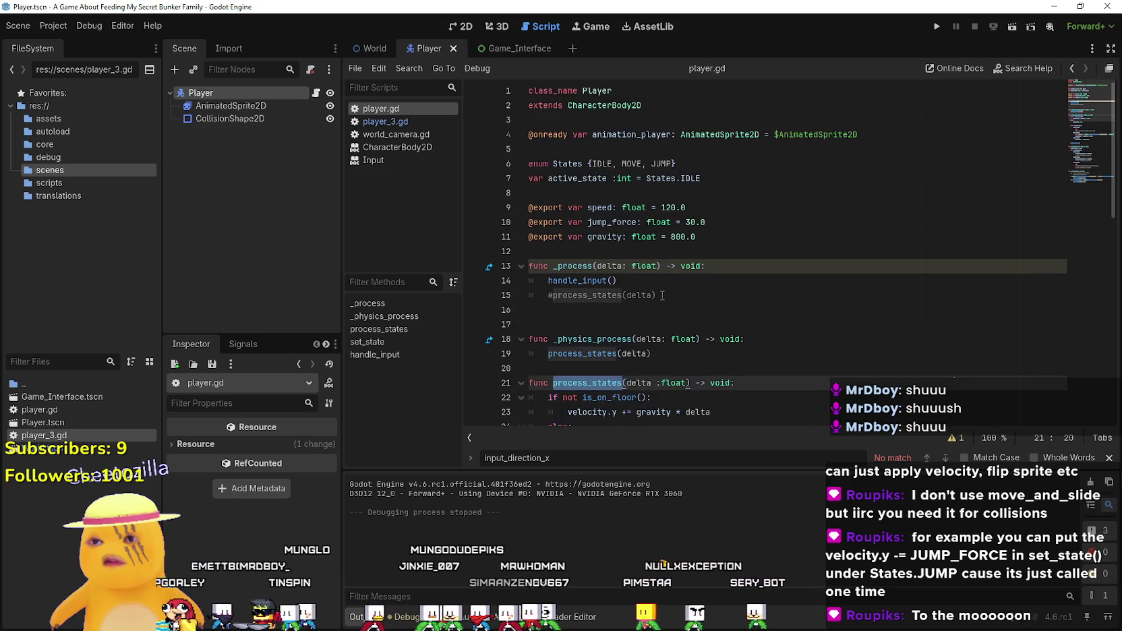
{"action": "scroll", "coordinate": [656, 281], "scroll_direction": "down", "scroll_amount": 5}
{"action": "double_click", "coordinate": [634, 178]}
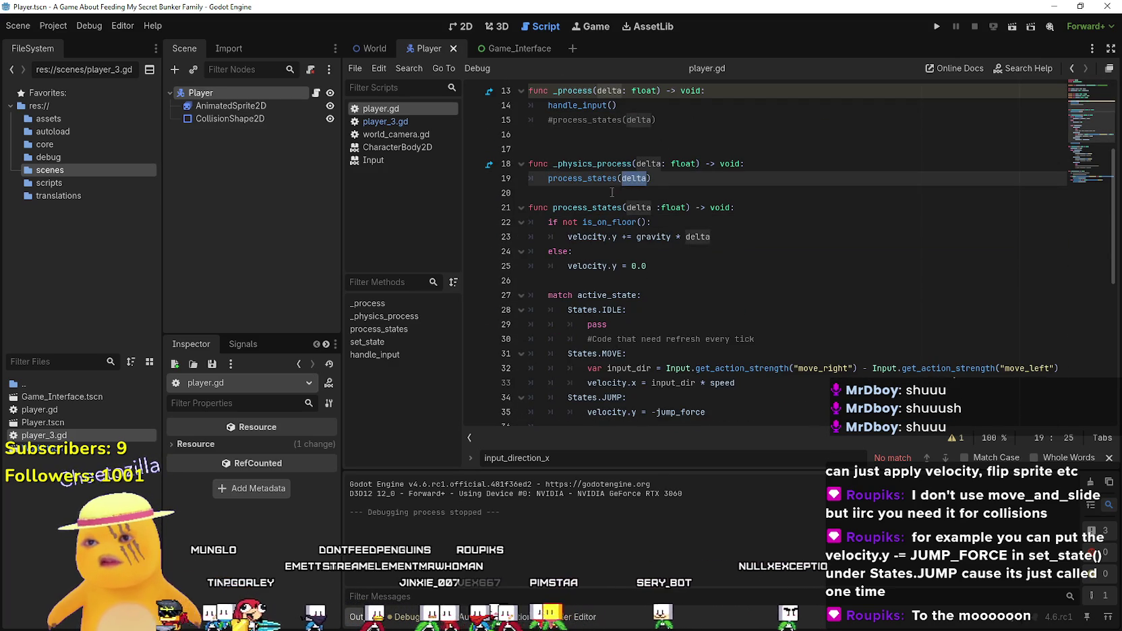
- Restore the delta parameter in process_states, clearing the undeclared-delta error, and save player.gd
{"action": "key", "text": "BackSpace"}
{"action": "left_click_drag", "start_coordinate": [664, 206], "coordinate": [645, 204]}
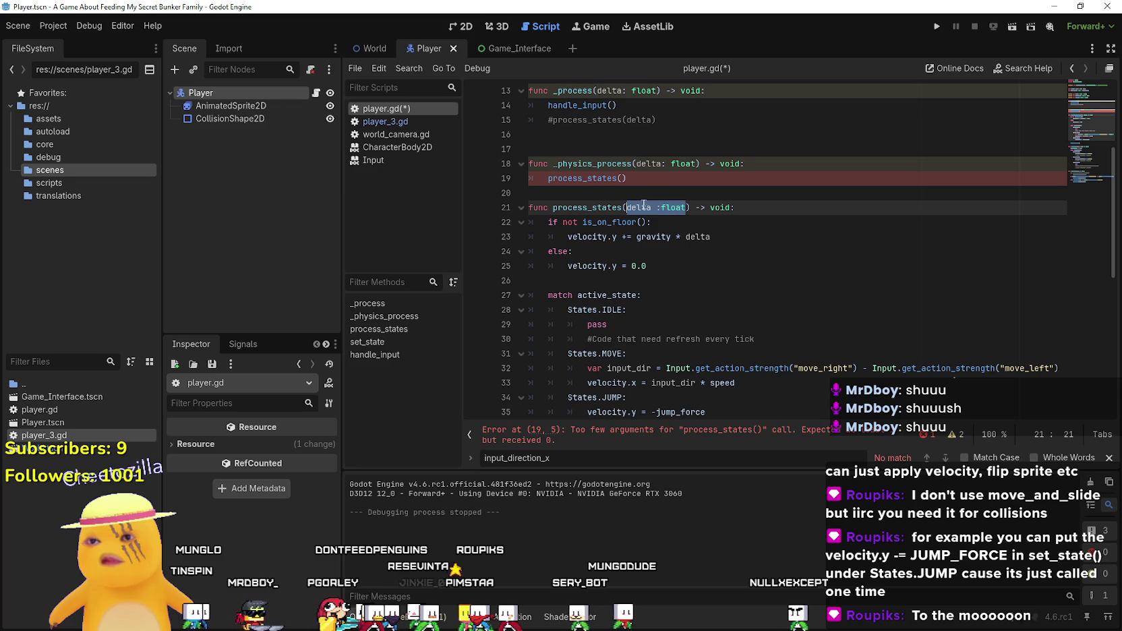
{"action": "left_click", "coordinate": [647, 195]}
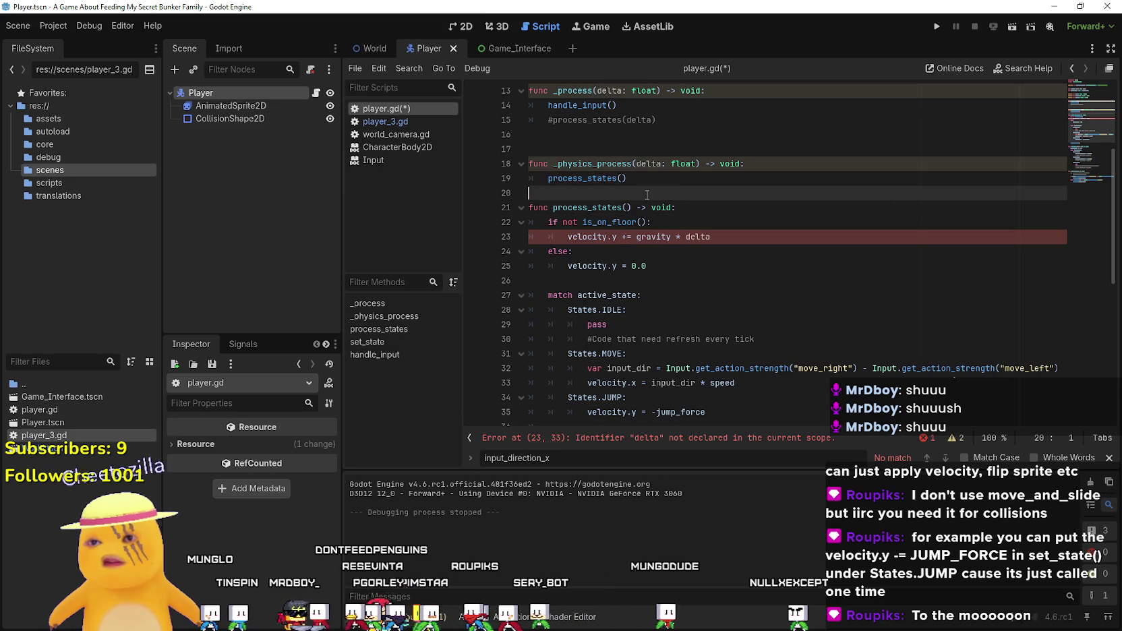
{"action": "left_click", "coordinate": [689, 235]}
{"action": "double_click", "coordinate": [698, 237]}
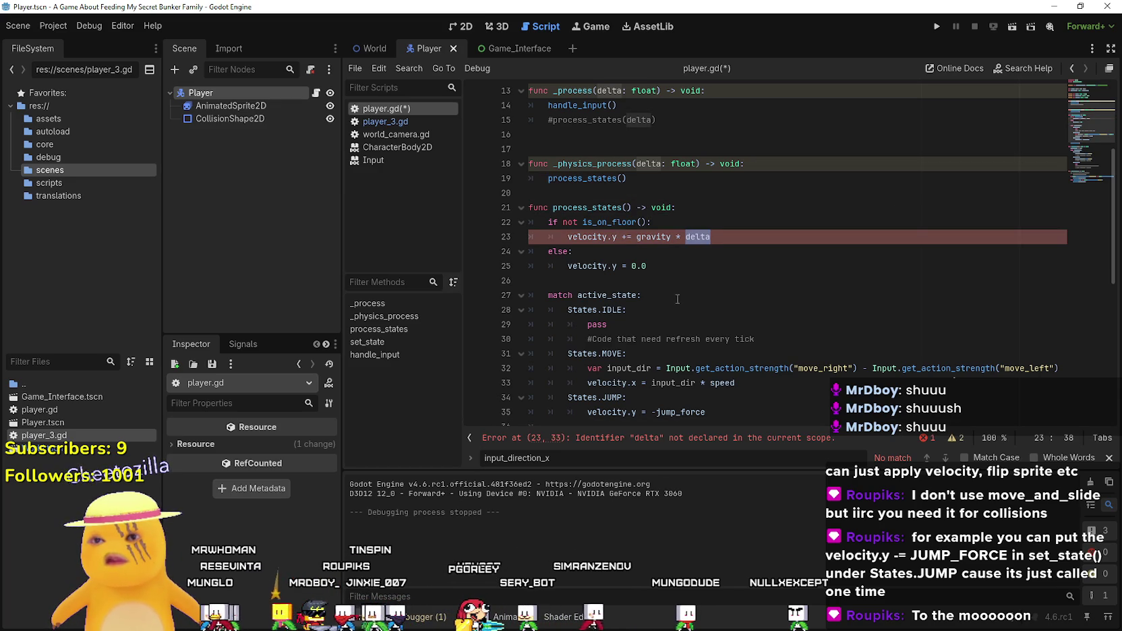
{"action": "key", "text": "ctrl+z"}
{"action": "key", "text": "ctrl+z"}
{"action": "left_click", "coordinate": [657, 265]}
{"action": "key", "text": "ctrl+s"}
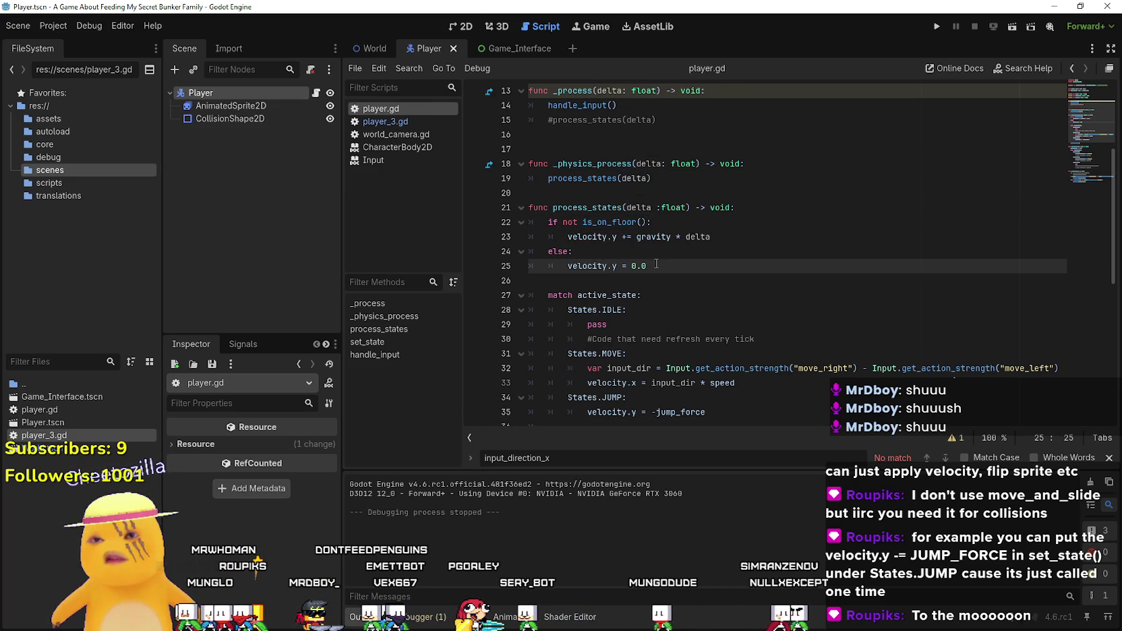
- Check the script around the jump branch and launch the game to test the player
{"action": "key", "text": "Down"}
{"action": "key", "text": "Down"}
{"action": "key", "text": "Down"}
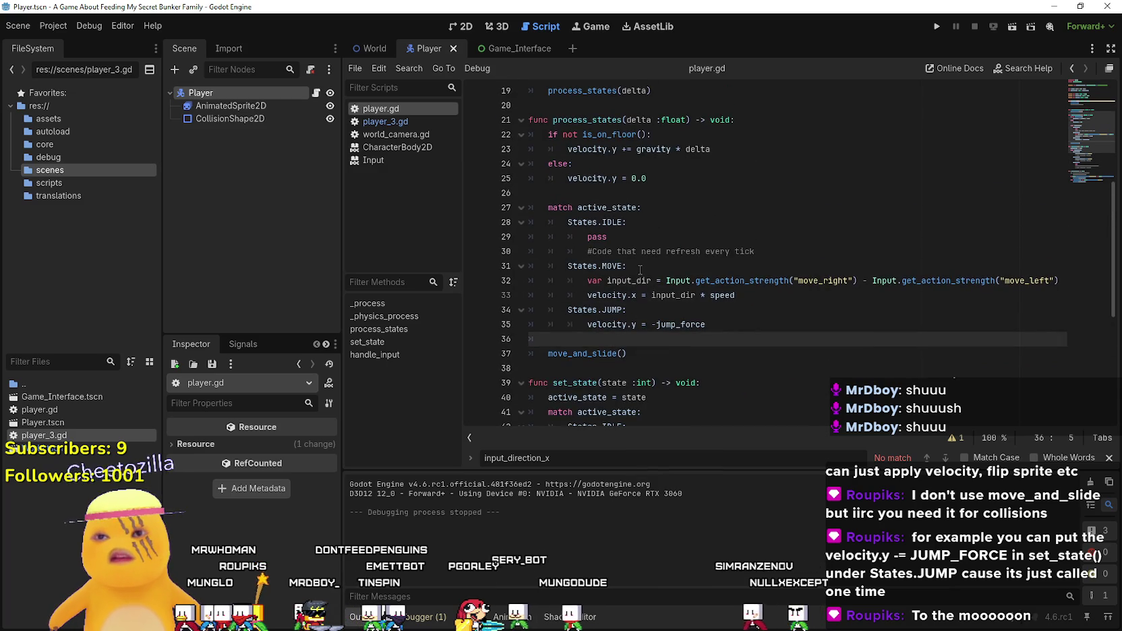
{"action": "scroll", "coordinate": [640, 270], "scroll_direction": "down", "scroll_amount": 6}
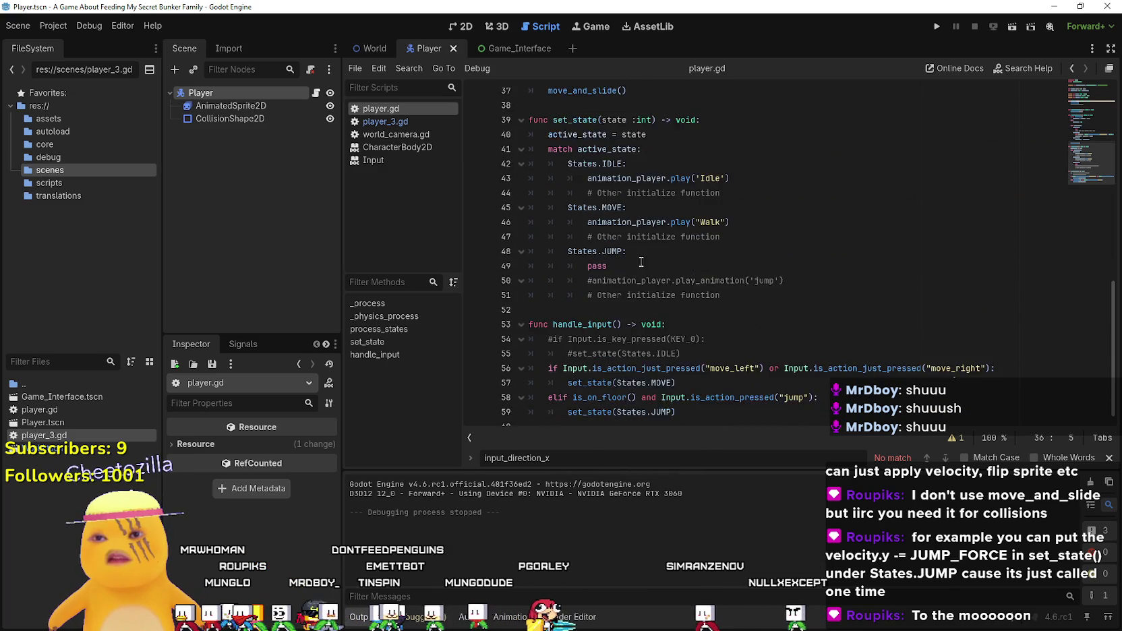
{"action": "scroll", "coordinate": [640, 264], "scroll_direction": "up", "scroll_amount": 5}
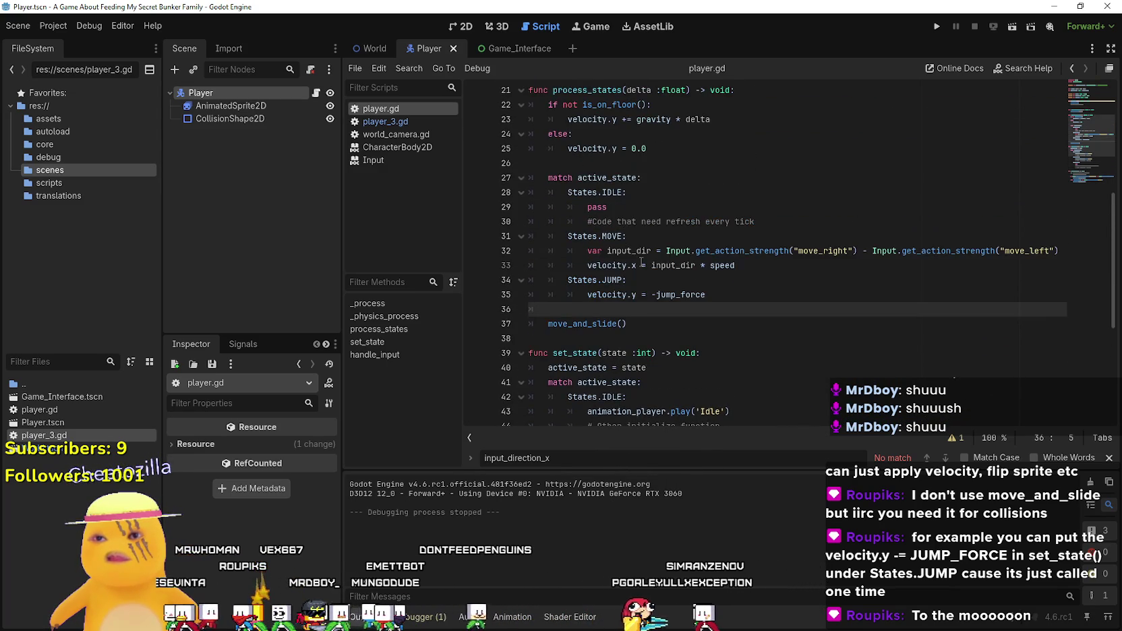
{"action": "left_click", "coordinate": [937, 26]}
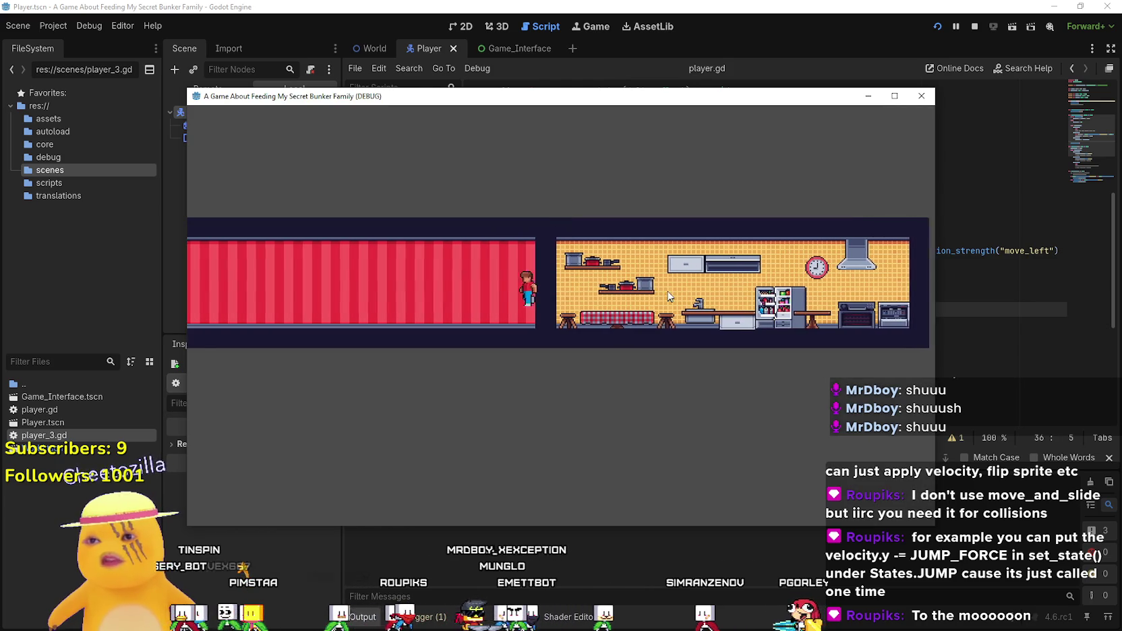
- Walk between the red room and kitchen, jumping onto the kitchen shelves and red table, then stop the game
{"action": "key", "text": "Left"}
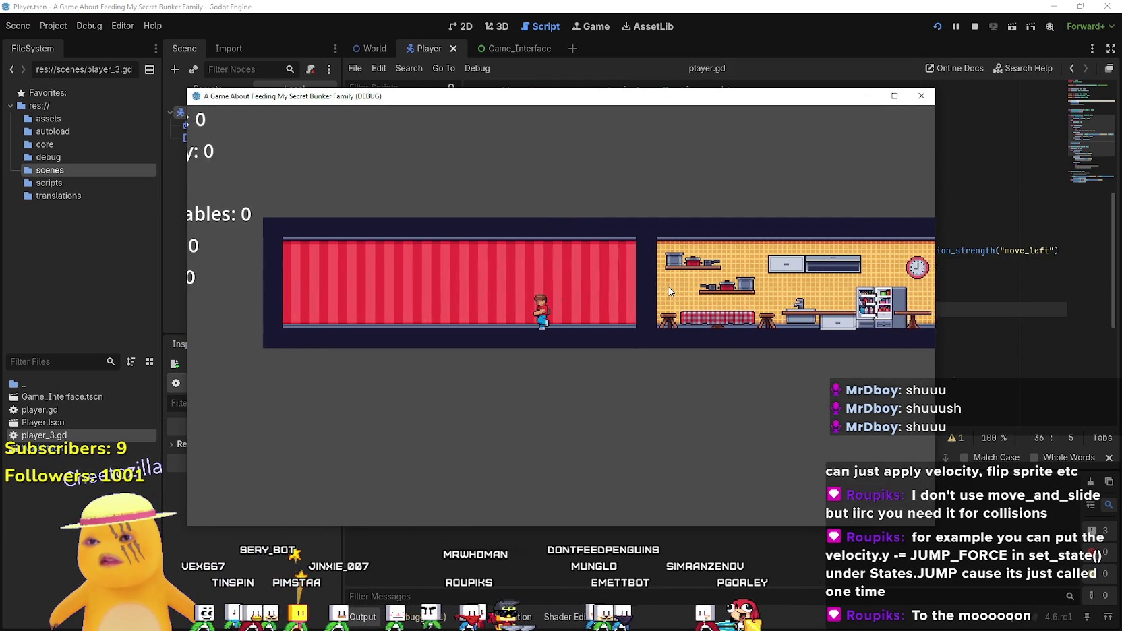
{"action": "key", "text": "Right"}
{"action": "key", "text": "space"}
{"action": "key", "text": "Right"}
{"action": "key", "text": "space"}
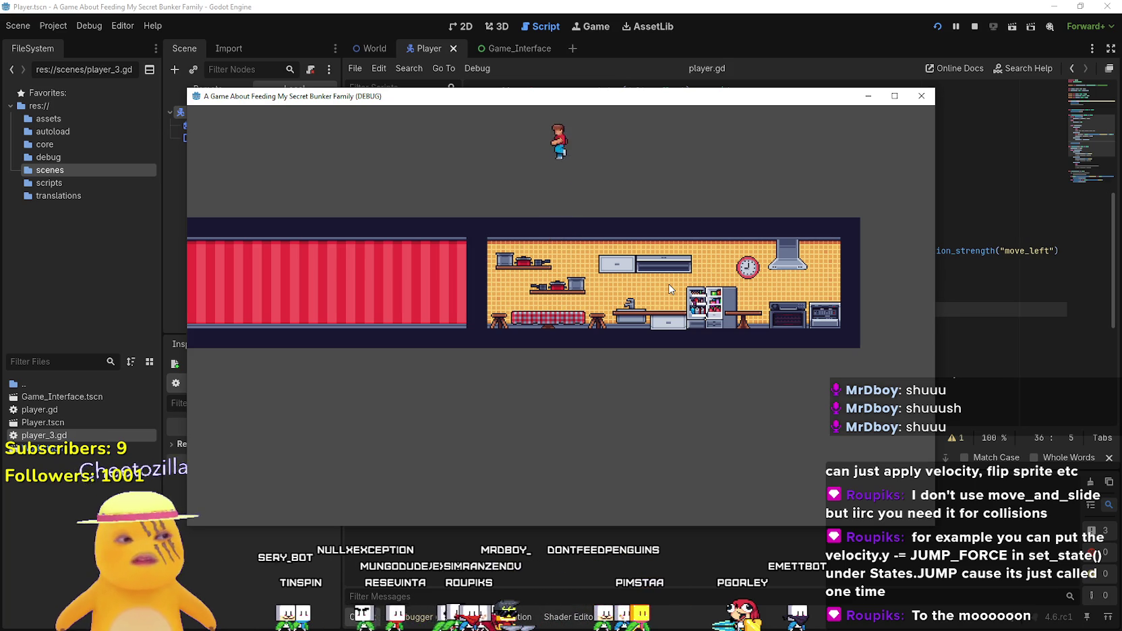
{"action": "key", "text": "Left"}
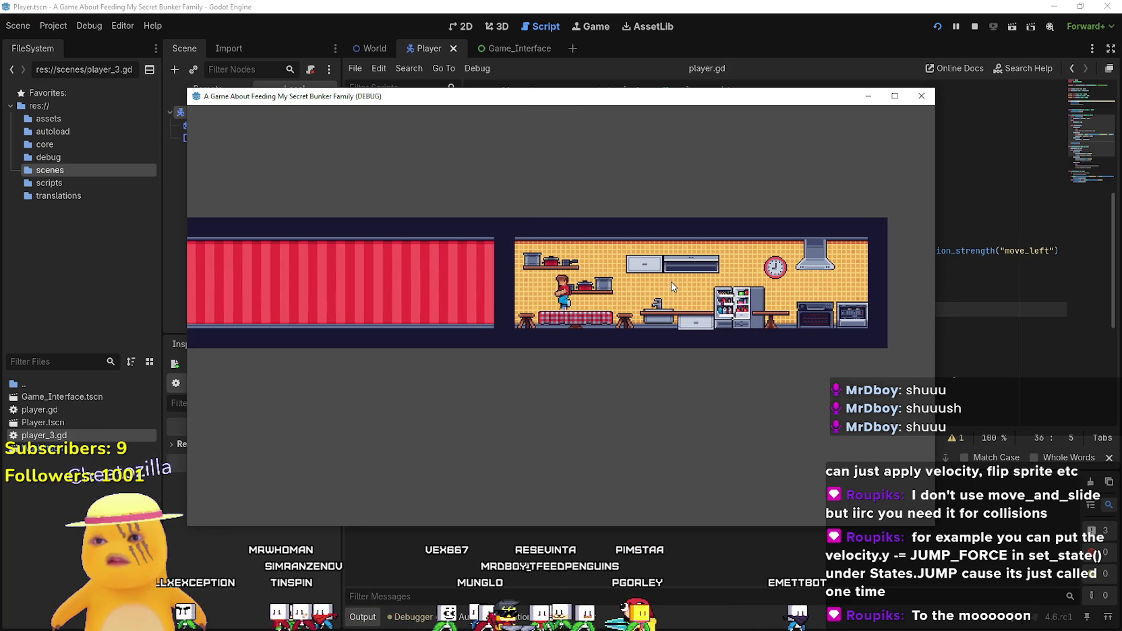
{"action": "key", "text": "Right"}
{"action": "key", "text": "space"}
{"action": "key", "text": "Right"}
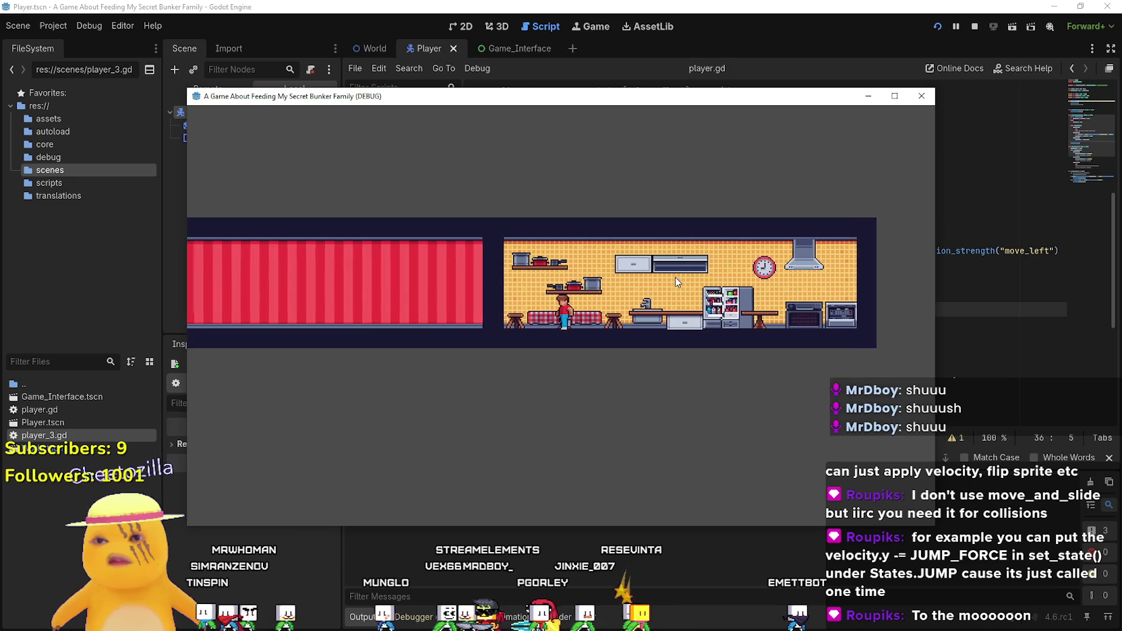
{"action": "key", "text": "Left"}
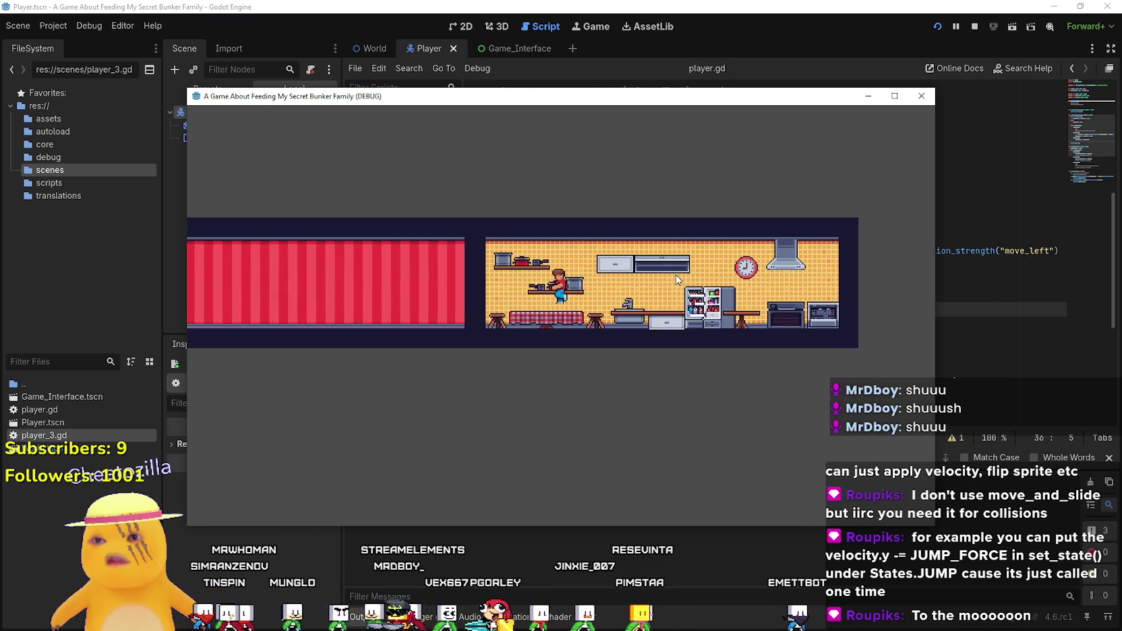
{"action": "key", "text": "F8"}
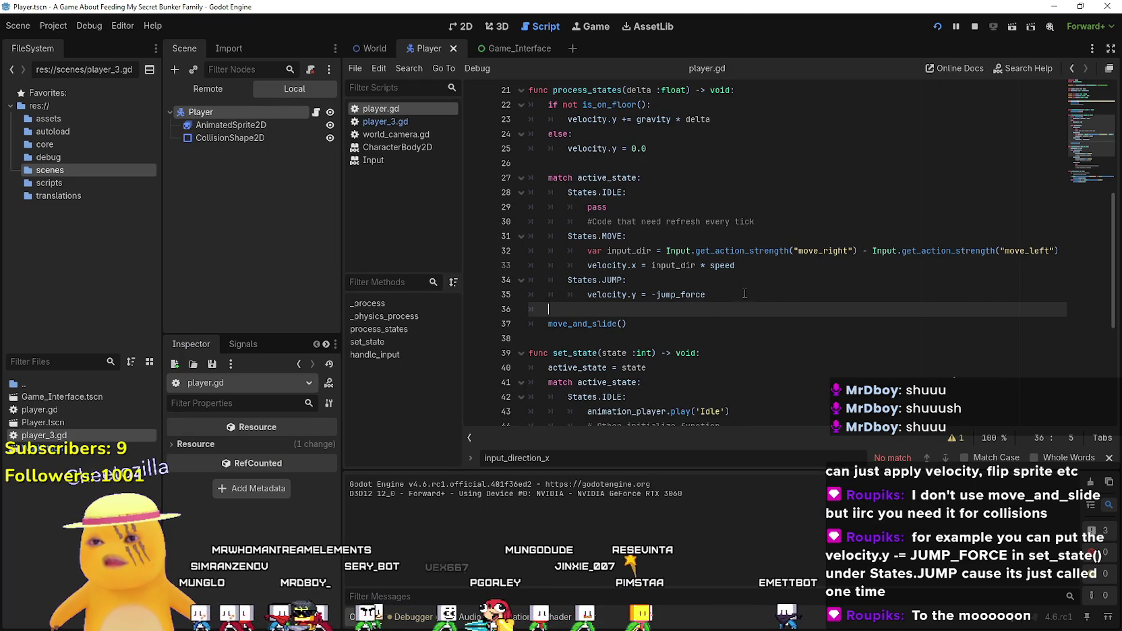
{"action": "triple_click", "coordinate": [554, 295]}
{"action": "scroll", "coordinate": [600, 317], "scroll_direction": "down", "scroll_amount": 3}
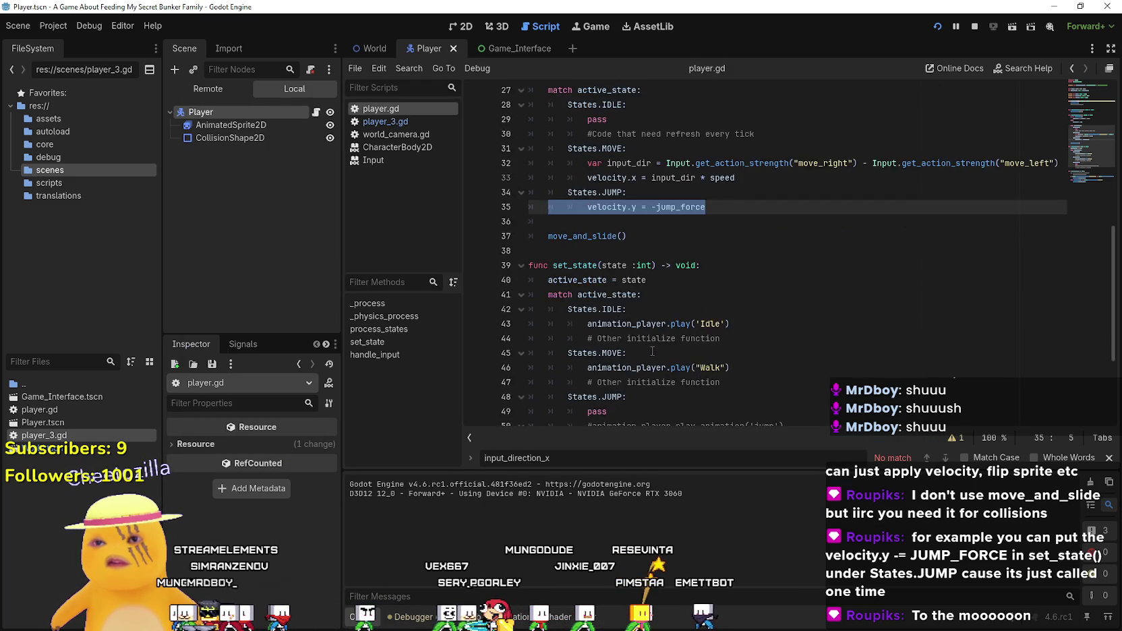
{"action": "scroll", "coordinate": [648, 337], "scroll_direction": "up", "scroll_amount": 3}
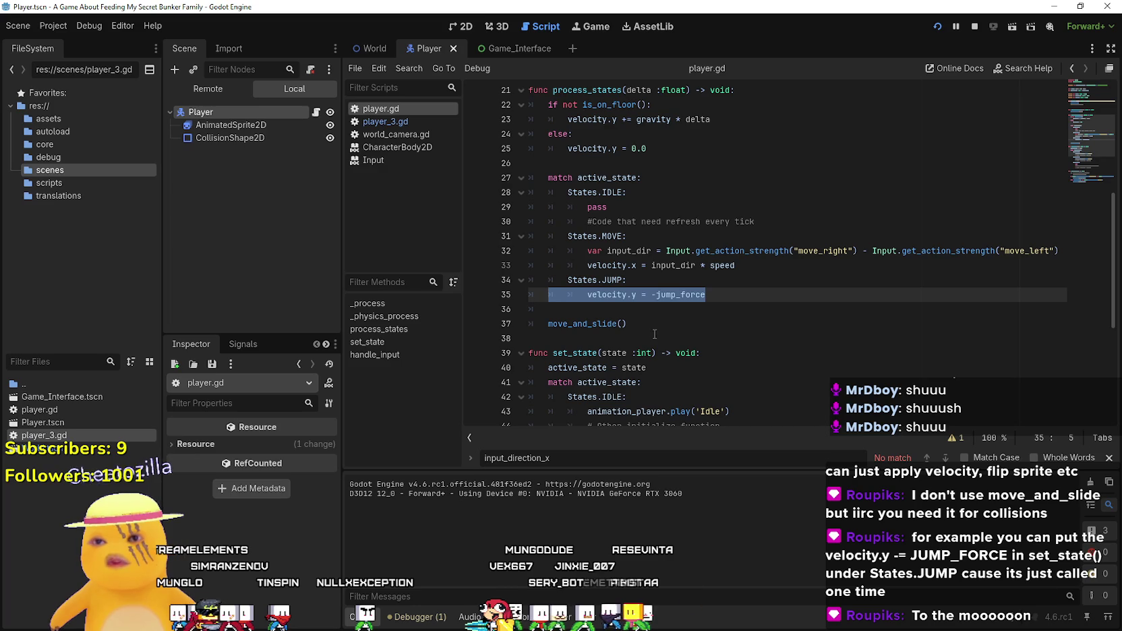
{"action": "scroll", "coordinate": [653, 332], "scroll_direction": "up", "scroll_amount": 2}
{"action": "left_click_drag", "start_coordinate": [748, 211], "coordinate": [516, 192]}
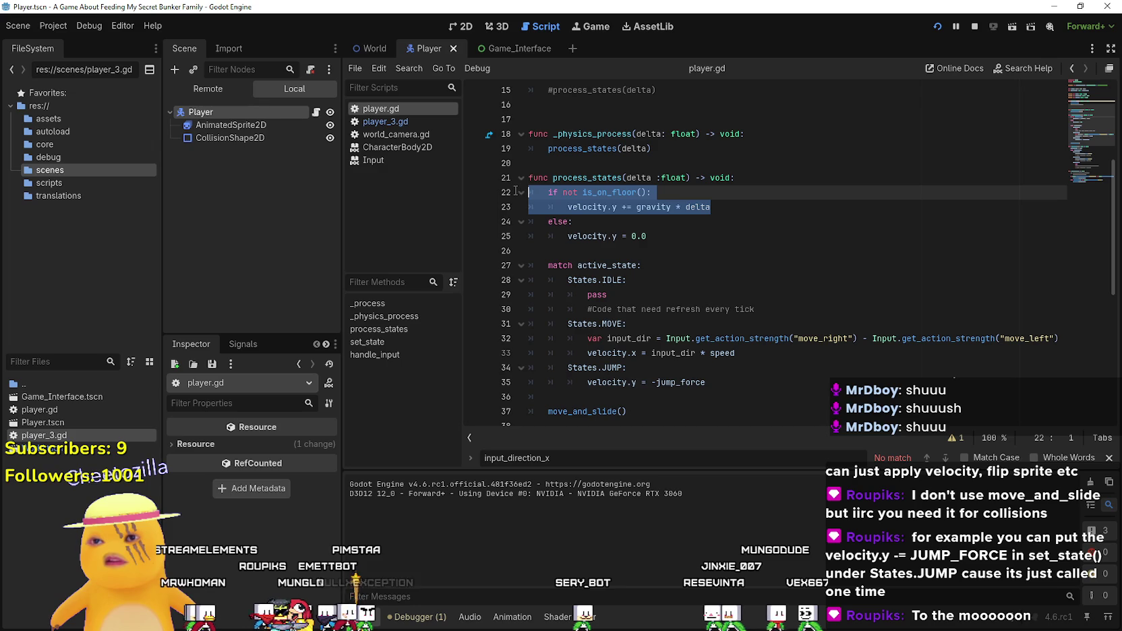
{"action": "scroll", "coordinate": [516, 191], "scroll_direction": "down", "scroll_amount": 3}
{"action": "left_click", "coordinate": [675, 265]}
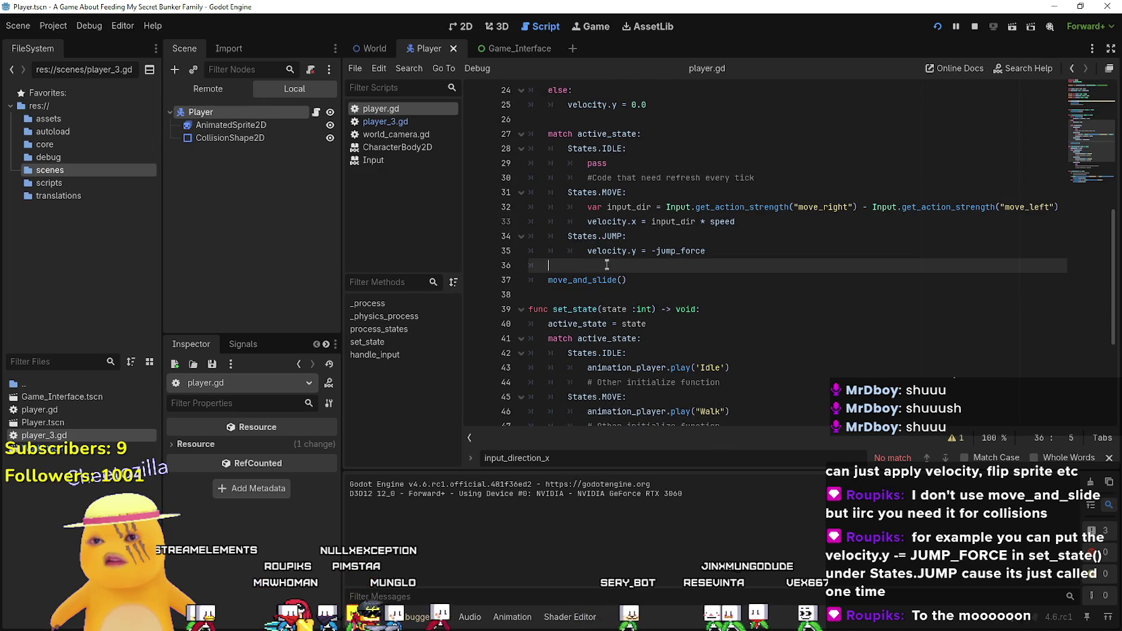
{"action": "scroll", "coordinate": [833, 281], "scroll_direction": "down", "scroll_amount": 2}
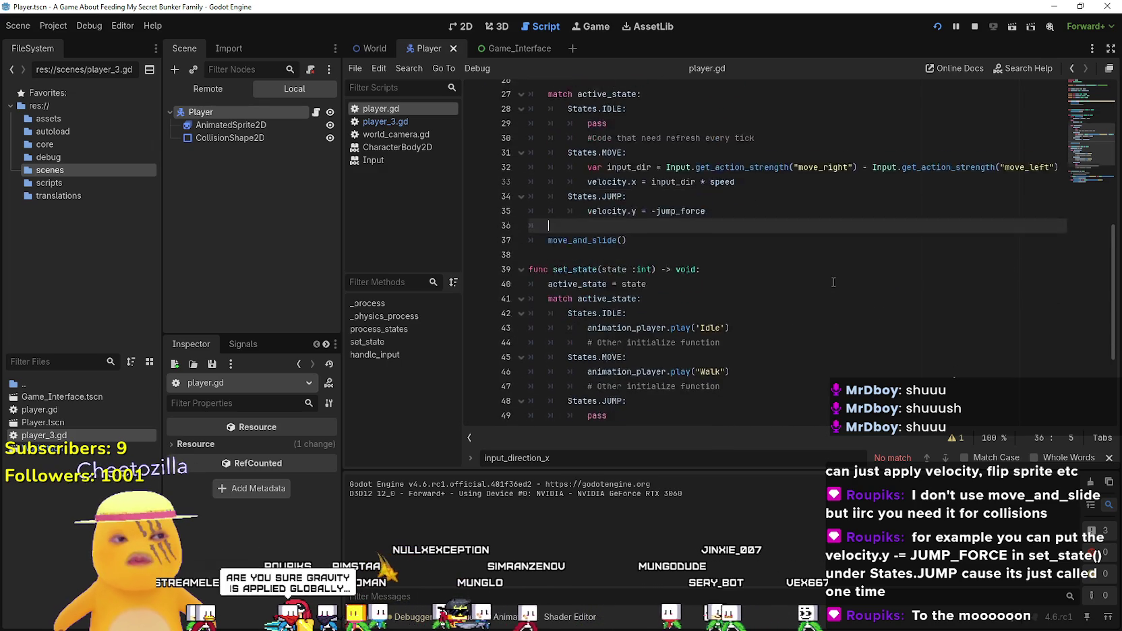
{"action": "scroll", "coordinate": [834, 281], "scroll_direction": "up", "scroll_amount": 4}
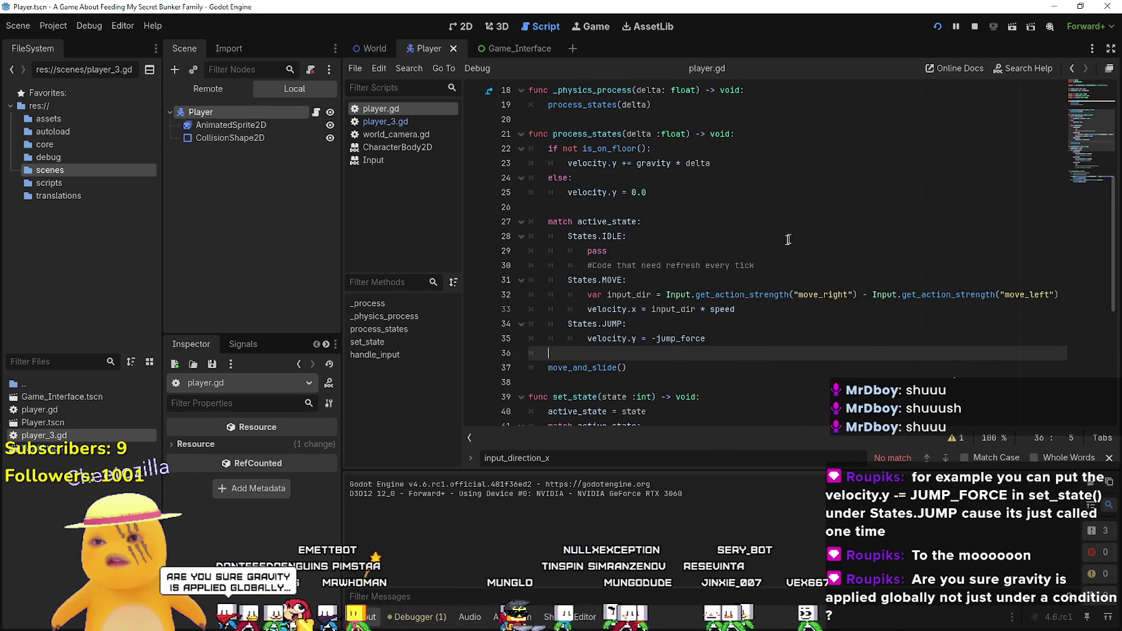
{"action": "scroll", "coordinate": [534, 313], "scroll_direction": "down", "scroll_amount": 3}
{"action": "left_click_drag", "start_coordinate": [729, 201], "coordinate": [529, 195]}
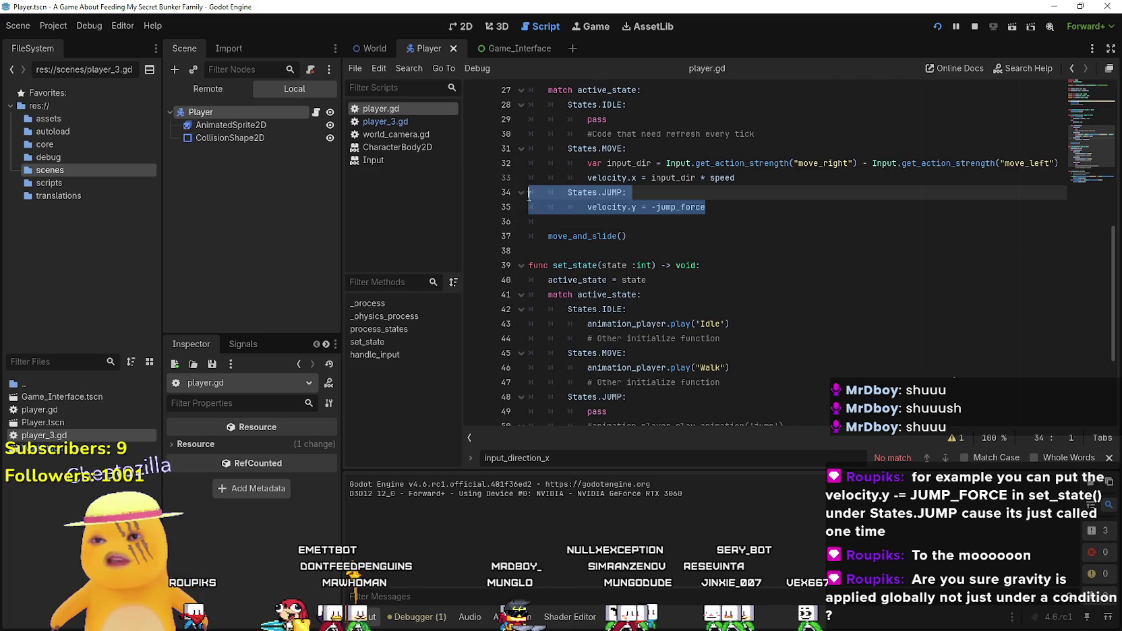
{"action": "scroll", "coordinate": [647, 329], "scroll_direction": "down", "scroll_amount": 3}
{"action": "scroll", "coordinate": [626, 316], "scroll_direction": "up", "scroll_amount": 3}
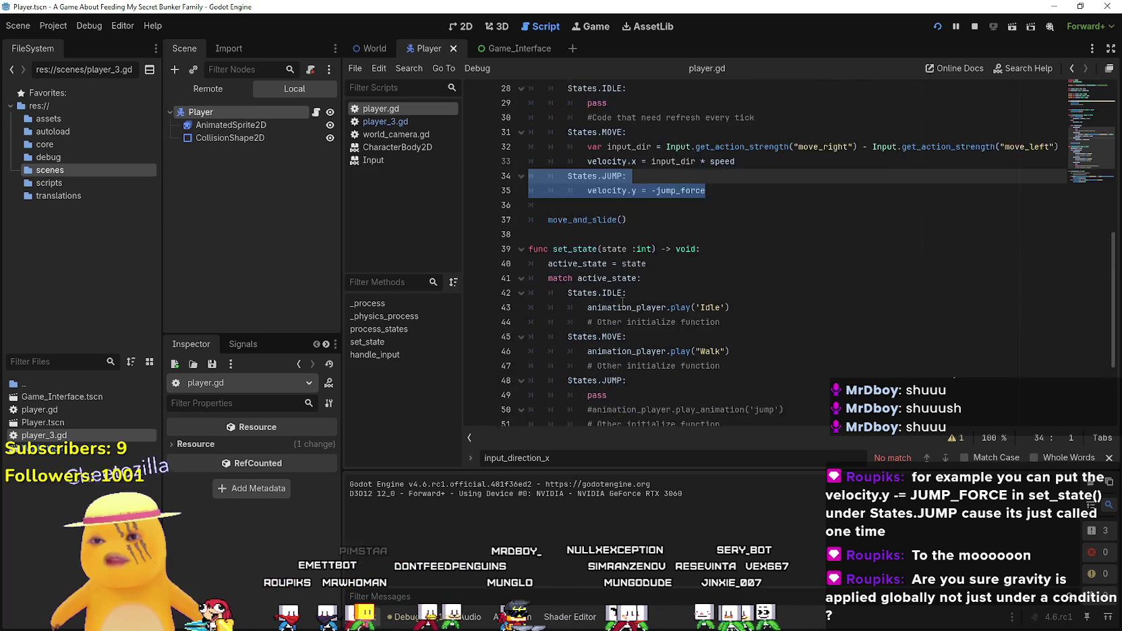
{"action": "scroll", "coordinate": [623, 299], "scroll_direction": "down", "scroll_amount": 3}
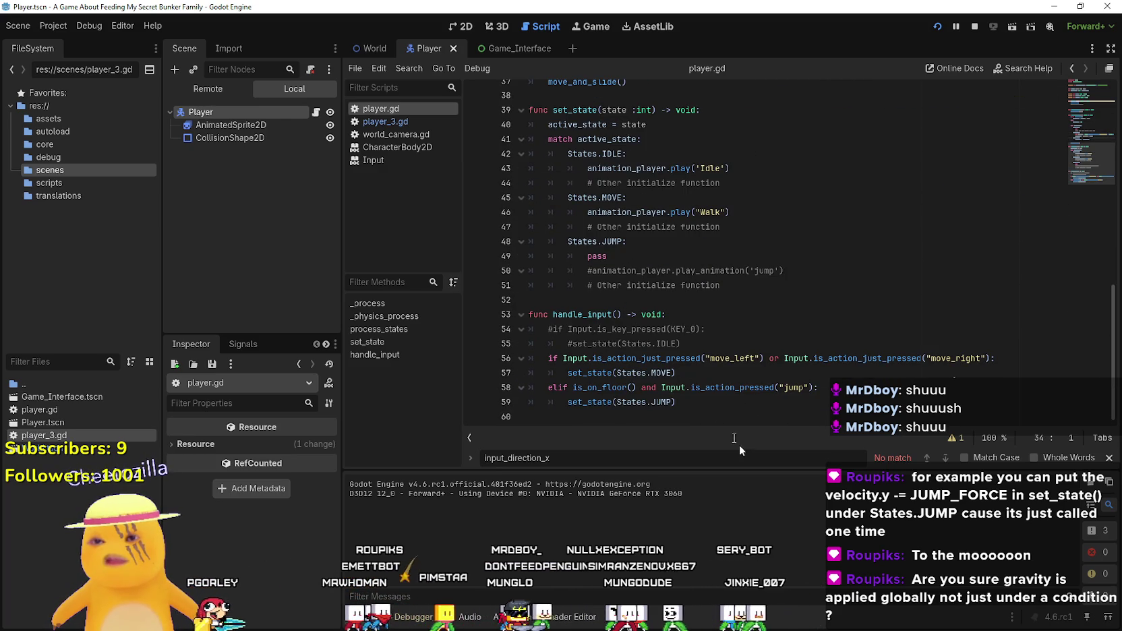
{"action": "left_click", "coordinate": [705, 388]}
{"action": "scroll", "coordinate": [705, 378], "scroll_direction": "up", "scroll_amount": 8}
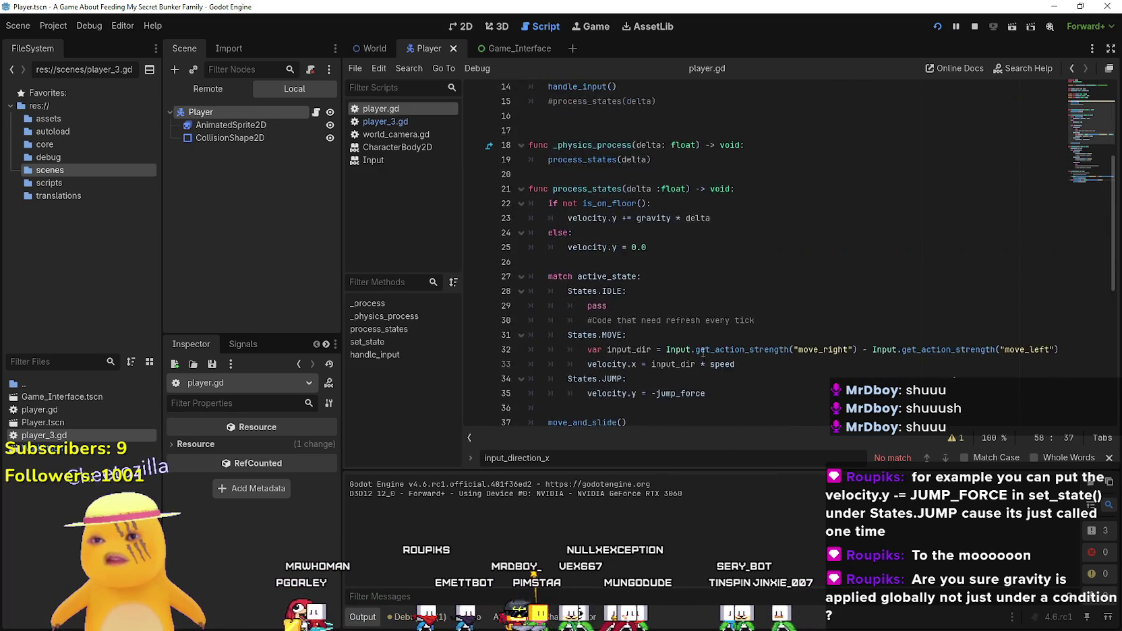
{"action": "scroll", "coordinate": [704, 351], "scroll_direction": "down", "scroll_amount": 3}
{"action": "mouse_move", "coordinate": [706, 343]}
{"action": "left_mouse_down"}
{"action": "mouse_move", "coordinate": [494, 326]}
{"action": "mouse_move", "coordinate": [730, 334]}
{"action": "mouse_move", "coordinate": [471, 334]}
{"action": "left_mouse_up"}
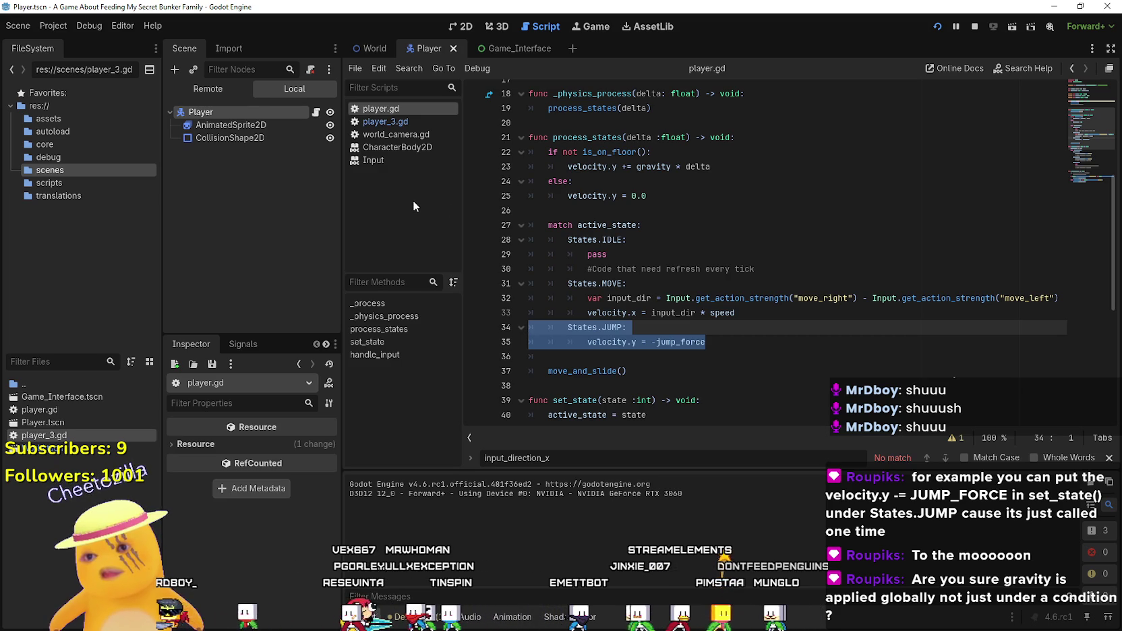
{"action": "left_click", "coordinate": [677, 343]}
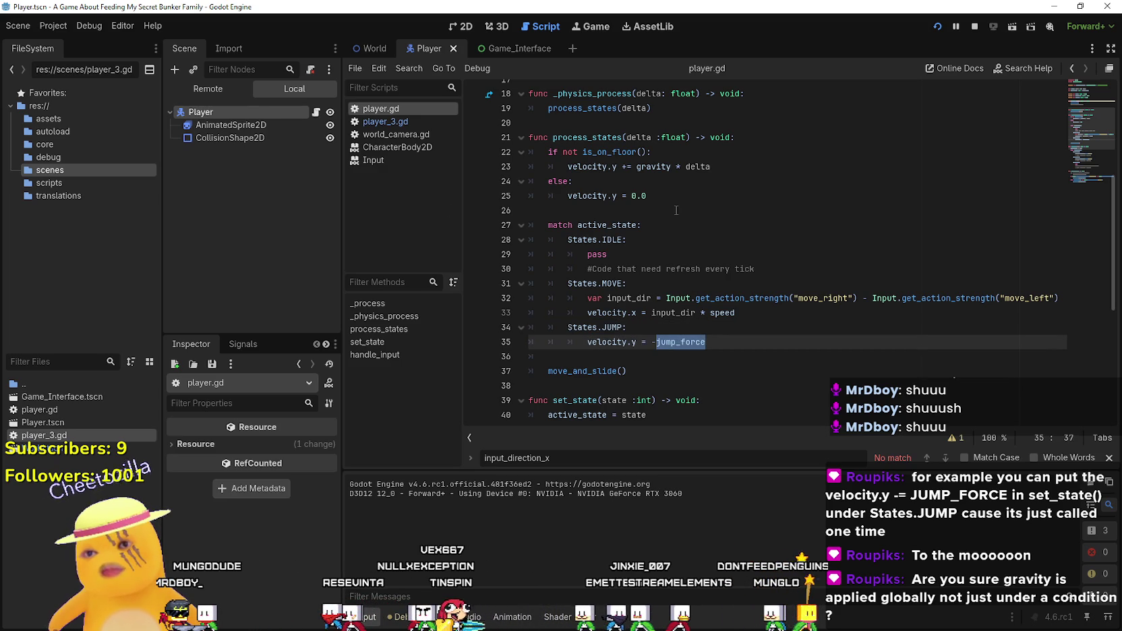
{"action": "scroll", "coordinate": [671, 204], "scroll_direction": "up", "scroll_amount": 5}
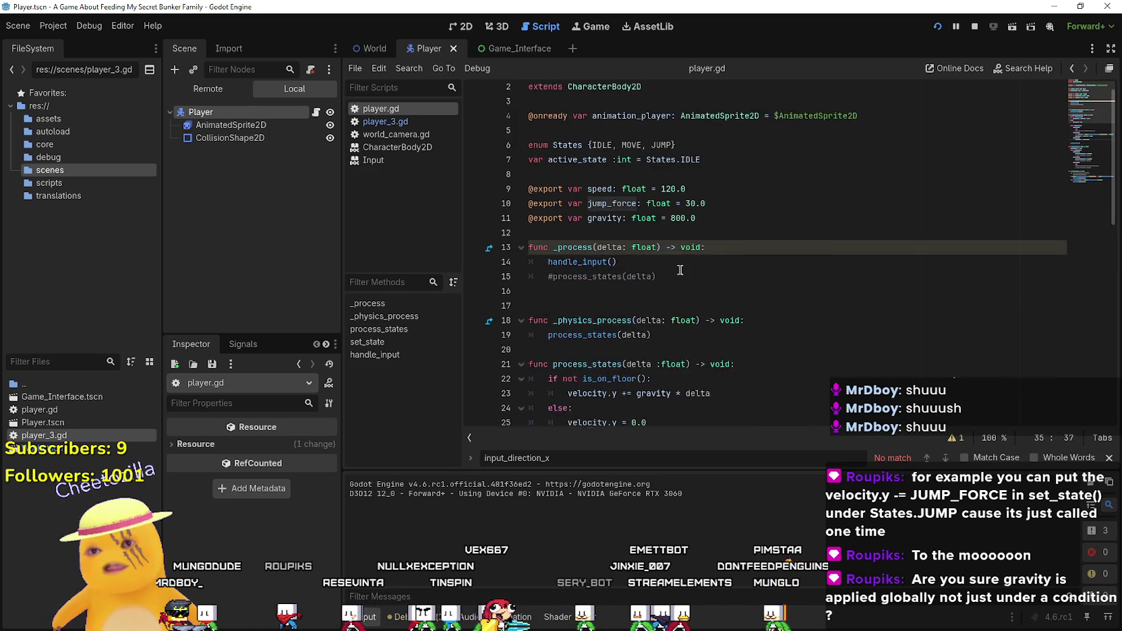
- Change the exported jump_force default to 300.0 and select the floor-check block on lines 22–25
{"action": "left_click", "coordinate": [696, 221]}
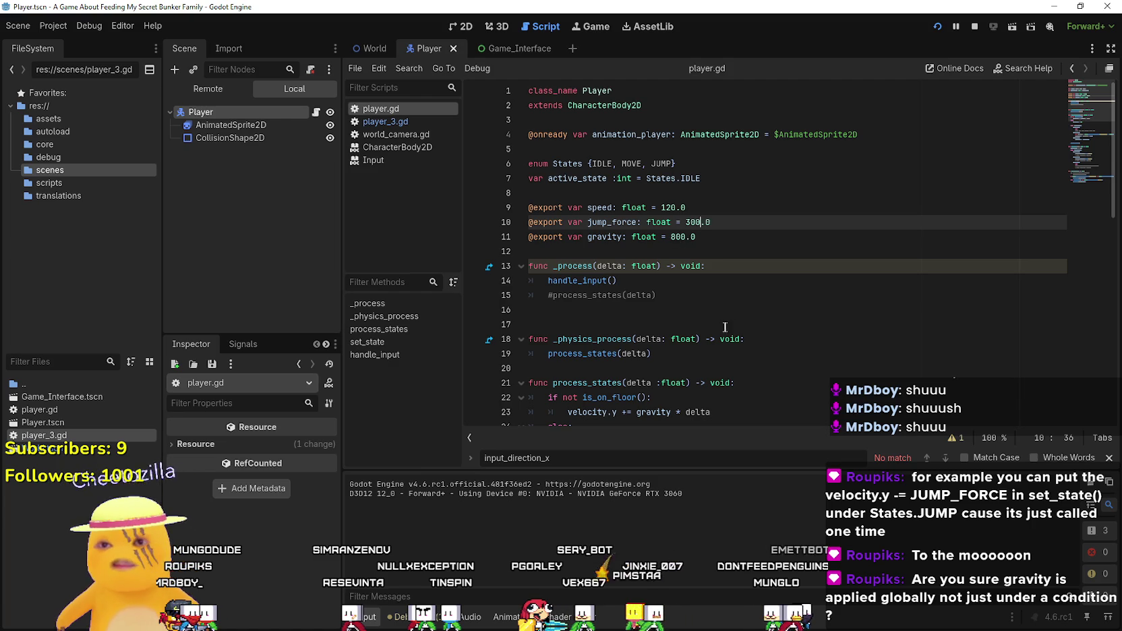
{"action": "scroll", "coordinate": [727, 325], "scroll_direction": "down", "scroll_amount": 5}
{"action": "mouse_move", "coordinate": [673, 214]}
{"action": "left_mouse_down"}
{"action": "mouse_move", "coordinate": [539, 222]}
{"action": "mouse_move", "coordinate": [514, 178]}
{"action": "left_mouse_up"}
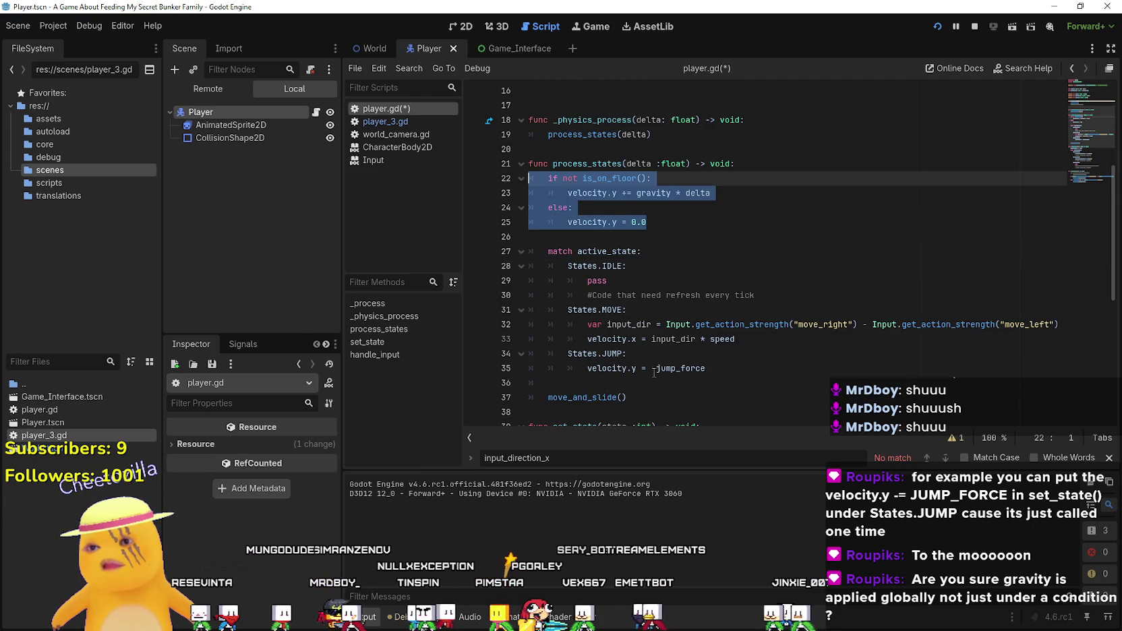
{"action": "scroll", "coordinate": [654, 371], "scroll_direction": "down", "scroll_amount": 2}
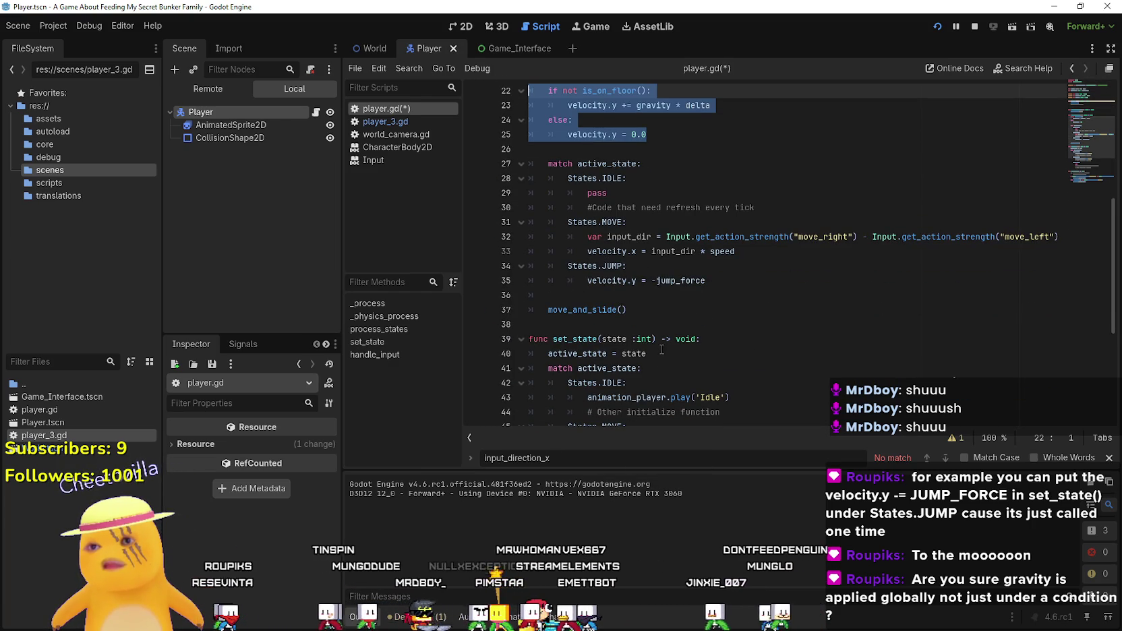
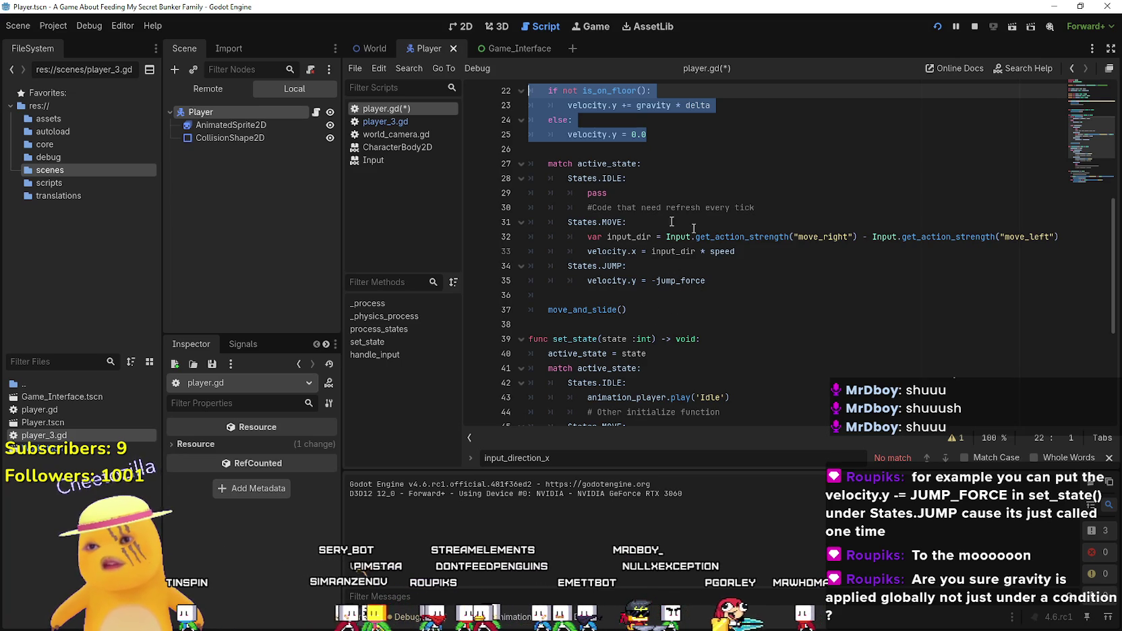
- Add a velocity.y = -jump_force line under the jump call in handle_input
{"action": "left_click_drag", "start_coordinate": [719, 280], "coordinate": [537, 265]}
{"action": "left_click", "coordinate": [584, 278]}
{"action": "scroll", "coordinate": [692, 331], "scroll_direction": "down", "scroll_amount": 5}
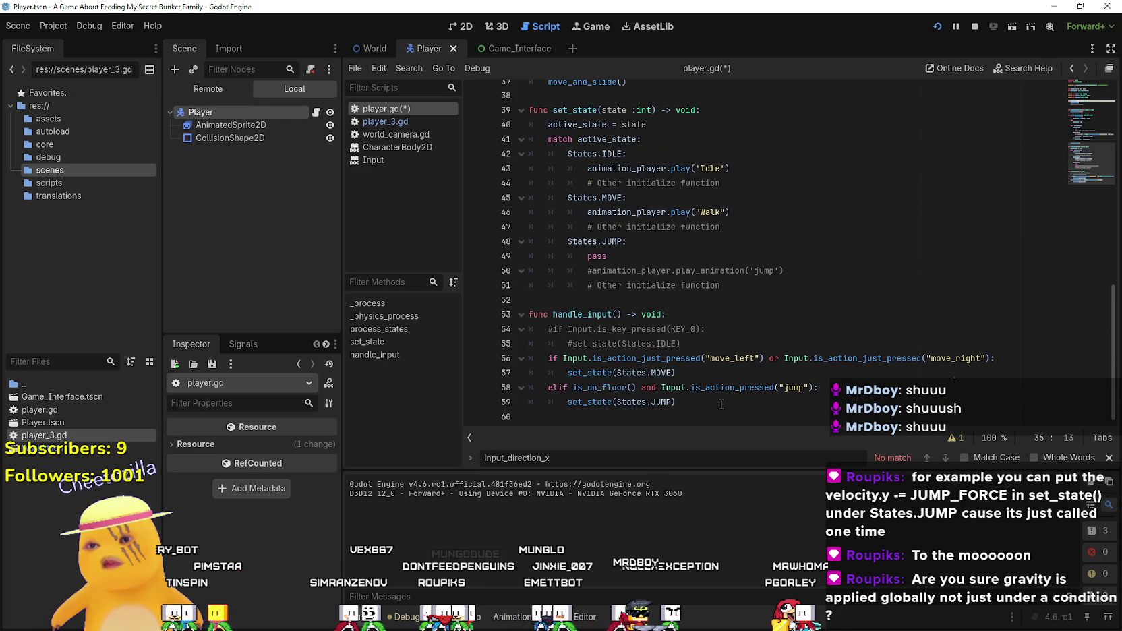
{"action": "left_click", "coordinate": [722, 402]}
{"action": "scroll", "coordinate": [723, 402], "scroll_direction": "up", "scroll_amount": 5}
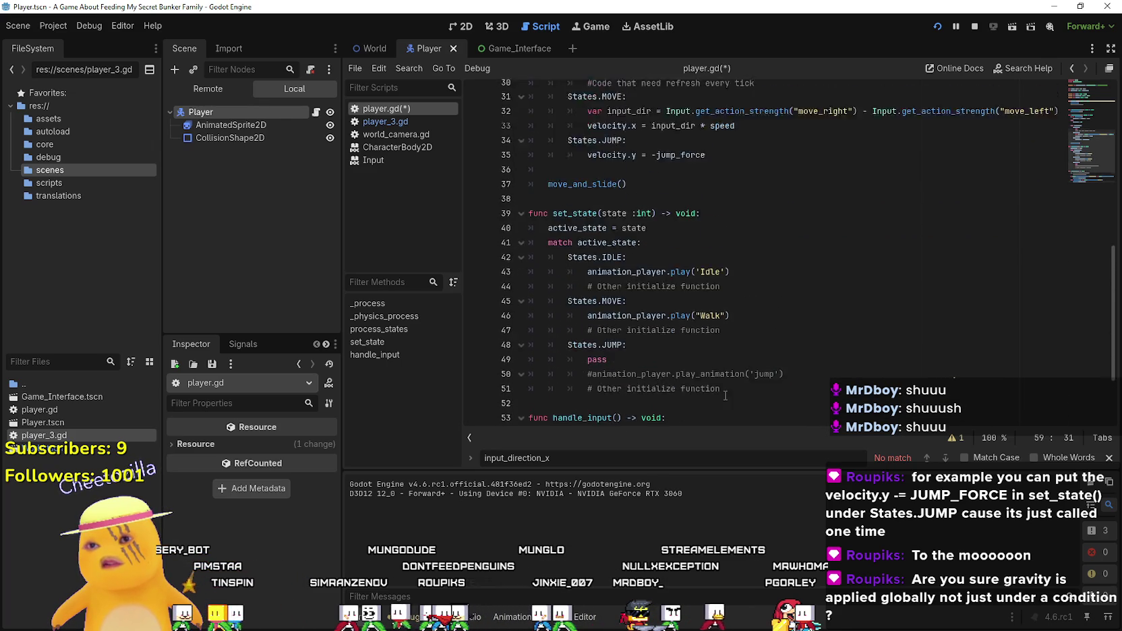
{"action": "scroll", "coordinate": [760, 394], "scroll_direction": "down", "scroll_amount": 5}
{"action": "key", "text": "Return"}
{"action": "type", "text": "velocity.y -= JUMP_FORCE"}
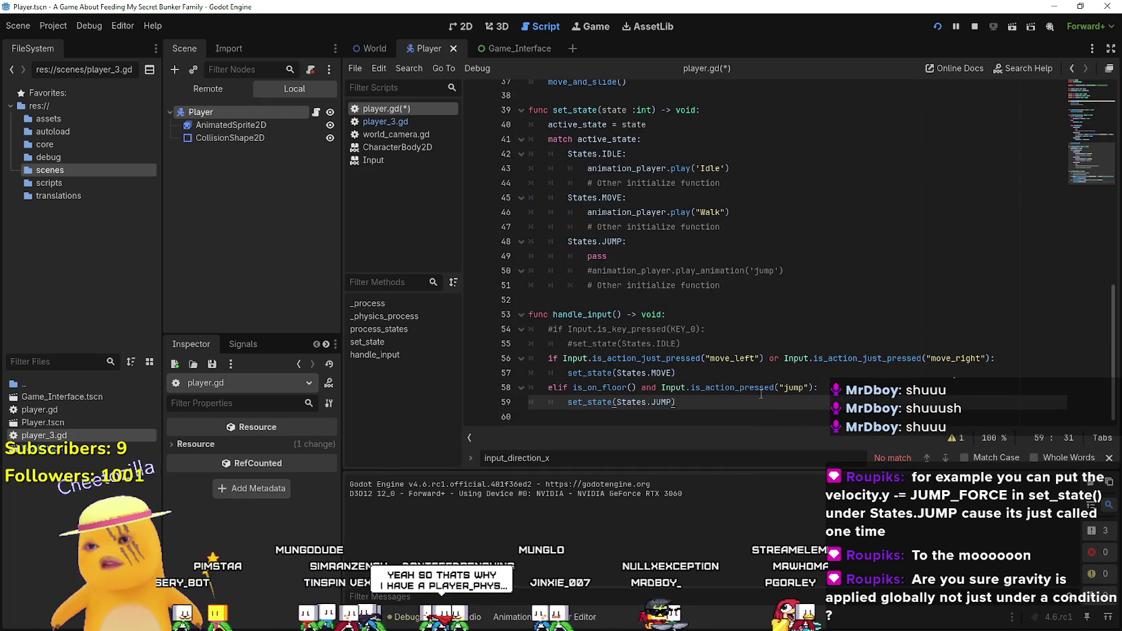
{"action": "left_click", "coordinate": [566, 403]}
- Comment out the States.JUMP lines in process_states with Ctrl+K
{"action": "scroll", "coordinate": [644, 298], "scroll_direction": "up", "scroll_amount": 5}
{"action": "left_click_drag", "start_coordinate": [644, 283], "coordinate": [533, 255]}
{"action": "key", "text": "ctrl+k"}
{"action": "left_click", "coordinate": [698, 284]}
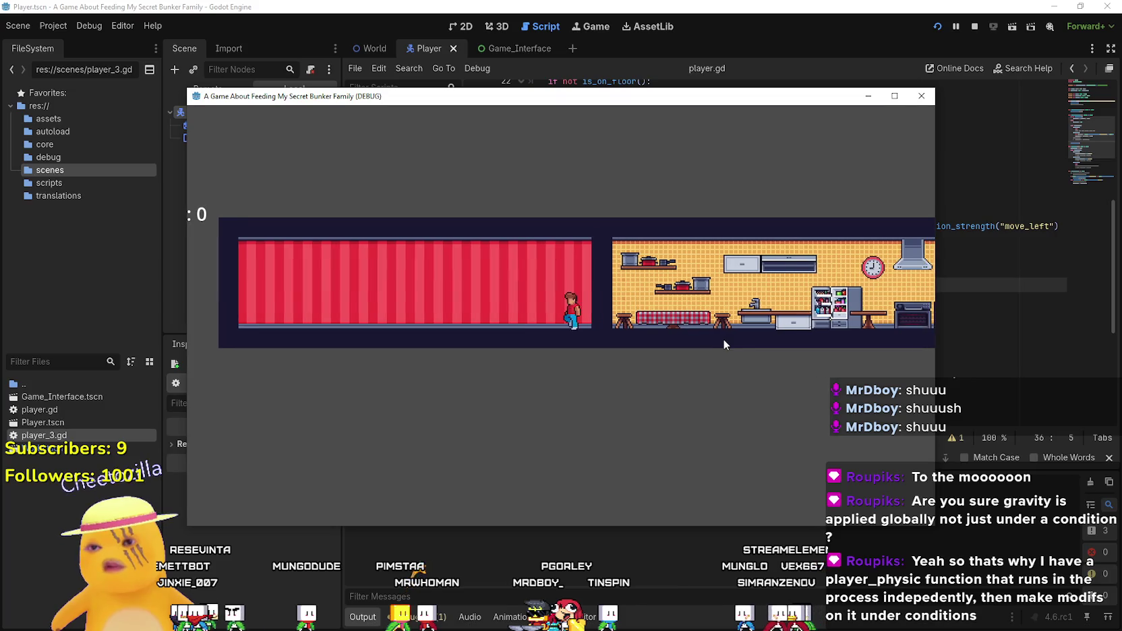
- Stop the previous game session and run the project again to test jumping
{"action": "left_click", "coordinate": [972, 28]}
{"action": "scroll", "coordinate": [584, 365], "scroll_direction": "down", "scroll_amount": 5}
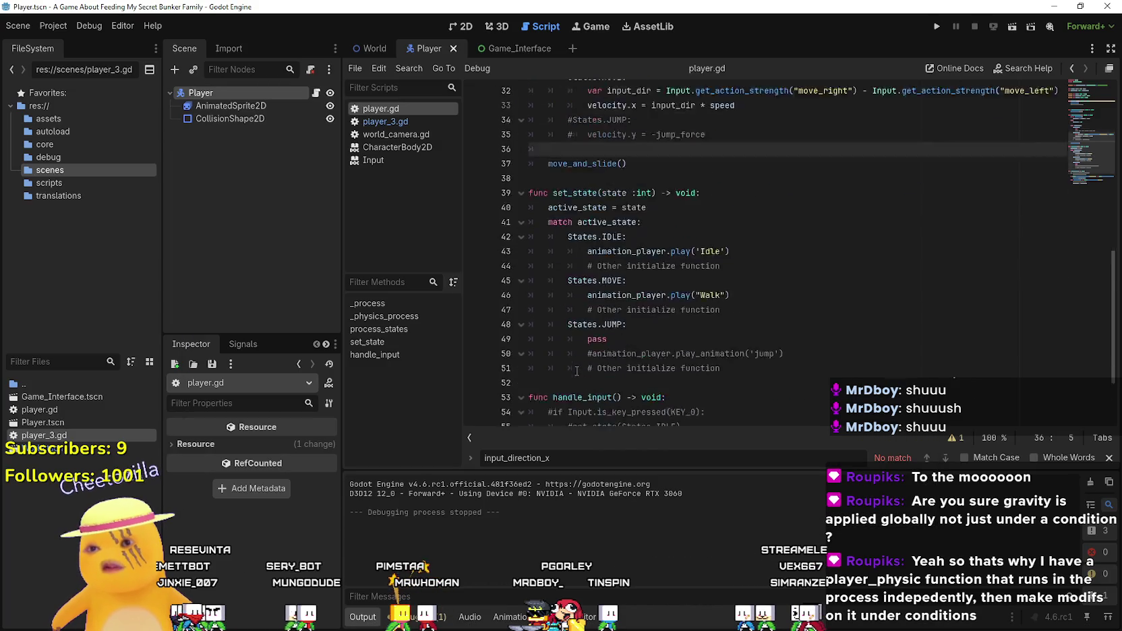
{"action": "left_click", "coordinate": [568, 400]}
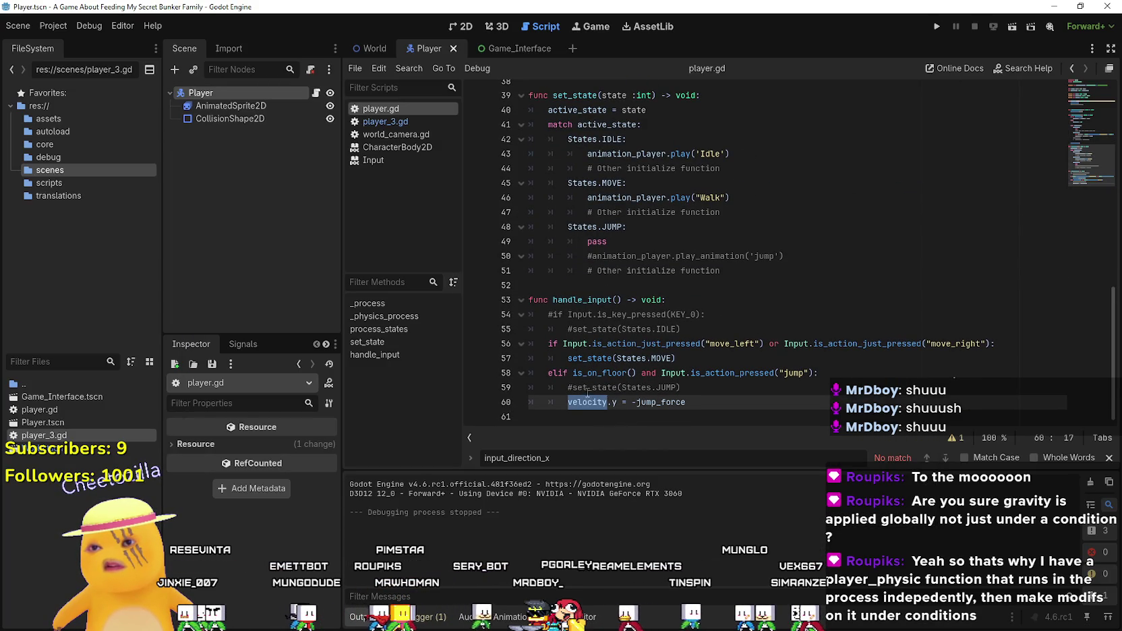
{"action": "left_click", "coordinate": [936, 27]}
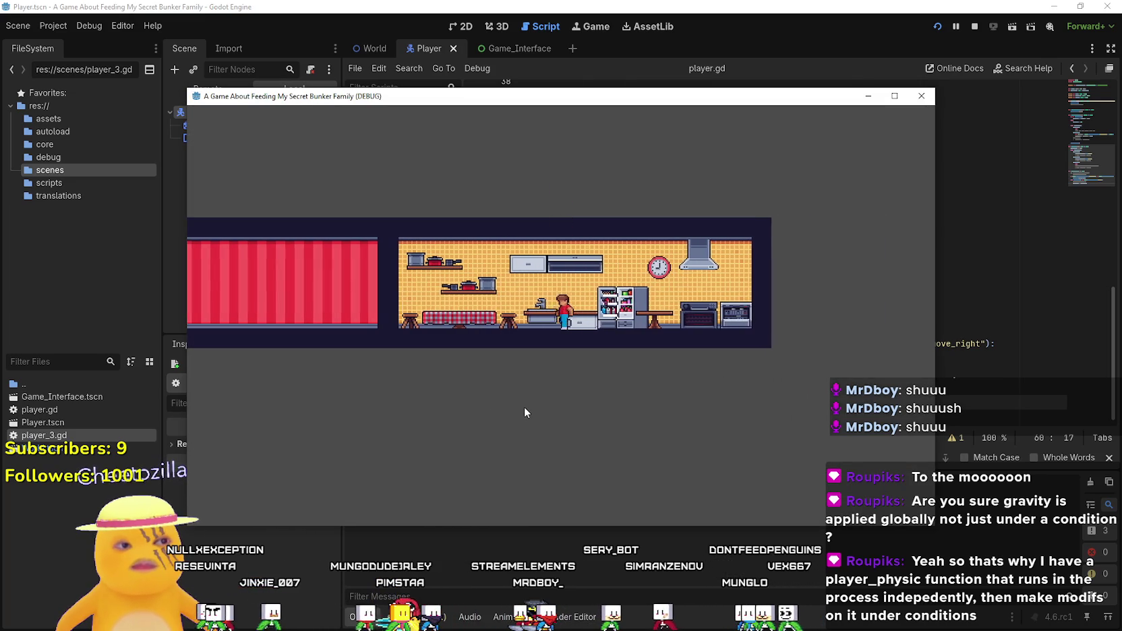
- Walk the player left into the red room and right into the kitchen, then stop the game
{"action": "key", "text": "Left"}
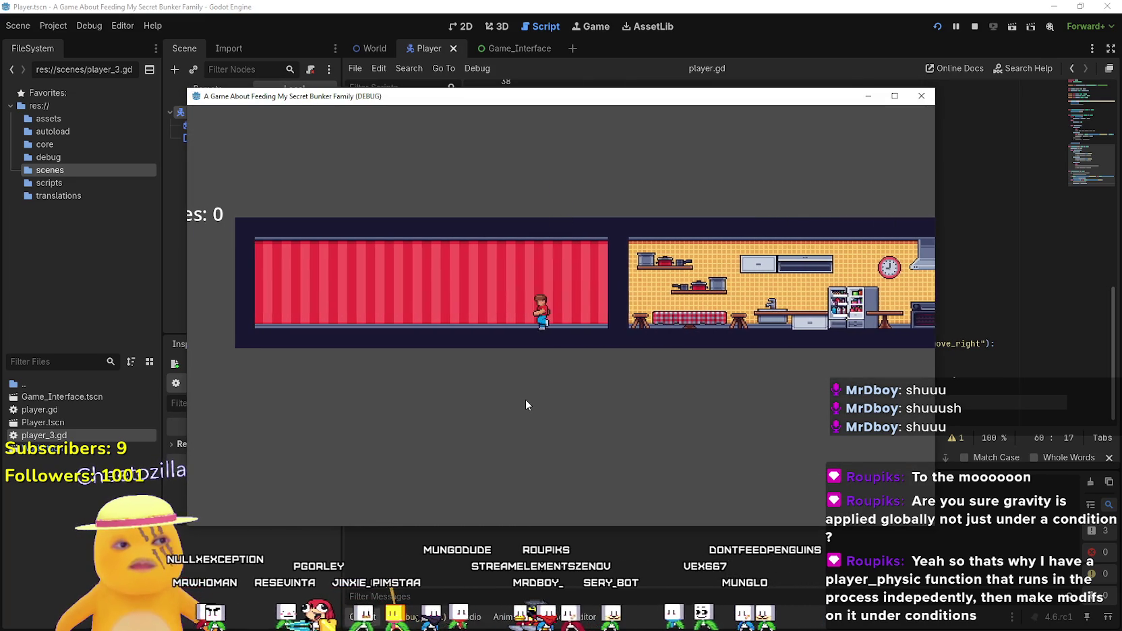
{"action": "key", "text": "Right"}
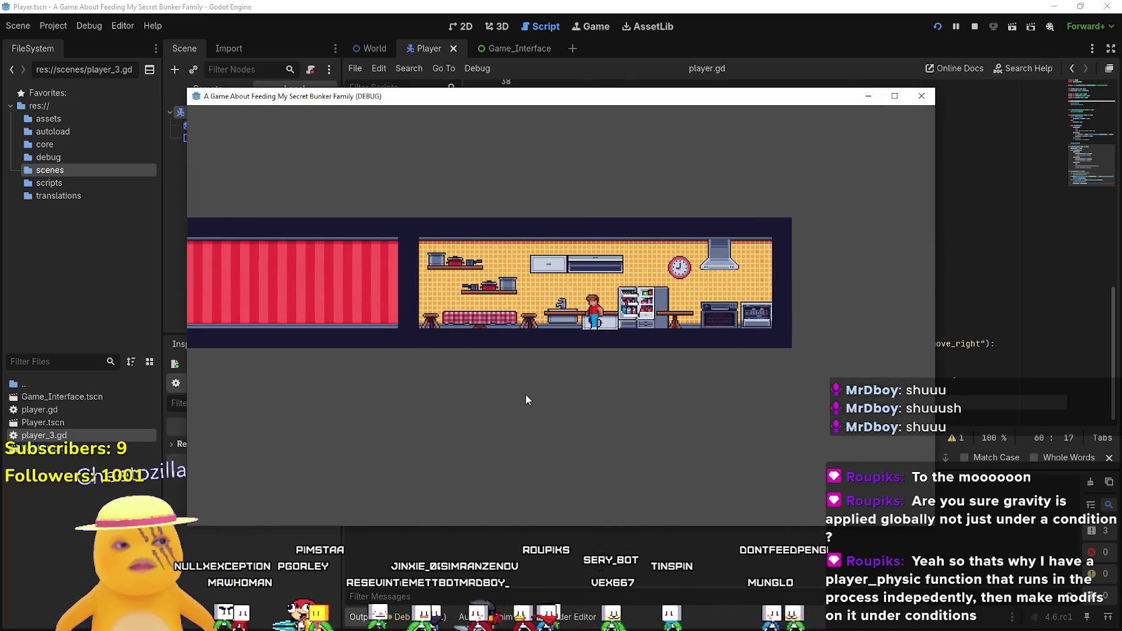
{"action": "key", "text": "Right"}
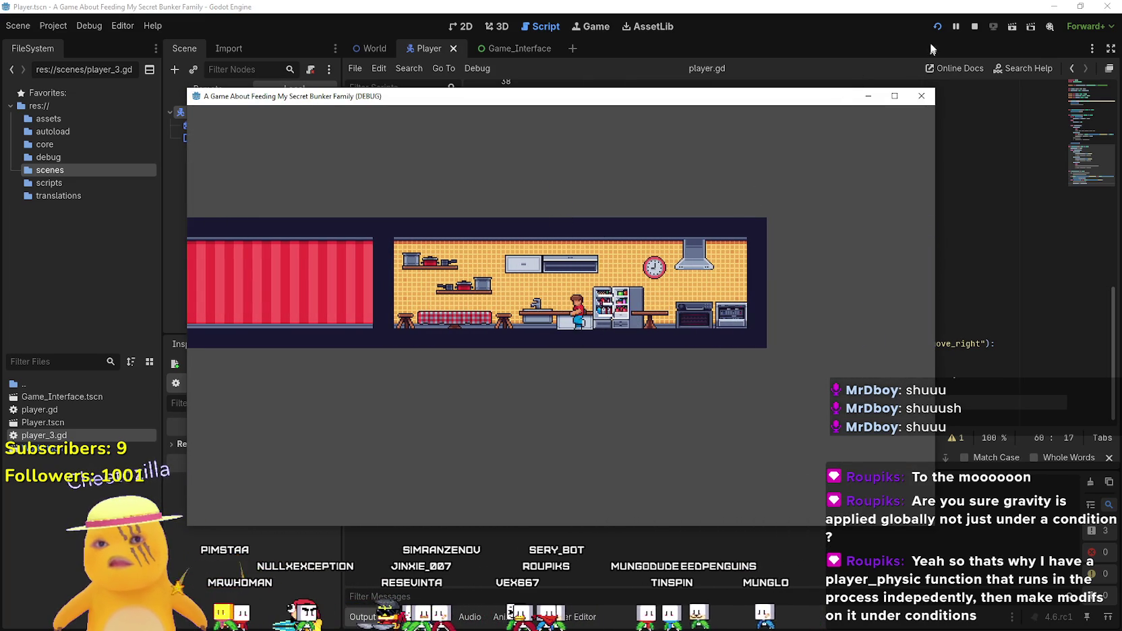
{"action": "left_click", "coordinate": [975, 26]}
- Look over lines 33–36 of process_states in player.gd
{"action": "scroll", "coordinate": [686, 318], "scroll_direction": "up", "scroll_amount": 7}
{"action": "mouse_move", "coordinate": [674, 358]}
{"action": "left_mouse_down"}
{"action": "mouse_move", "coordinate": [475, 325]}
{"action": "mouse_move", "coordinate": [475, 314]}
{"action": "left_mouse_up"}
{"action": "left_click", "coordinate": [683, 386]}
{"action": "scroll", "coordinate": [678, 377], "scroll_direction": "down", "scroll_amount": 3}
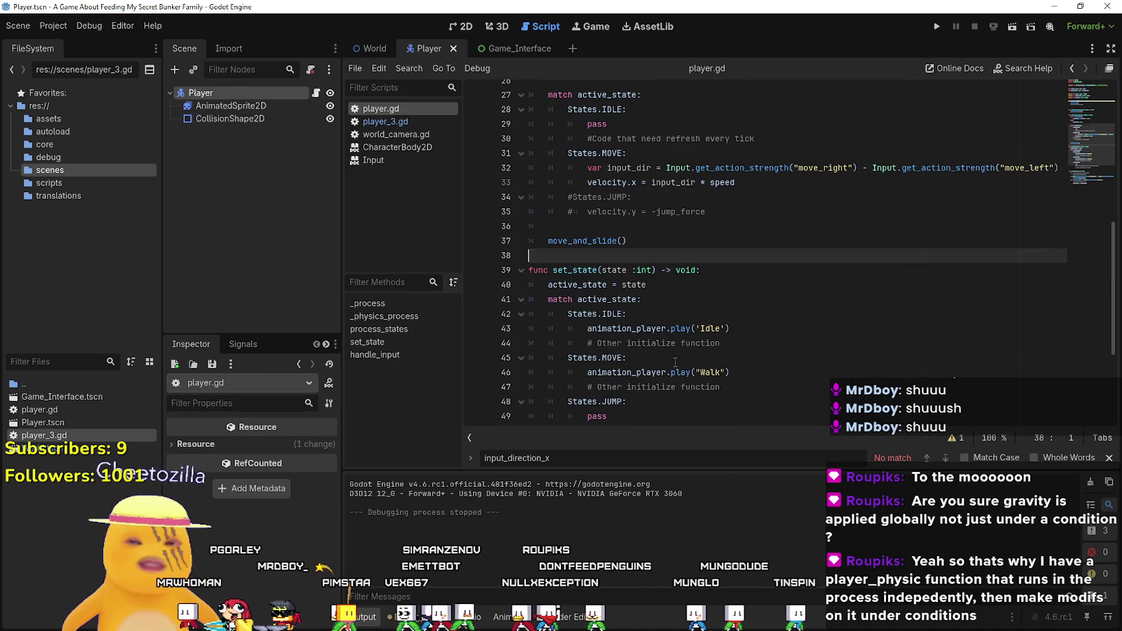
- Widen the script editor and review process_states up to the blank line before move_and_slide()
{"action": "scroll", "coordinate": [675, 362], "scroll_direction": "down", "scroll_amount": 4}
{"action": "left_click", "coordinate": [675, 358]}
{"action": "left_click", "coordinate": [672, 283]}
{"action": "scroll", "coordinate": [712, 332], "scroll_direction": "up", "scroll_amount": 4}
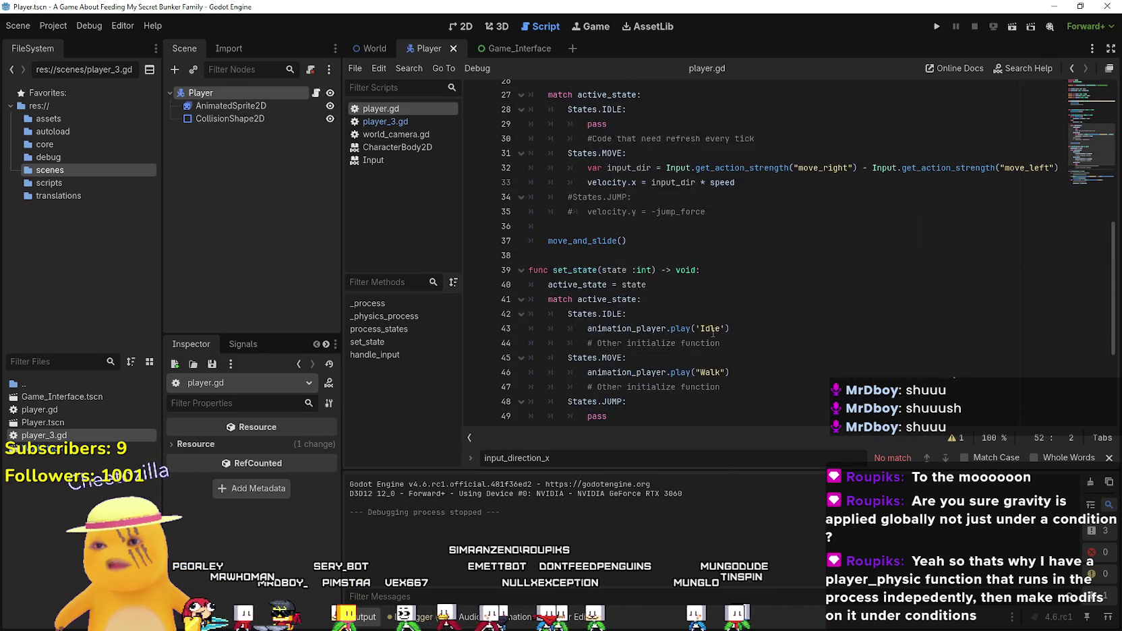
{"action": "scroll", "coordinate": [712, 333], "scroll_direction": "up", "scroll_amount": 3}
{"action": "scroll", "coordinate": [699, 324], "scroll_direction": "up", "scroll_amount": 2}
{"action": "left_click", "coordinate": [674, 197]}
{"action": "scroll", "coordinate": [662, 280], "scroll_direction": "down", "scroll_amount": 3}
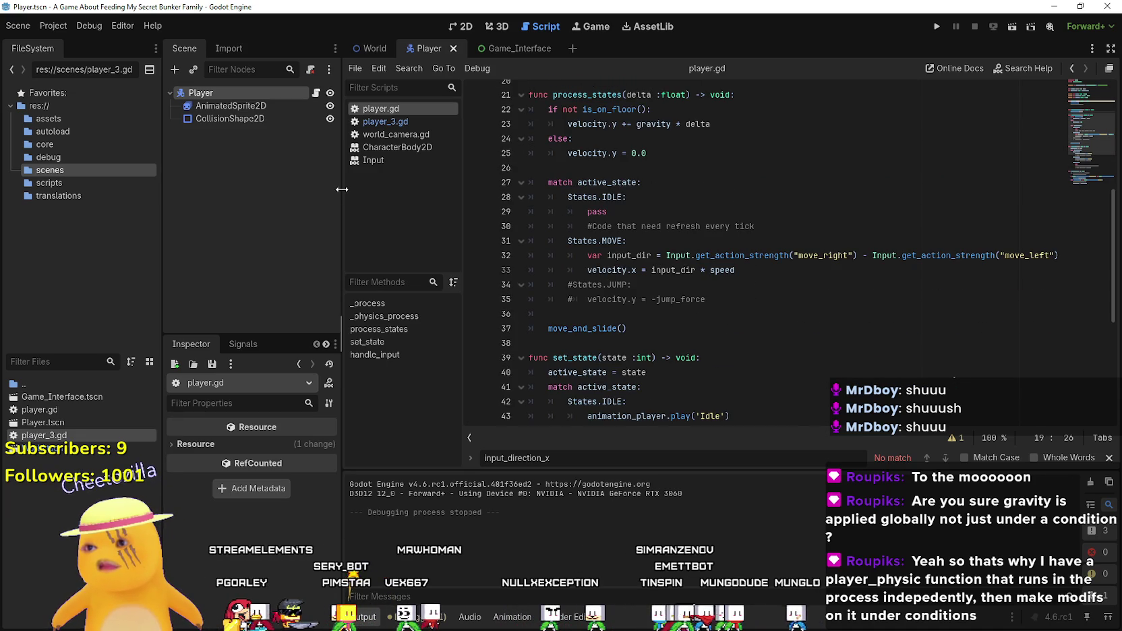
{"action": "left_click_drag", "start_coordinate": [342, 189], "coordinate": [300, 189]}
{"action": "scroll", "coordinate": [554, 288], "scroll_direction": "down", "scroll_amount": 6}
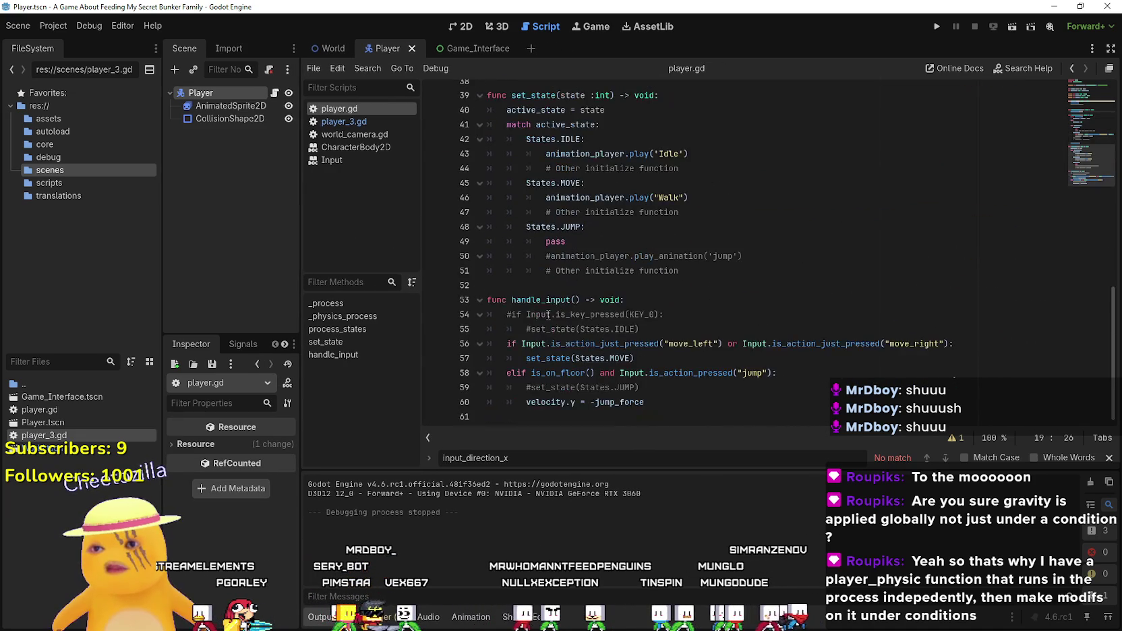
{"action": "left_click", "coordinate": [554, 286]}
{"action": "left_click", "coordinate": [648, 402]}
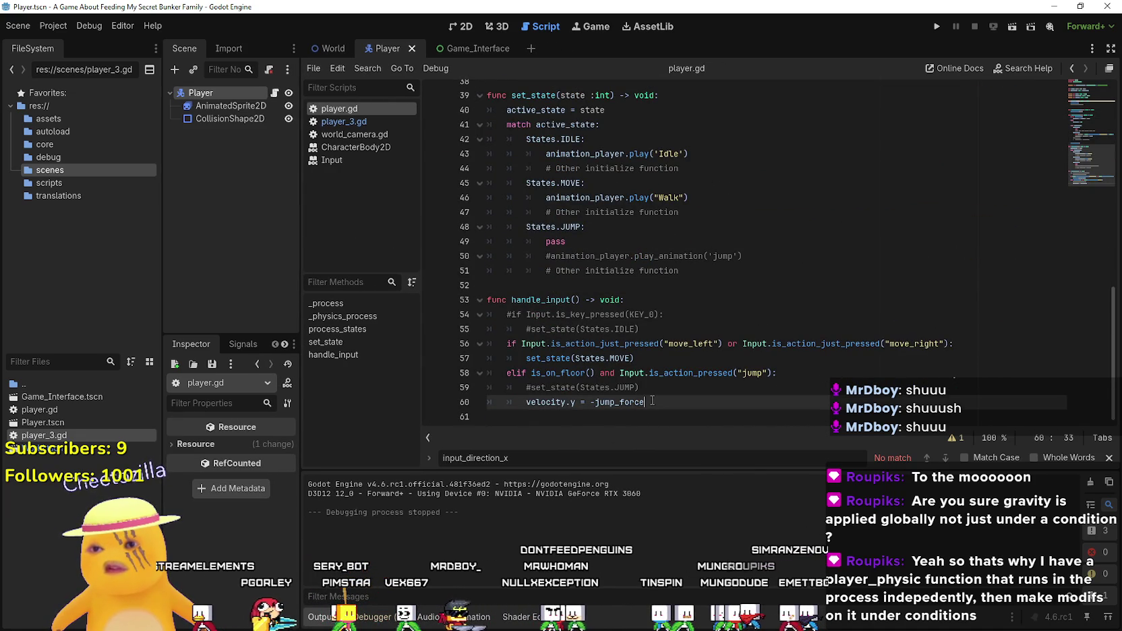
{"action": "scroll", "coordinate": [546, 395], "scroll_direction": "up", "scroll_amount": 3}
{"action": "scroll", "coordinate": [547, 396], "scroll_direction": "down", "scroll_amount": 3}
{"action": "scroll", "coordinate": [536, 337], "scroll_direction": "up", "scroll_amount": 5}
{"action": "left_click", "coordinate": [530, 315]}
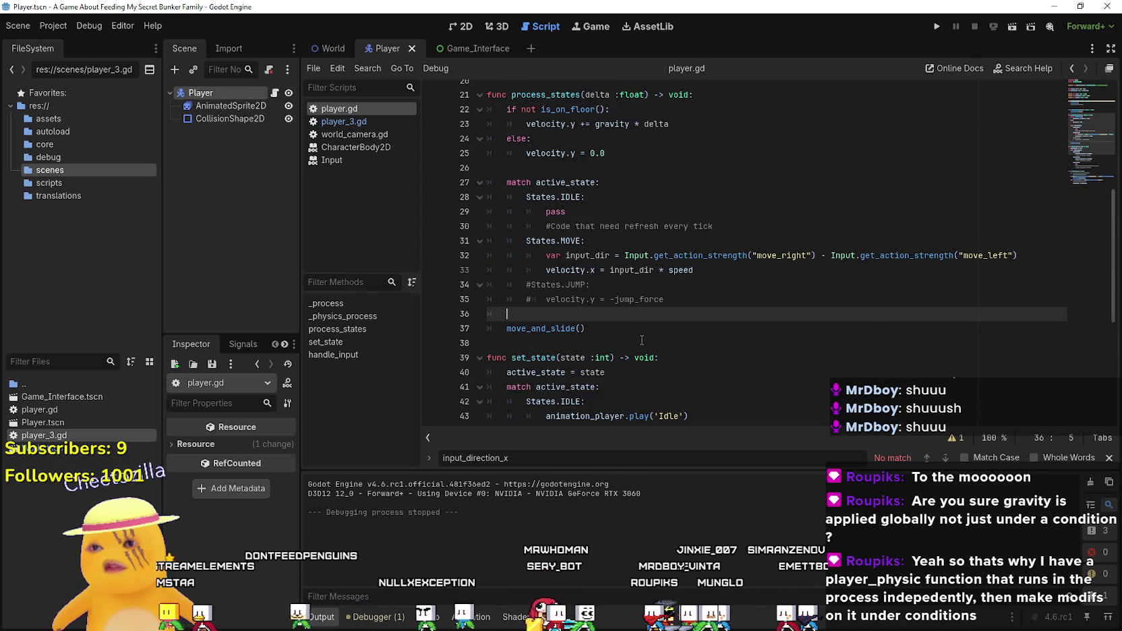
{"action": "scroll", "coordinate": [643, 340], "scroll_direction": "down", "scroll_amount": 5}
{"action": "scroll", "coordinate": [640, 335], "scroll_direction": "up", "scroll_amount": 3}
{"action": "scroll", "coordinate": [640, 335], "scroll_direction": "up", "scroll_amount": 3}
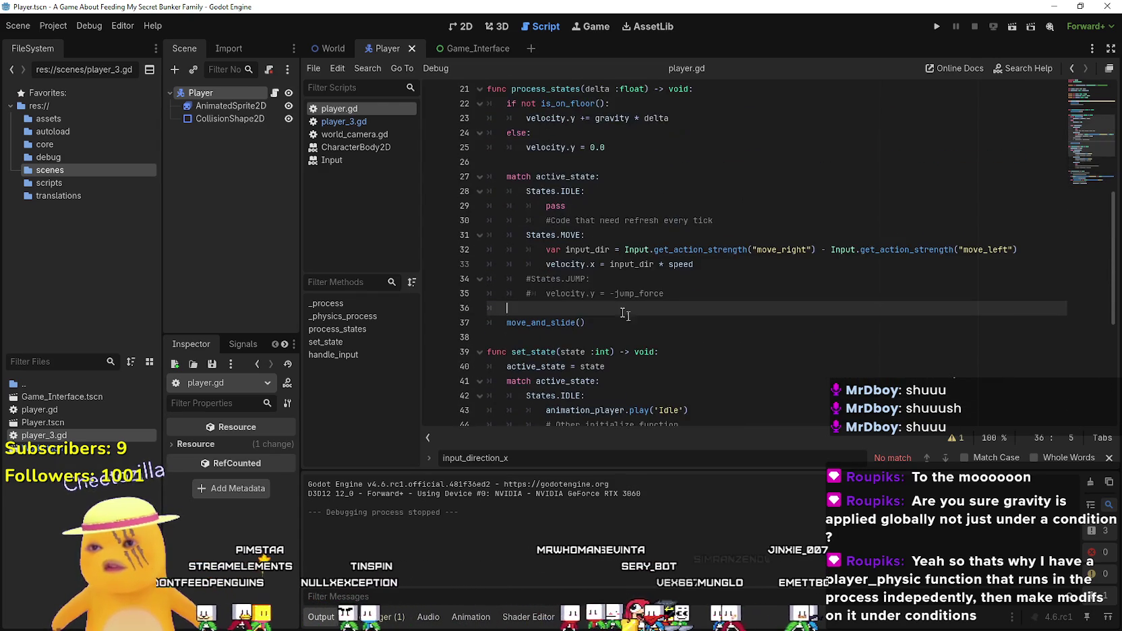
{"action": "scroll", "coordinate": [714, 297], "scroll_direction": "up", "scroll_amount": 1}
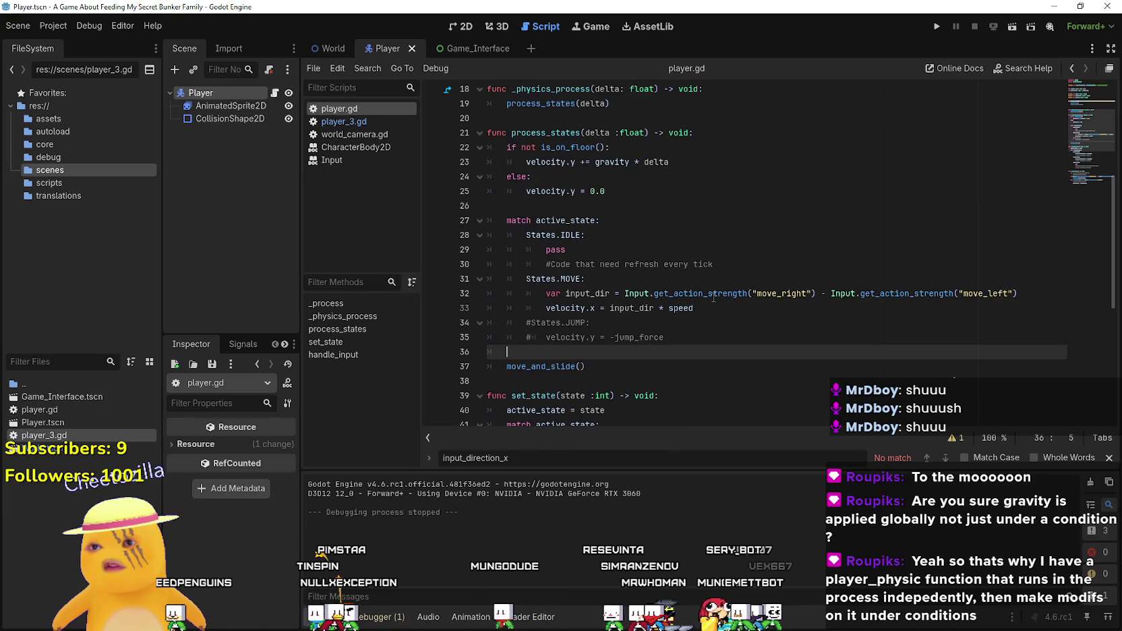
- Move the gravity check block (lines 22–25) to just above move_and_slide() and save player.gd
{"action": "mouse_move", "coordinate": [617, 192]}
{"action": "left_mouse_down"}
{"action": "mouse_move", "coordinate": [442, 143]}
{"action": "mouse_move", "coordinate": [434, 151]}
{"action": "left_mouse_up"}
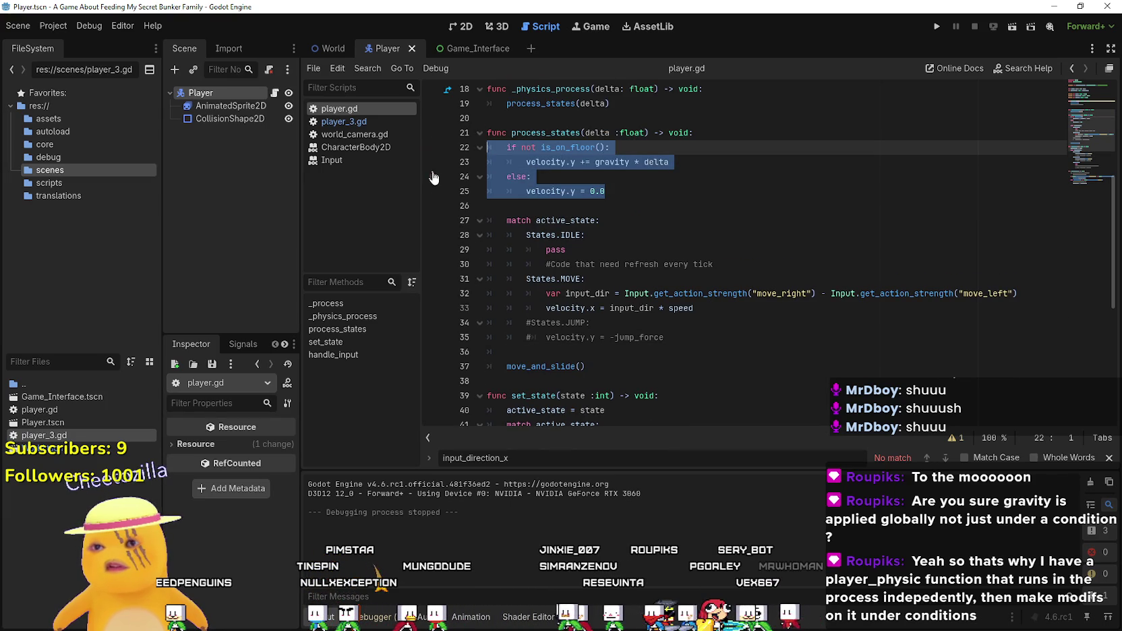
{"action": "key", "text": "ctrl+x"}
{"action": "key", "text": "Delete"}
{"action": "key", "text": "Delete"}
{"action": "left_click", "coordinate": [571, 308]}
{"action": "key", "text": "ctrl+v"}
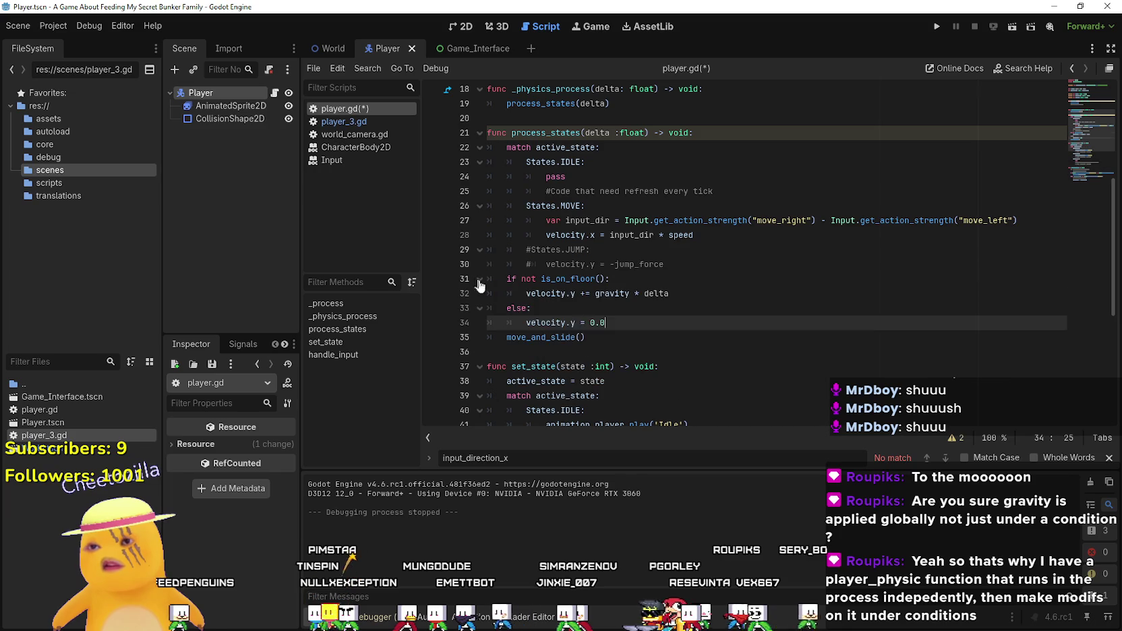
{"action": "key", "text": "ctrl+s"}
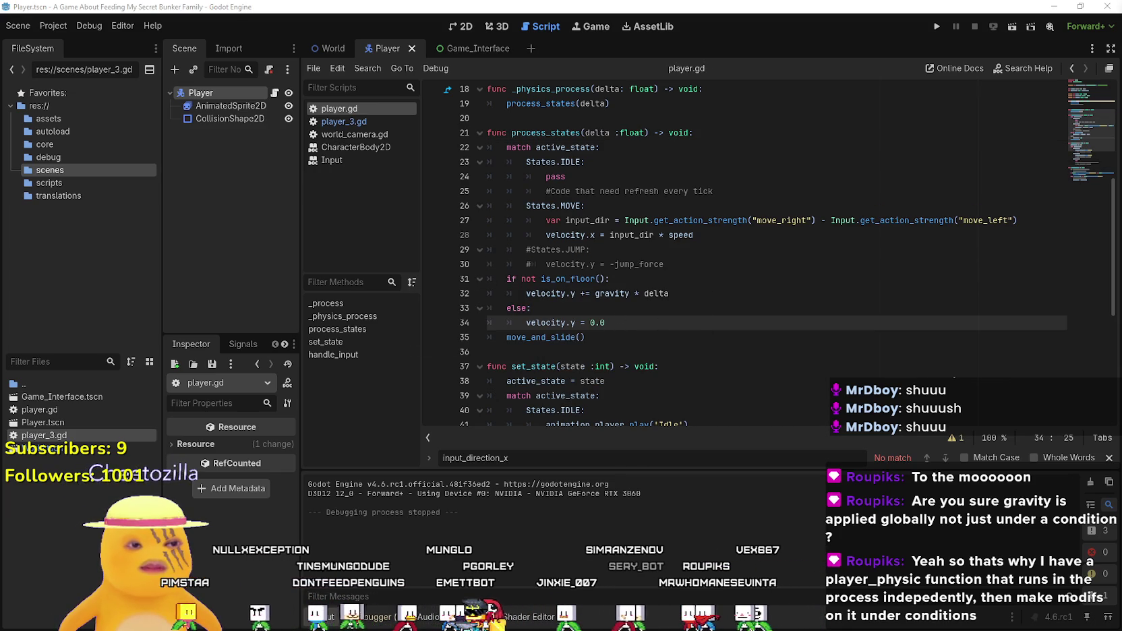
- Test-run the game walking left into the red room, then stop it and inspect the States.MOVE branch
{"action": "left_click", "coordinate": [936, 30]}
{"action": "key", "text": "a"}
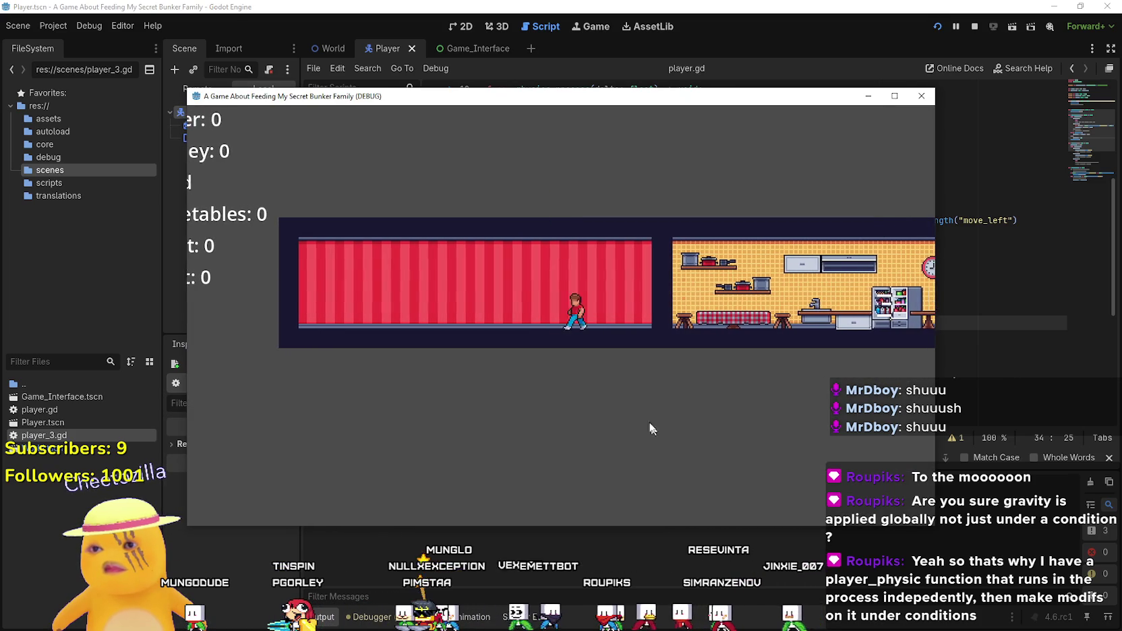
{"action": "left_click", "coordinate": [921, 95]}
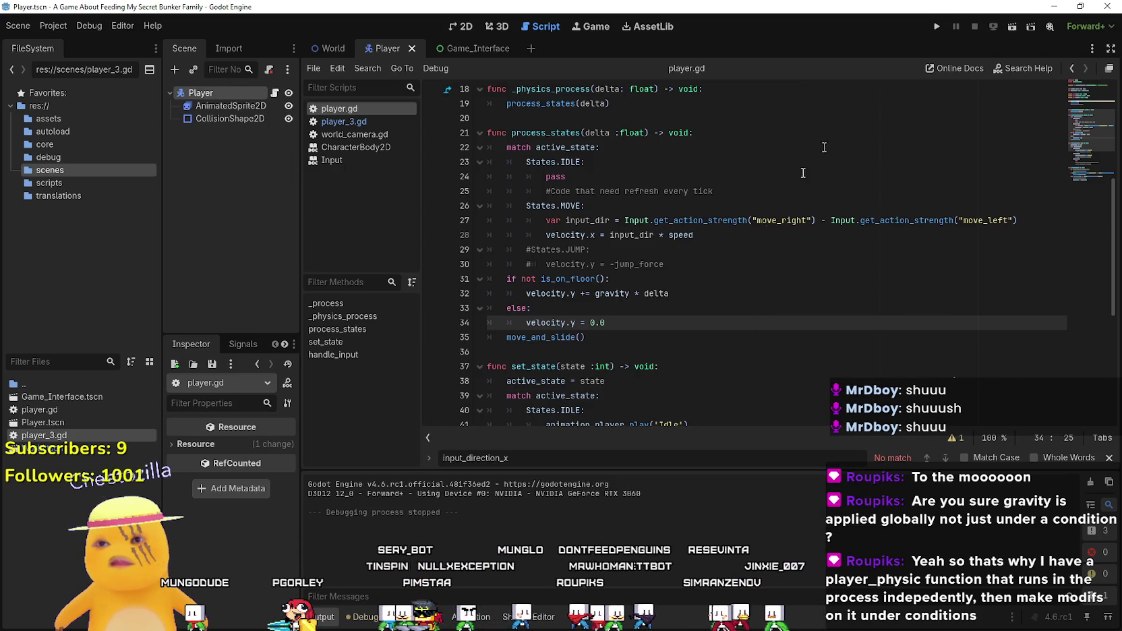
{"action": "left_click_drag", "start_coordinate": [528, 201], "coordinate": [687, 213]}
{"action": "scroll", "coordinate": [710, 344], "scroll_direction": "down", "scroll_amount": 6}
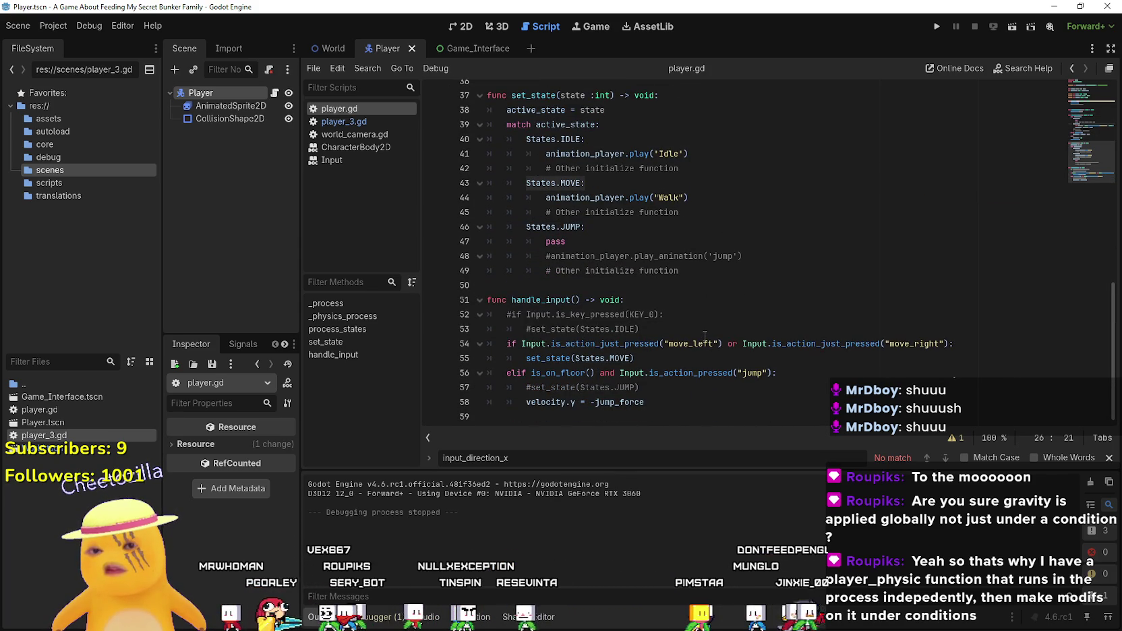
{"action": "scroll", "coordinate": [705, 335], "scroll_direction": "up", "scroll_amount": 8}
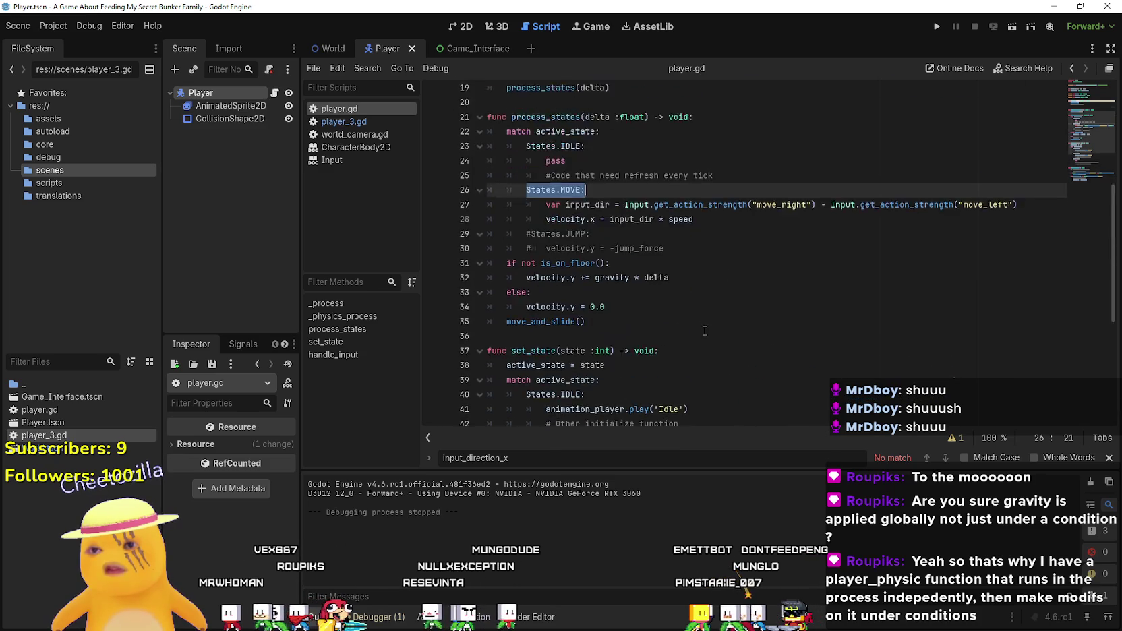
{"action": "scroll", "coordinate": [705, 332], "scroll_direction": "down", "scroll_amount": 3}
{"action": "scroll", "coordinate": [704, 331], "scroll_direction": "down", "scroll_amount": 5}
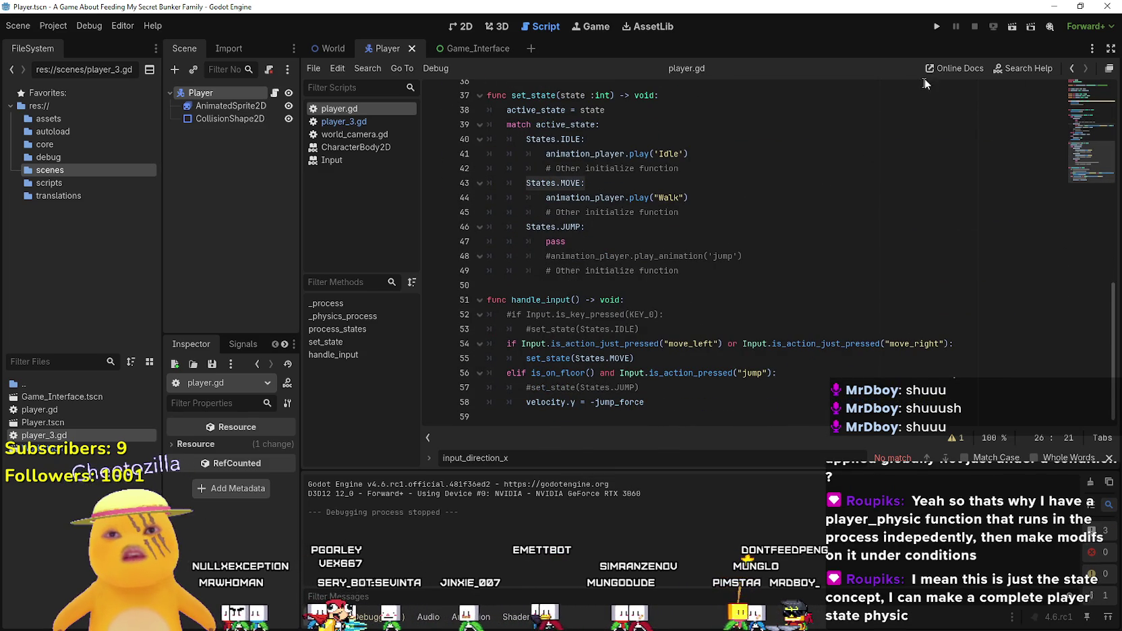
- Relaunch the game and set a breakpoint on line 44's Walk animation call
{"action": "left_click", "coordinate": [937, 27]}
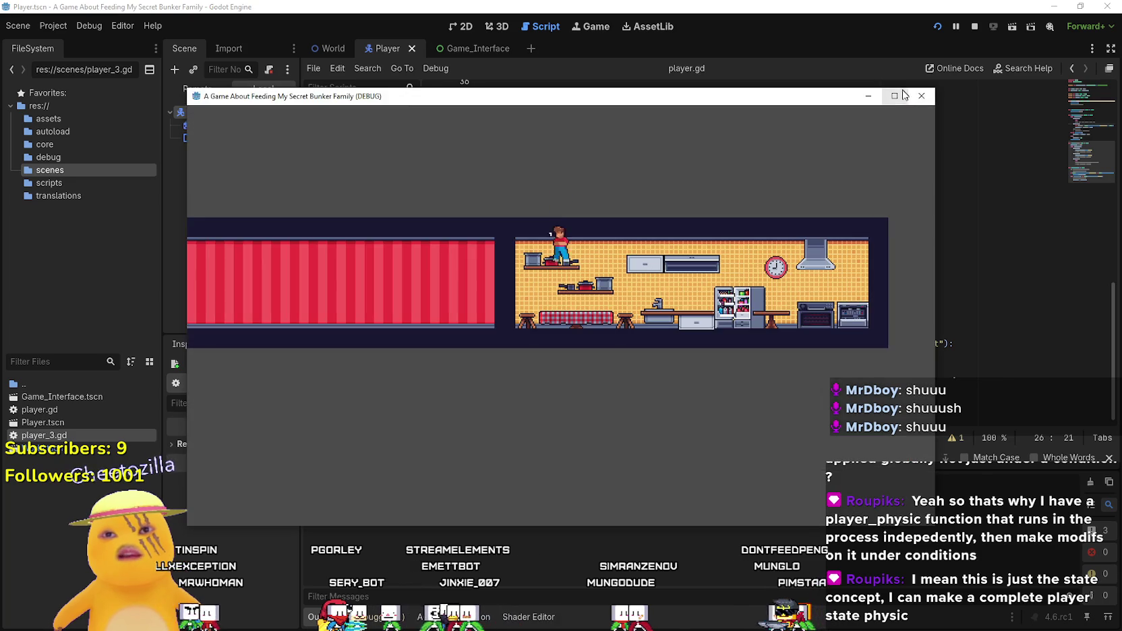
{"action": "left_click", "coordinate": [894, 96]}
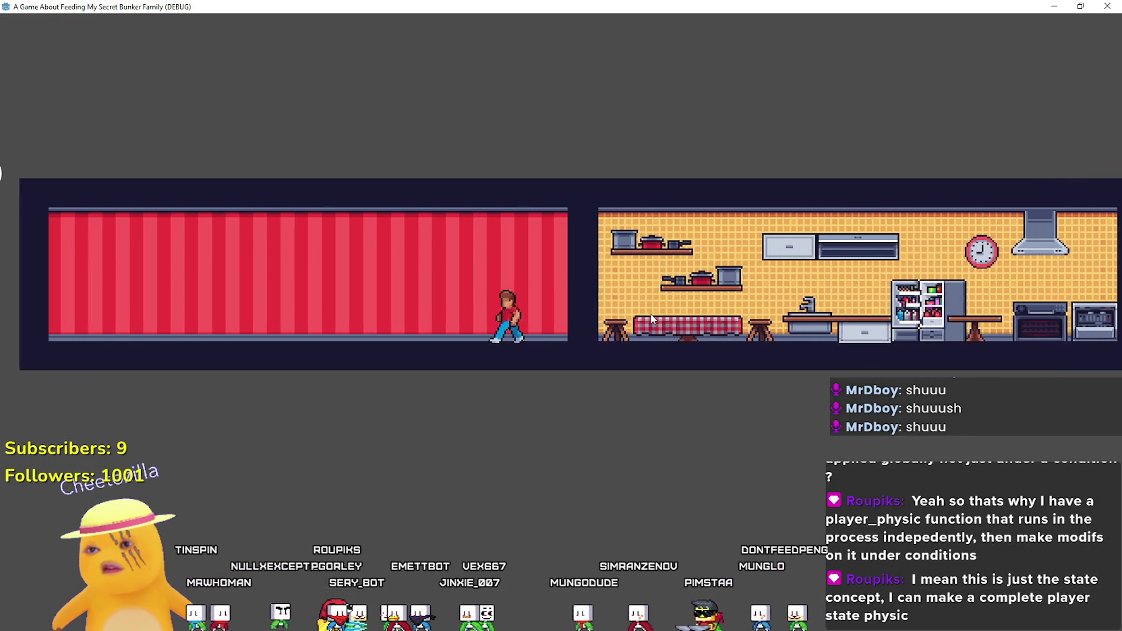
{"action": "mouse_move", "coordinate": [607, 7]}
{"action": "left_mouse_down"}
{"action": "mouse_move", "coordinate": [602, 64]}
{"action": "mouse_move", "coordinate": [975, 81]}
{"action": "left_mouse_up"}
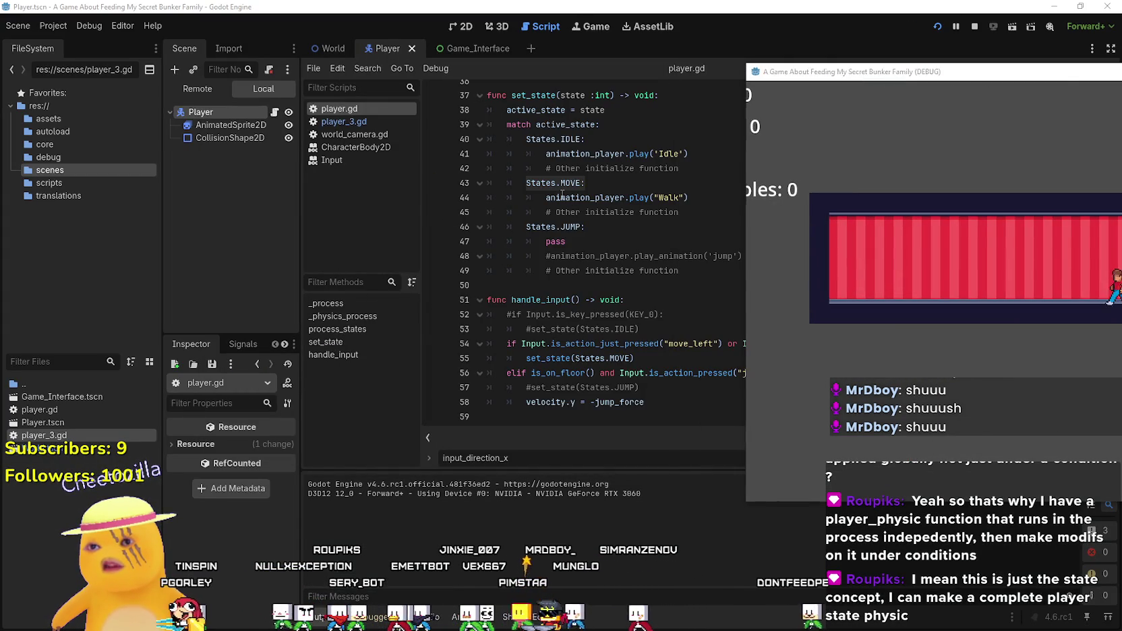
{"action": "scroll", "coordinate": [542, 225], "scroll_direction": "up", "scroll_amount": 1}
{"action": "left_click", "coordinate": [433, 240]}
{"action": "left_click", "coordinate": [653, 240]}
{"action": "scroll", "coordinate": [653, 245], "scroll_direction": "up", "scroll_amount": 7}
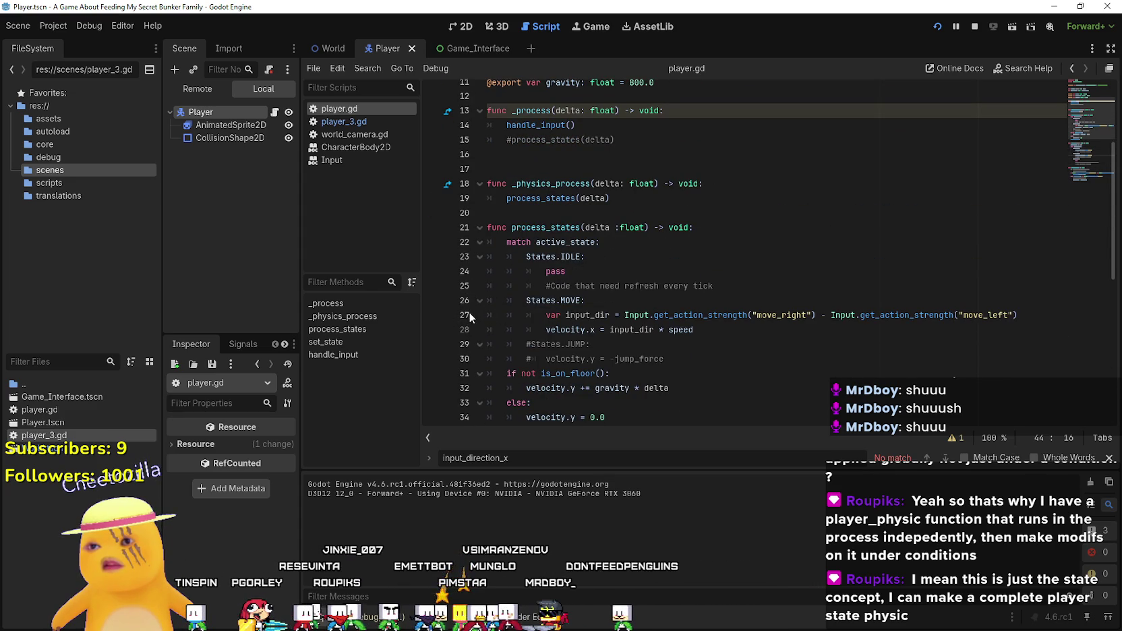
- Add a breakpoint on the input_dir line 27 and move to the move_and_slide() line
{"action": "left_click", "coordinate": [433, 315]}
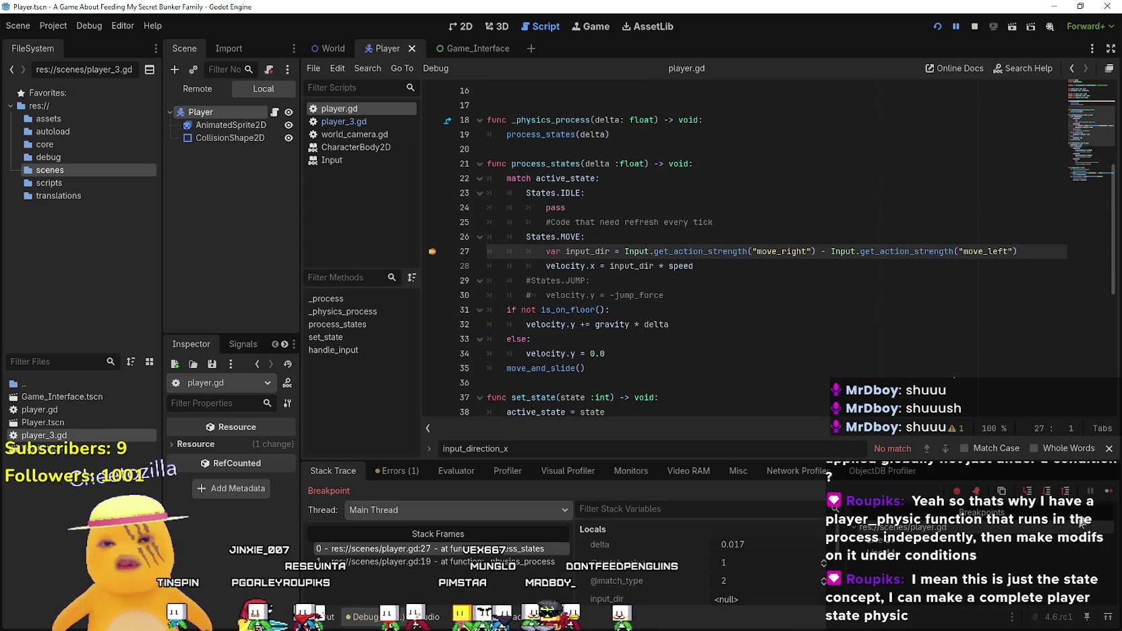
{"action": "mouse_move", "coordinate": [694, 266]}
{"action": "left_mouse_down"}
{"action": "mouse_move", "coordinate": [465, 251]}
{"action": "mouse_move", "coordinate": [435, 236]}
{"action": "left_mouse_up"}
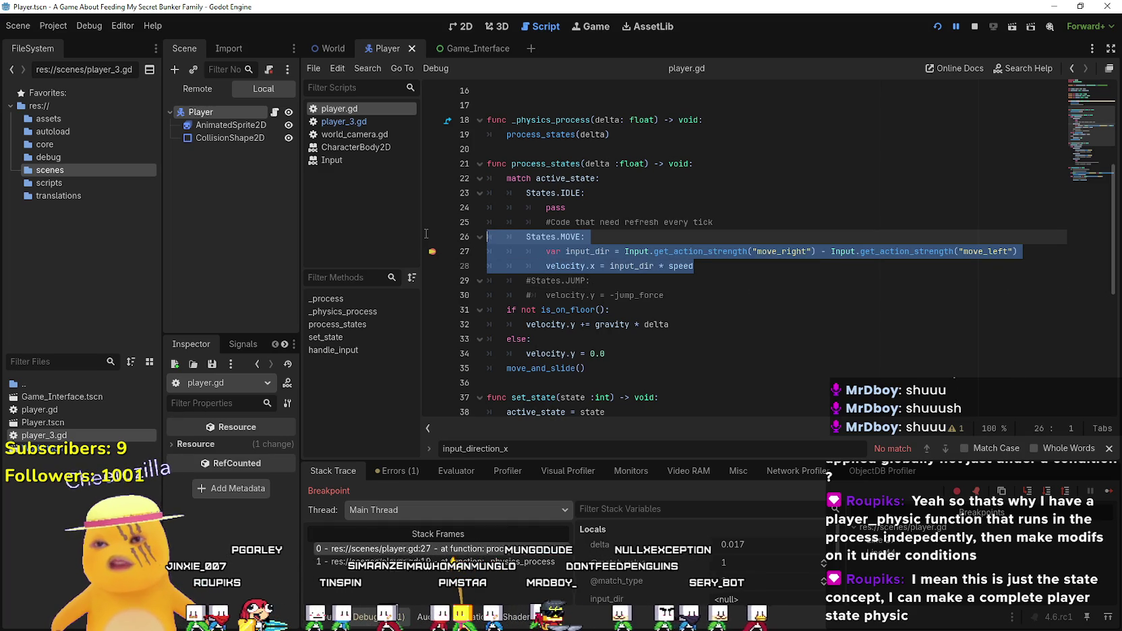
{"action": "scroll", "coordinate": [546, 349], "scroll_direction": "down", "scroll_amount": 2}
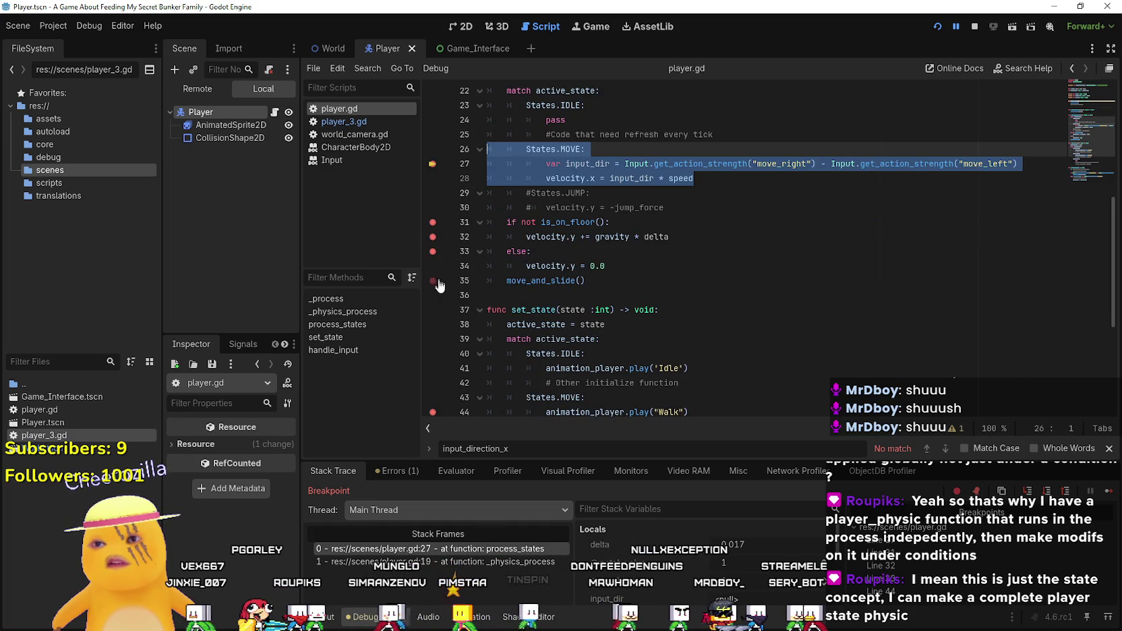
{"action": "left_click", "coordinate": [723, 286]}
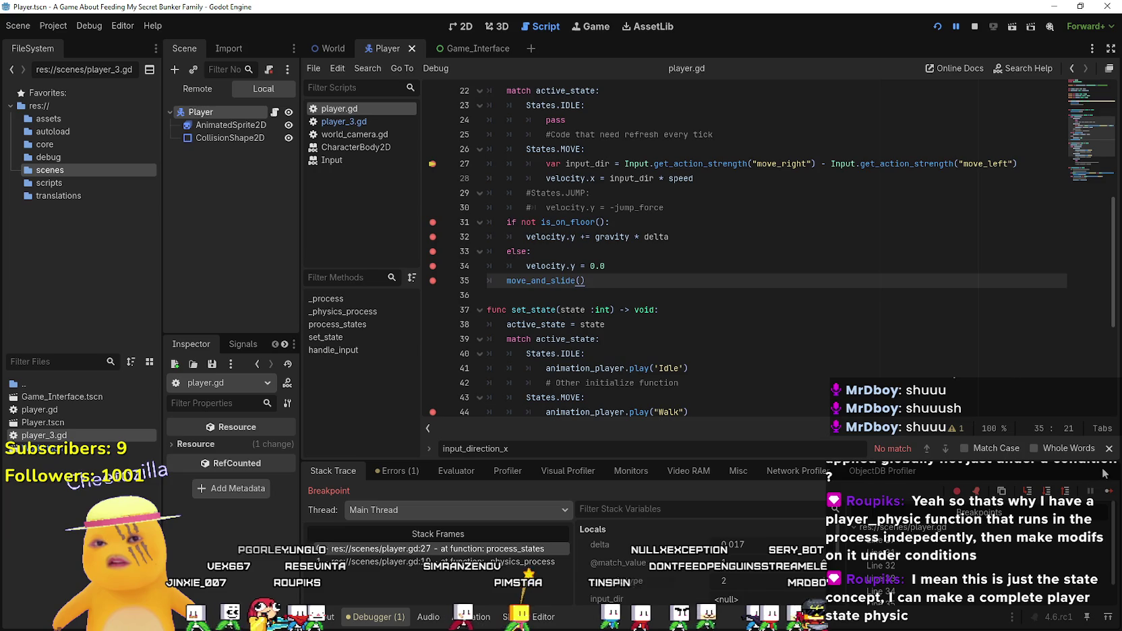
- Step Over repeatedly through the process_states loop until move_and_slide()
{"action": "left_click", "coordinate": [1108, 493]}
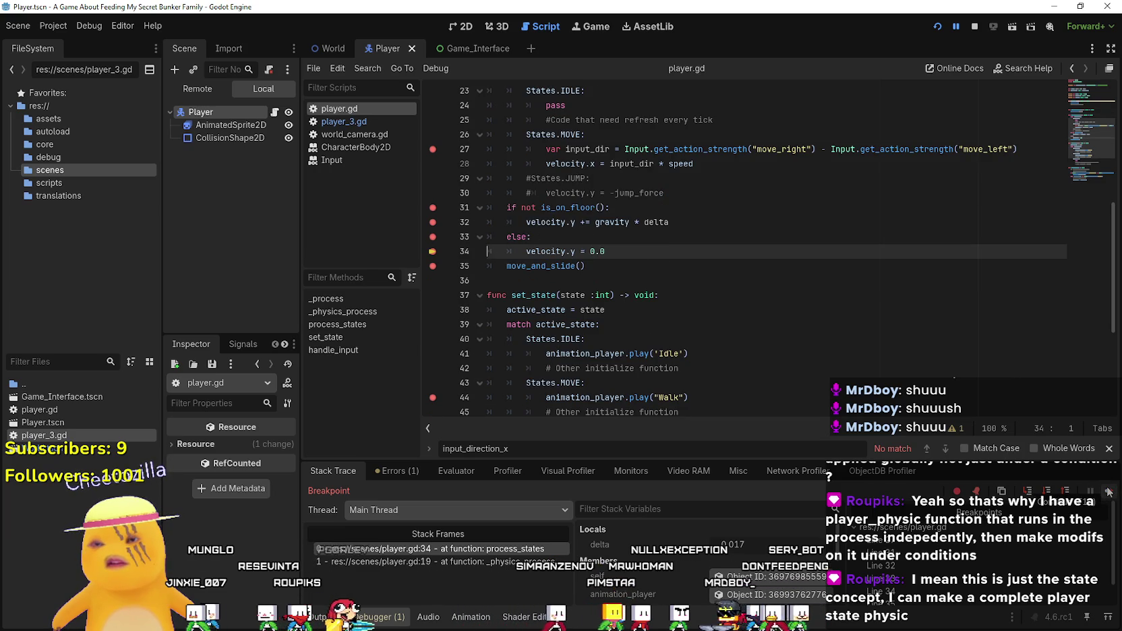
{"action": "left_click", "coordinate": [1108, 493]}
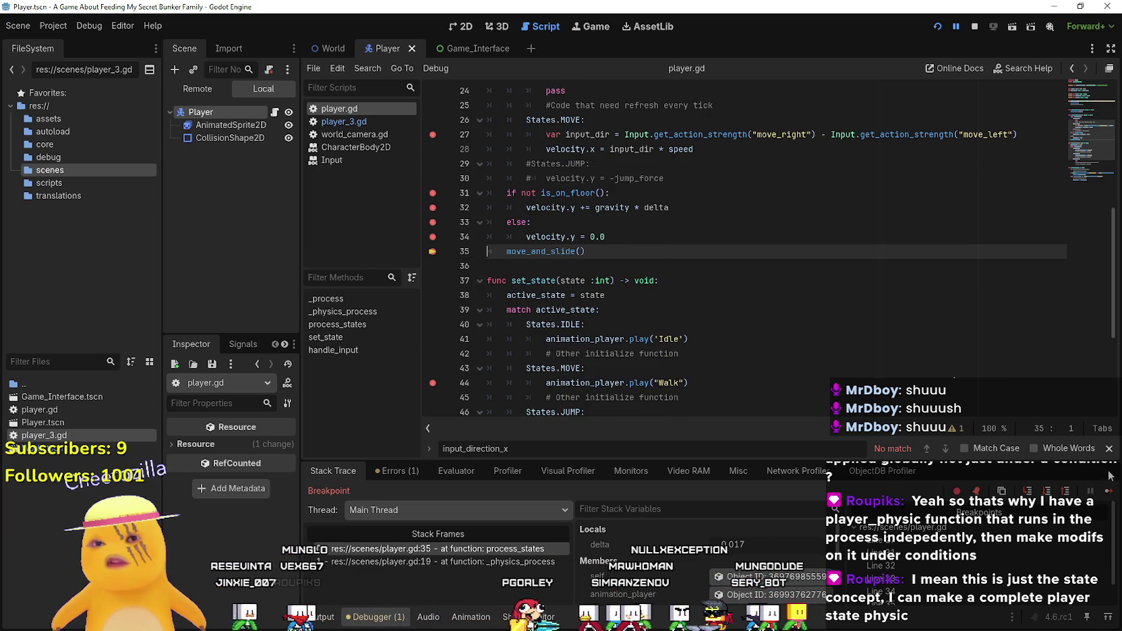
{"action": "left_click", "coordinate": [1108, 493]}
{"action": "left_click", "coordinate": [1108, 493]}
{"action": "left_click", "coordinate": [1107, 493]}
{"action": "left_click", "coordinate": [1108, 492]}
{"action": "left_click", "coordinate": [1108, 492]}
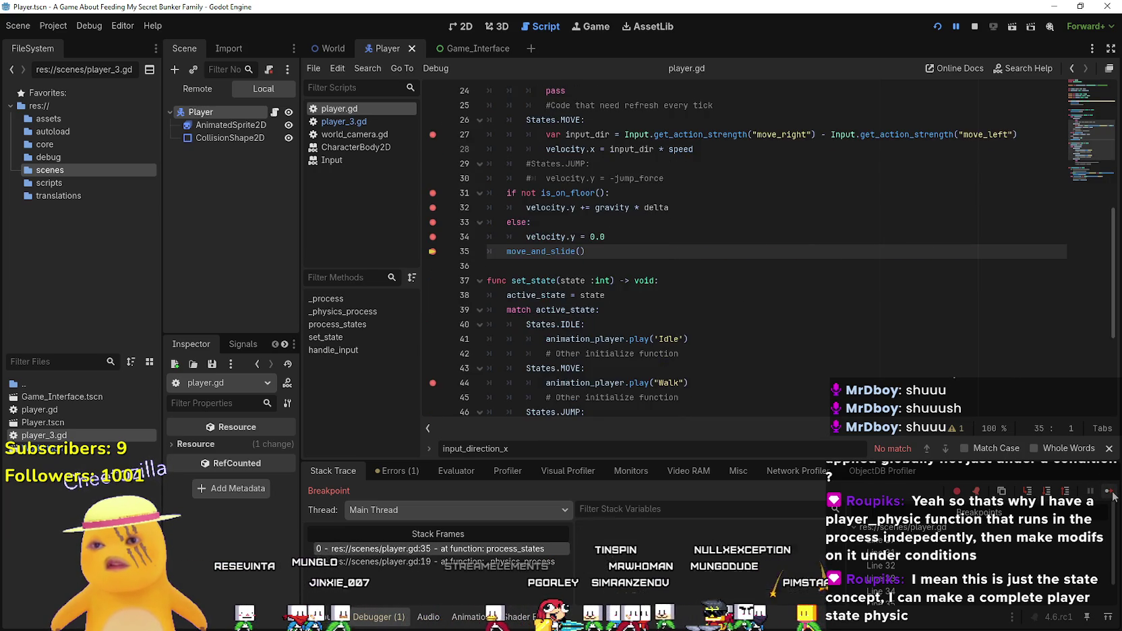
{"action": "left_click", "coordinate": [1108, 493]}
{"action": "left_click", "coordinate": [1109, 494]}
{"action": "left_click", "coordinate": [1109, 494]}
{"action": "left_click", "coordinate": [1109, 494]}
- Go to the end of the set_state(States.MOVE) line 55 in handle_input
{"action": "scroll", "coordinate": [512, 236], "scroll_direction": "up", "scroll_amount": 3}
{"action": "left_click_drag", "start_coordinate": [585, 252], "coordinate": [487, 207]}
{"action": "scroll", "coordinate": [633, 289], "scroll_direction": "down", "scroll_amount": 7}
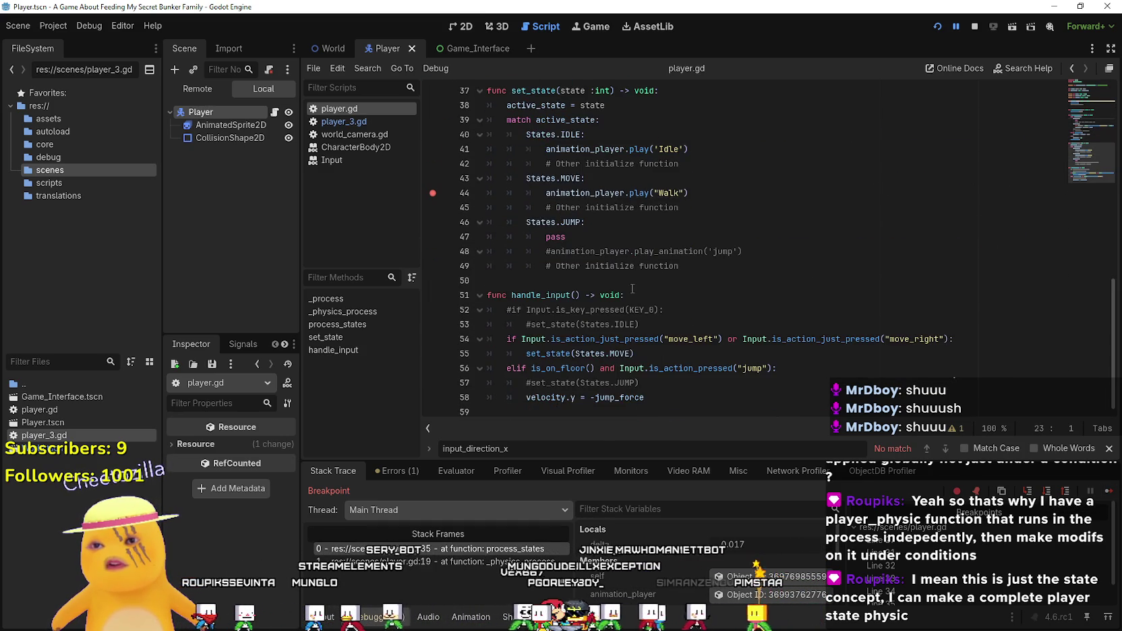
{"action": "left_click", "coordinate": [666, 355]}
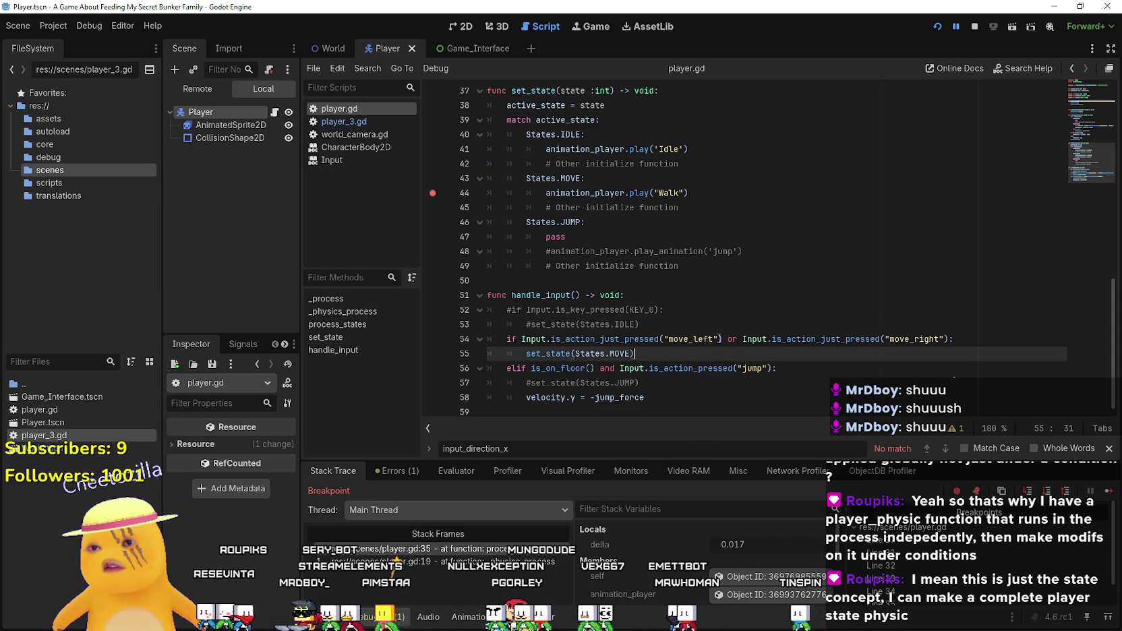
- Add an else: branch calling set_state(States.IDLE) after the MOVE call
{"action": "key", "text": "Return"}
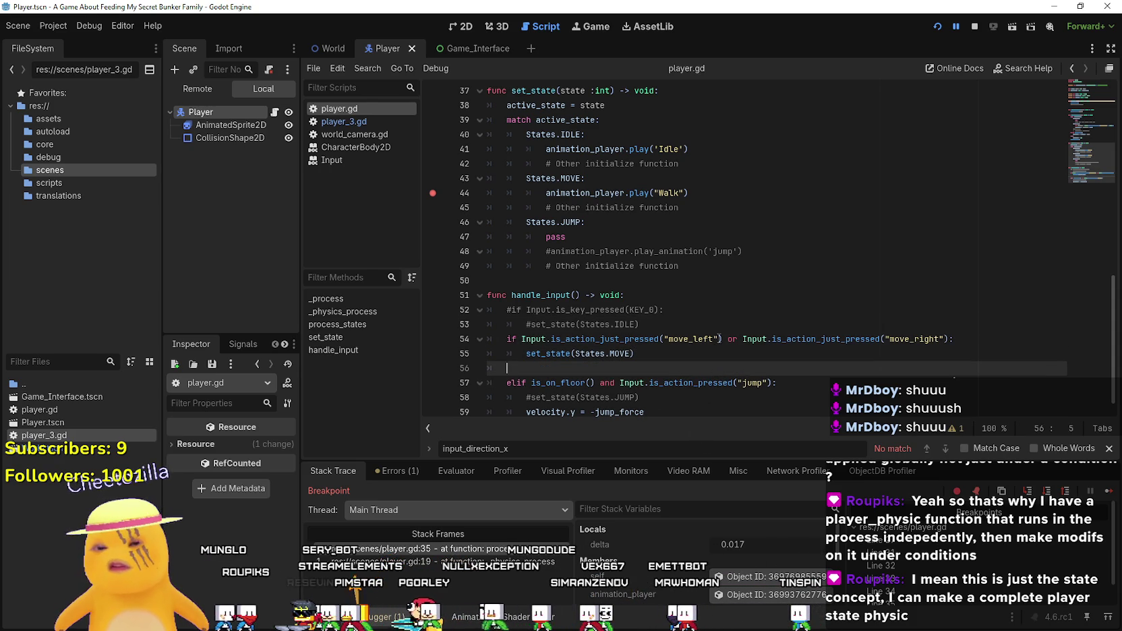
{"action": "type", "text": "else:"}
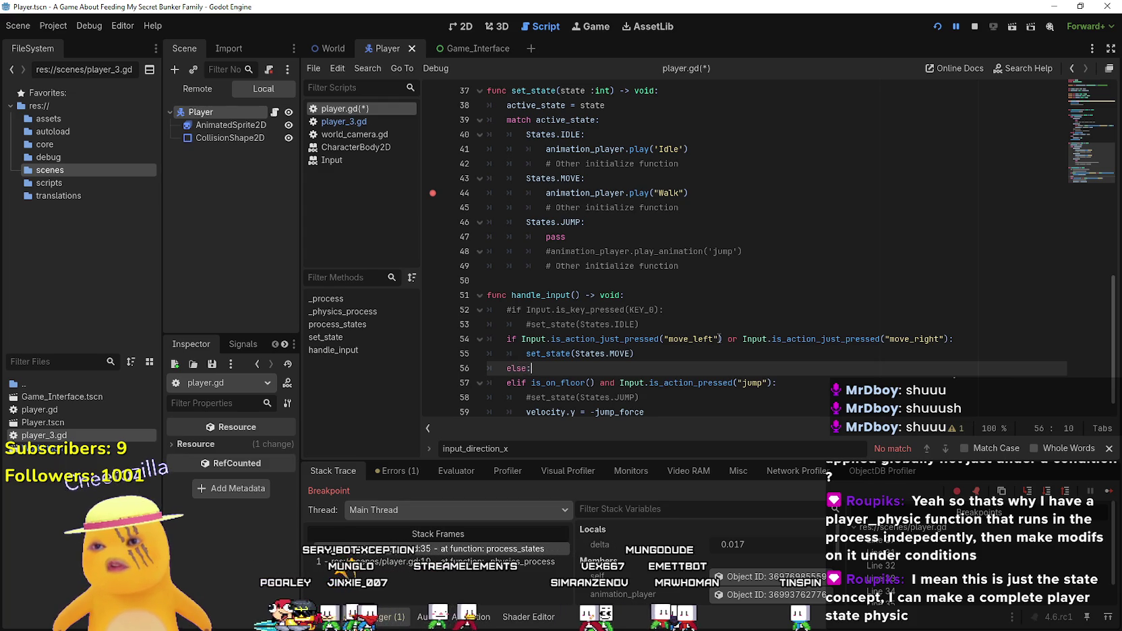
{"action": "key", "text": "Return"}
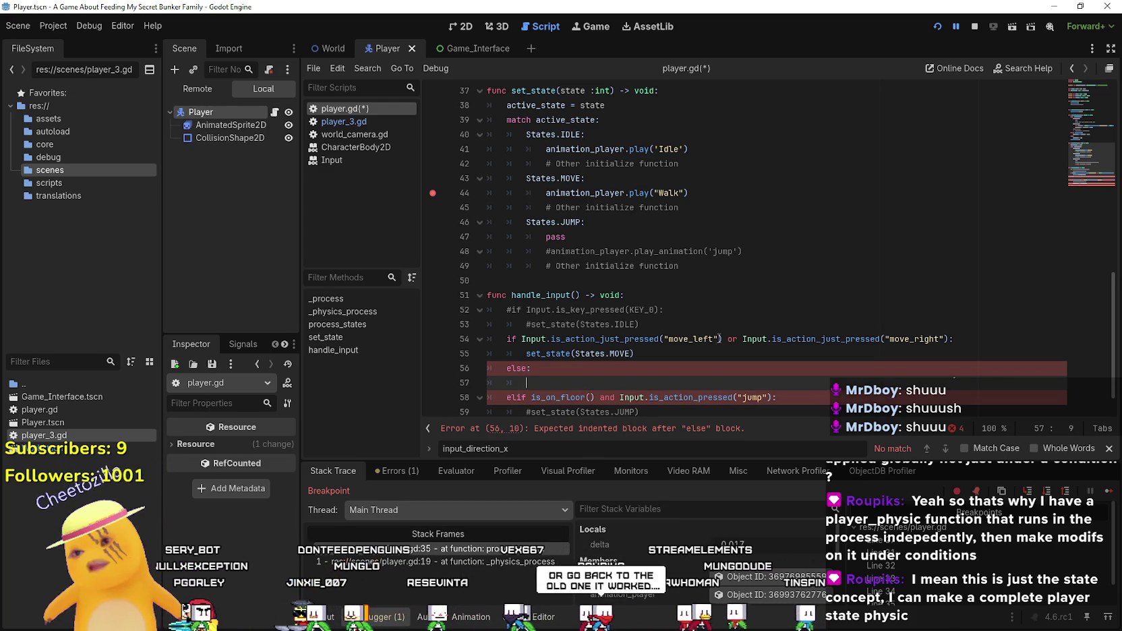
{"action": "scroll", "coordinate": [589, 408], "scroll_direction": "down", "scroll_amount": 1}
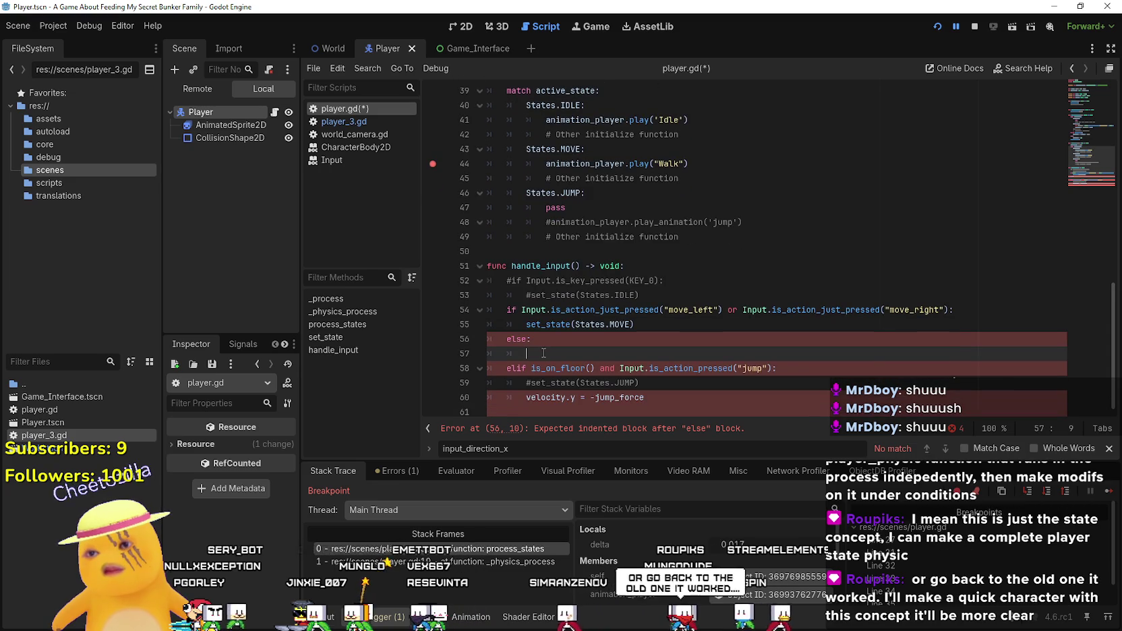
{"action": "left_click", "coordinate": [511, 368]}
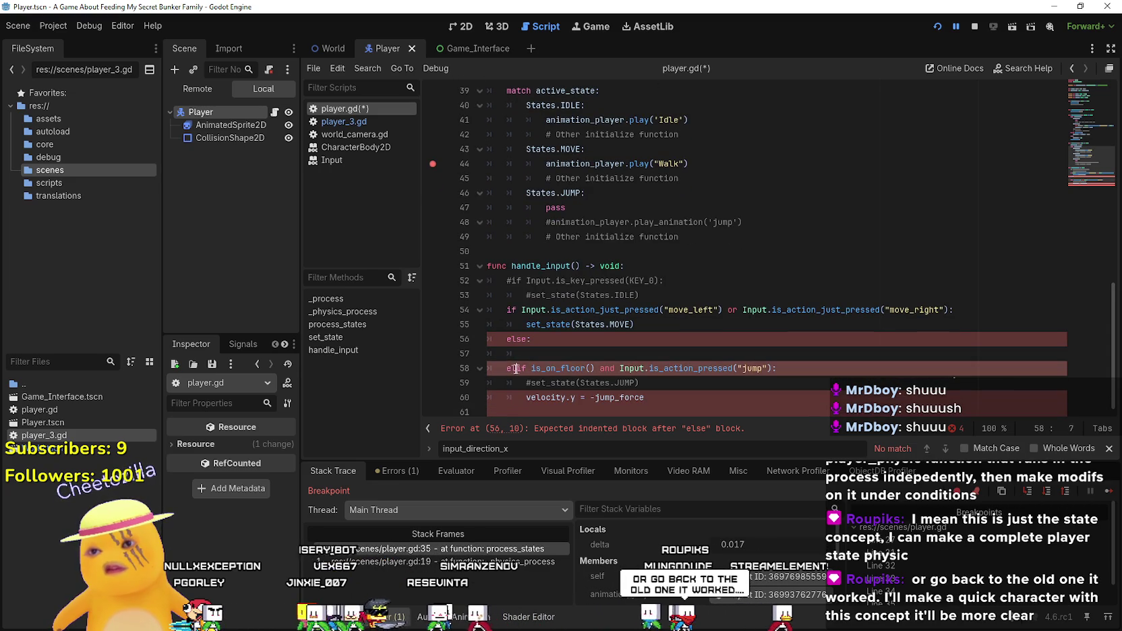
{"action": "key", "text": "shift+Home"}
{"action": "left_click", "coordinate": [550, 350]}
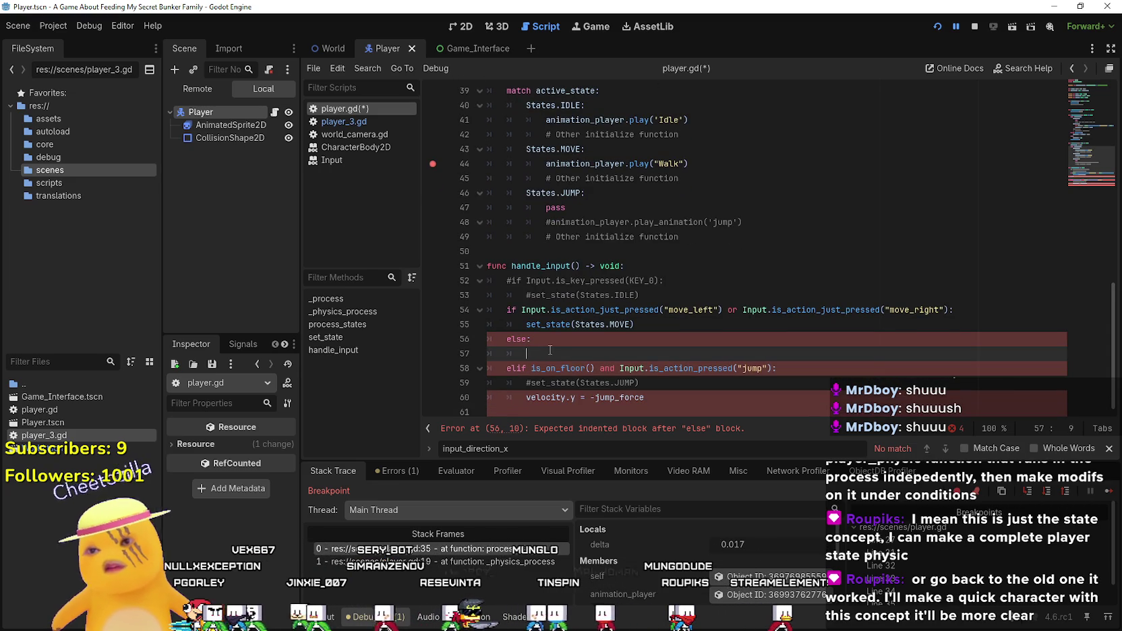
{"action": "left_click_drag", "start_coordinate": [526, 324], "coordinate": [634, 324]}
{"action": "key", "text": "ctrl+c"}
{"action": "left_click", "coordinate": [637, 354]}
{"action": "key", "text": "ctrl+v"}
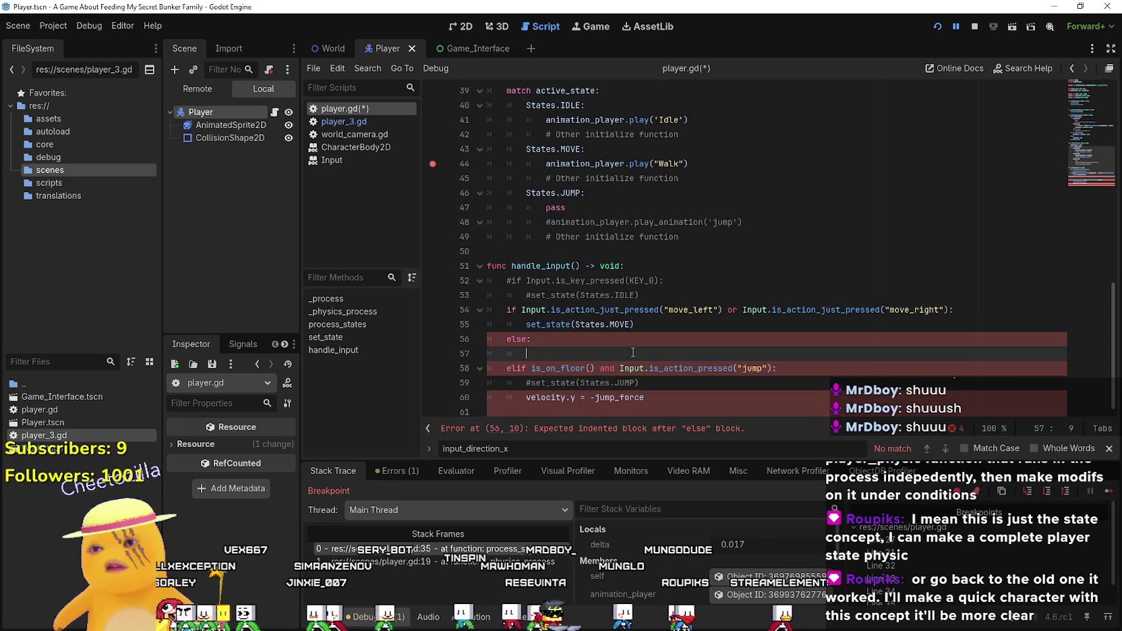
{"action": "left_click", "coordinate": [621, 354]}
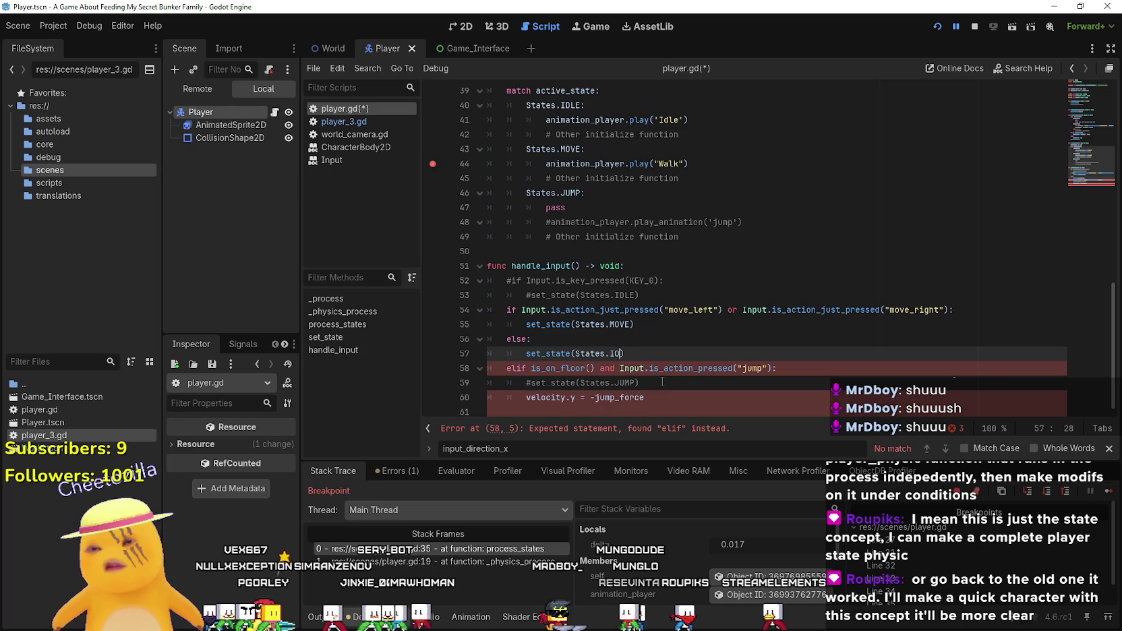
{"action": "type", "text": "IDLE"}
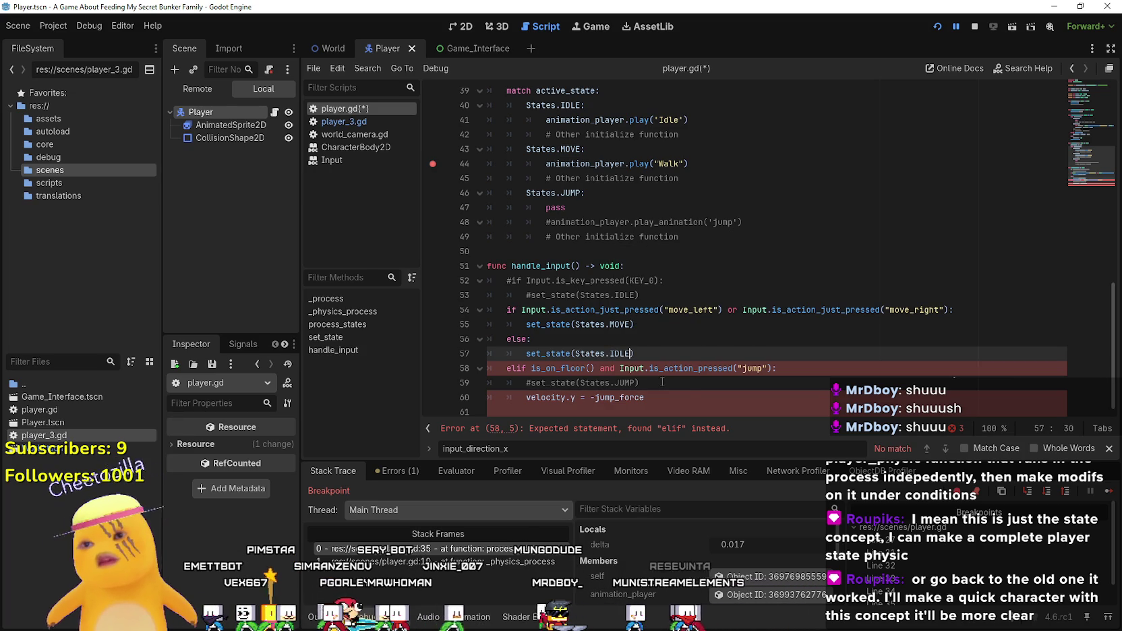
- Move the jump block from lines 58–60 to the top of handle_input, replacing commented lines 52–53
{"action": "left_click_drag", "start_coordinate": [691, 397], "coordinate": [491, 361]}
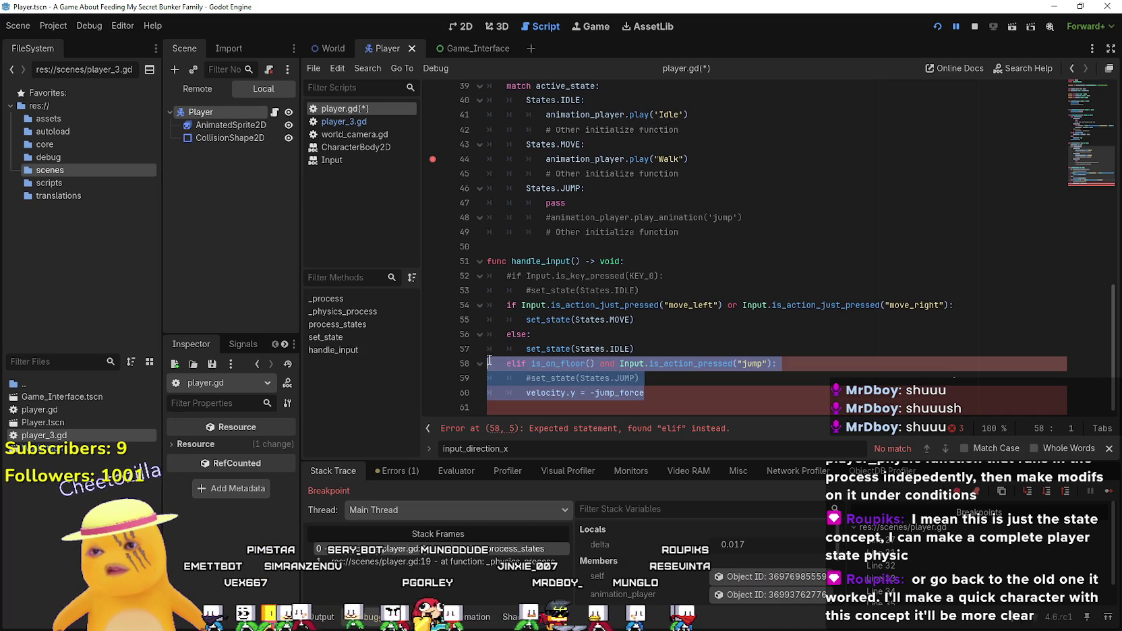
{"action": "key", "text": "BackSpace"}
{"action": "key", "text": "BackSpace"}
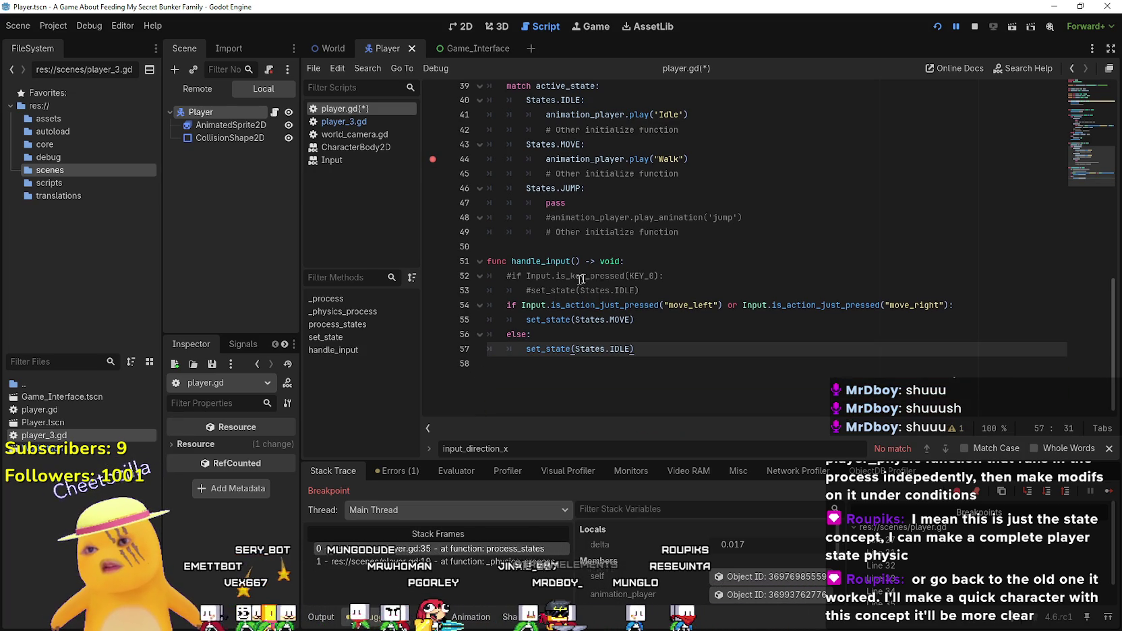
{"action": "left_click", "coordinate": [666, 289]}
{"action": "left_click_drag", "start_coordinate": [666, 289], "coordinate": [507, 277]}
{"action": "key", "text": "ctrl+v"}
- Change the movement if on line 55 to elif, save, and restart the game
{"action": "left_click", "coordinate": [512, 276]}
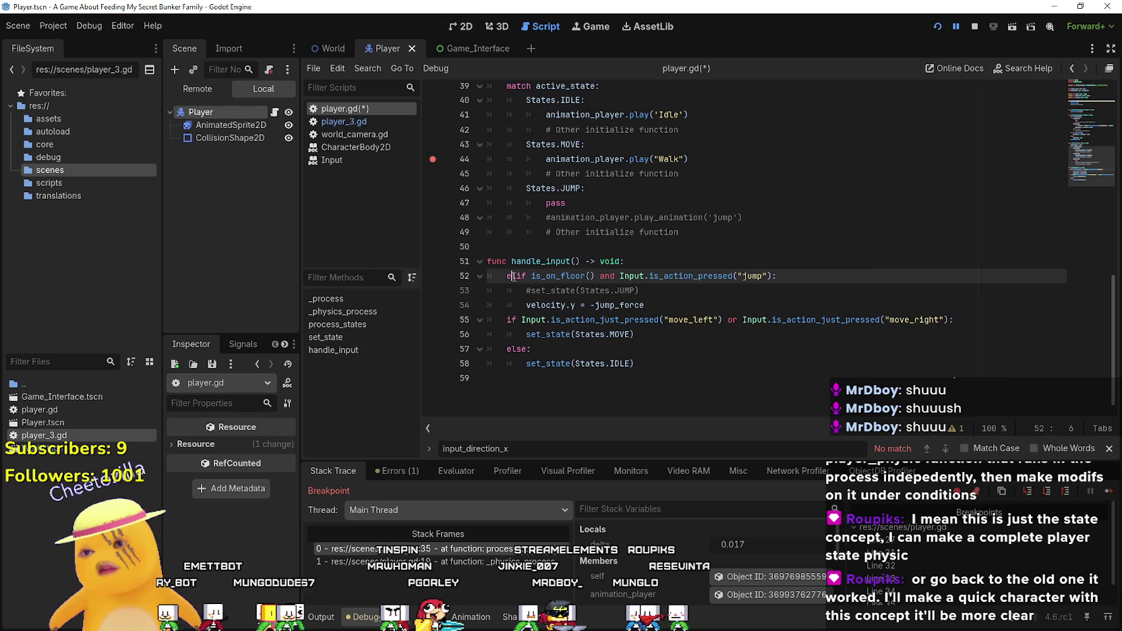
{"action": "left_click", "coordinate": [676, 291]}
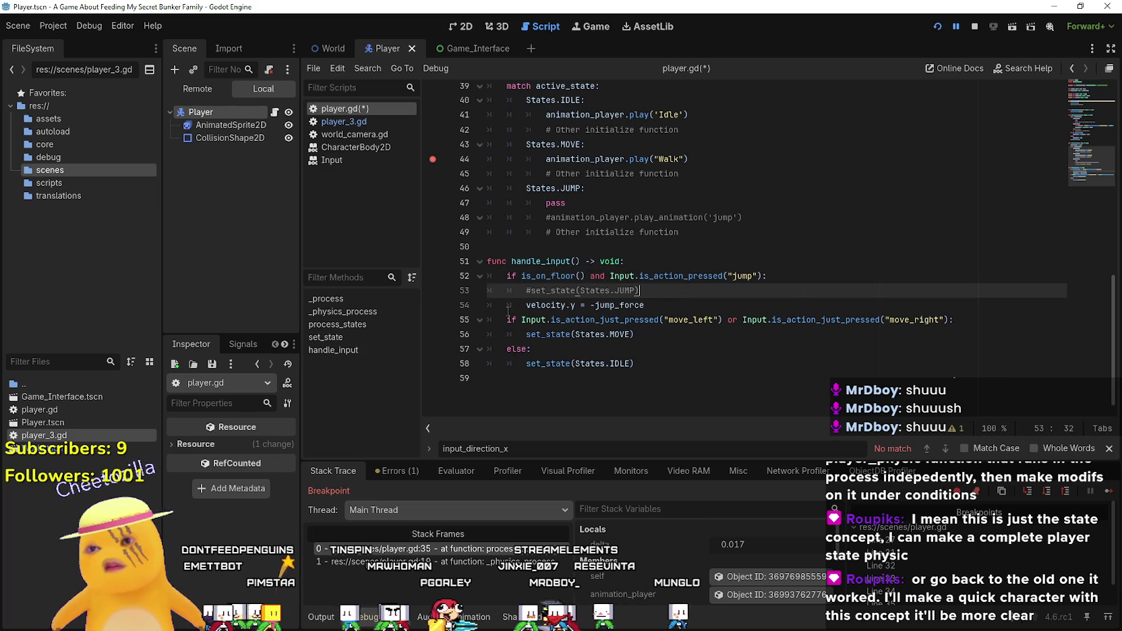
{"action": "double_click", "coordinate": [510, 320]}
{"action": "type", "text": "elif"}
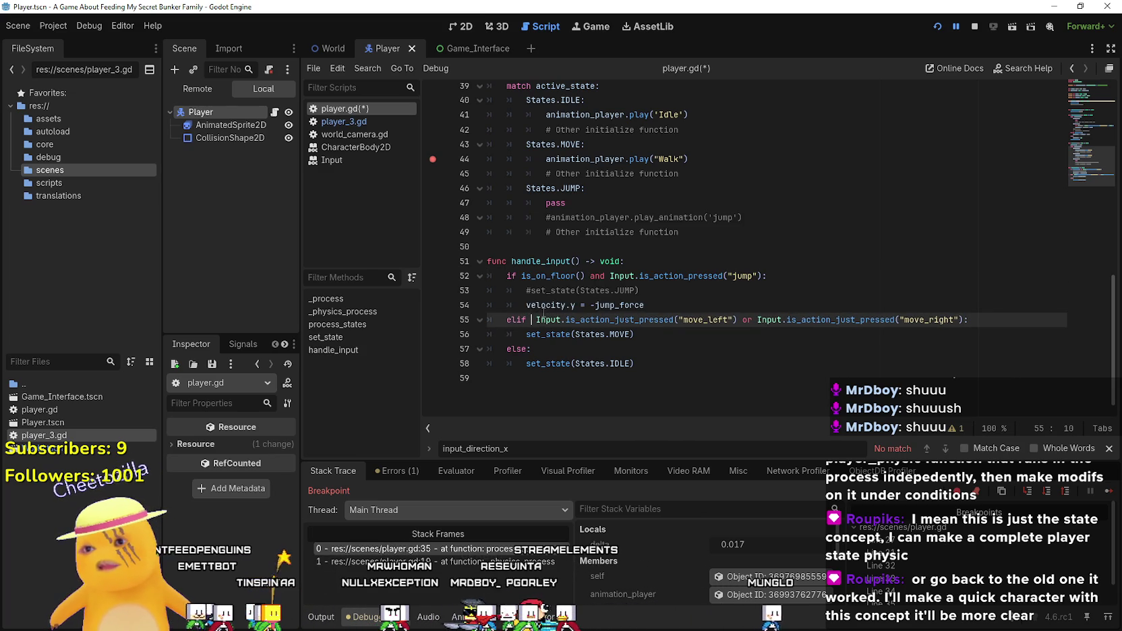
{"action": "key", "text": "BackSpace"}
{"action": "key", "text": "ctrl+s"}
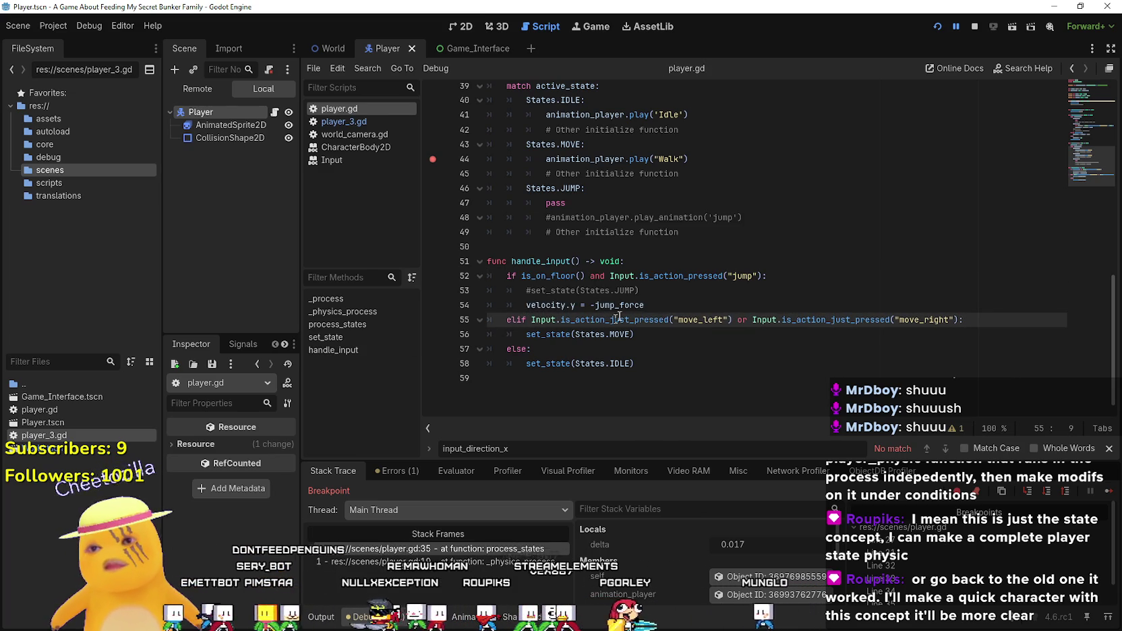
{"action": "left_click", "coordinate": [937, 28]}
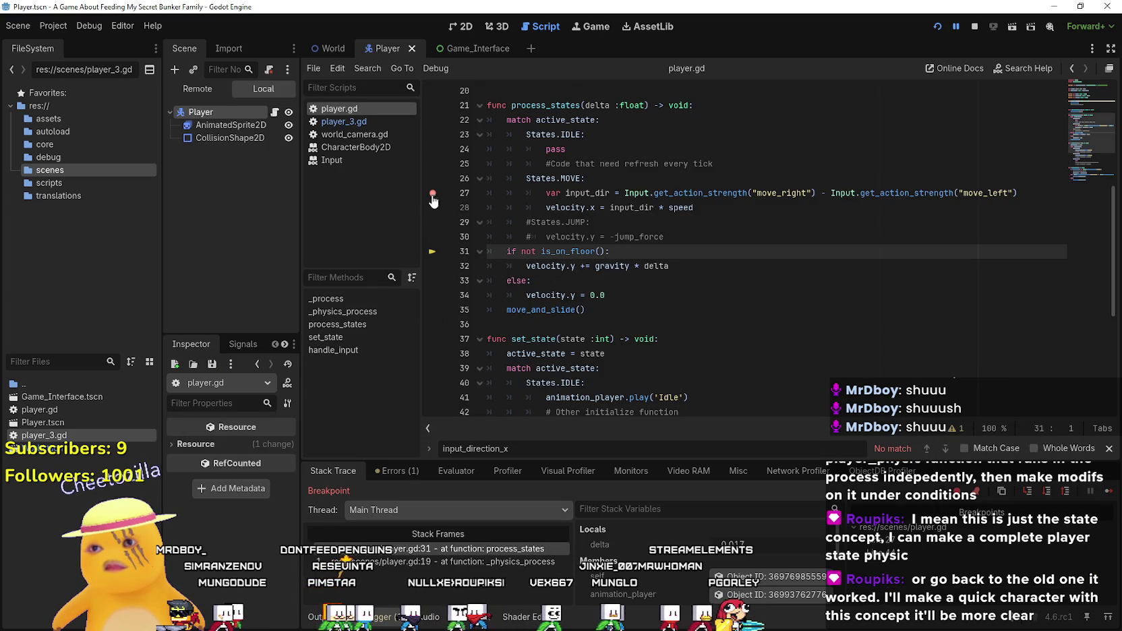
- Resume the paused game, walk the character left, and stop it
{"action": "left_click", "coordinate": [699, 266]}
{"action": "left_click", "coordinate": [1064, 489]}
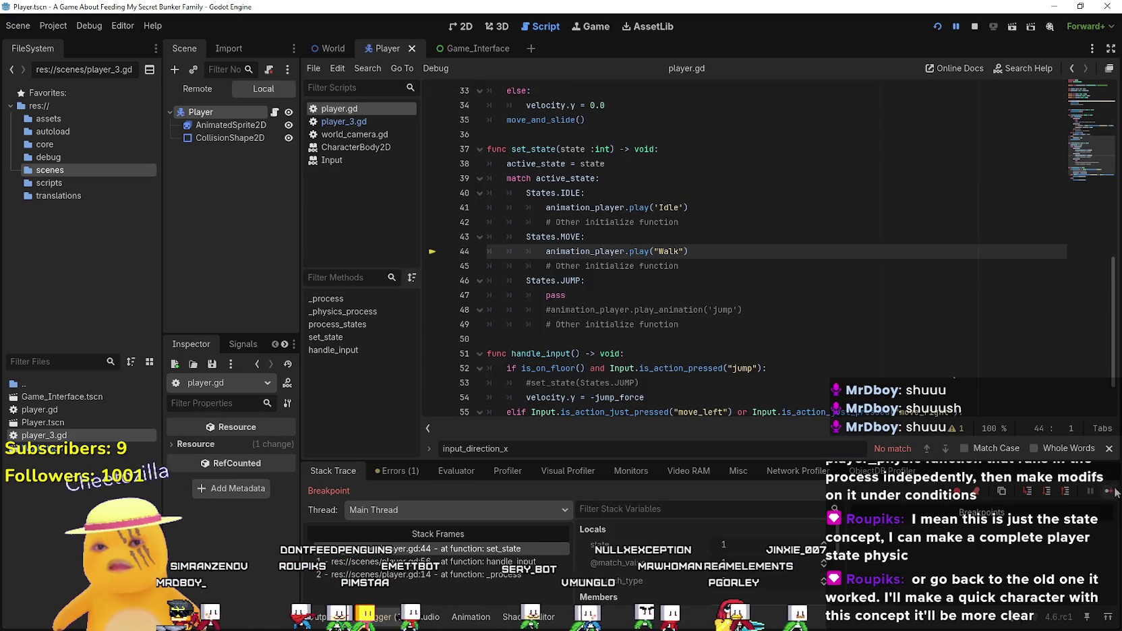
{"action": "key", "text": "F12"}
{"action": "key", "text": "Left"}
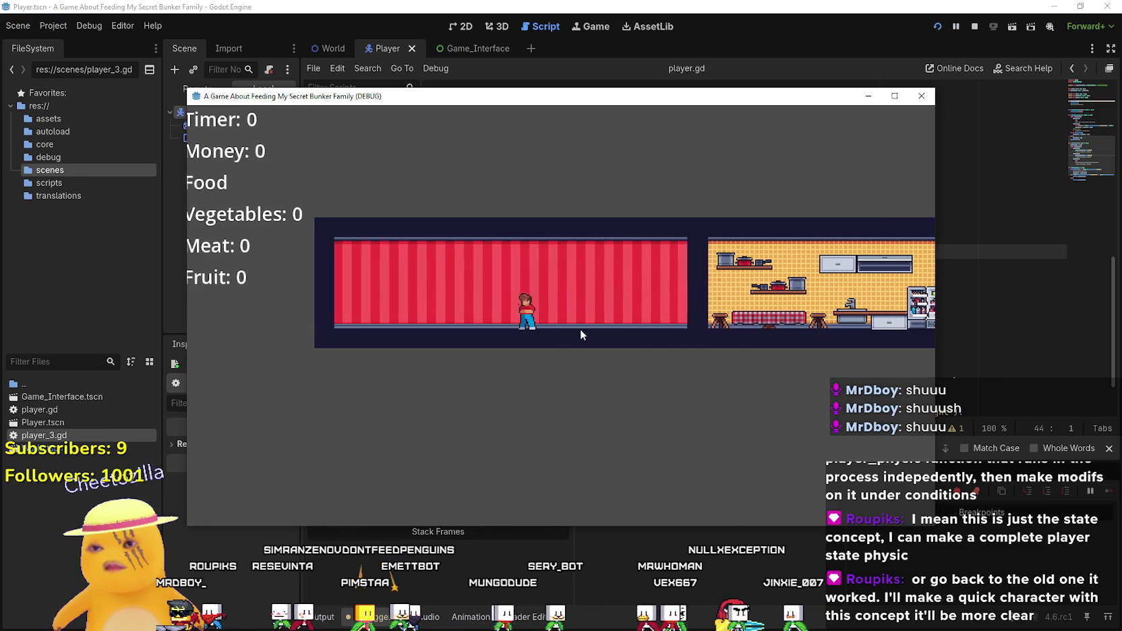
{"action": "left_click", "coordinate": [974, 26]}
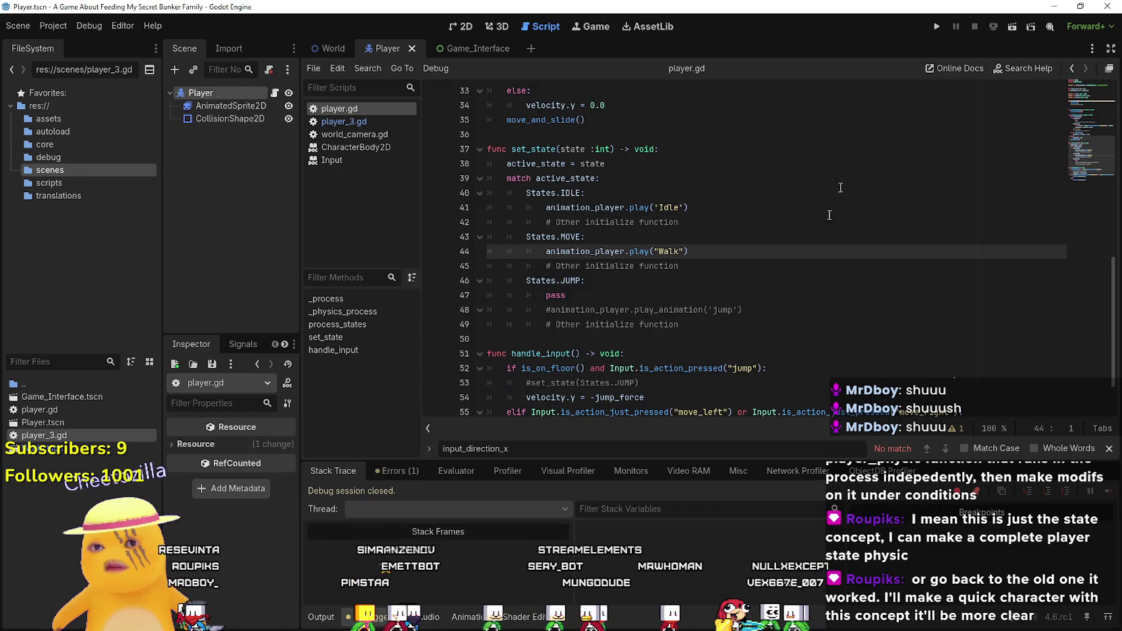
- Run the project again, test the character's controls, and close the game
{"action": "left_click", "coordinate": [940, 27]}
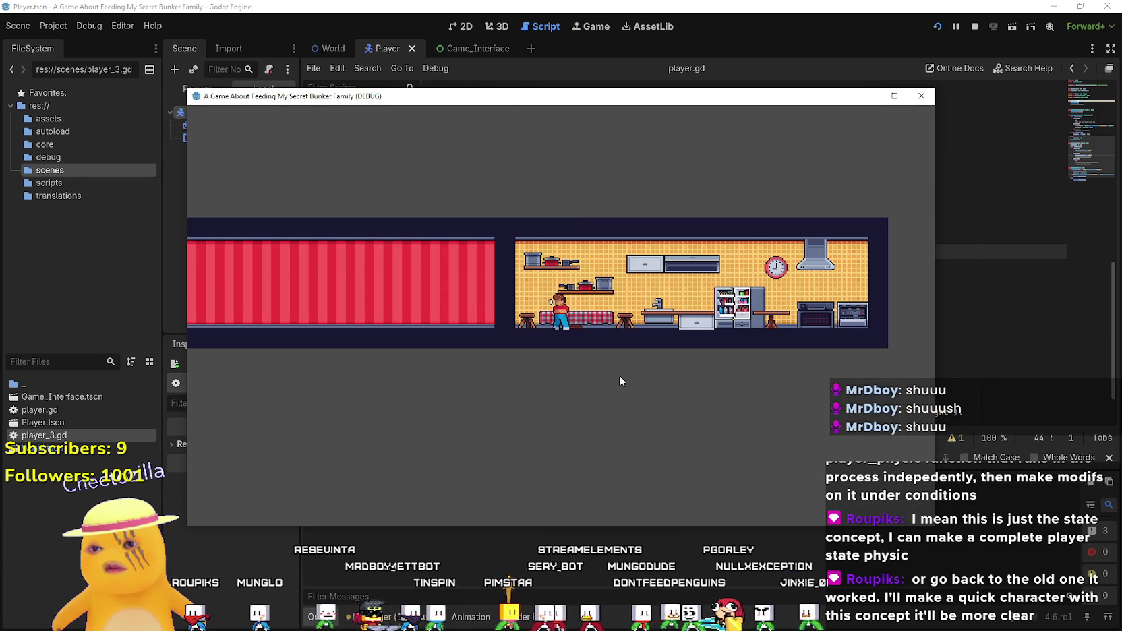
{"action": "key", "text": "F8"}
{"action": "scroll", "coordinate": [663, 374], "scroll_direction": "down", "scroll_amount": 2}
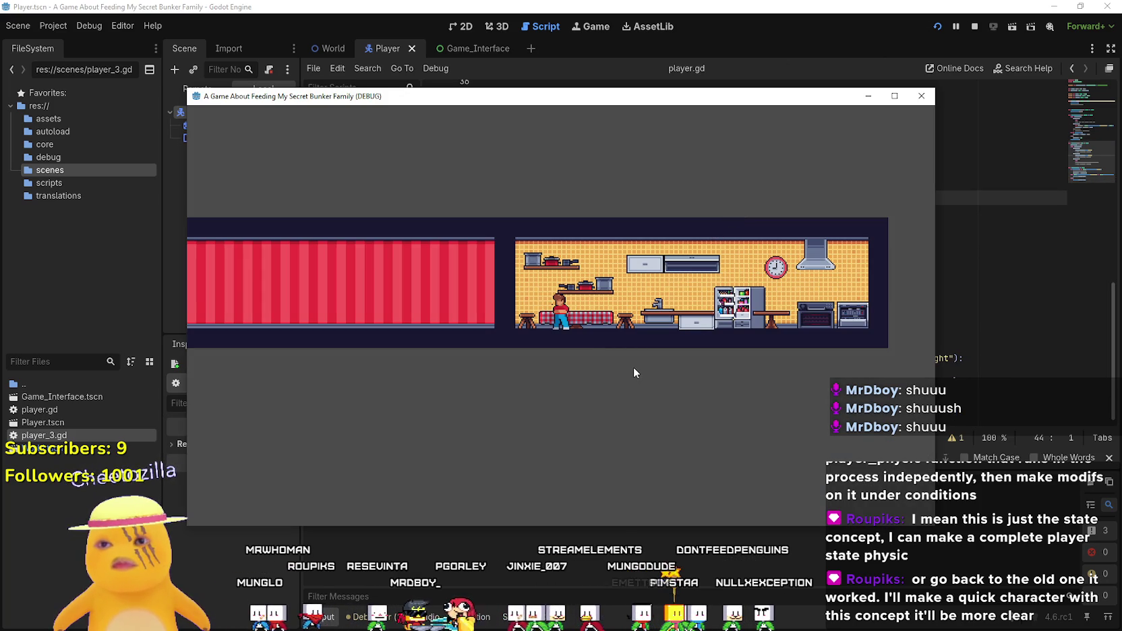
{"action": "key", "text": "F8"}
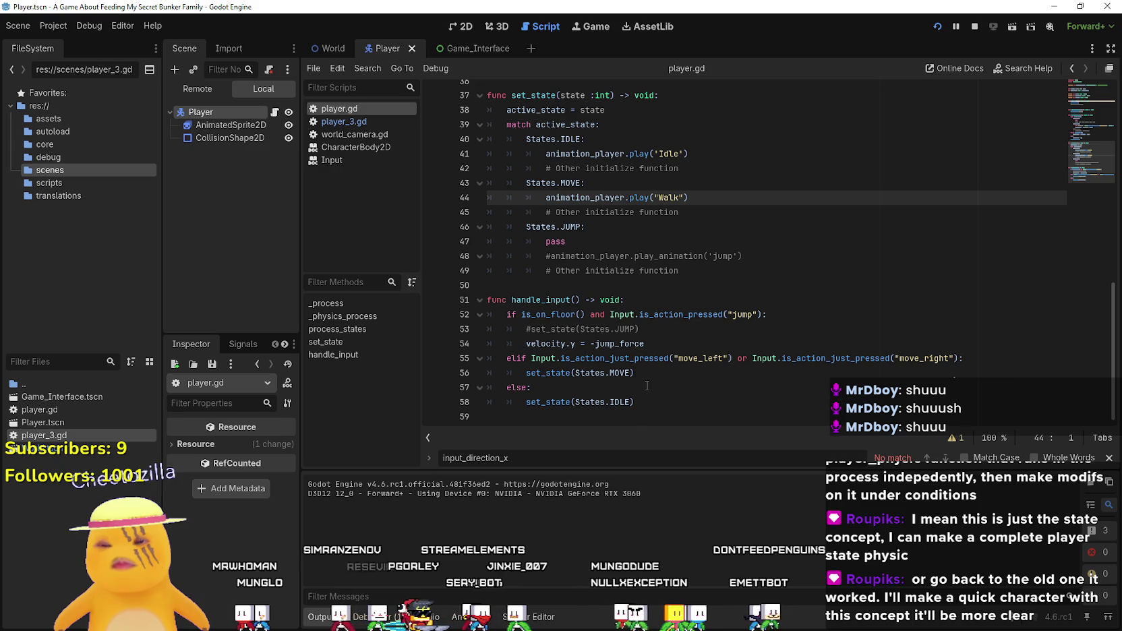
{"action": "left_click_drag", "start_coordinate": [631, 402], "coordinate": [576, 402]}
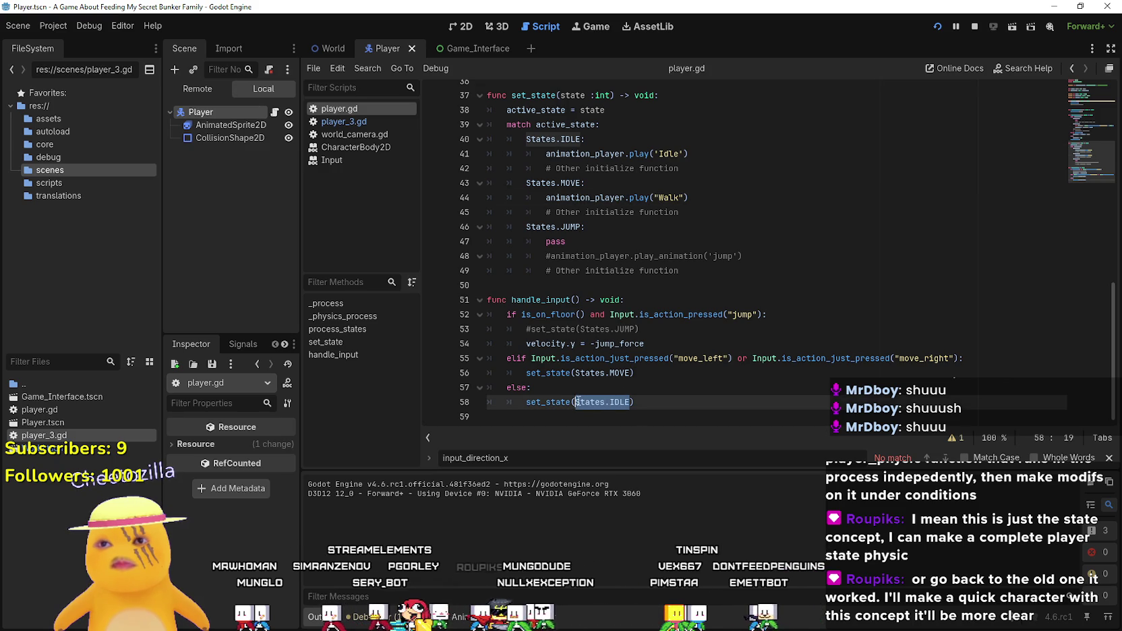
{"action": "scroll", "coordinate": [582, 398], "scroll_direction": "up", "scroll_amount": 3}
{"action": "scroll", "coordinate": [589, 388], "scroll_direction": "up", "scroll_amount": 3}
{"action": "scroll", "coordinate": [590, 381], "scroll_direction": "down", "scroll_amount": 5}
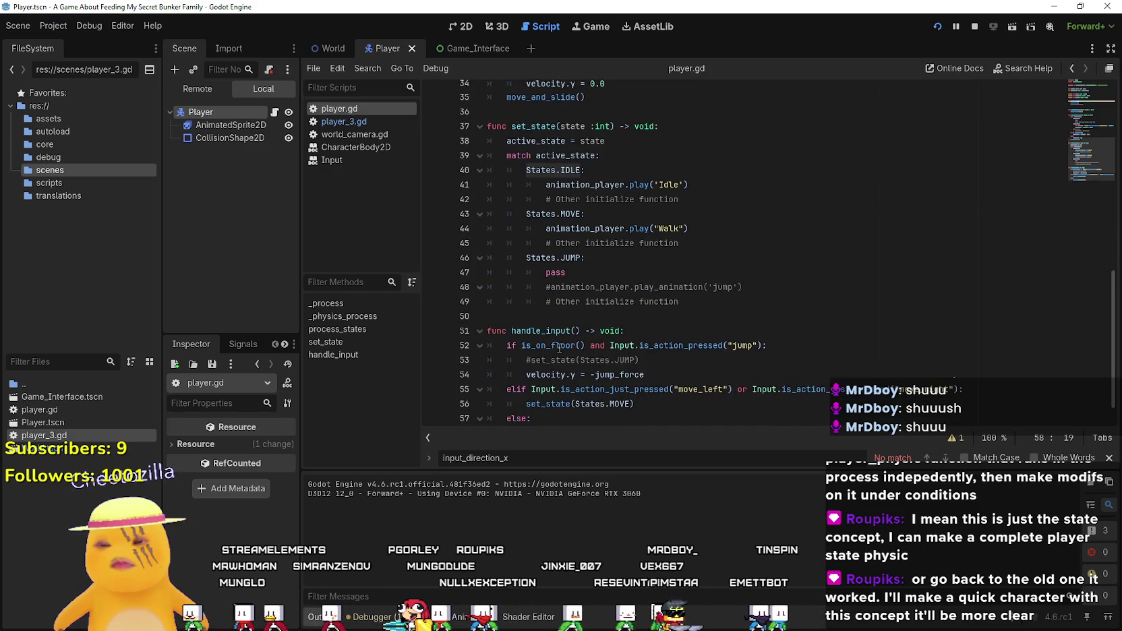
{"action": "scroll", "coordinate": [561, 348], "scroll_direction": "up", "scroll_amount": 6}
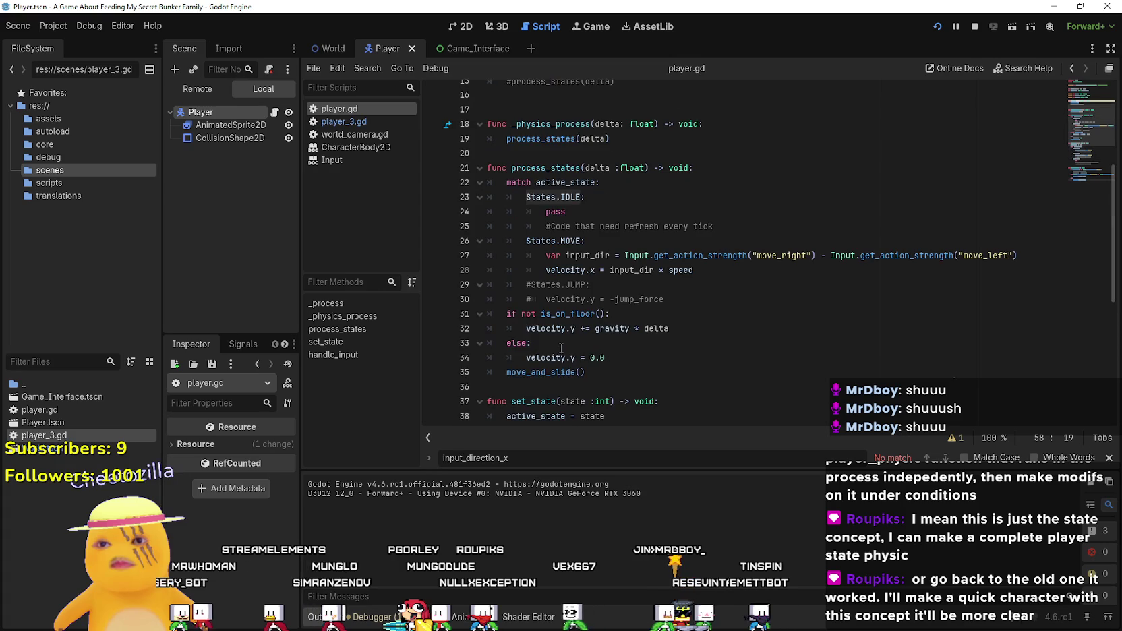
{"action": "scroll", "coordinate": [561, 348], "scroll_direction": "down", "scroll_amount": 3}
{"action": "scroll", "coordinate": [561, 348], "scroll_direction": "up", "scroll_amount": 3}
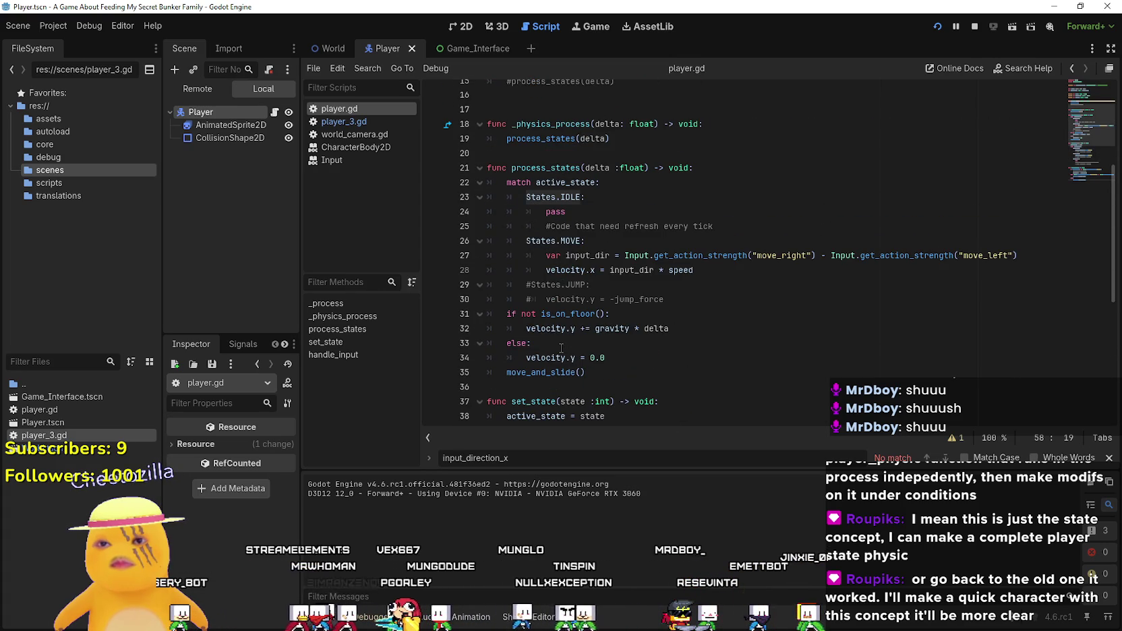
{"action": "scroll", "coordinate": [561, 348], "scroll_direction": "down", "scroll_amount": 7}
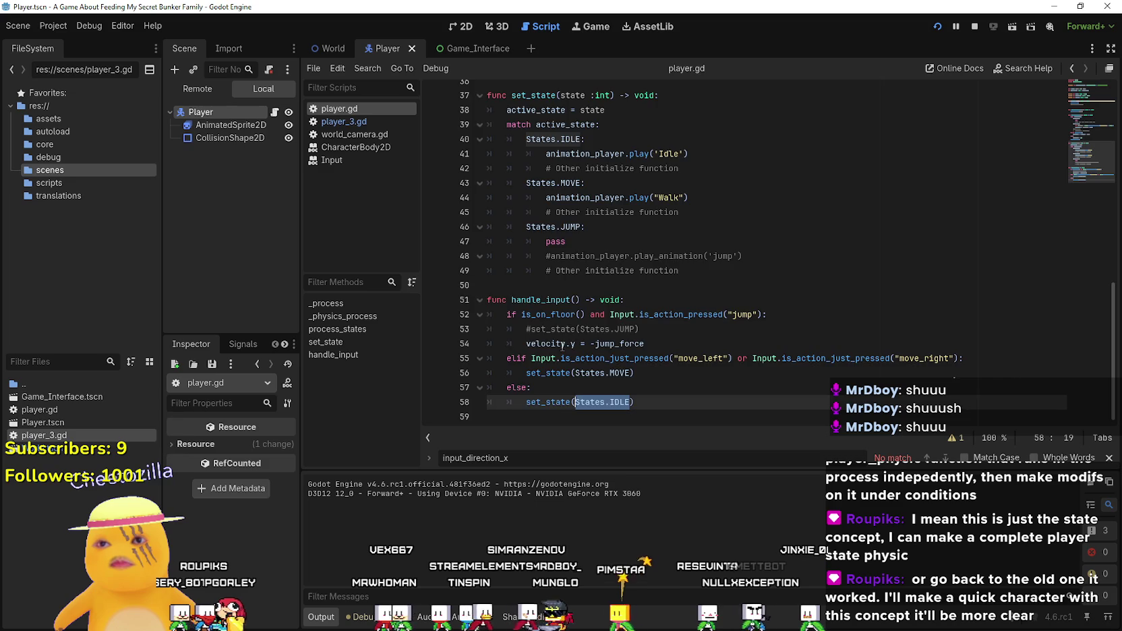
{"action": "scroll", "coordinate": [563, 346], "scroll_direction": "up", "scroll_amount": 8}
{"action": "scroll", "coordinate": [562, 345], "scroll_direction": "down", "scroll_amount": 6}
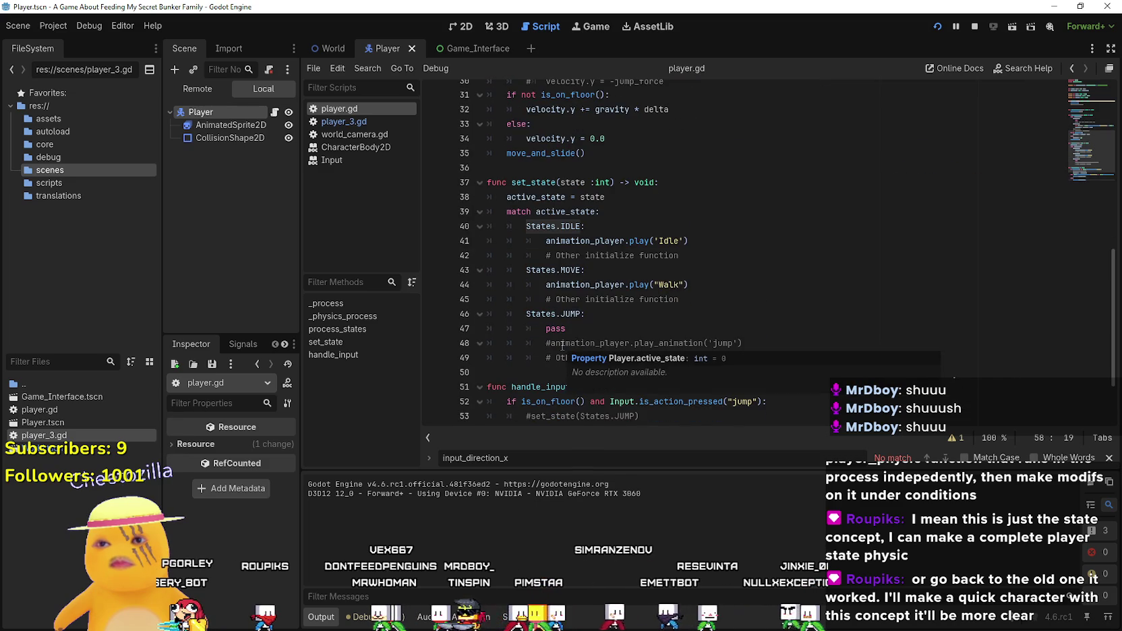
{"action": "scroll", "coordinate": [562, 346], "scroll_direction": "down", "scroll_amount": 2}
{"action": "scroll", "coordinate": [562, 345], "scroll_direction": "up", "scroll_amount": 8}
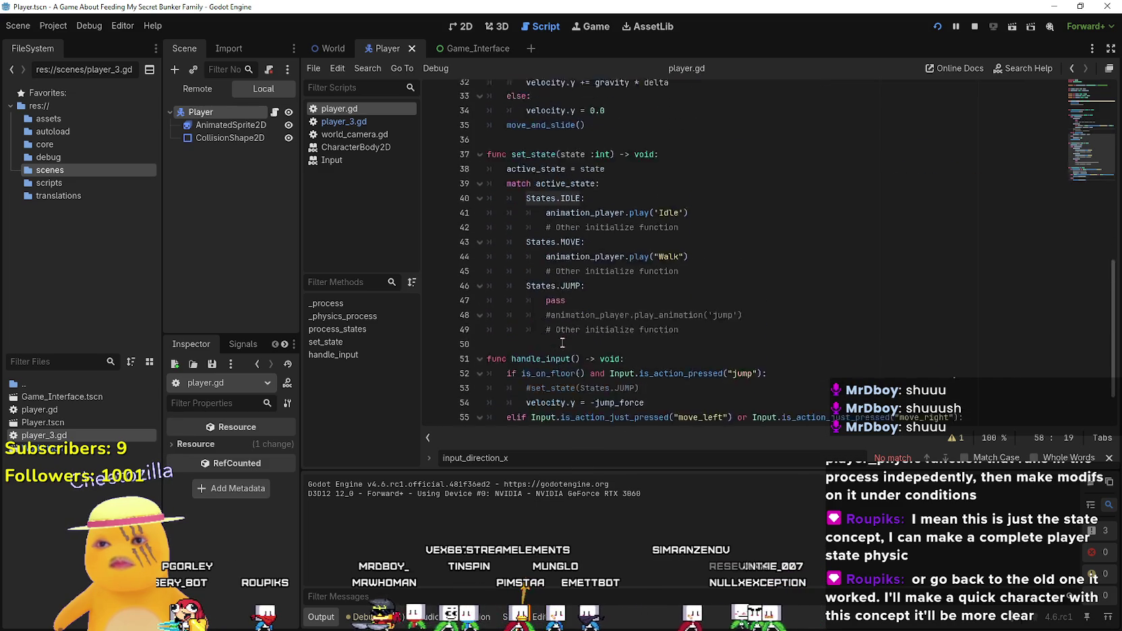
{"action": "left_click_drag", "start_coordinate": [713, 270], "coordinate": [465, 236]}
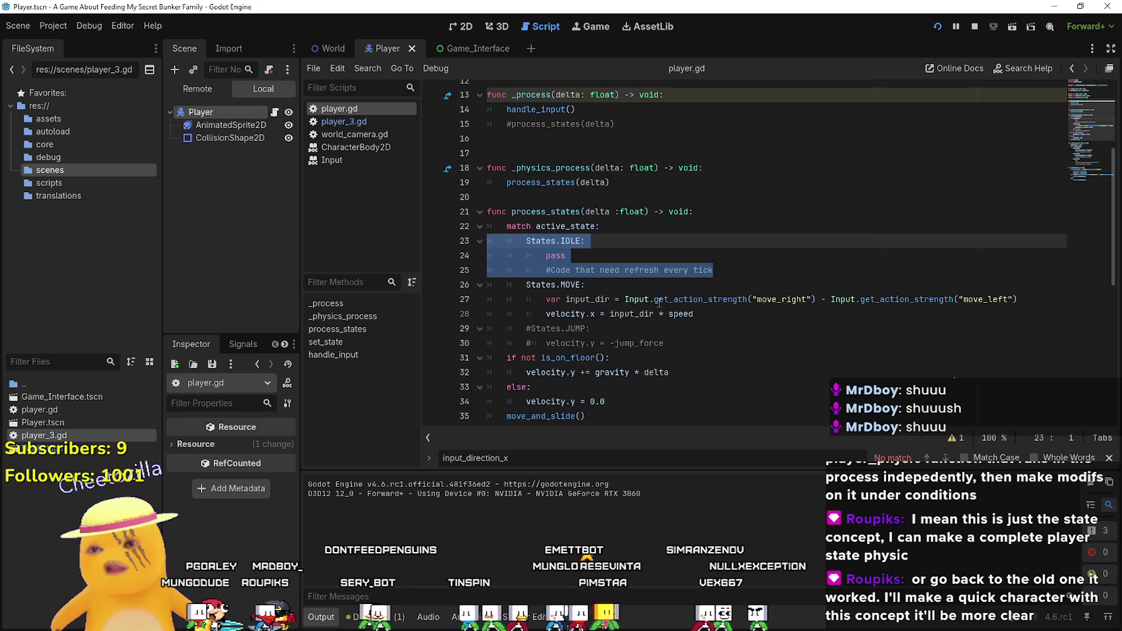
{"action": "scroll", "coordinate": [656, 298], "scroll_direction": "down", "scroll_amount": 8}
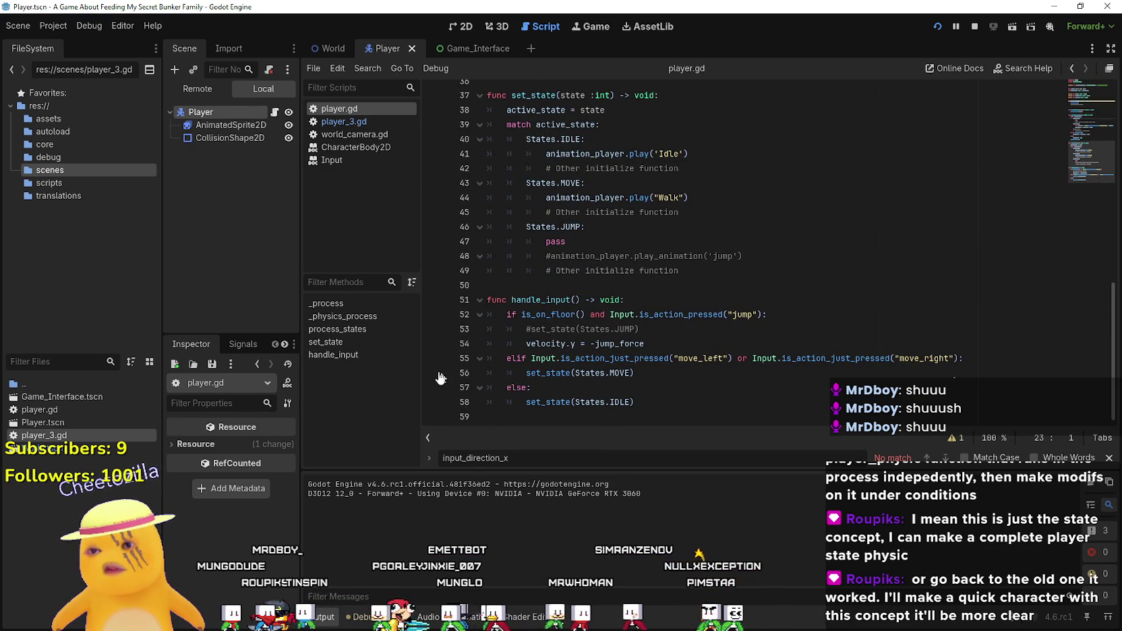
- Resume the game paused at the breakpoint, then stop it with F8
{"action": "key", "text": "d"}
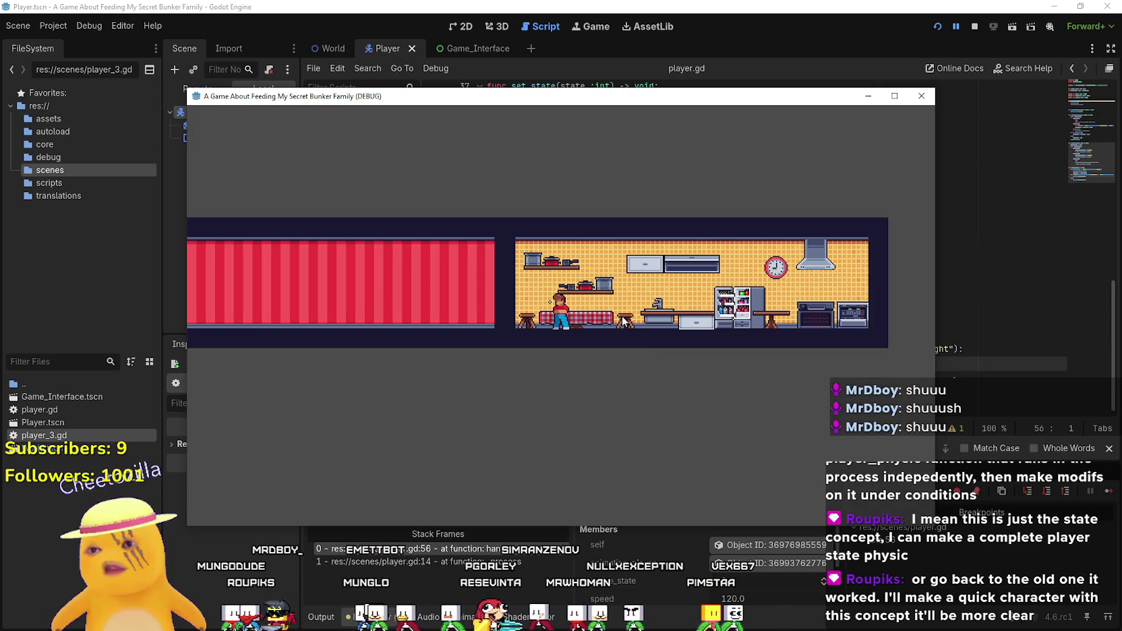
{"action": "left_click", "coordinate": [984, 306]}
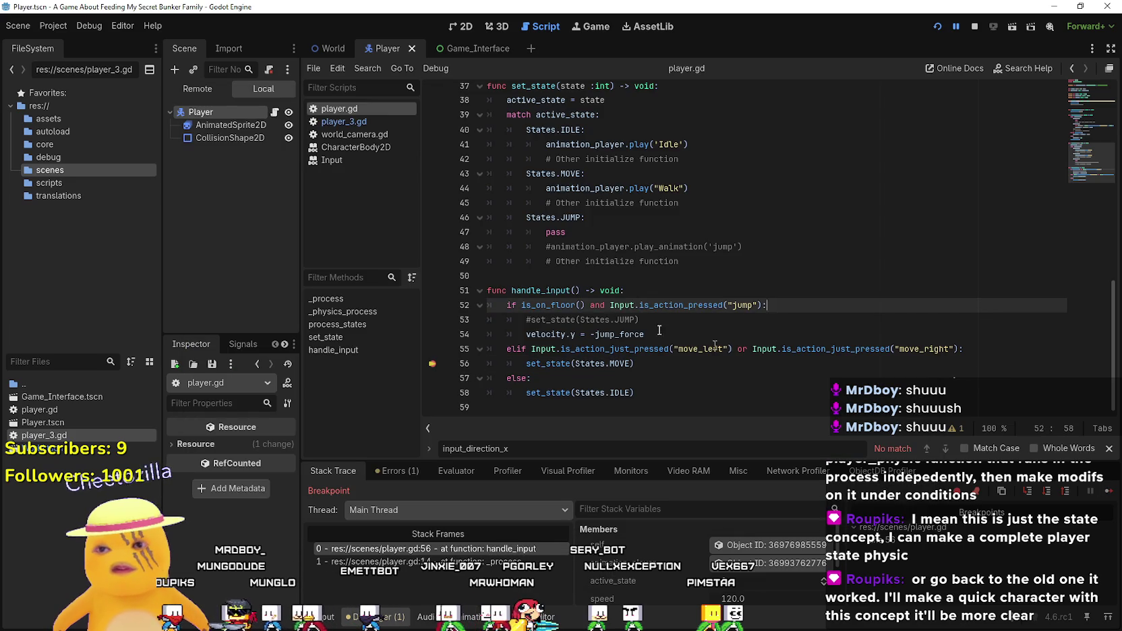
{"action": "scroll", "coordinate": [674, 371], "scroll_direction": "up", "scroll_amount": 2}
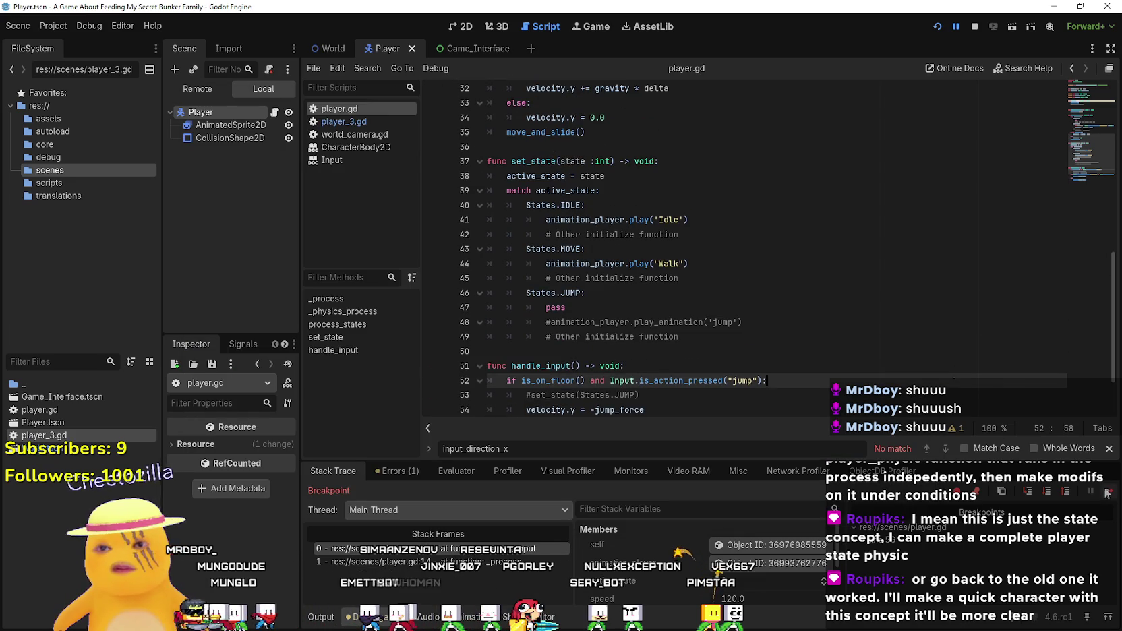
{"action": "left_click", "coordinate": [1106, 494]}
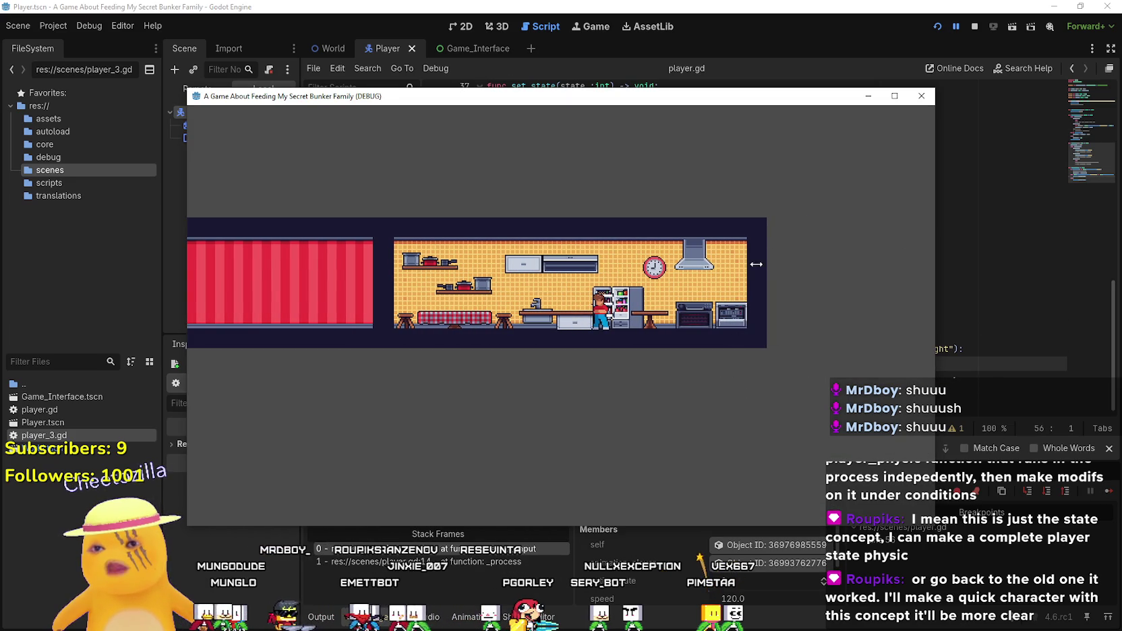
{"action": "key", "text": "F8"}
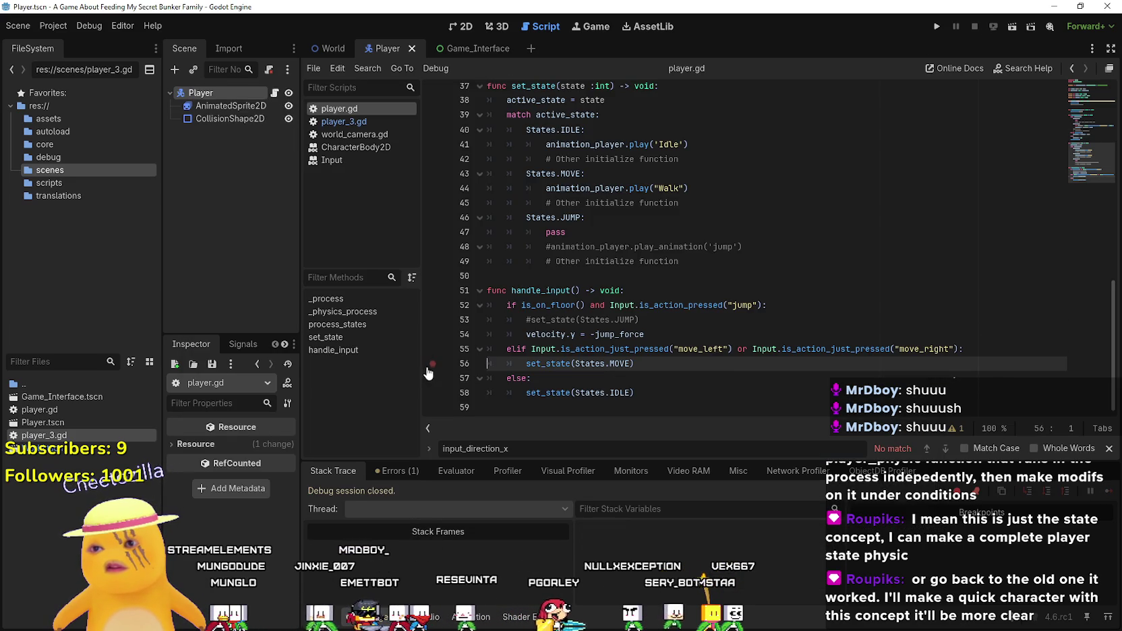
- Relaunch the game, resize its window back down, and close it
{"action": "left_click", "coordinate": [937, 27]}
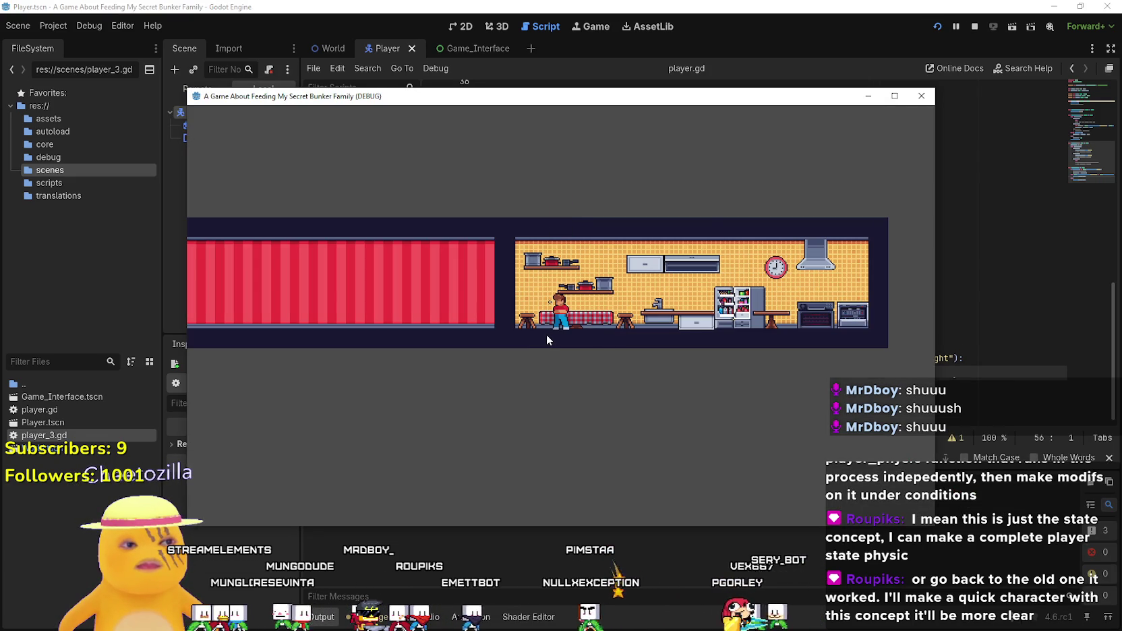
{"action": "left_click", "coordinate": [894, 96]}
{"action": "double_click", "coordinate": [513, 7]}
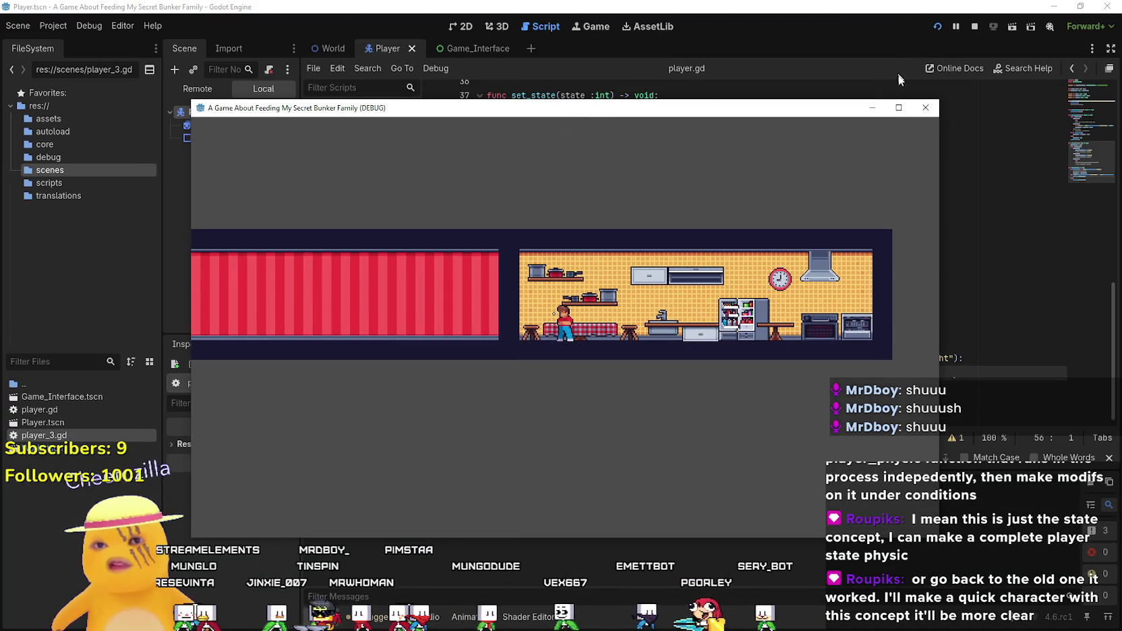
{"action": "double_click", "coordinate": [892, 110]}
{"action": "key", "text": "super+Down"}
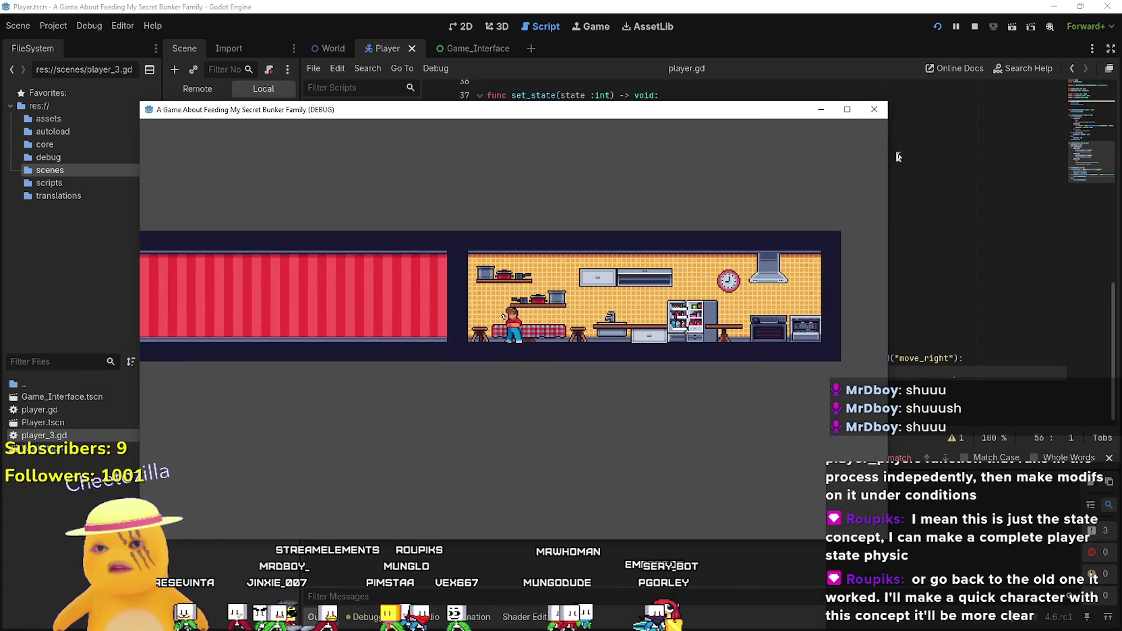
{"action": "left_click", "coordinate": [874, 110]}
{"action": "scroll", "coordinate": [591, 360], "scroll_direction": "up", "scroll_amount": 8}
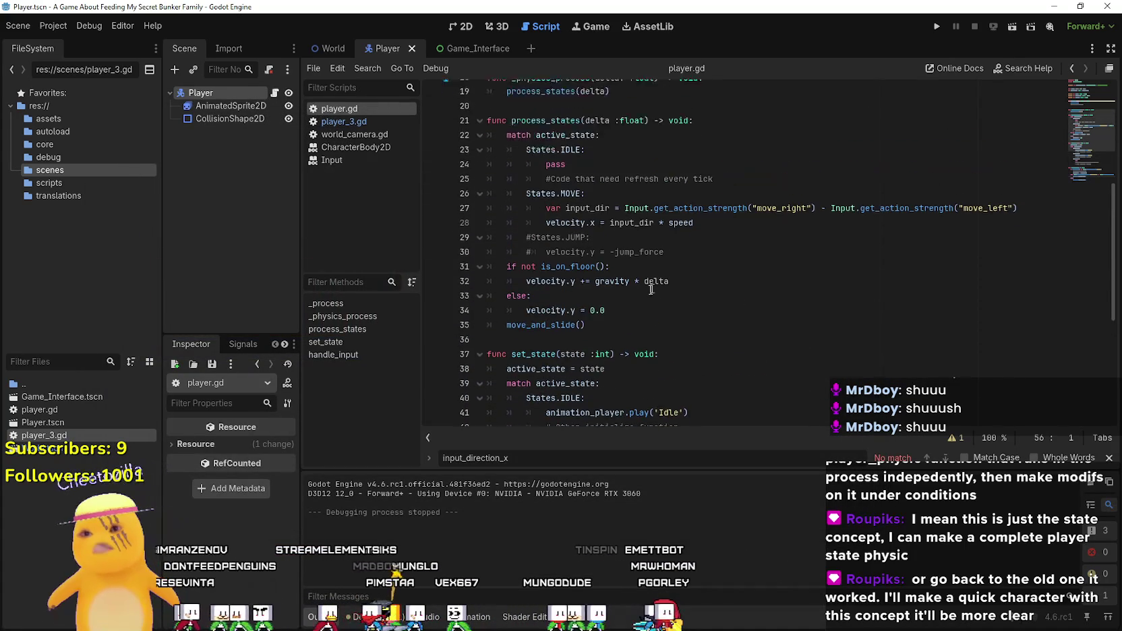
- Move the is_on_floor gravity if/else block to right after the process_states header
{"action": "mouse_move", "coordinate": [629, 401]}
{"action": "left_mouse_down"}
{"action": "mouse_move", "coordinate": [512, 387]}
{"action": "mouse_move", "coordinate": [472, 348]}
{"action": "mouse_move", "coordinate": [466, 364]}
{"action": "left_mouse_up"}
{"action": "key", "text": "ctrl+c"}
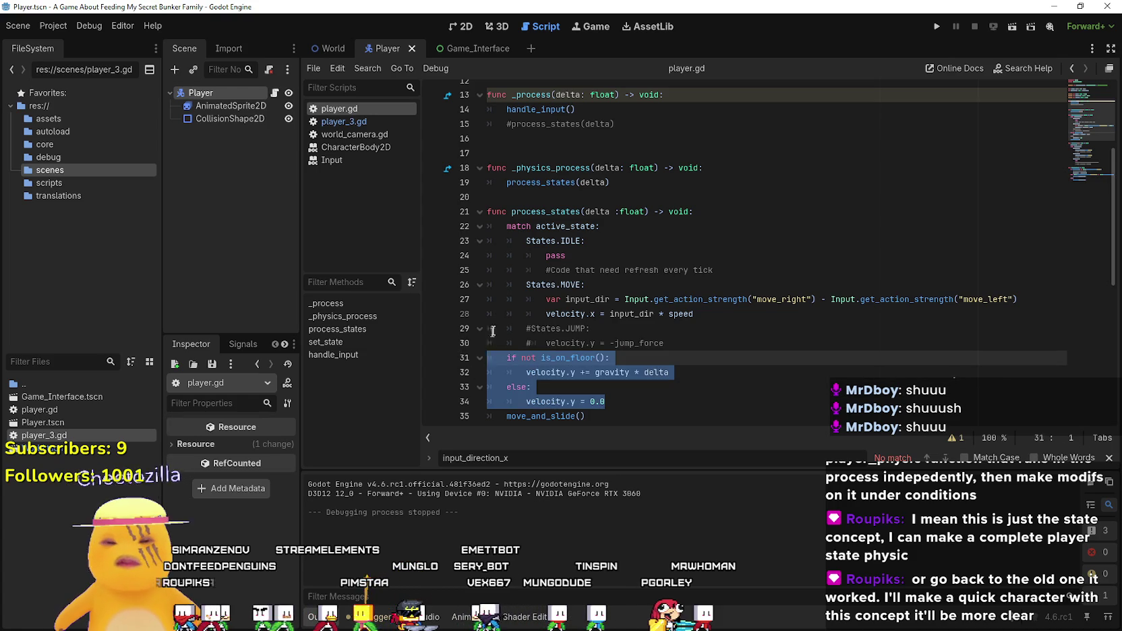
{"action": "key", "text": "BackSpace"}
{"action": "key", "text": "BackSpace"}
{"action": "left_click", "coordinate": [738, 212]}
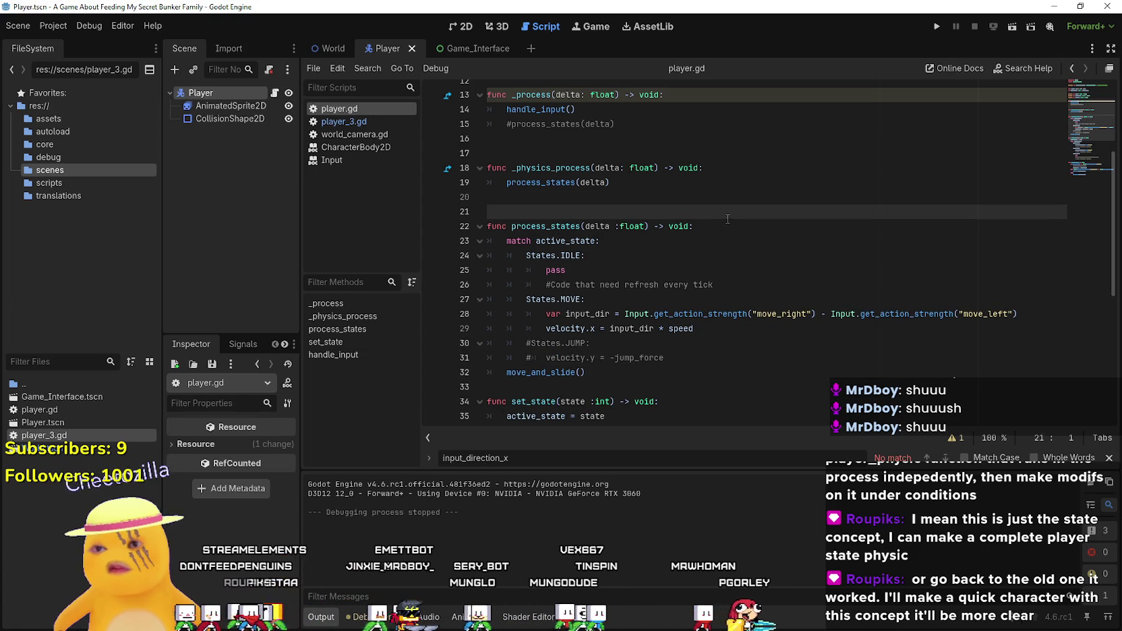
{"action": "key", "text": "Return"}
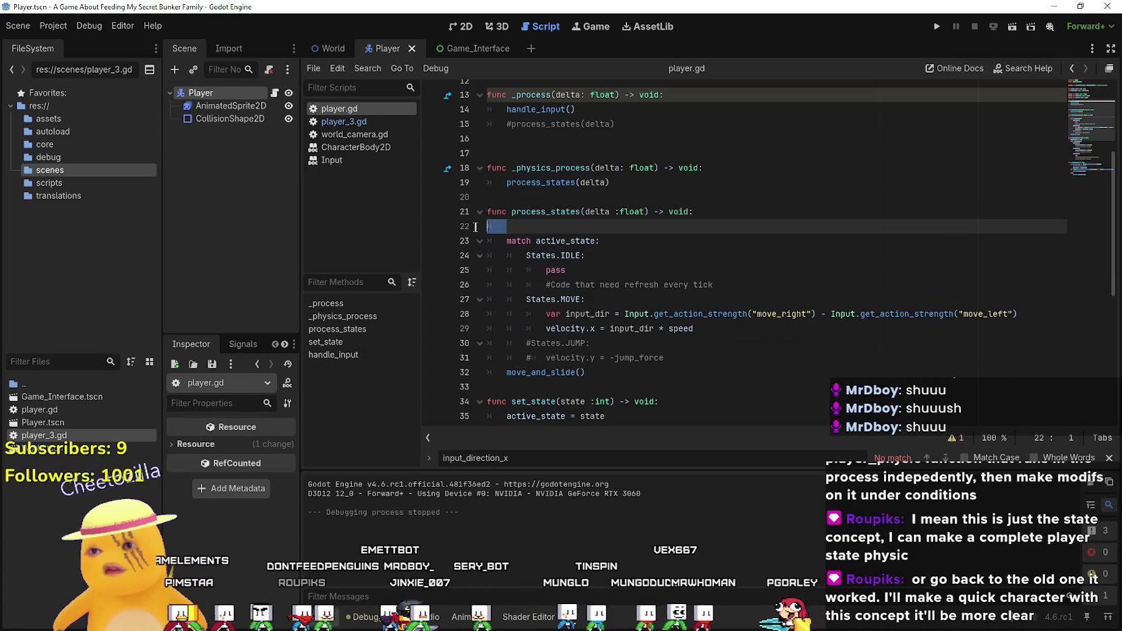
{"action": "key", "text": "ctrl+v"}
- Run the game with F5, make the character jump, and stop with F8
{"action": "key", "text": "F5"}
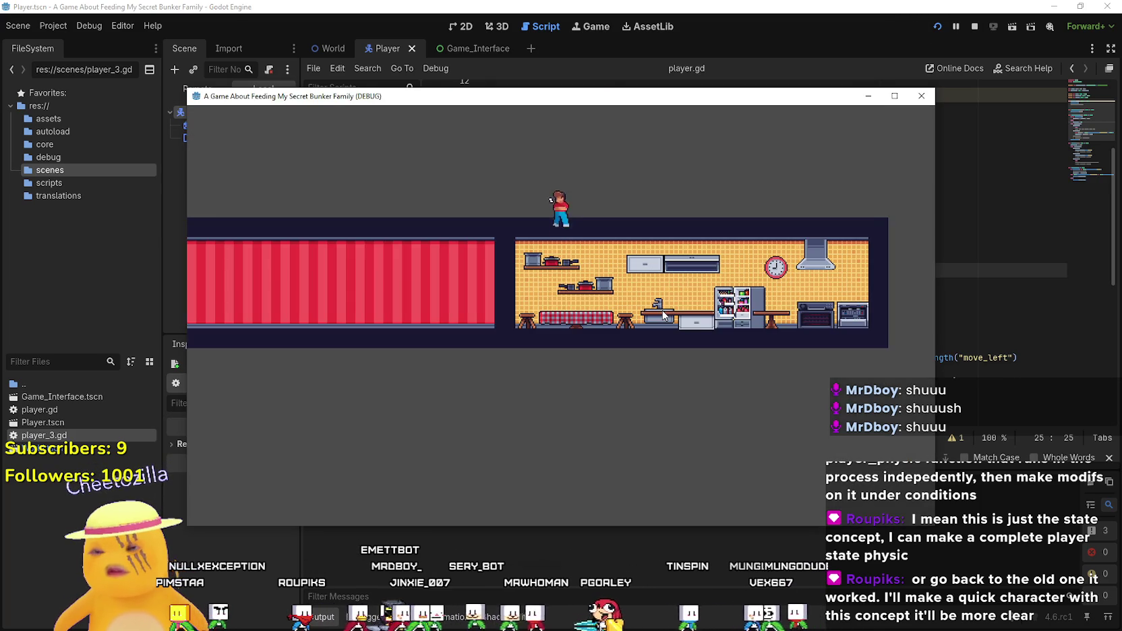
{"action": "key", "text": "Right"}
{"action": "key", "text": "Right"}
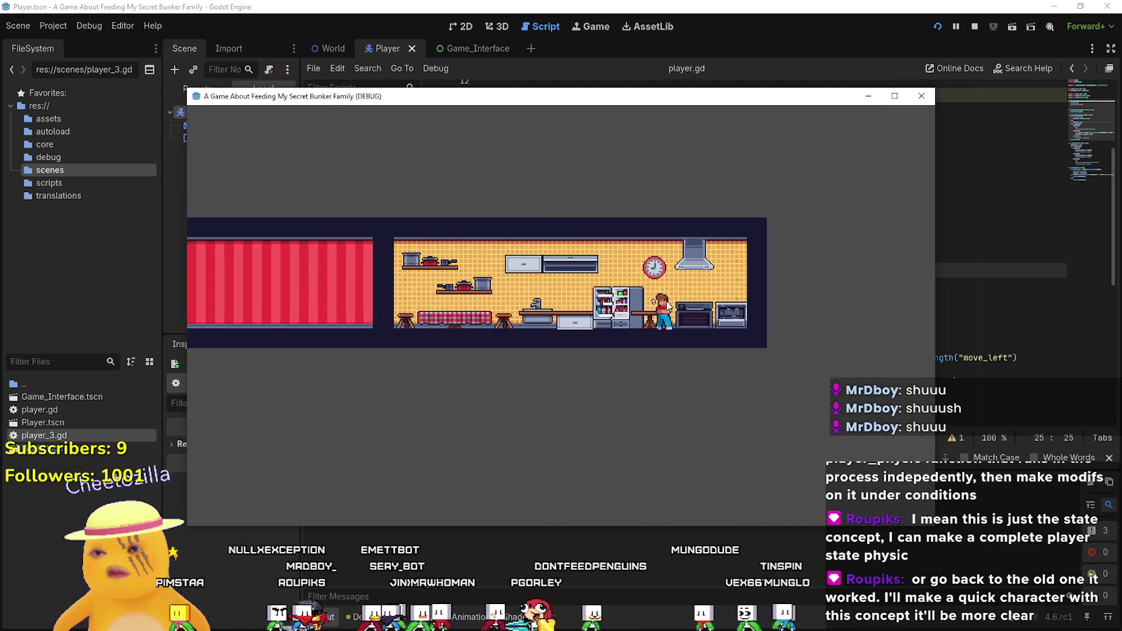
{"action": "key", "text": "F8"}
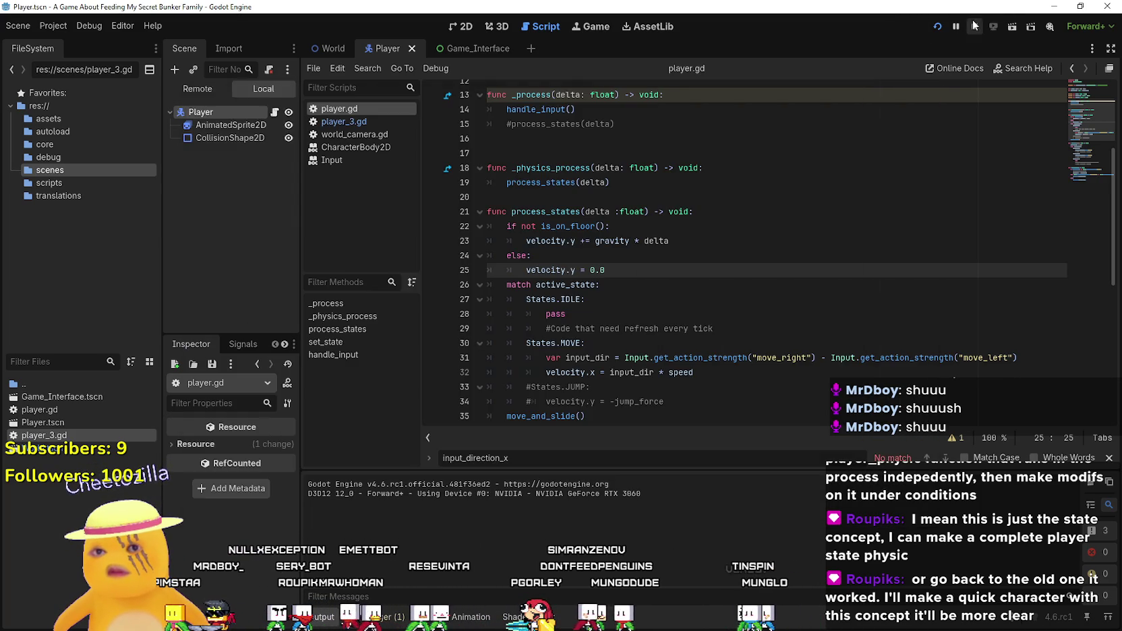
{"action": "left_click", "coordinate": [648, 270]}
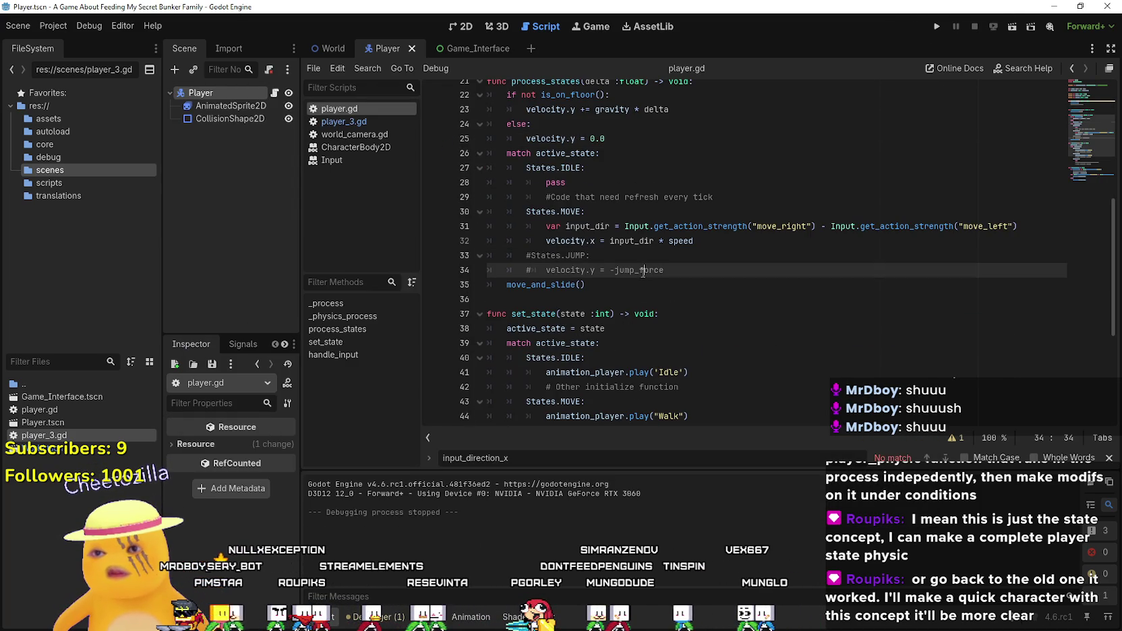
- Remove the input_dir declaration line from the MOVE state branch
{"action": "left_click", "coordinate": [678, 241]}
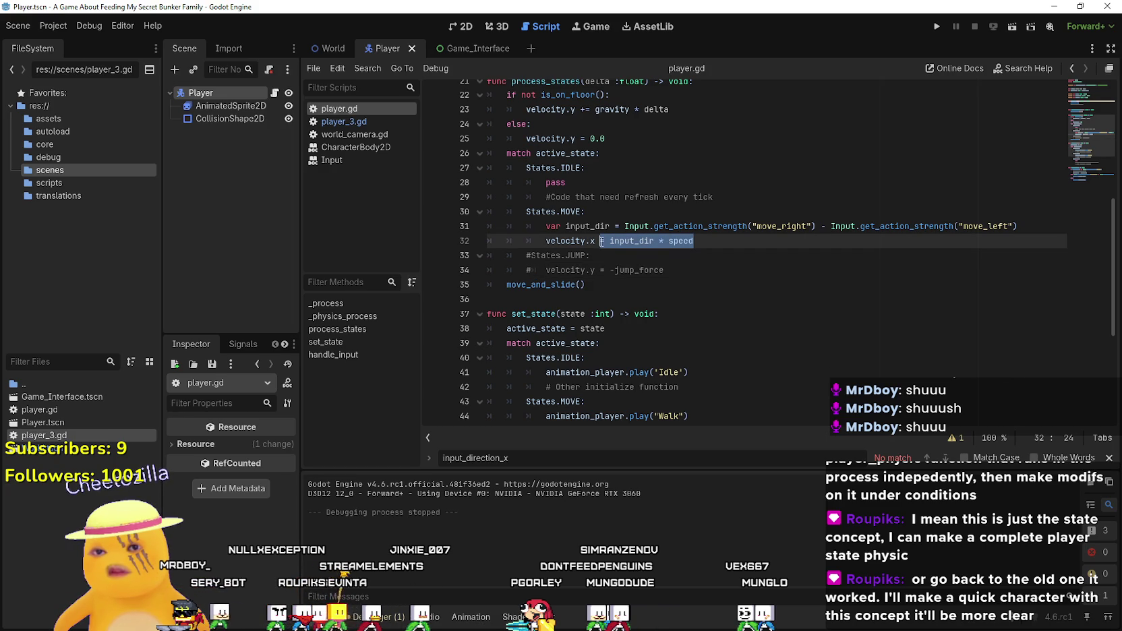
{"action": "scroll", "coordinate": [621, 321], "scroll_direction": "down", "scroll_amount": 5}
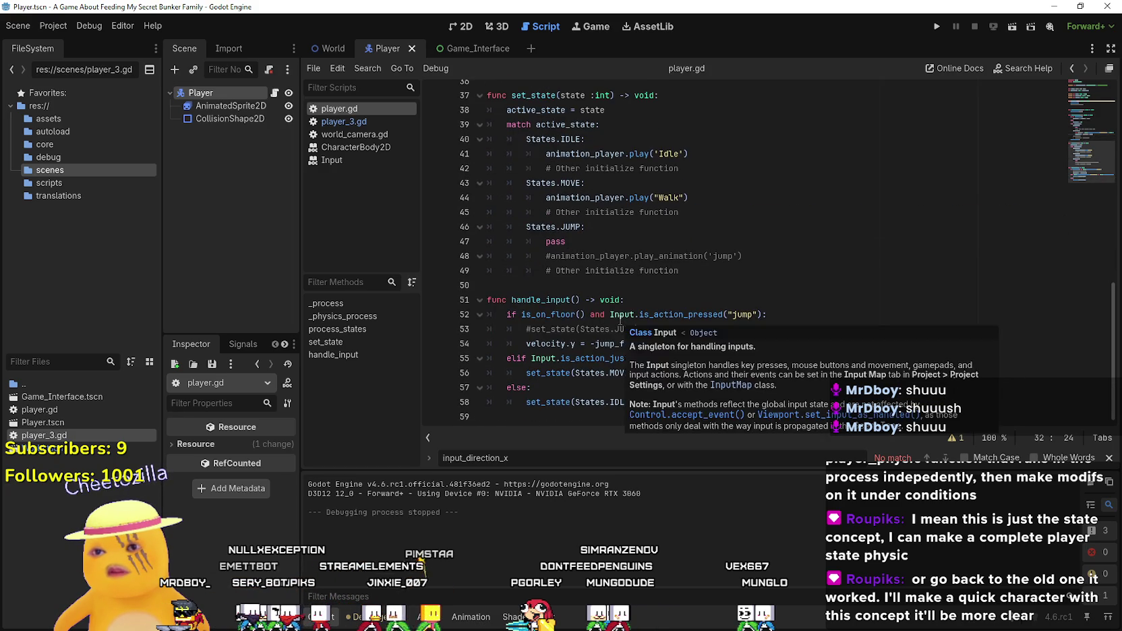
{"action": "scroll", "coordinate": [620, 321], "scroll_direction": "up", "scroll_amount": 4}
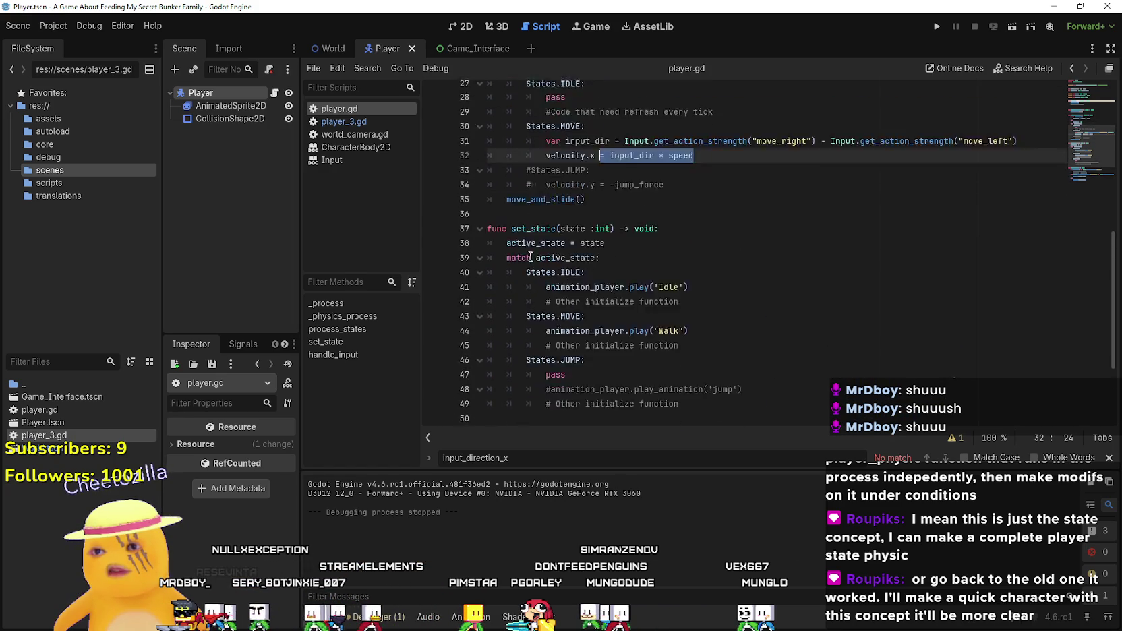
{"action": "scroll", "coordinate": [528, 244], "scroll_direction": "down", "scroll_amount": 3}
{"action": "scroll", "coordinate": [620, 311], "scroll_direction": "up", "scroll_amount": 4}
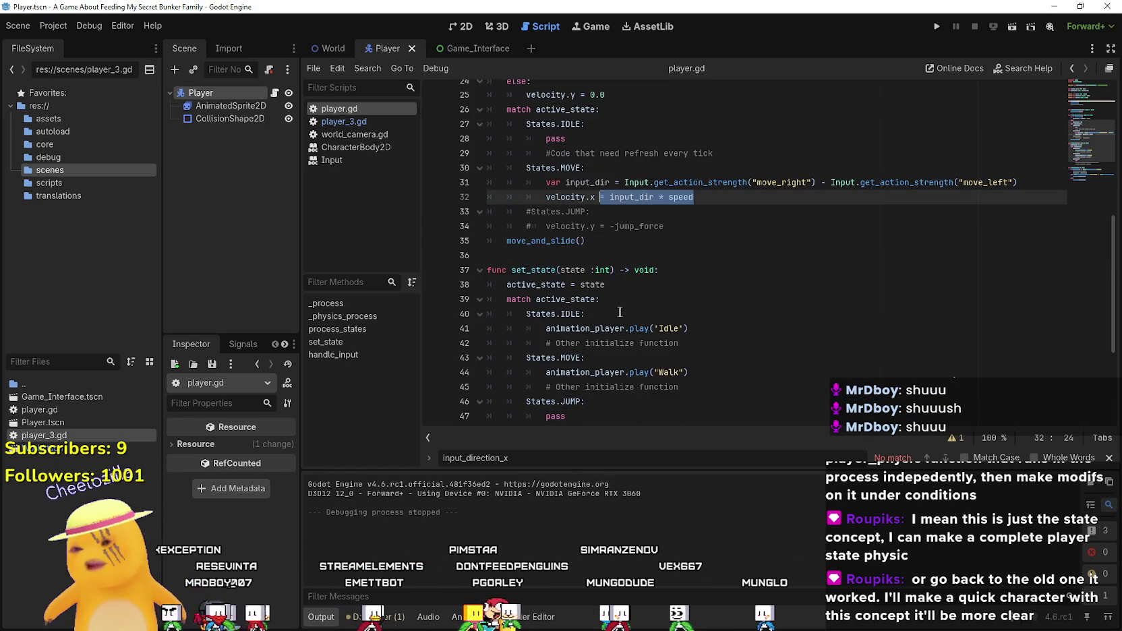
{"action": "double_click", "coordinate": [631, 197]}
{"action": "left_click_drag", "start_coordinate": [548, 182], "coordinate": [1017, 182]}
{"action": "key", "text": "ctrl+c"}
{"action": "scroll", "coordinate": [594, 262], "scroll_direction": "down", "scroll_amount": 4}
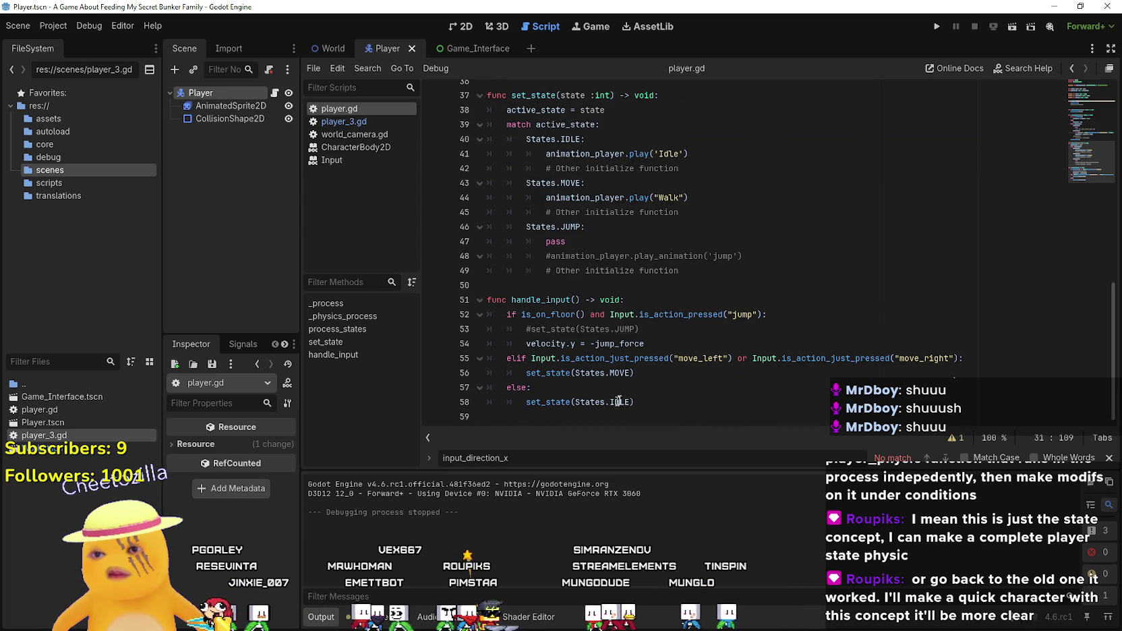
{"action": "scroll", "coordinate": [646, 257], "scroll_direction": "up", "scroll_amount": 4}
{"action": "left_click_drag", "start_coordinate": [694, 197], "coordinate": [487, 197]}
{"action": "left_click_drag", "start_coordinate": [1026, 184], "coordinate": [497, 179]}
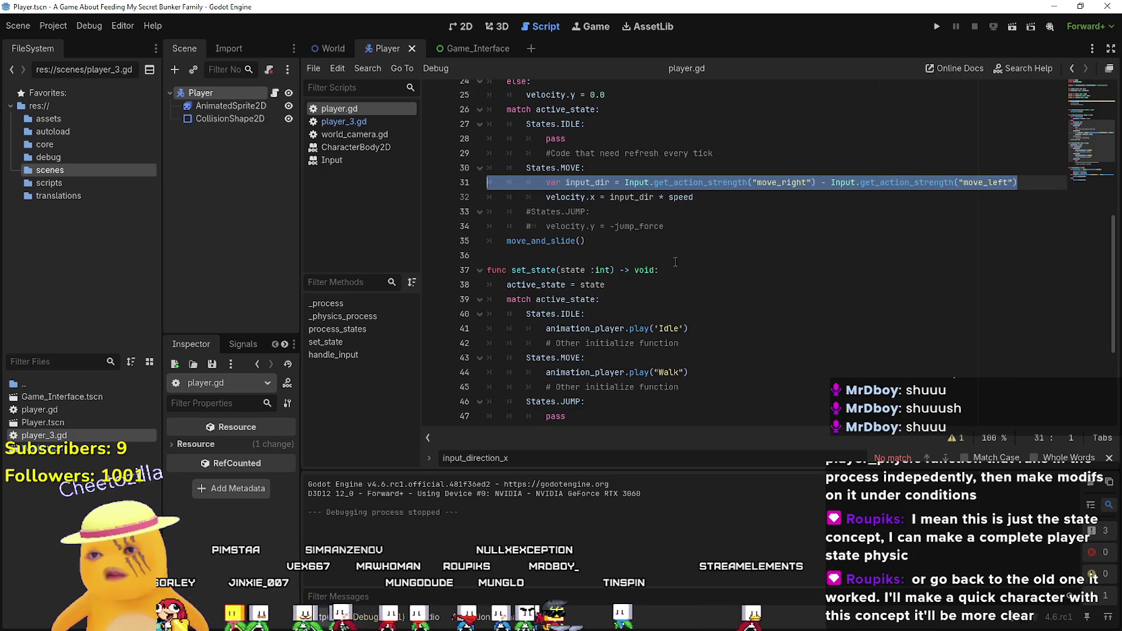
{"action": "key", "text": "BackSpace"}
{"action": "key", "text": "BackSpace"}
- Paste the input_dir declaration into handle_input before the elif and fix its indentation
{"action": "scroll", "coordinate": [655, 266], "scroll_direction": "down", "scroll_amount": 4}
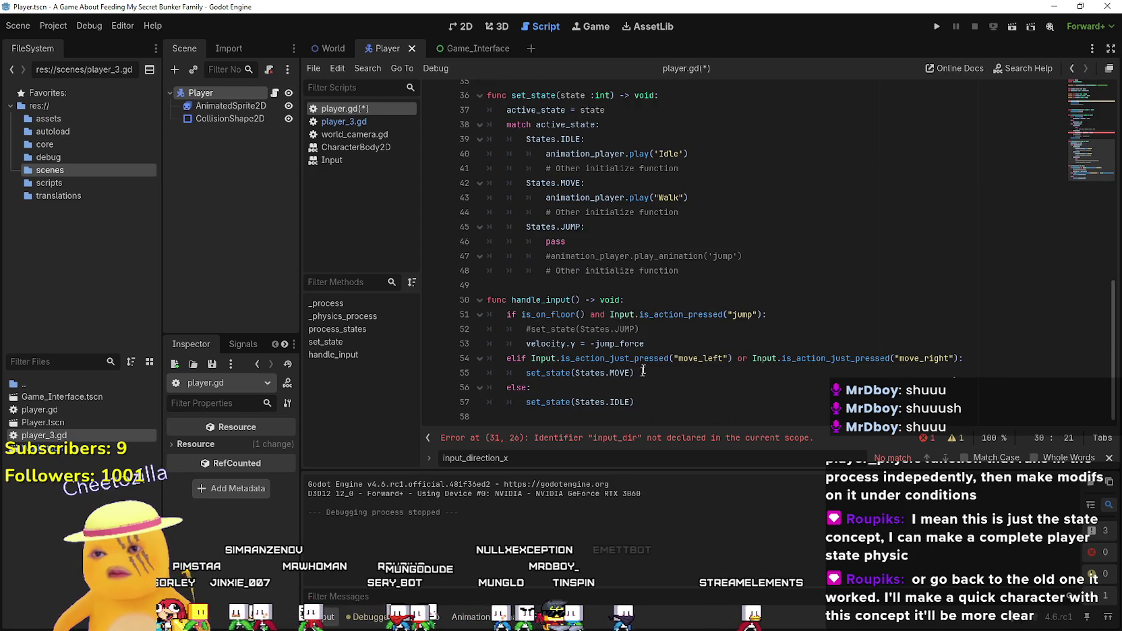
{"action": "left_click_drag", "start_coordinate": [986, 356], "coordinate": [496, 364]}
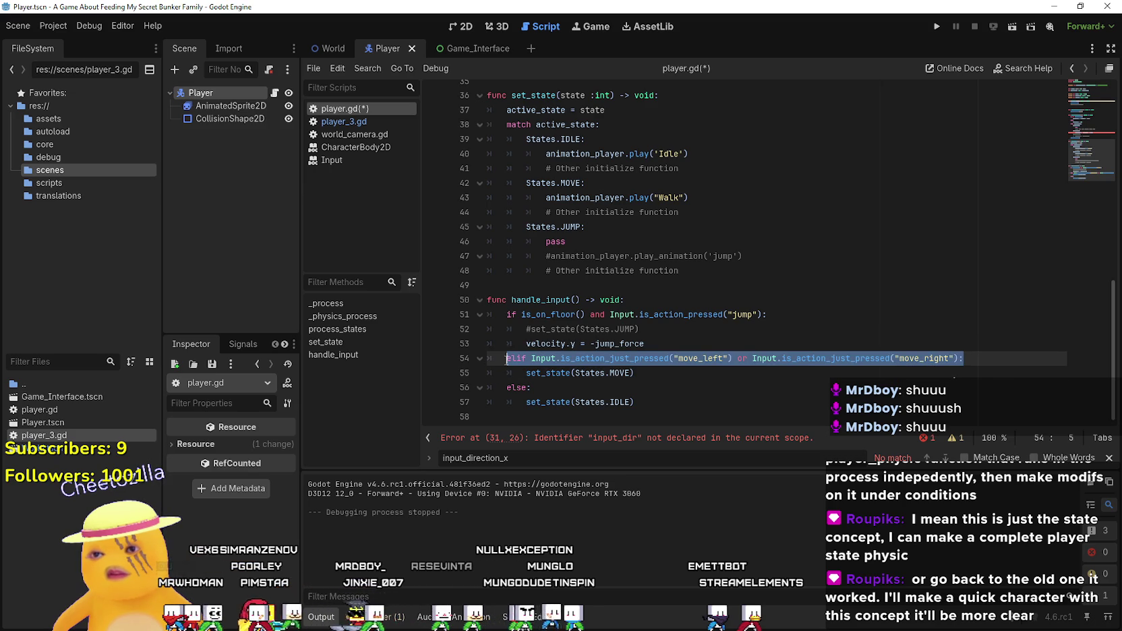
{"action": "left_click", "coordinate": [762, 344]}
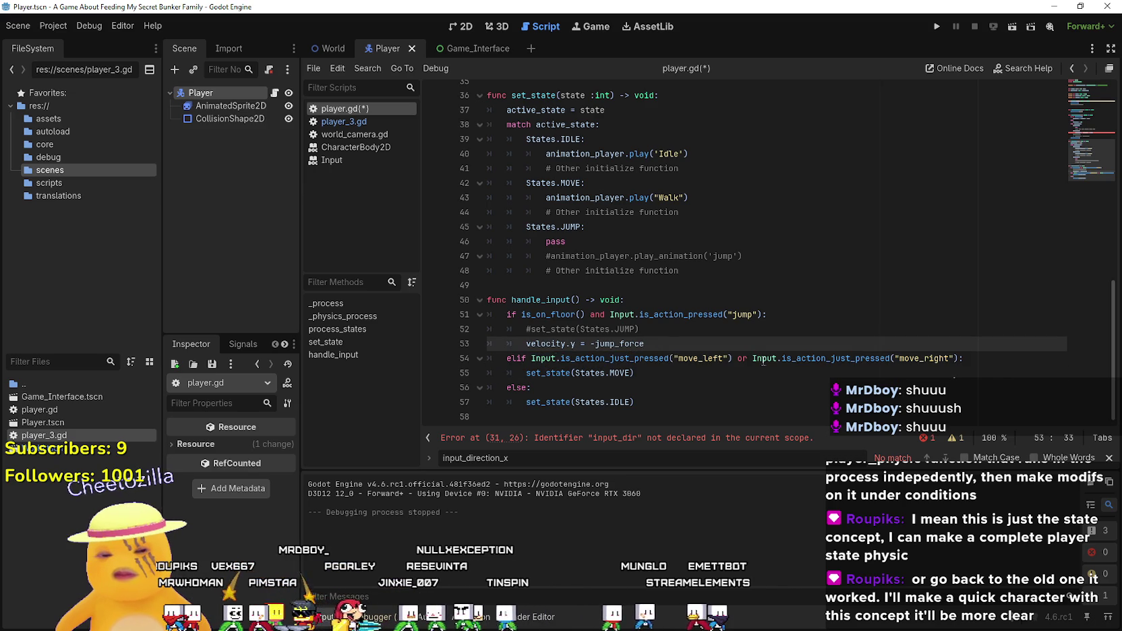
{"action": "key", "text": "Return"}
{"action": "key", "text": "ctrl+v"}
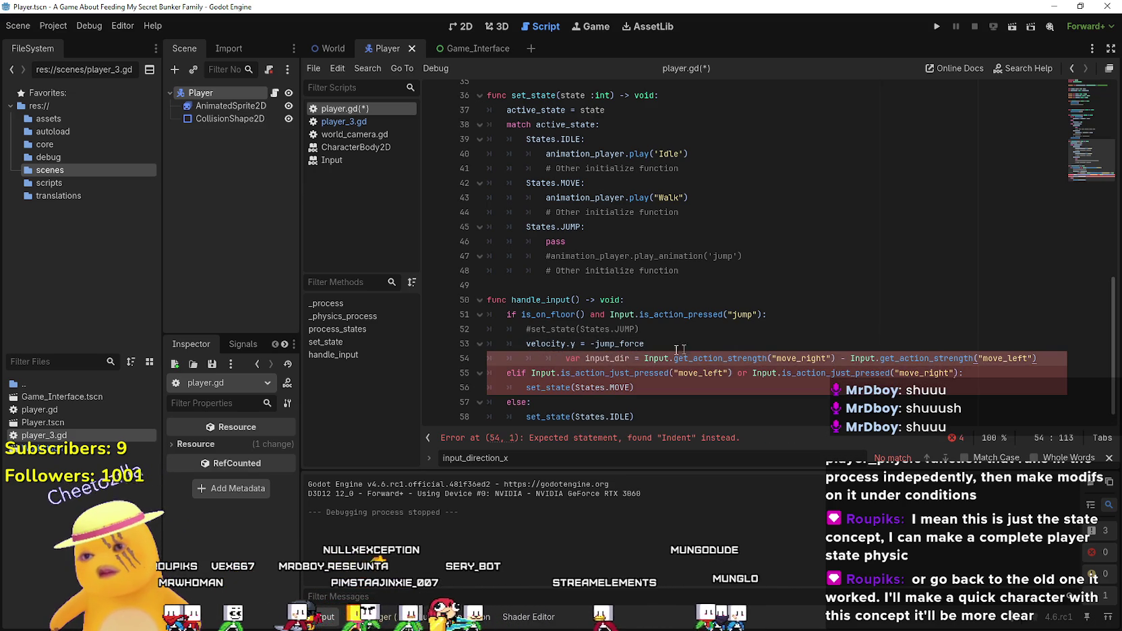
{"action": "left_click", "coordinate": [571, 359]}
{"action": "key", "text": "BackSpace"}
{"action": "key", "text": "BackSpace"}
{"action": "key", "text": "BackSpace"}
{"action": "left_click", "coordinate": [552, 358]}
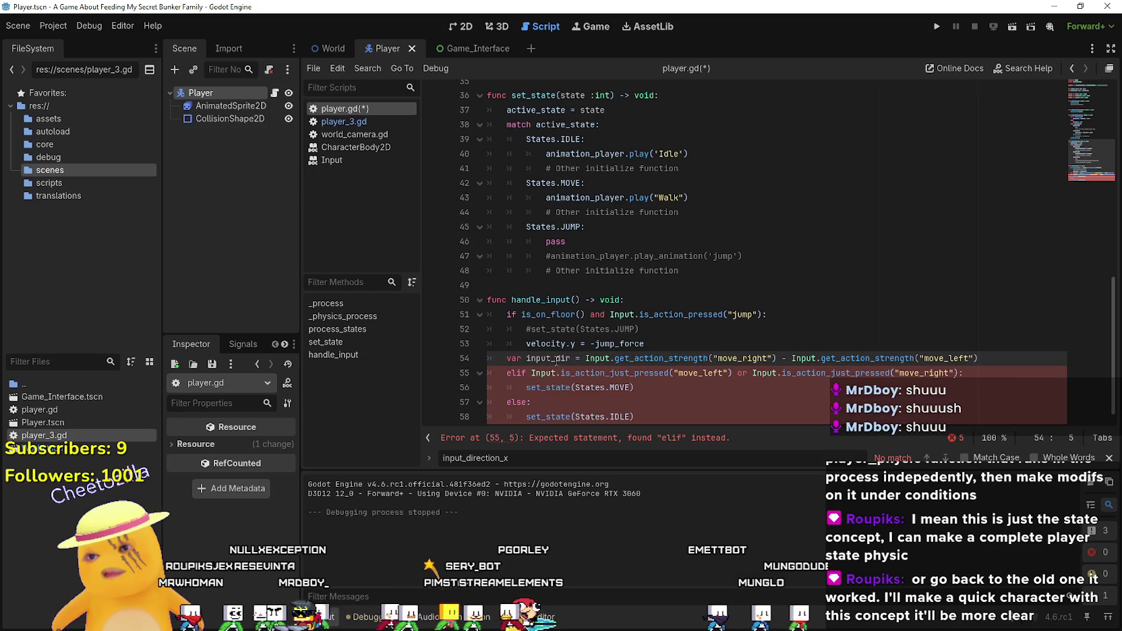
- Replace the move_left/move_right check with input_dir so line 55 reads 'if input_dir:'
{"action": "key", "text": "ctrl+shift+Left"}
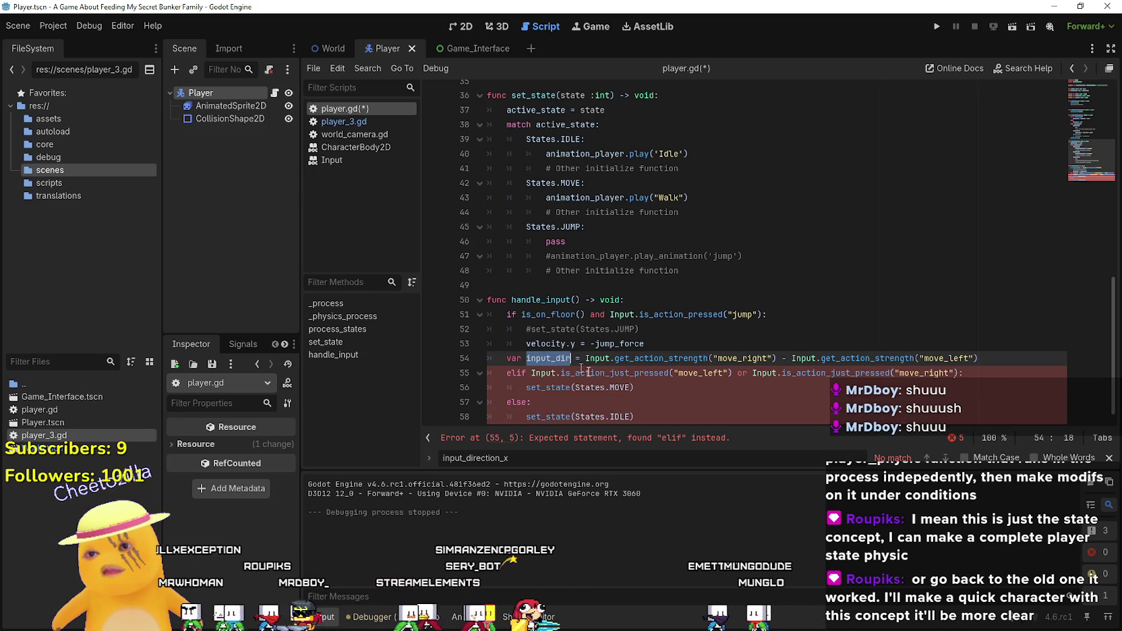
{"action": "left_click", "coordinate": [547, 373]}
{"action": "mouse_move", "coordinate": [566, 376]}
{"action": "left_mouse_down"}
{"action": "mouse_move", "coordinate": [973, 376]}
{"action": "mouse_move", "coordinate": [959, 372]}
{"action": "left_mouse_up"}
{"action": "type", "text": "input_dir"}
{"action": "left_click", "coordinate": [620, 394]}
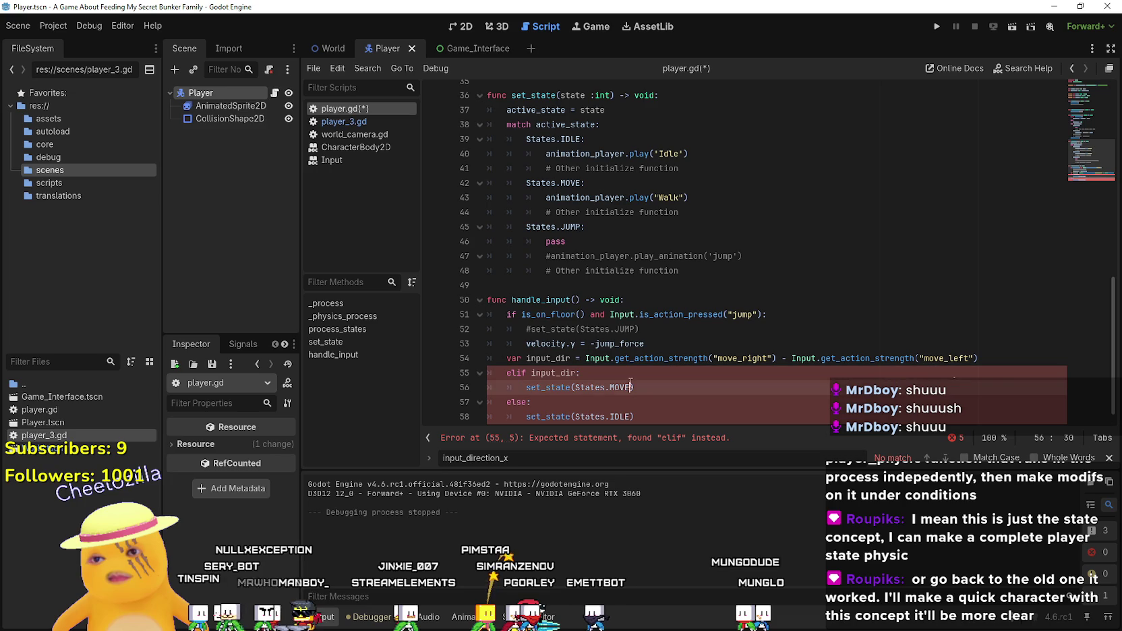
{"action": "left_click", "coordinate": [515, 373]}
{"action": "key", "text": "BackSpace"}
{"action": "key", "text": "BackSpace"}
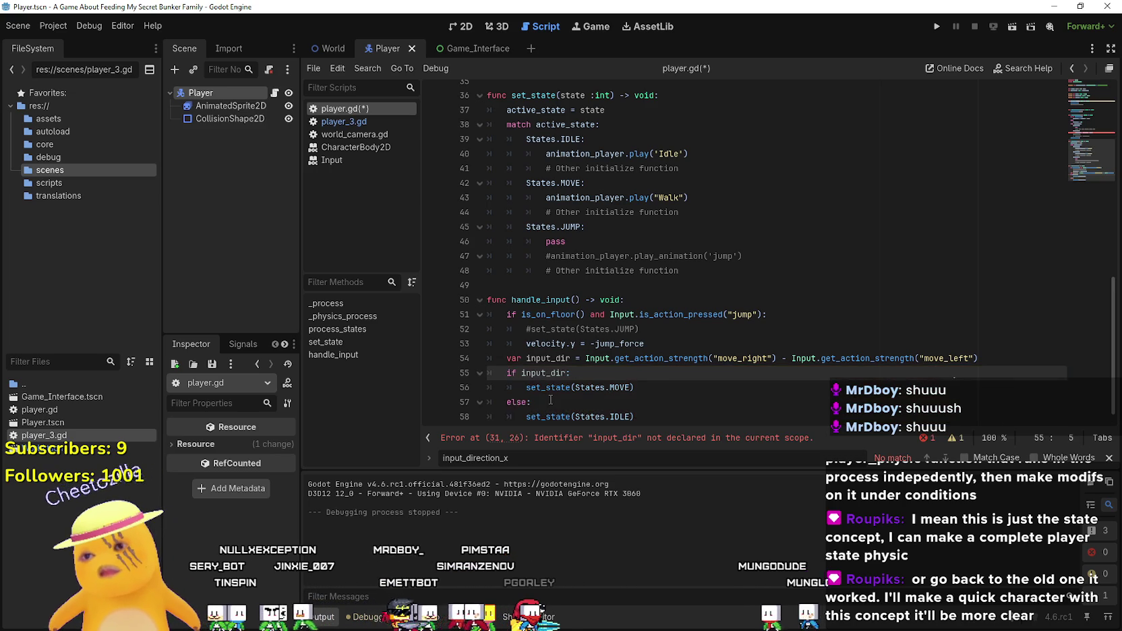
{"action": "double_click", "coordinate": [545, 373]}
{"action": "scroll", "coordinate": [568, 358], "scroll_direction": "up", "scroll_amount": 3}
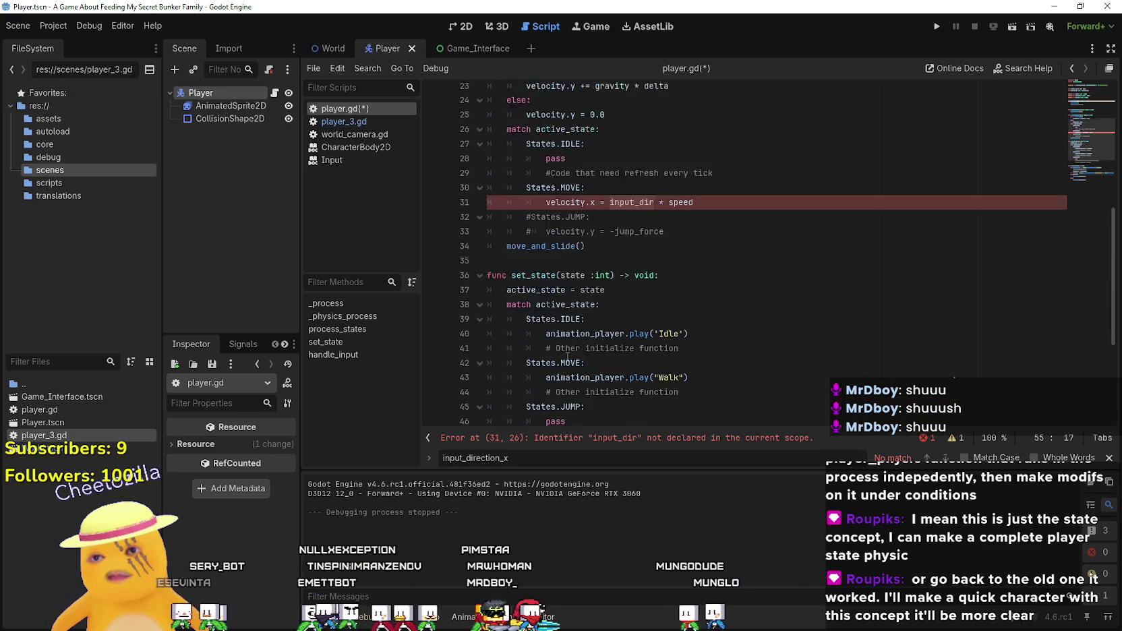
- Add 'var input_dir: float = 0.0' on line 13 above _process and save player.gd
{"action": "double_click", "coordinate": [632, 226]}
{"action": "scroll", "coordinate": [613, 323], "scroll_direction": "down", "scroll_amount": 4}
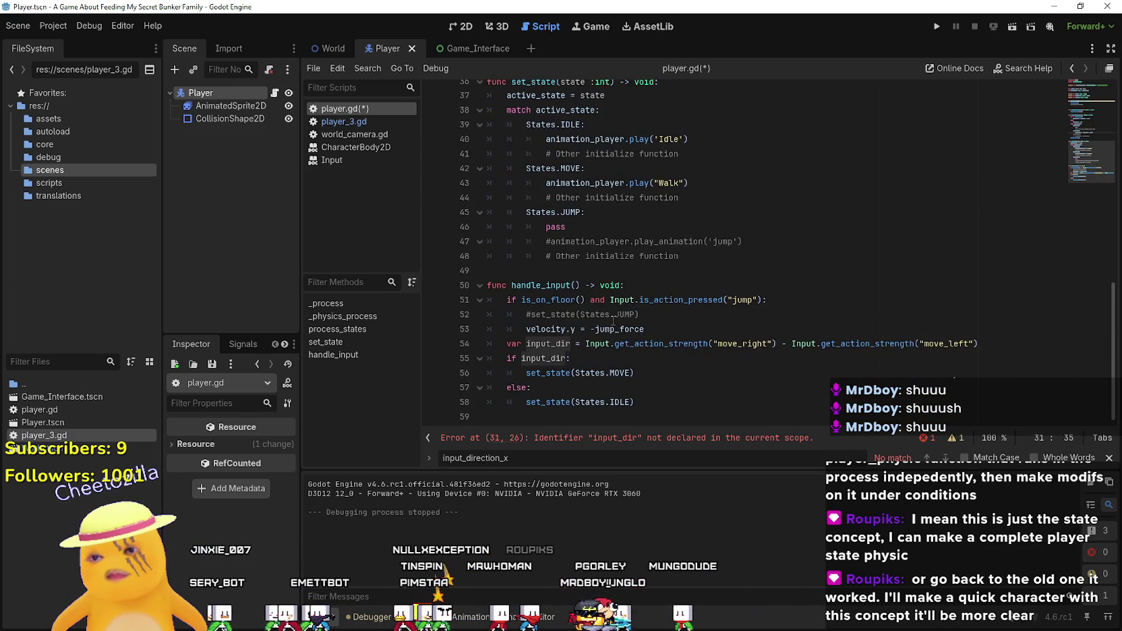
{"action": "mouse_move", "coordinate": [682, 339]}
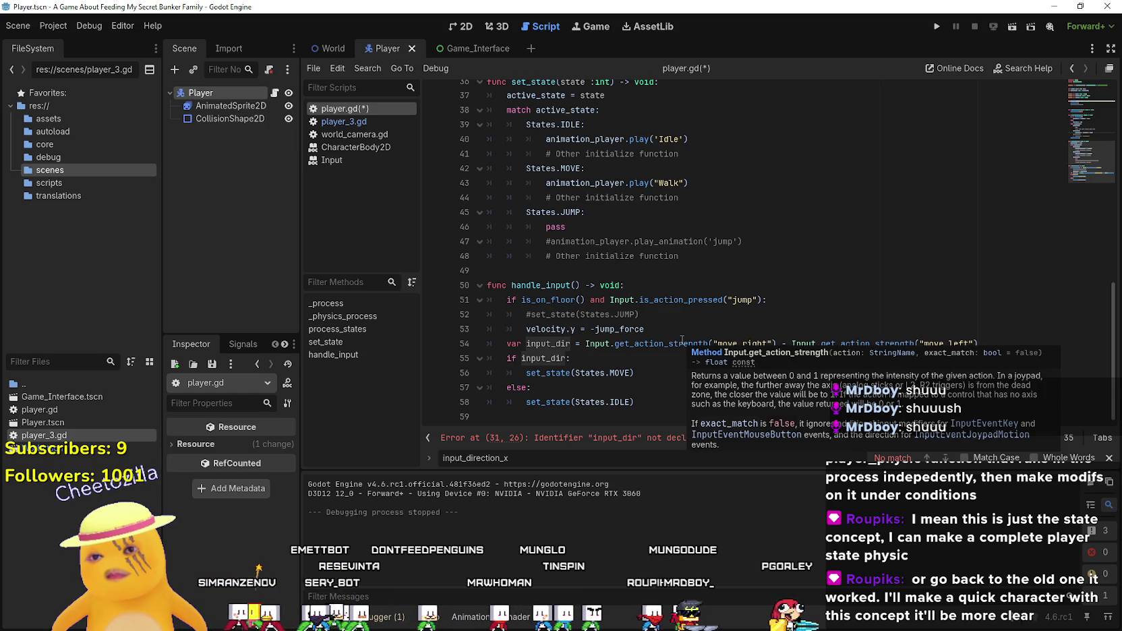
{"action": "scroll", "coordinate": [682, 339], "scroll_direction": "up", "scroll_amount": 9}
{"action": "scroll", "coordinate": [637, 291], "scroll_direction": "up", "scroll_amount": 3}
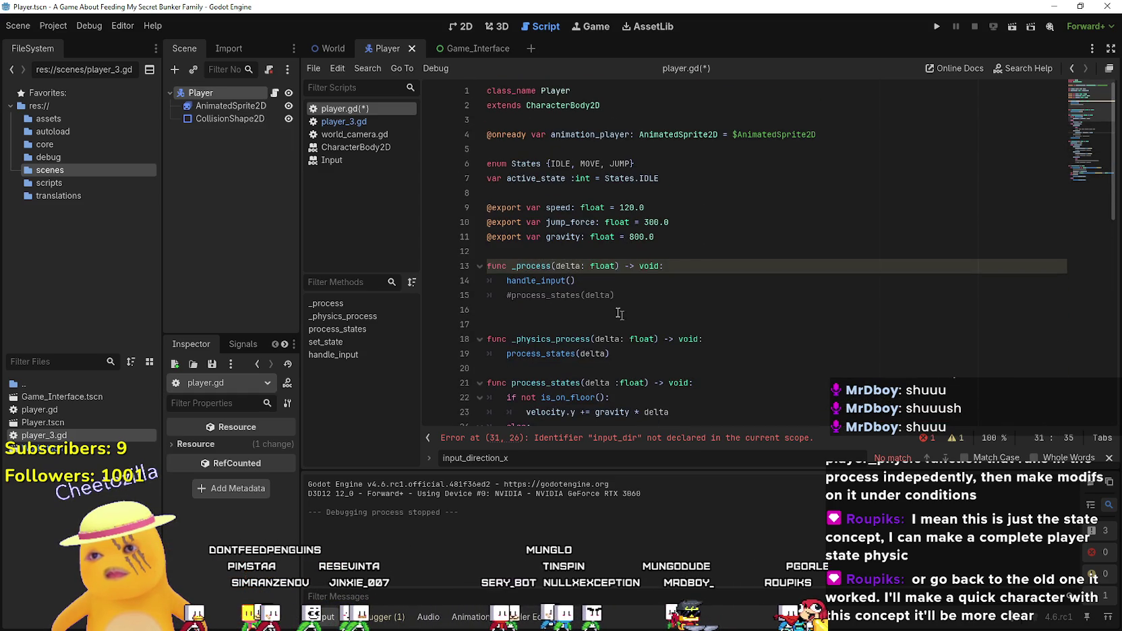
{"action": "left_click", "coordinate": [599, 252]}
{"action": "key", "text": "Return"}
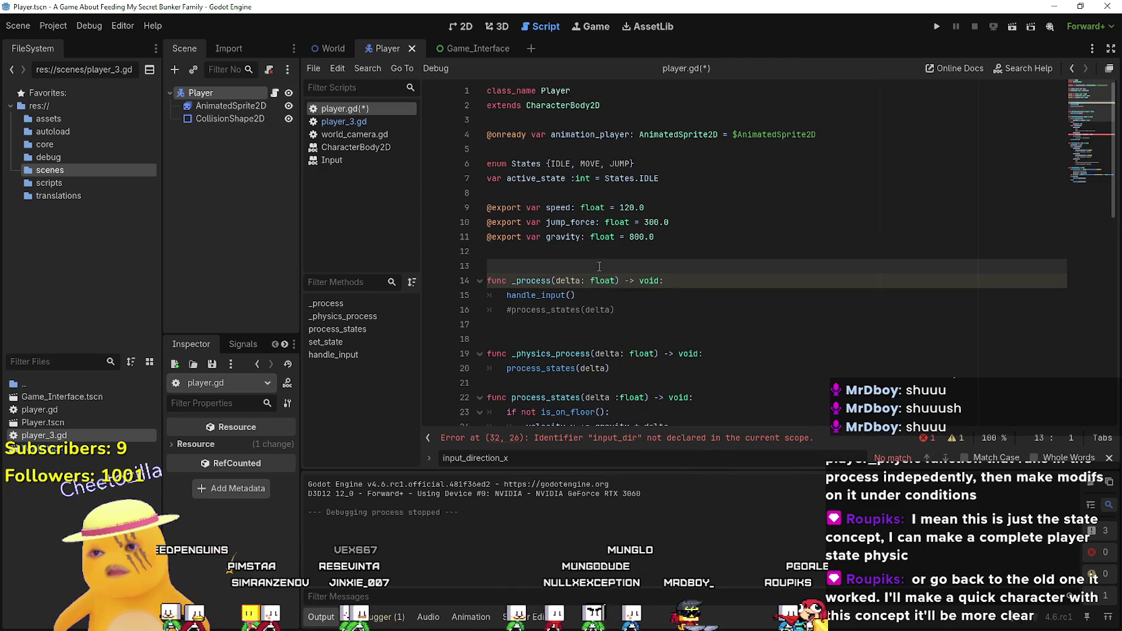
{"action": "key", "text": "BackSpace"}
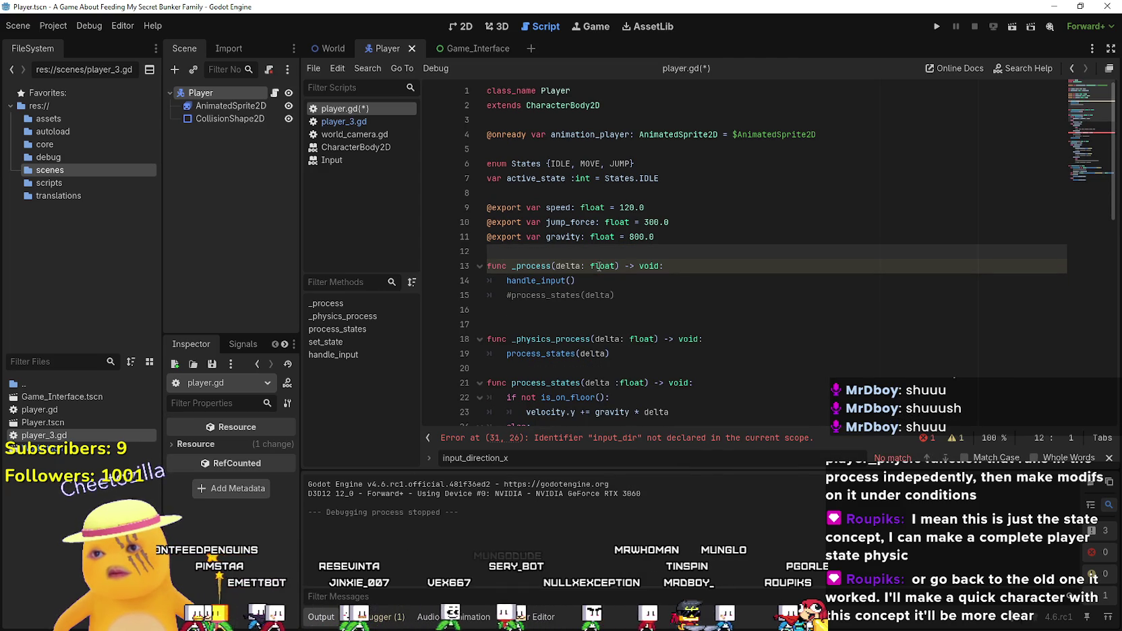
{"action": "key", "text": "Return"}
{"action": "type", "text": "va"}
{"action": "type", "text": ": float"}
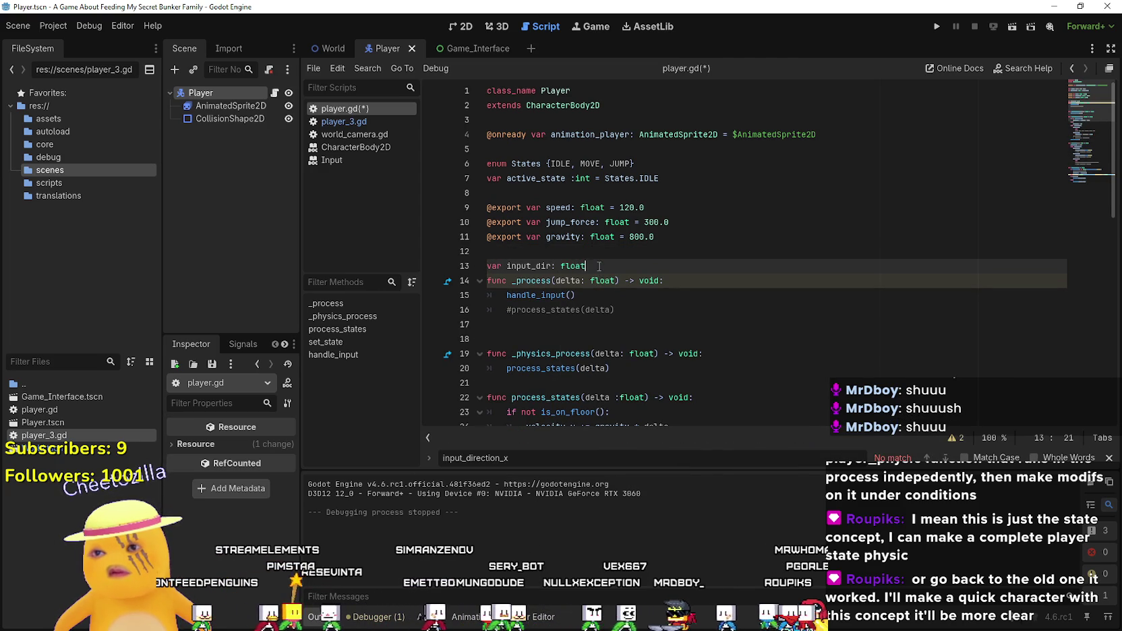
{"action": "type", "text": " = 0.0"}
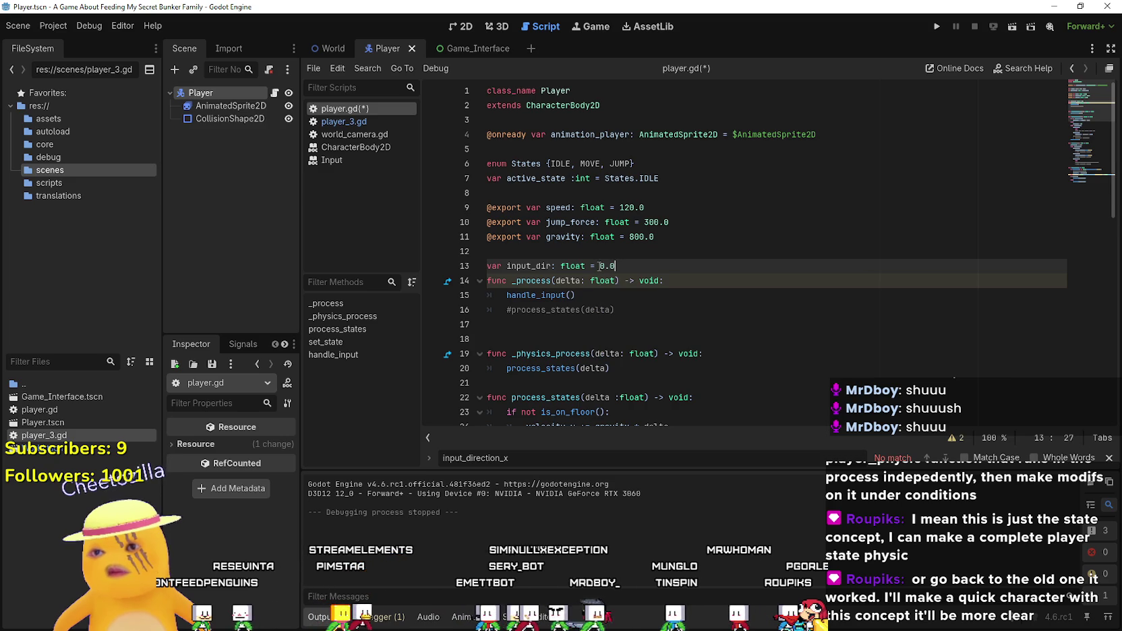
{"action": "key", "text": "ctrl+s"}
{"action": "scroll", "coordinate": [623, 246], "scroll_direction": "down", "scroll_amount": 12}
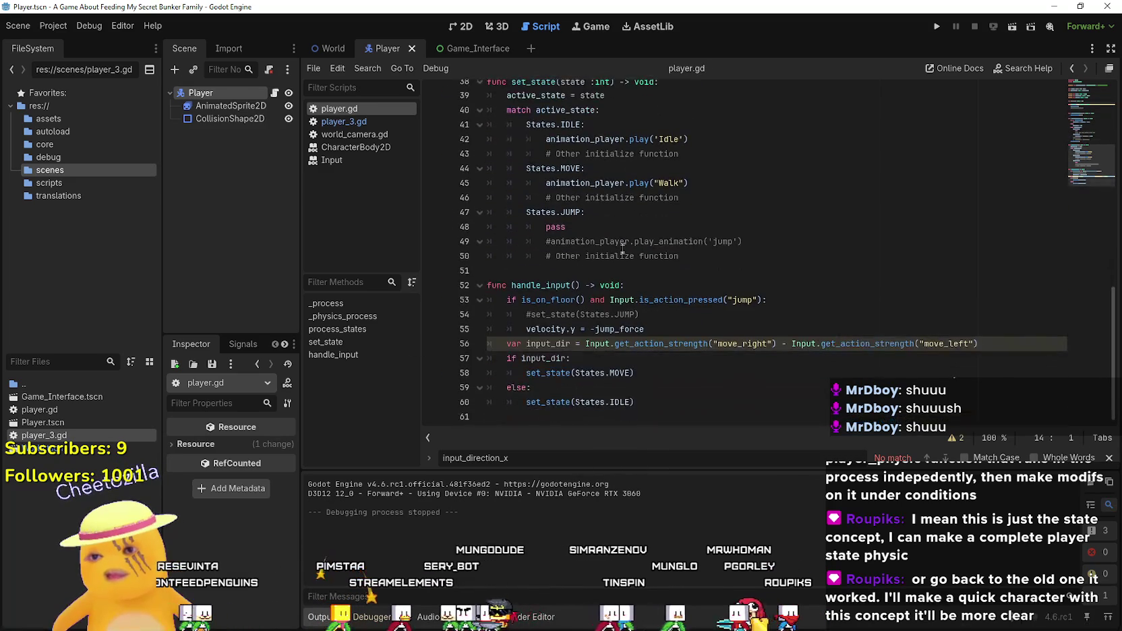
- Review input_dir in handle_input, then run the game once and close it
{"action": "left_click", "coordinate": [661, 389]}
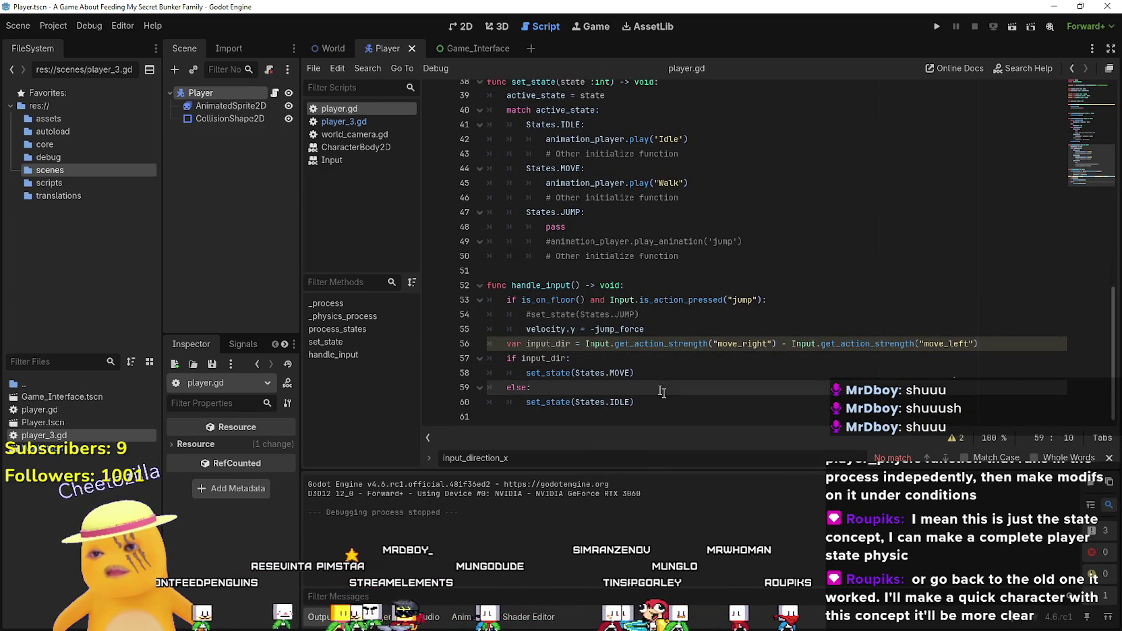
{"action": "left_click", "coordinate": [530, 357]}
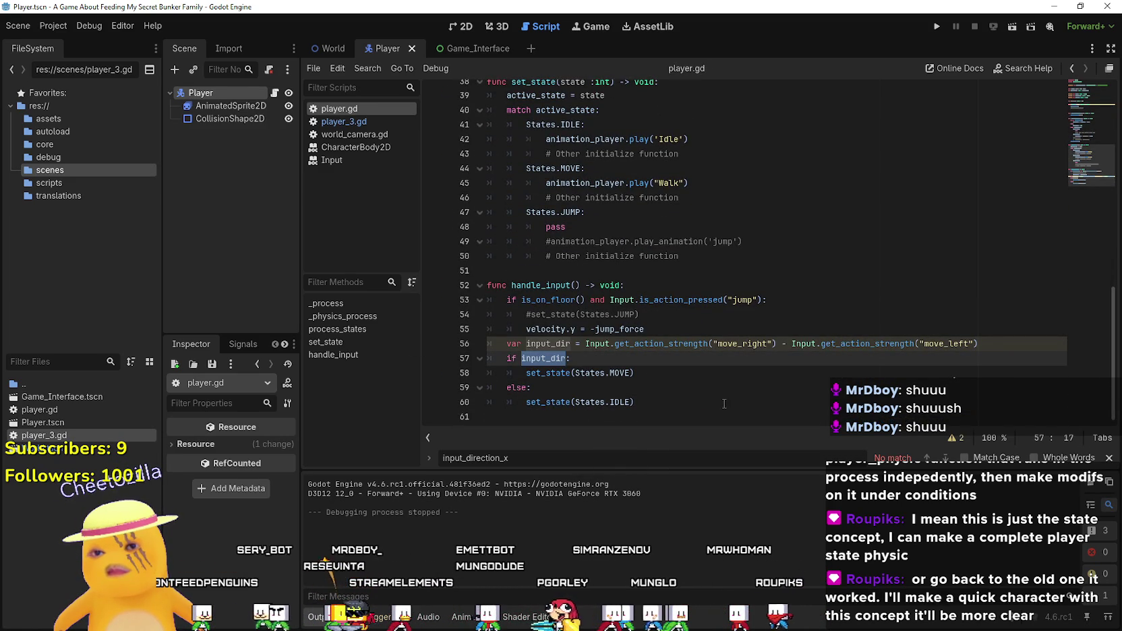
{"action": "left_click", "coordinate": [563, 343]}
{"action": "left_click", "coordinate": [937, 27]}
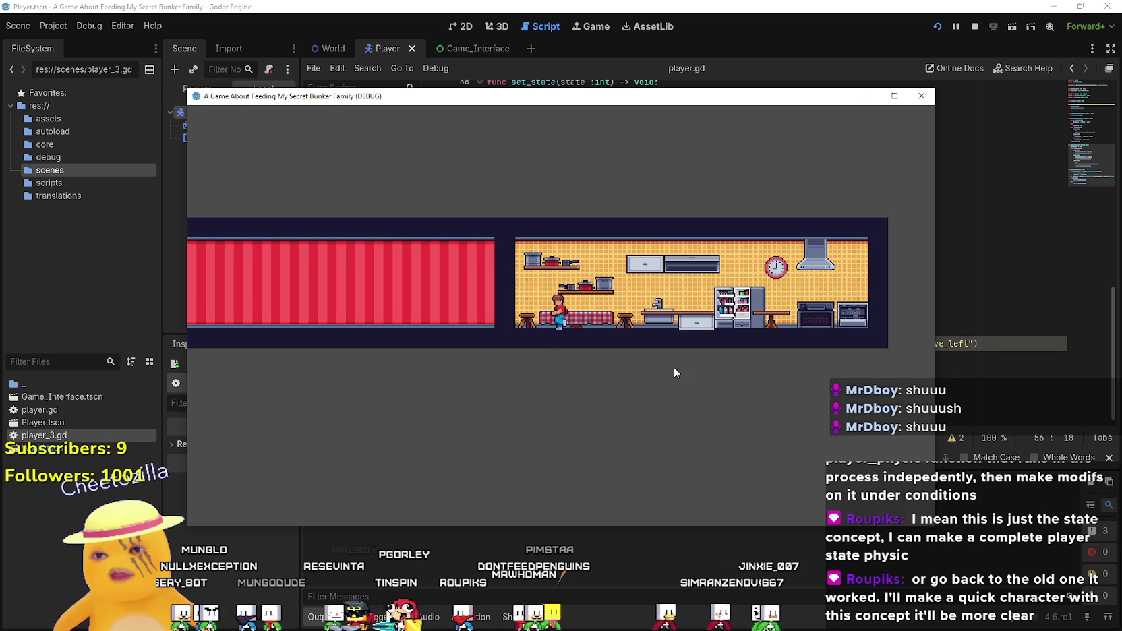
{"action": "left_click", "coordinate": [922, 96]}
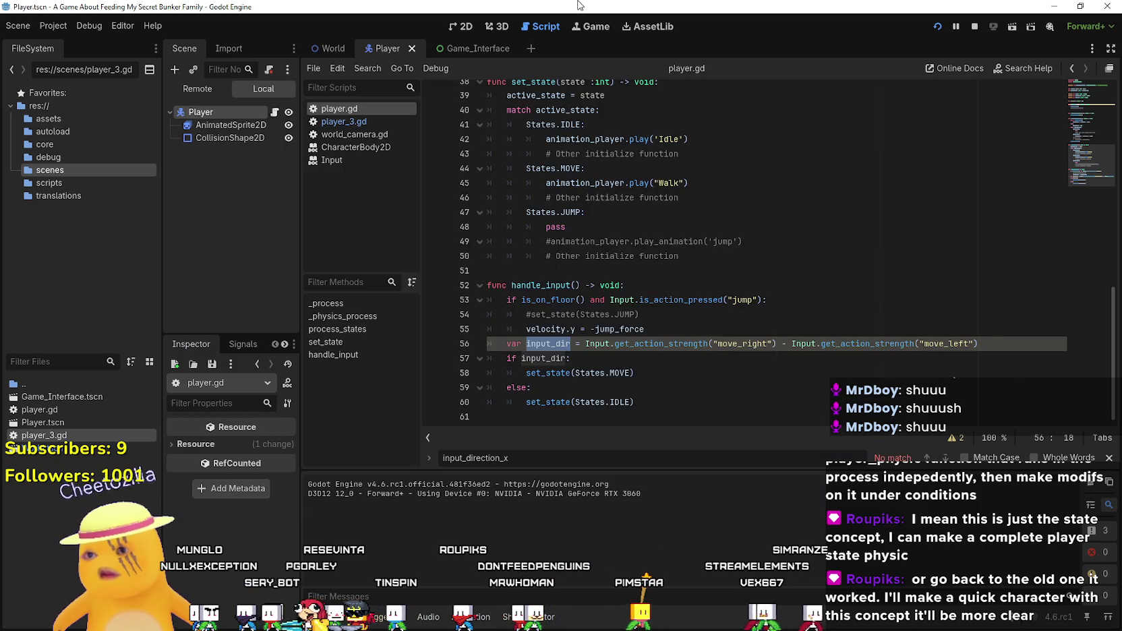
- Add print(input_dir) below the MOVE velocity line, save, rerun and stop the game
{"action": "scroll", "coordinate": [742, 337], "scroll_direction": "up", "scroll_amount": 5}
{"action": "scroll", "coordinate": [742, 337], "scroll_direction": "up", "scroll_amount": 3}
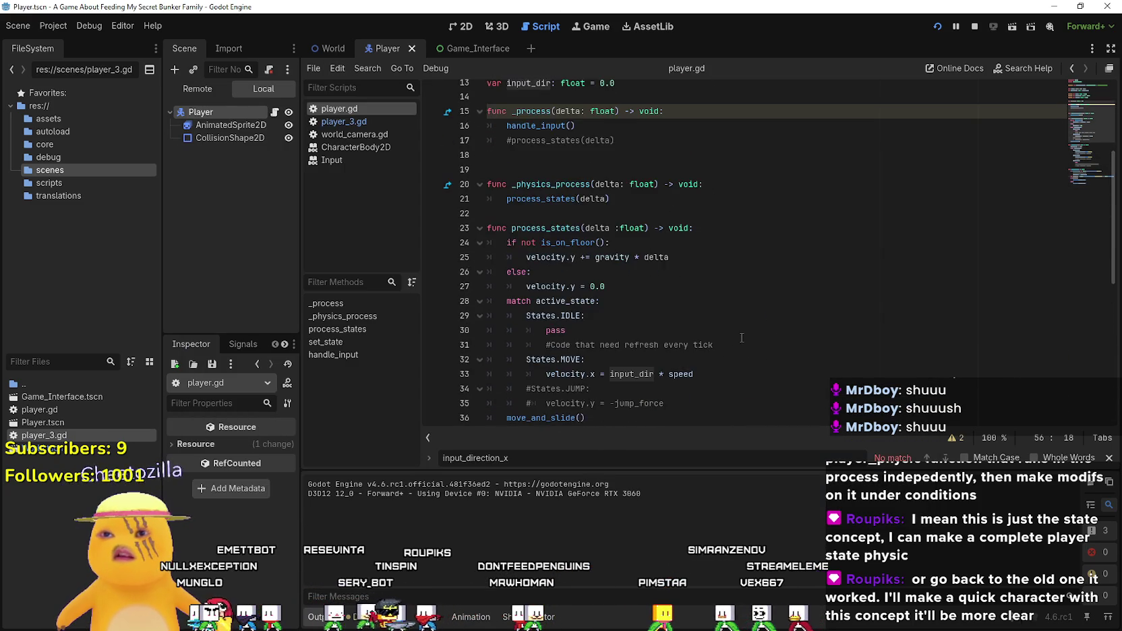
{"action": "scroll", "coordinate": [740, 336], "scroll_direction": "down", "scroll_amount": 4}
{"action": "double_click", "coordinate": [630, 154]}
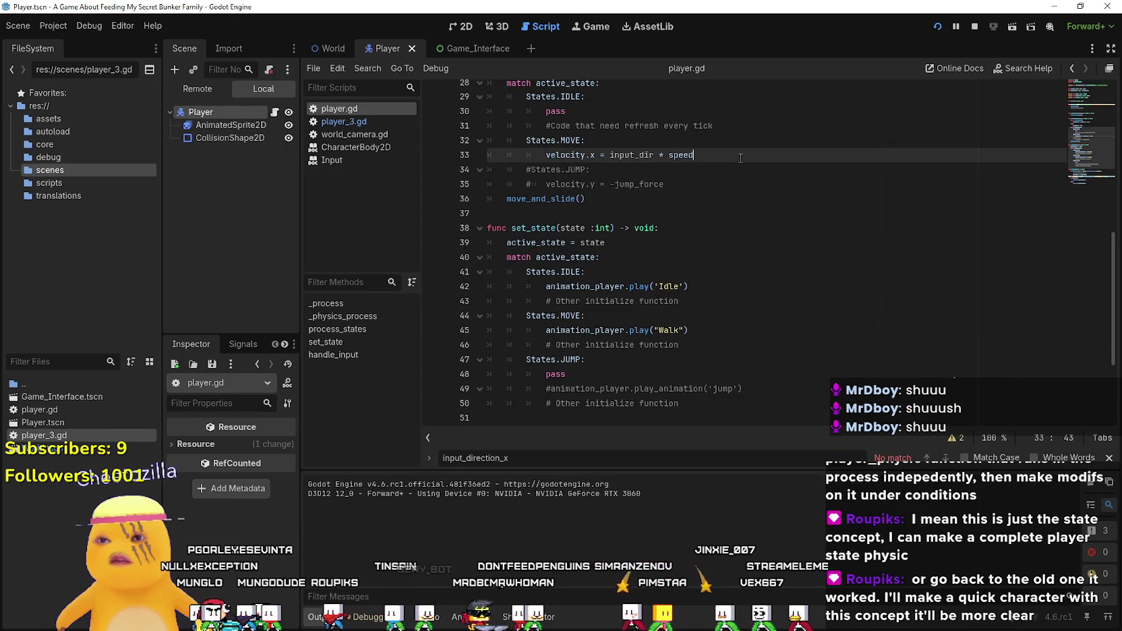
{"action": "key", "text": "Return"}
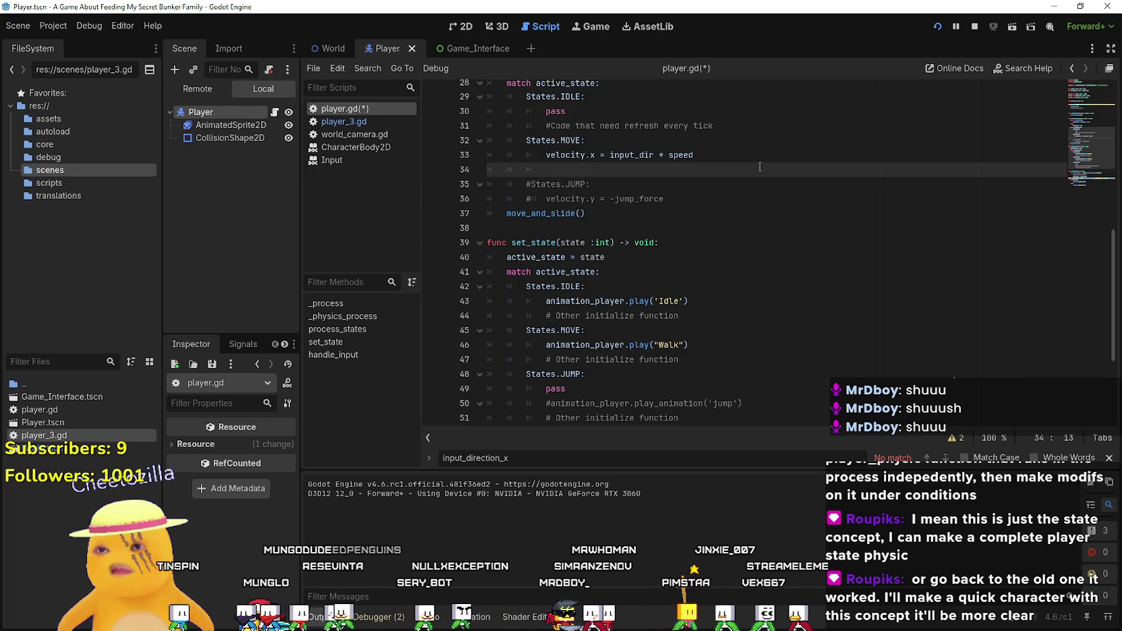
{"action": "type", "text": "print(inp"}
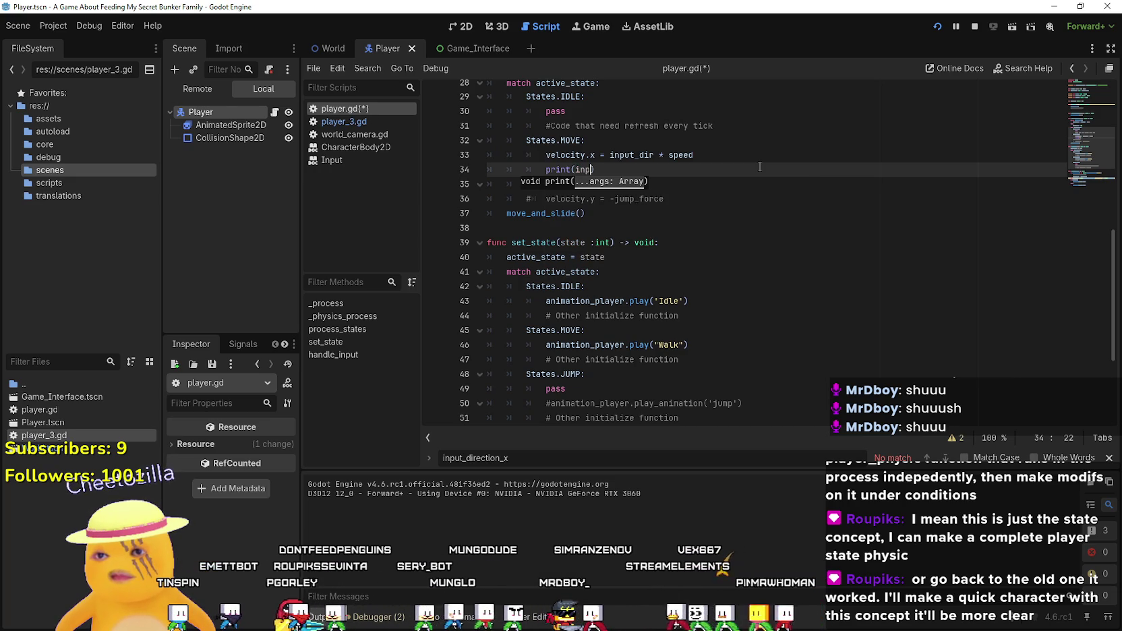
{"action": "type", "text": "n"}
{"action": "key", "text": "Return"}
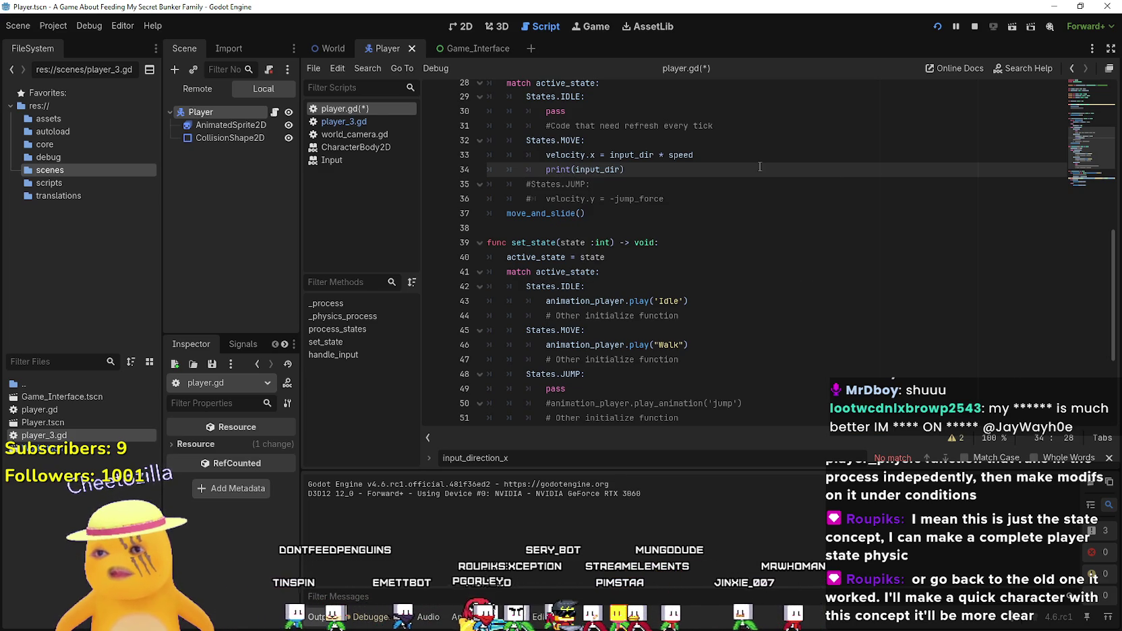
{"action": "key", "text": "ctrl+s"}
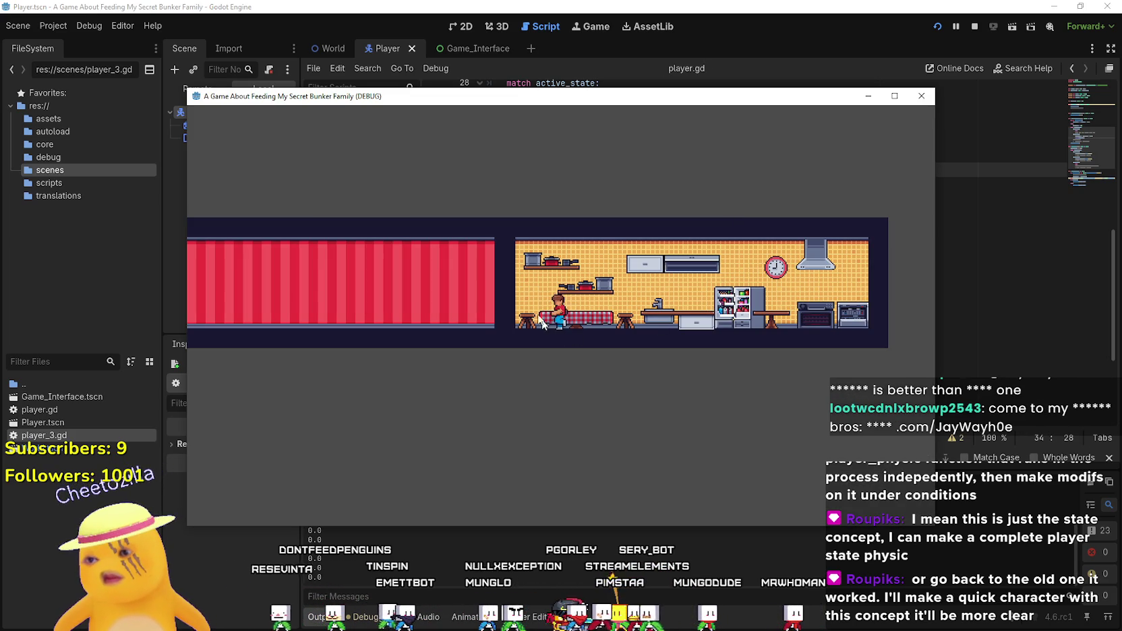
{"action": "left_click", "coordinate": [975, 27]}
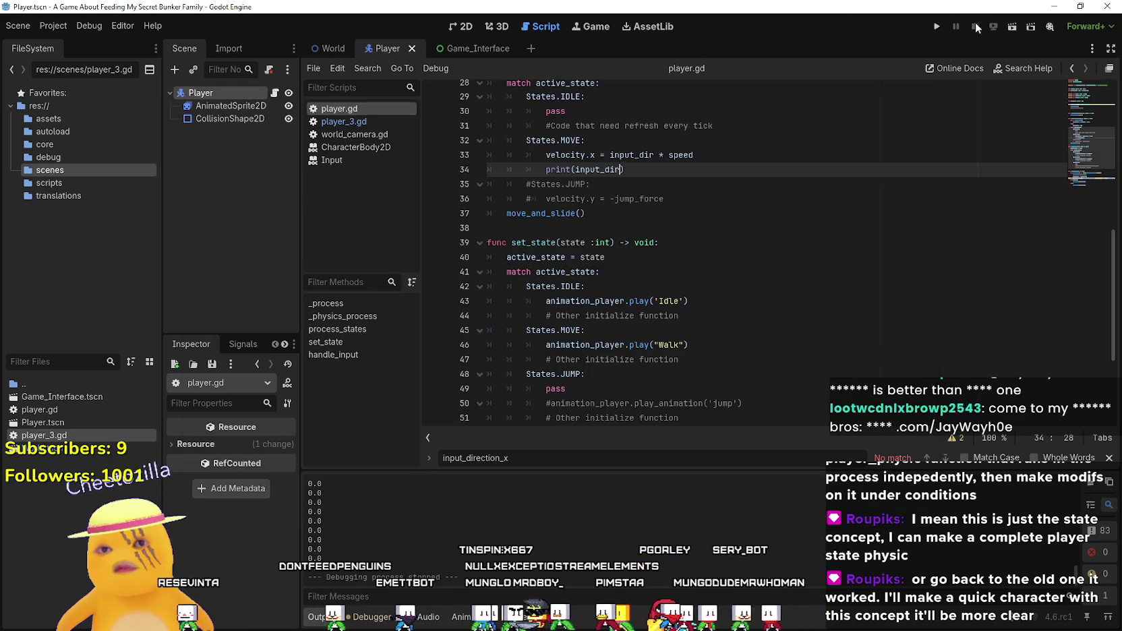
- Strip ': float = 0.0' from the input_dir declaration and run the game
{"action": "double_click", "coordinate": [631, 155]}
{"action": "scroll", "coordinate": [647, 230], "scroll_direction": "down", "scroll_amount": 4}
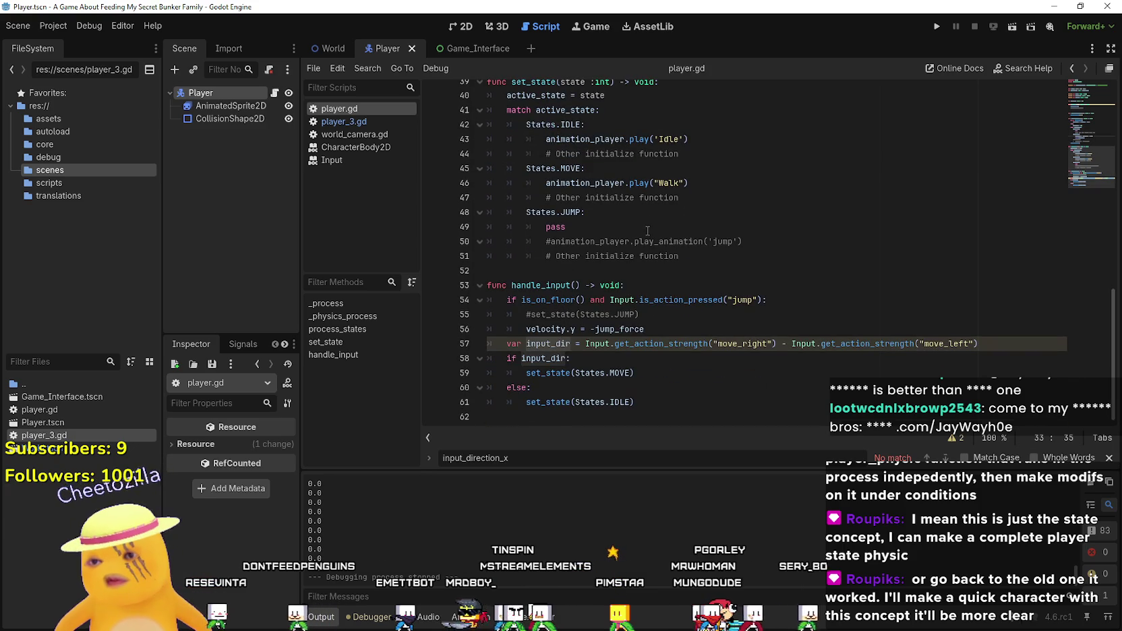
{"action": "double_click", "coordinate": [544, 358]}
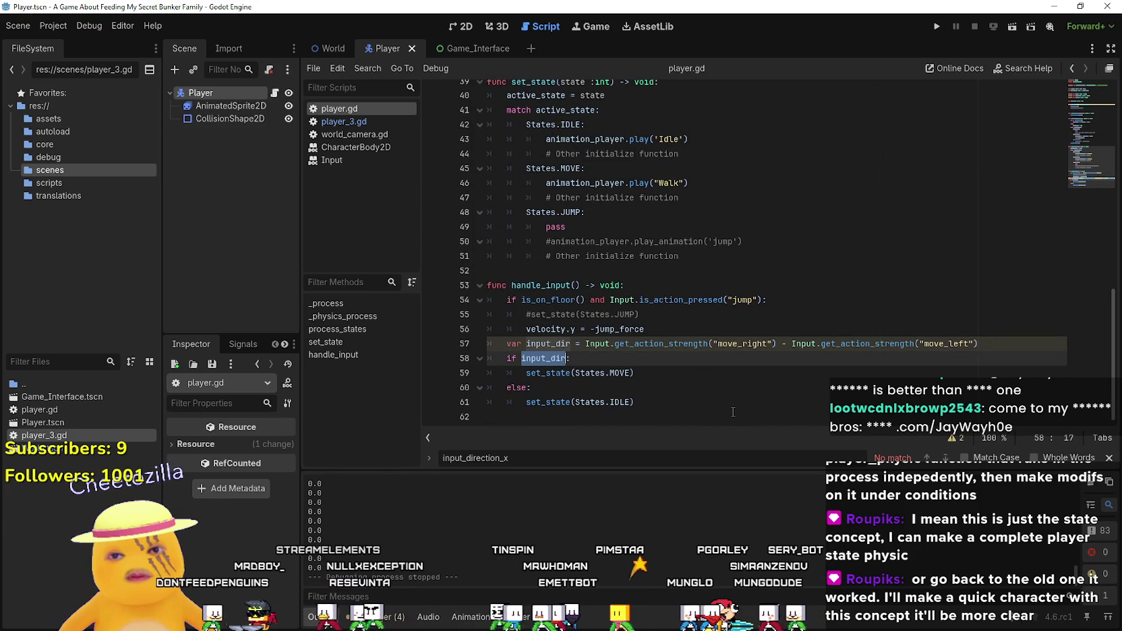
{"action": "left_click", "coordinate": [550, 347]}
{"action": "scroll", "coordinate": [618, 128], "scroll_direction": "up", "scroll_amount": 10}
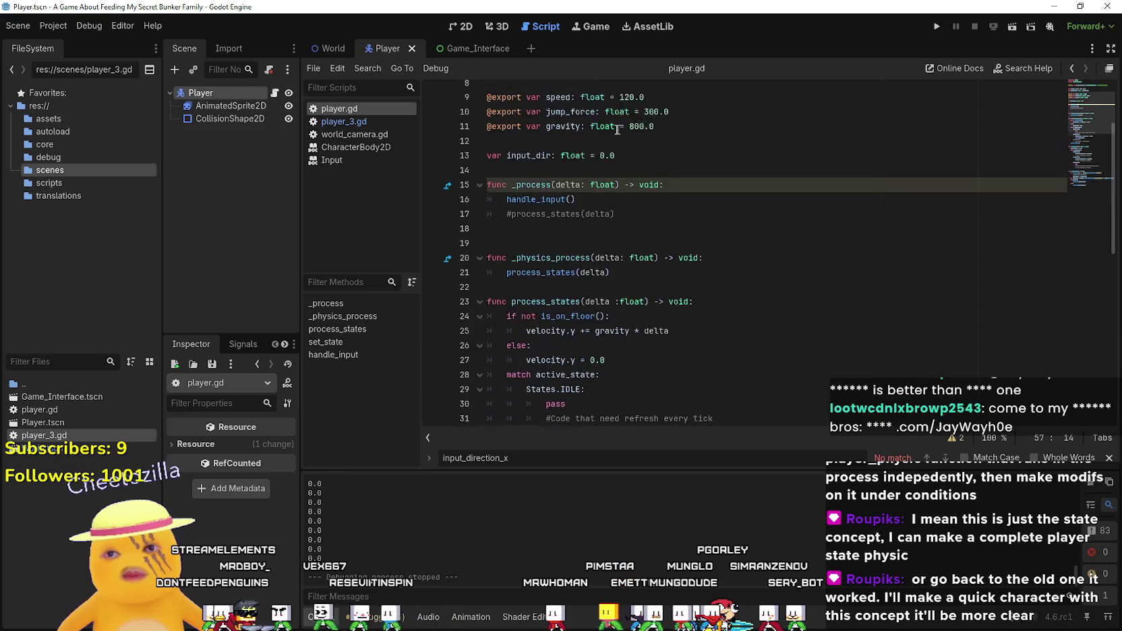
{"action": "scroll", "coordinate": [593, 155], "scroll_direction": "up", "scroll_amount": 1}
{"action": "left_click_drag", "start_coordinate": [553, 176], "coordinate": [797, 191]}
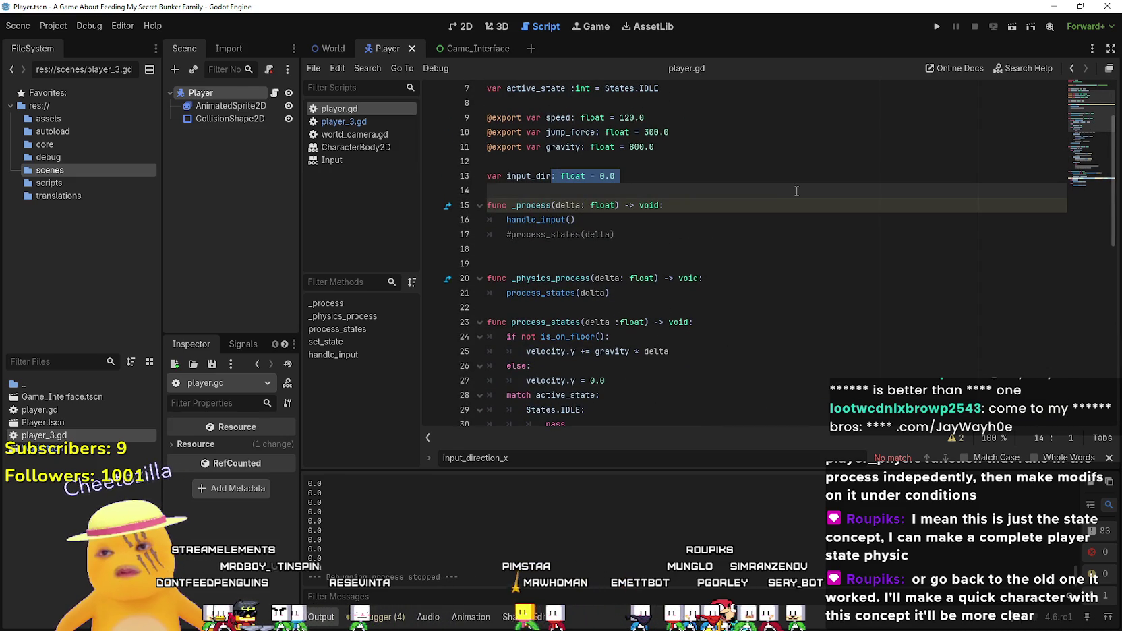
{"action": "key", "text": "BackSpace"}
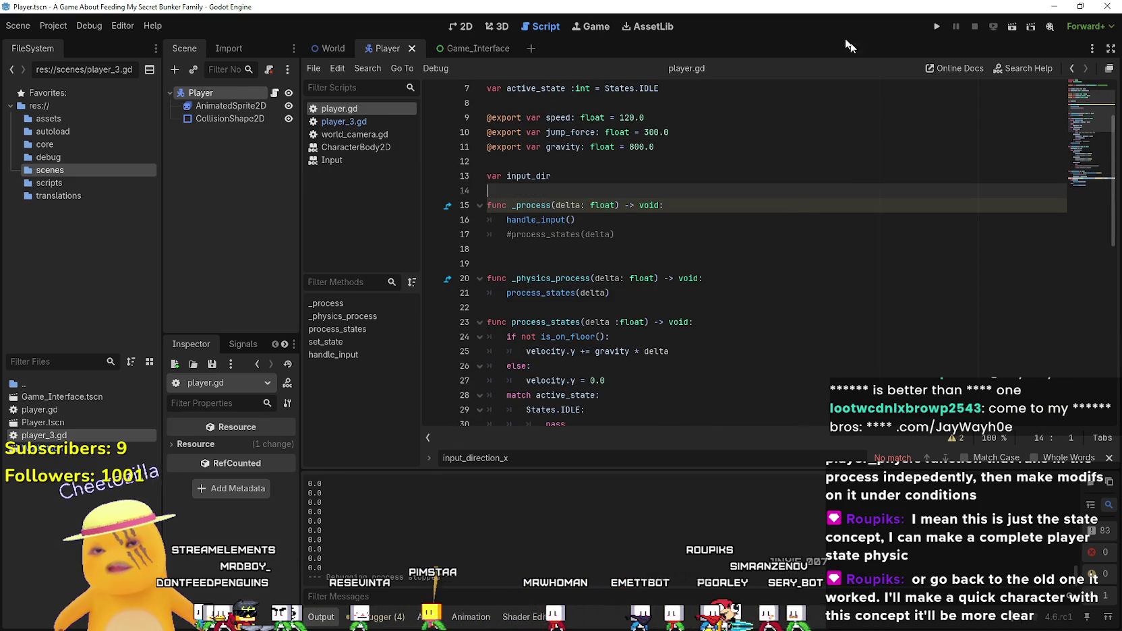
{"action": "left_click", "coordinate": [930, 27]}
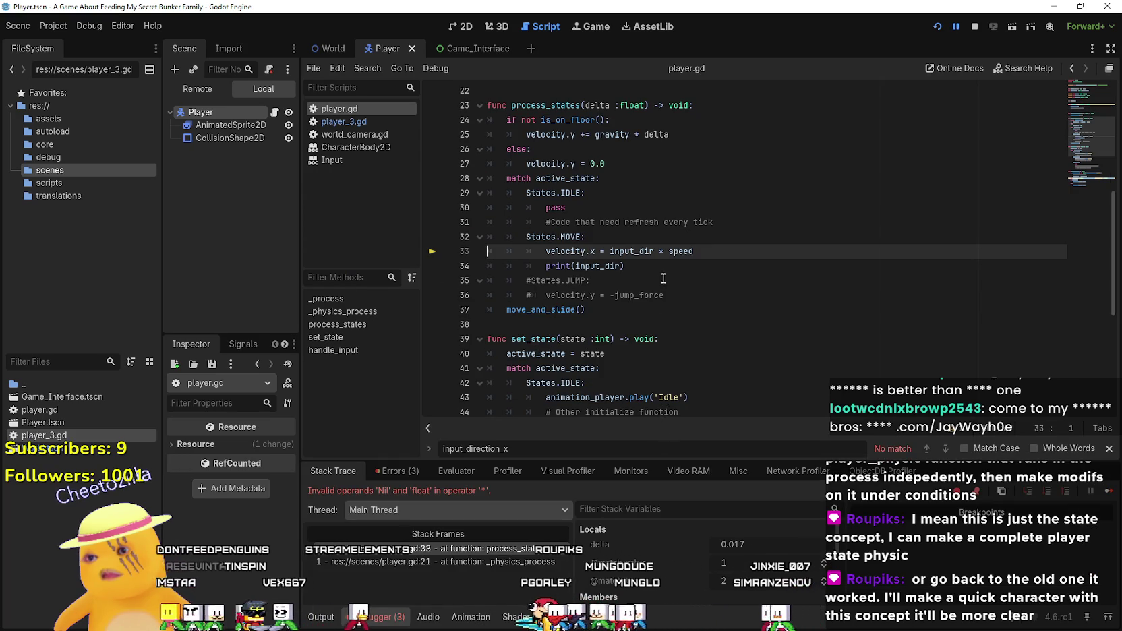
- Make the declaration 'var input_dir = 0', stop the crashed game and relaunch it
{"action": "scroll", "coordinate": [663, 278], "scroll_direction": "up", "scroll_amount": 5}
{"action": "left_click", "coordinate": [640, 190]}
{"action": "type", "text": "= "}
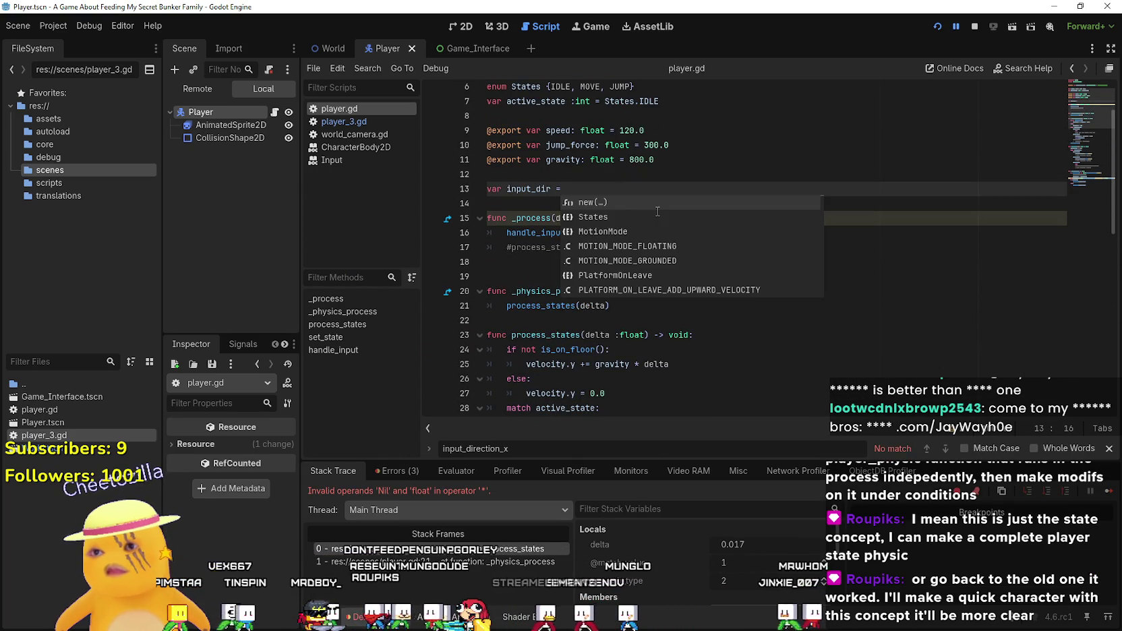
{"action": "type", "text": "0"}
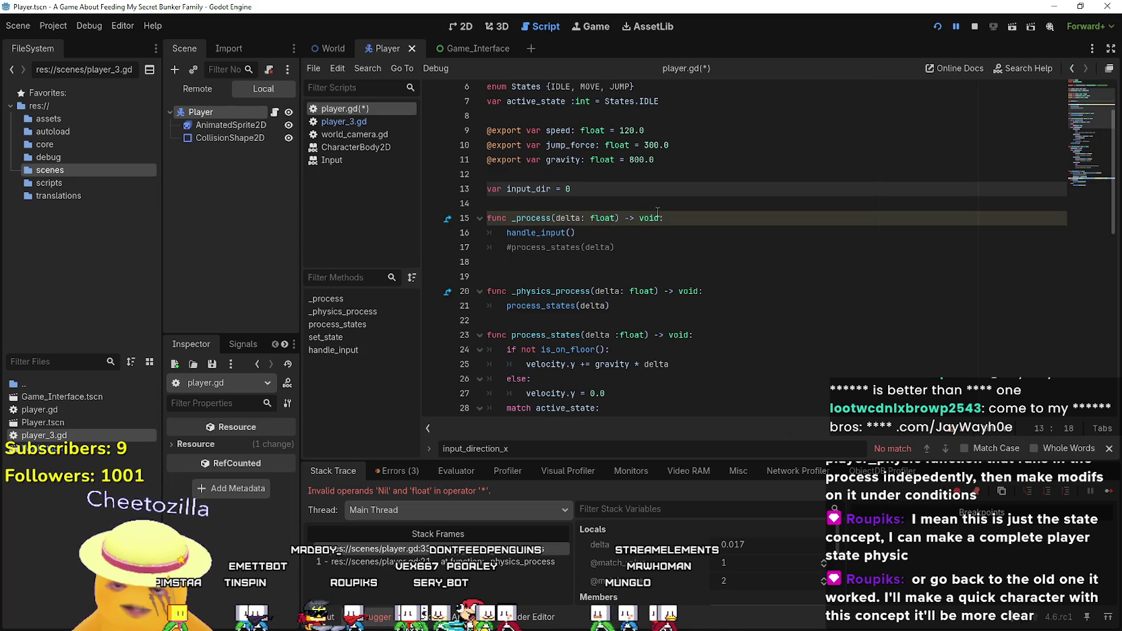
{"action": "left_click", "coordinate": [975, 28]}
{"action": "left_click", "coordinate": [938, 28]}
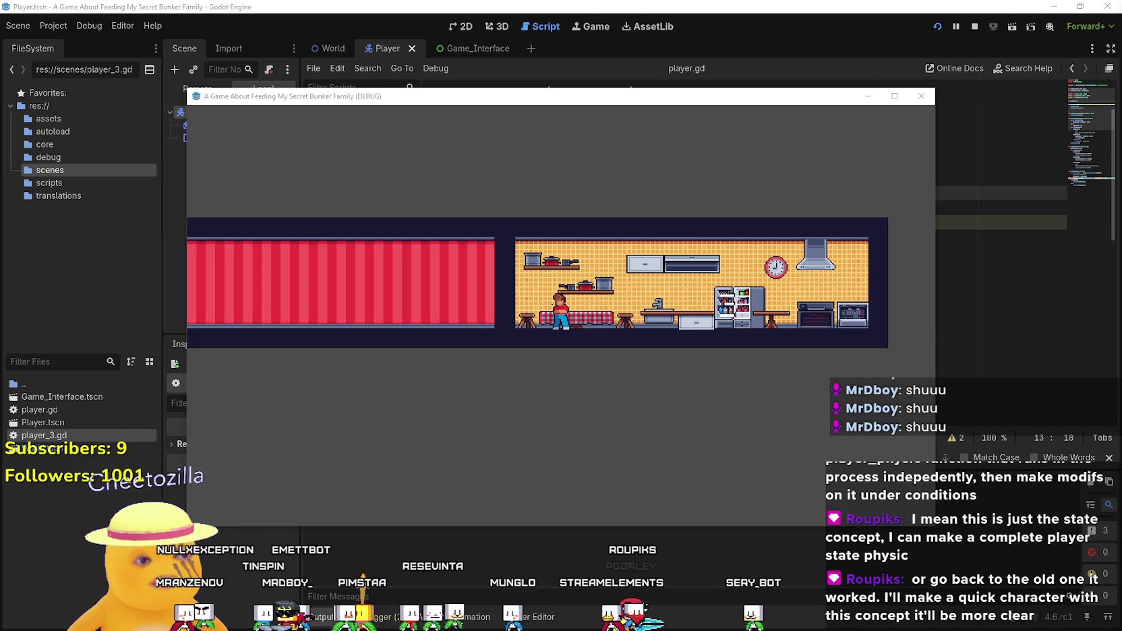
- Close the running game window after testing
{"action": "left_click", "coordinate": [747, 15]}
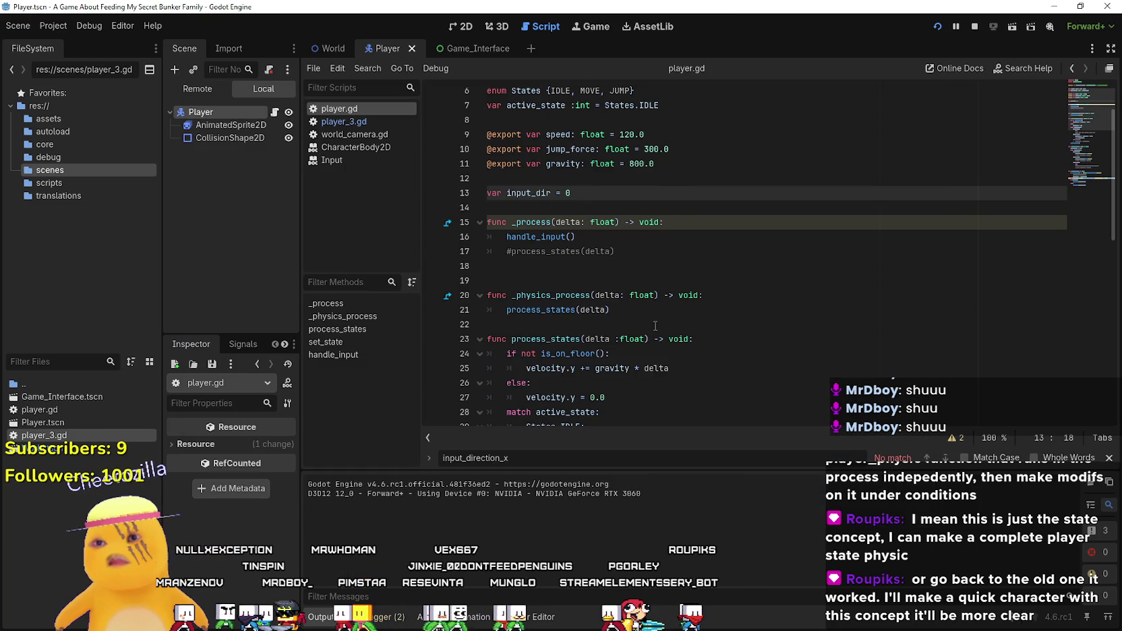
- Dismiss the velocity tooltip and inspect input_dir in handle_input's if condition
{"action": "left_click", "coordinate": [654, 310]}
{"action": "key", "text": "Up"}
{"action": "key", "text": "Up"}
{"action": "key", "text": "Up"}
{"action": "scroll", "coordinate": [653, 303], "scroll_direction": "down", "scroll_amount": 10}
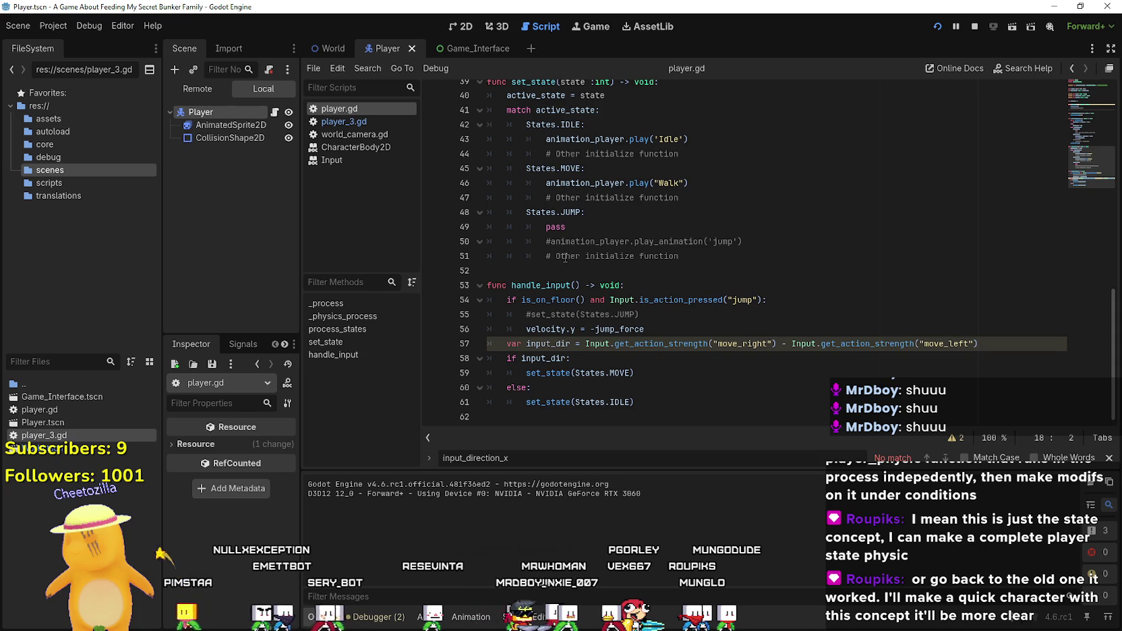
{"action": "scroll", "coordinate": [564, 257], "scroll_direction": "up", "scroll_amount": 8}
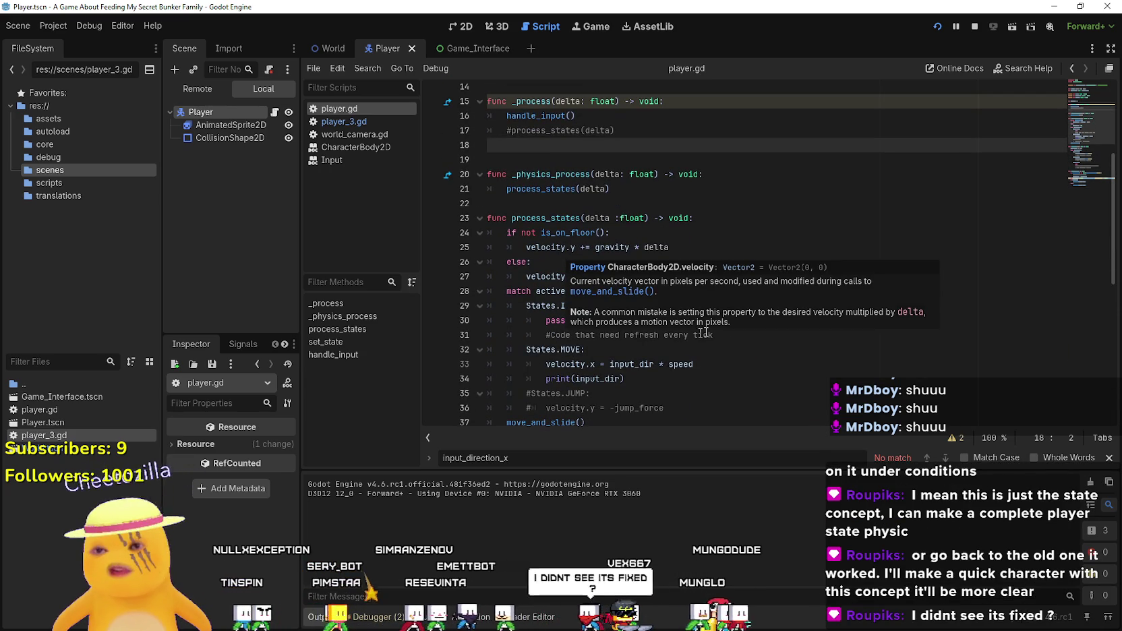
{"action": "left_click", "coordinate": [721, 218]}
{"action": "scroll", "coordinate": [700, 268], "scroll_direction": "down", "scroll_amount": 7}
{"action": "scroll", "coordinate": [700, 268], "scroll_direction": "down", "scroll_amount": 1}
{"action": "left_click", "coordinate": [596, 359]}
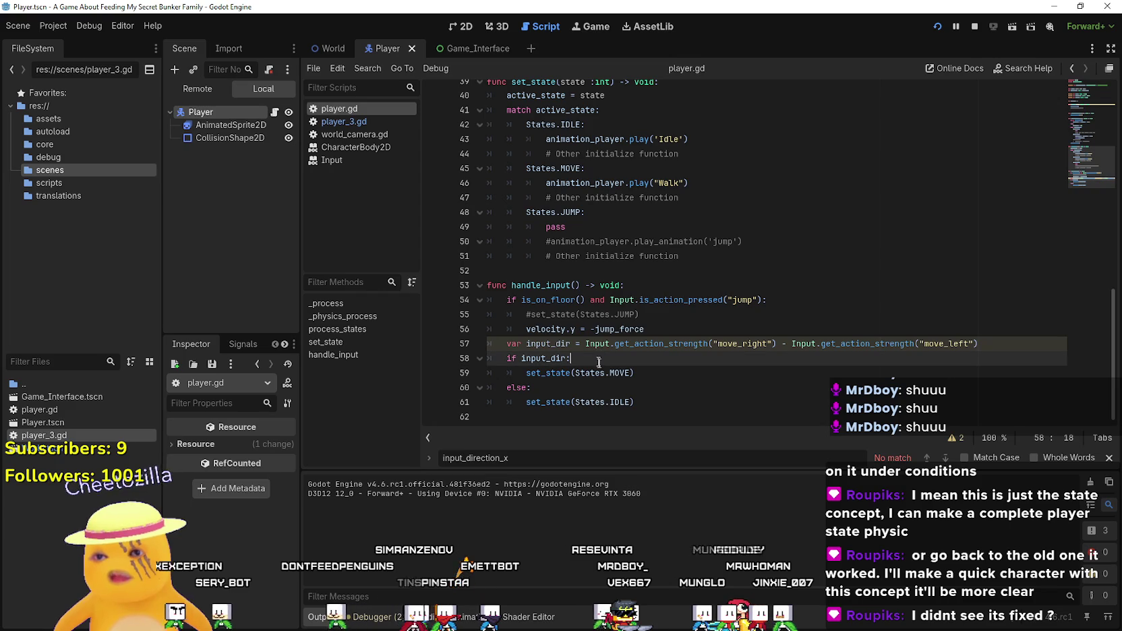
{"action": "double_click", "coordinate": [562, 344]}
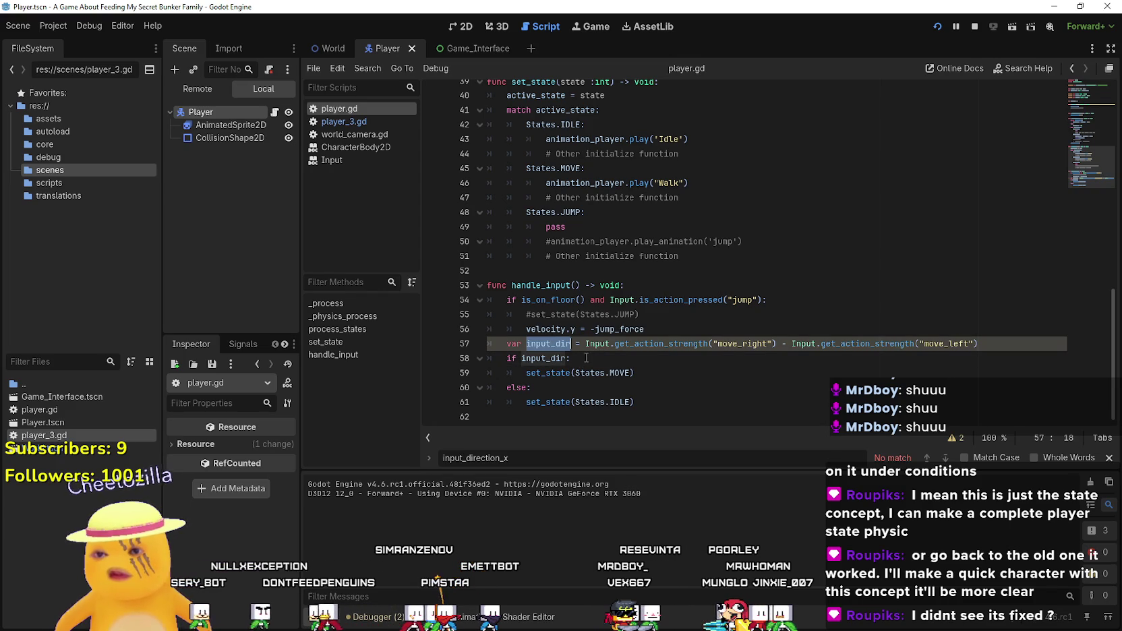
{"action": "double_click", "coordinate": [544, 357]}
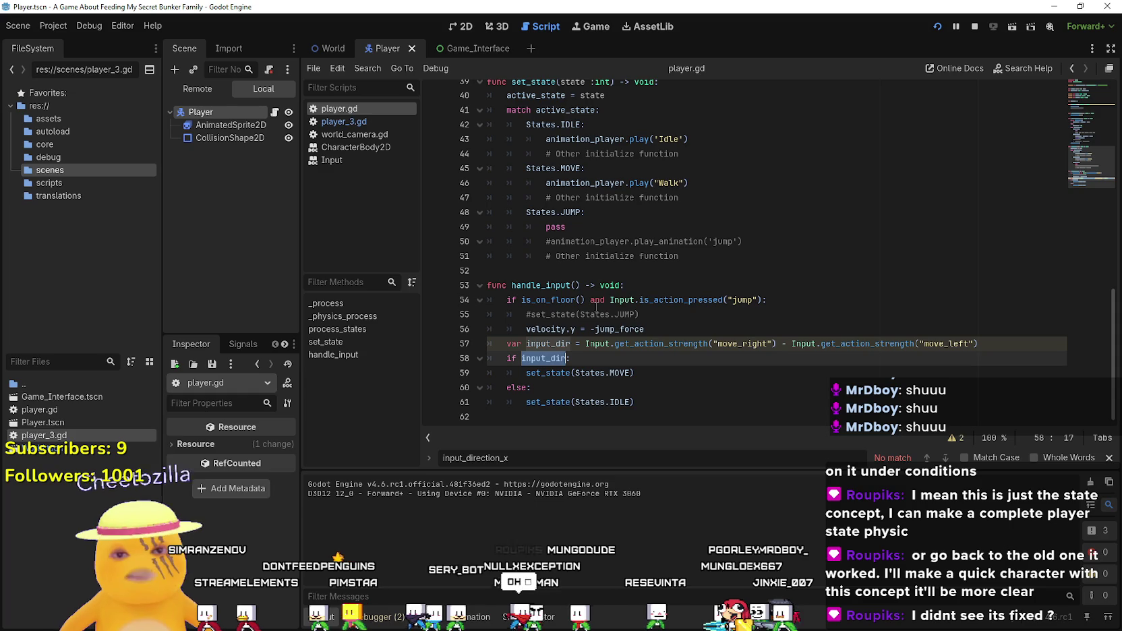
- Highlight all input_dir occurrences and review the print(input_dir) and JUMP lines
{"action": "left_click", "coordinate": [625, 328]}
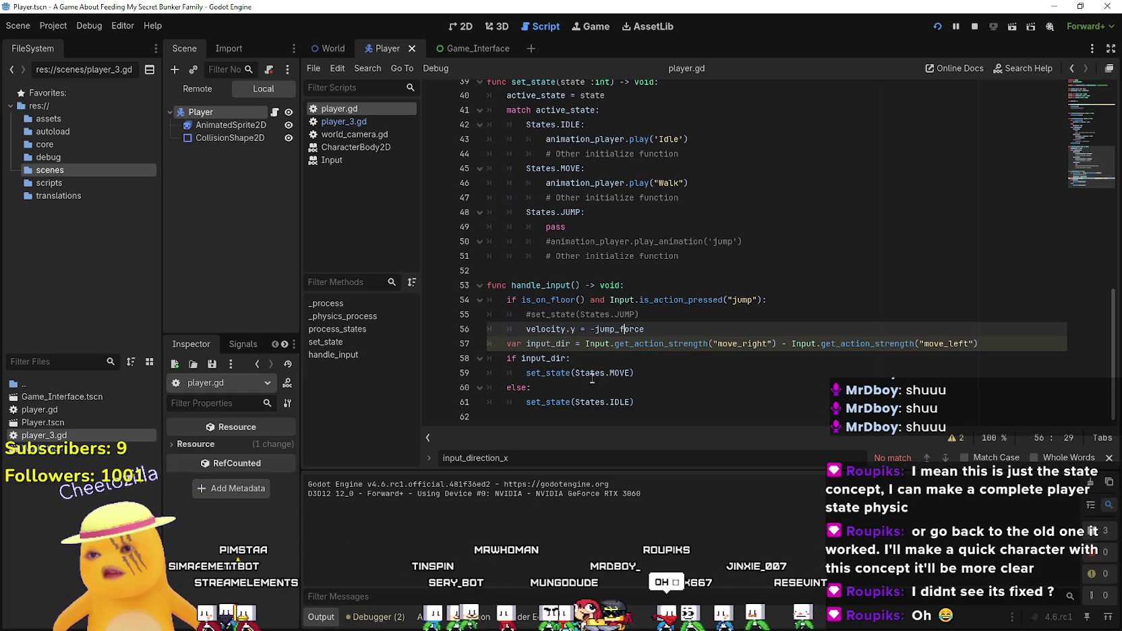
{"action": "left_click", "coordinate": [624, 372]}
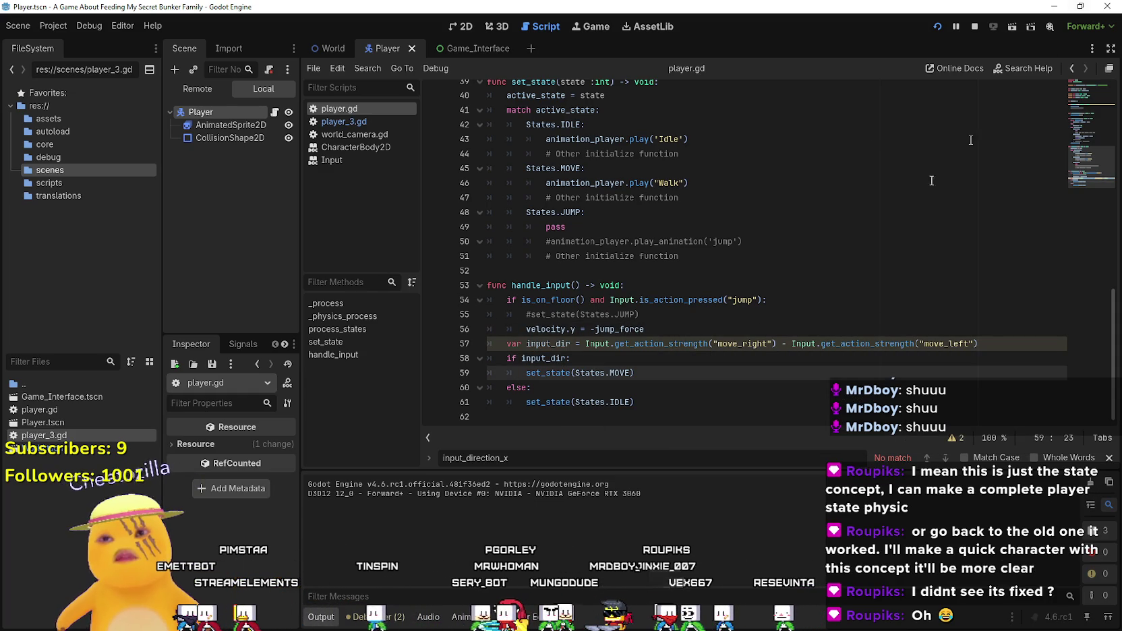
{"action": "double_click", "coordinate": [537, 344]}
{"action": "scroll", "coordinate": [691, 376], "scroll_direction": "up", "scroll_amount": 6}
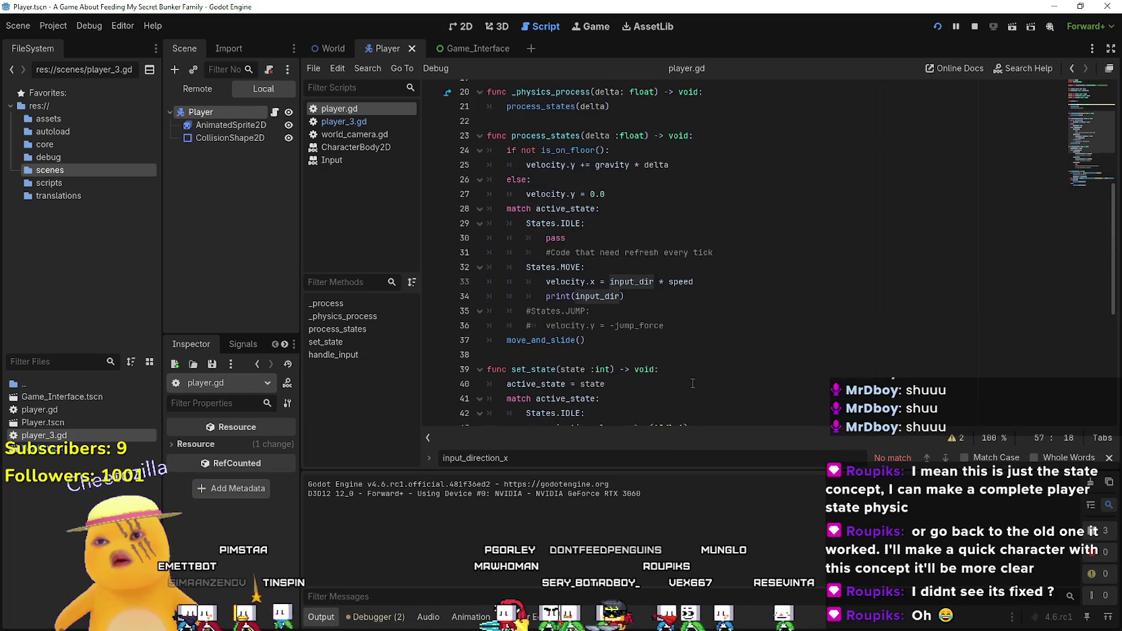
{"action": "scroll", "coordinate": [691, 376], "scroll_direction": "down", "scroll_amount": 6}
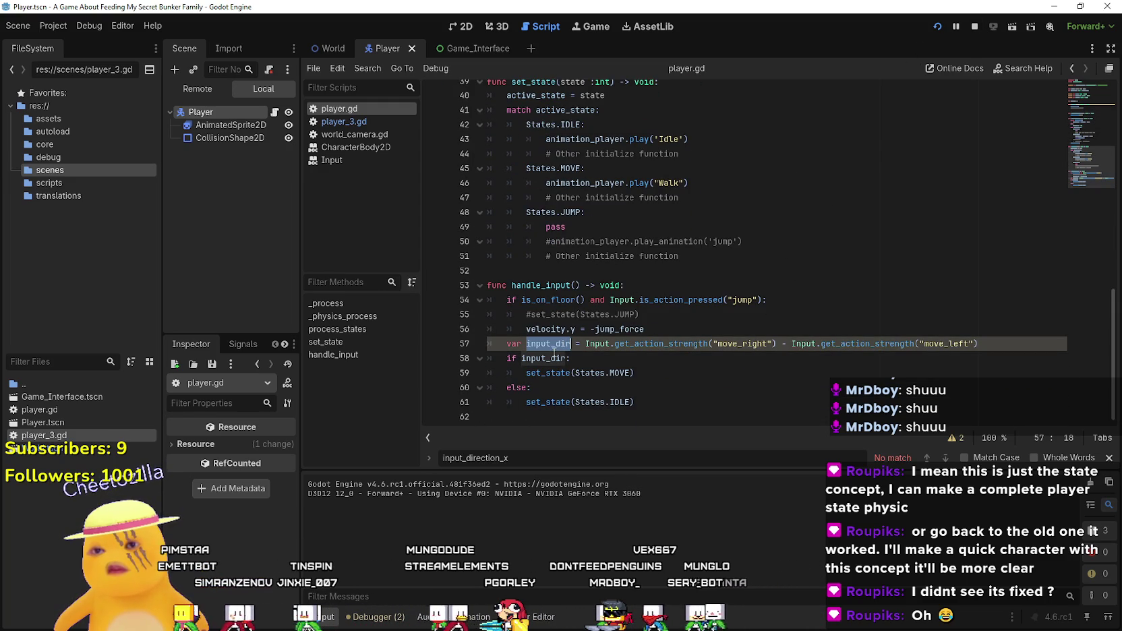
{"action": "scroll", "coordinate": [555, 351], "scroll_direction": "up", "scroll_amount": 8}
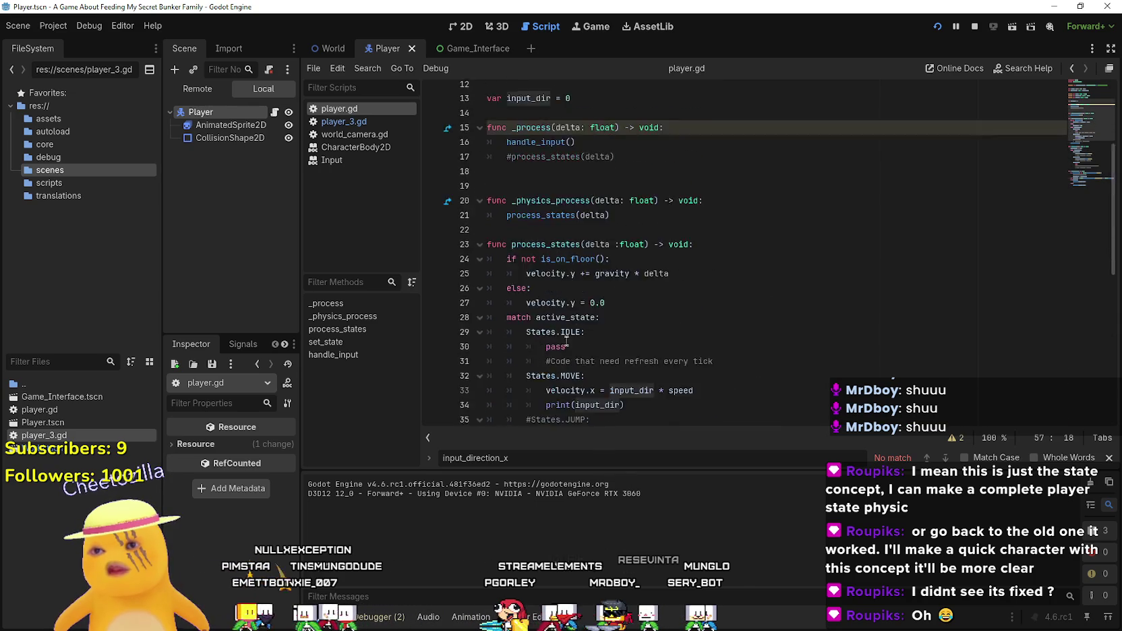
{"action": "scroll", "coordinate": [567, 335], "scroll_direction": "down", "scroll_amount": 5}
{"action": "mouse_move", "coordinate": [546, 186]}
{"action": "left_mouse_down"}
{"action": "mouse_move", "coordinate": [728, 197]}
{"action": "mouse_move", "coordinate": [720, 184]}
{"action": "left_mouse_up"}
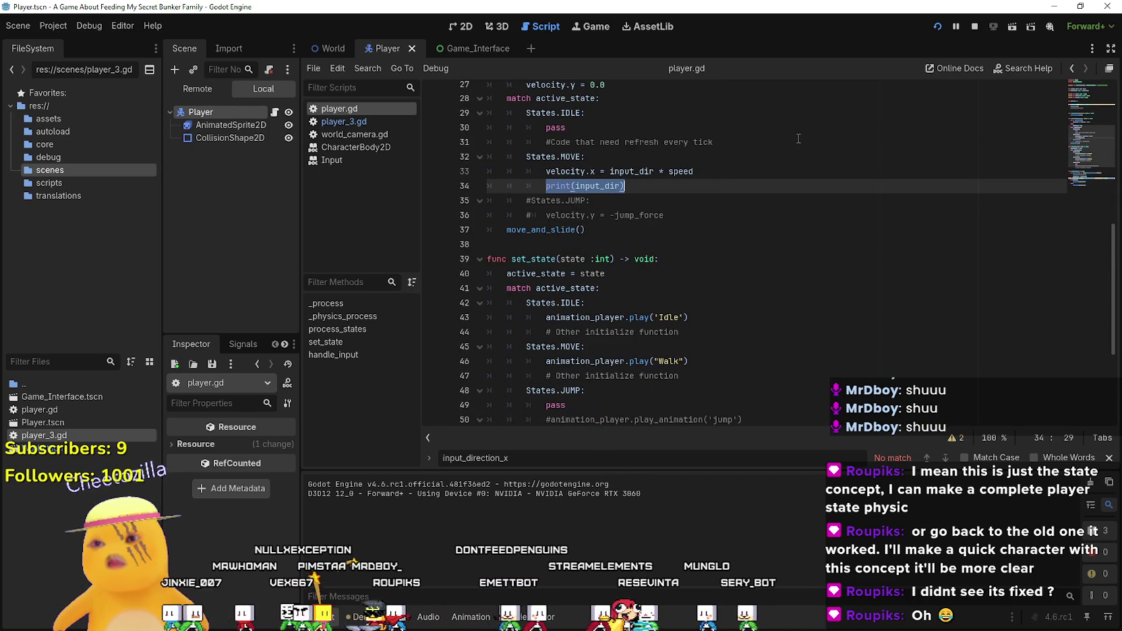
- Relaunch the game, stop it, and return to the input_dir declaration
{"action": "left_click", "coordinate": [938, 26]}
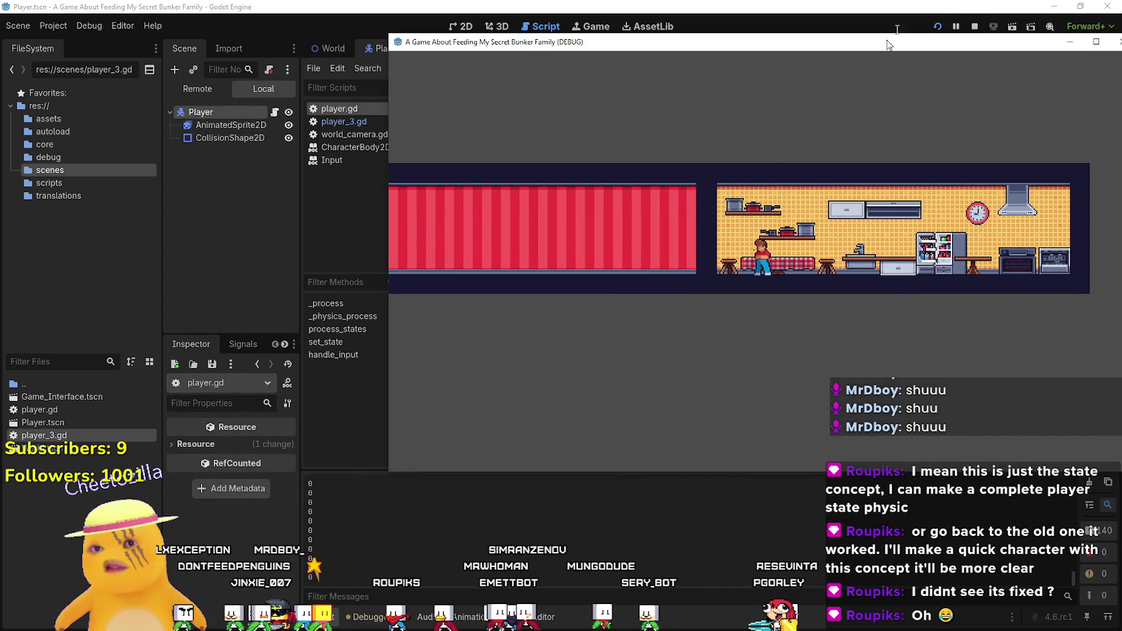
{"action": "left_click", "coordinate": [974, 27]}
{"action": "scroll", "coordinate": [651, 251], "scroll_direction": "up", "scroll_amount": 7}
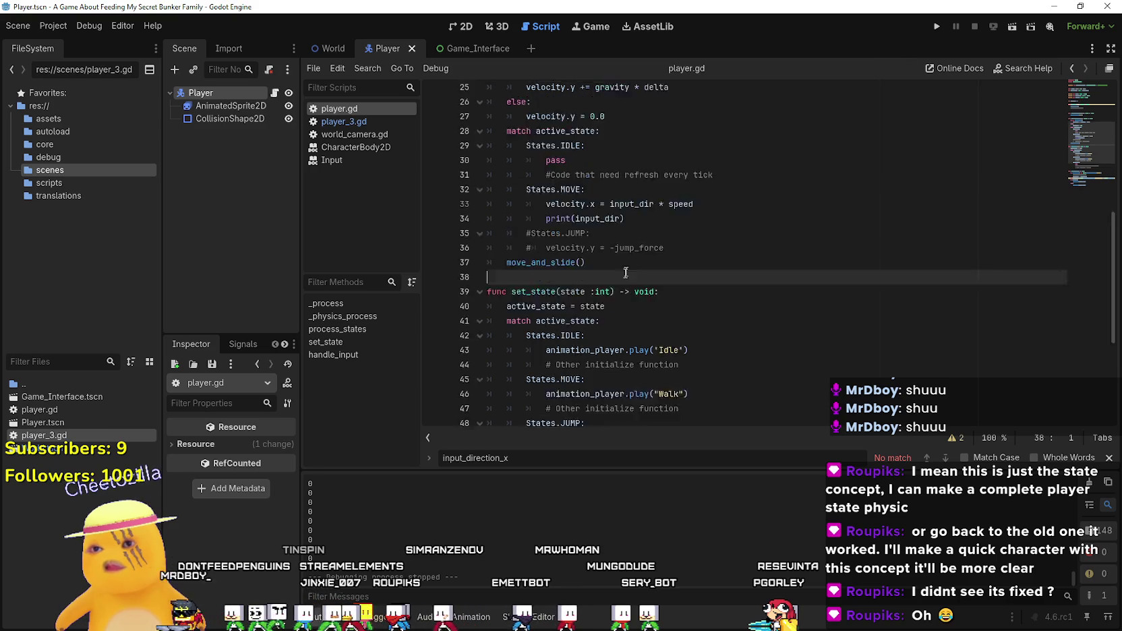
{"action": "left_click", "coordinate": [591, 199]}
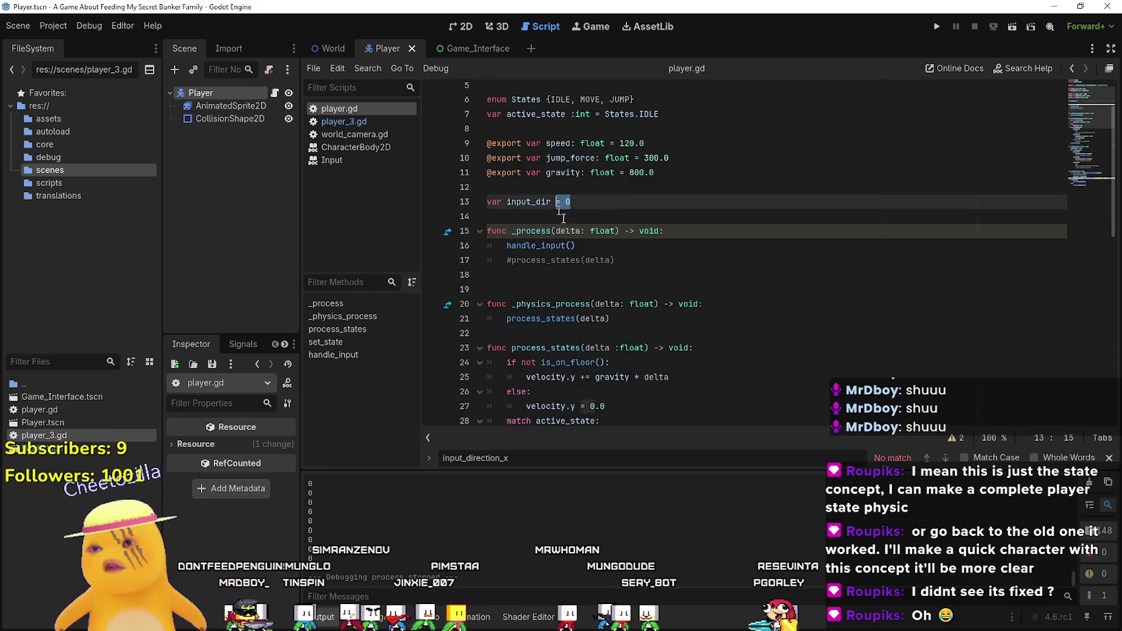
- Remove 'var ' from line 57 so handle_input assigns the class-level input_dir
{"action": "scroll", "coordinate": [607, 256], "scroll_direction": "down", "scroll_amount": 10}
{"action": "left_click", "coordinate": [629, 274]}
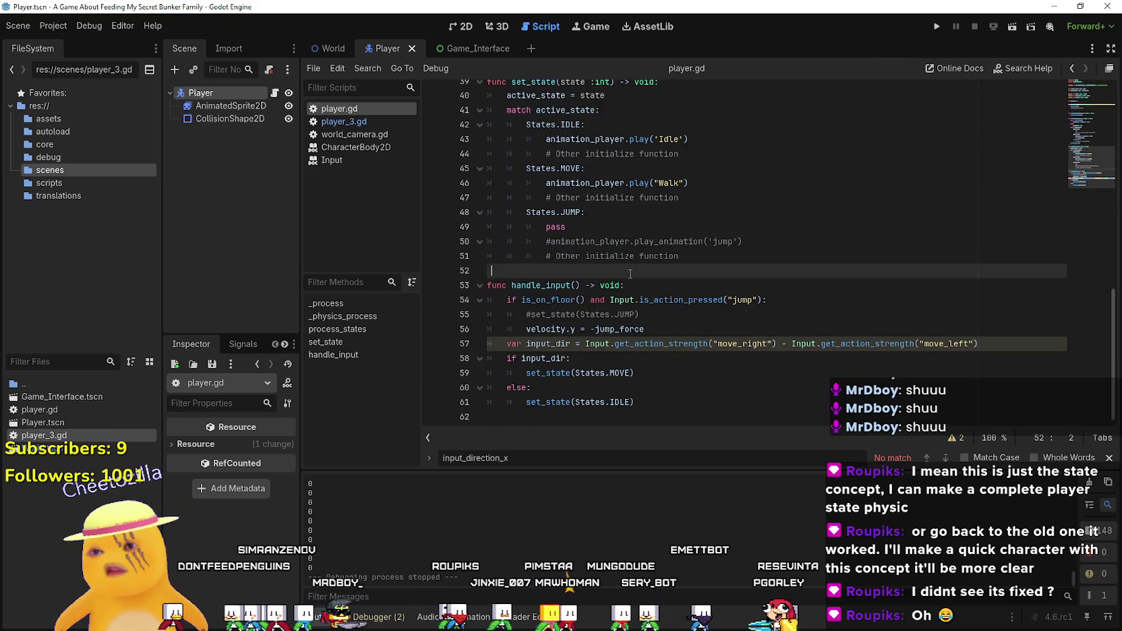
{"action": "scroll", "coordinate": [634, 276], "scroll_direction": "up", "scroll_amount": 6}
{"action": "scroll", "coordinate": [634, 270], "scroll_direction": "up", "scroll_amount": 6}
{"action": "left_click", "coordinate": [610, 233]}
{"action": "scroll", "coordinate": [615, 255], "scroll_direction": "down", "scroll_amount": 10}
{"action": "scroll", "coordinate": [615, 254], "scroll_direction": "down", "scroll_amount": 2}
{"action": "left_click", "coordinate": [627, 356]}
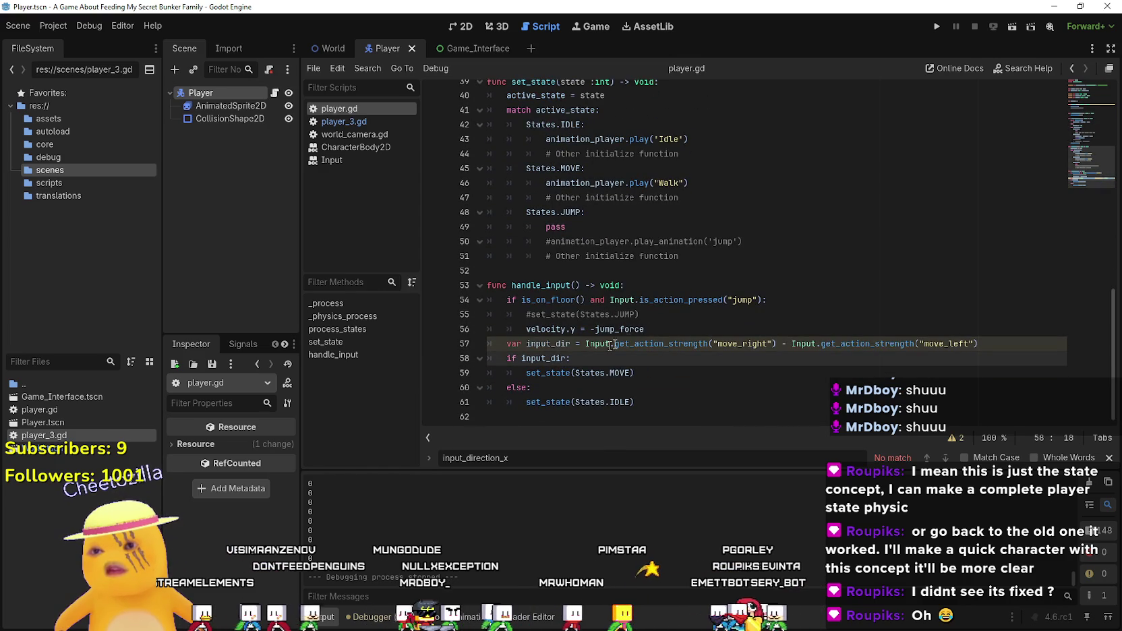
{"action": "triple_click", "coordinate": [568, 343]}
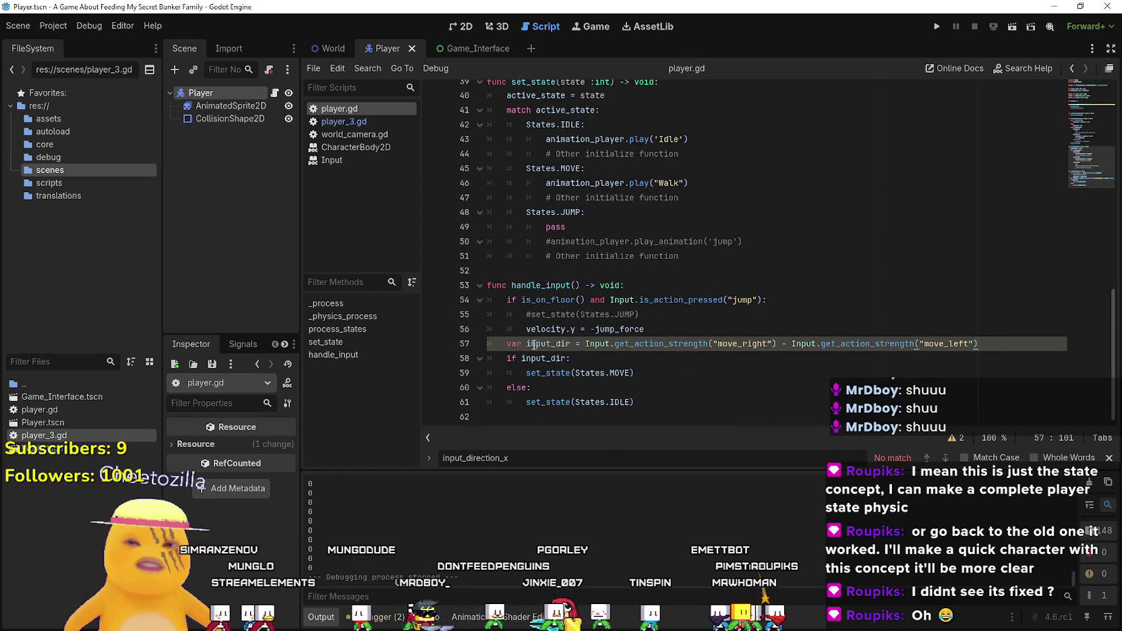
{"action": "double_click", "coordinate": [540, 344]}
{"action": "left_click", "coordinate": [526, 343]}
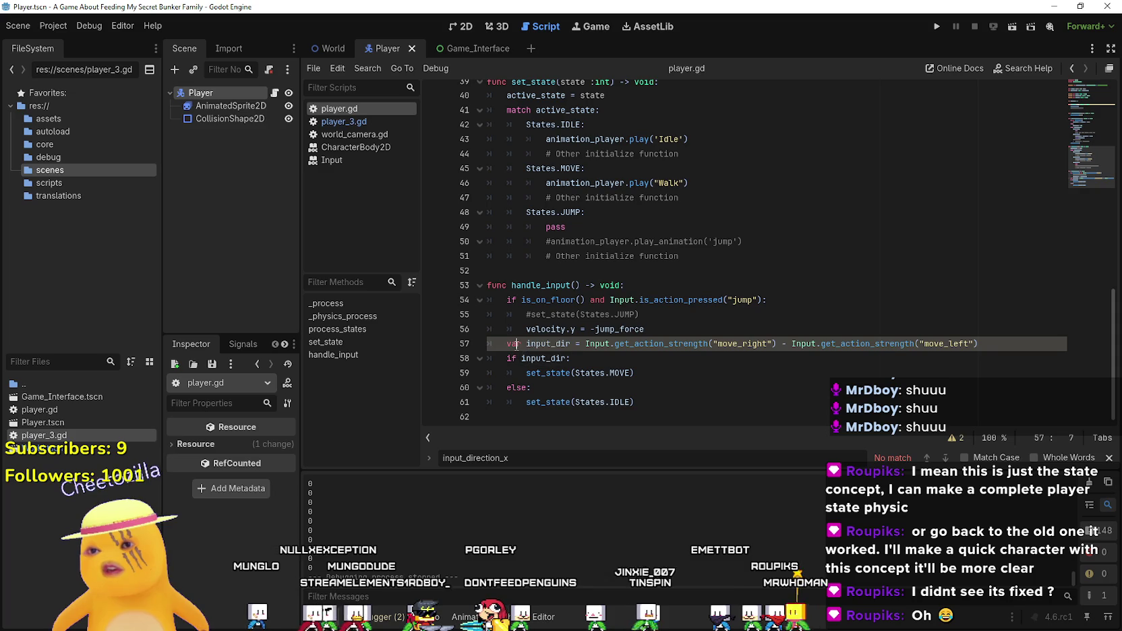
{"action": "key", "text": "BackSpace"}
{"action": "key", "text": "BackSpace"}
{"action": "key", "text": "BackSpace"}
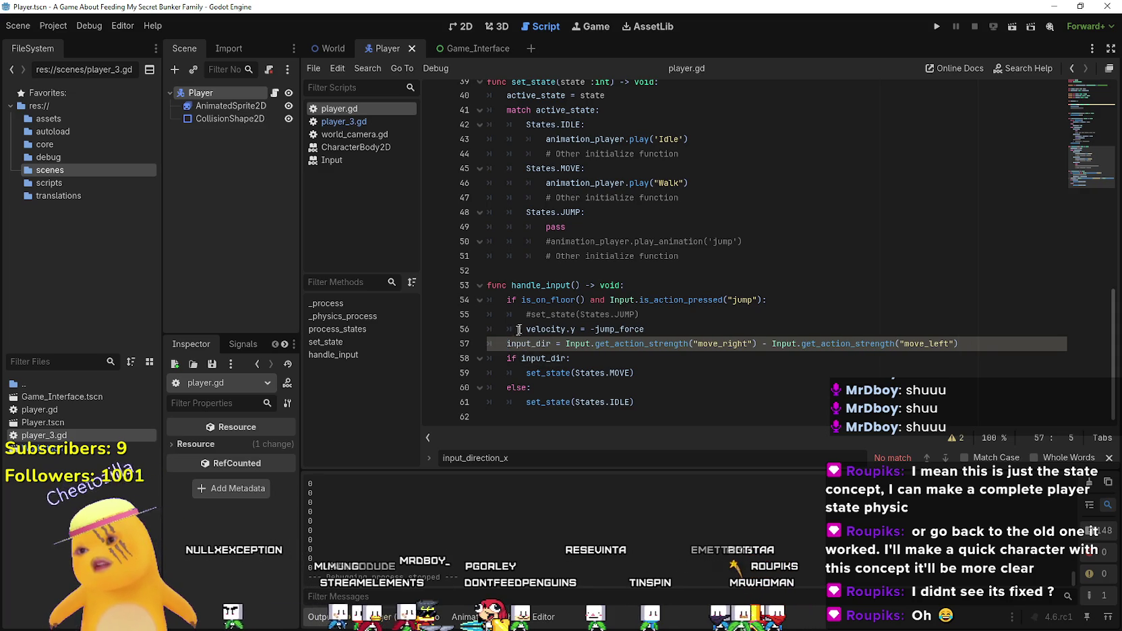
- Change line 13 back to 'var input_dir: float = 0.0'
{"action": "scroll", "coordinate": [572, 193], "scroll_direction": "up", "scroll_amount": 9}
{"action": "scroll", "coordinate": [561, 154], "scroll_direction": "up", "scroll_amount": 1}
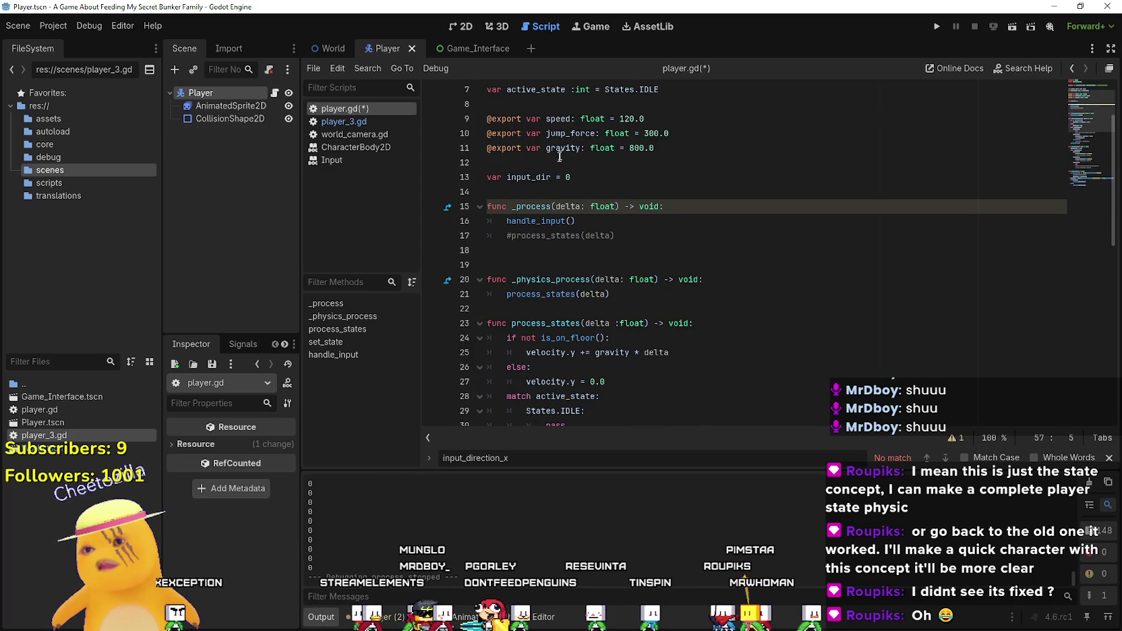
{"action": "left_click", "coordinate": [550, 178]}
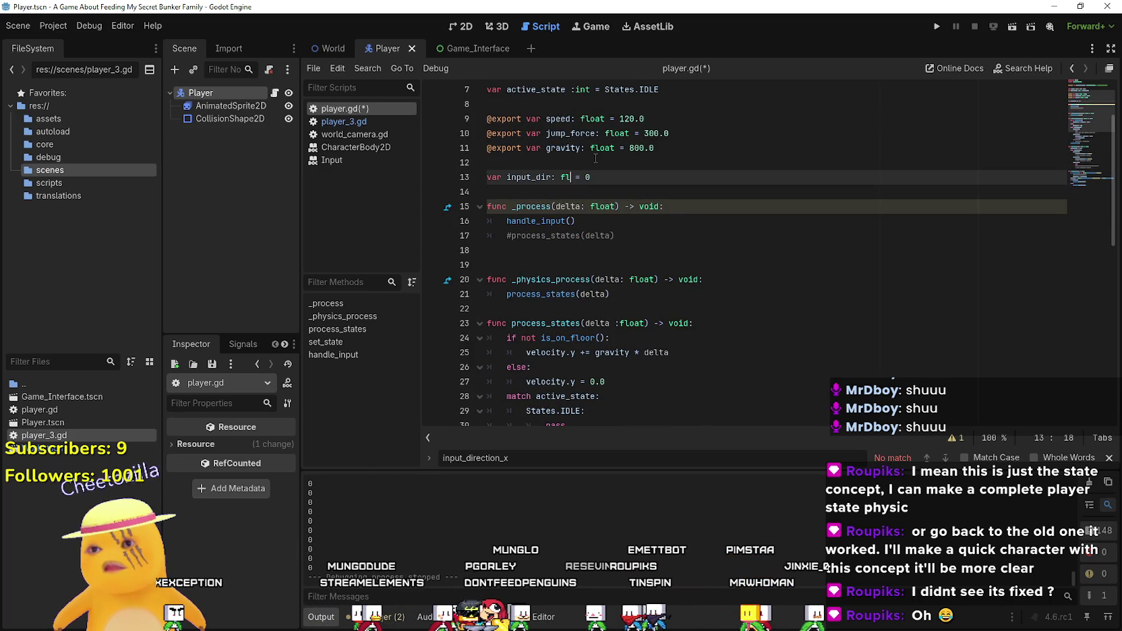
{"action": "type", "text": "t"}
{"action": "key", "text": "Down"}
{"action": "key", "text": "Down"}
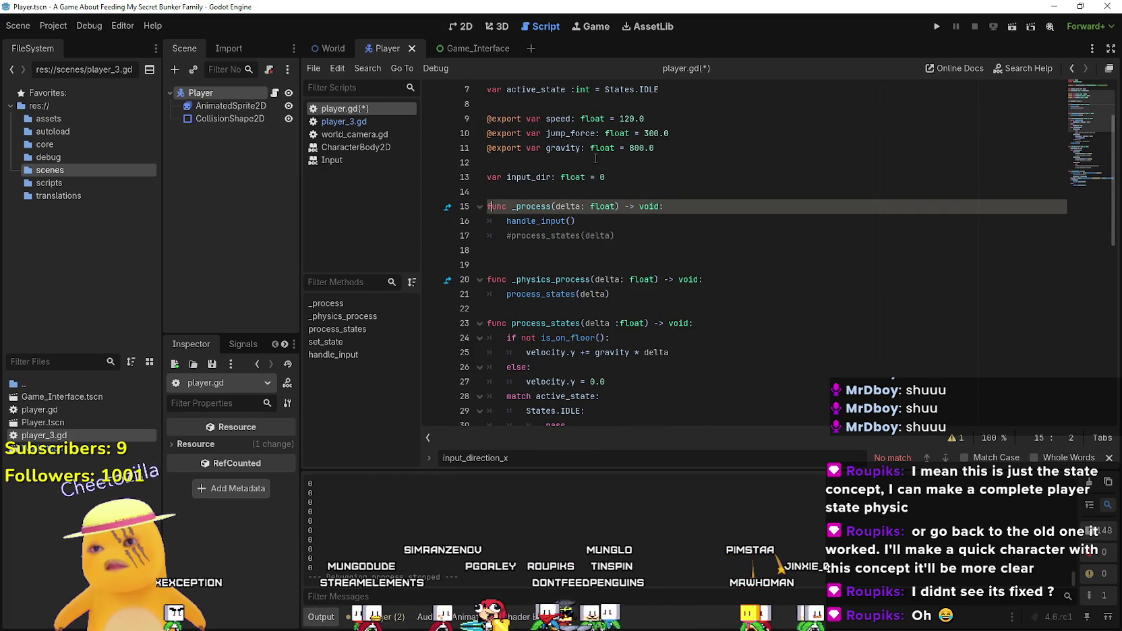
{"action": "key", "text": "Up"}
{"action": "key", "text": "Up"}
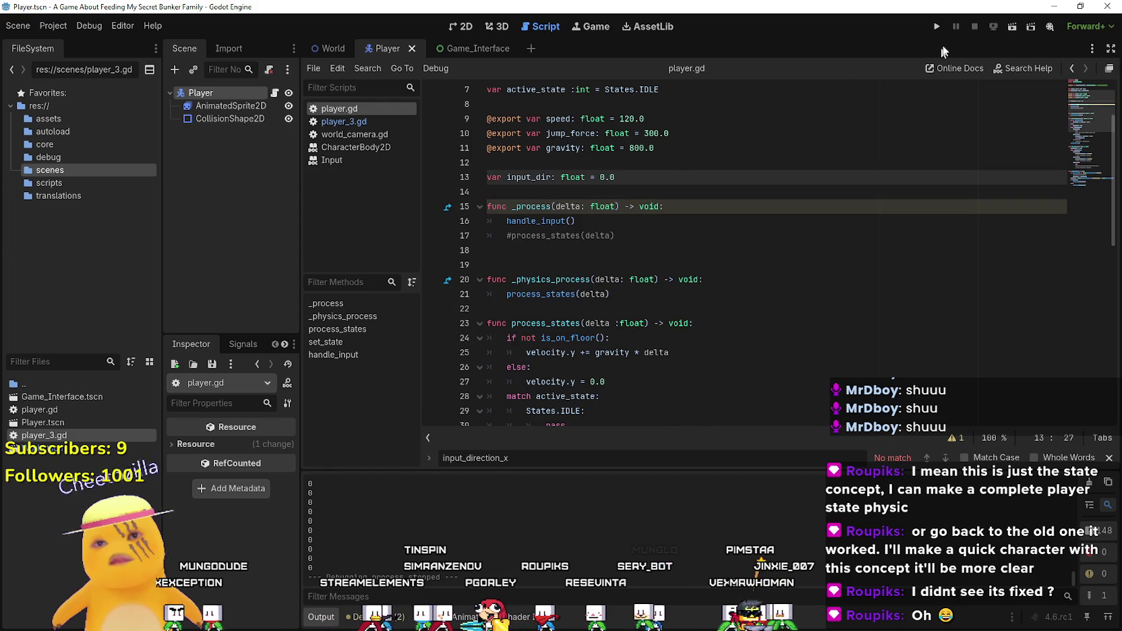
- Run the project and walk the character left into the red room, then right through the kitchen
{"action": "left_click", "coordinate": [937, 26]}
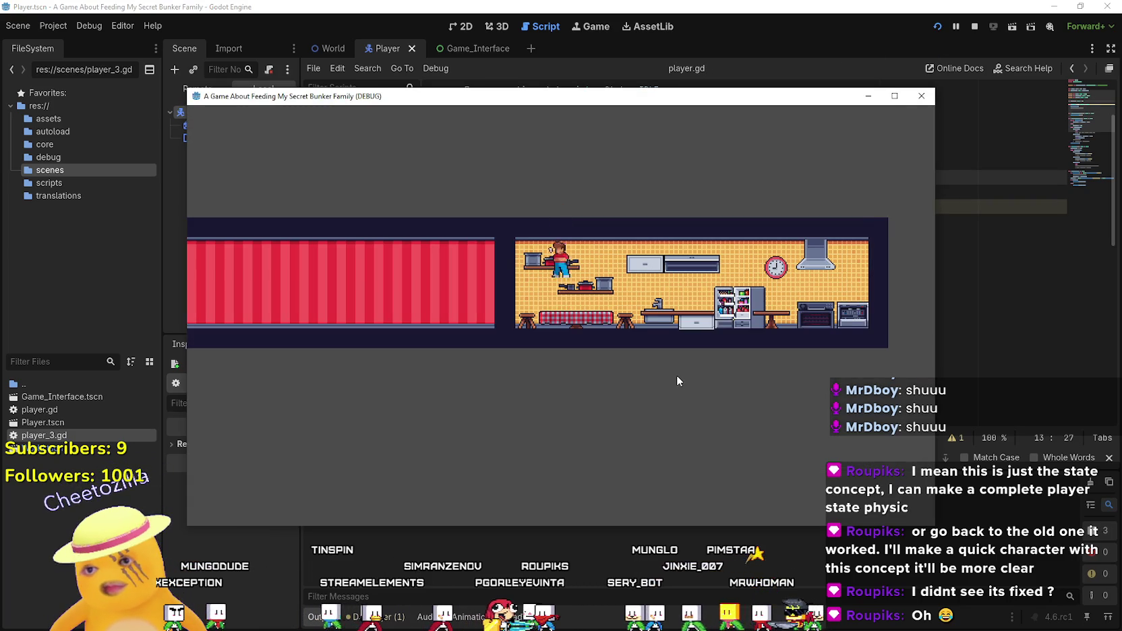
{"action": "key", "text": "Left"}
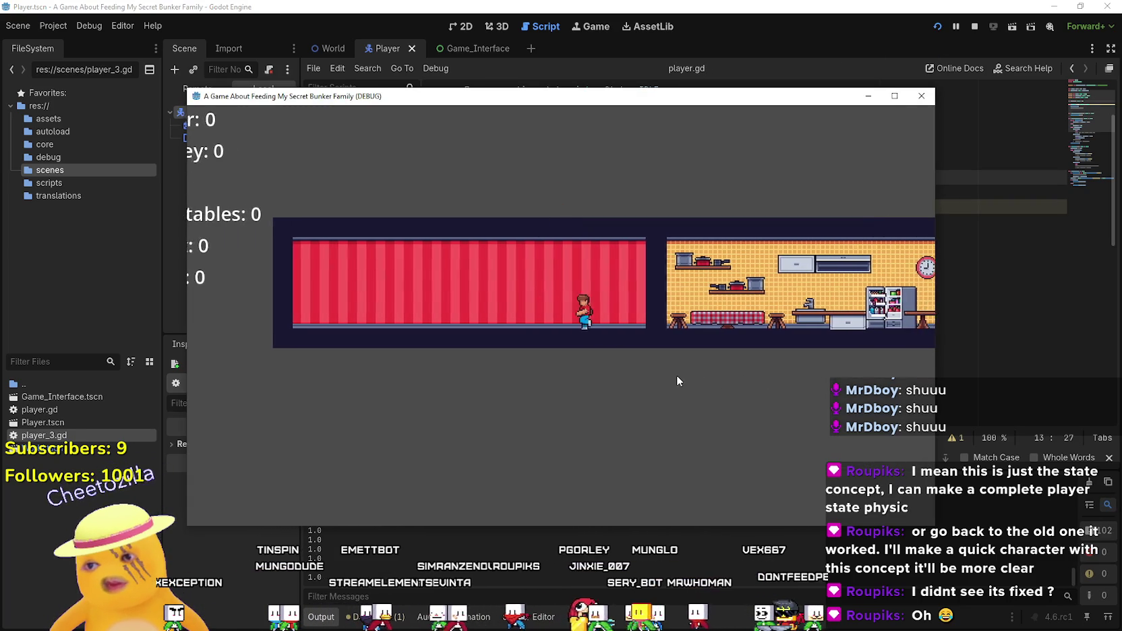
{"action": "key", "text": "Right"}
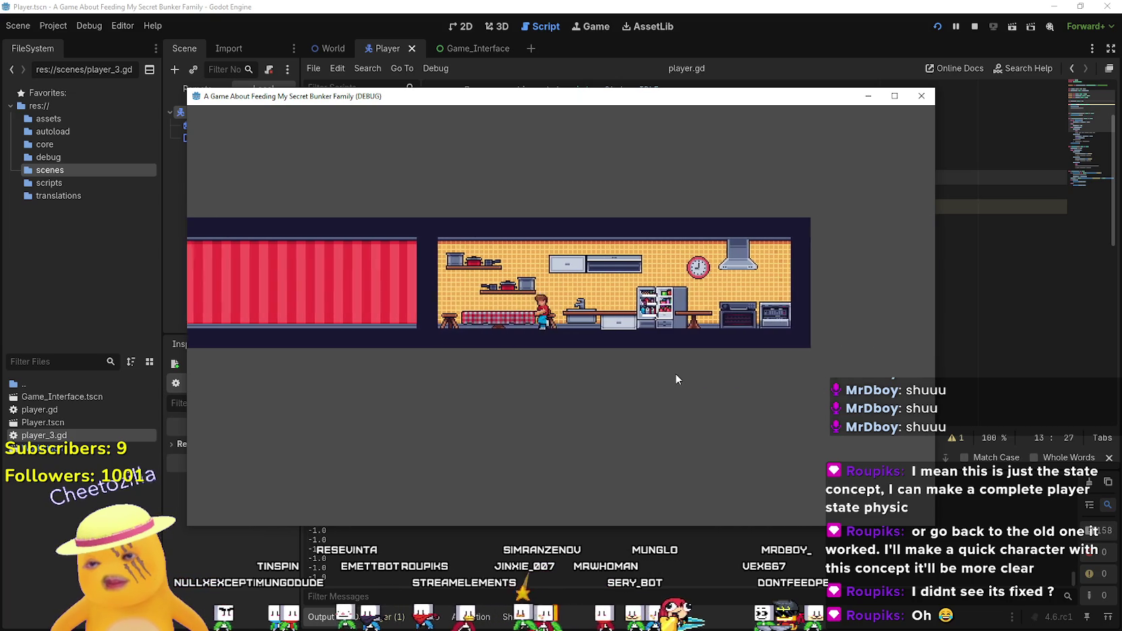
{"action": "key", "text": "Right"}
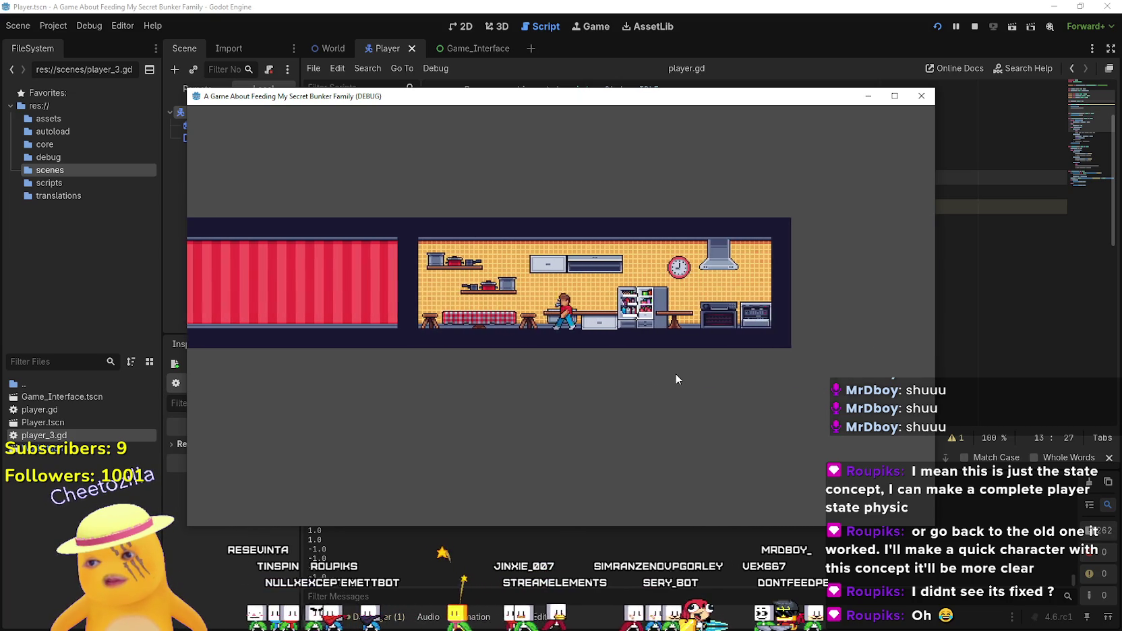
{"action": "key", "text": "Right"}
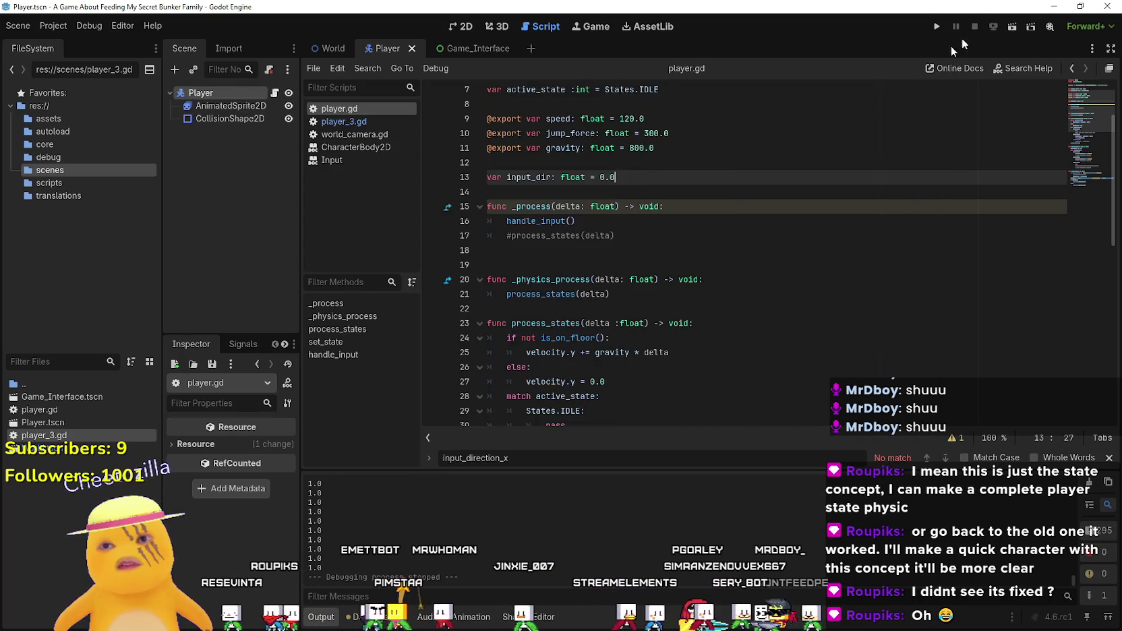
{"action": "scroll", "coordinate": [642, 314], "scroll_direction": "down", "scroll_amount": 10}
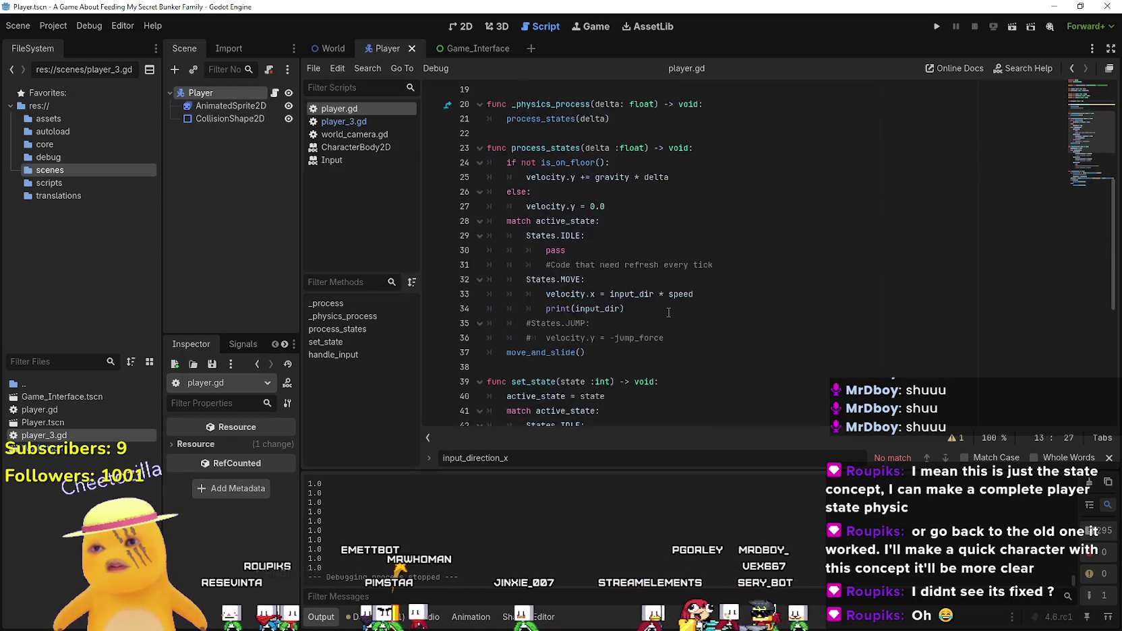
- Review the IDLE state's pass and comment lines and the input_dir branch in handle_input
{"action": "left_click", "coordinate": [679, 401]}
{"action": "left_click", "coordinate": [680, 388]}
{"action": "scroll", "coordinate": [664, 389], "scroll_direction": "up", "scroll_amount": 5}
{"action": "scroll", "coordinate": [663, 366], "scroll_direction": "up", "scroll_amount": 5}
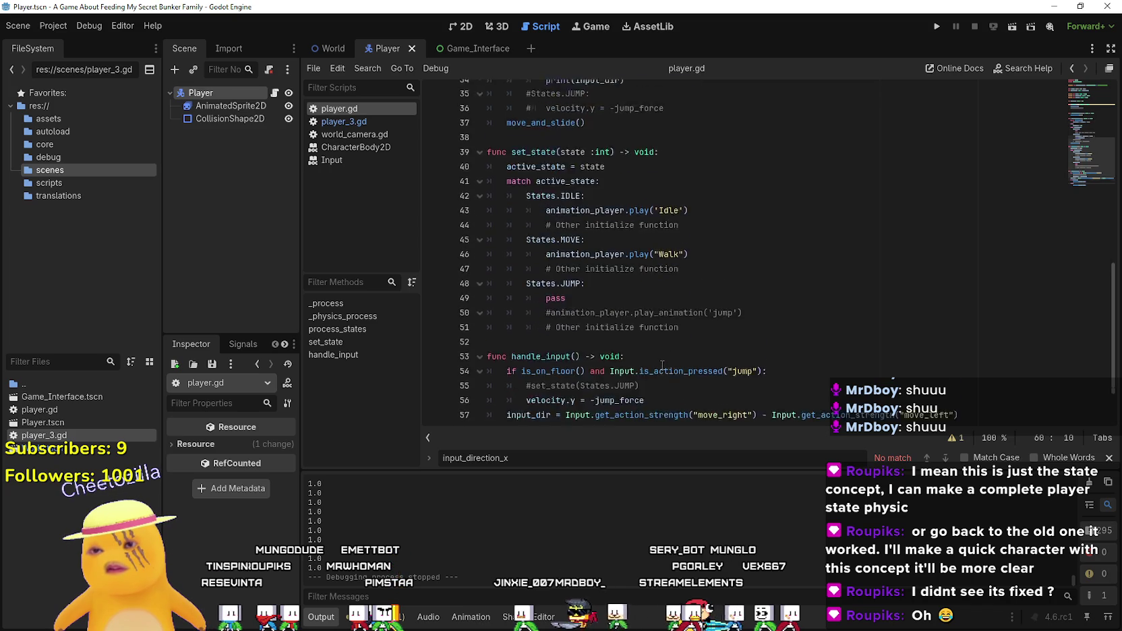
{"action": "scroll", "coordinate": [661, 361], "scroll_direction": "down", "scroll_amount": 3}
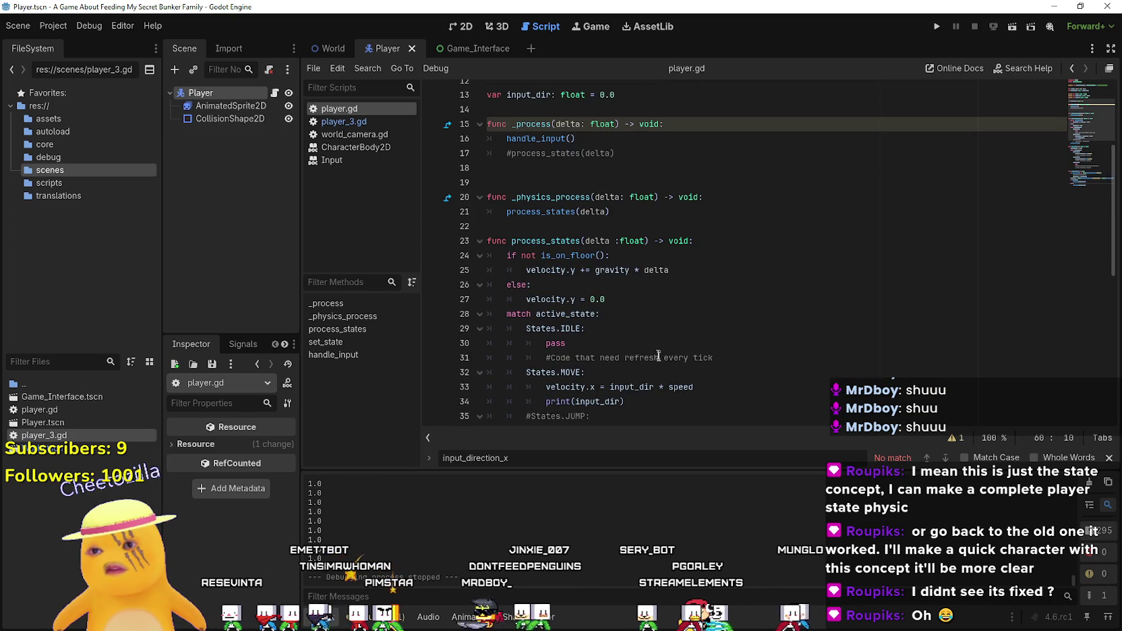
{"action": "left_click_drag", "start_coordinate": [713, 269], "coordinate": [541, 249]}
{"action": "left_click", "coordinate": [541, 248]}
{"action": "scroll", "coordinate": [571, 317], "scroll_direction": "down", "scroll_amount": 7}
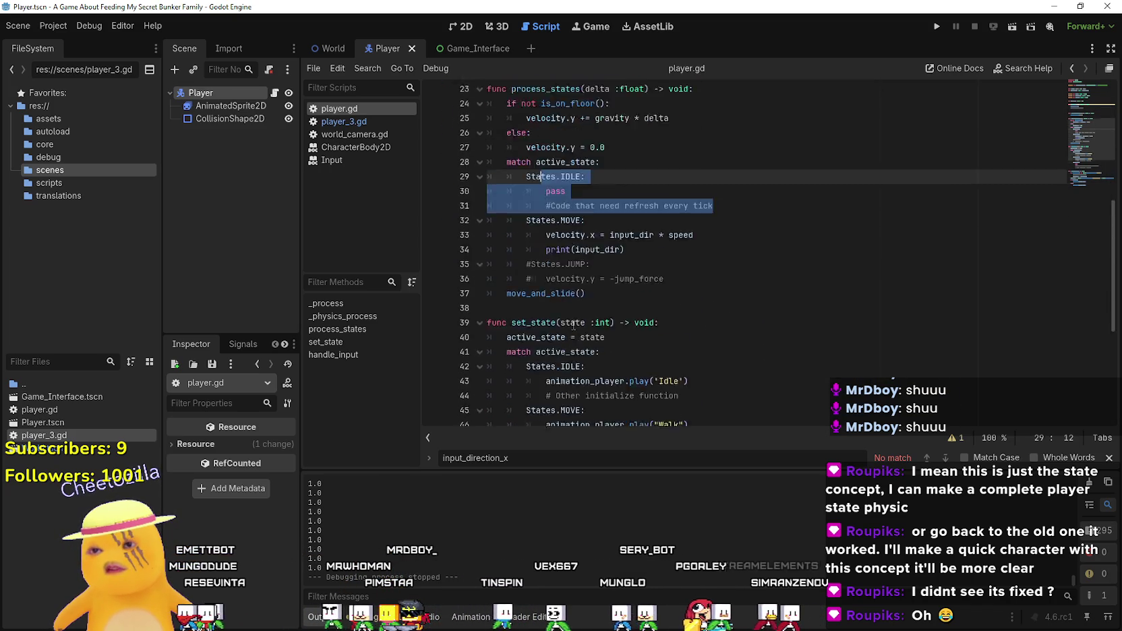
{"action": "double_click", "coordinate": [549, 360]}
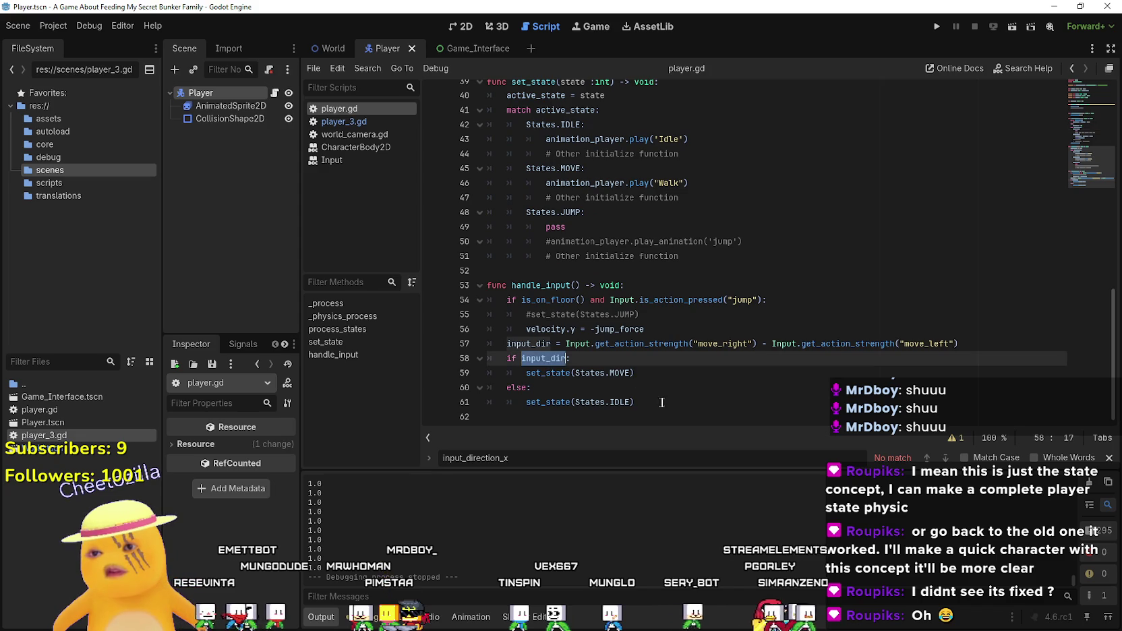
{"action": "left_click", "coordinate": [525, 341]}
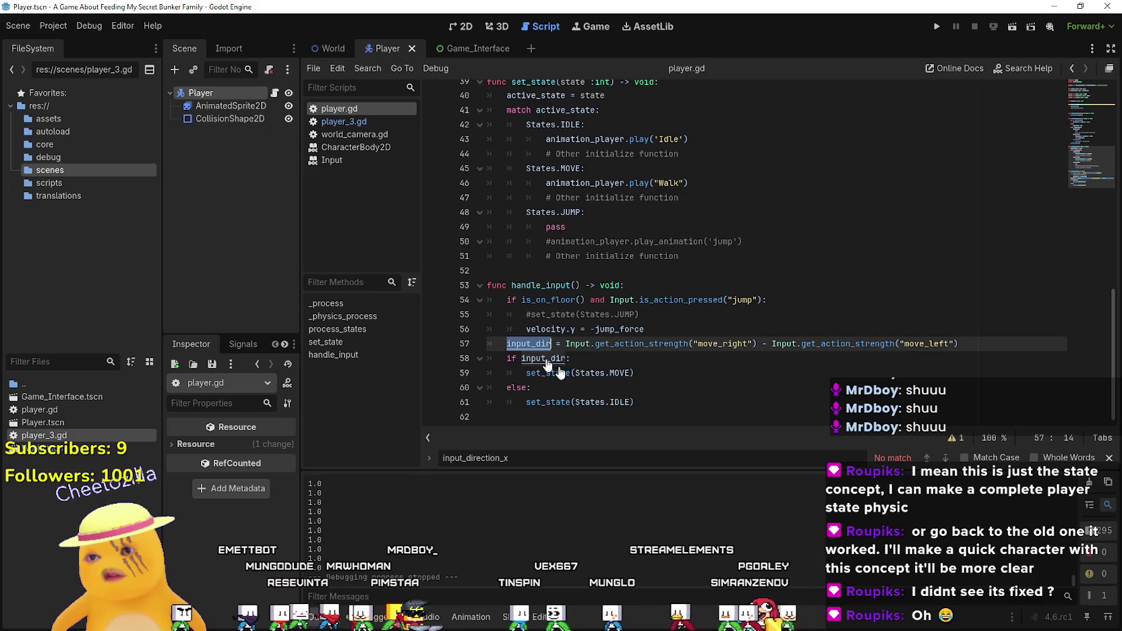
{"action": "key", "text": "Down"}
{"action": "key", "text": "Down"}
{"action": "key", "text": "Down"}
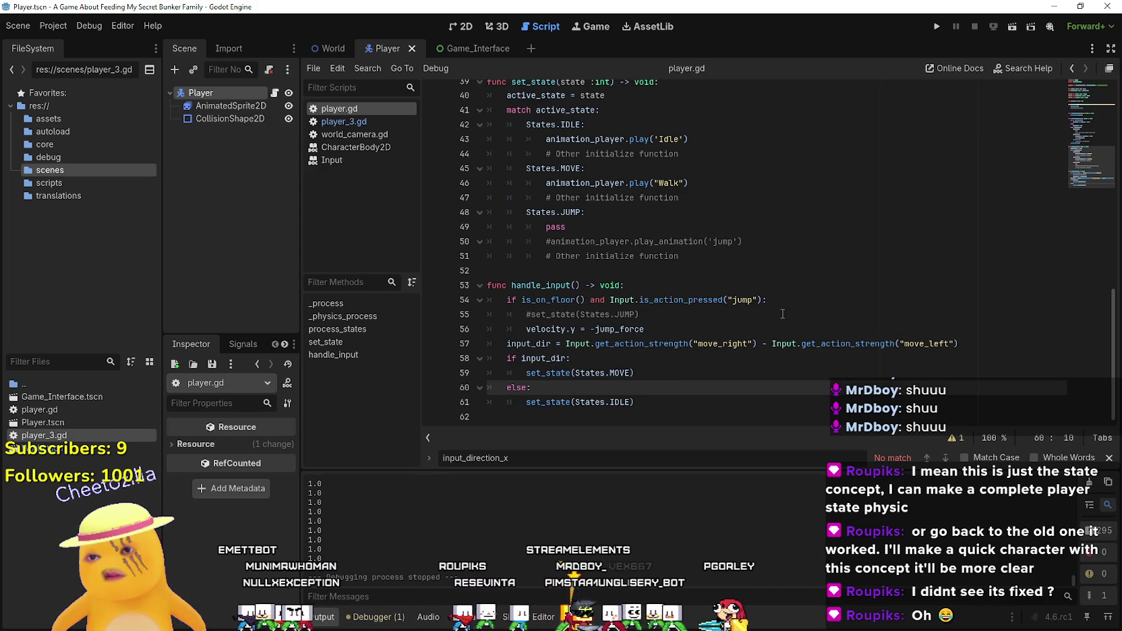
- Replace the IDLE branch's pass and comment with input_dir = 0.0
{"action": "scroll", "coordinate": [705, 306], "scroll_direction": "up", "scroll_amount": 8}
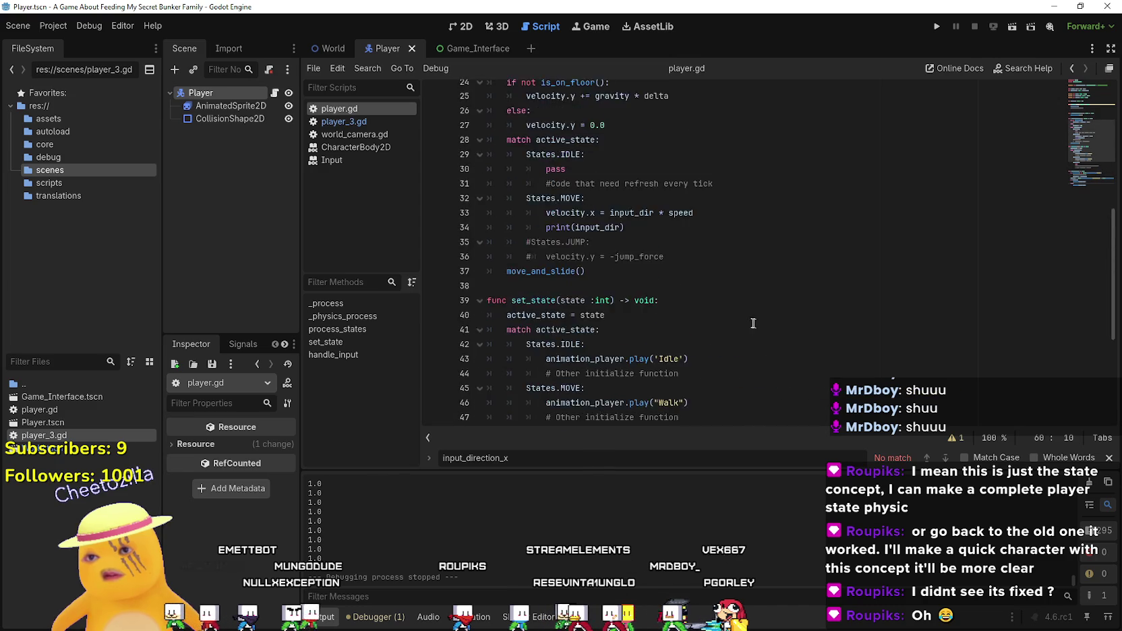
{"action": "left_click", "coordinate": [620, 257]}
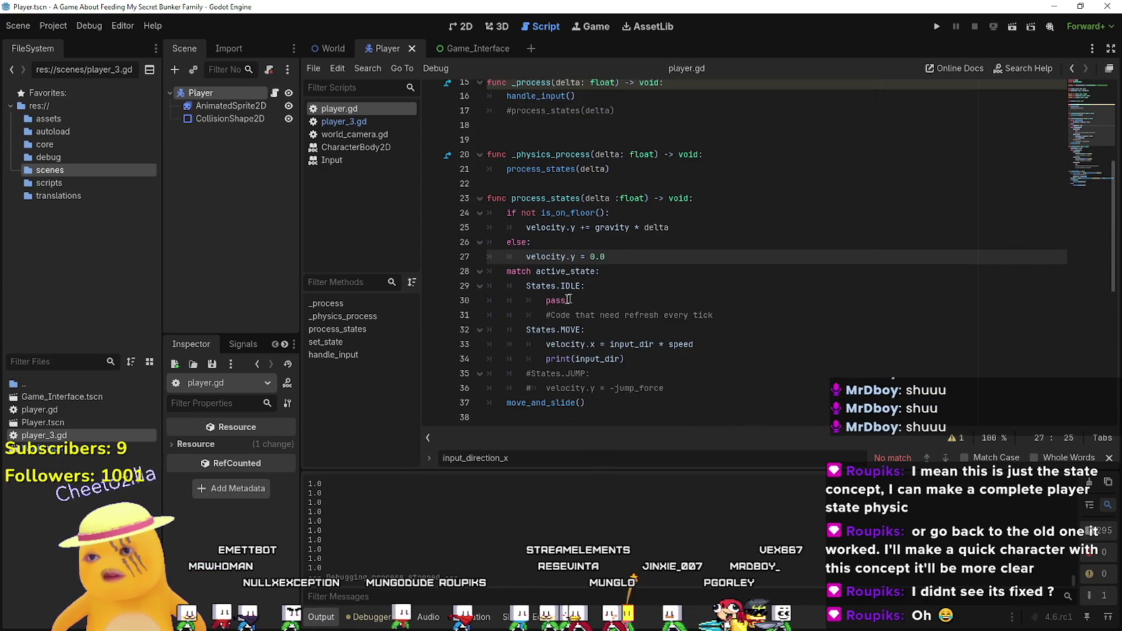
{"action": "left_click", "coordinate": [621, 291]}
{"action": "left_click_drag", "start_coordinate": [758, 320], "coordinate": [546, 301]}
{"action": "type", "text": "input_dir = 0.0"}
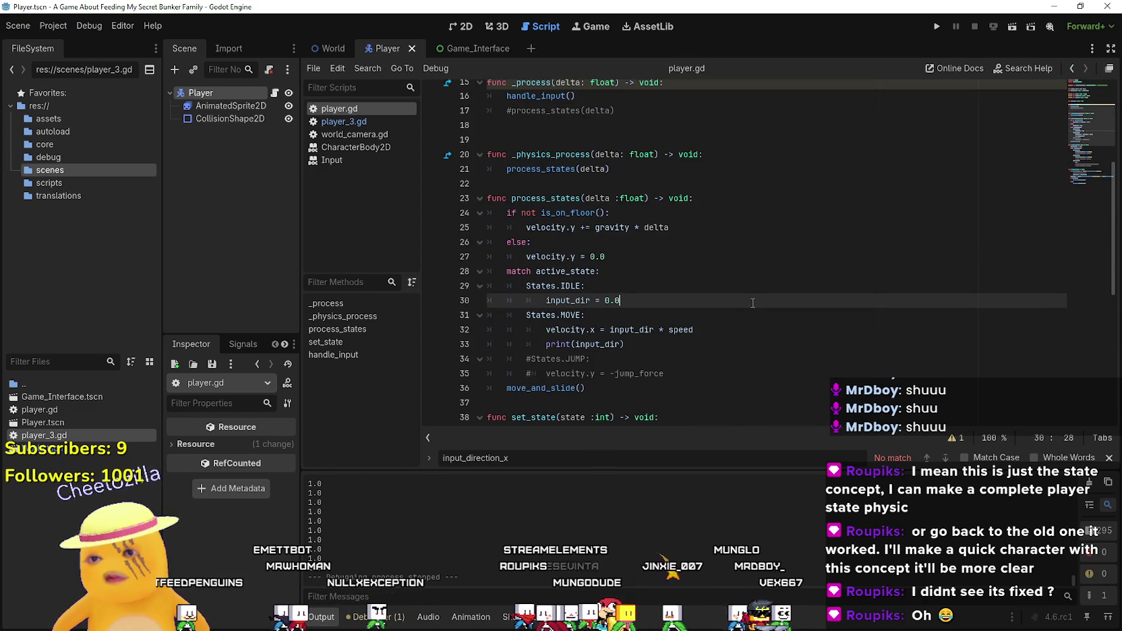
- Run the game, walk the character left and right, then stop it
{"action": "left_click", "coordinate": [938, 24]}
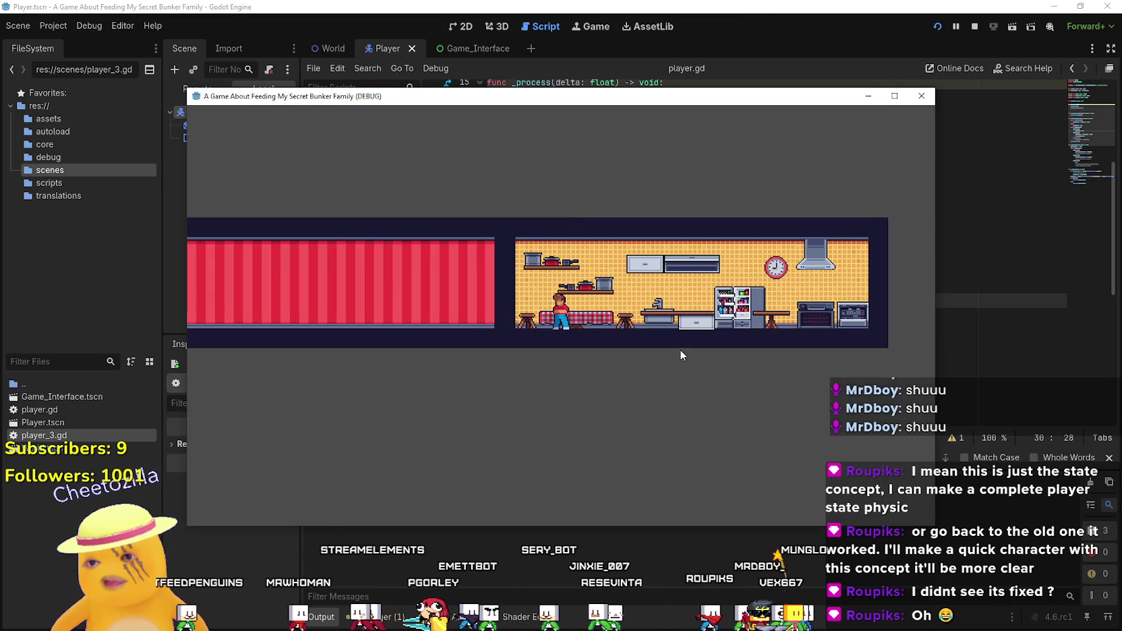
{"action": "key", "text": "Left"}
{"action": "key", "text": "Right"}
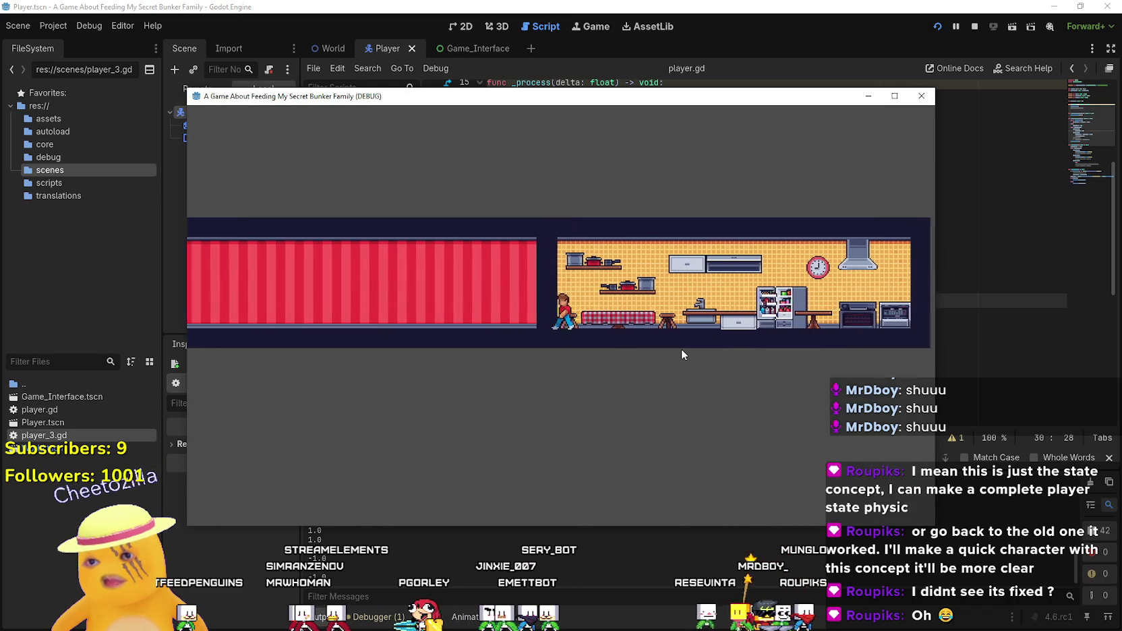
{"action": "key", "text": "Right"}
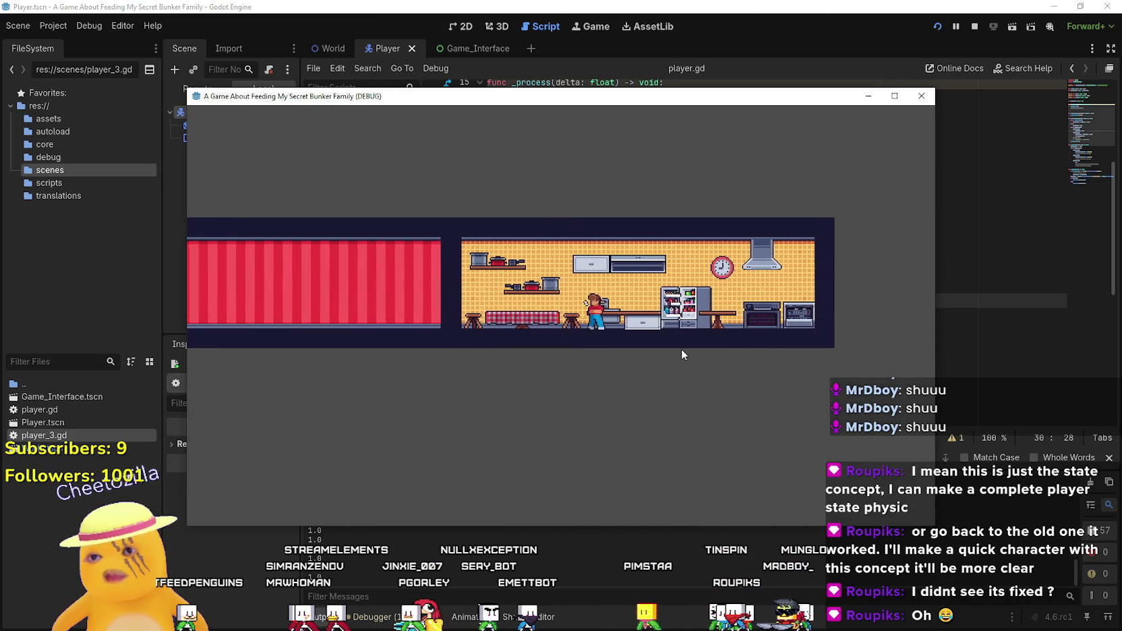
{"action": "left_click", "coordinate": [971, 27]}
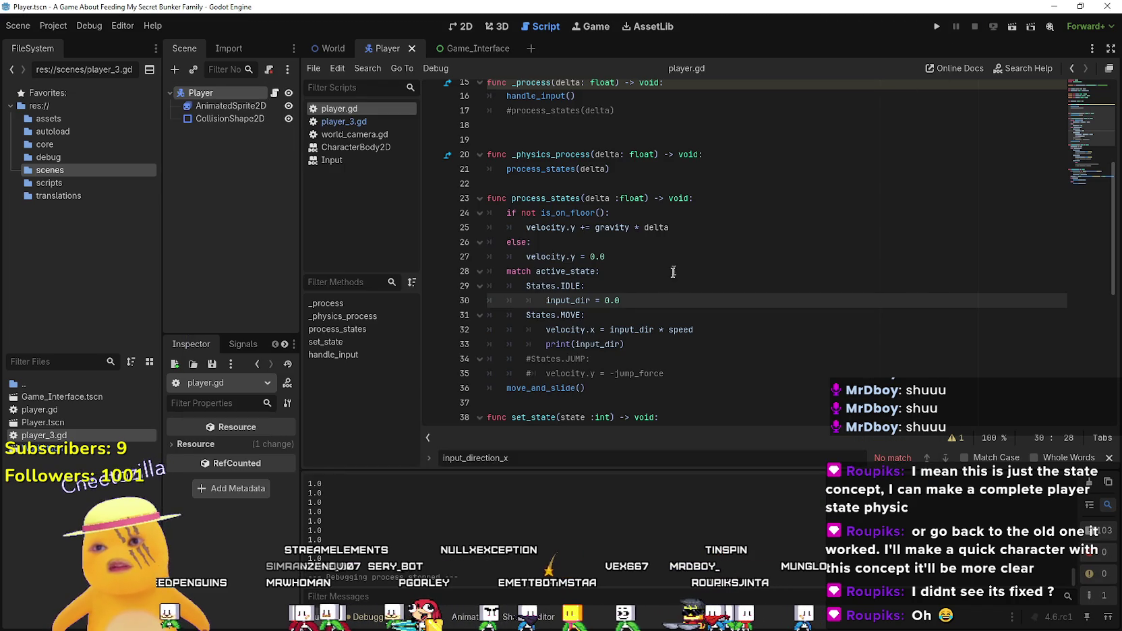
- Put a breakpoint on line 30's input_dir = 0.0 and start a debug run
{"action": "scroll", "coordinate": [619, 322], "scroll_direction": "down", "scroll_amount": 8}
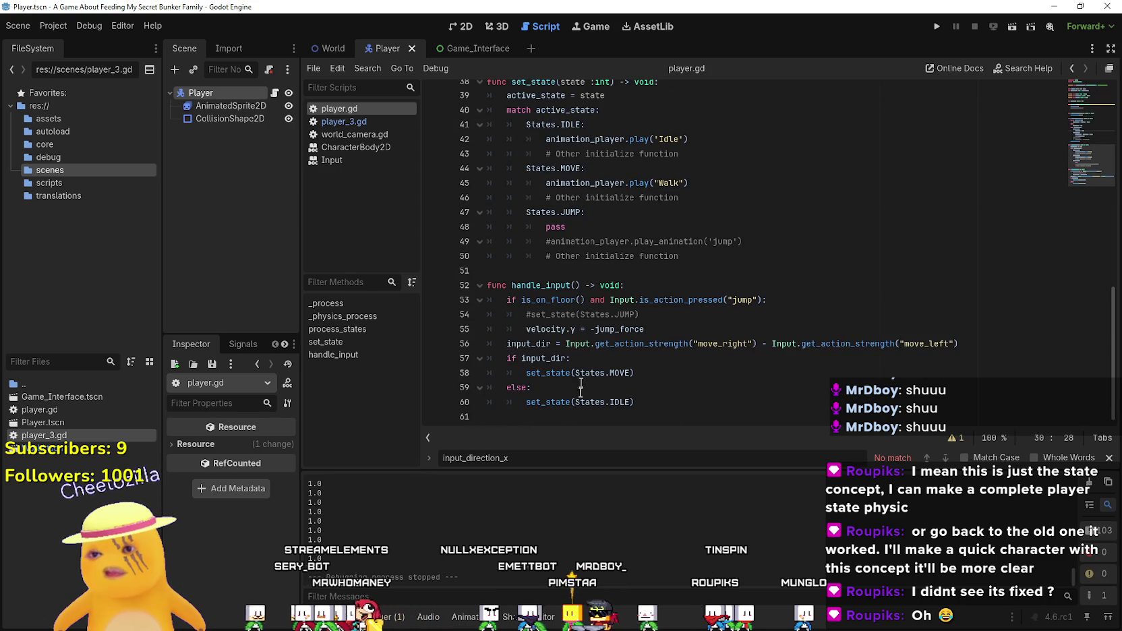
{"action": "scroll", "coordinate": [598, 392], "scroll_direction": "up", "scroll_amount": 8}
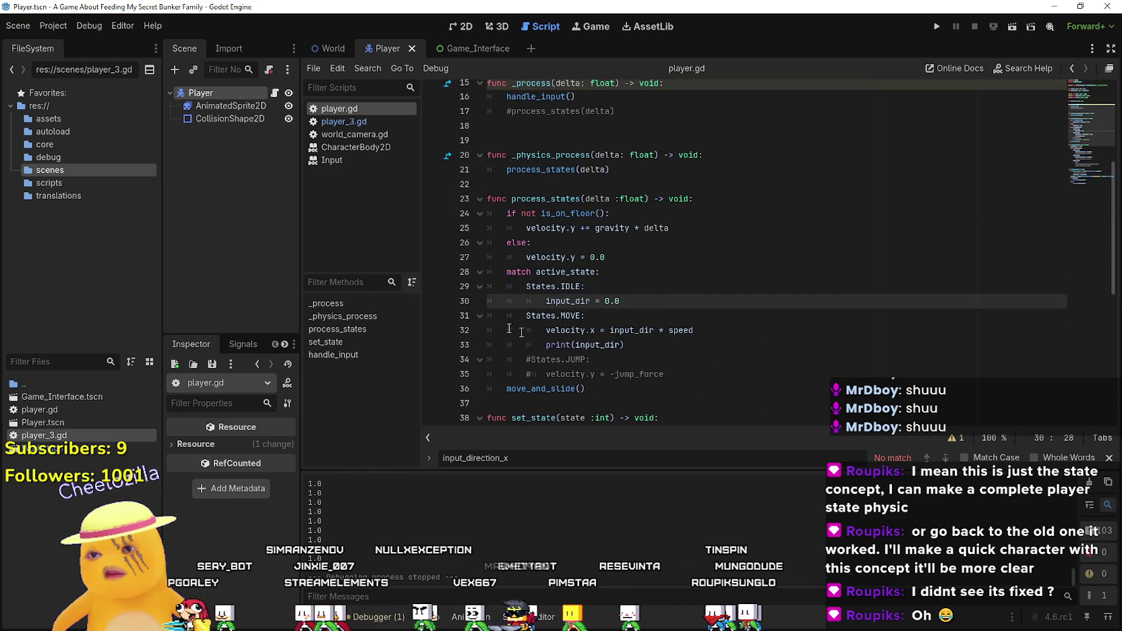
{"action": "key", "text": "Up"}
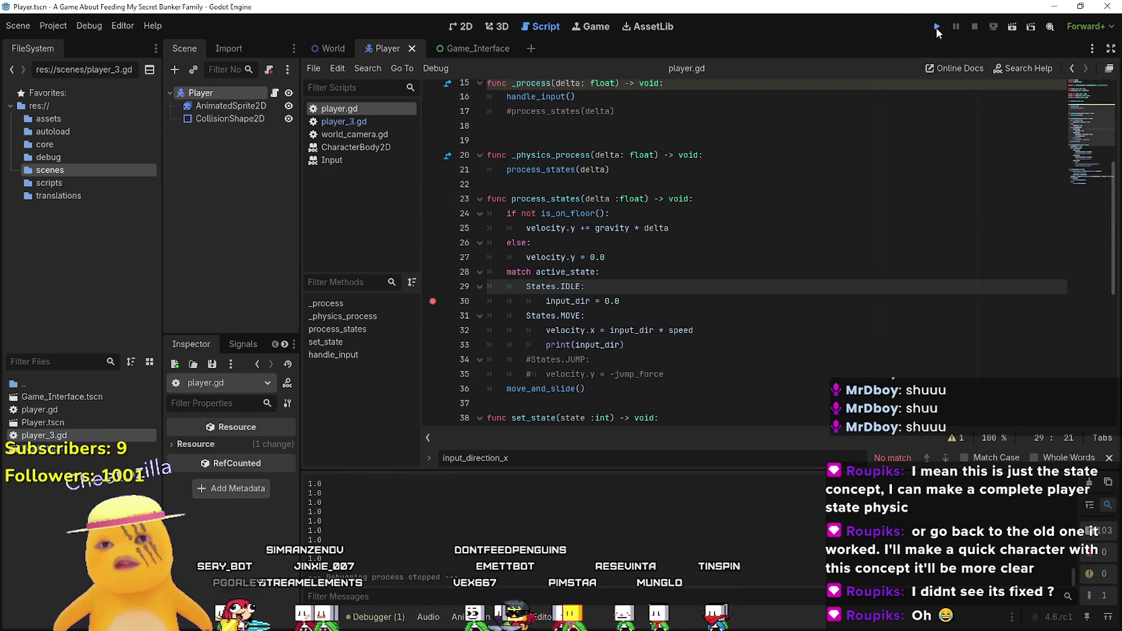
{"action": "left_click", "coordinate": [937, 29]}
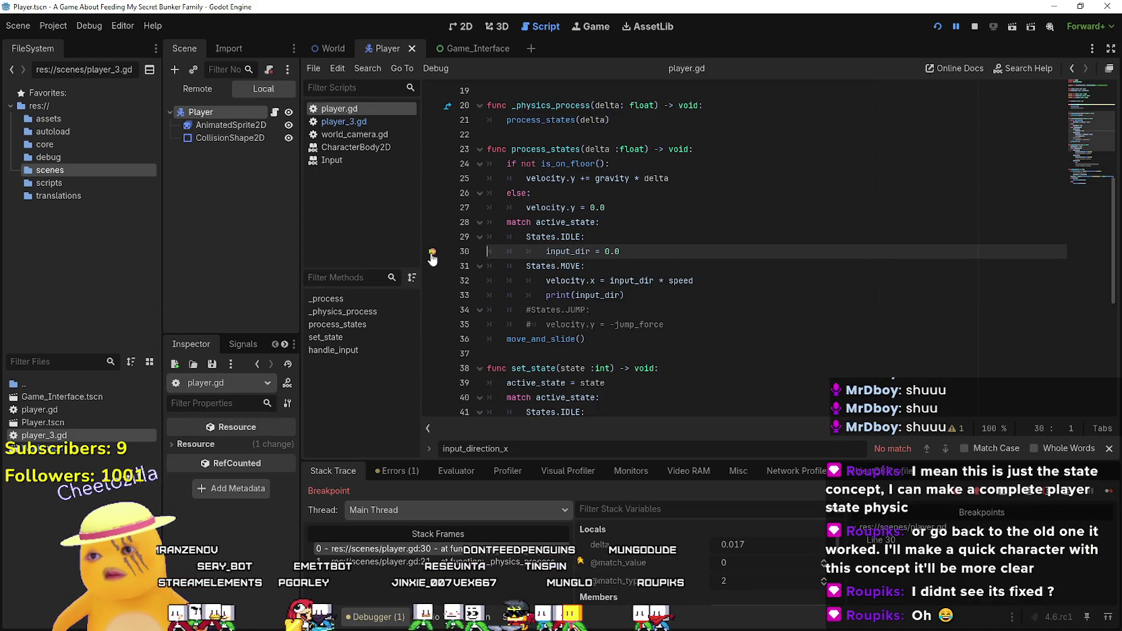
- Continue past the line-30 breakpoint, let it pause again, then stop the debug session
{"action": "left_click", "coordinate": [1101, 494]}
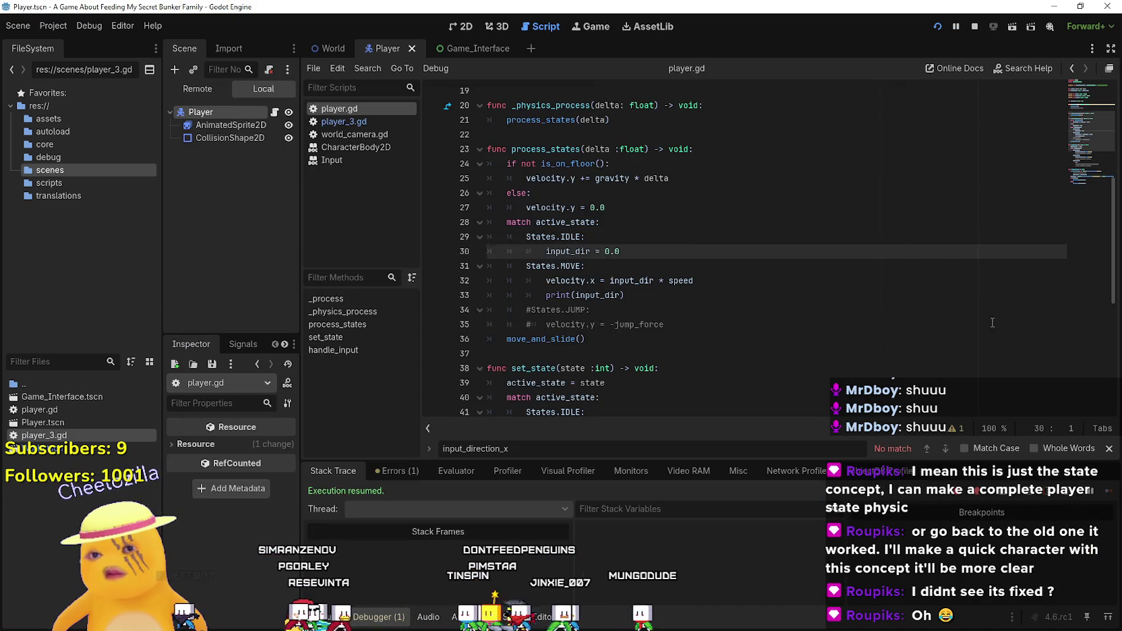
{"action": "left_click", "coordinate": [992, 322]}
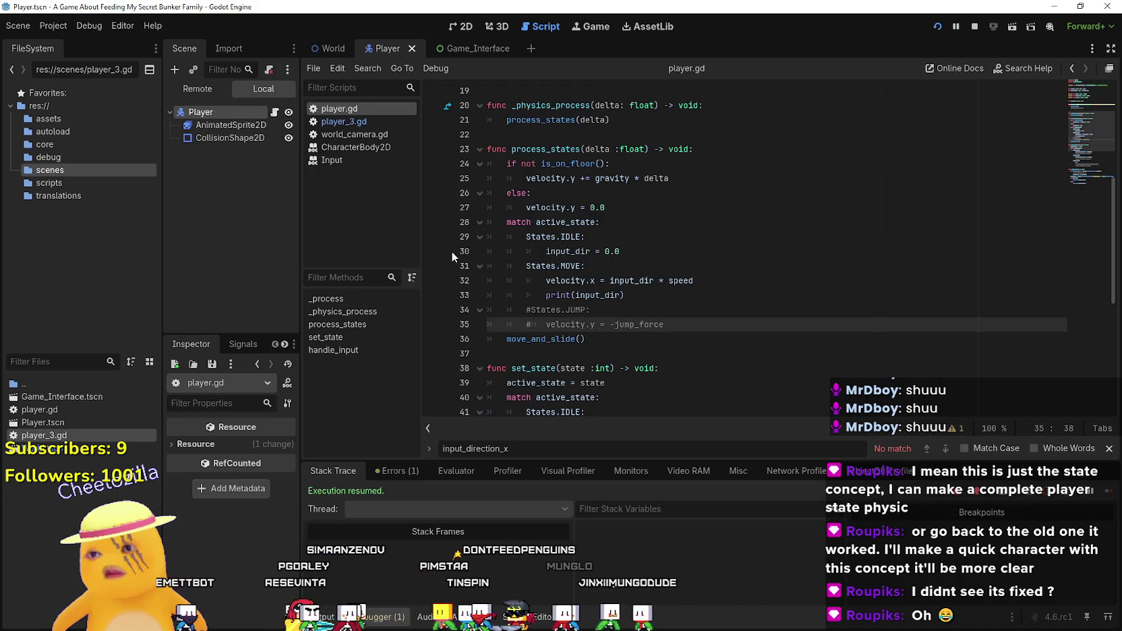
{"action": "left_click", "coordinate": [433, 252]}
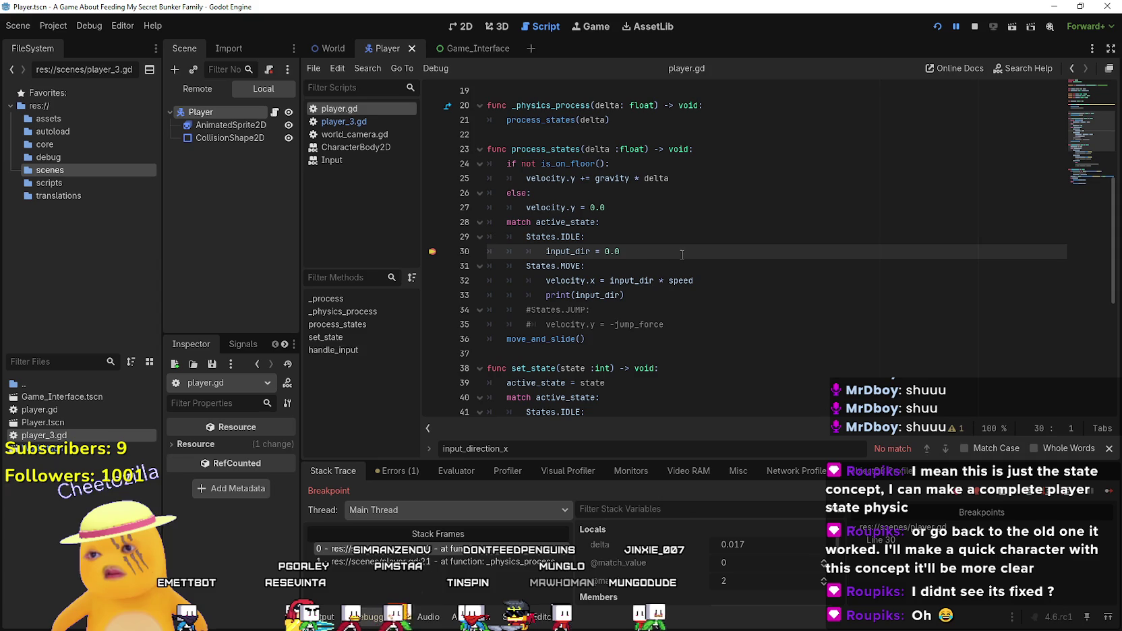
{"action": "left_click", "coordinate": [975, 27]}
{"action": "scroll", "coordinate": [623, 348], "scroll_direction": "down", "scroll_amount": 5}
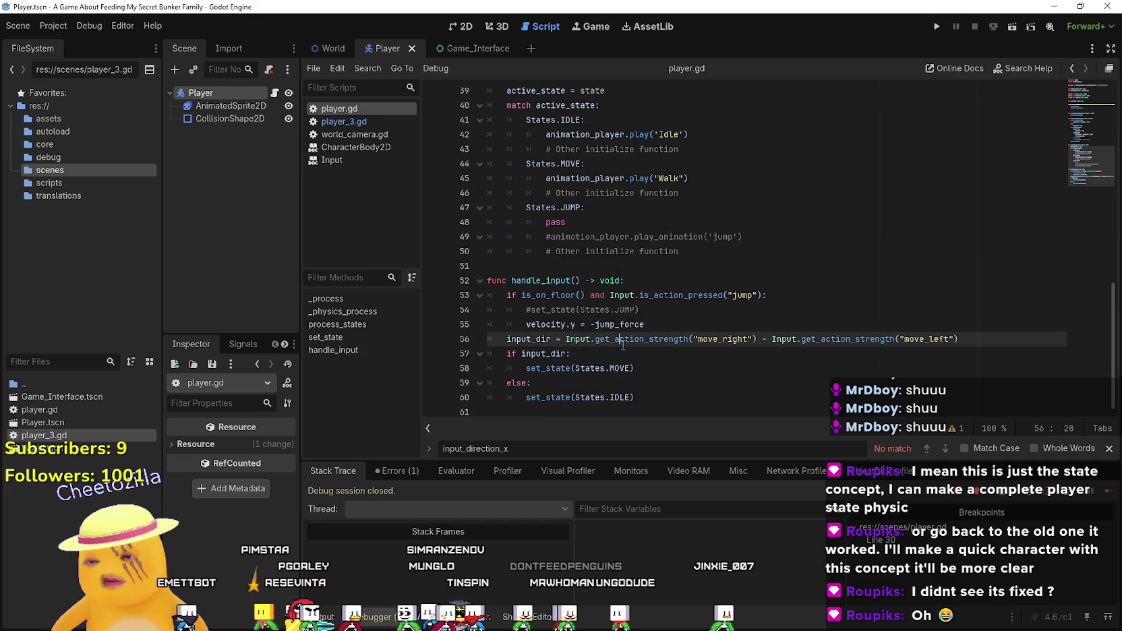
- Select the input_dir condition and MOVE call lines in handle_input to review them
{"action": "double_click", "coordinate": [622, 344]}
{"action": "left_click_drag", "start_coordinate": [639, 368], "coordinate": [512, 358]}
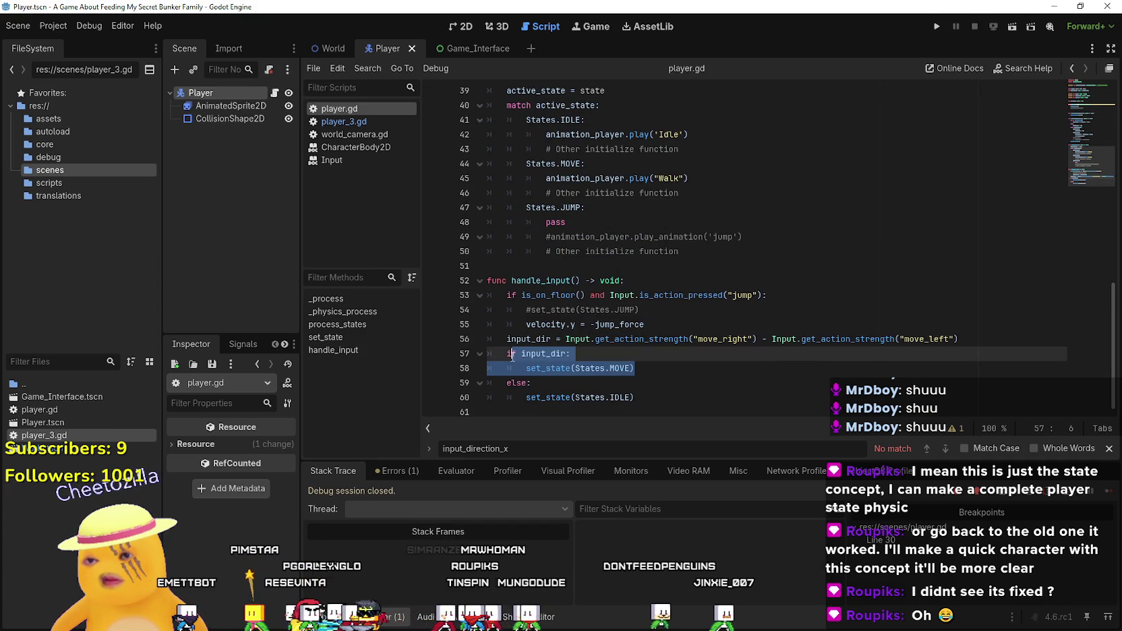
{"action": "left_click", "coordinate": [539, 343]}
{"action": "double_click", "coordinate": [543, 353]}
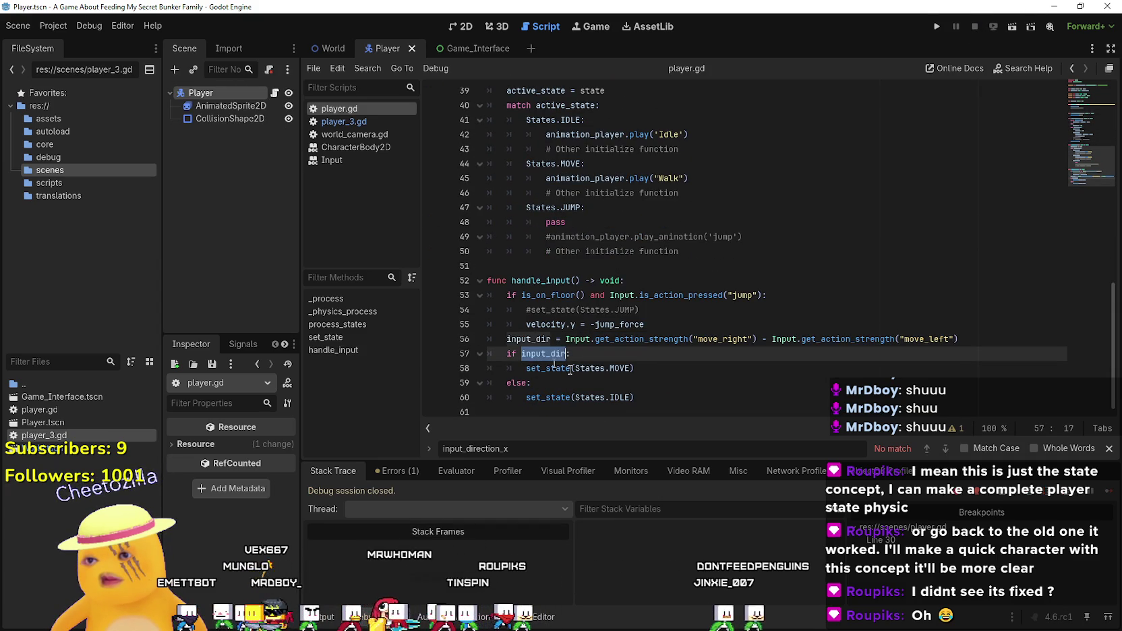
{"action": "left_click", "coordinate": [651, 396]}
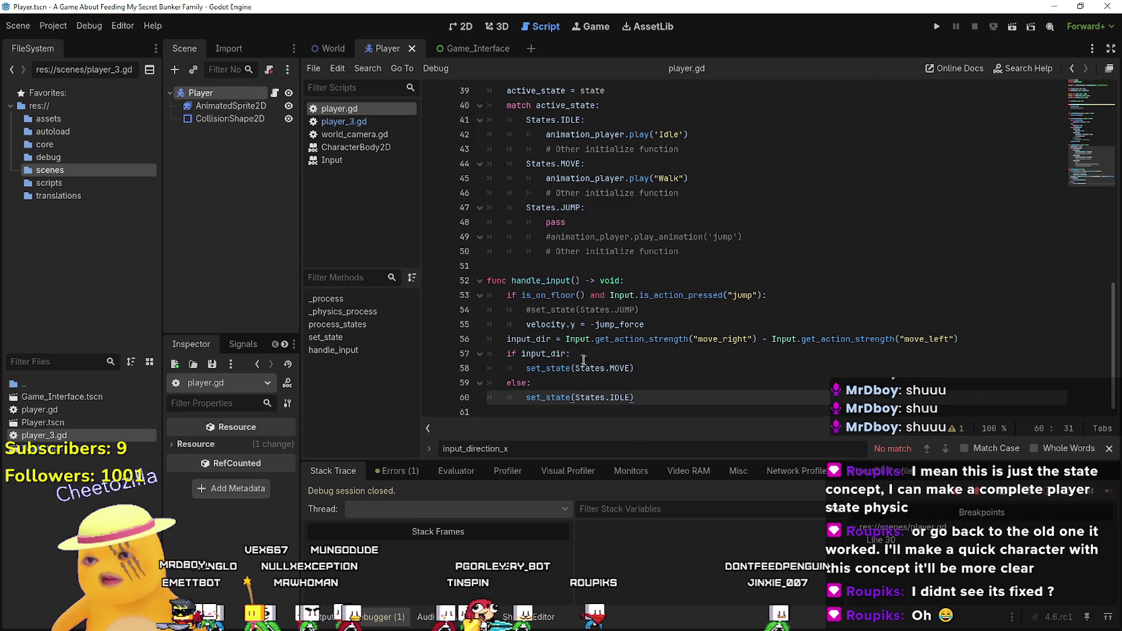
{"action": "left_click_drag", "start_coordinate": [570, 353], "coordinate": [471, 345]}
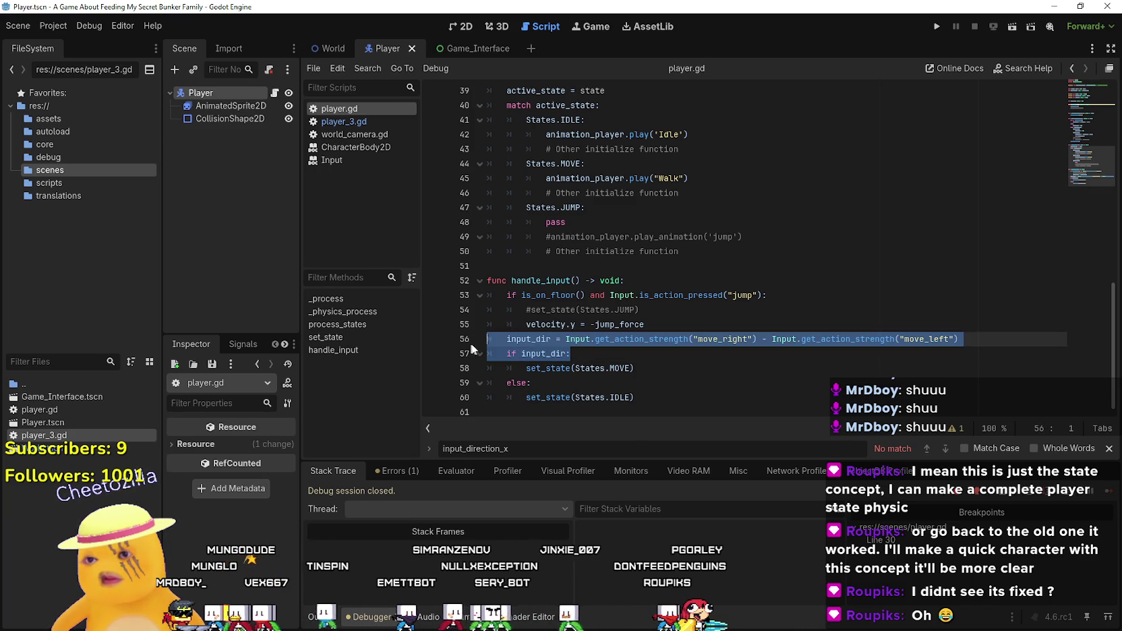
{"action": "scroll", "coordinate": [558, 359], "scroll_direction": "up", "scroll_amount": 7}
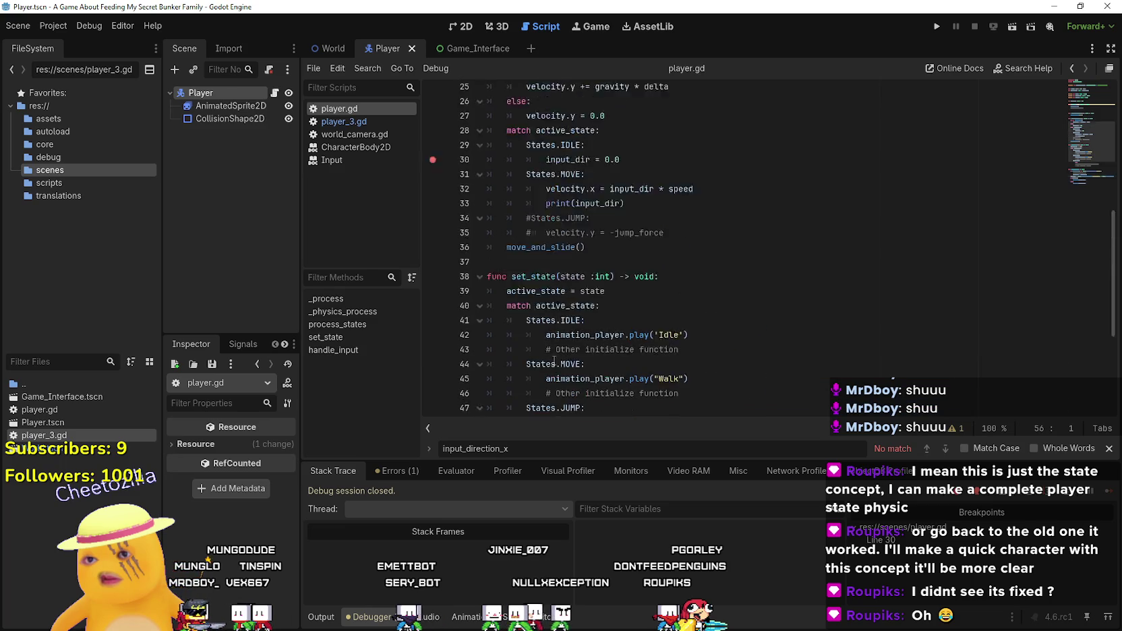
{"action": "scroll", "coordinate": [558, 358], "scroll_direction": "up", "scroll_amount": 1}
{"action": "scroll", "coordinate": [558, 359], "scroll_direction": "down", "scroll_amount": 5}
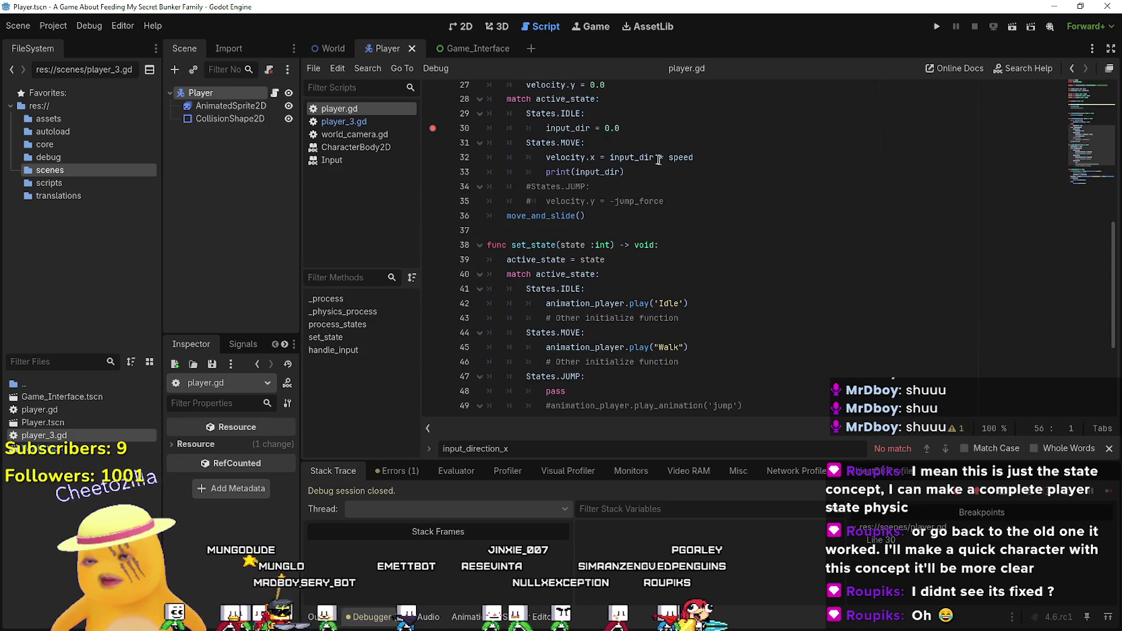
- Check input_dir in the MOVE velocity line, then select lines 56–58 of handle_input
{"action": "left_click", "coordinate": [641, 157]}
{"action": "double_click", "coordinate": [642, 157]}
{"action": "scroll", "coordinate": [726, 277], "scroll_direction": "down", "scroll_amount": 2}
{"action": "scroll", "coordinate": [726, 276], "scroll_direction": "up", "scroll_amount": 4}
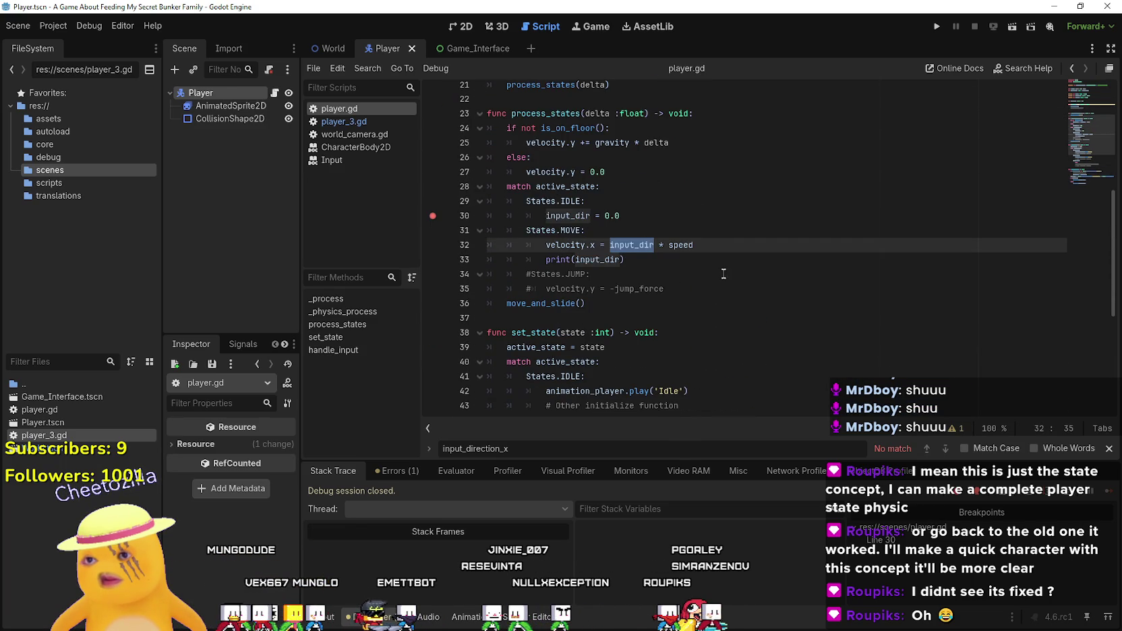
{"action": "left_click", "coordinate": [686, 260]}
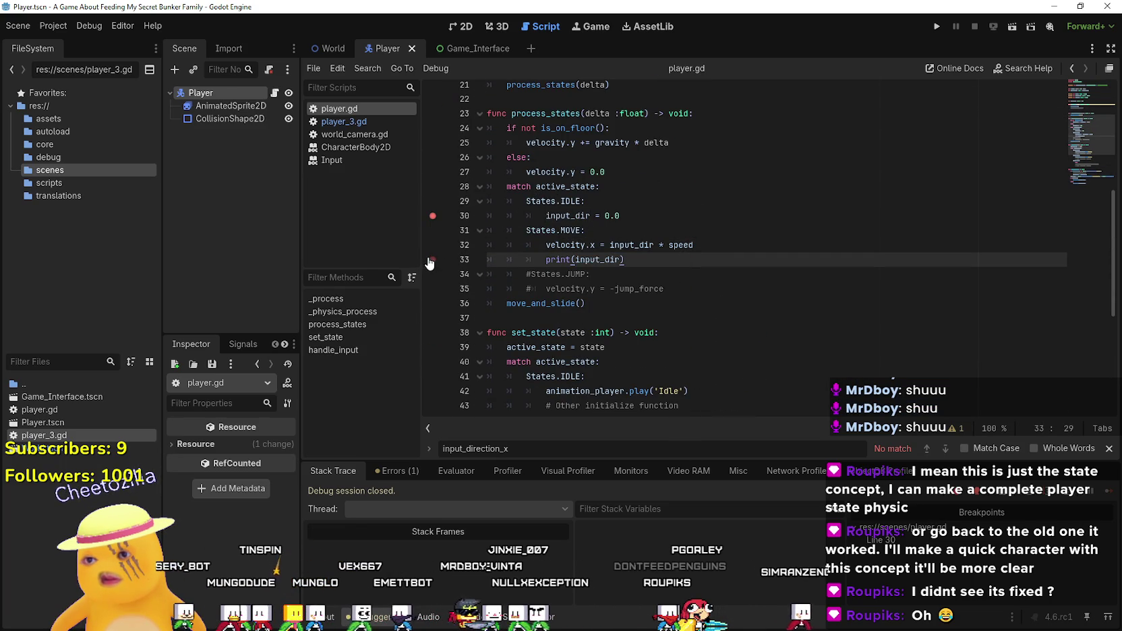
{"action": "scroll", "coordinate": [643, 272], "scroll_direction": "down", "scroll_amount": 6}
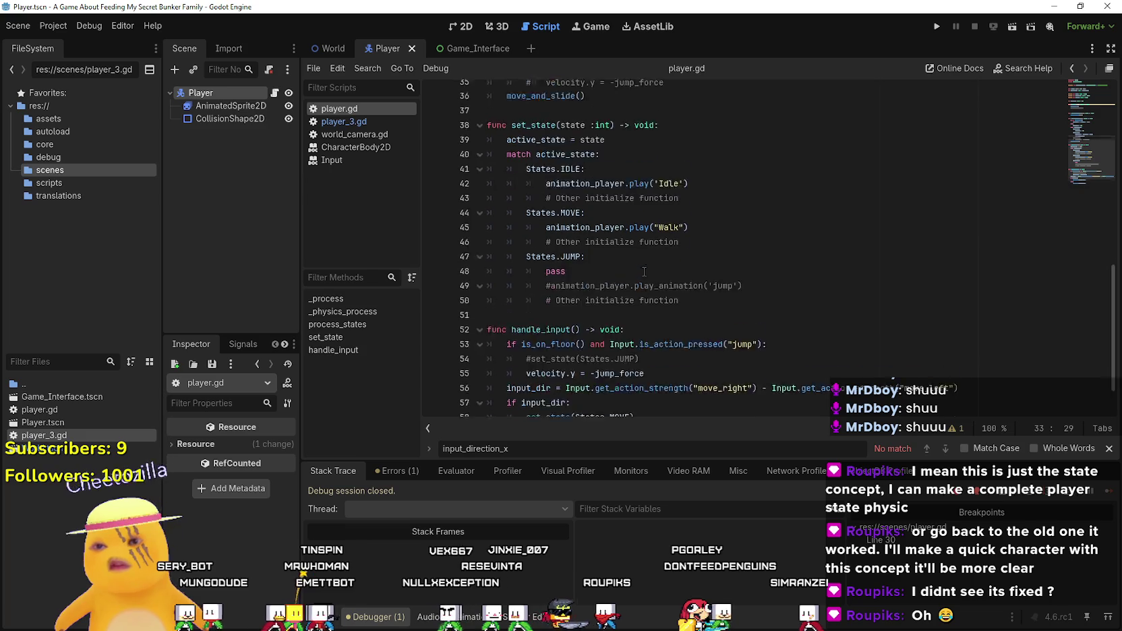
{"action": "left_click_drag", "start_coordinate": [635, 368], "coordinate": [449, 334]}
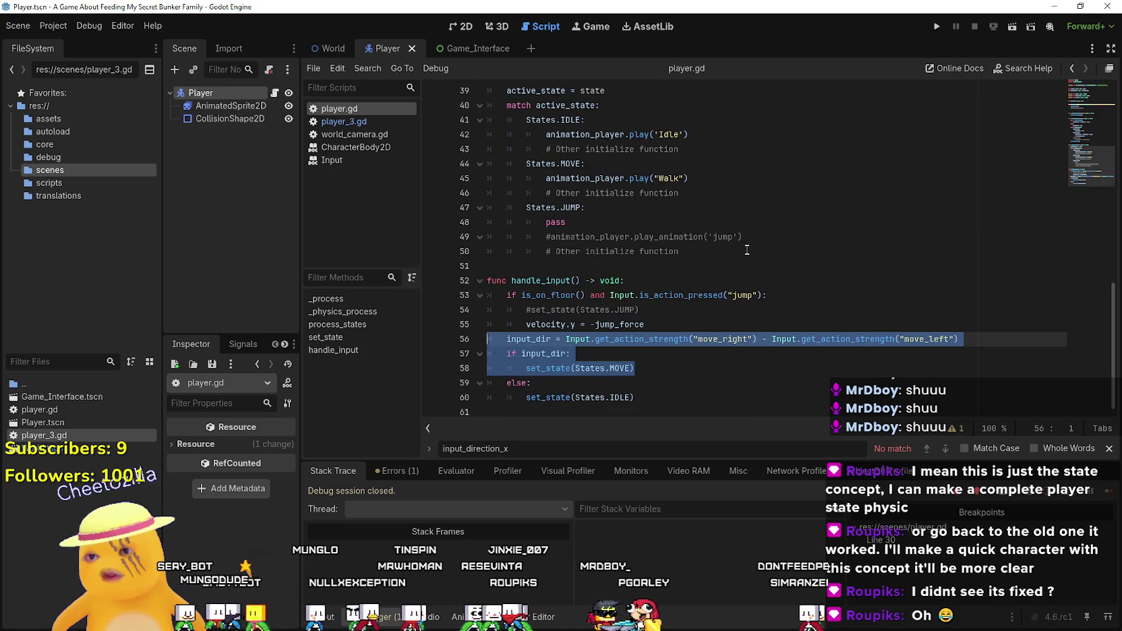
{"action": "scroll", "coordinate": [742, 188], "scroll_direction": "up", "scroll_amount": 4}
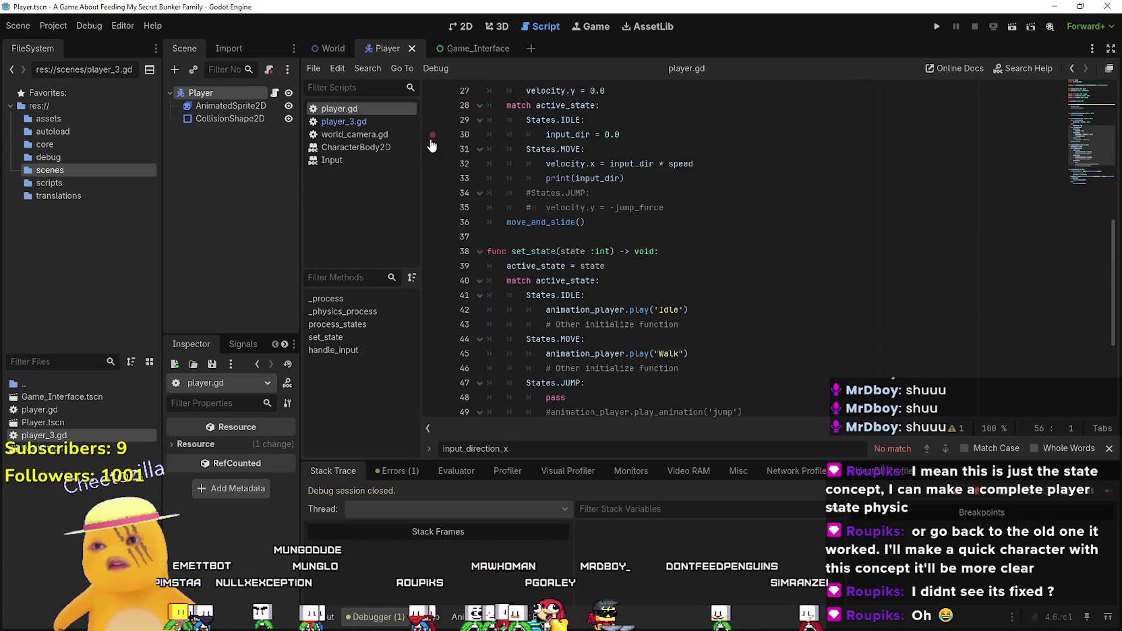
- Run the game, then return to player.gd and inspect the move_and_slide call
{"action": "left_click", "coordinate": [937, 26]}
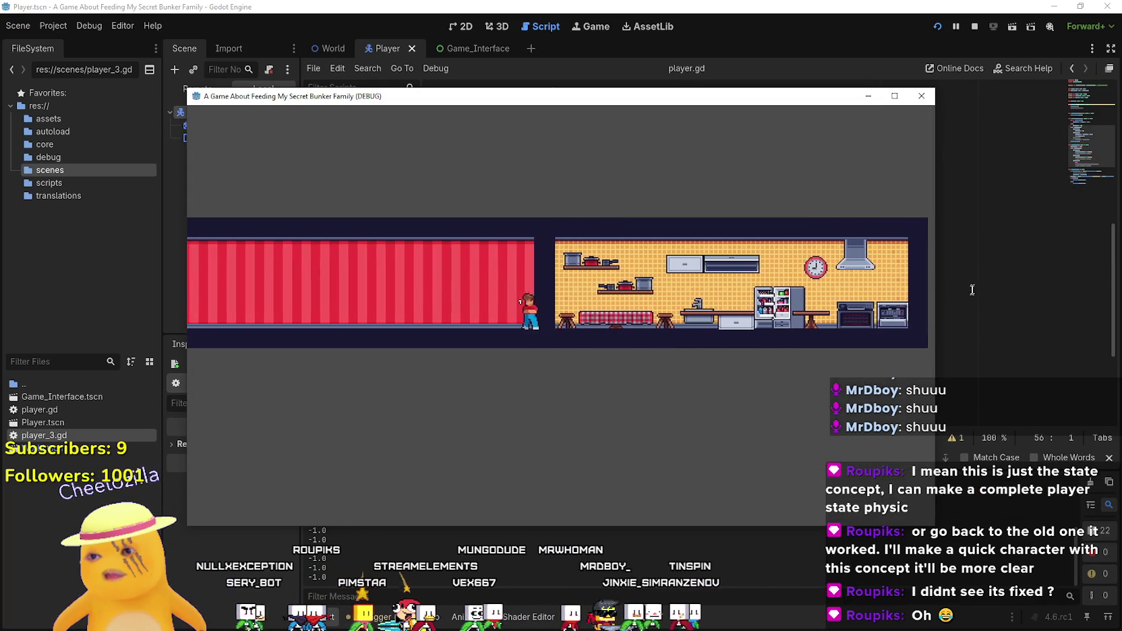
{"action": "key", "text": "alt+Tab"}
{"action": "left_click", "coordinate": [634, 207]}
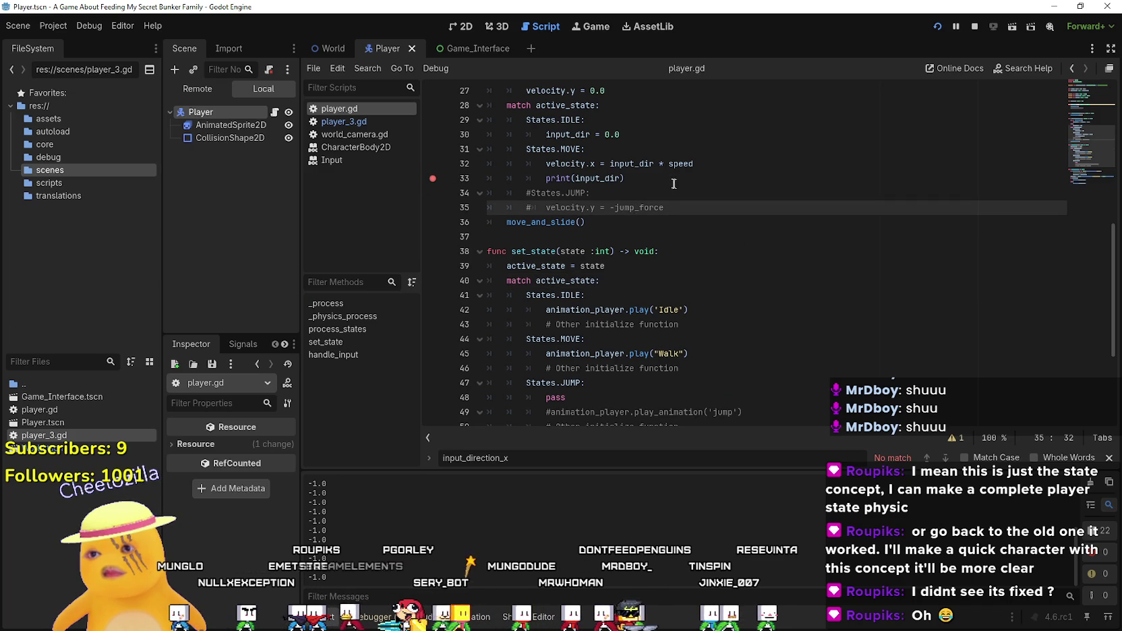
{"action": "left_click", "coordinate": [664, 178]}
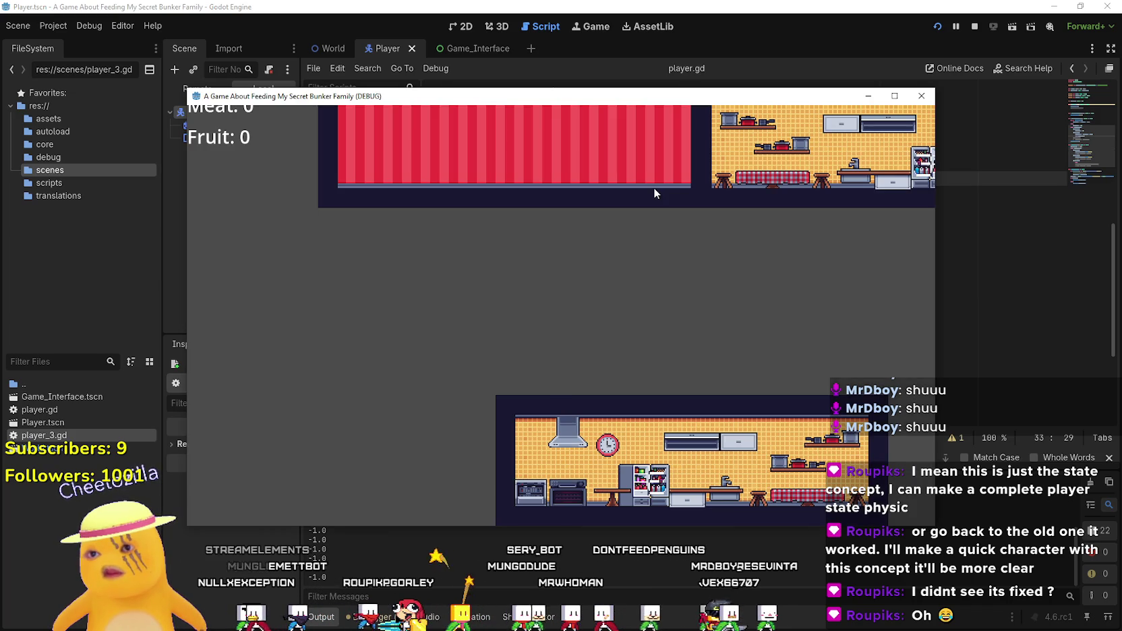
{"action": "scroll", "coordinate": [656, 220], "scroll_direction": "up", "scroll_amount": 2}
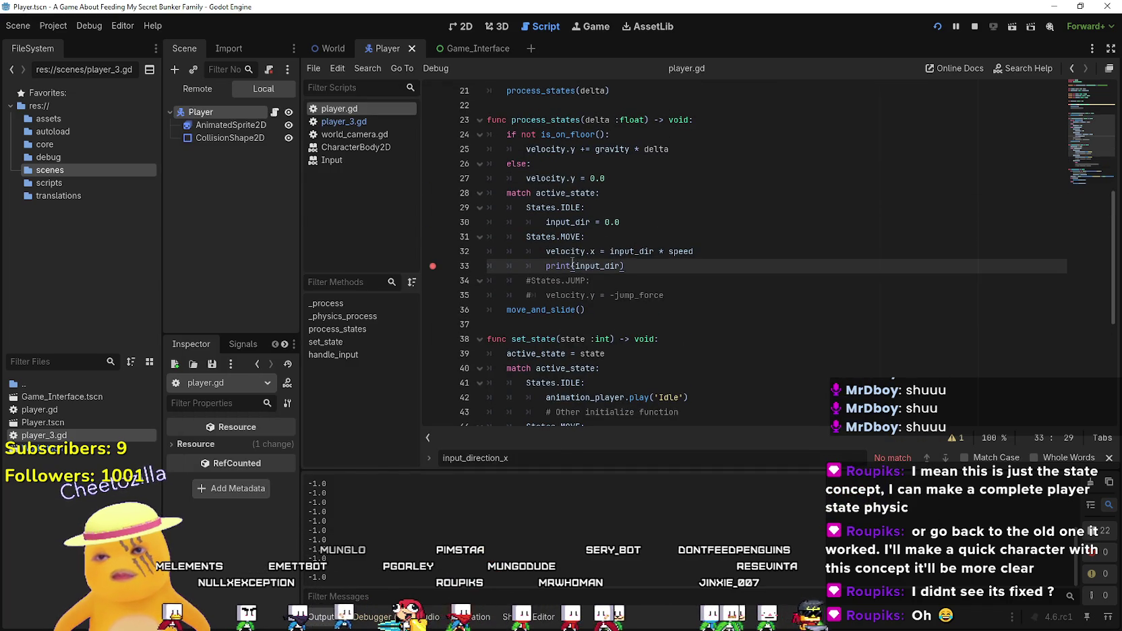
{"action": "left_click", "coordinate": [547, 309]}
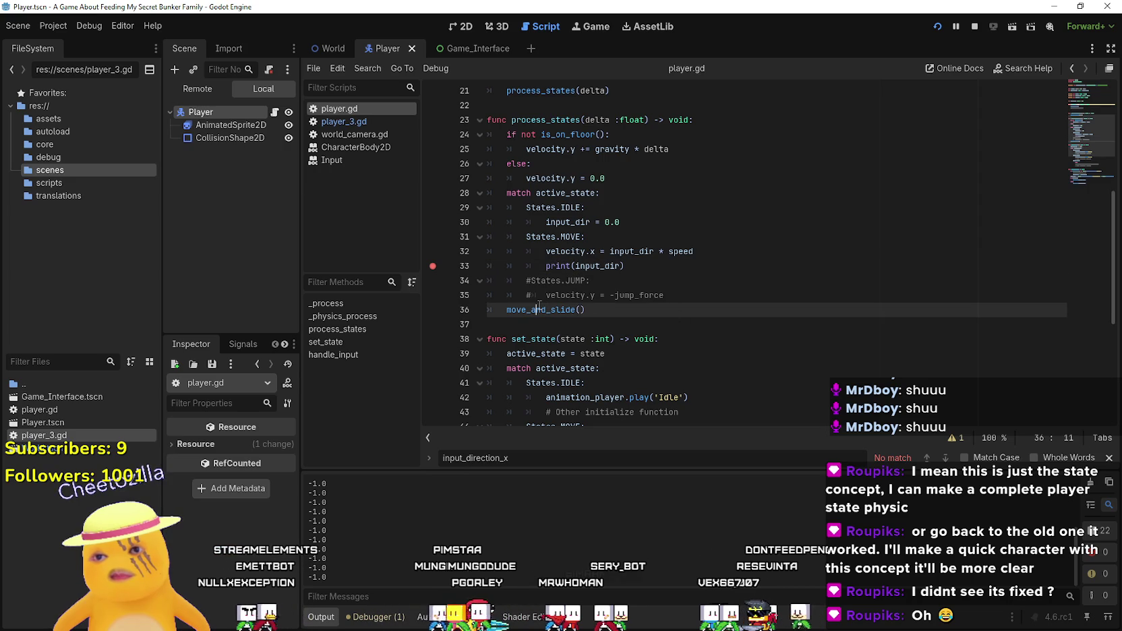
{"action": "left_click", "coordinate": [610, 321]}
{"action": "mouse_move", "coordinate": [545, 312]}
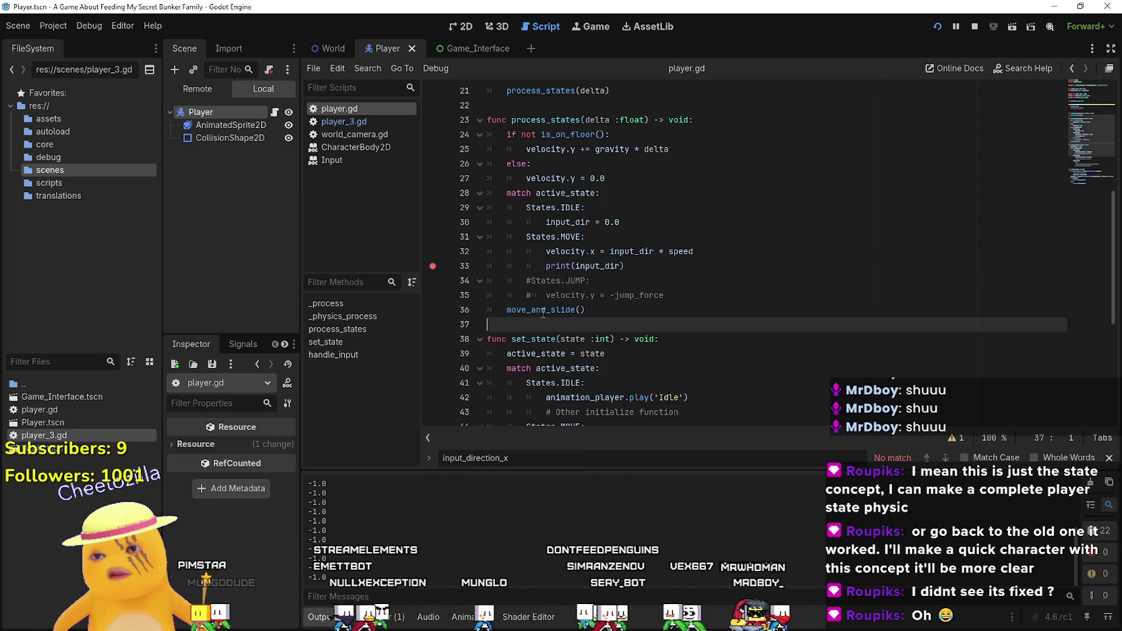
{"action": "scroll", "coordinate": [755, 275], "scroll_direction": "down", "scroll_amount": 5}
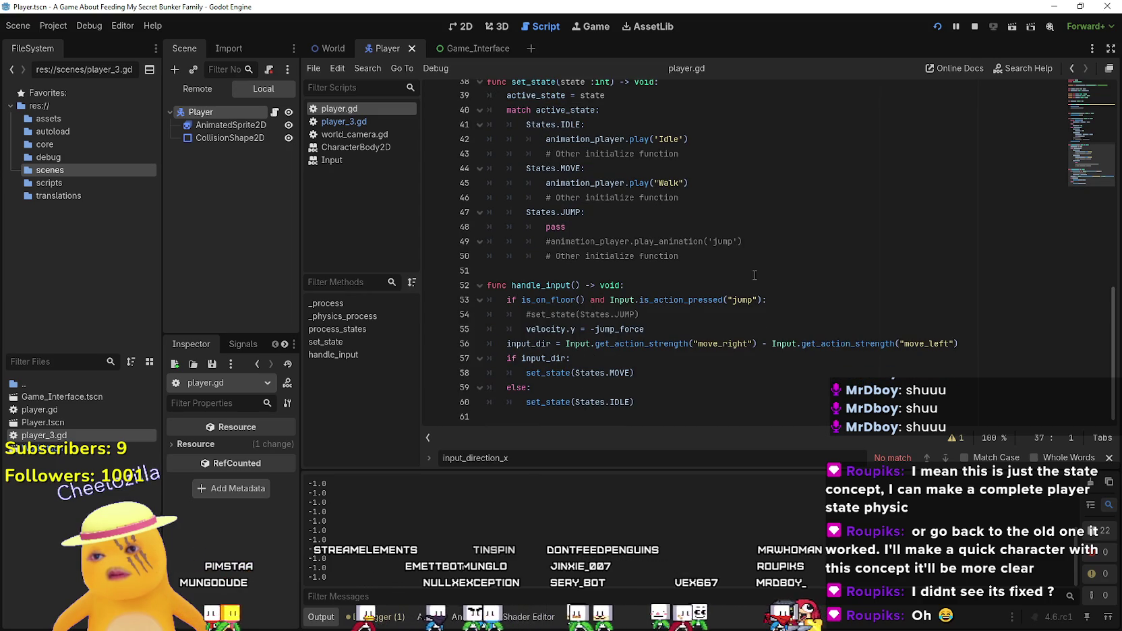
{"action": "scroll", "coordinate": [574, 281], "scroll_direction": "up", "scroll_amount": 5}
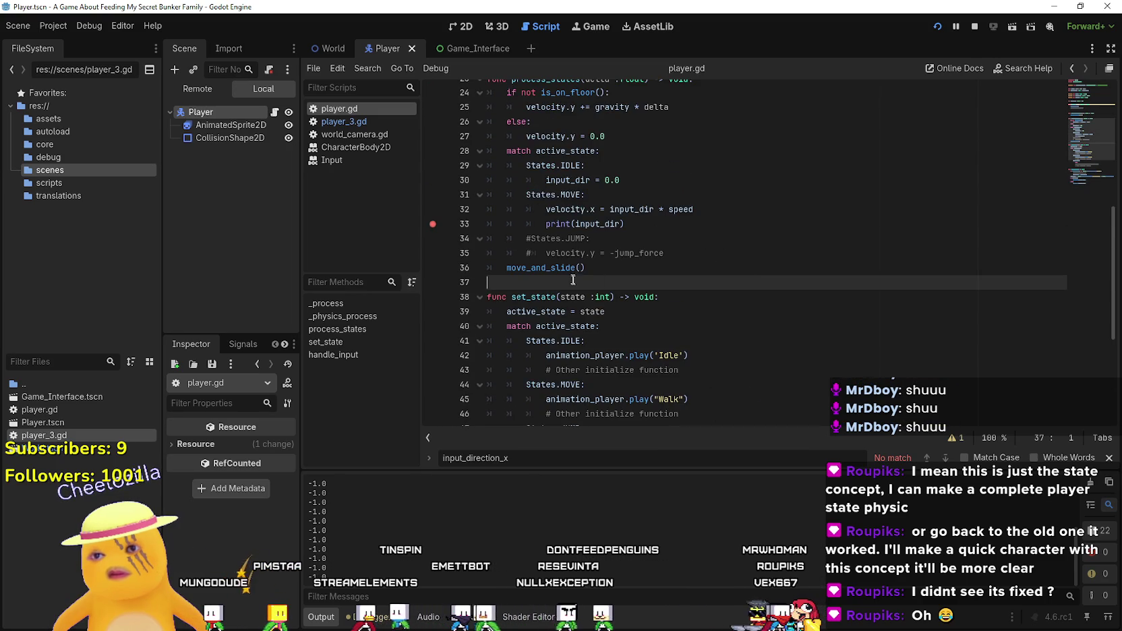
{"action": "mouse_move", "coordinate": [559, 268]}
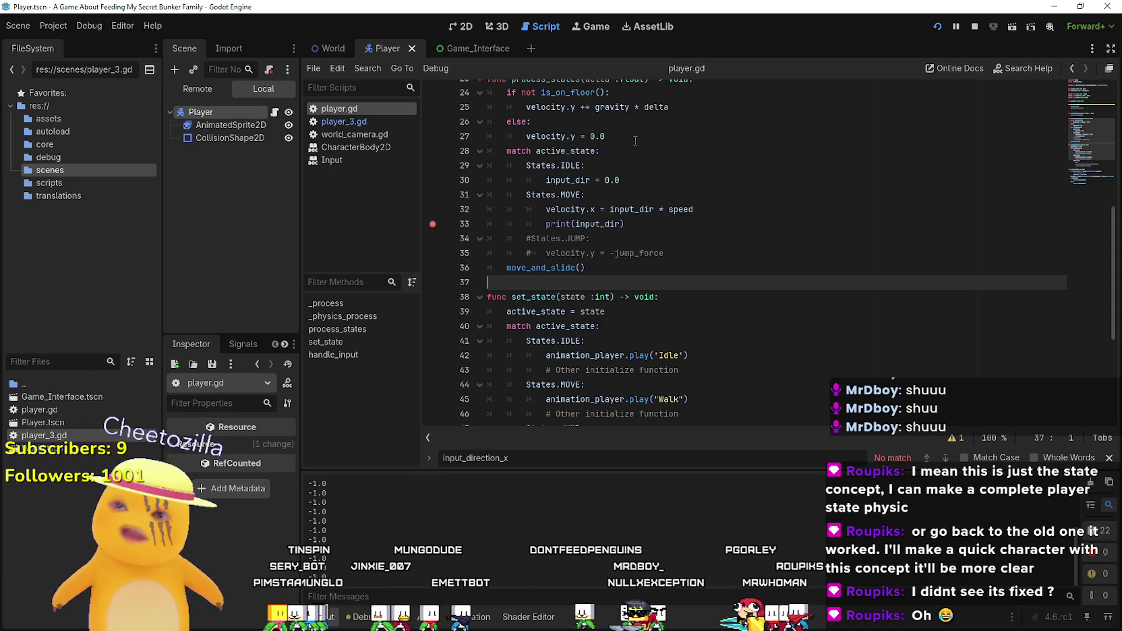
- Remove the stray text before input_dir on line 30 and open a new line under input_dir = 0.0
{"action": "left_click", "coordinate": [570, 209]}
{"action": "left_click_drag", "start_coordinate": [546, 209], "coordinate": [592, 209]}
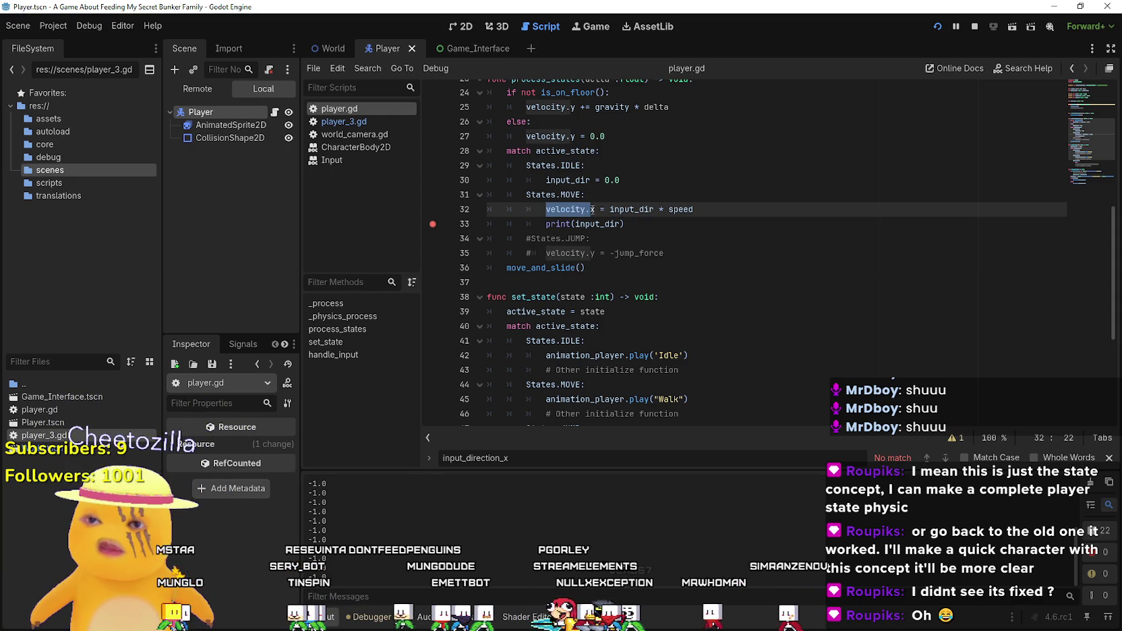
{"action": "left_click", "coordinate": [591, 209]}
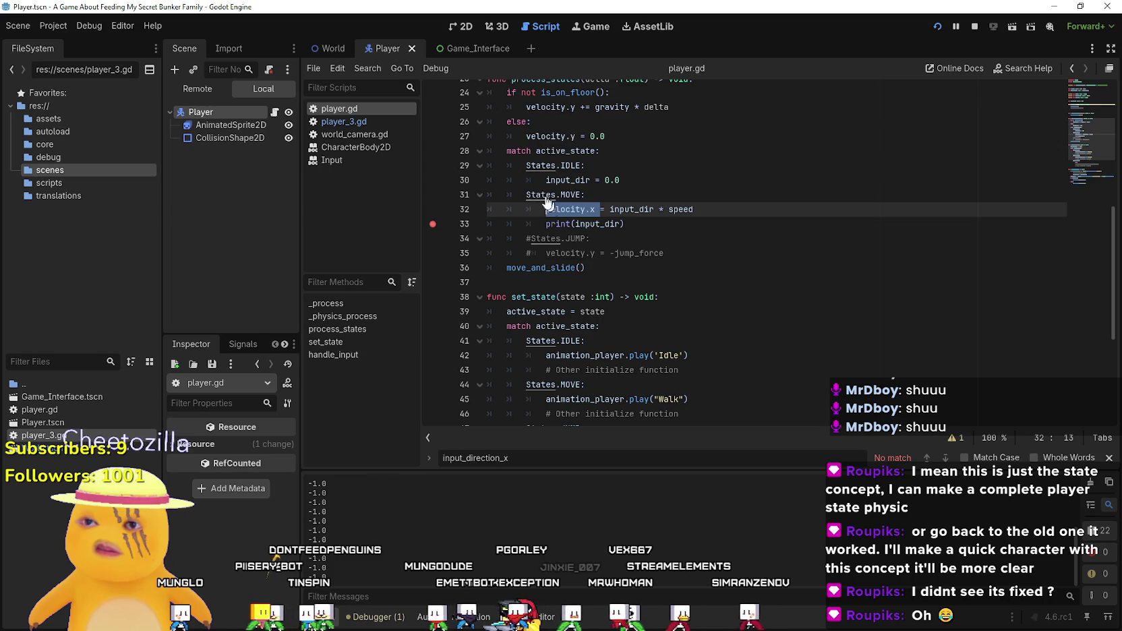
{"action": "left_click", "coordinate": [545, 180]}
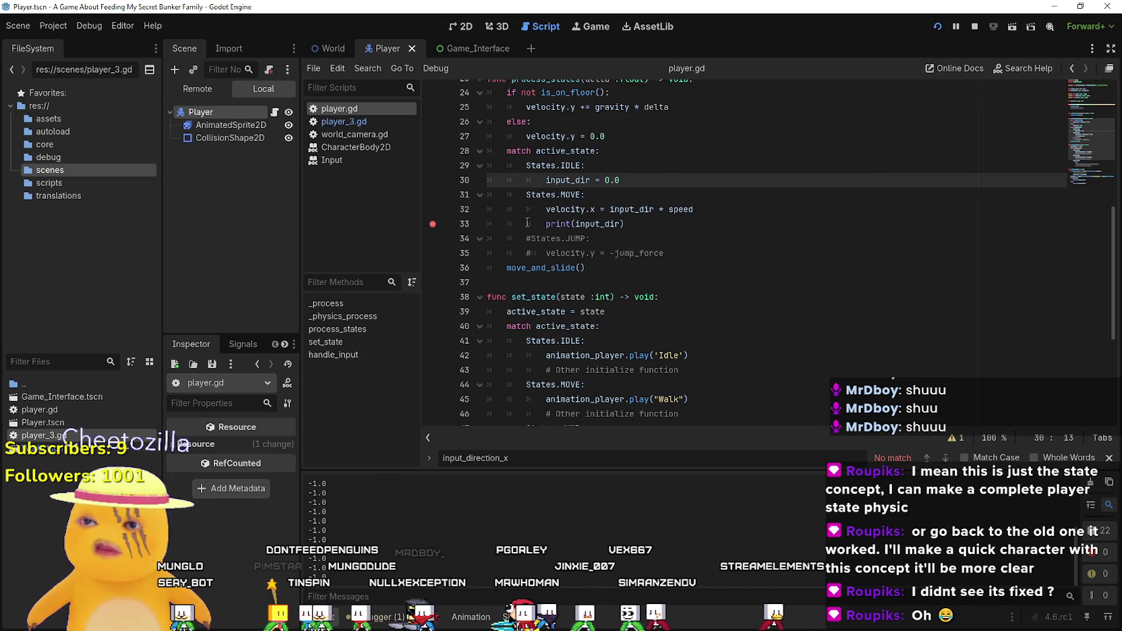
{"action": "key", "text": "BackSpace"}
{"action": "key", "text": "BackSpace"}
{"action": "key", "text": "BackSpace"}
{"action": "left_click", "coordinate": [691, 169]}
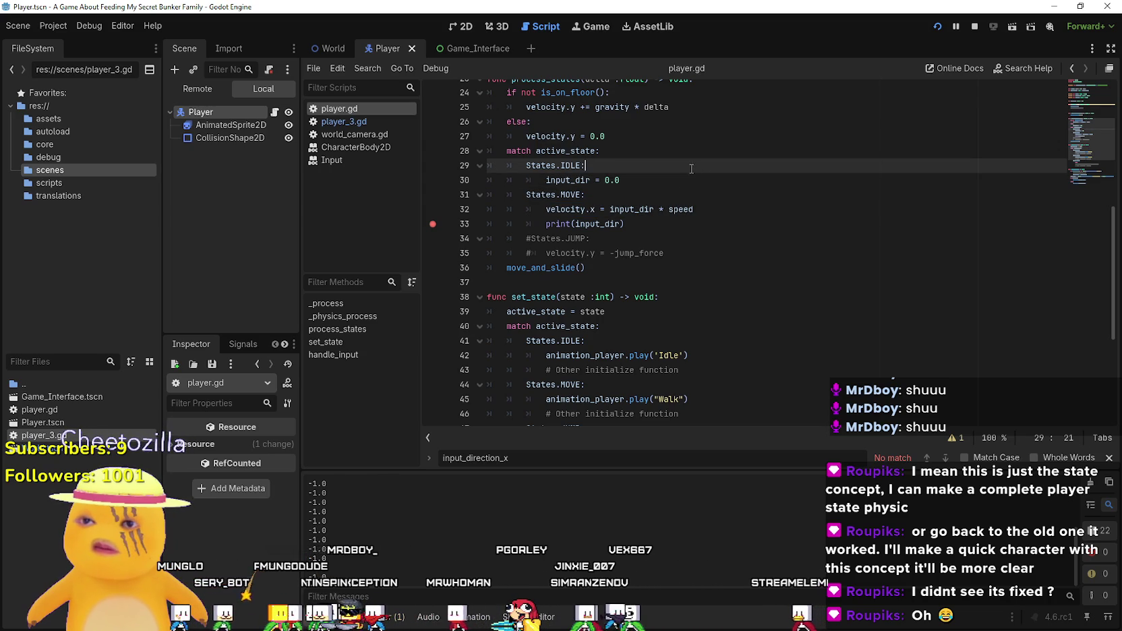
{"action": "left_click", "coordinate": [625, 209]}
{"action": "left_click_drag", "start_coordinate": [546, 210], "coordinate": [698, 209]}
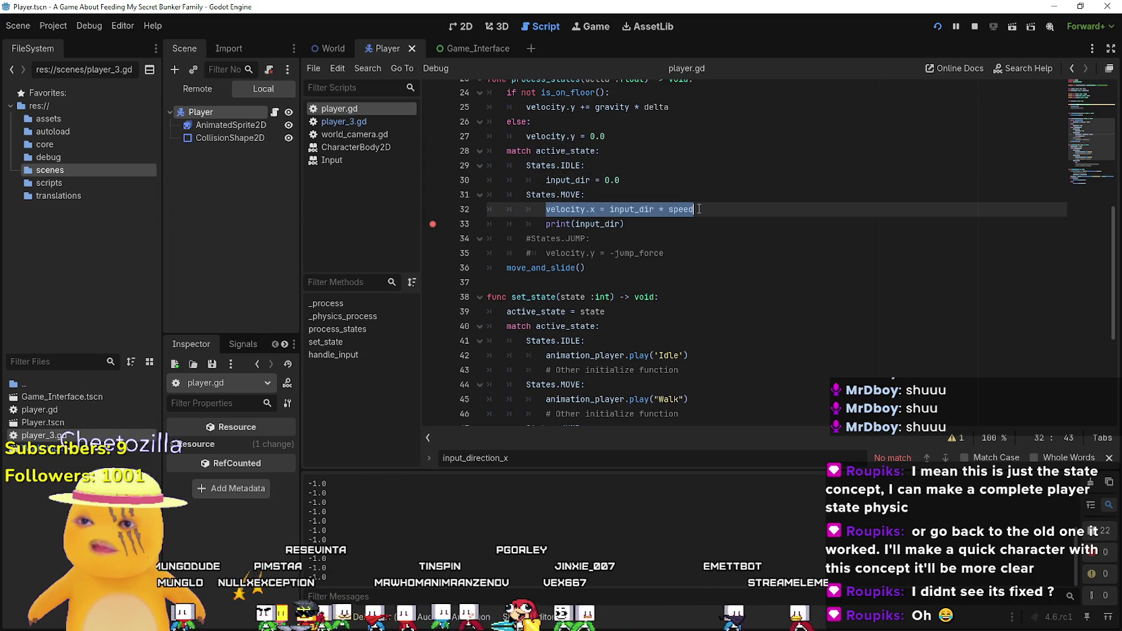
{"action": "left_click", "coordinate": [618, 172]}
{"action": "left_click", "coordinate": [642, 180]}
{"action": "key", "text": "Return"}
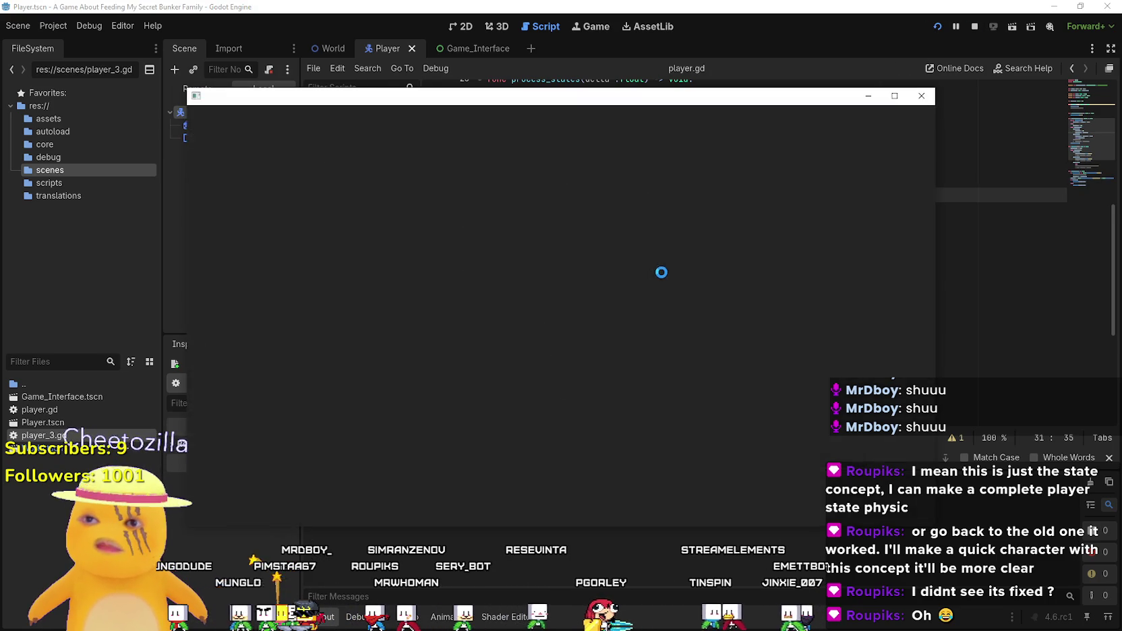
- Resume past the breakpoint, walk right into the kitchen, and maximize the game window
{"action": "key", "text": "d"}
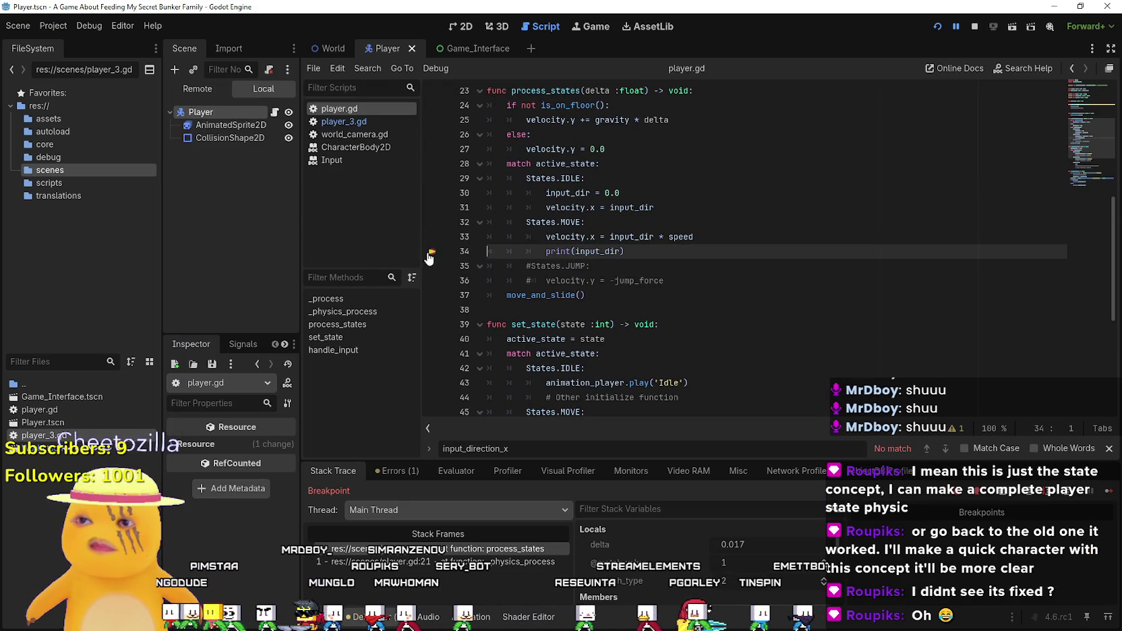
{"action": "left_click", "coordinate": [1109, 491]}
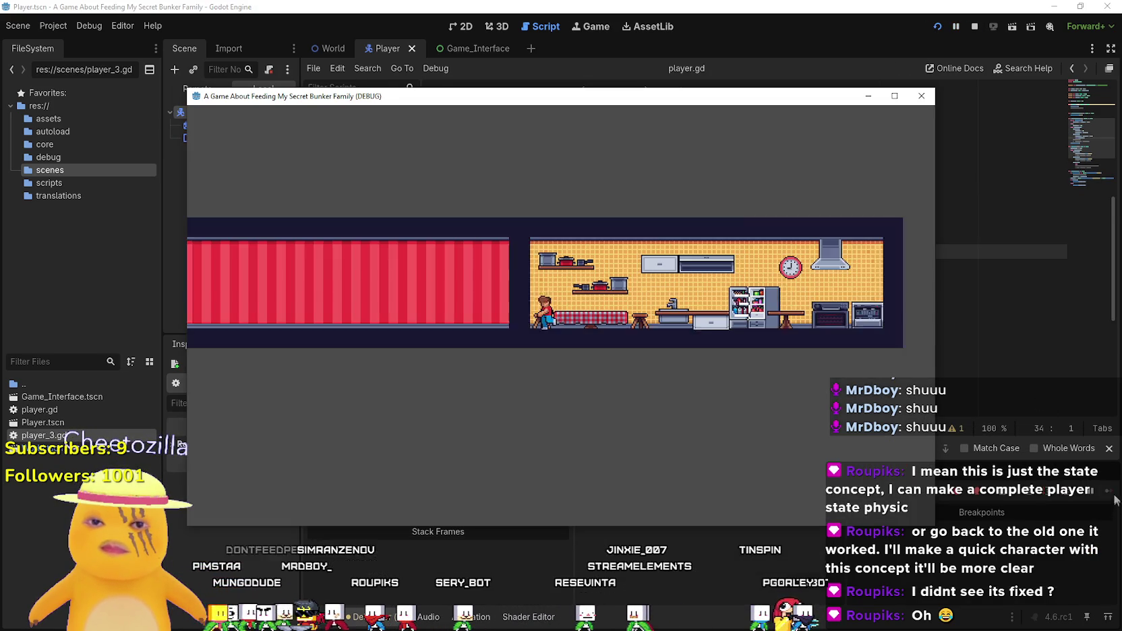
{"action": "key", "text": "d"}
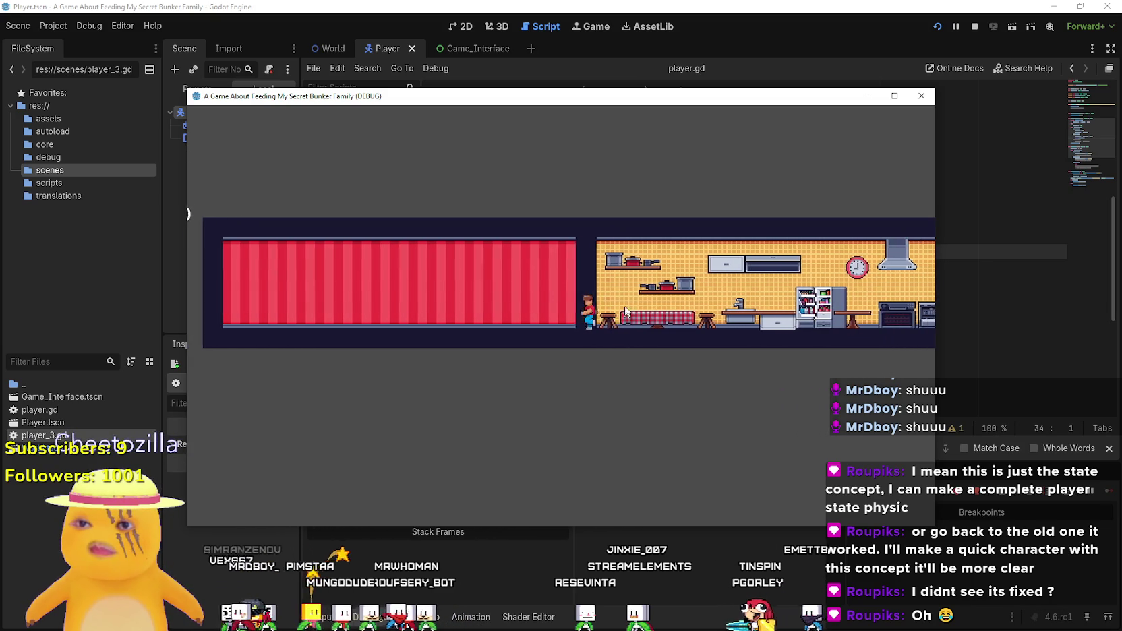
{"action": "left_click", "coordinate": [895, 96]}
- Walk between the red room and kitchen with A/D, restore the window, and stop the run
{"action": "key", "text": "a"}
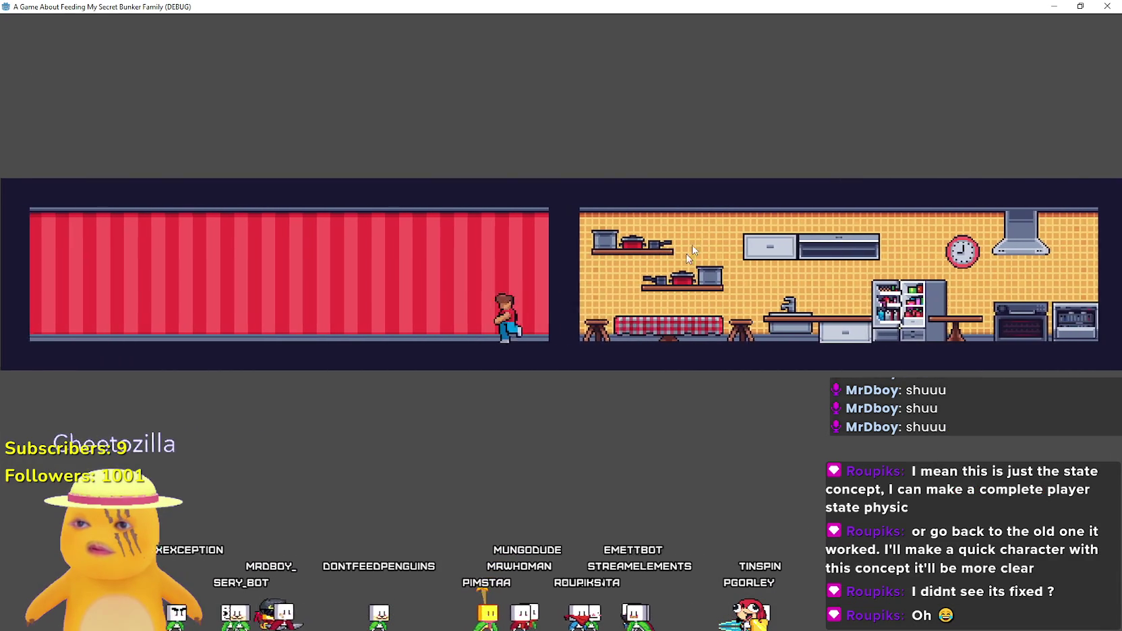
{"action": "key", "text": "d"}
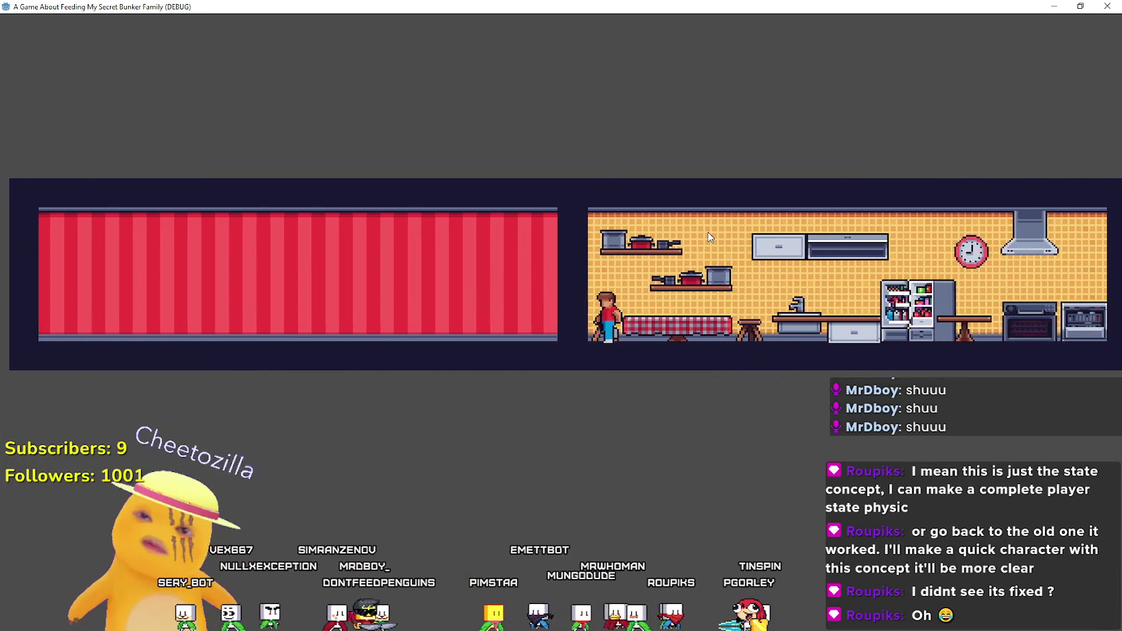
{"action": "key", "text": "a"}
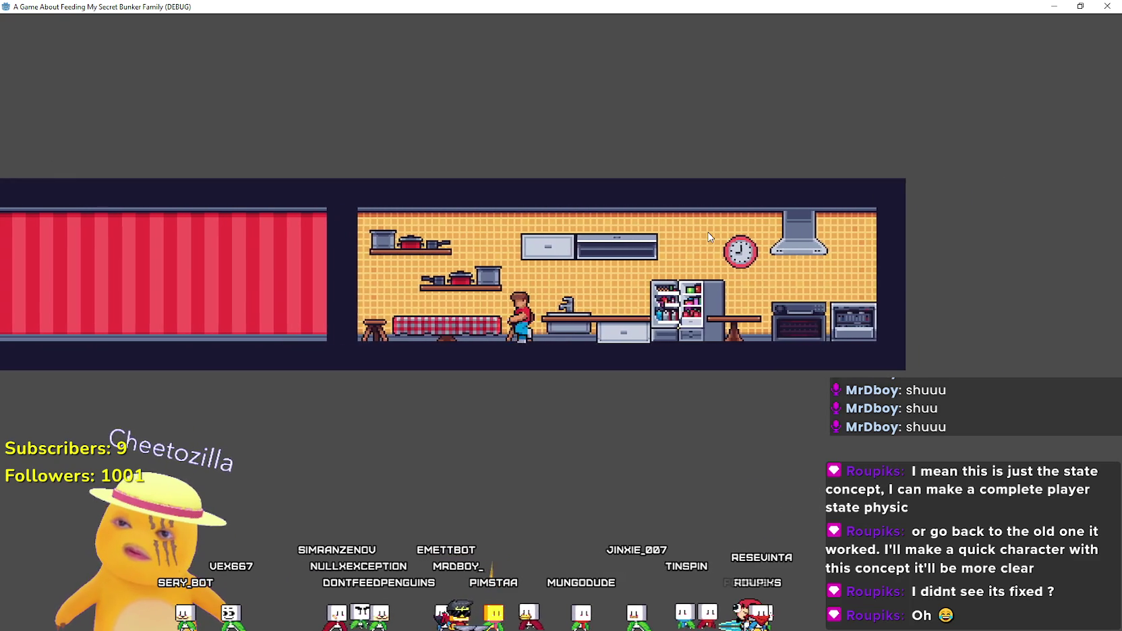
{"action": "key", "text": "a"}
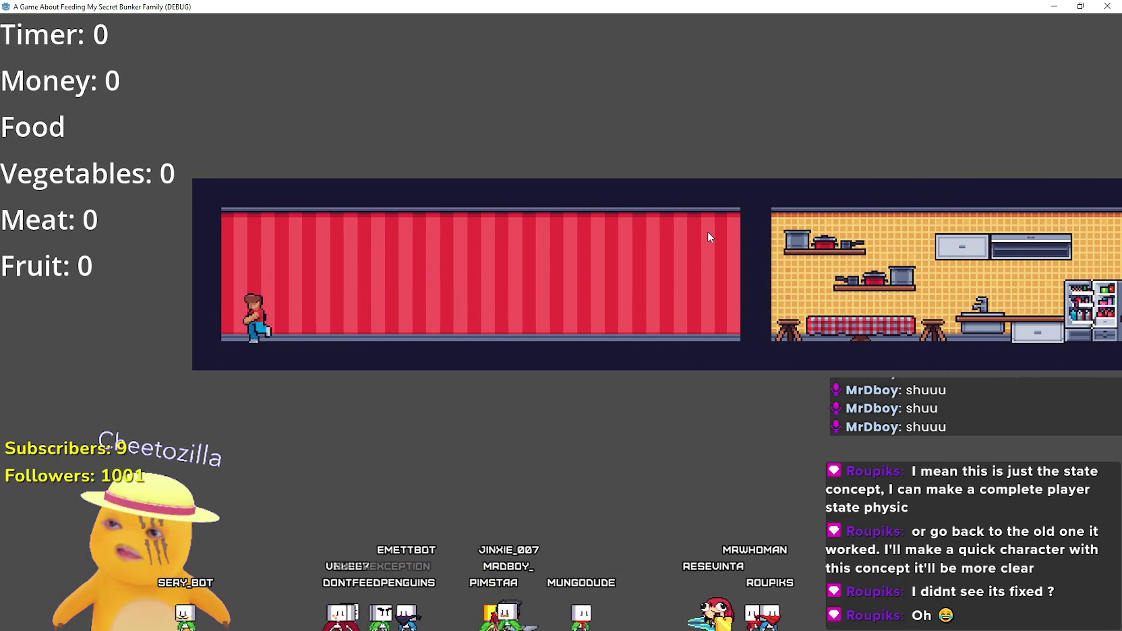
{"action": "key", "text": "d"}
{"action": "key", "text": "d"}
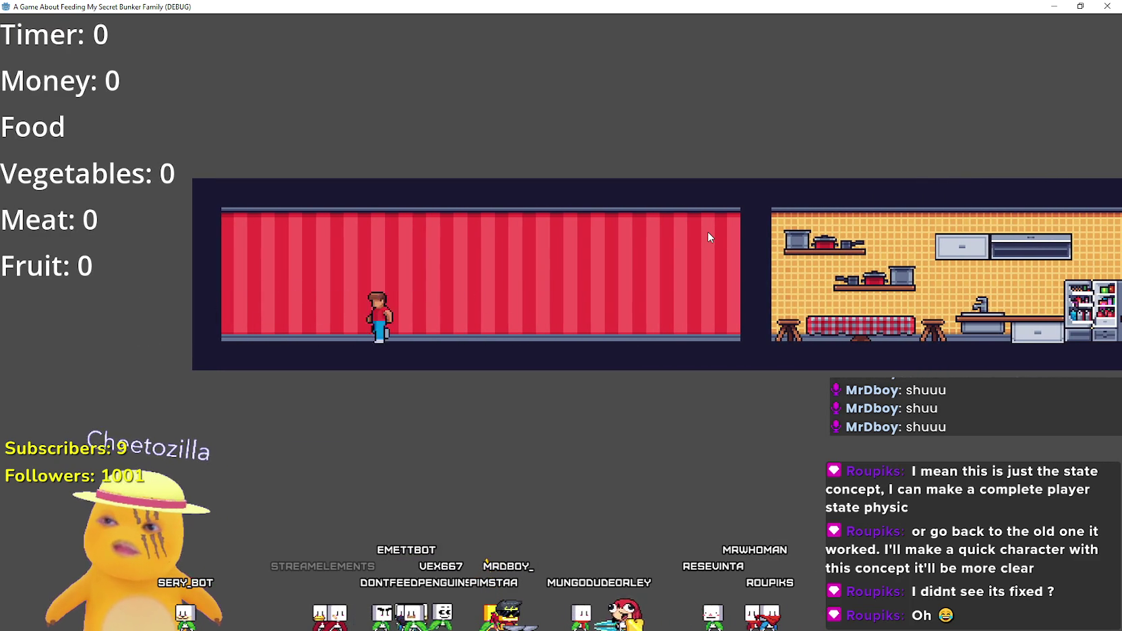
{"action": "key", "text": "d"}
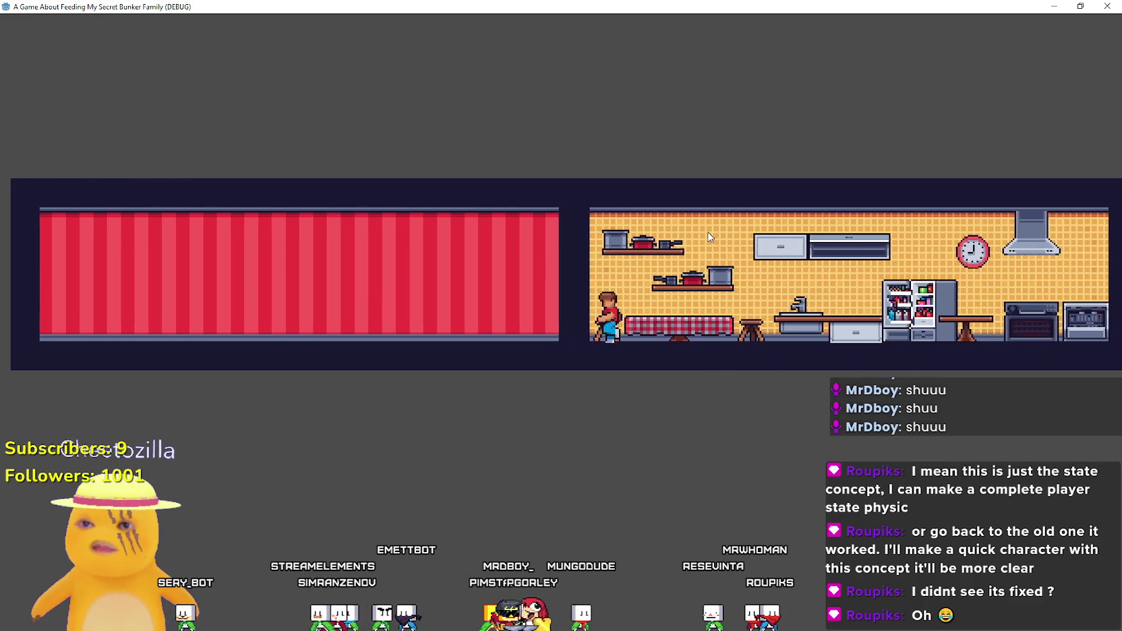
{"action": "left_click_drag", "start_coordinate": [681, 6], "coordinate": [625, 162]}
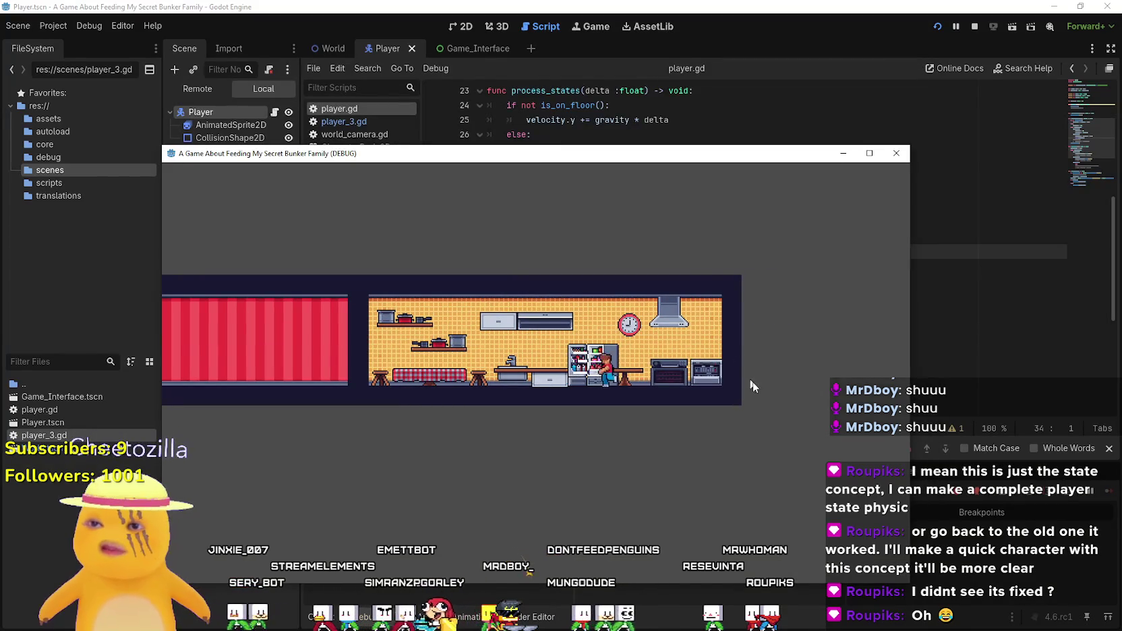
{"action": "key", "text": "d"}
{"action": "key", "text": "a"}
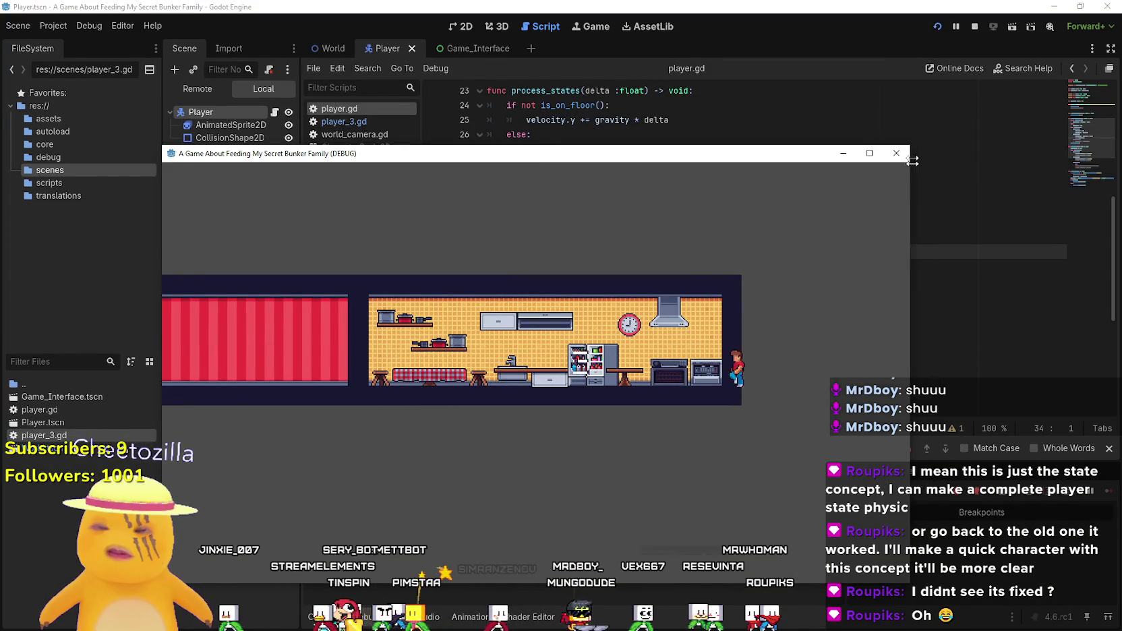
{"action": "left_click", "coordinate": [974, 26]}
{"action": "left_click", "coordinate": [53, 26]}
{"action": "left_click", "coordinate": [56, 44]}
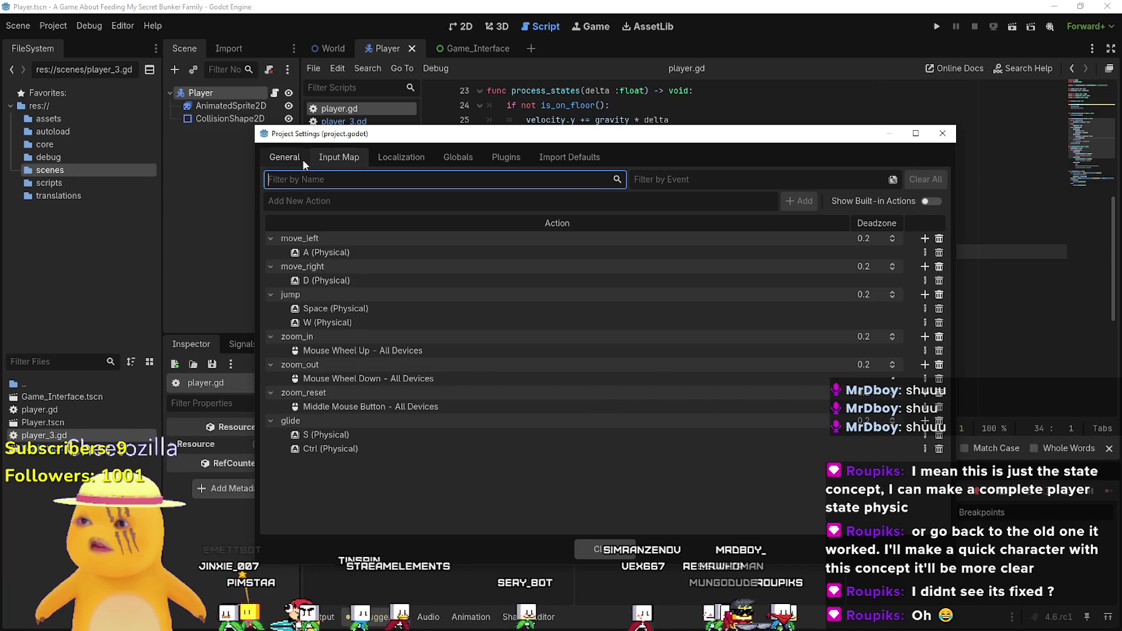
{"action": "left_click", "coordinate": [285, 157]}
{"action": "scroll", "coordinate": [317, 384], "scroll_direction": "down", "scroll_amount": 3}
{"action": "scroll", "coordinate": [325, 337], "scroll_direction": "up", "scroll_amount": 5}
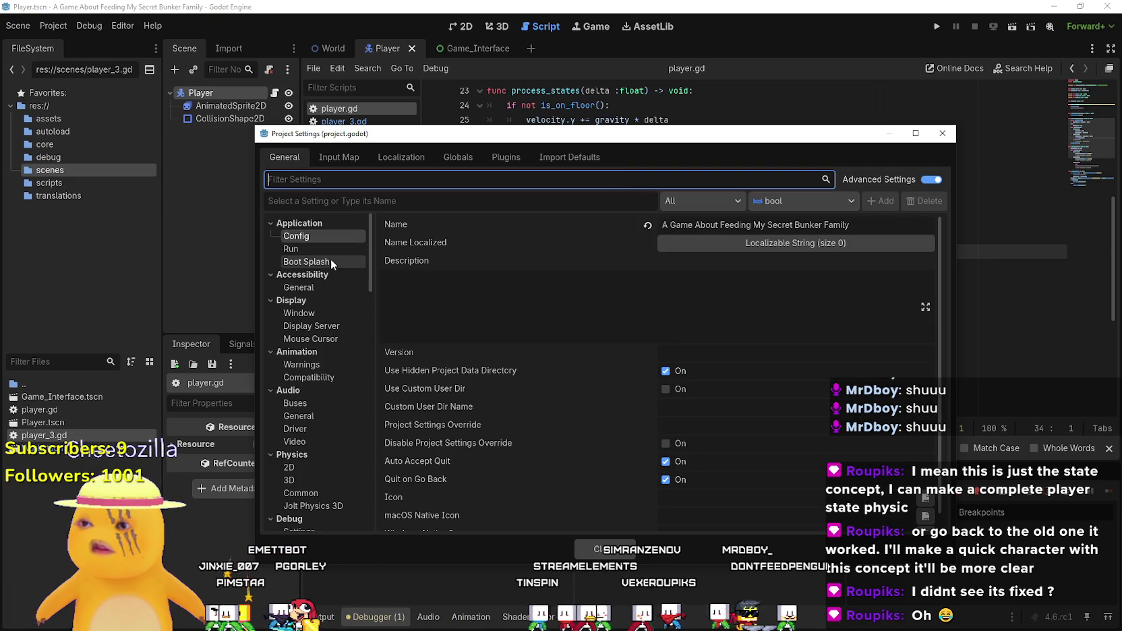
{"action": "scroll", "coordinate": [317, 317], "scroll_direction": "down", "scroll_amount": 1}
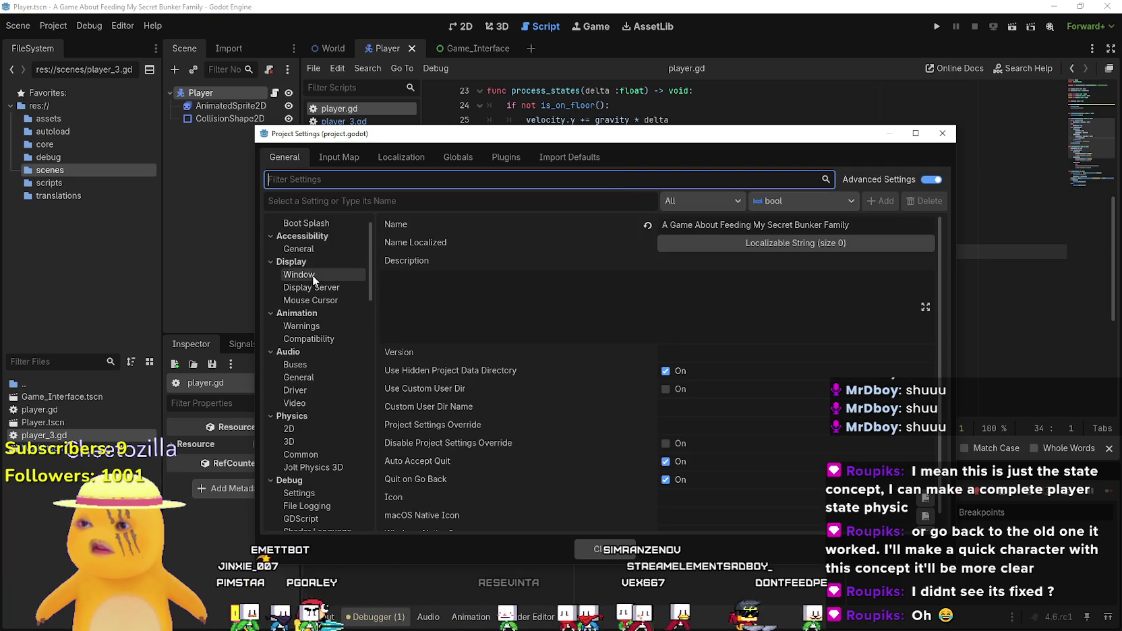
{"action": "left_click", "coordinate": [313, 275]}
{"action": "scroll", "coordinate": [758, 487], "scroll_direction": "down", "scroll_amount": 5}
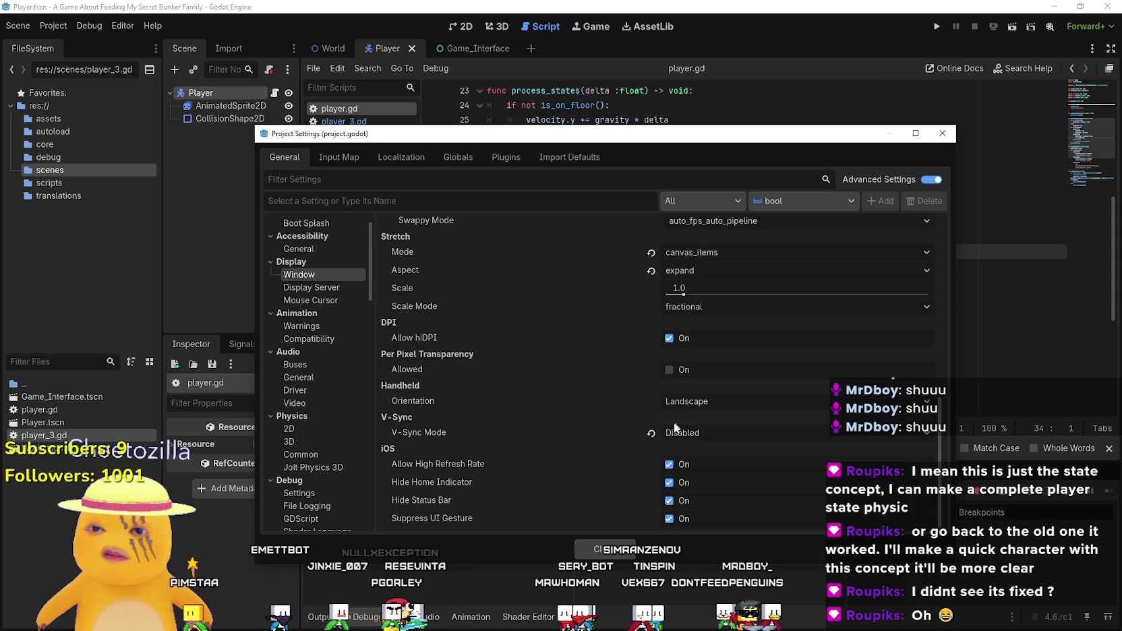
{"action": "left_click", "coordinate": [654, 432]}
{"action": "left_click", "coordinate": [602, 550]}
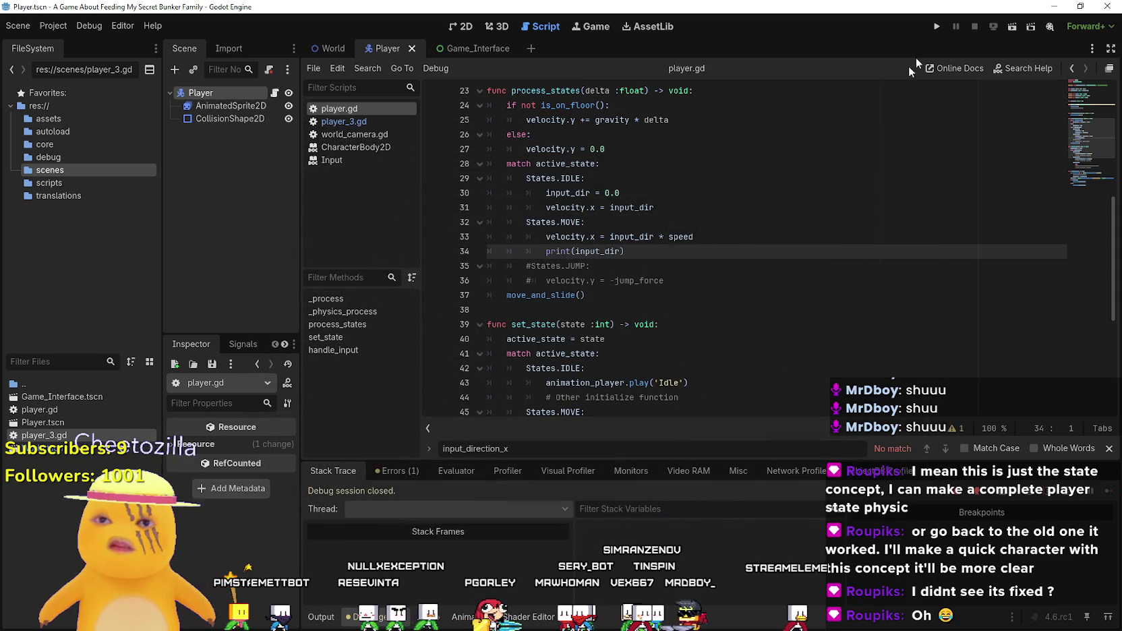
{"action": "left_click", "coordinate": [938, 28]}
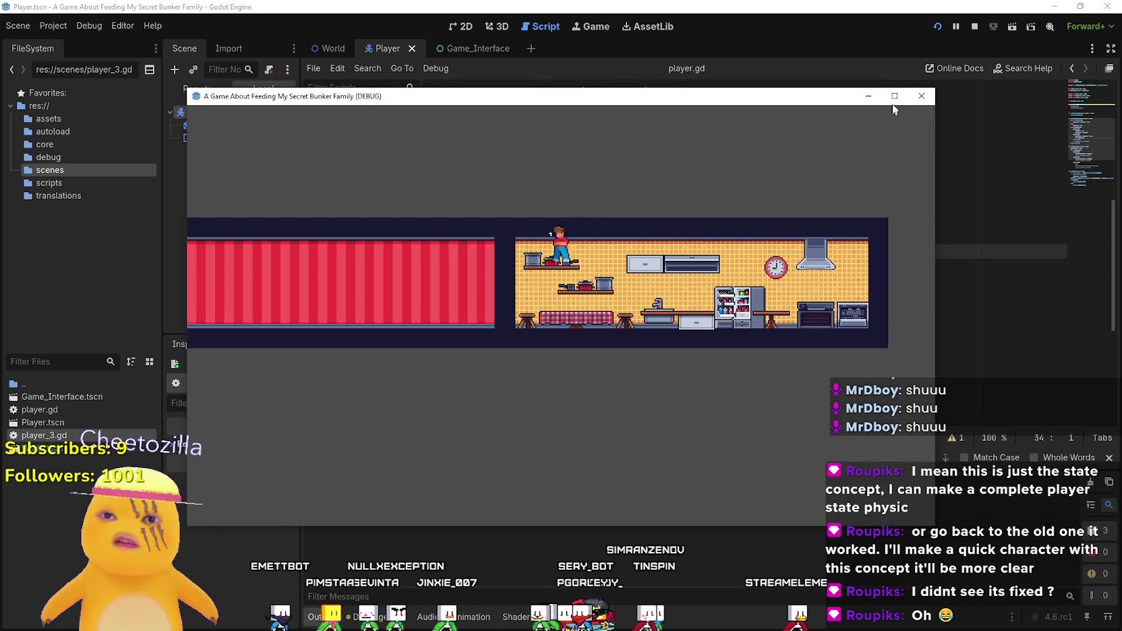
{"action": "key", "text": "Left"}
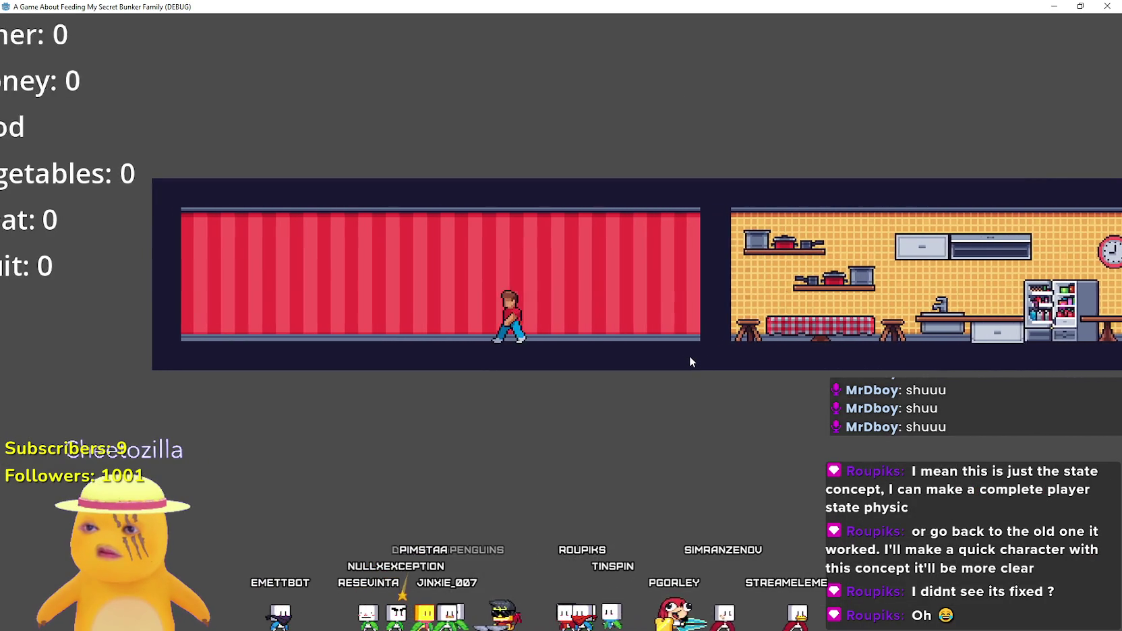
{"action": "key", "text": "Right"}
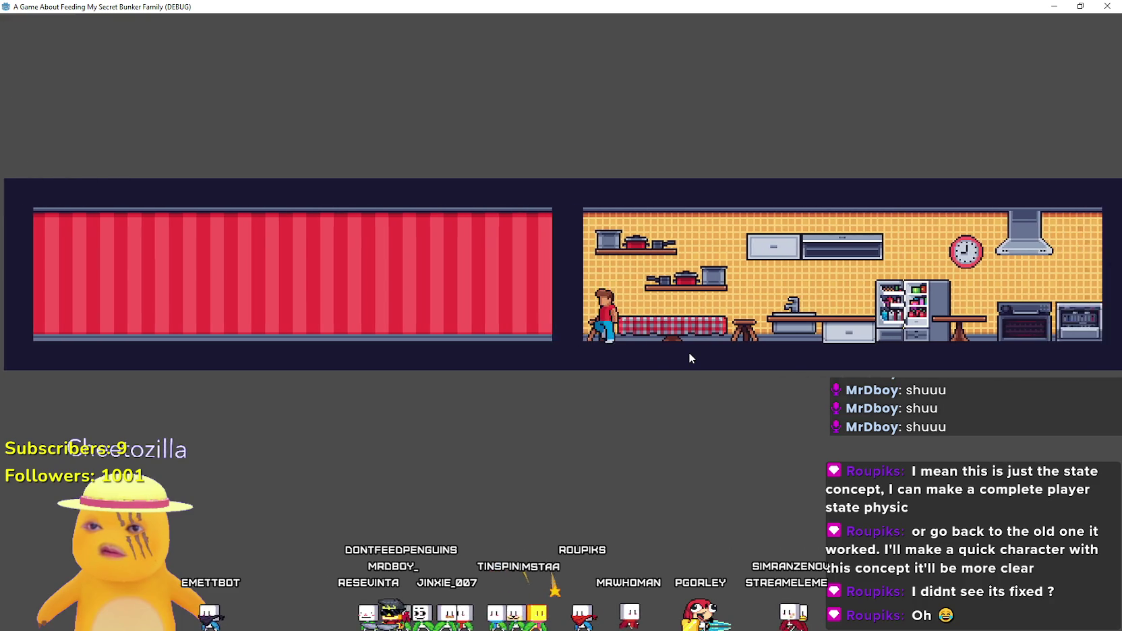
{"action": "key", "text": "Right"}
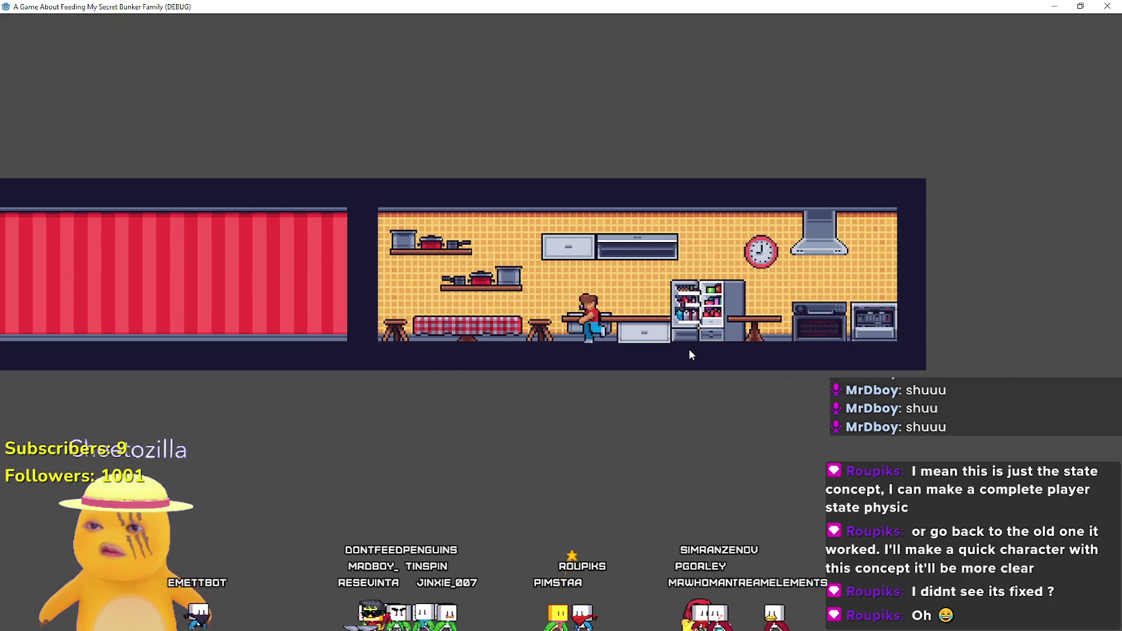
{"action": "key", "text": "Right"}
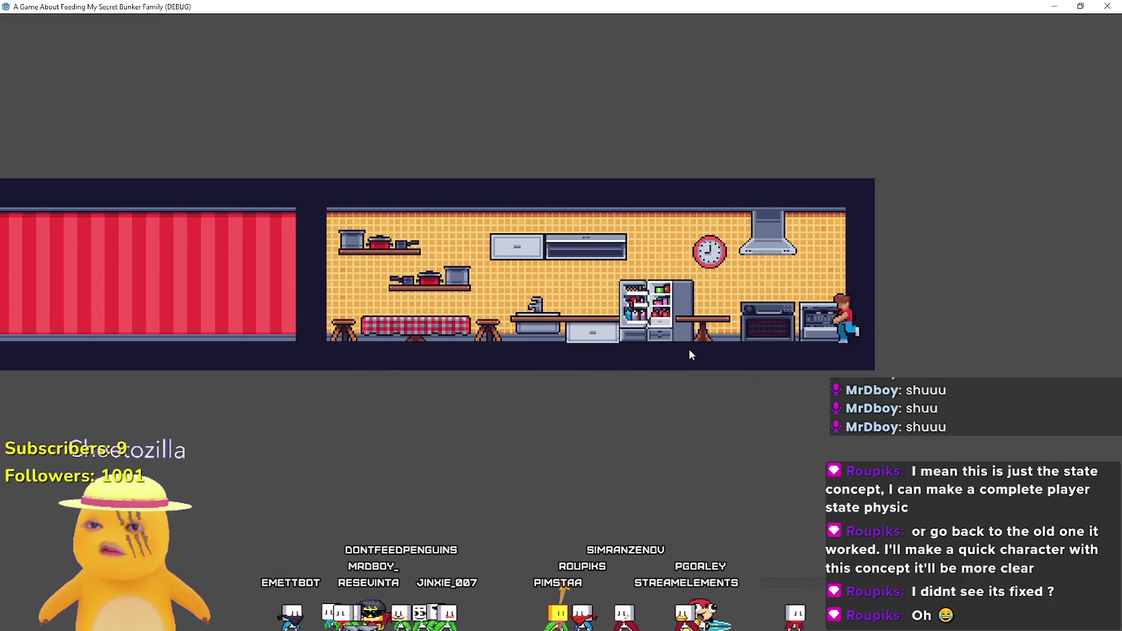
{"action": "key", "text": "Right"}
{"action": "key", "text": "Left"}
{"action": "key", "text": "Right"}
{"action": "key", "text": "super+Down"}
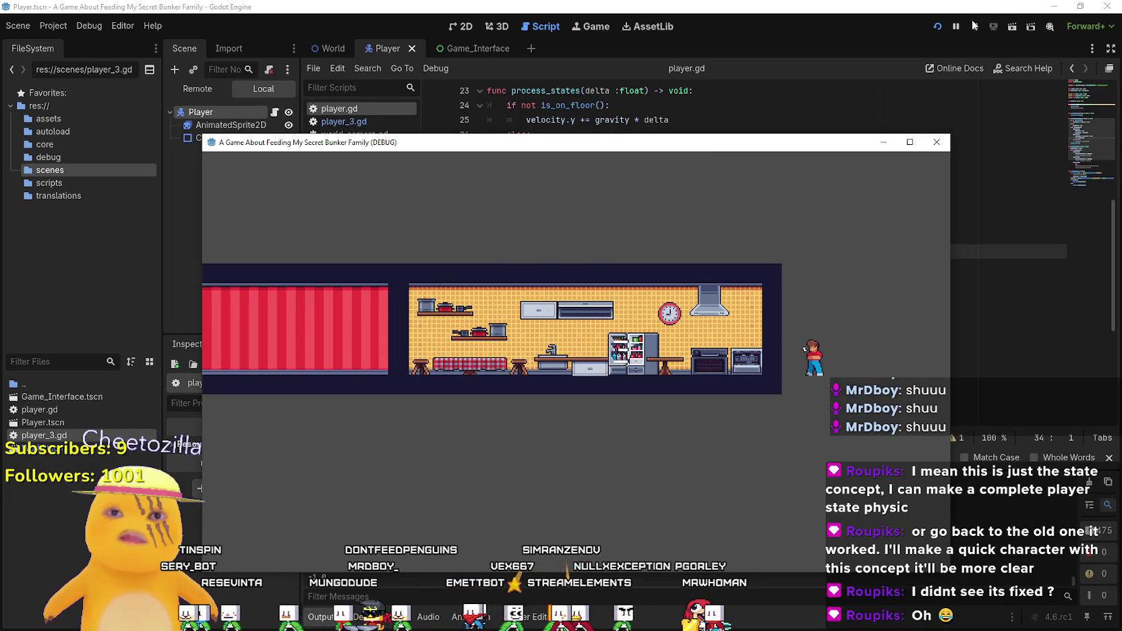
{"action": "left_click", "coordinate": [975, 27]}
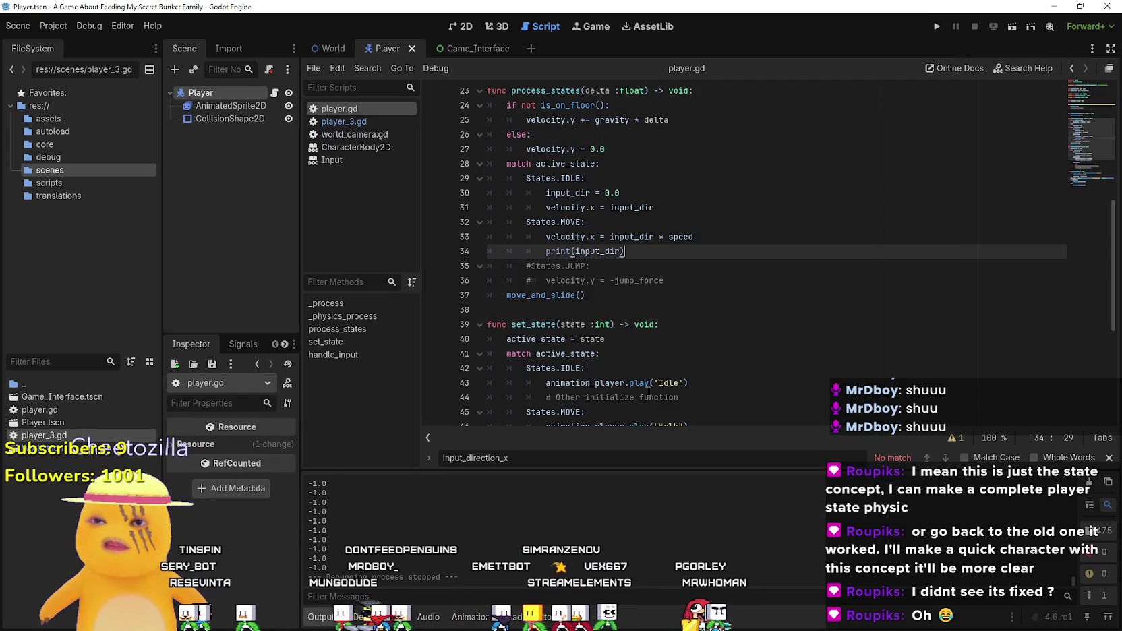
- Replace input_dir in the IDLE velocity.x line with Vector2.ZERO, save player.gd, and run the game
{"action": "mouse_move", "coordinate": [565, 237]}
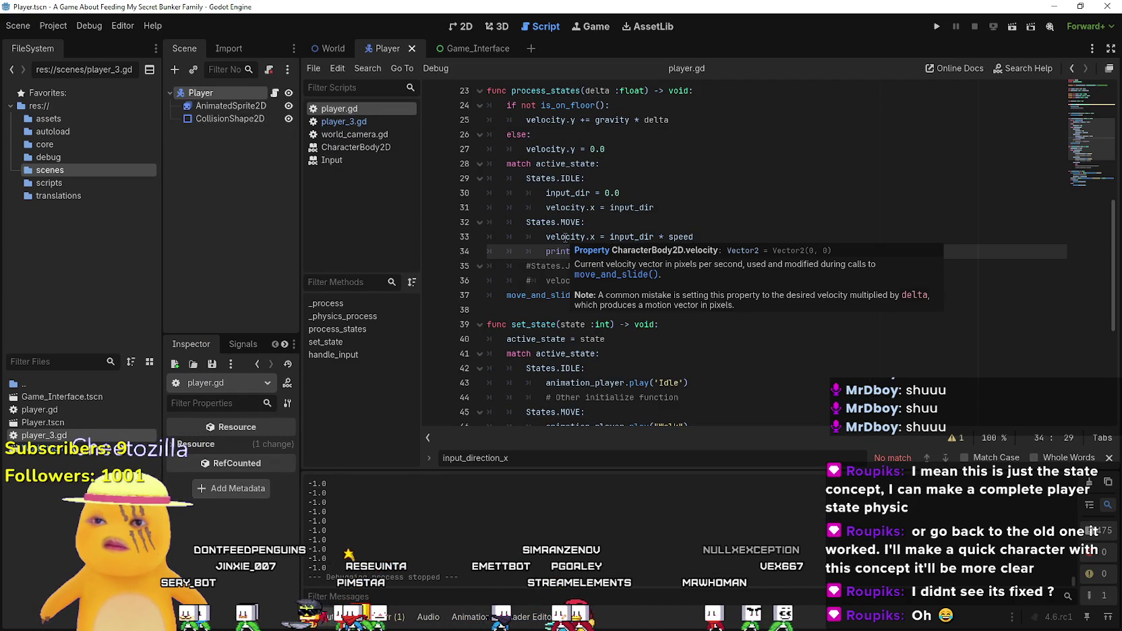
{"action": "left_click_drag", "start_coordinate": [609, 237], "coordinate": [712, 239]}
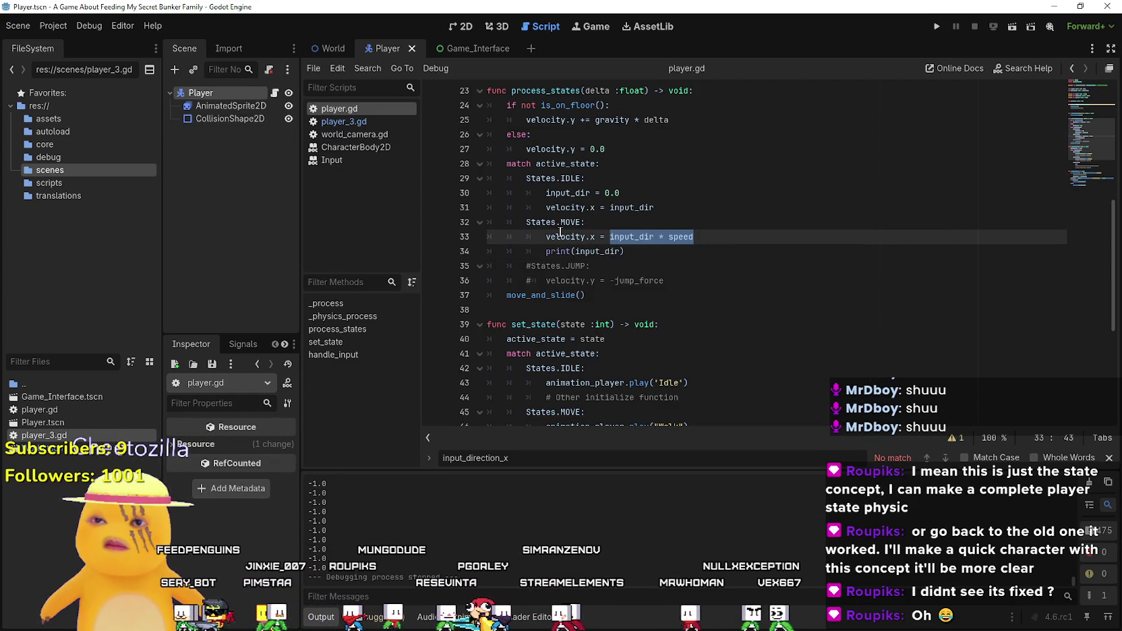
{"action": "mouse_move", "coordinate": [559, 233]}
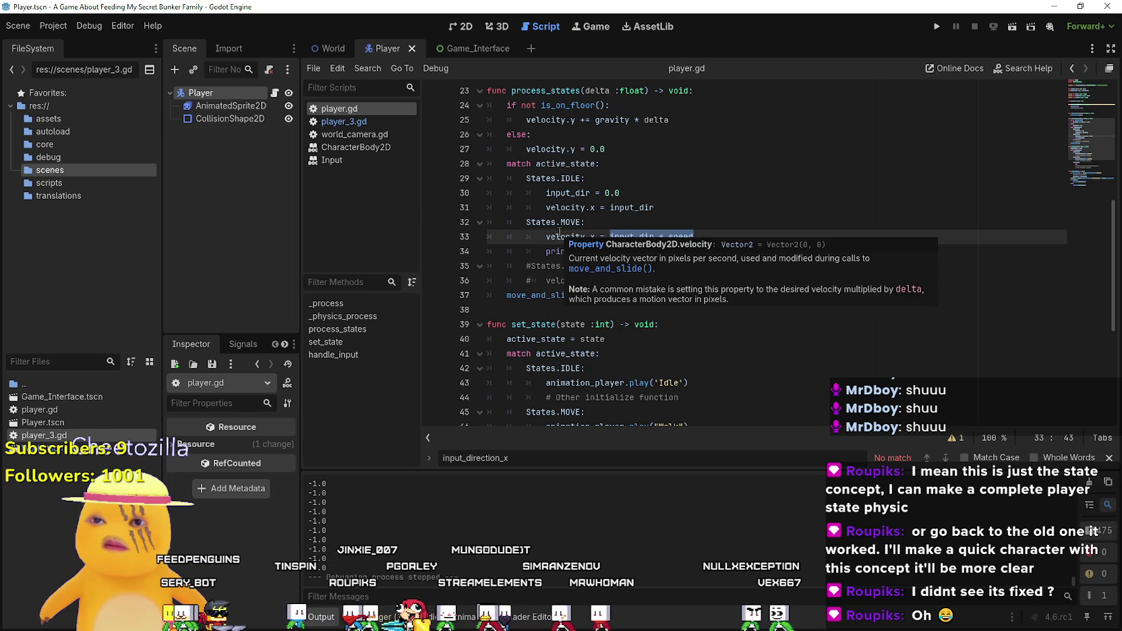
{"action": "double_click", "coordinate": [622, 207]}
{"action": "type", "text": "Vecto"}
{"action": "type", "text": "r2"}
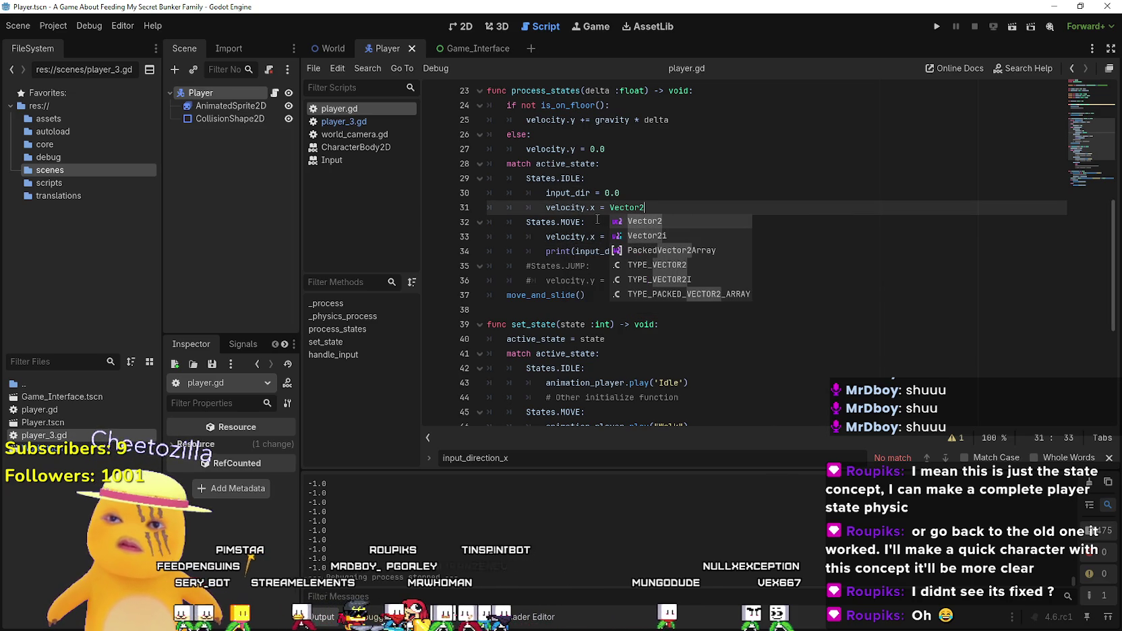
{"action": "type", "text": ".ZERO"}
{"action": "key", "text": "ctrl+s"}
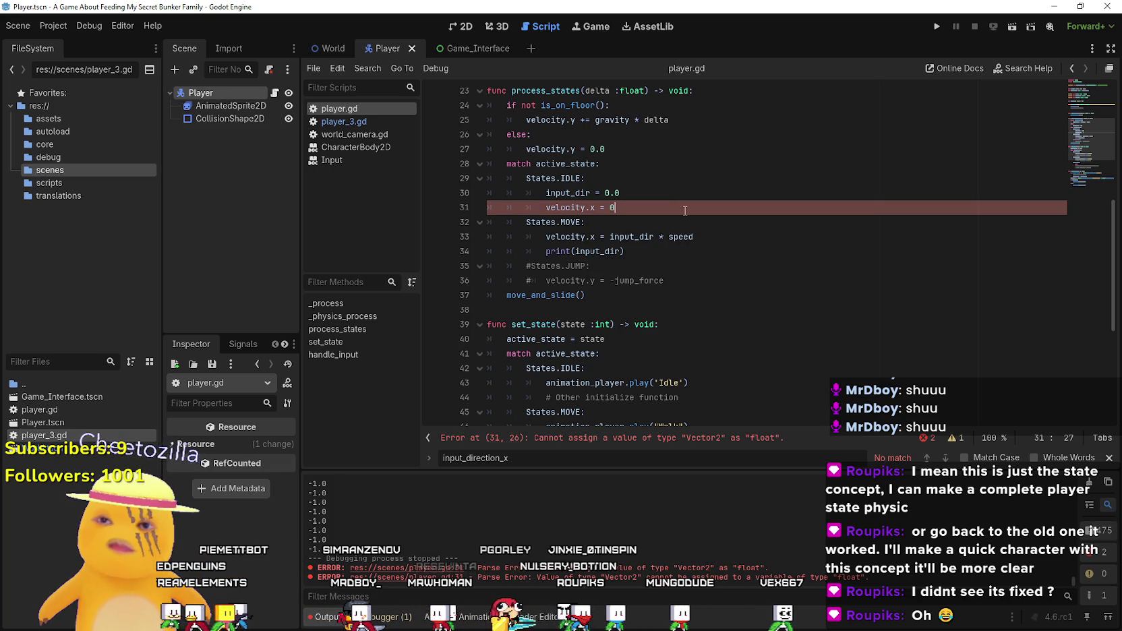
{"action": "left_click", "coordinate": [937, 25]}
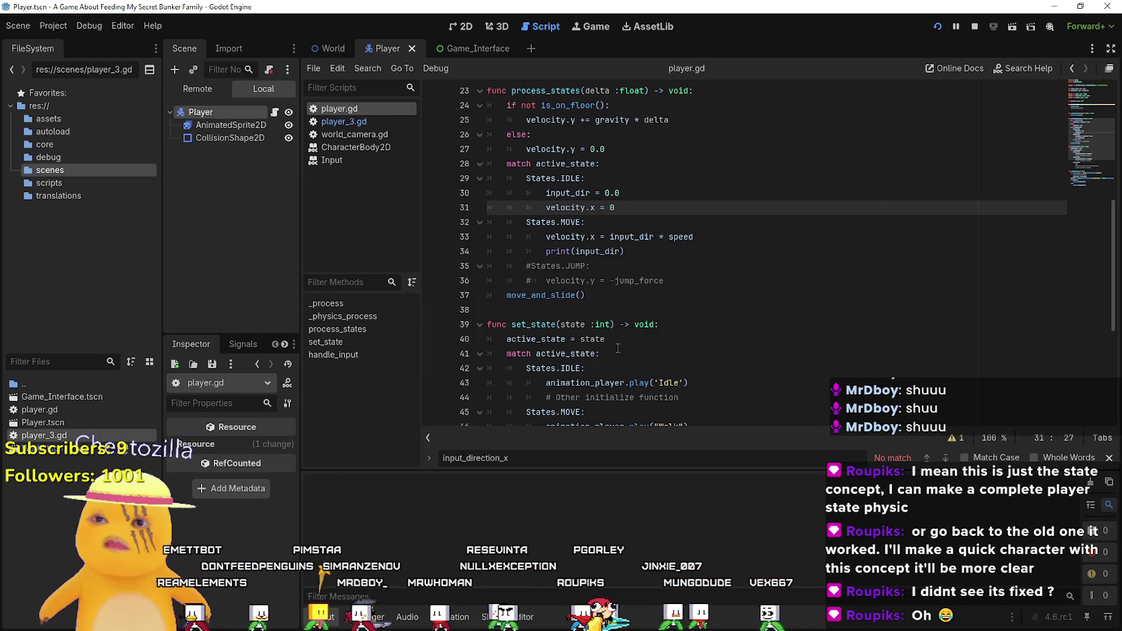
- Walk the player through the kitchen to the table and sink, maximize and restore, then stop
{"action": "key", "text": "Right"}
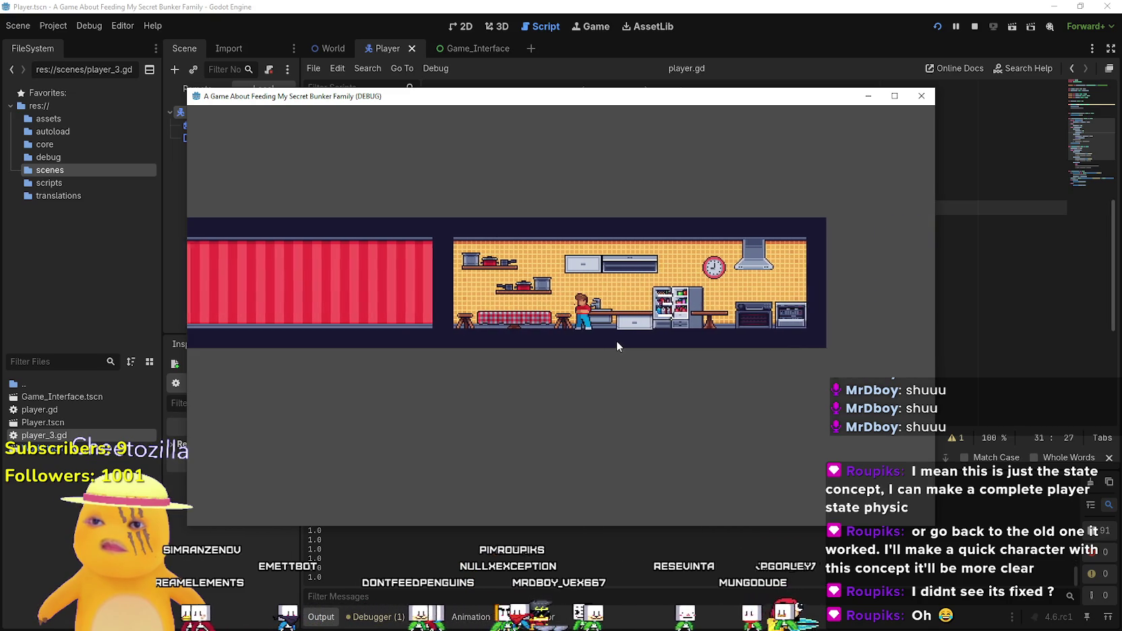
{"action": "left_click", "coordinate": [894, 95]}
{"action": "key", "text": "Left"}
{"action": "key", "text": "Right"}
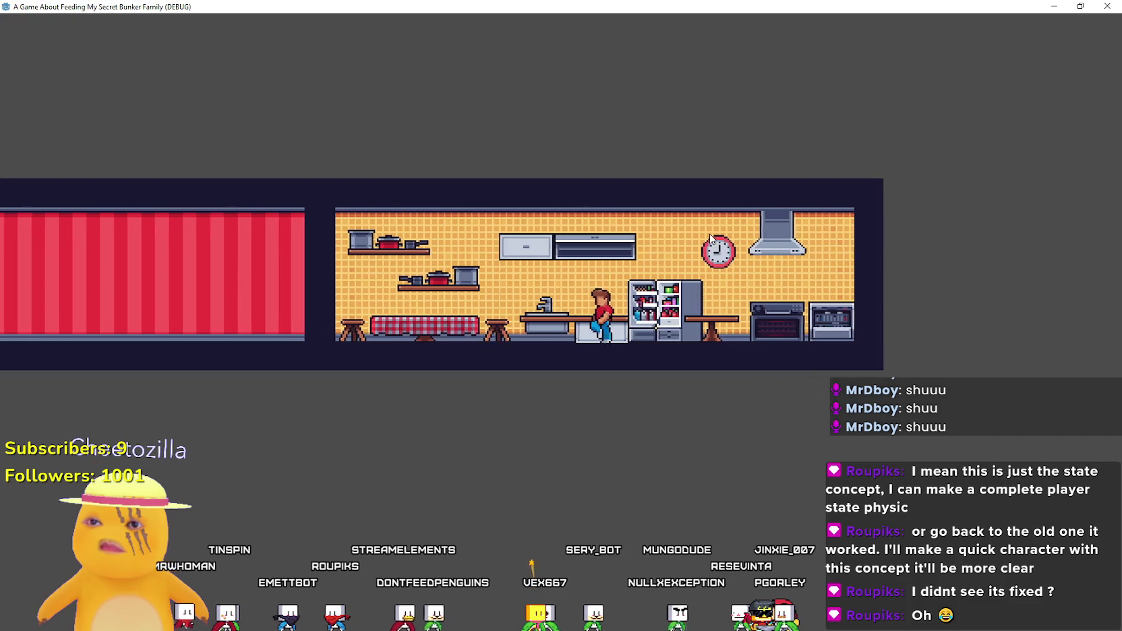
{"action": "key", "text": "super+Down"}
{"action": "left_click", "coordinate": [975, 25]}
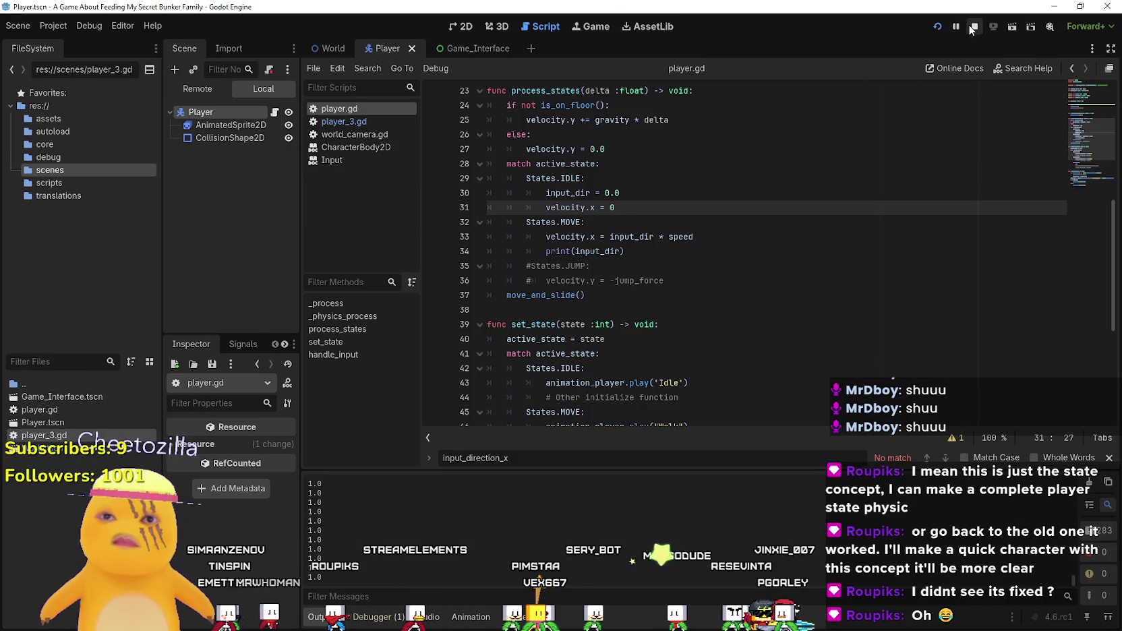
- Undo the last edit and put the caret on the match active_state: line 27
{"action": "key", "text": "ctrl+z"}
{"action": "key", "text": "ctrl+z"}
{"action": "left_click_drag", "start_coordinate": [635, 228], "coordinate": [634, 213]}
{"action": "left_click", "coordinate": [634, 214]}
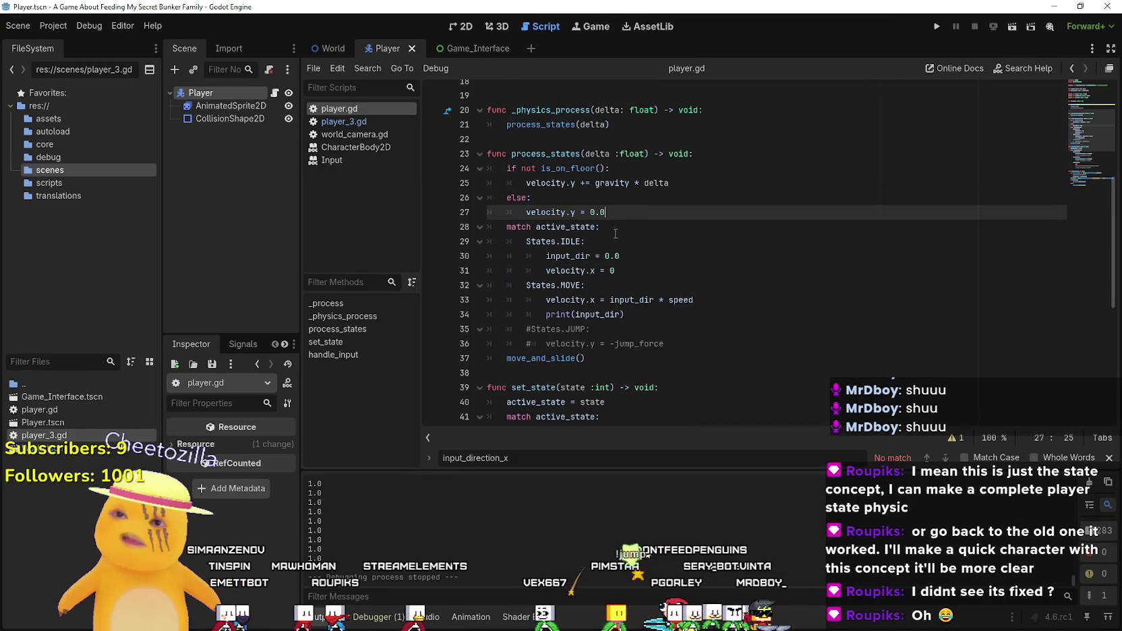
{"action": "scroll", "coordinate": [619, 229], "scroll_direction": "down", "scroll_amount": 2}
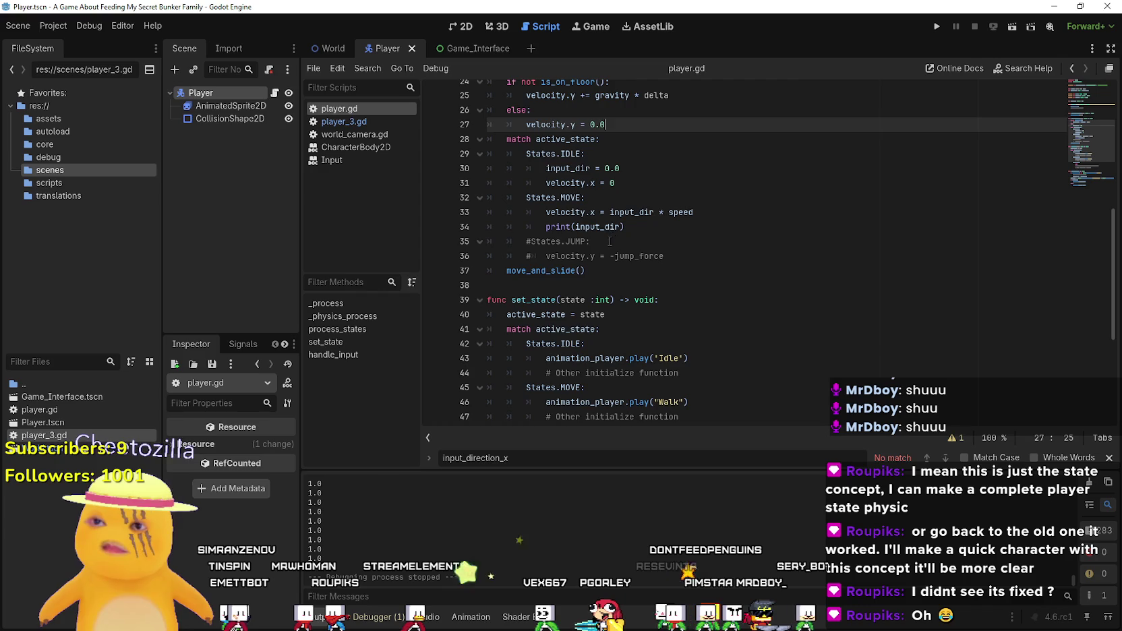
- Review the commented JUMP line and the velocity.y = -jump_force line in handle_input
{"action": "left_click", "coordinate": [609, 240]}
{"action": "scroll", "coordinate": [707, 273], "scroll_direction": "up", "scroll_amount": 2}
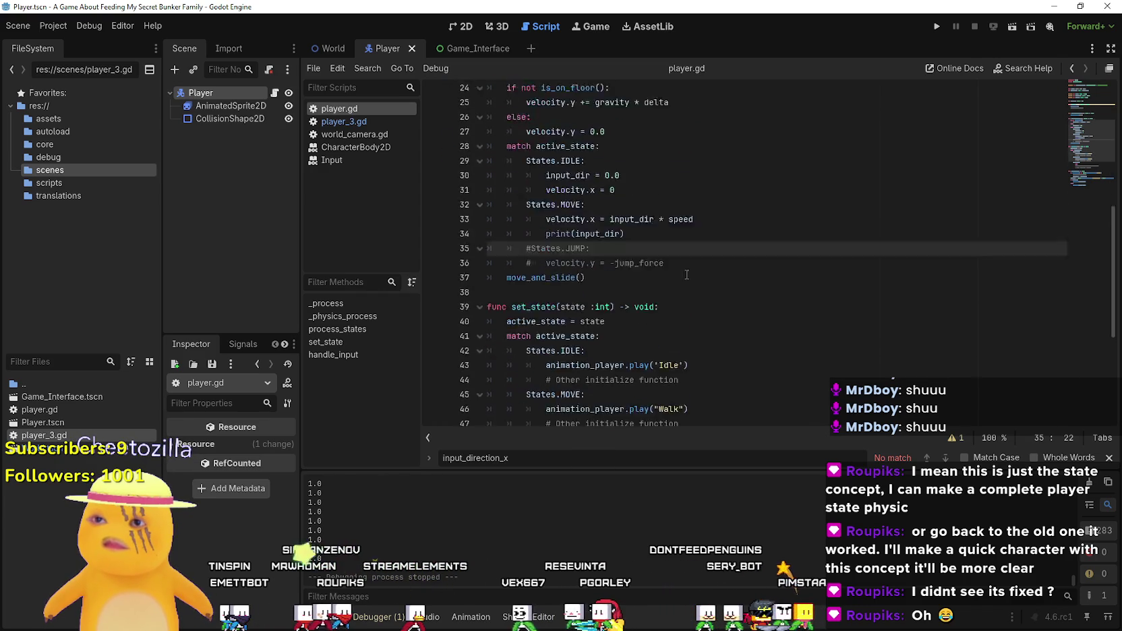
{"action": "scroll", "coordinate": [683, 233], "scroll_direction": "down", "scroll_amount": 6}
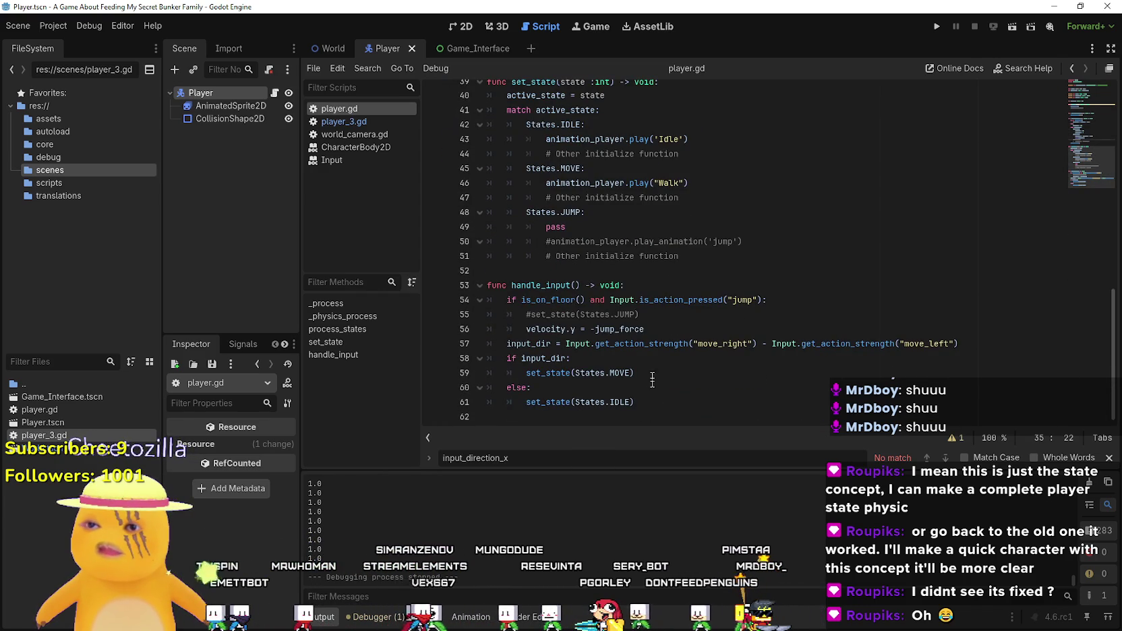
{"action": "mouse_move", "coordinate": [693, 323]}
{"action": "left_mouse_down"}
{"action": "mouse_move", "coordinate": [492, 300]}
{"action": "mouse_move", "coordinate": [489, 328]}
{"action": "left_mouse_up"}
{"action": "left_click", "coordinate": [653, 419]}
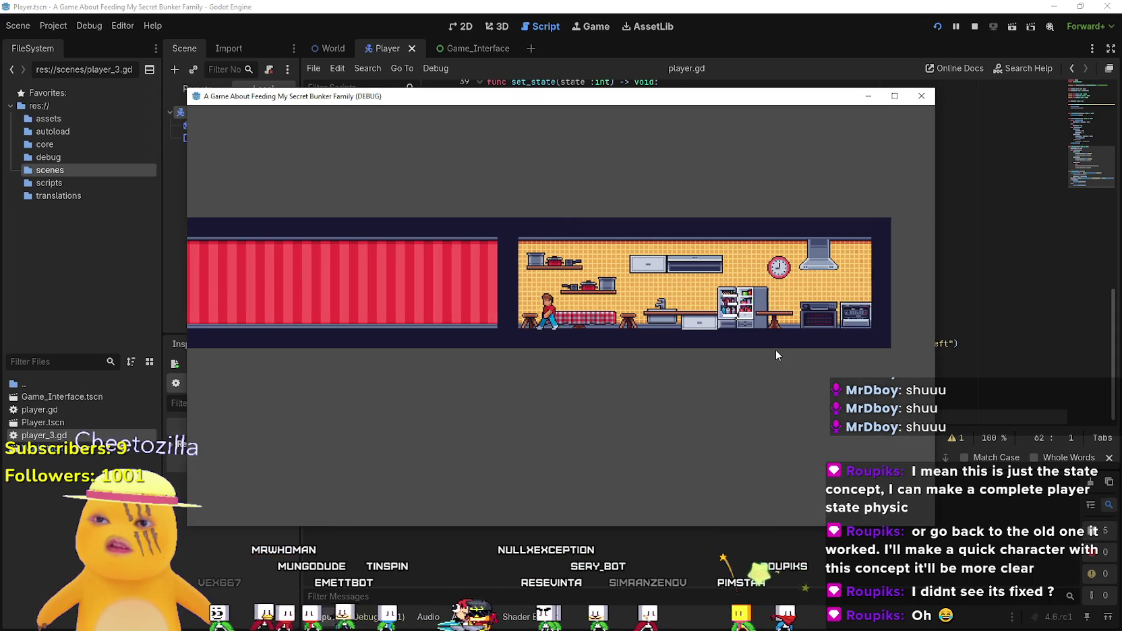
- Run the game, jump to break at line 56, resume execution, and return to the script
{"action": "key", "text": "Left"}
{"action": "key", "text": "space"}
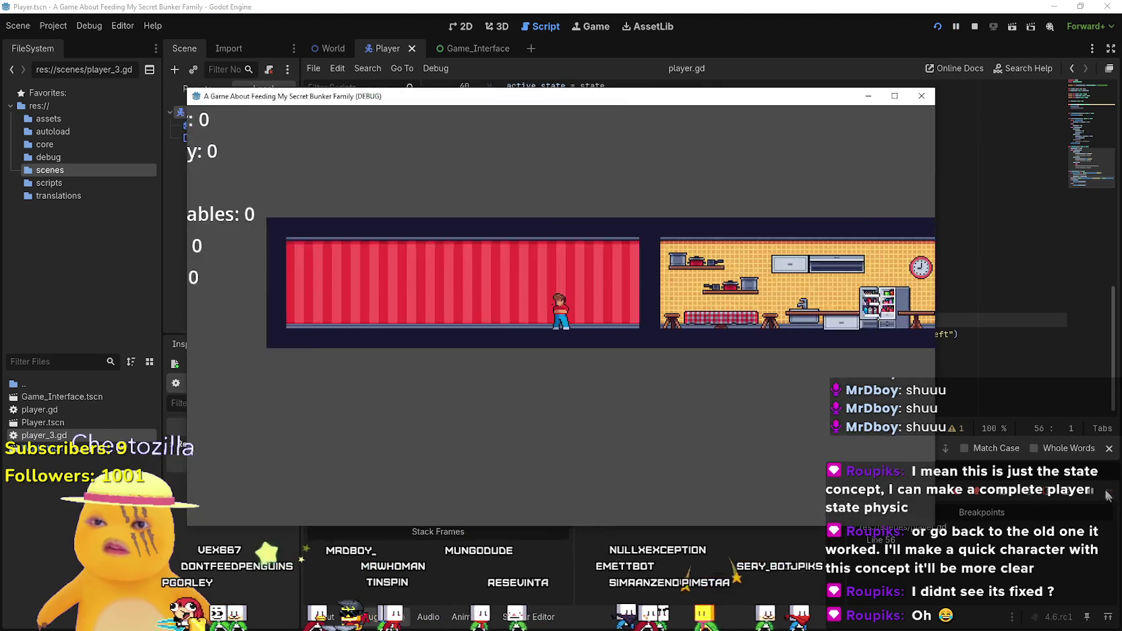
{"action": "left_click", "coordinate": [974, 343]}
{"action": "key", "text": "Up"}
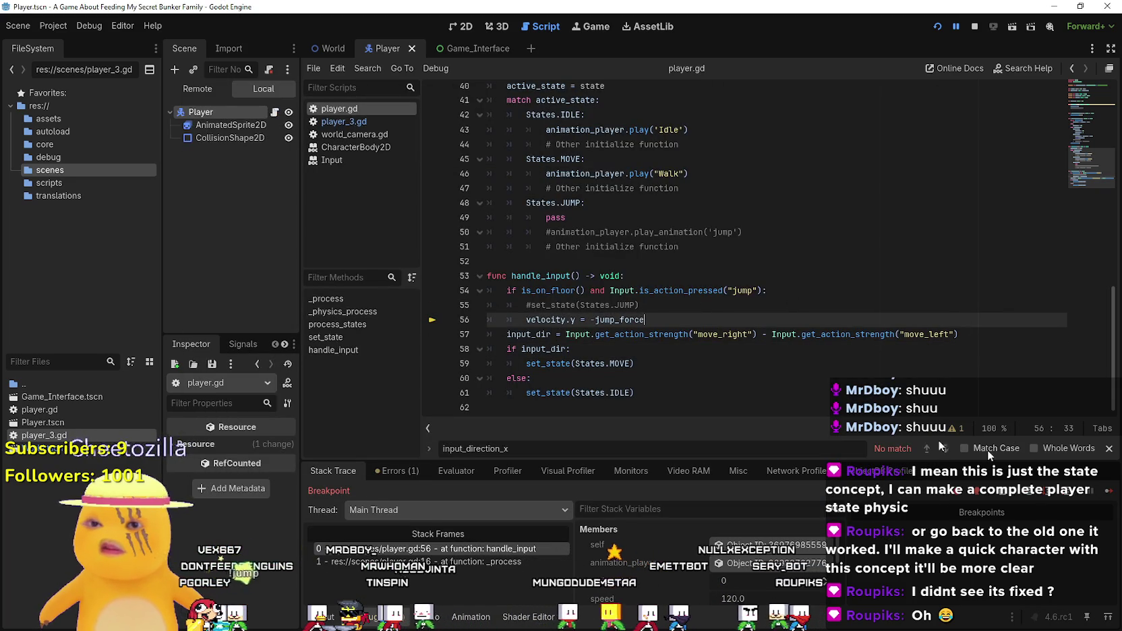
{"action": "left_click", "coordinate": [1108, 492]}
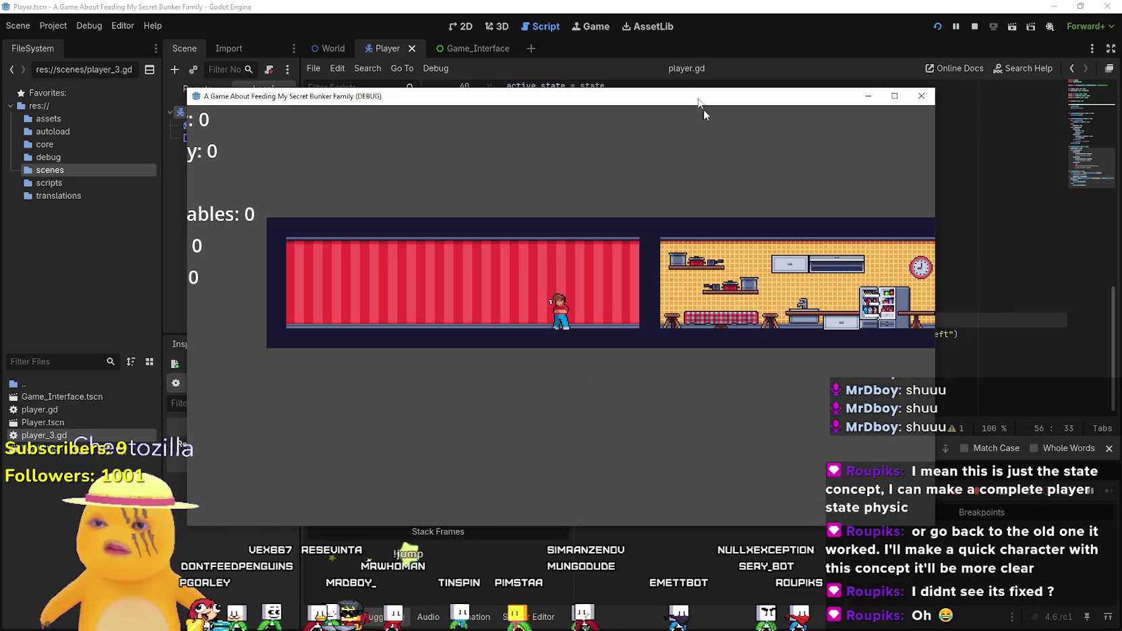
{"action": "left_click", "coordinate": [699, 80]}
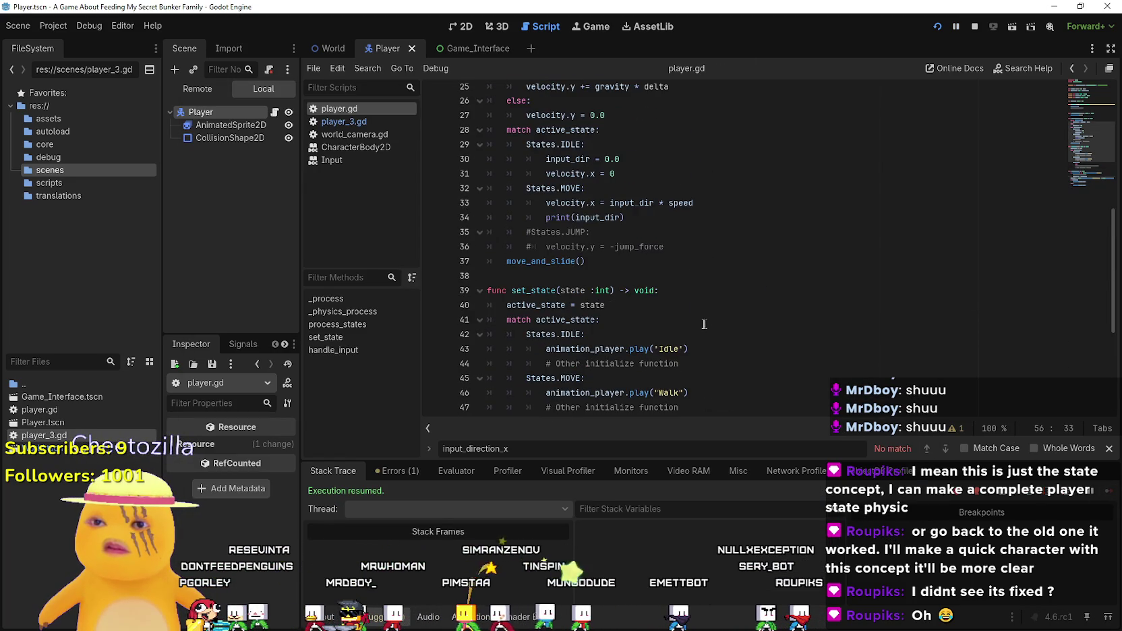
{"action": "scroll", "coordinate": [706, 323], "scroll_direction": "up", "scroll_amount": 3}
{"action": "left_click", "coordinate": [672, 349]}
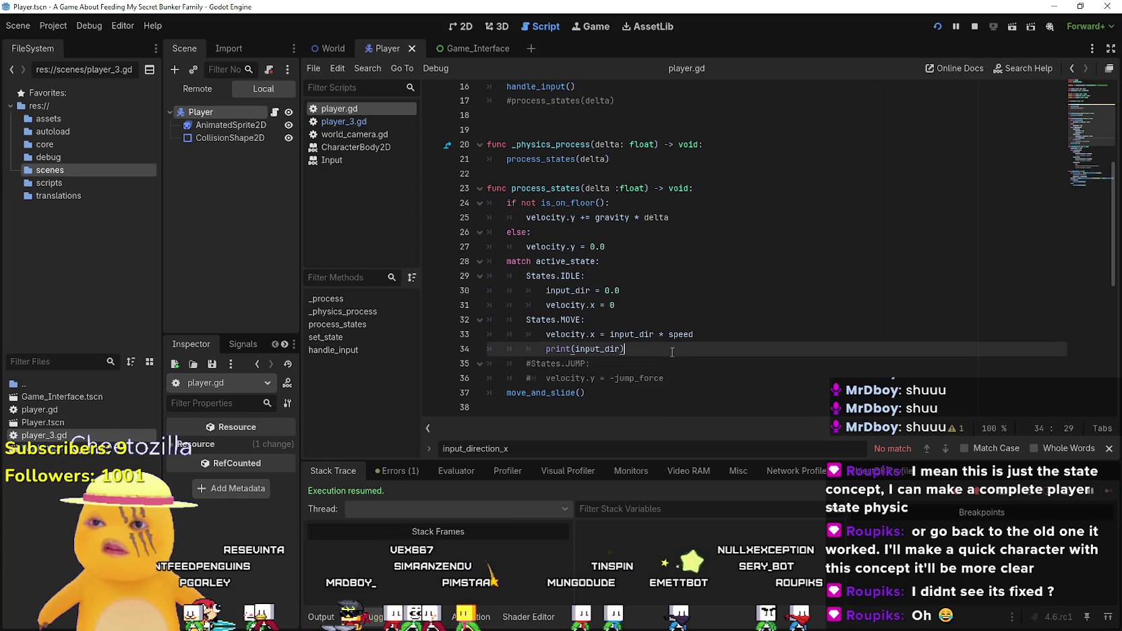
- Uncomment the JUMP case's velocity.y = -jump_force on line 36 and save player.gd
{"action": "left_click", "coordinate": [530, 364]}
{"action": "key", "text": "Down"}
{"action": "key", "text": "ctrl+k"}
{"action": "key", "text": "ctrl+s"}
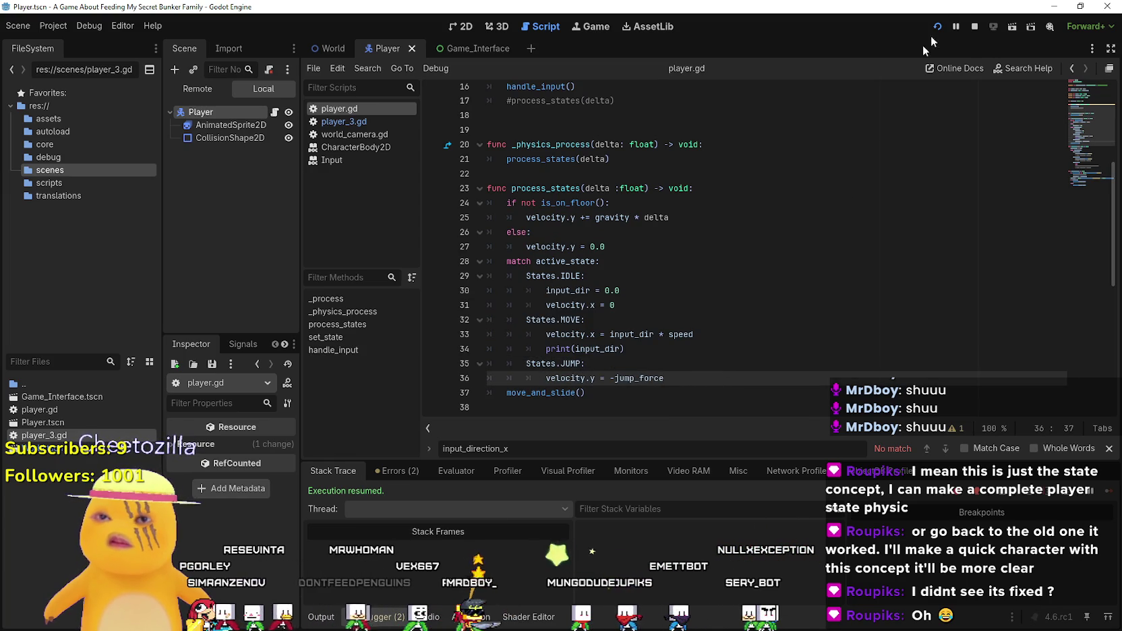
- Retest walking between the red room and kitchen, then set a breakpoint on line 36 and rerun
{"action": "left_click", "coordinate": [937, 27]}
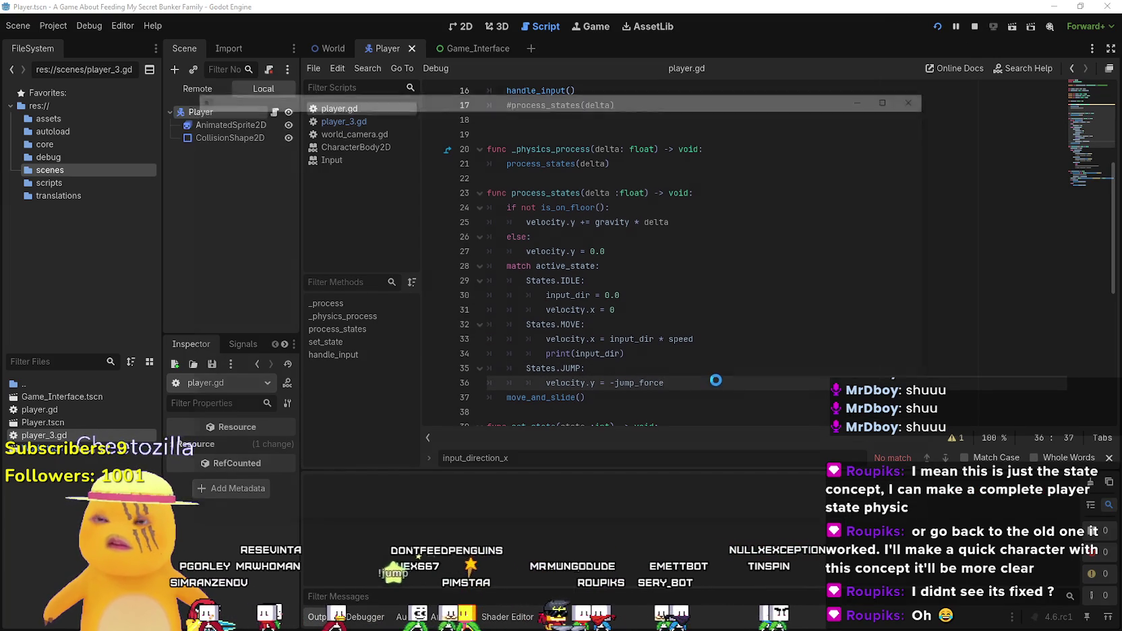
{"action": "key", "text": "Left"}
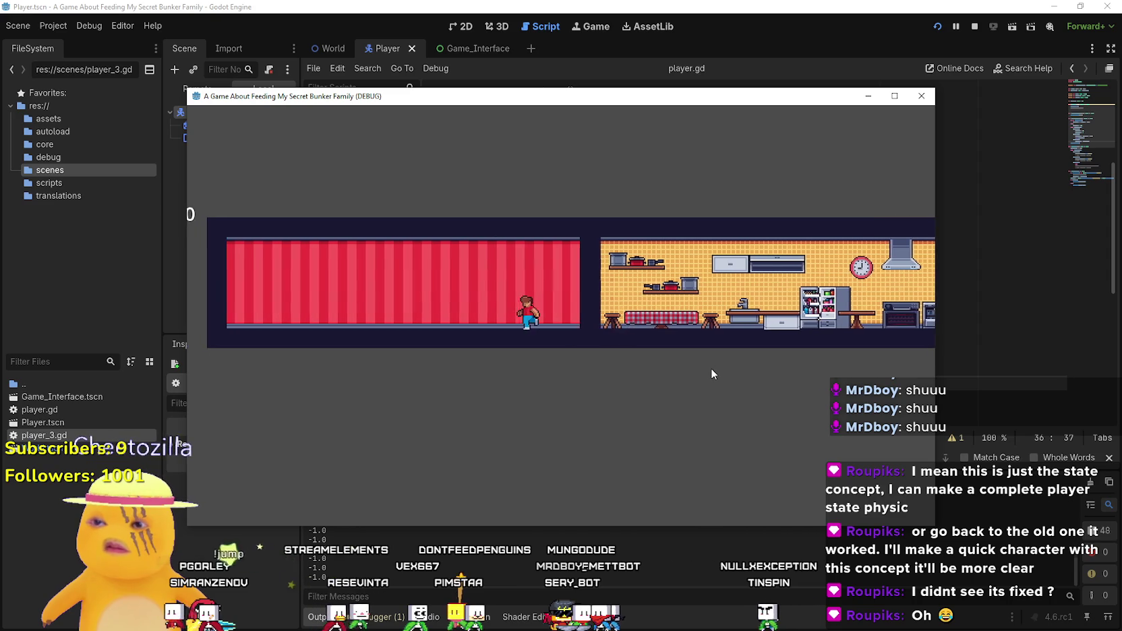
{"action": "key", "text": "Right"}
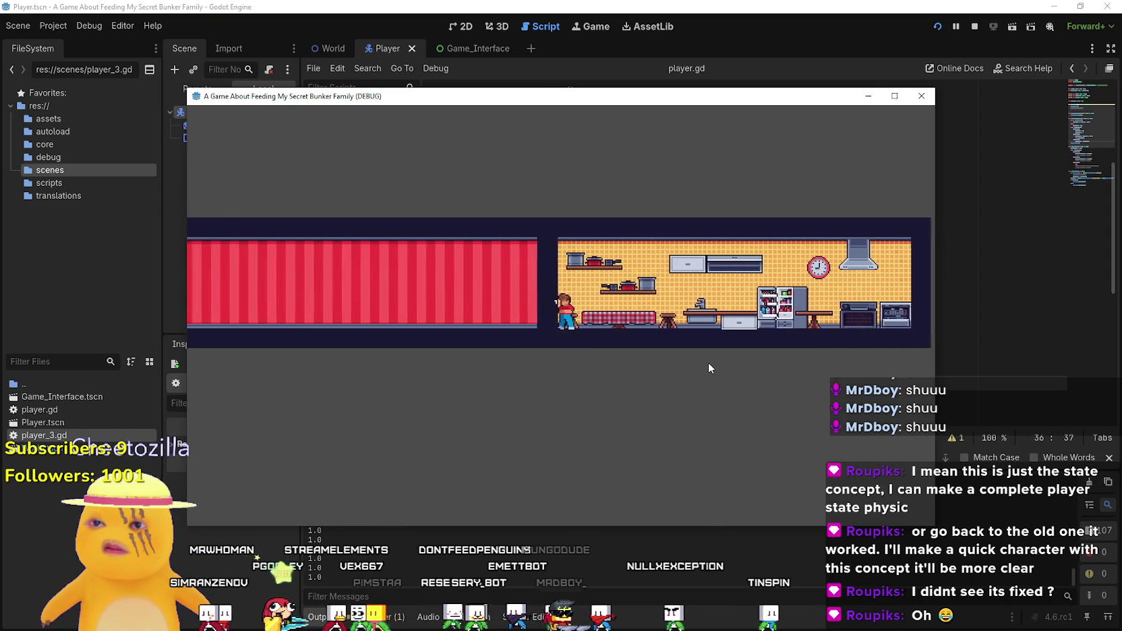
{"action": "key", "text": "Left"}
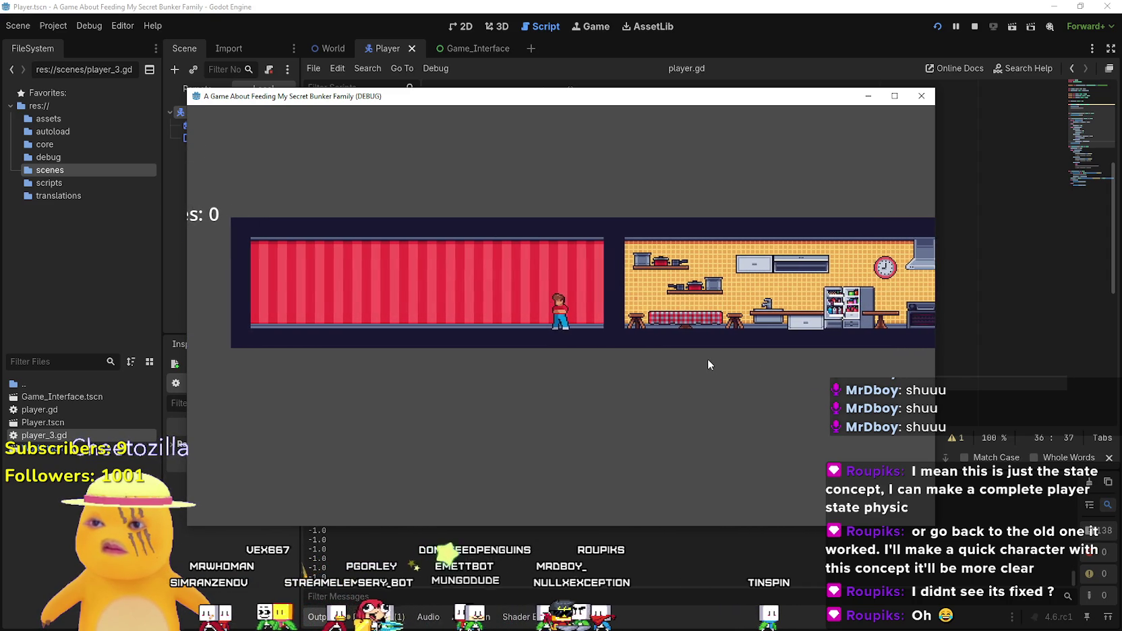
{"action": "key", "text": "Right"}
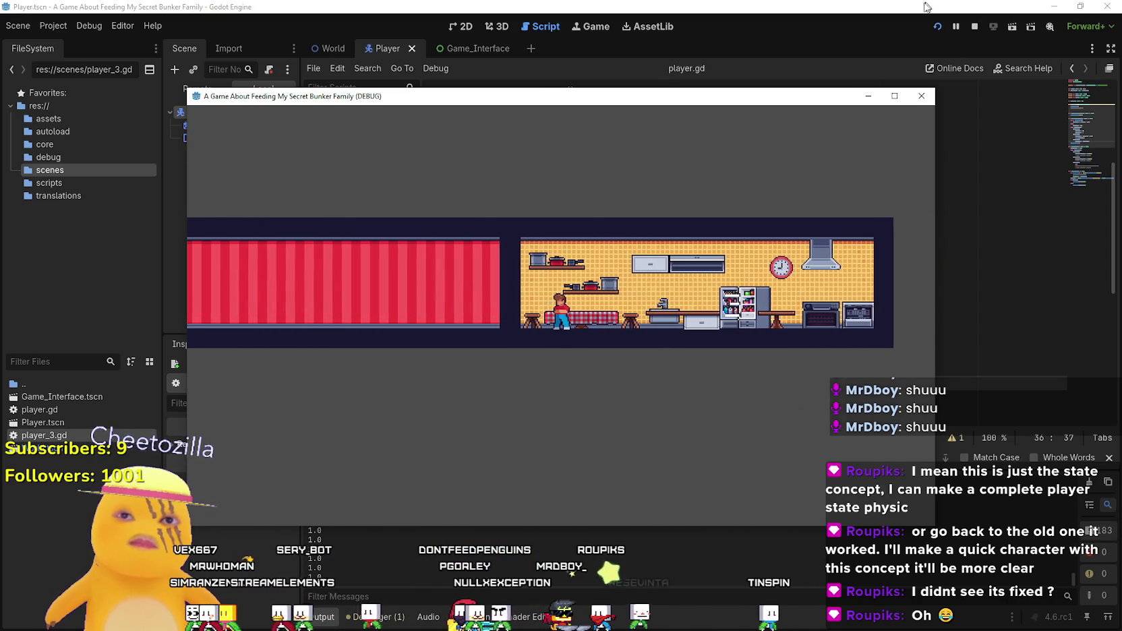
{"action": "key", "text": "F8"}
{"action": "left_click", "coordinate": [433, 383]}
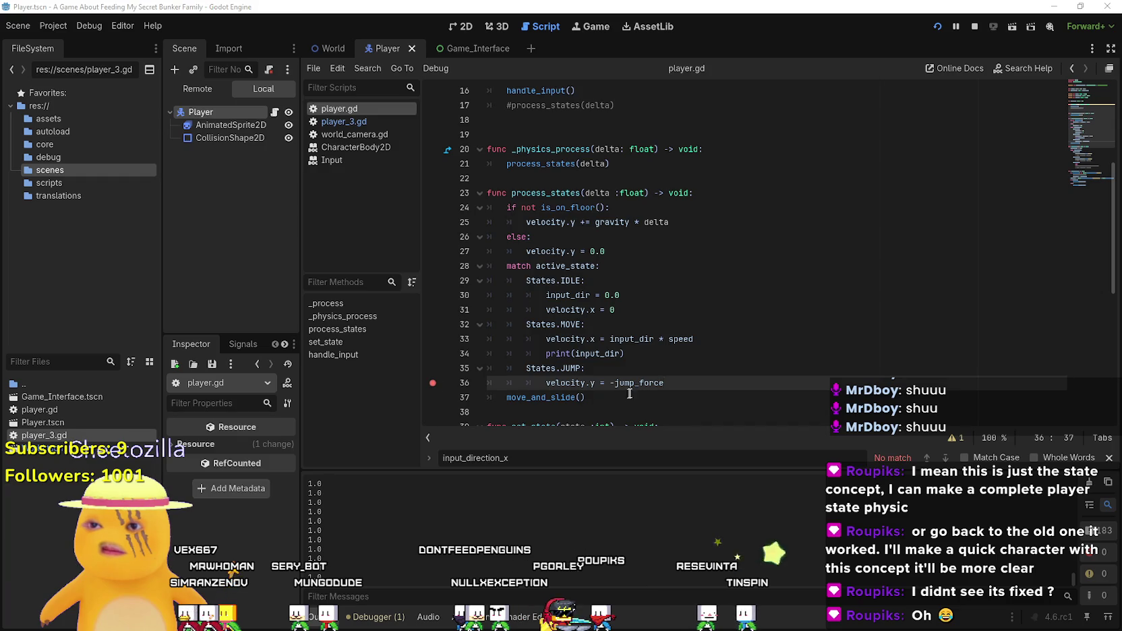
{"action": "key", "text": "F5"}
- Uncomment set_state(States.JUMP) on line 55 and comment out the velocity.y line 56
{"action": "left_click", "coordinate": [720, 8]}
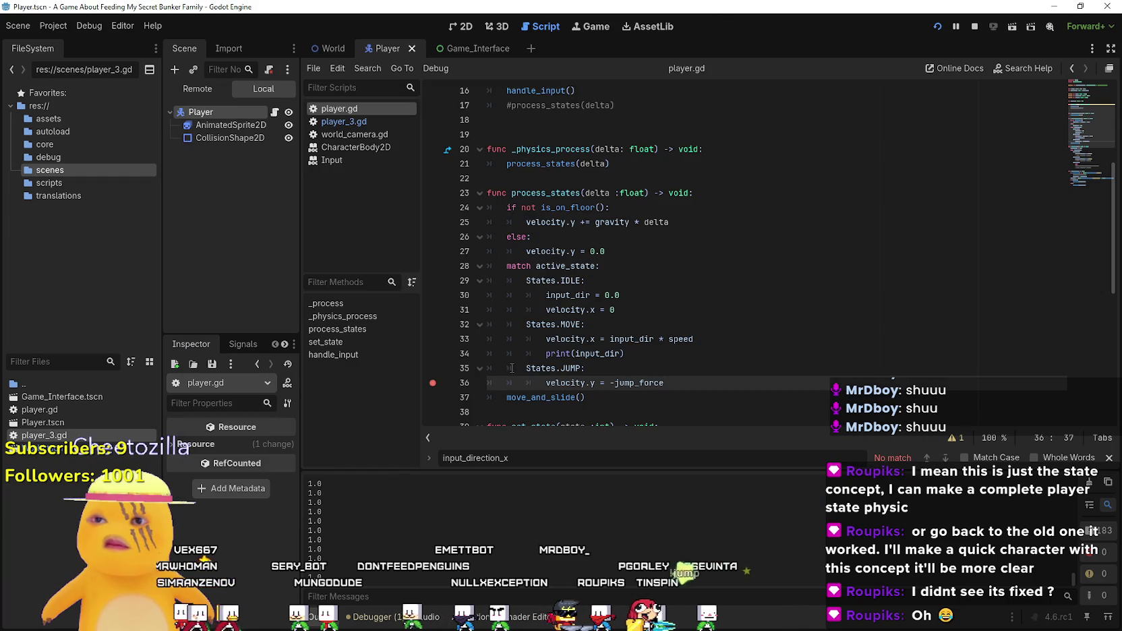
{"action": "scroll", "coordinate": [595, 365], "scroll_direction": "down", "scroll_amount": 8}
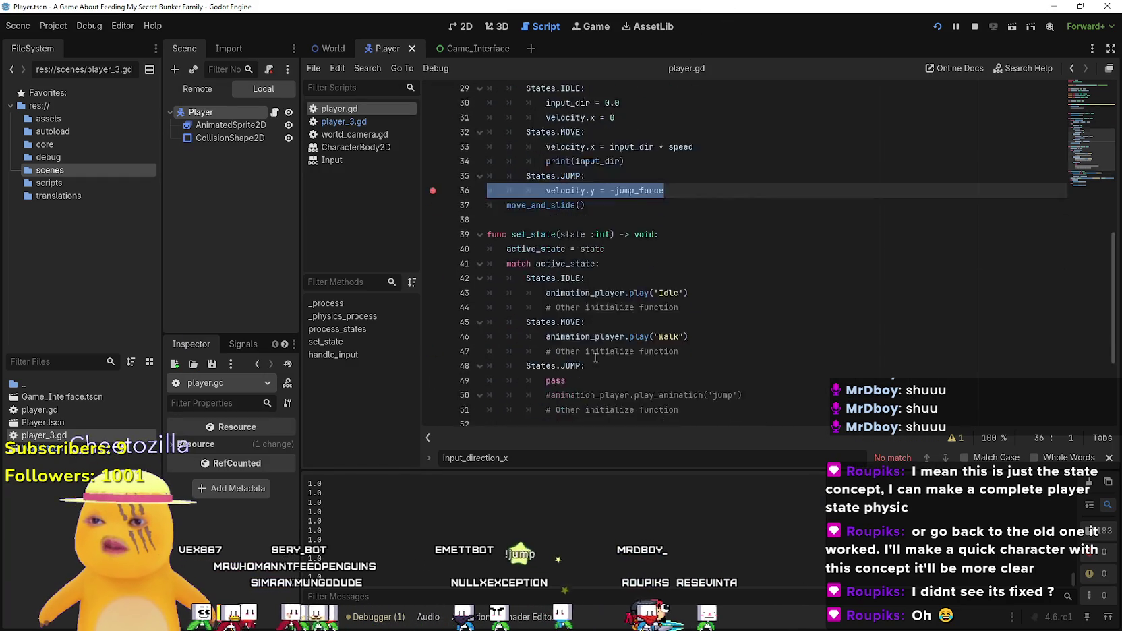
{"action": "left_click", "coordinate": [627, 344]}
{"action": "mouse_move", "coordinate": [645, 329]}
{"action": "left_mouse_down"}
{"action": "mouse_move", "coordinate": [573, 321]}
{"action": "mouse_move", "coordinate": [520, 331]}
{"action": "left_mouse_up"}
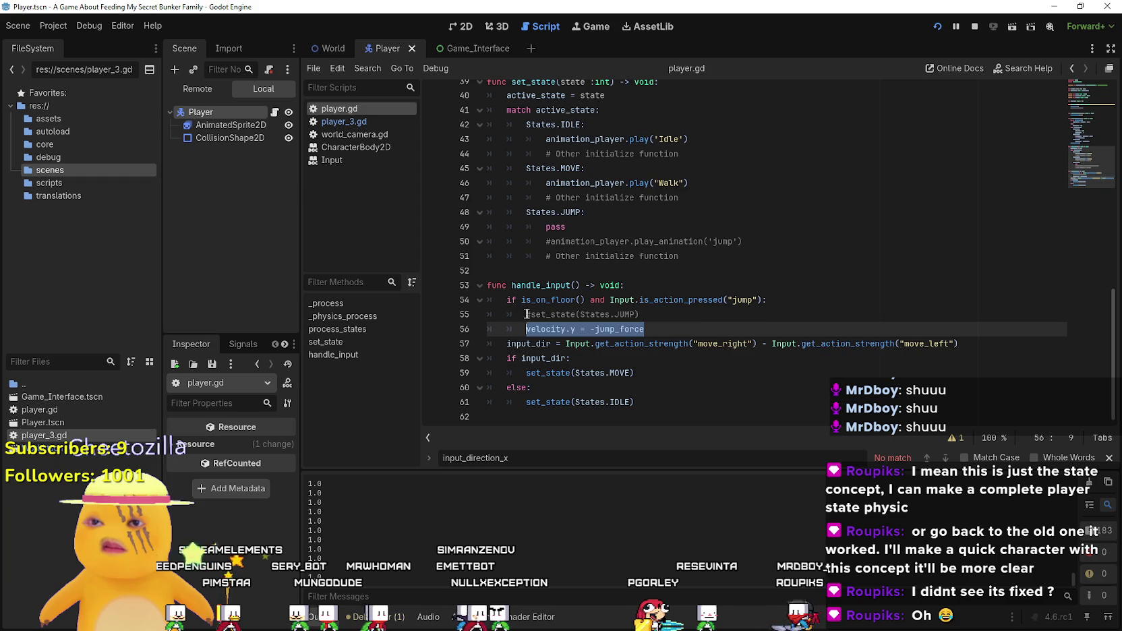
{"action": "key", "text": "Up"}
{"action": "key", "text": "ctrl+k"}
{"action": "key", "text": "Down"}
{"action": "key", "text": "ctrl+k"}
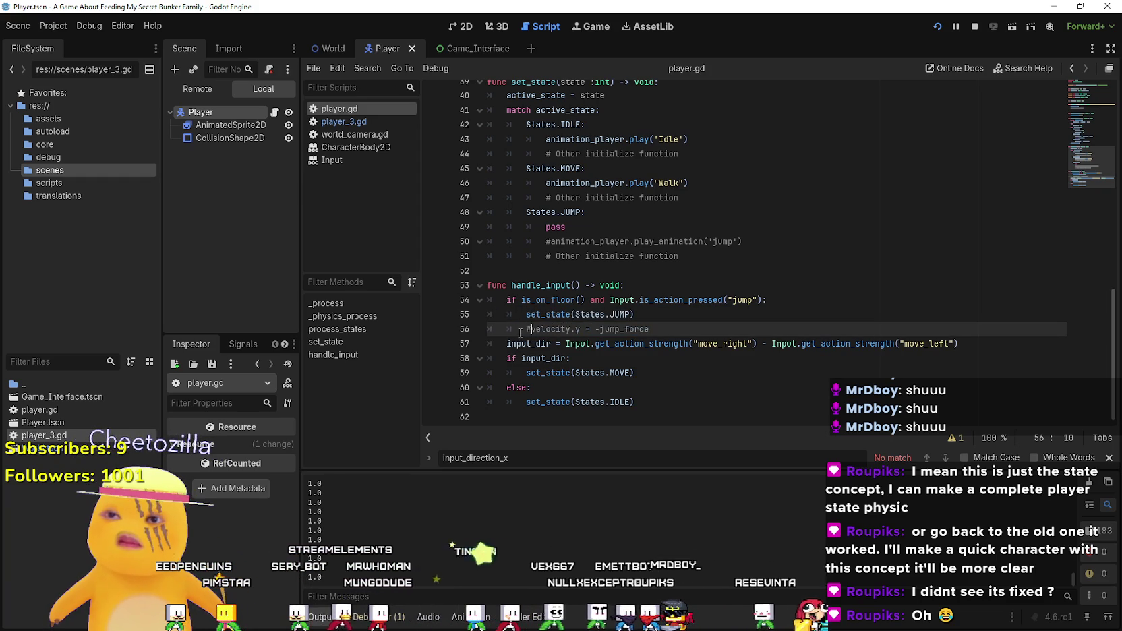
- Run the game twice, walking the player left each time, then close the game window
{"action": "key", "text": "F5"}
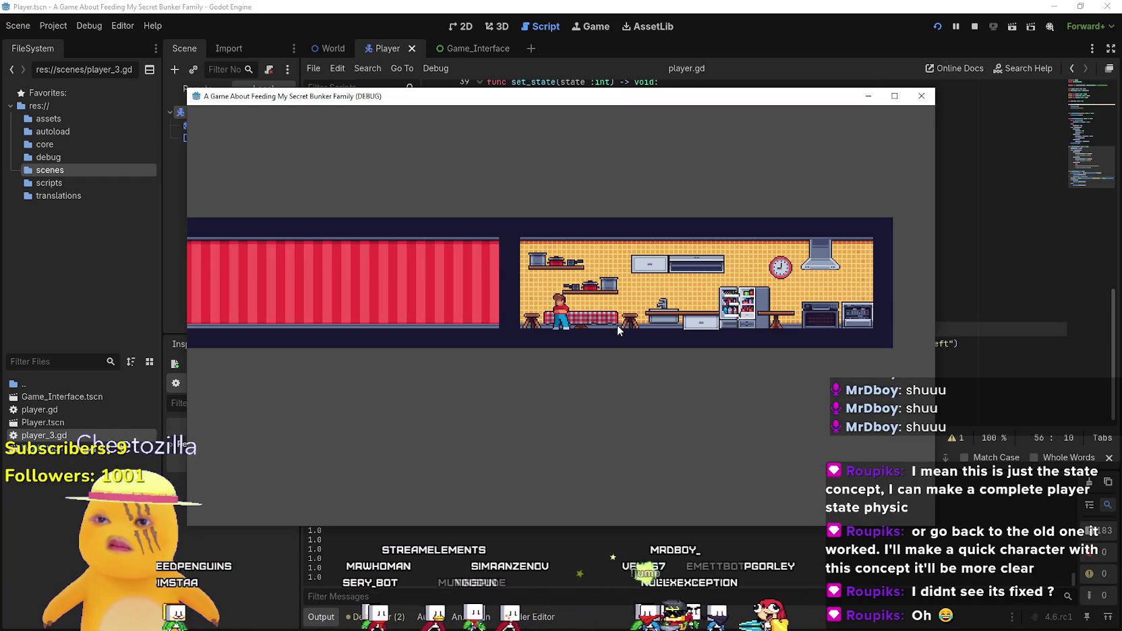
{"action": "key", "text": "Left"}
{"action": "left_click", "coordinate": [974, 27]}
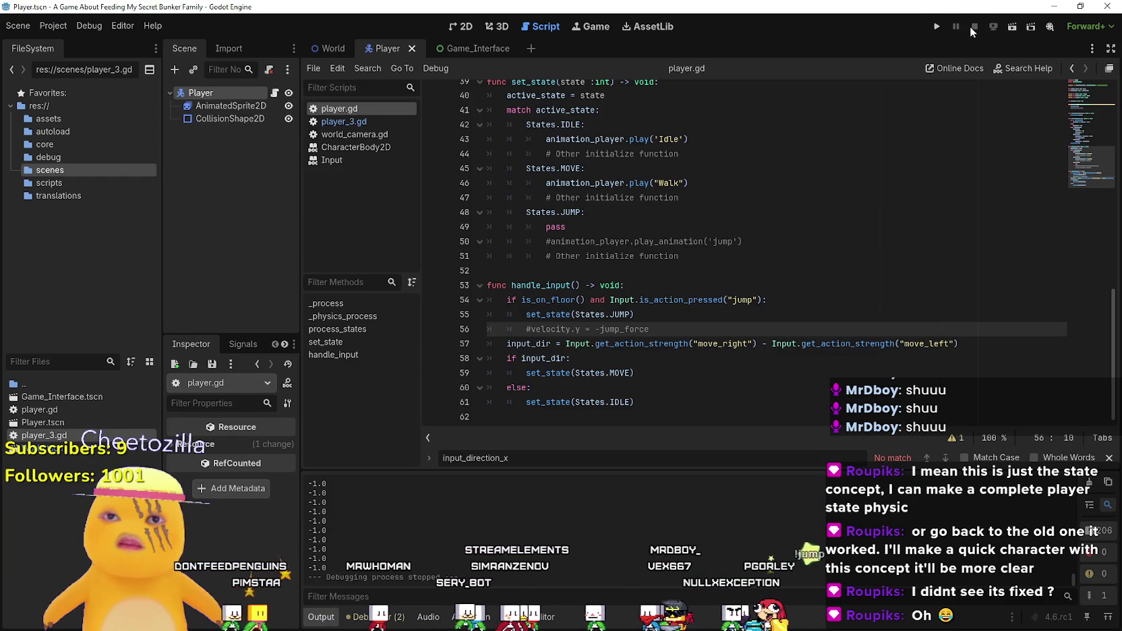
{"action": "left_click", "coordinate": [930, 29]}
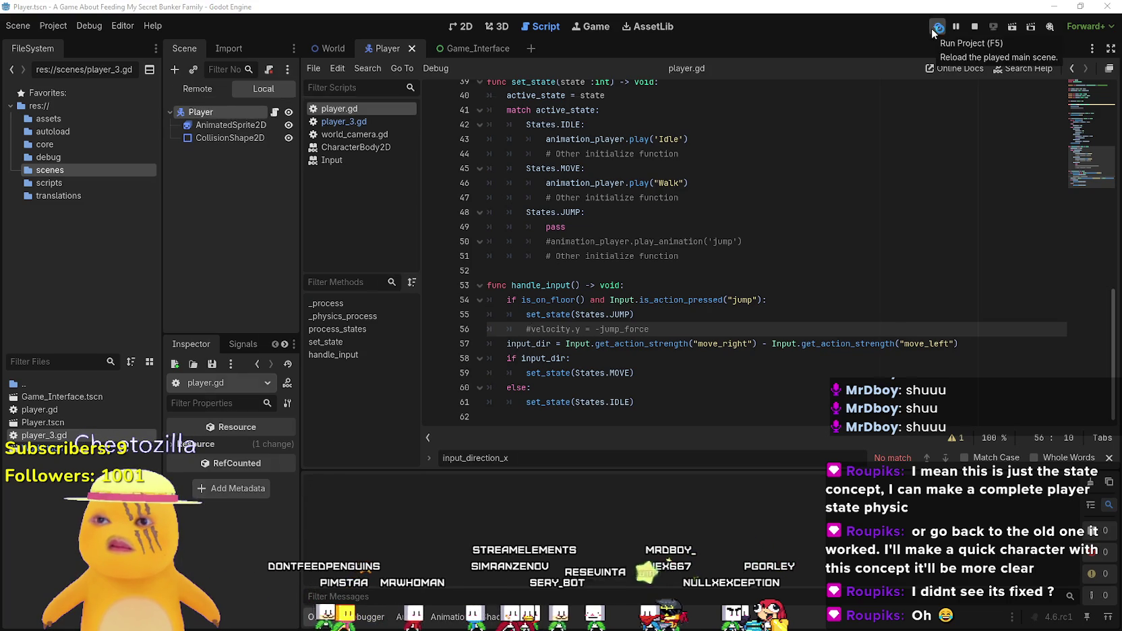
{"action": "key", "text": "Left"}
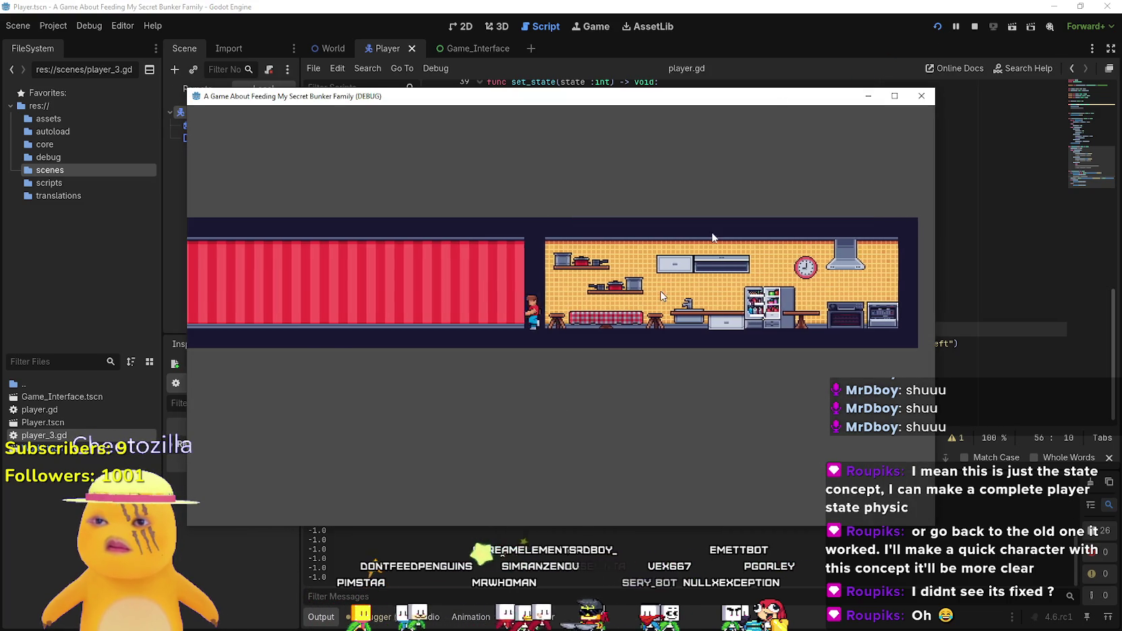
{"action": "key", "text": "F8"}
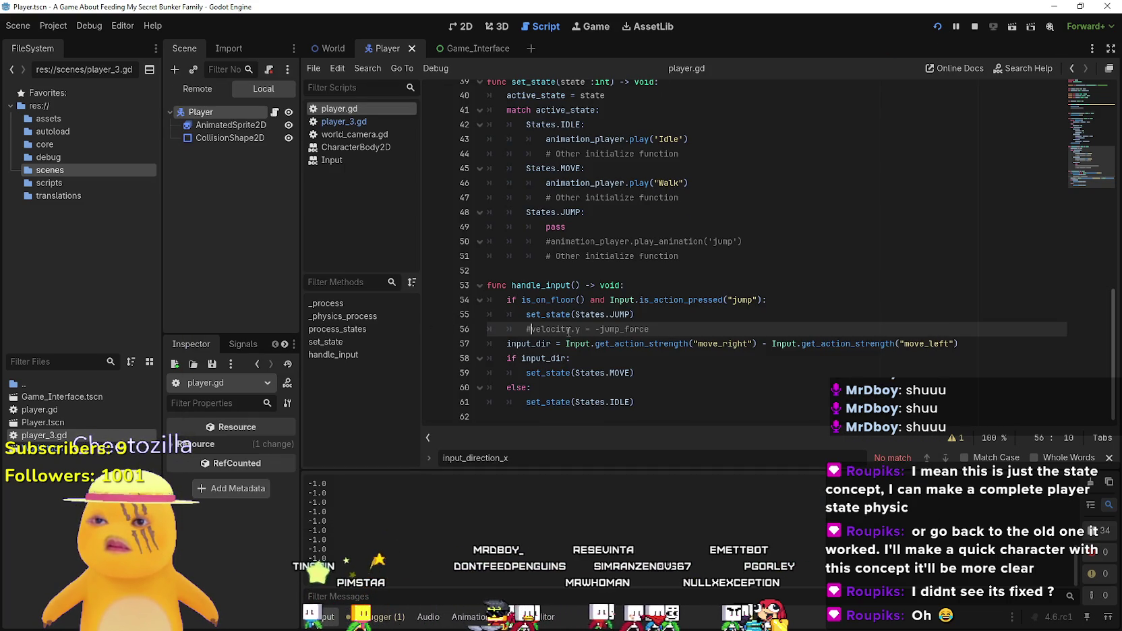
- Review the set_state(States.JUMP) call on line 55 and the pass in the JUMP branch
{"action": "scroll", "coordinate": [582, 322], "scroll_direction": "up", "scroll_amount": 4}
{"action": "scroll", "coordinate": [581, 322], "scroll_direction": "up", "scroll_amount": 2}
{"action": "scroll", "coordinate": [592, 297], "scroll_direction": "down", "scroll_amount": 6}
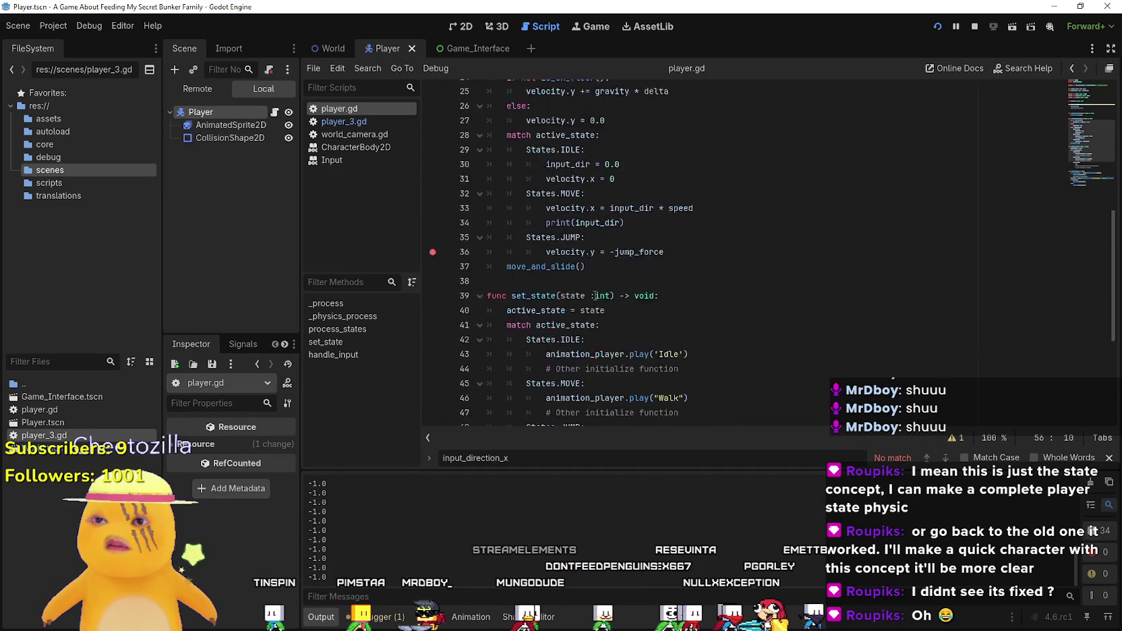
{"action": "double_click", "coordinate": [548, 314]}
{"action": "scroll", "coordinate": [553, 306], "scroll_direction": "up", "scroll_amount": 9}
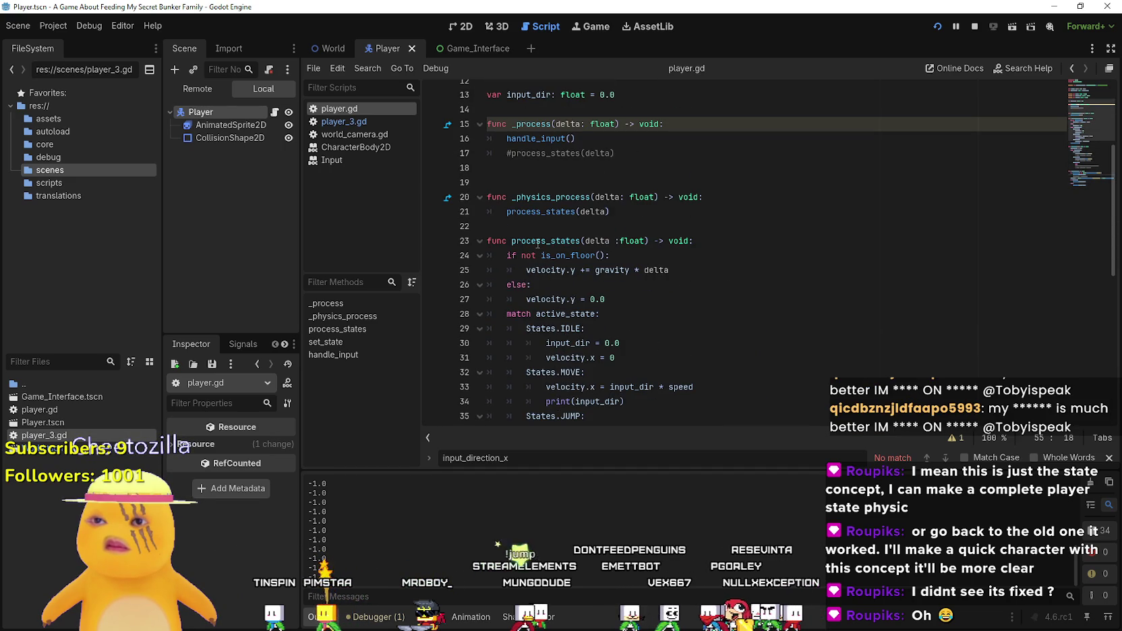
{"action": "scroll", "coordinate": [543, 284], "scroll_direction": "down", "scroll_amount": 5}
{"action": "scroll", "coordinate": [528, 315], "scroll_direction": "down", "scroll_amount": 2}
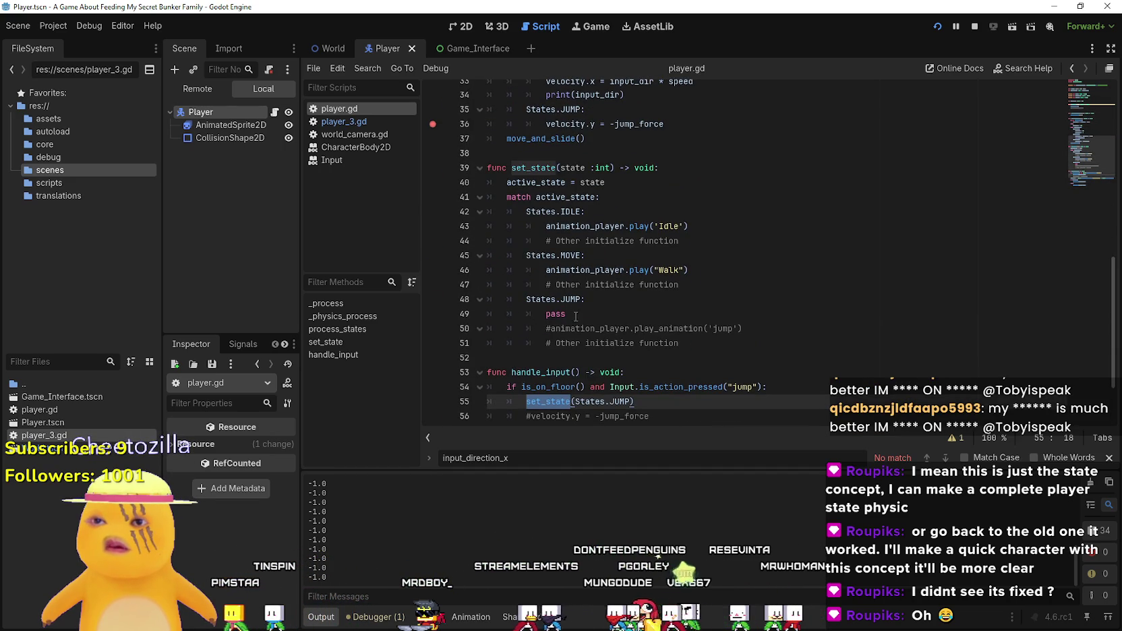
{"action": "left_click_drag", "start_coordinate": [576, 316], "coordinate": [543, 310]}
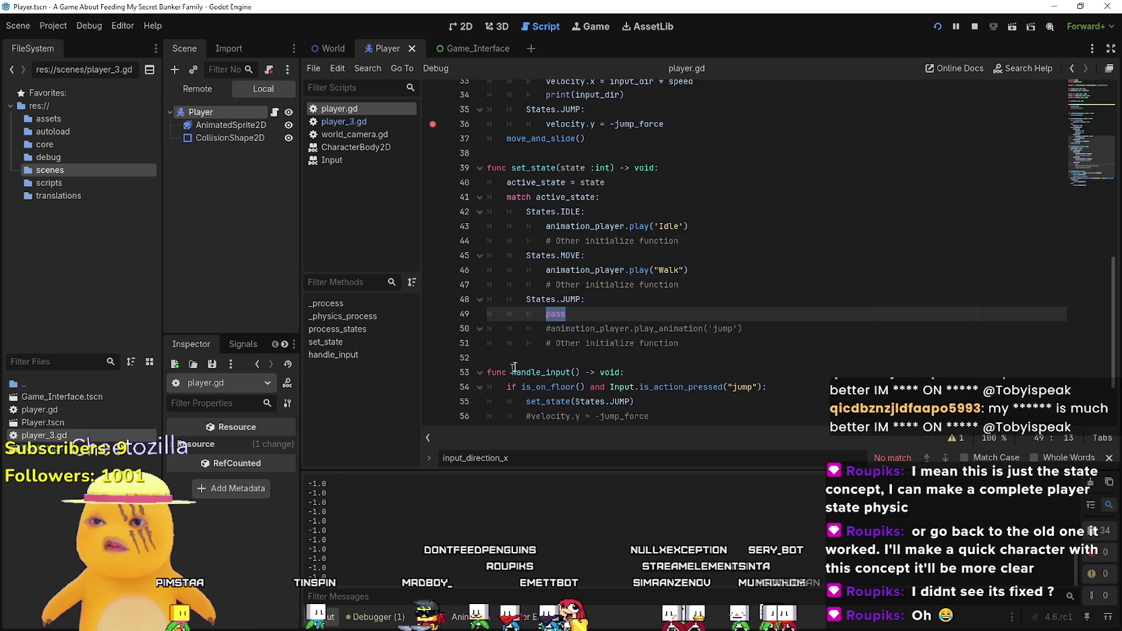
{"action": "scroll", "coordinate": [507, 371], "scroll_direction": "down", "scroll_amount": 2}
- Set a breakpoint on line 55, run the game, and jump so the debugger breaks there
{"action": "left_click", "coordinate": [531, 388]}
{"action": "key", "text": "F5"}
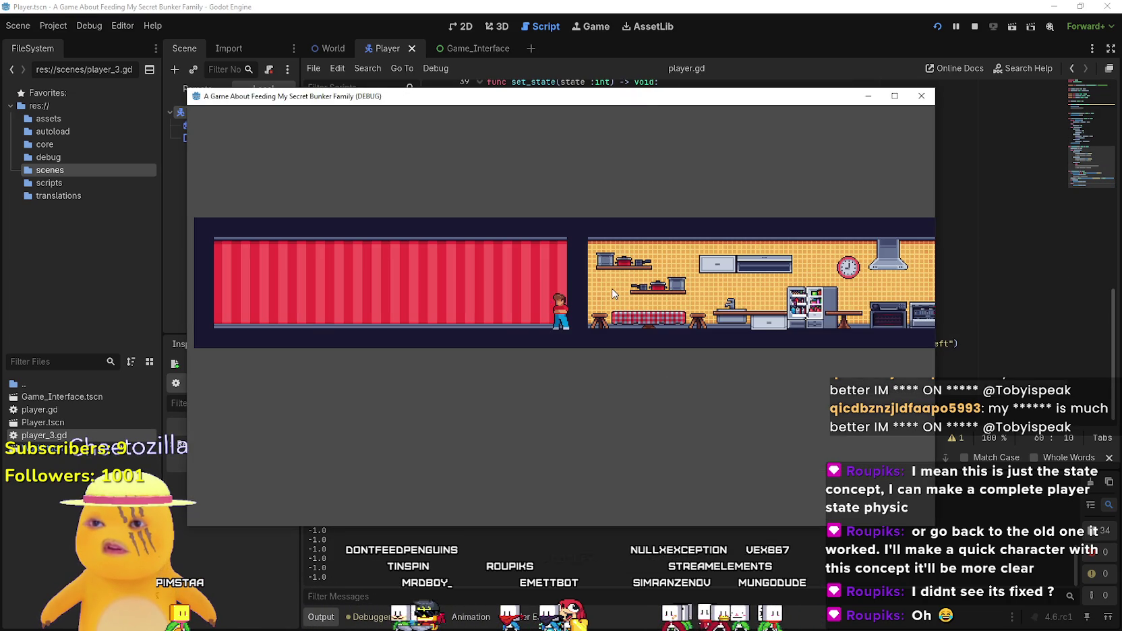
{"action": "key", "text": "F8"}
{"action": "scroll", "coordinate": [473, 372], "scroll_direction": "up", "scroll_amount": 2}
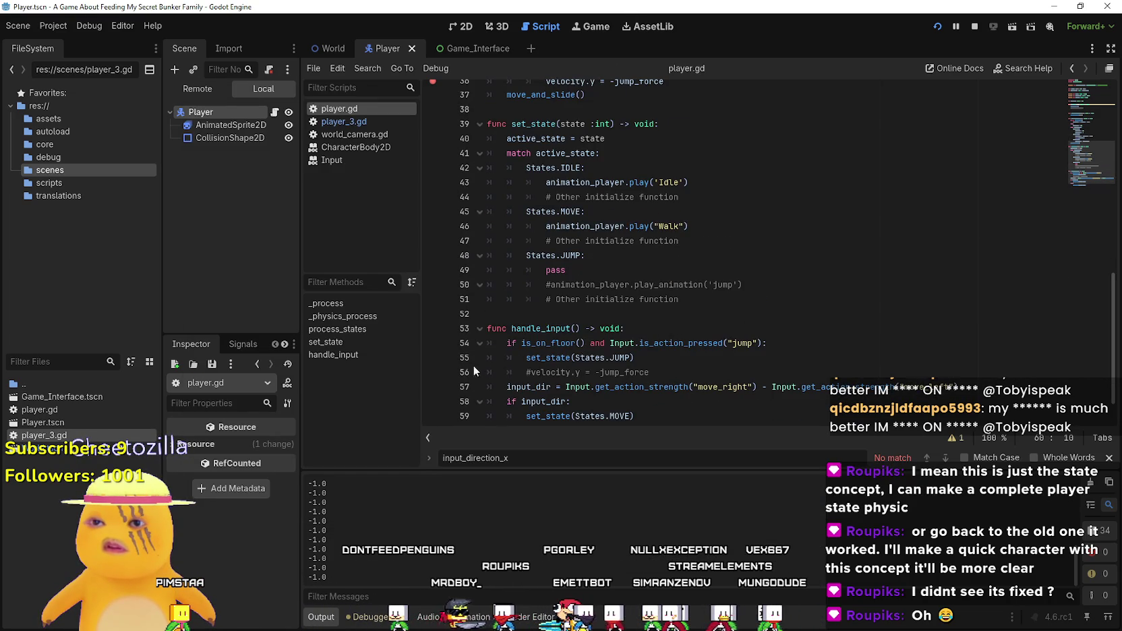
{"action": "left_click", "coordinate": [432, 357]}
{"action": "key", "text": "alt+Tab"}
{"action": "key", "text": "space"}
{"action": "scroll", "coordinate": [656, 314], "scroll_direction": "up", "scroll_amount": 2}
{"action": "scroll", "coordinate": [607, 310], "scroll_direction": "down", "scroll_amount": 1}
{"action": "scroll", "coordinate": [588, 307], "scroll_direction": "up", "scroll_amount": 4}
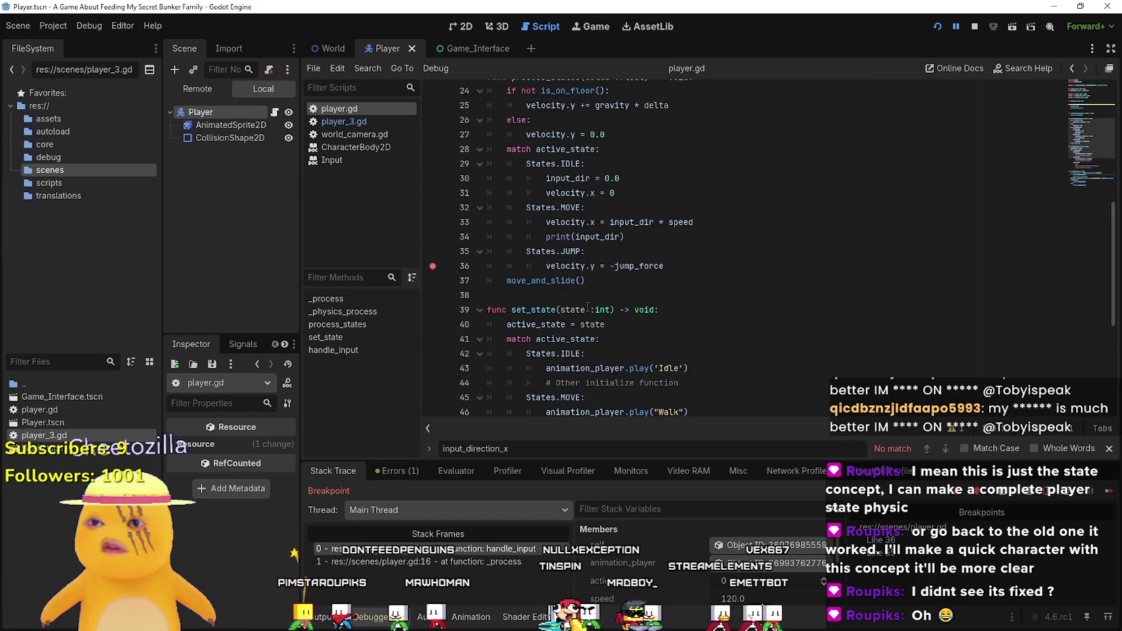
{"action": "scroll", "coordinate": [587, 307], "scroll_direction": "up", "scroll_amount": 1}
{"action": "scroll", "coordinate": [580, 303], "scroll_direction": "down", "scroll_amount": 2}
{"action": "left_click", "coordinate": [526, 281]}
{"action": "double_click", "coordinate": [526, 280]}
{"action": "double_click", "coordinate": [592, 280]}
{"action": "scroll", "coordinate": [614, 317], "scroll_direction": "down", "scroll_amount": 4}
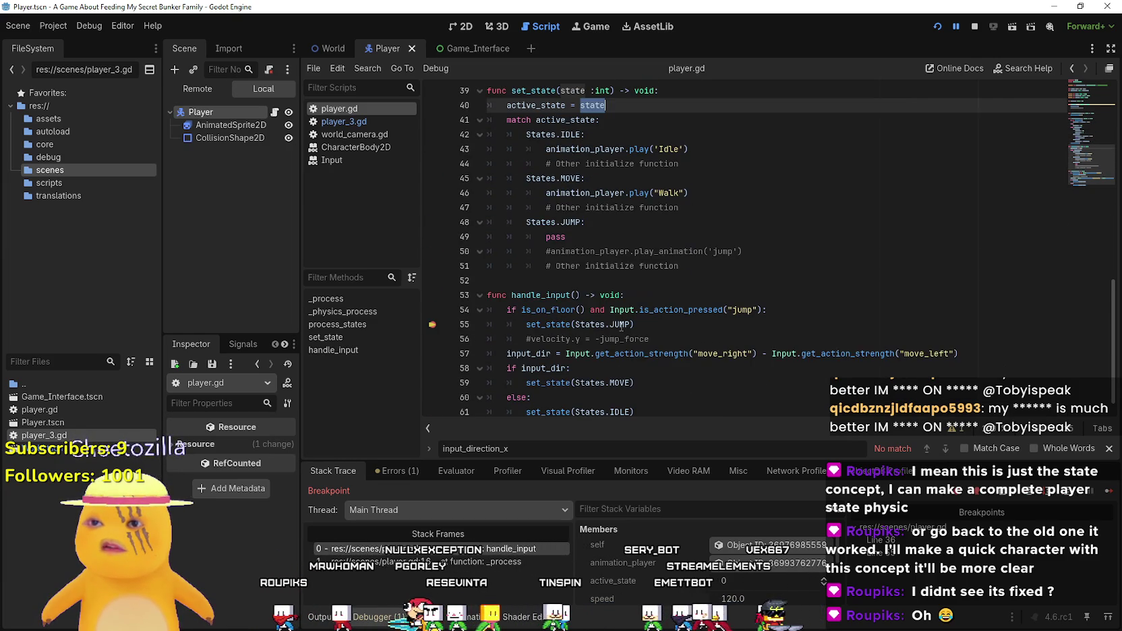
{"action": "scroll", "coordinate": [568, 277], "scroll_direction": "up", "scroll_amount": 4}
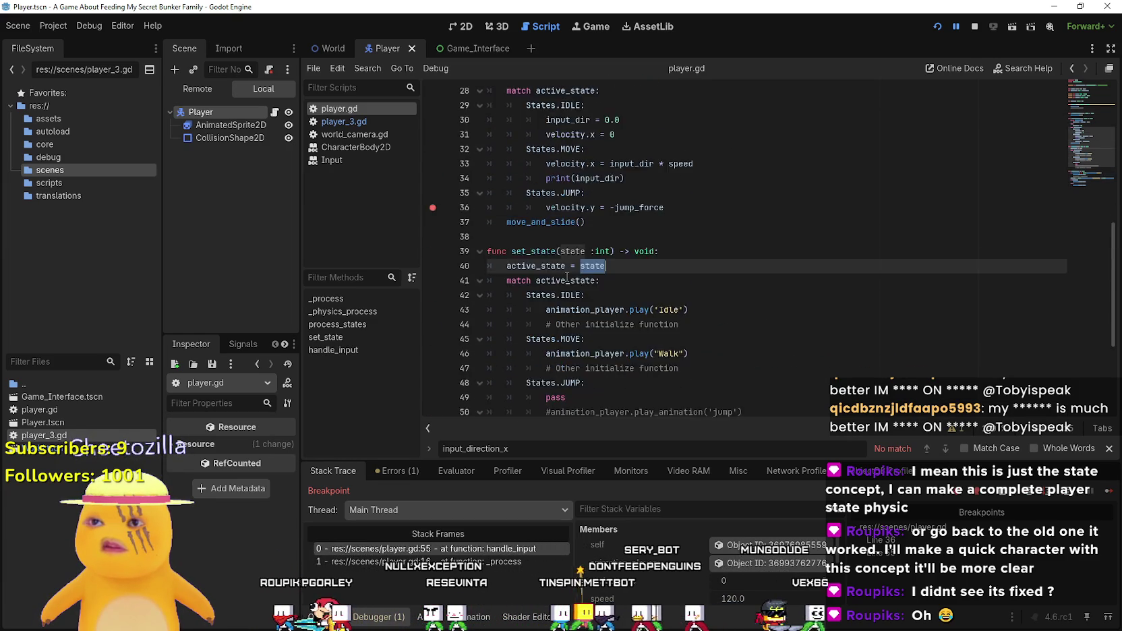
{"action": "scroll", "coordinate": [567, 277], "scroll_direction": "up", "scroll_amount": 3}
{"action": "scroll", "coordinate": [501, 280], "scroll_direction": "up", "scroll_amount": 1}
{"action": "scroll", "coordinate": [501, 281], "scroll_direction": "down", "scroll_amount": 3}
{"action": "scroll", "coordinate": [501, 280], "scroll_direction": "up", "scroll_amount": 3}
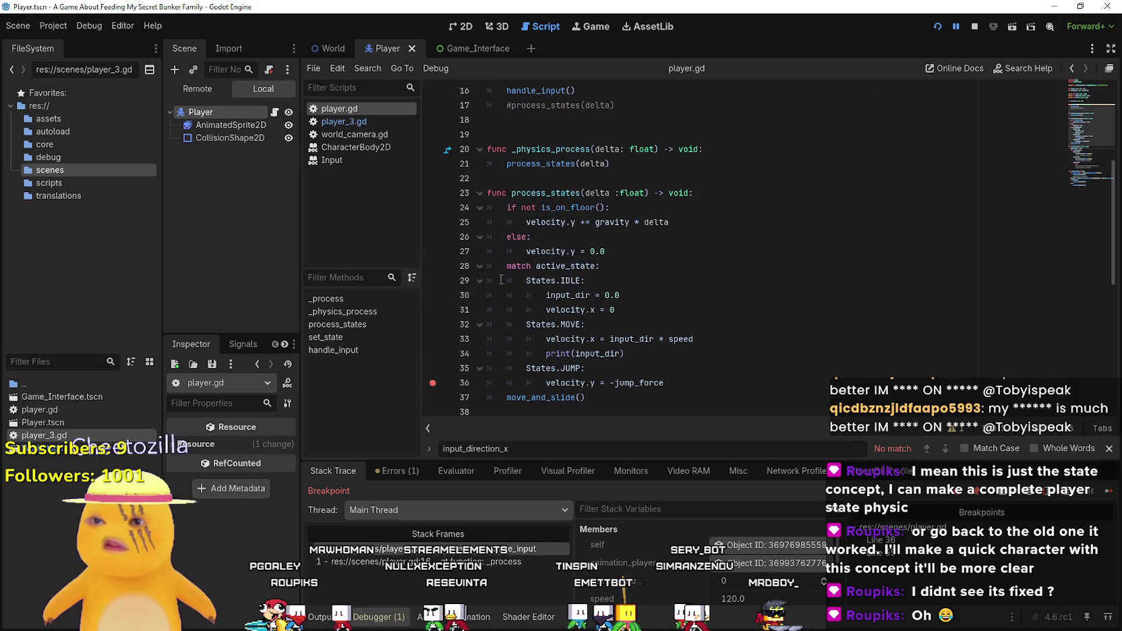
{"action": "double_click", "coordinate": [554, 265]}
{"action": "scroll", "coordinate": [556, 256], "scroll_direction": "down", "scroll_amount": 4}
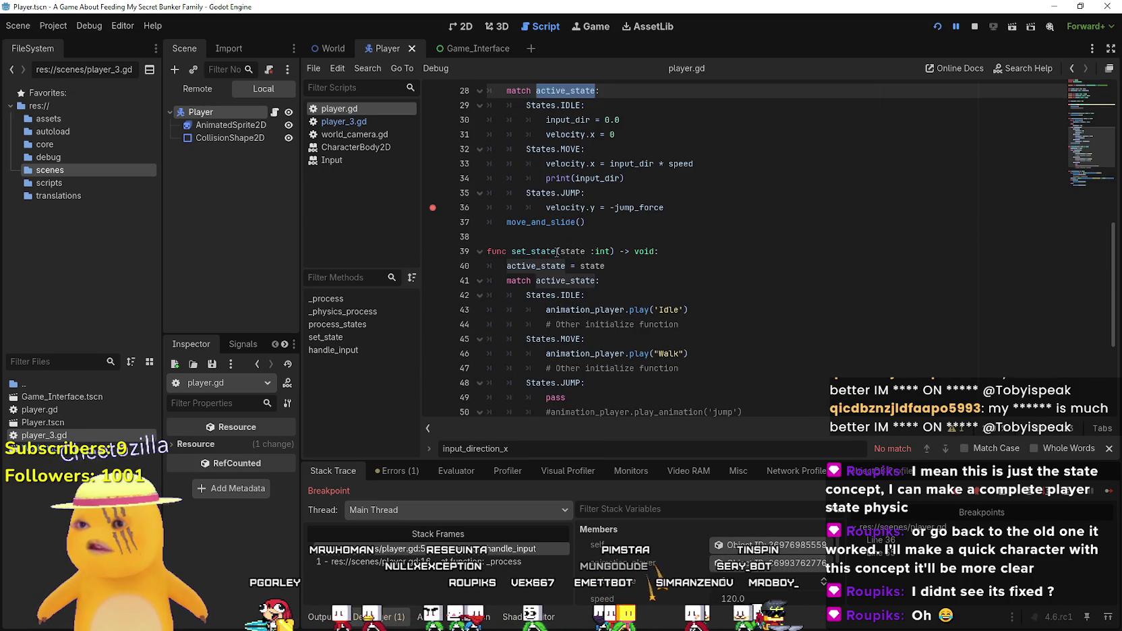
{"action": "scroll", "coordinate": [481, 309], "scroll_direction": "up", "scroll_amount": 2}
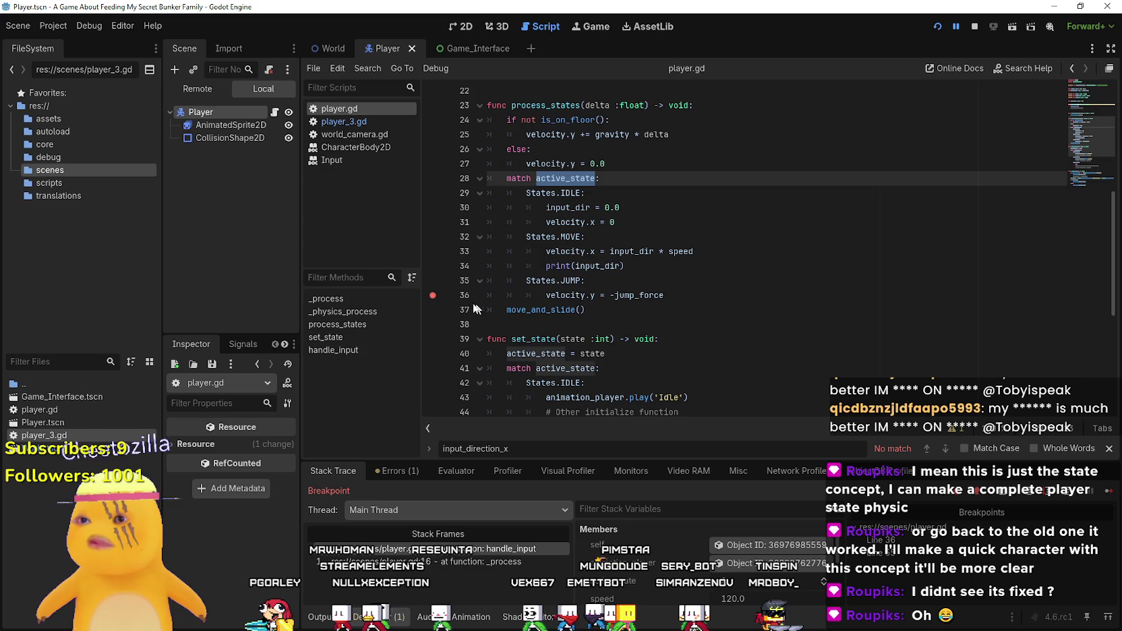
{"action": "left_click_drag", "start_coordinate": [711, 296], "coordinate": [412, 292]}
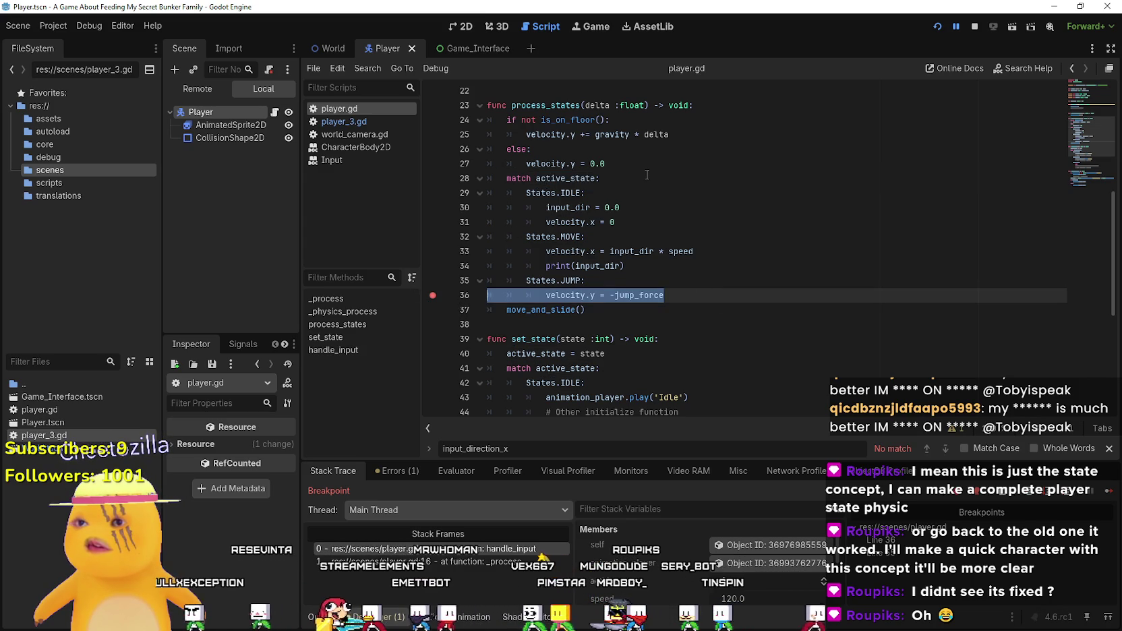
{"action": "left_click_drag", "start_coordinate": [601, 162], "coordinate": [434, 119]}
{"action": "key", "text": "ctrl+c"}
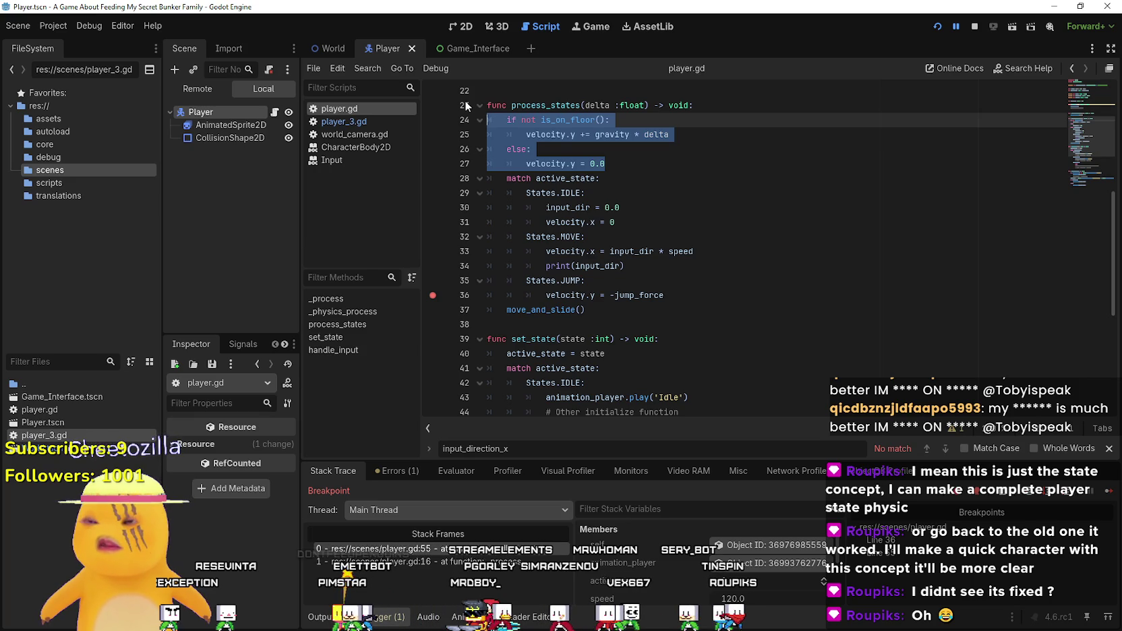
- Move the gravity block in process_states below the JUMP velocity line, after the state match
{"action": "key", "text": "BackSpace"}
{"action": "key", "text": "BackSpace"}
{"action": "left_click", "coordinate": [701, 236]}
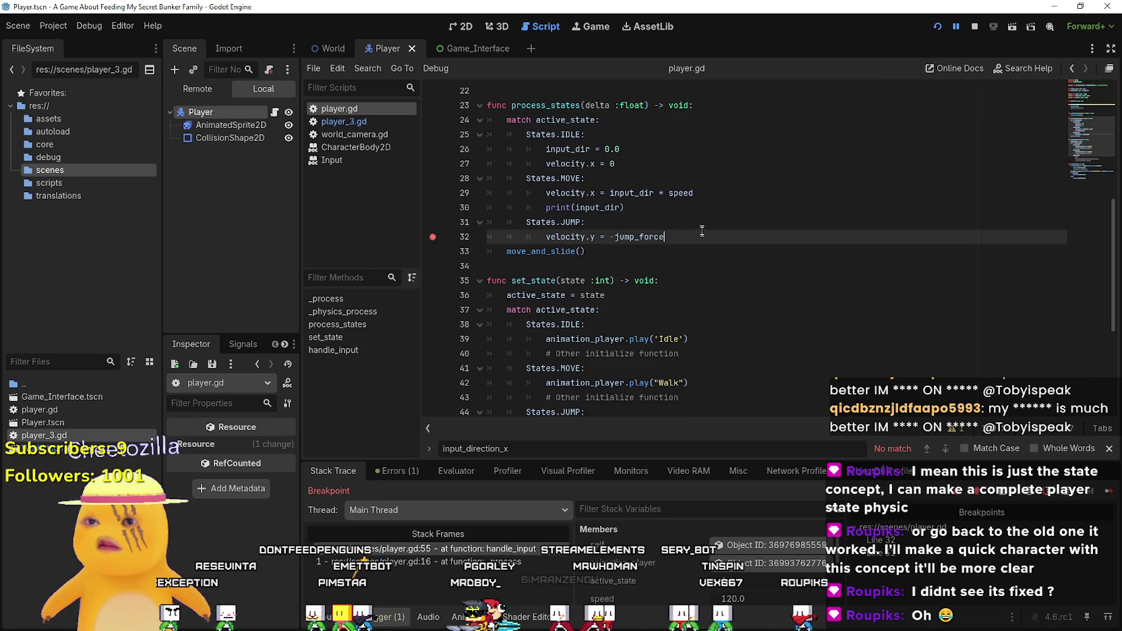
{"action": "key", "text": "Return"}
{"action": "key", "text": "ctrl+v"}
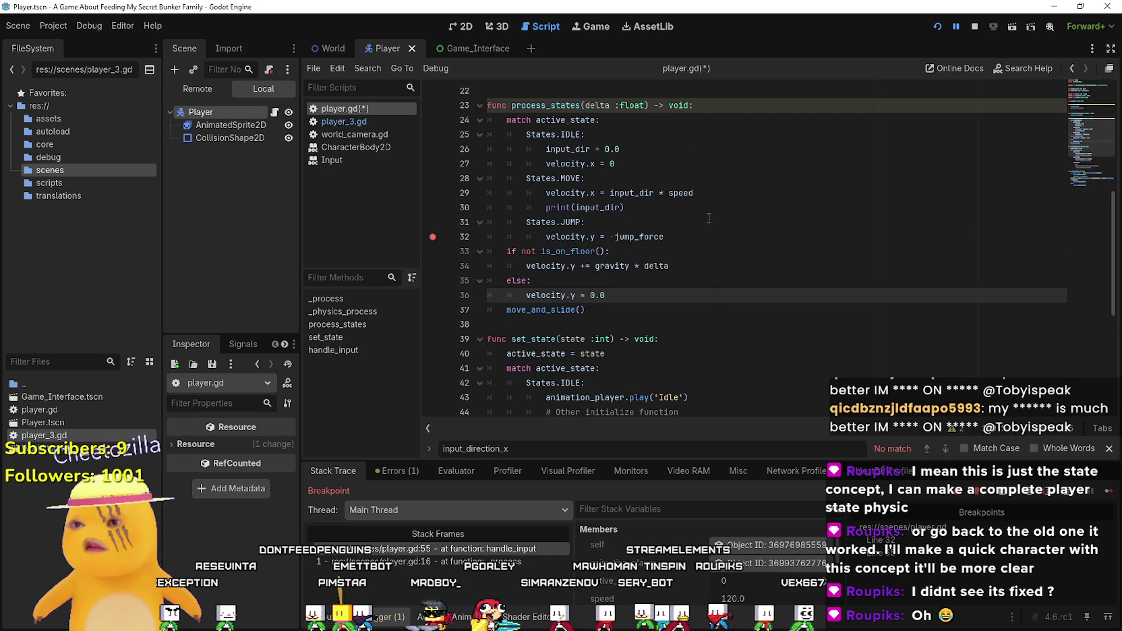
- Restart the running game and walk the character left to test it
{"action": "left_click", "coordinate": [975, 26]}
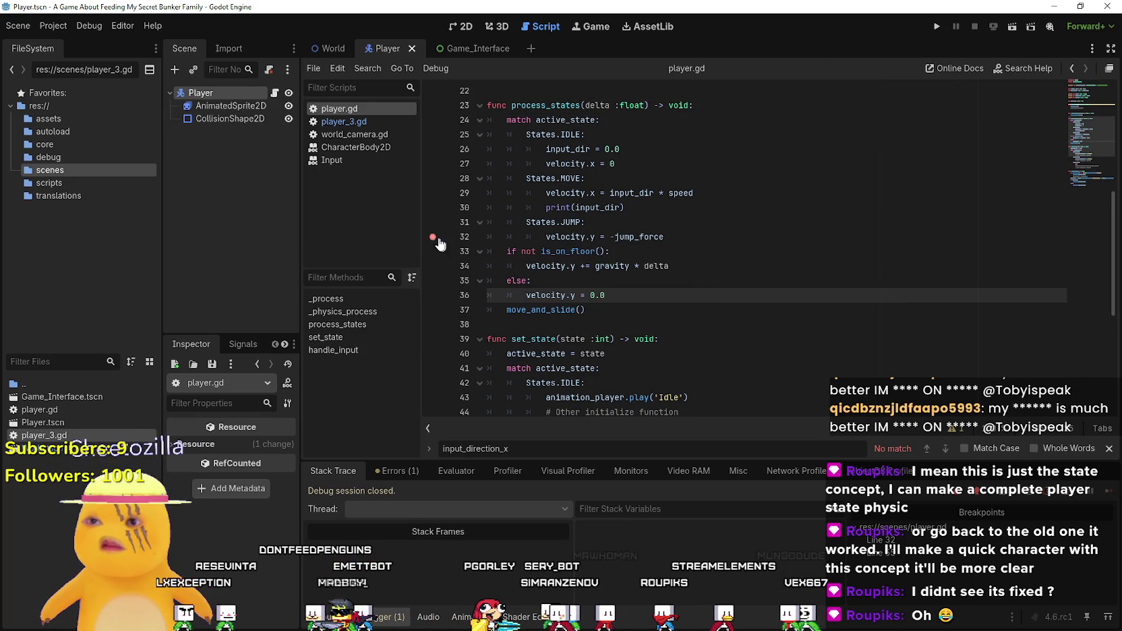
{"action": "scroll", "coordinate": [451, 265], "scroll_direction": "down", "scroll_amount": 6}
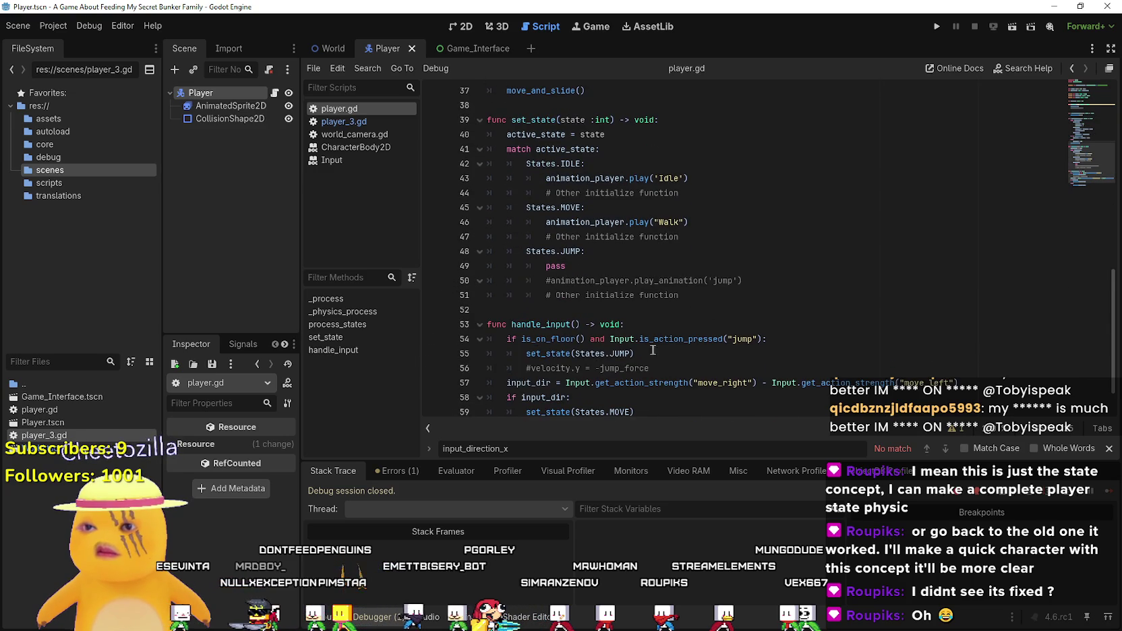
{"action": "left_click", "coordinate": [938, 26]}
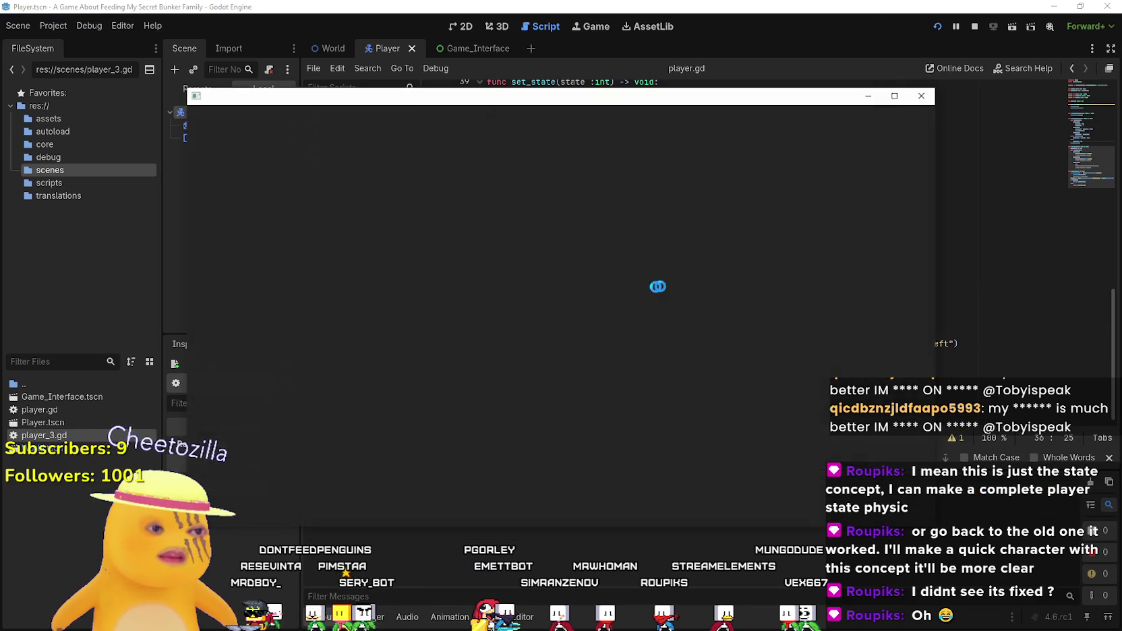
{"action": "key", "text": "Left"}
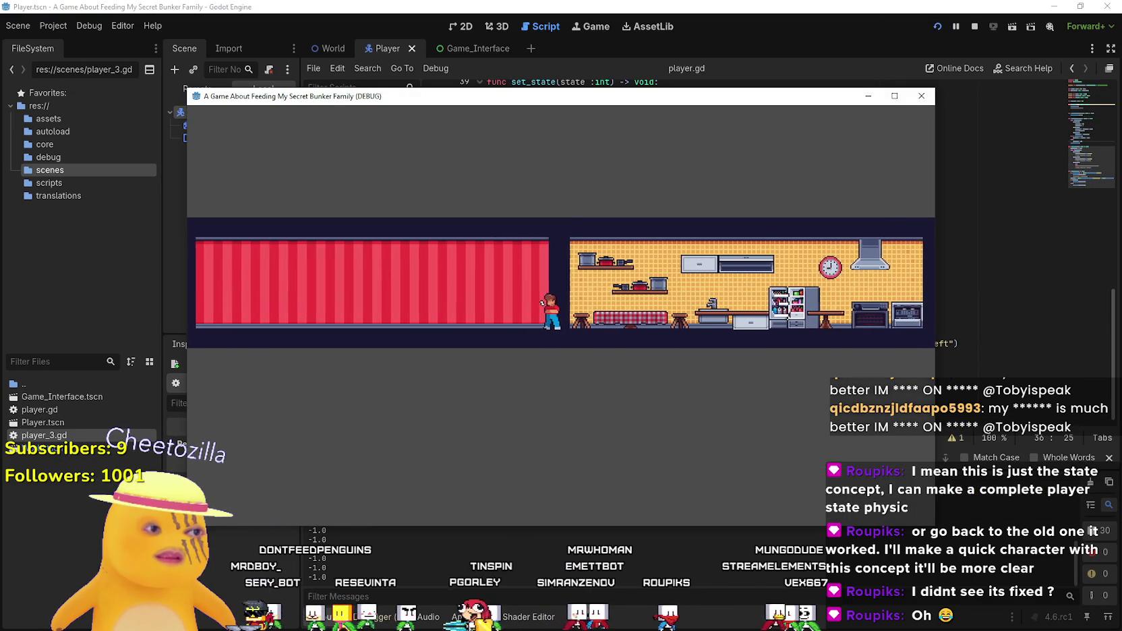
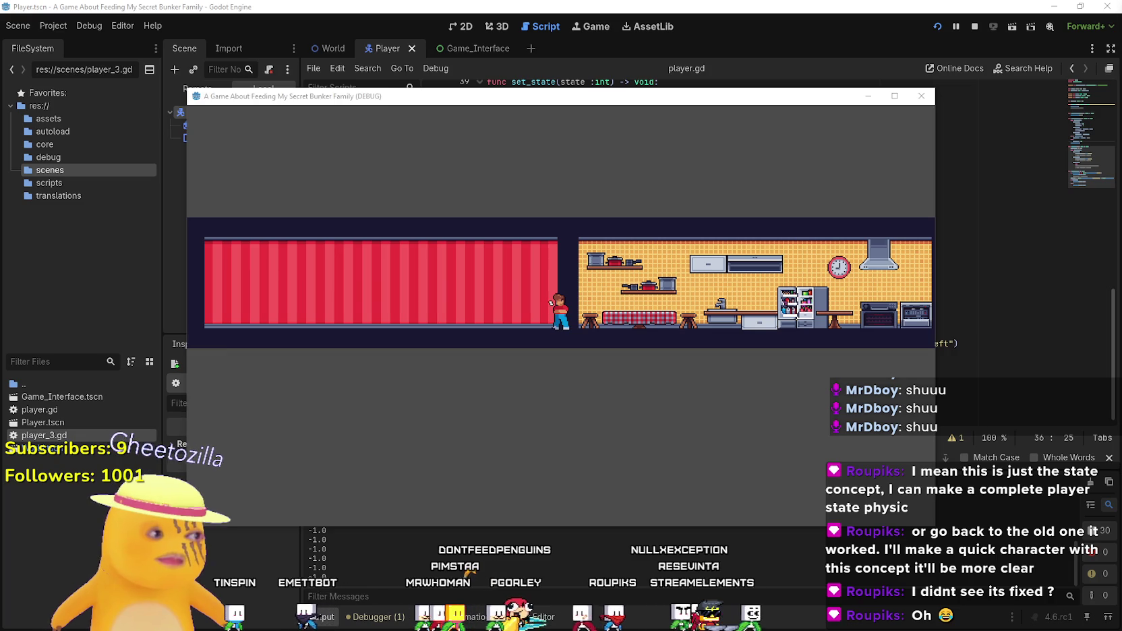
- Test-walk the character right and left in the running game, then stop it with F8
{"action": "left_click", "coordinate": [837, 328]}
{"action": "key", "text": "d"}
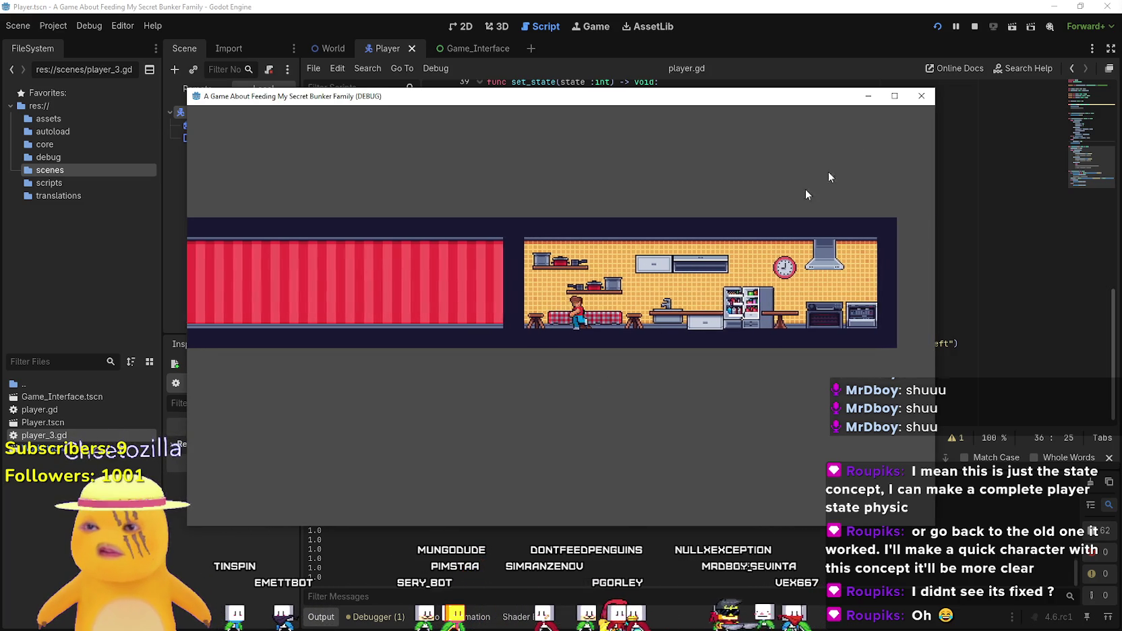
{"action": "key", "text": "a"}
{"action": "key", "text": "F8"}
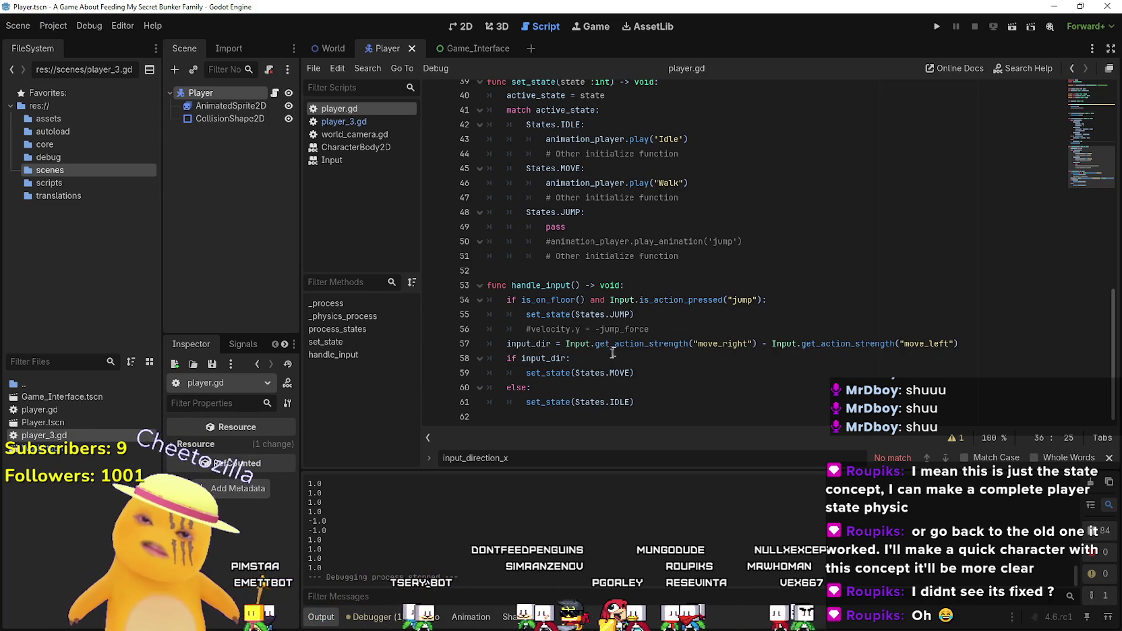
- Comment out the States.JUMP and pass lines in set_state, then run and stop the project
{"action": "scroll", "coordinate": [621, 368], "scroll_direction": "up", "scroll_amount": 2}
{"action": "left_click", "coordinate": [517, 297]}
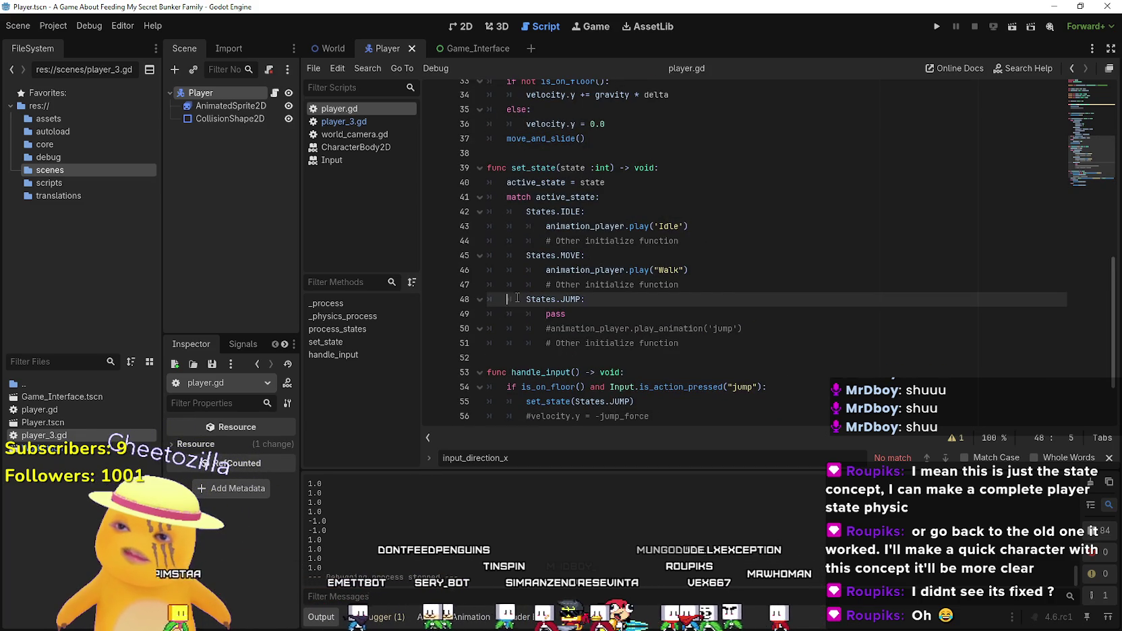
{"action": "type", "text": "#"}
{"action": "left_click", "coordinate": [521, 312]}
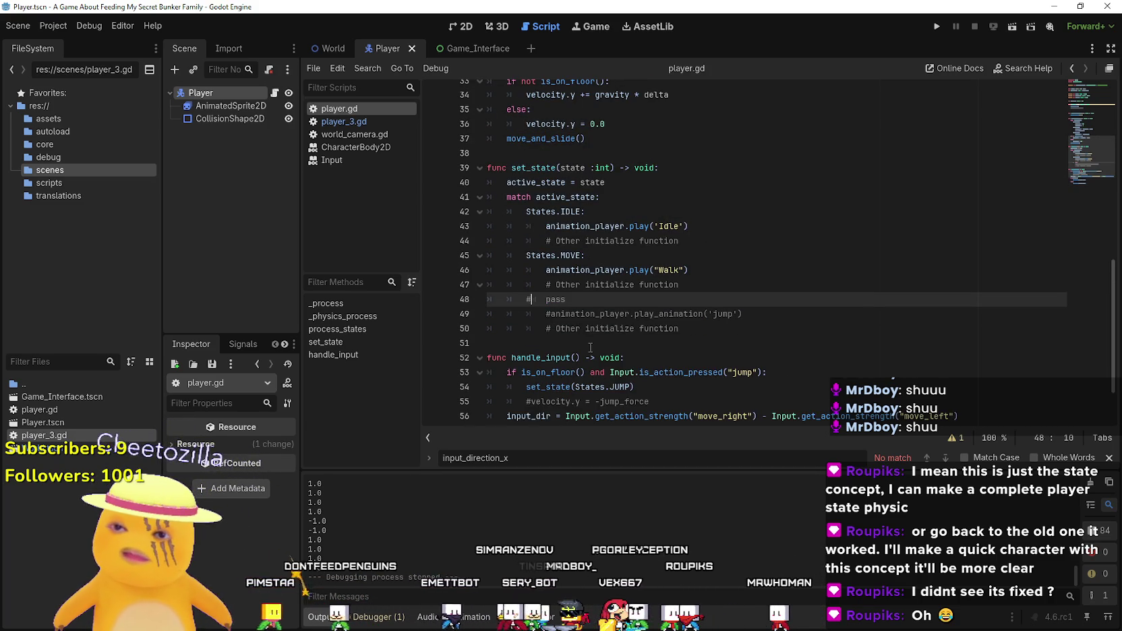
{"action": "left_click", "coordinate": [933, 25]}
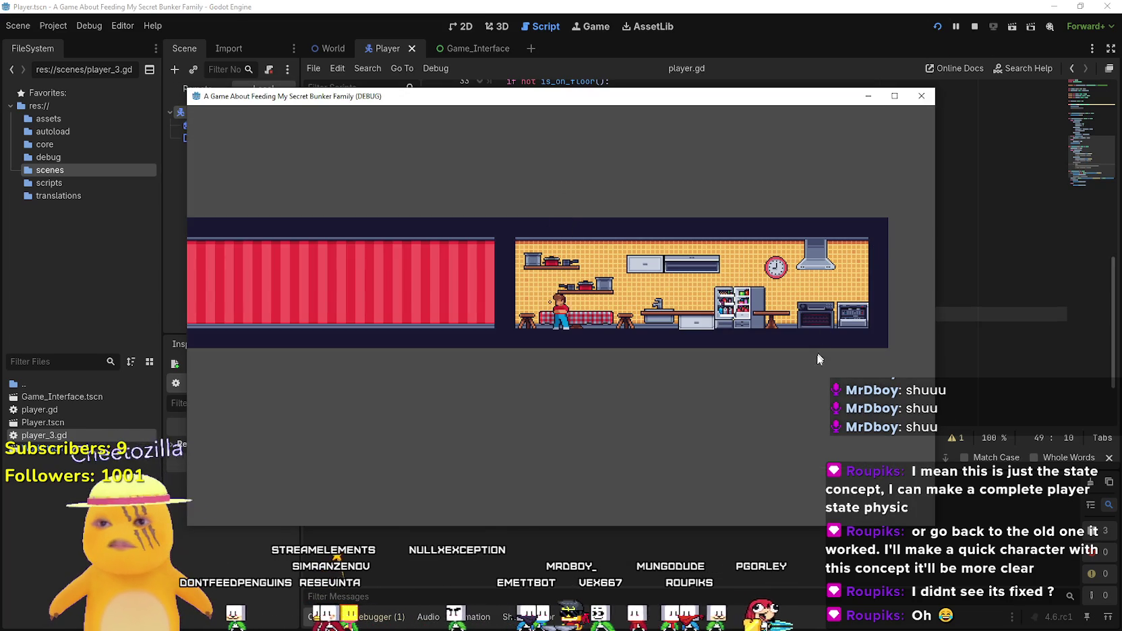
{"action": "left_click", "coordinate": [973, 26]}
- Put a breakpoint on line 32, the jump-velocity line in process_states
{"action": "scroll", "coordinate": [672, 247], "scroll_direction": "up", "scroll_amount": 9}
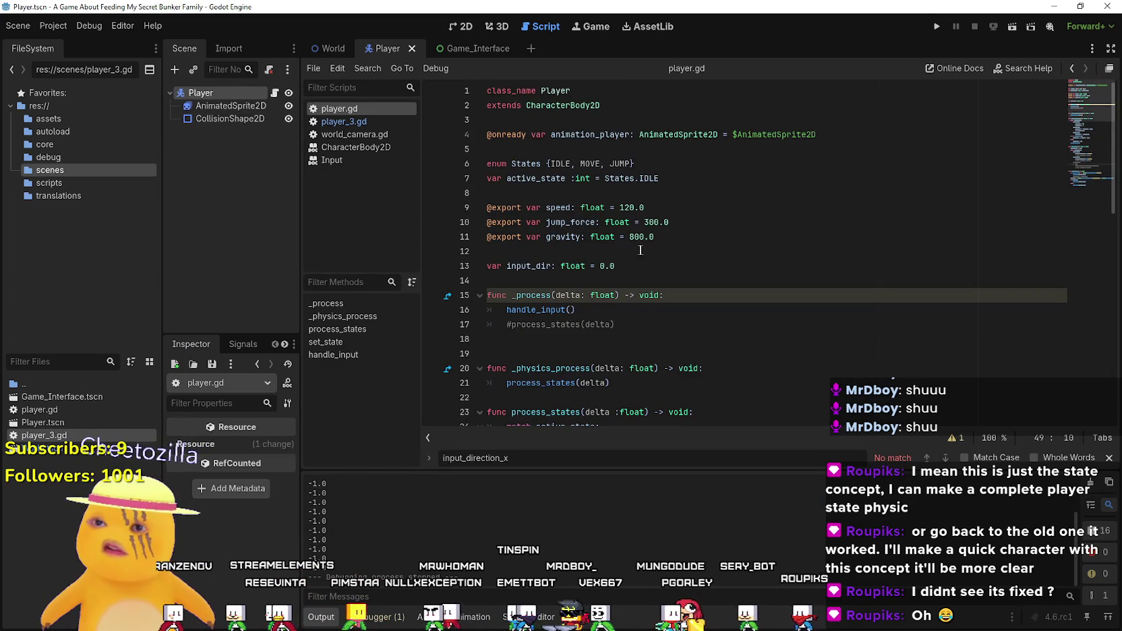
{"action": "scroll", "coordinate": [660, 240], "scroll_direction": "down", "scroll_amount": 5}
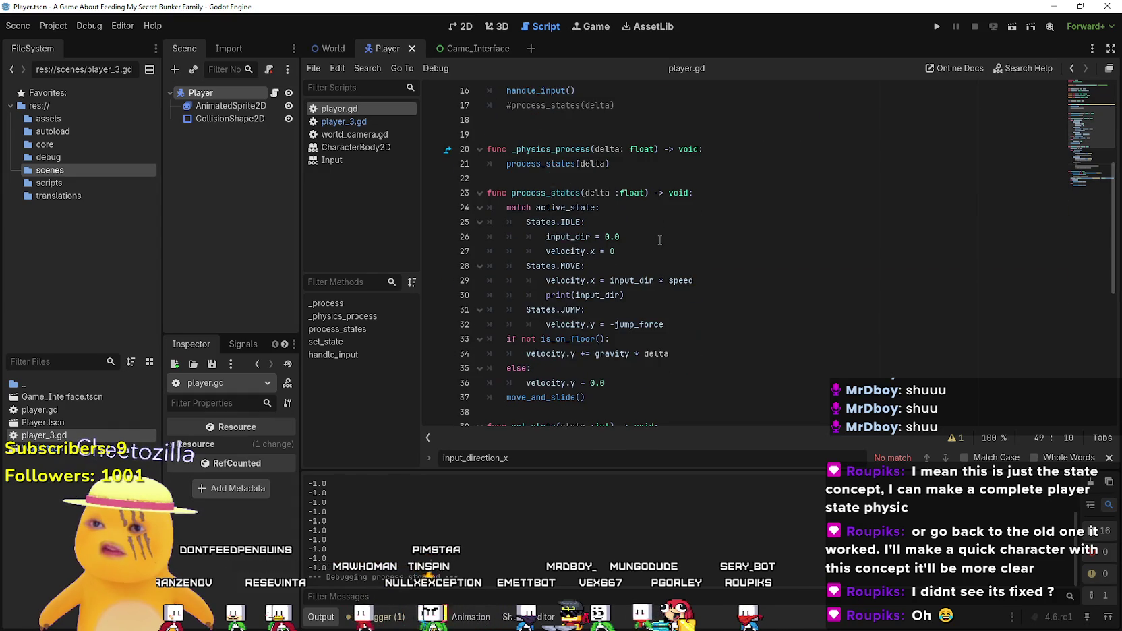
{"action": "scroll", "coordinate": [656, 235], "scroll_direction": "down", "scroll_amount": 2}
{"action": "scroll", "coordinate": [654, 236], "scroll_direction": "up", "scroll_amount": 4}
{"action": "scroll", "coordinate": [654, 236], "scroll_direction": "down", "scroll_amount": 4}
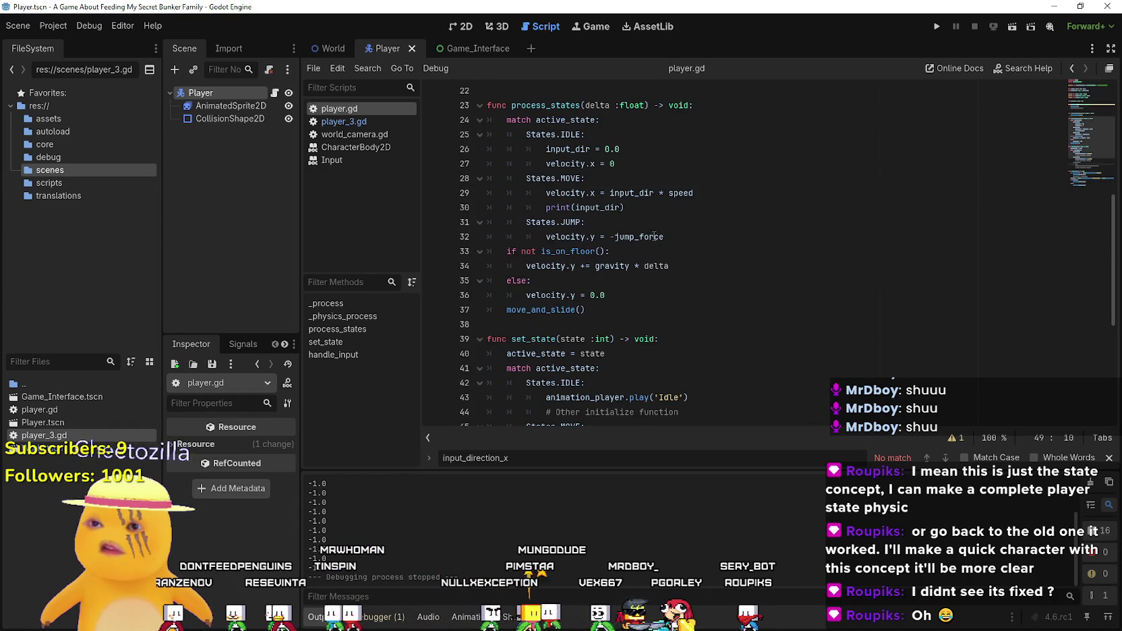
{"action": "left_click", "coordinate": [803, 246]}
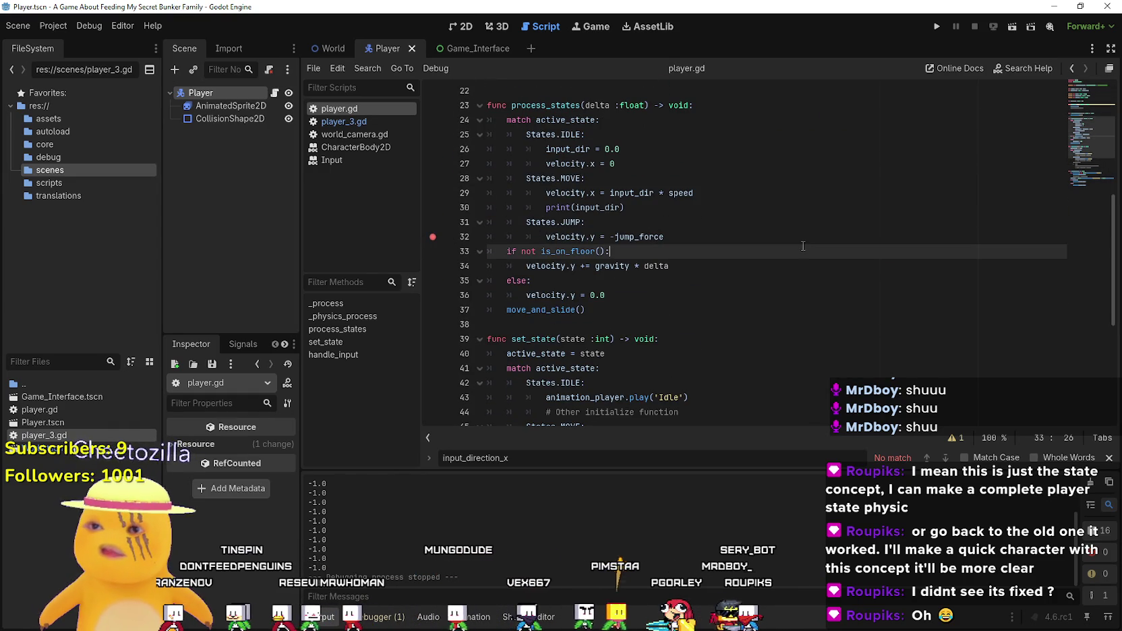
- Run the project with F5 and add a breakpoint on the IDLE line 26
{"action": "key", "text": "F5"}
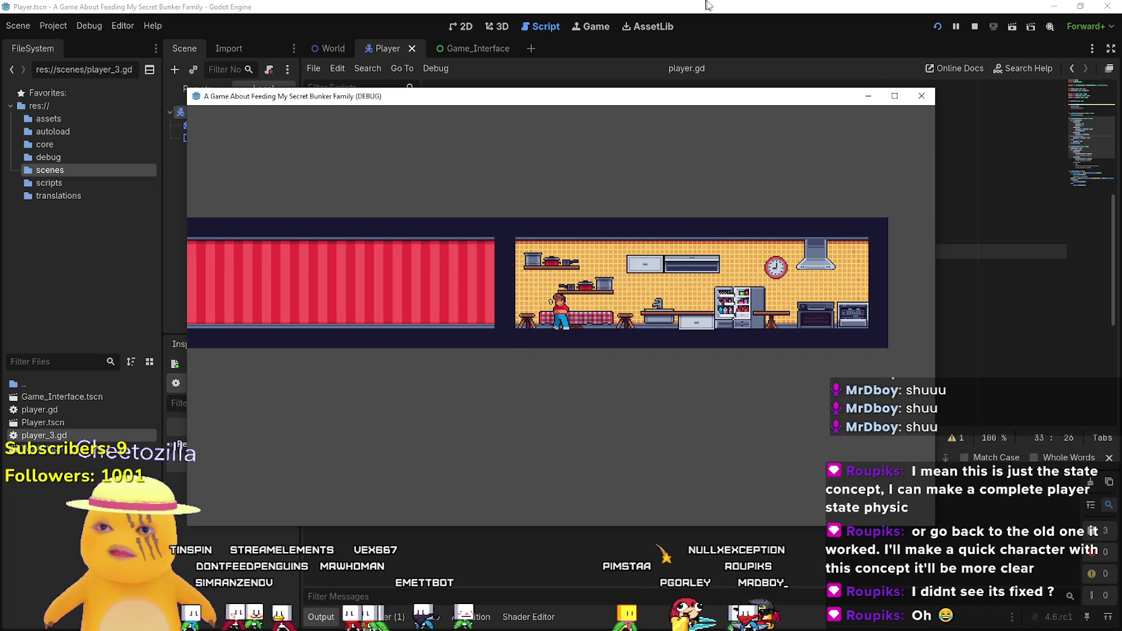
{"action": "left_click", "coordinate": [708, 6]}
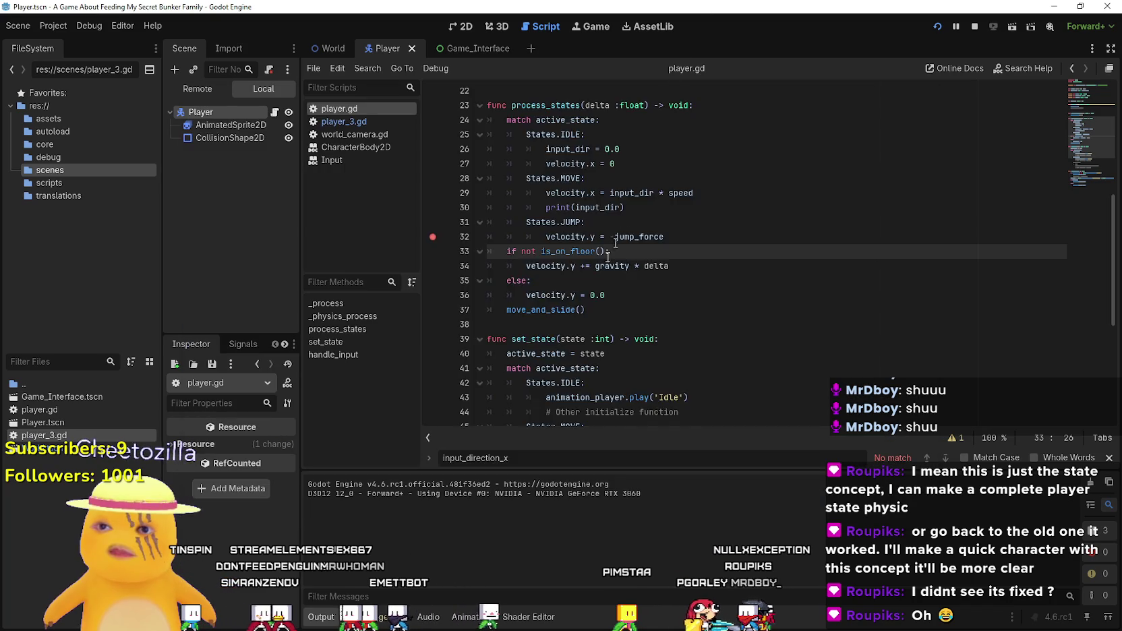
{"action": "left_click_drag", "start_coordinate": [690, 331], "coordinate": [500, 311]}
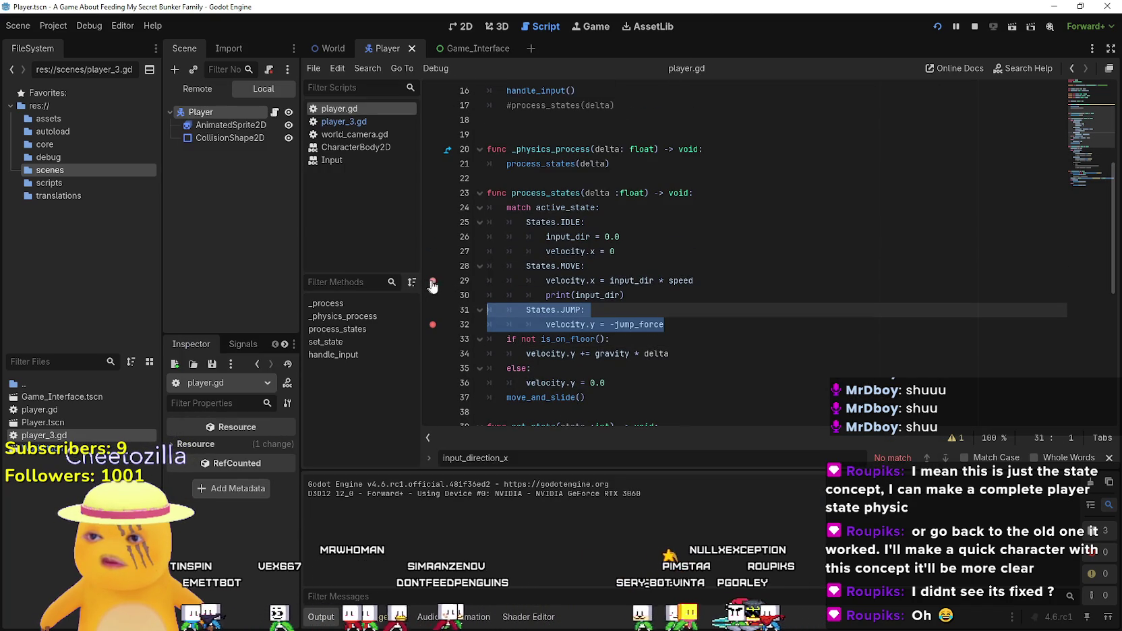
{"action": "key", "text": "alt+Tab"}
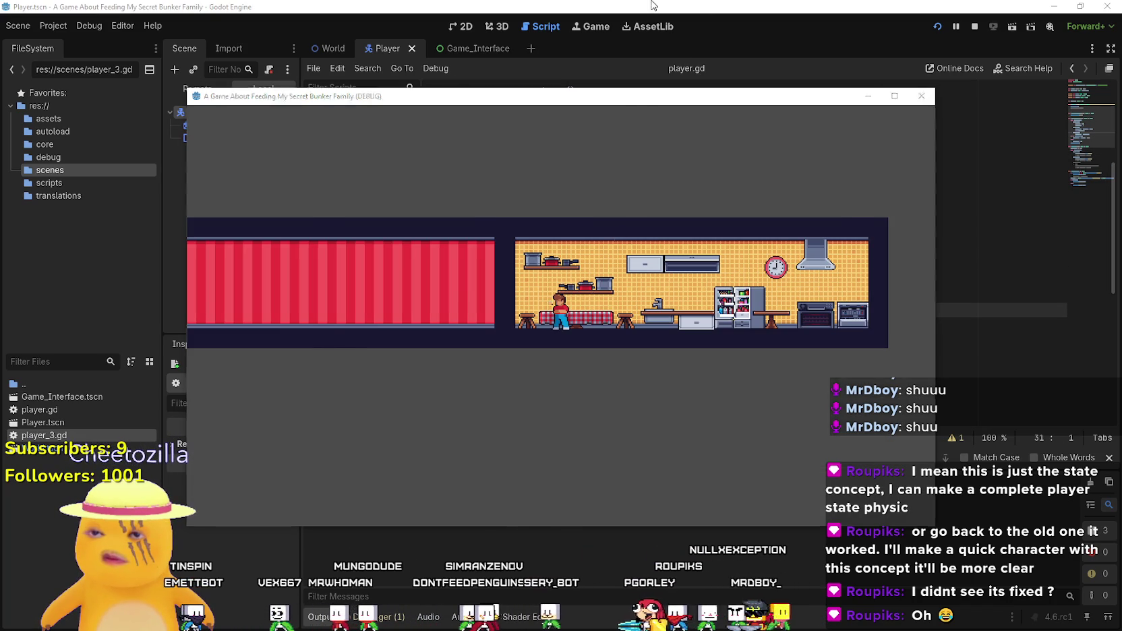
{"action": "left_click", "coordinate": [652, 5]}
{"action": "left_click", "coordinate": [432, 239]}
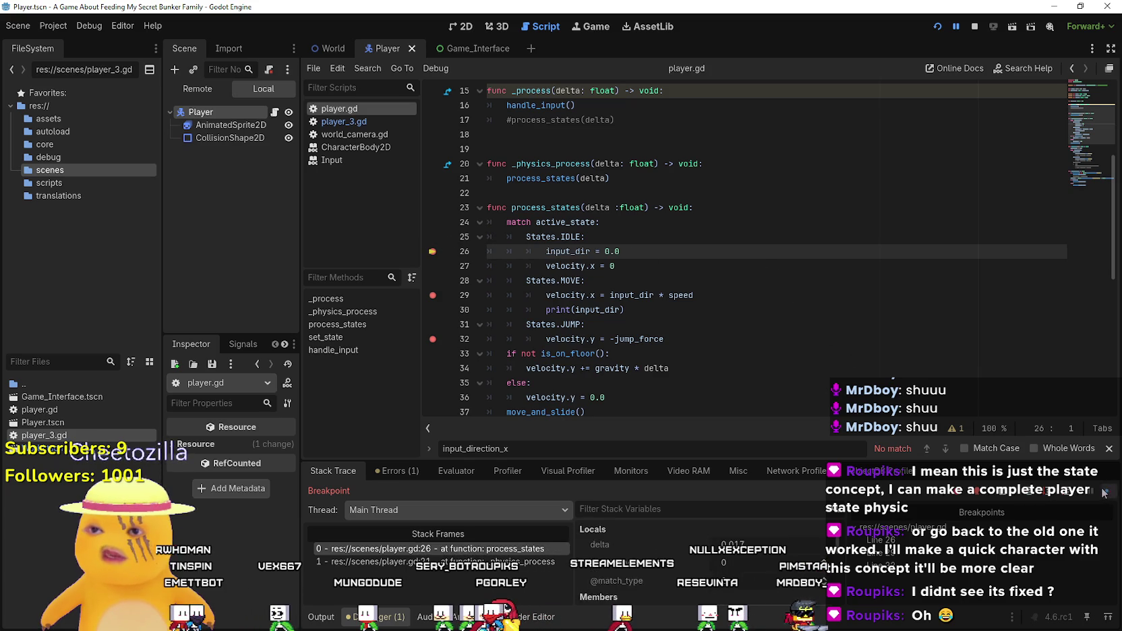
- Remove the breakpoint on line 56 and stop the debug session
{"action": "scroll", "coordinate": [646, 375], "scroll_direction": "down", "scroll_amount": 8}
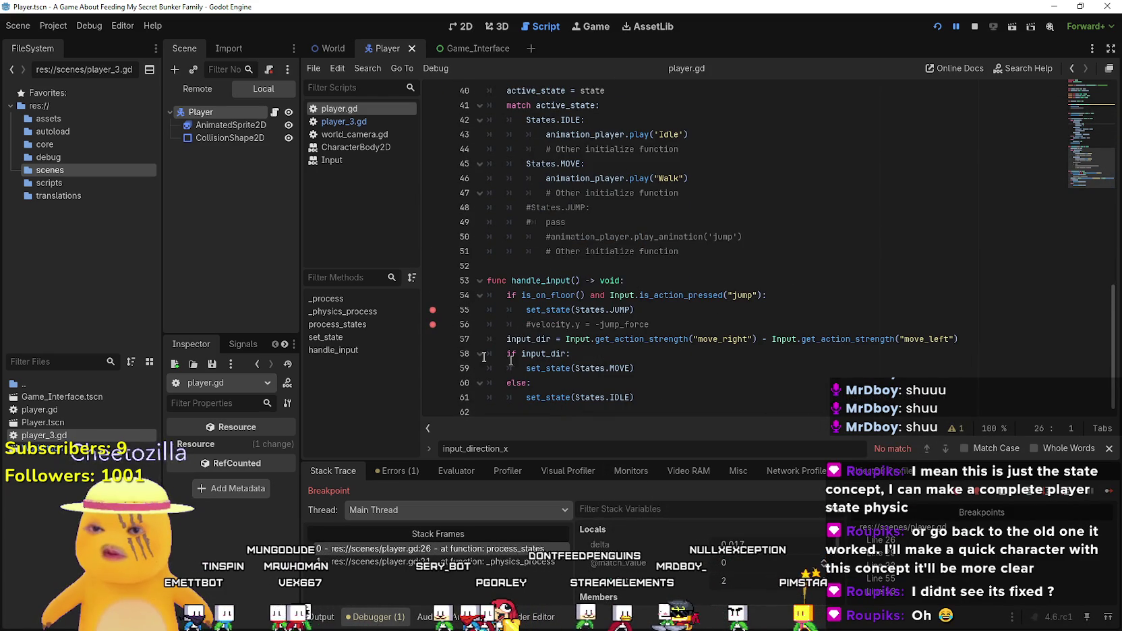
{"action": "left_click", "coordinate": [432, 324]}
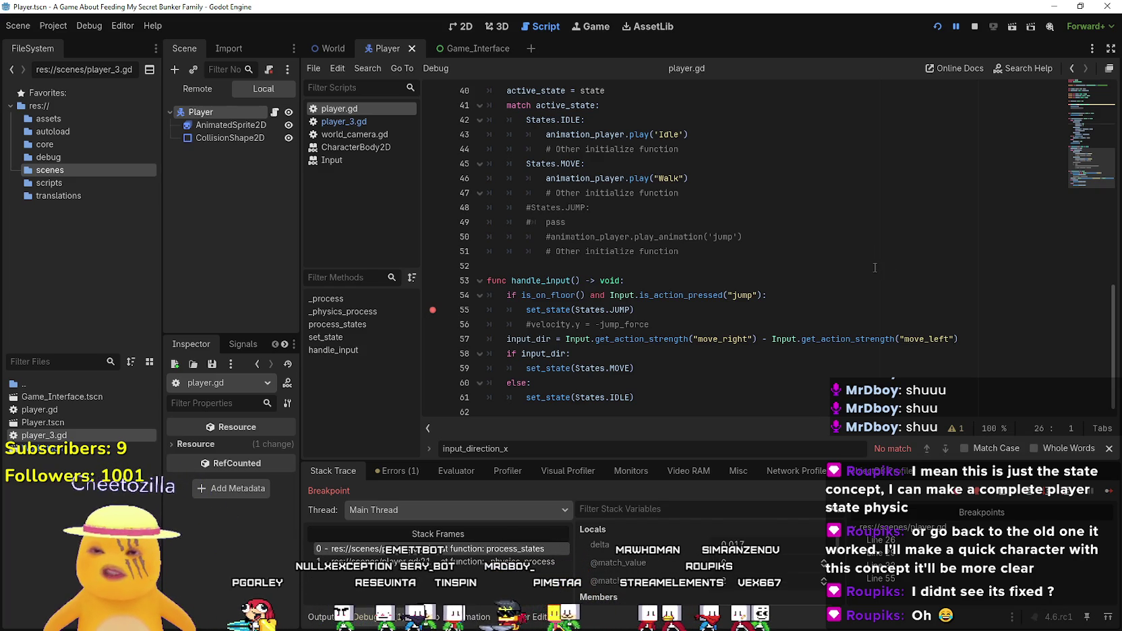
{"action": "left_click", "coordinate": [973, 28]}
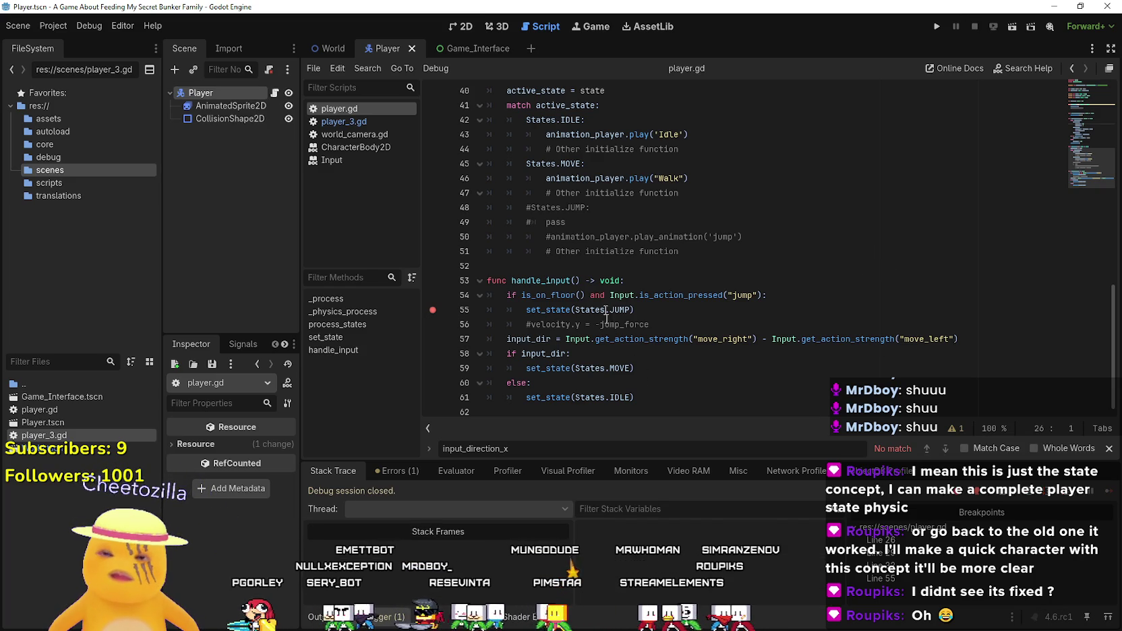
- Copy the else / set_state(States.IDLE) lines 60–61 in handle_input
{"action": "left_click", "coordinate": [631, 347]}
{"action": "left_click_drag", "start_coordinate": [960, 338], "coordinate": [483, 335]}
{"action": "double_click", "coordinate": [530, 339]}
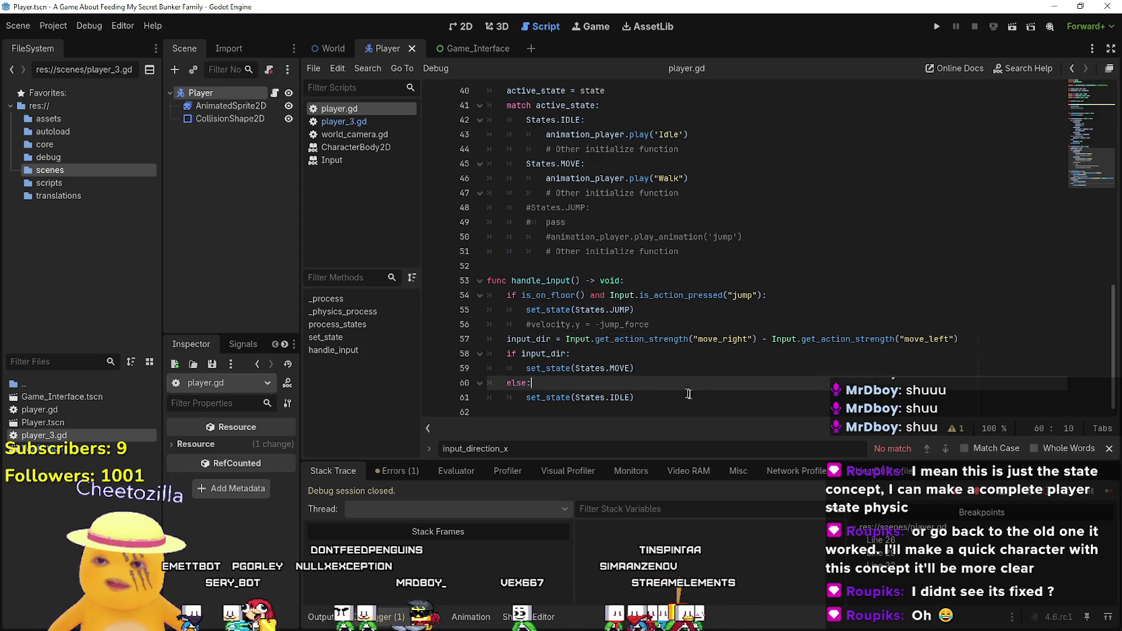
{"action": "mouse_move", "coordinate": [637, 398]}
{"action": "left_mouse_down"}
{"action": "mouse_move", "coordinate": [493, 353]}
{"action": "mouse_move", "coordinate": [463, 368]}
{"action": "mouse_move", "coordinate": [483, 391]}
{"action": "left_mouse_up"}
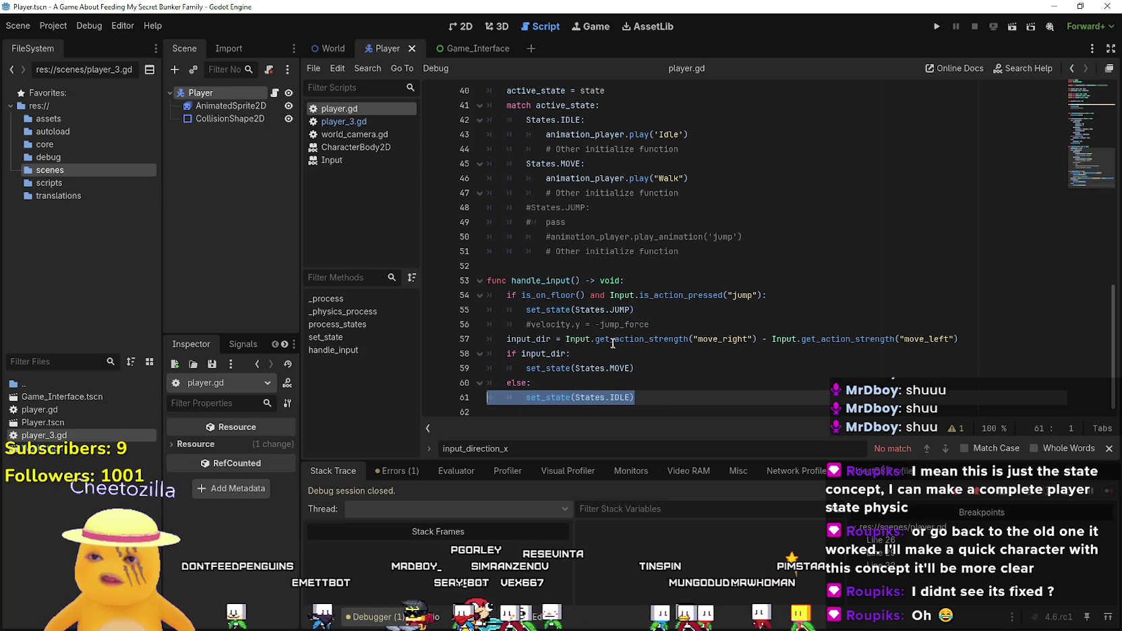
{"action": "left_click_drag", "start_coordinate": [489, 337], "coordinate": [492, 295]}
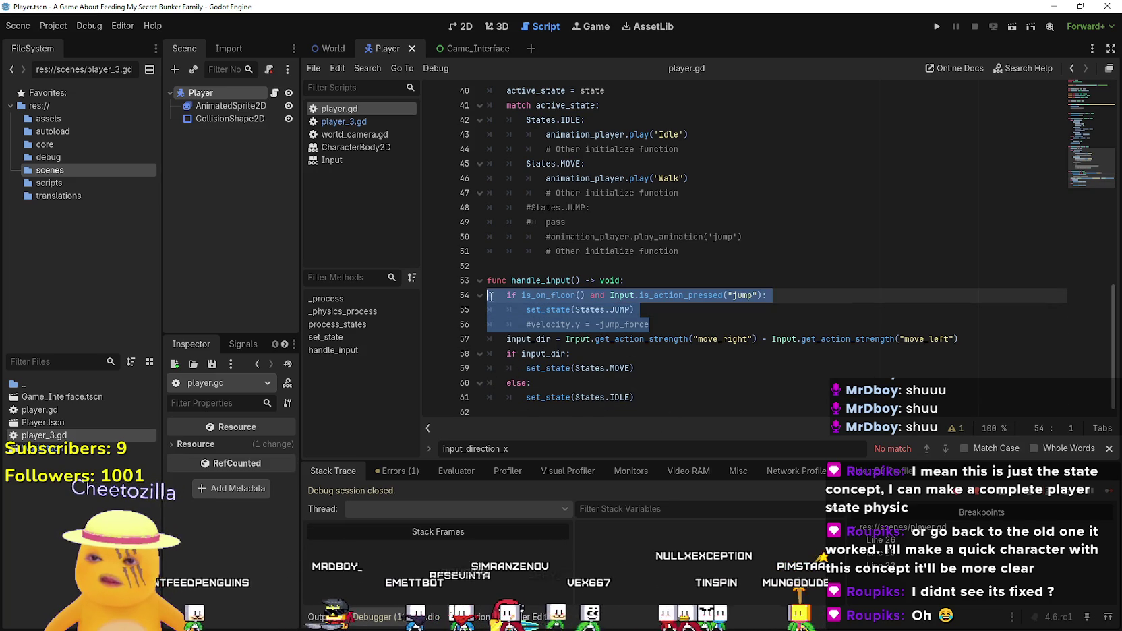
{"action": "left_click_drag", "start_coordinate": [666, 406], "coordinate": [448, 389]}
{"action": "key", "text": "ctrl+c"}
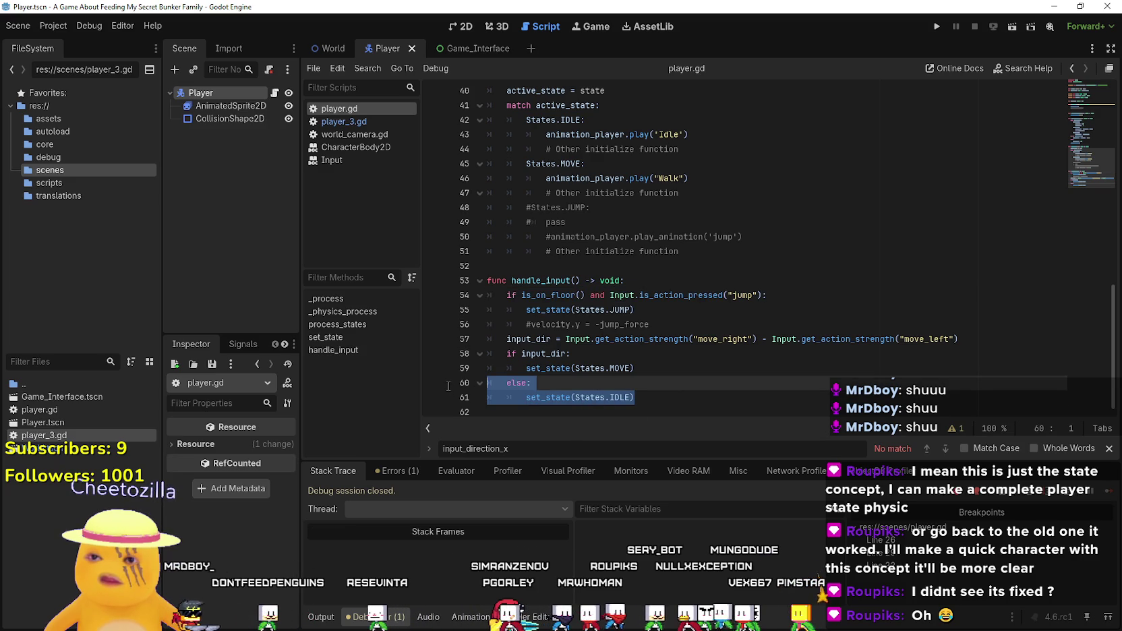
- Paste the IDLE else over line 56, delete the old trailing else, and run with F5
{"action": "triple_click", "coordinate": [669, 324]}
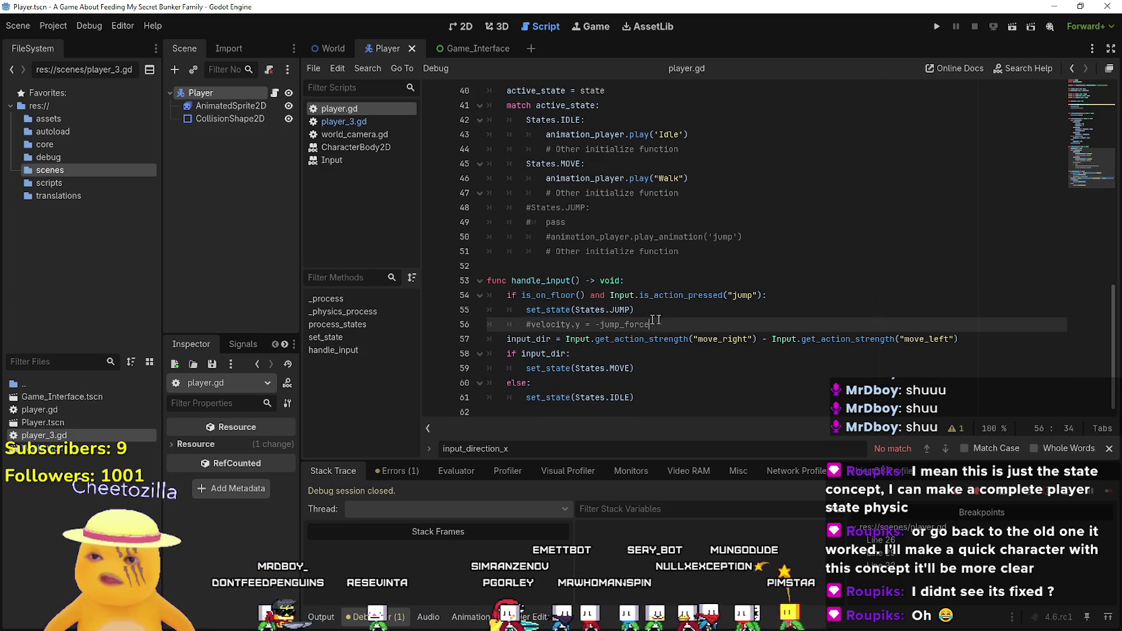
{"action": "key", "text": "ctrl+v"}
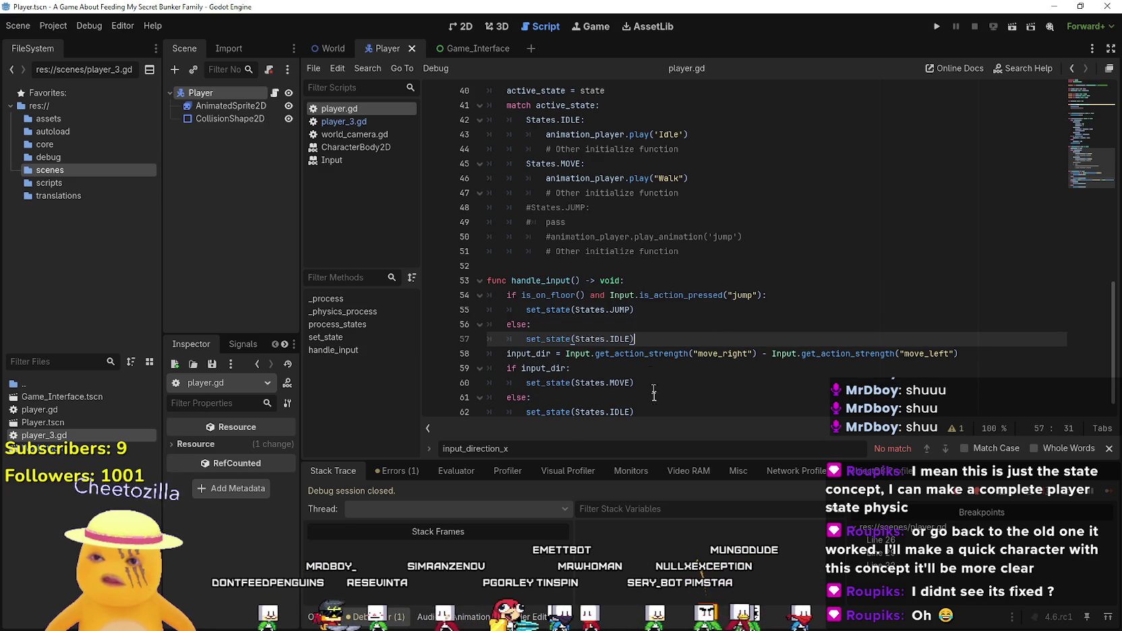
{"action": "left_click_drag", "start_coordinate": [645, 412], "coordinate": [533, 397]}
{"action": "key", "text": "BackSpace"}
{"action": "key", "text": "BackSpace"}
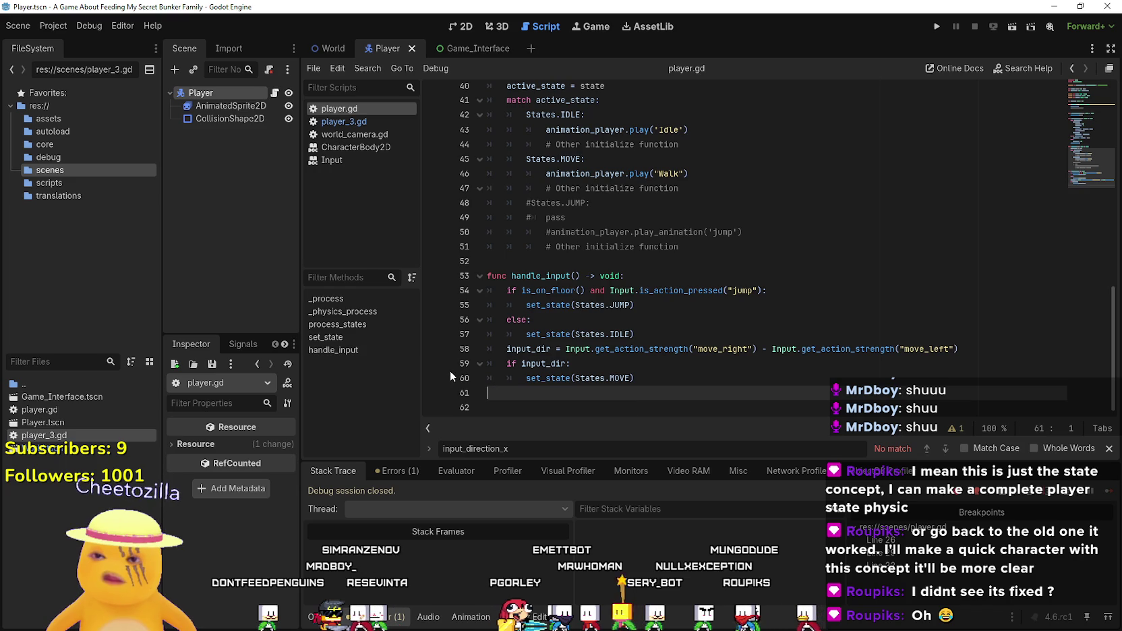
{"action": "key", "text": "F5"}
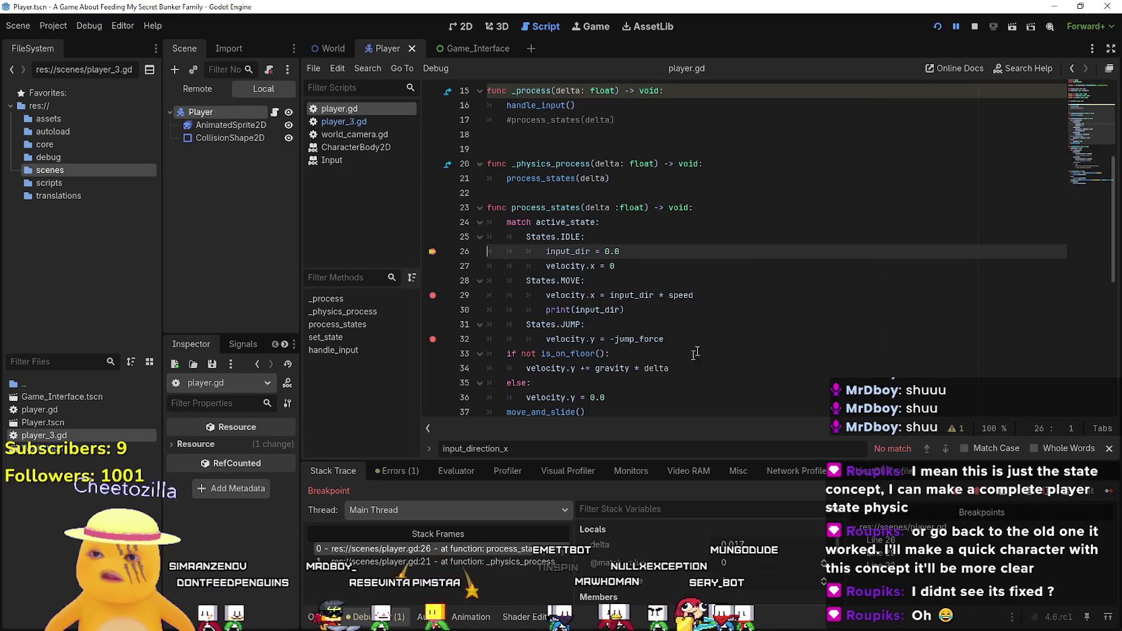
- Remove the line 32 breakpoint, stop the paused session, and run the project again
{"action": "left_click", "coordinate": [432, 339]}
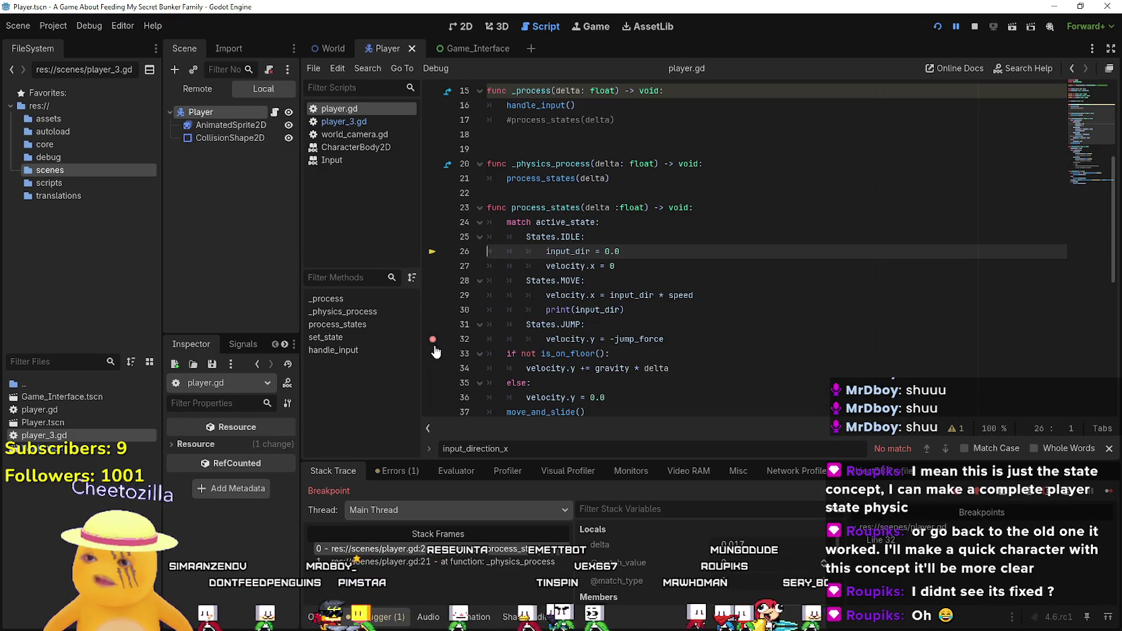
{"action": "left_click", "coordinate": [974, 26]}
{"action": "left_click", "coordinate": [937, 26]}
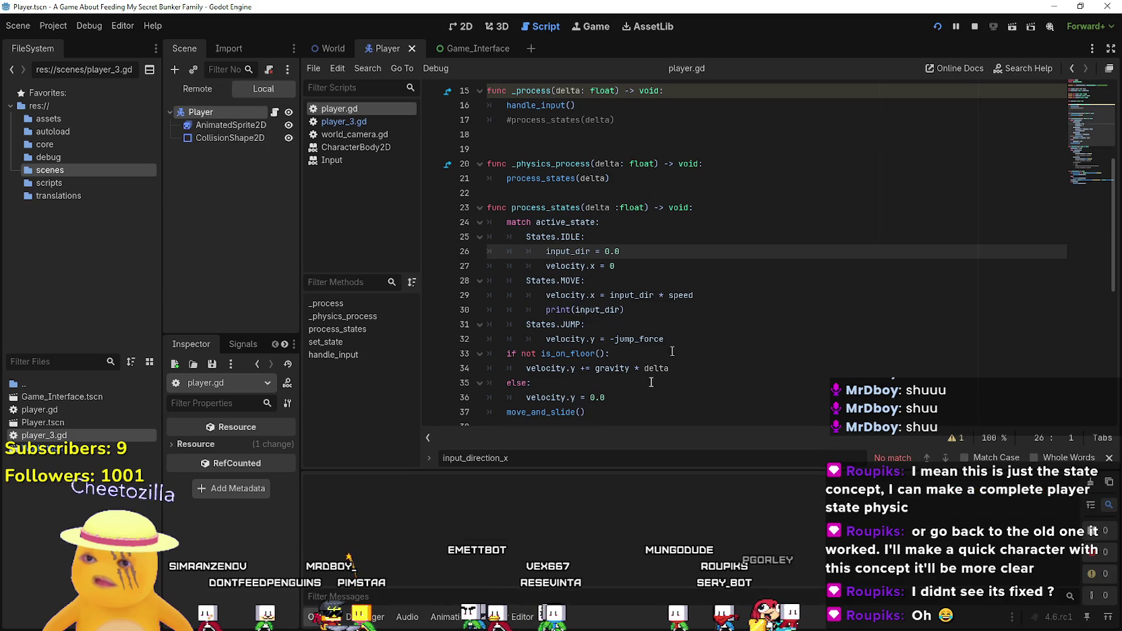
- Walk the character left and right with the arrow keys, then stop the game
{"action": "key", "text": "Left"}
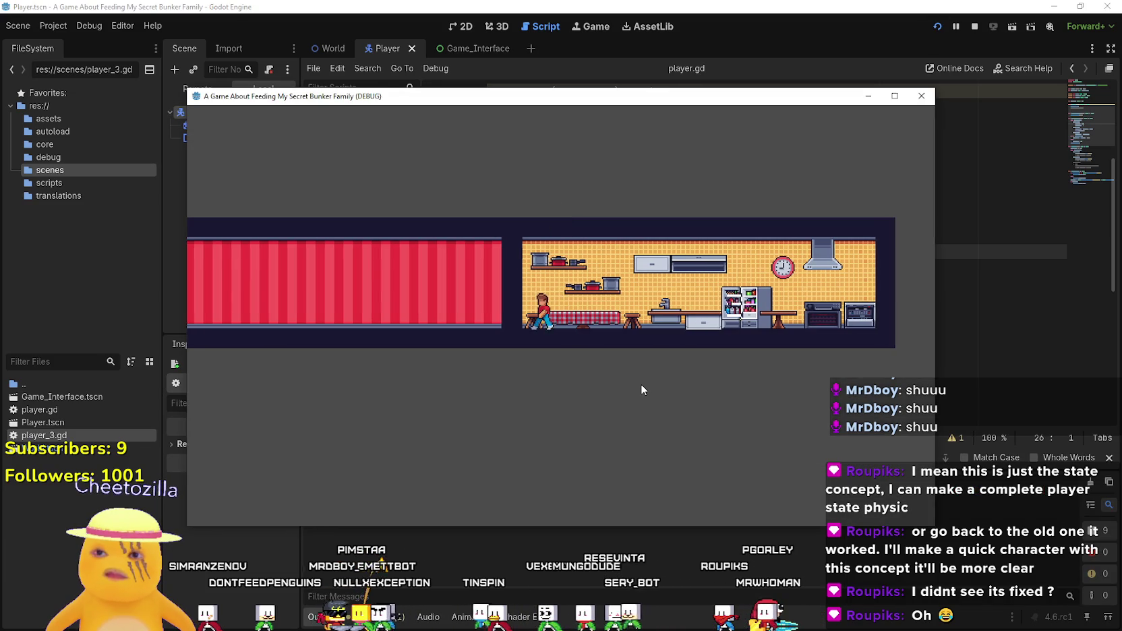
{"action": "key", "text": "Right"}
{"action": "key", "text": "Left"}
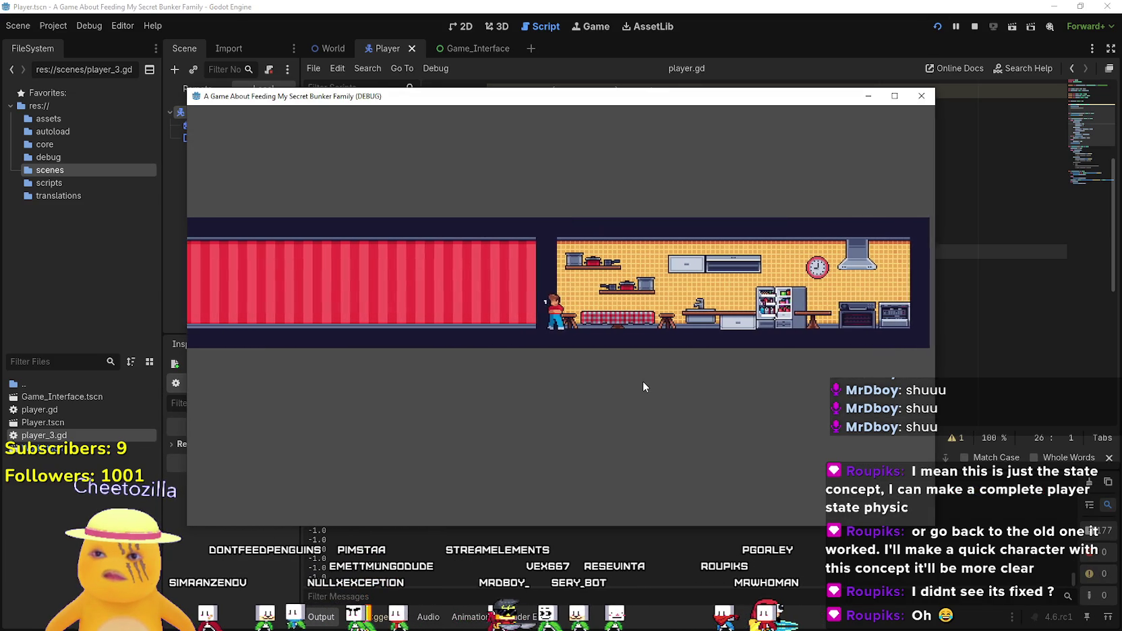
{"action": "key", "text": "Right"}
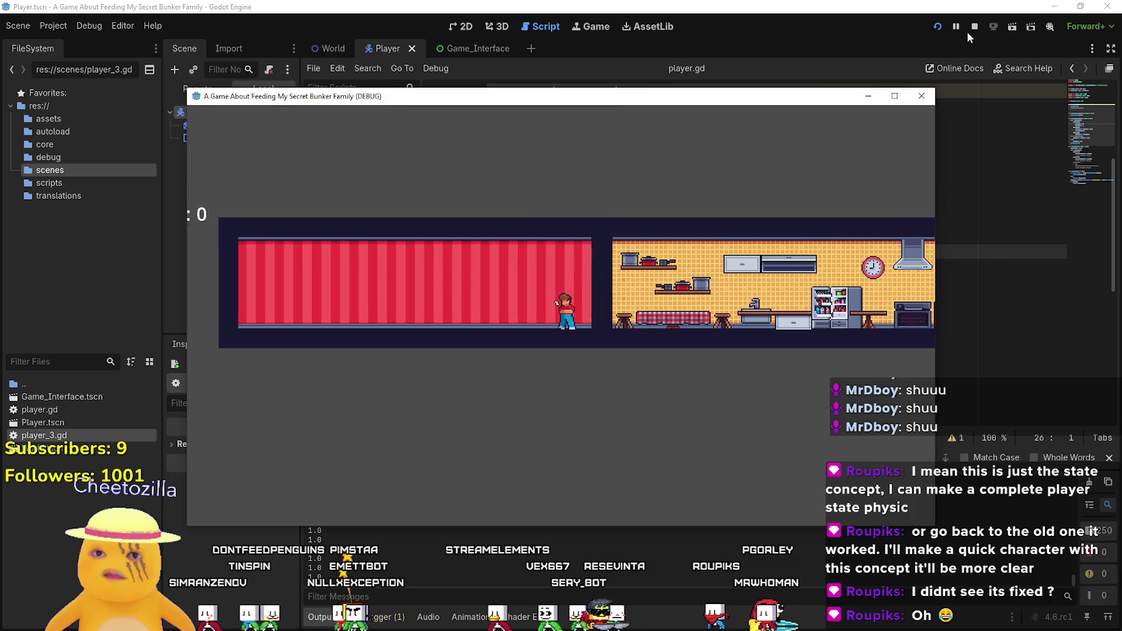
{"action": "left_click", "coordinate": [974, 27]}
{"action": "scroll", "coordinate": [548, 331], "scroll_direction": "down", "scroll_amount": 6}
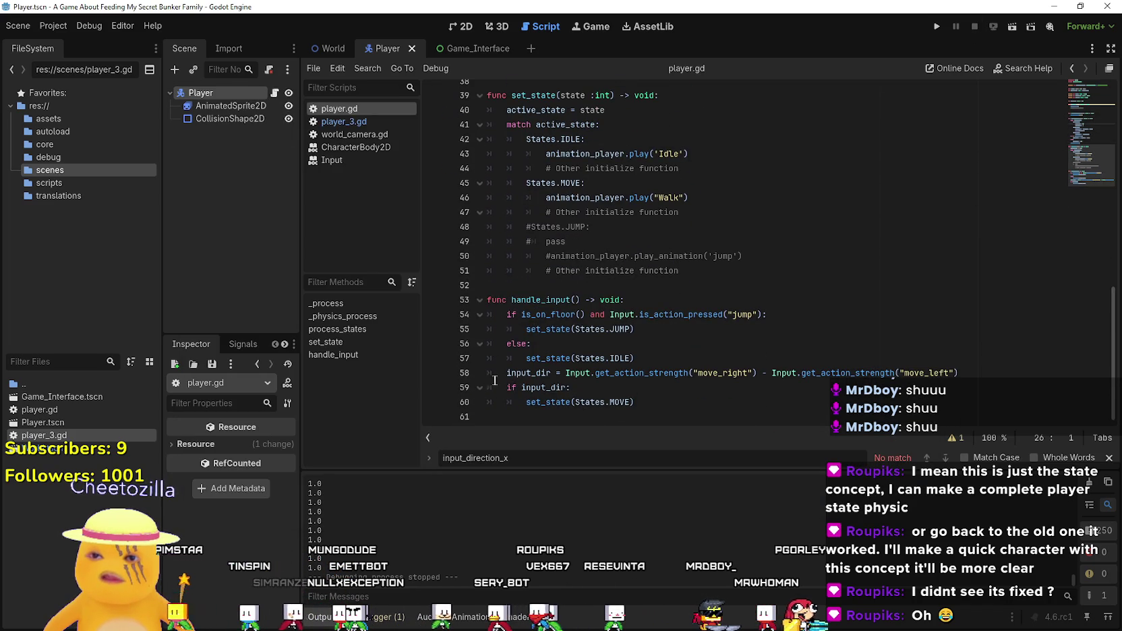
- Comment out the else and set_state(States.IDLE) lines in handle_input with Ctrl+K
{"action": "left_click", "coordinate": [504, 344]}
{"action": "key", "text": "ctrl+k"}
{"action": "left_click", "coordinate": [504, 359]}
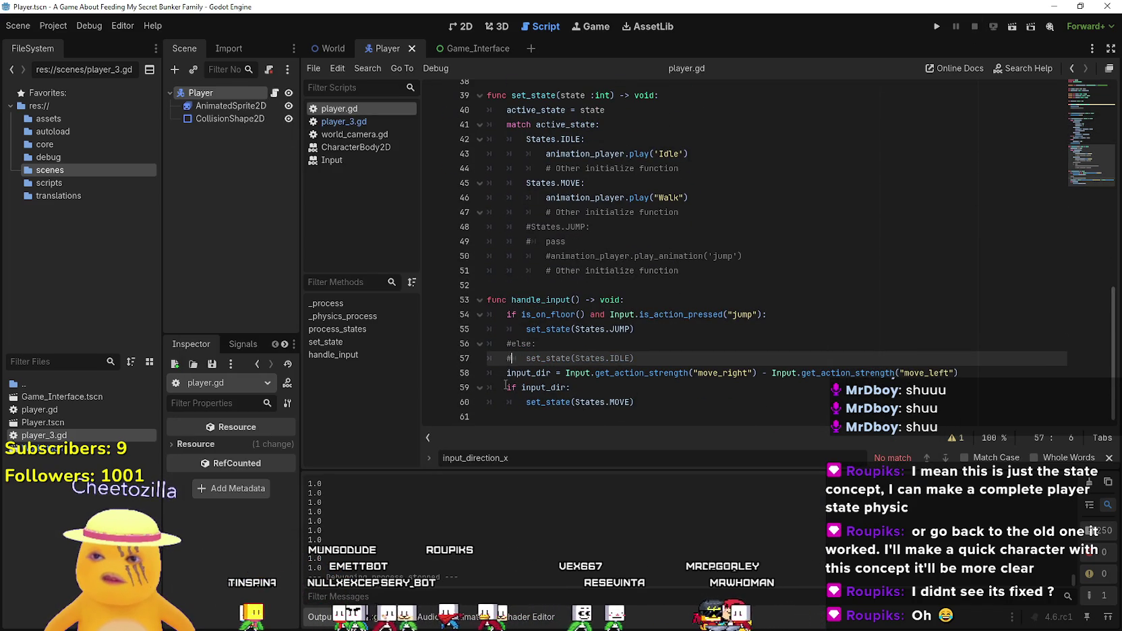
{"action": "key", "text": "ctrl+k"}
{"action": "key", "text": "Down"}
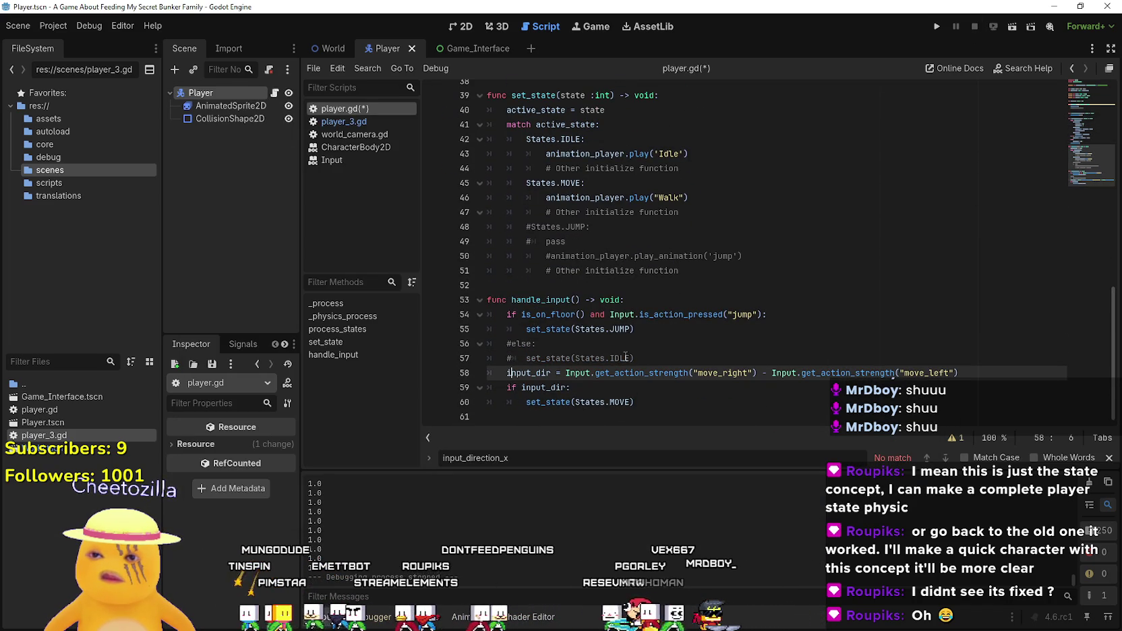
- Save player.gd with Ctrl+S, then run and stop the project to test it
{"action": "left_click", "coordinate": [499, 373]}
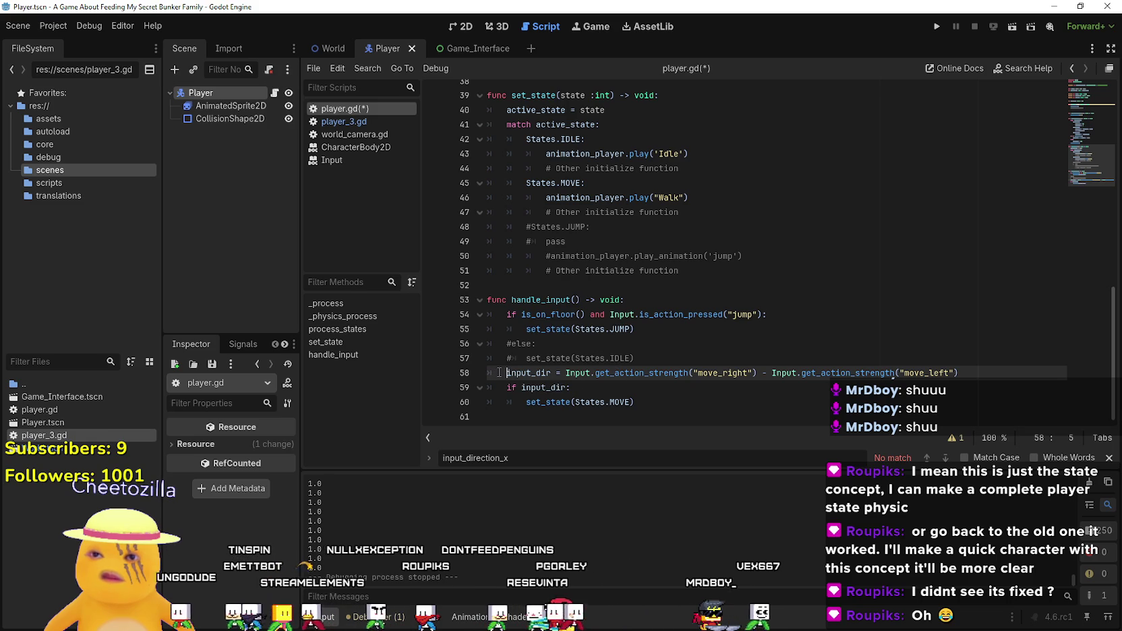
{"action": "left_click", "coordinate": [651, 403]}
{"action": "key", "text": "ctrl+s"}
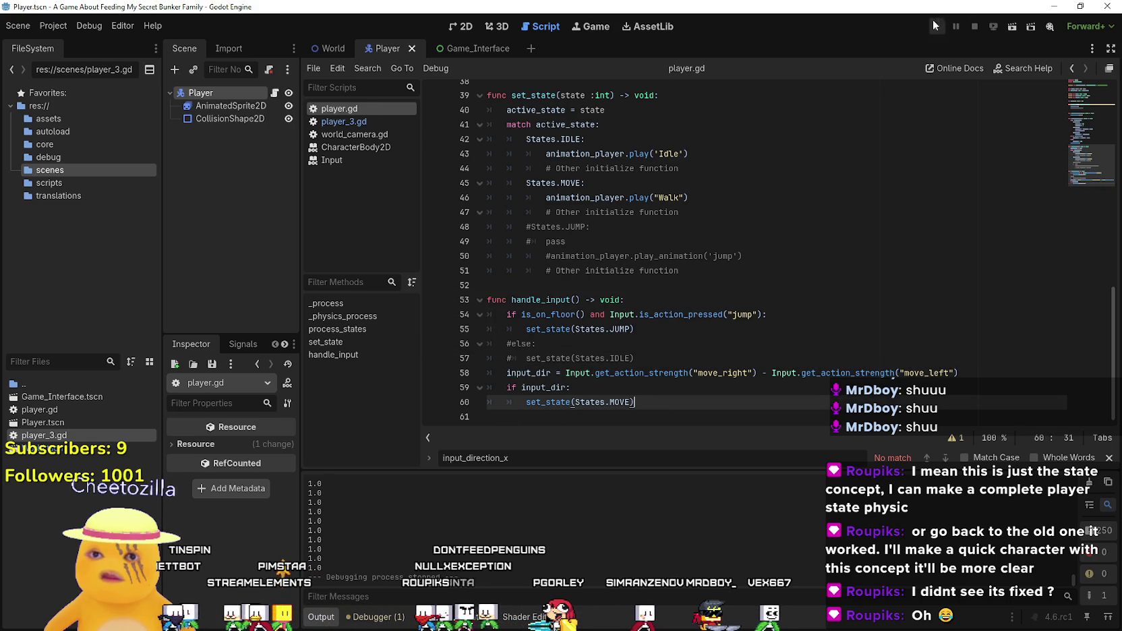
{"action": "left_click", "coordinate": [936, 26]}
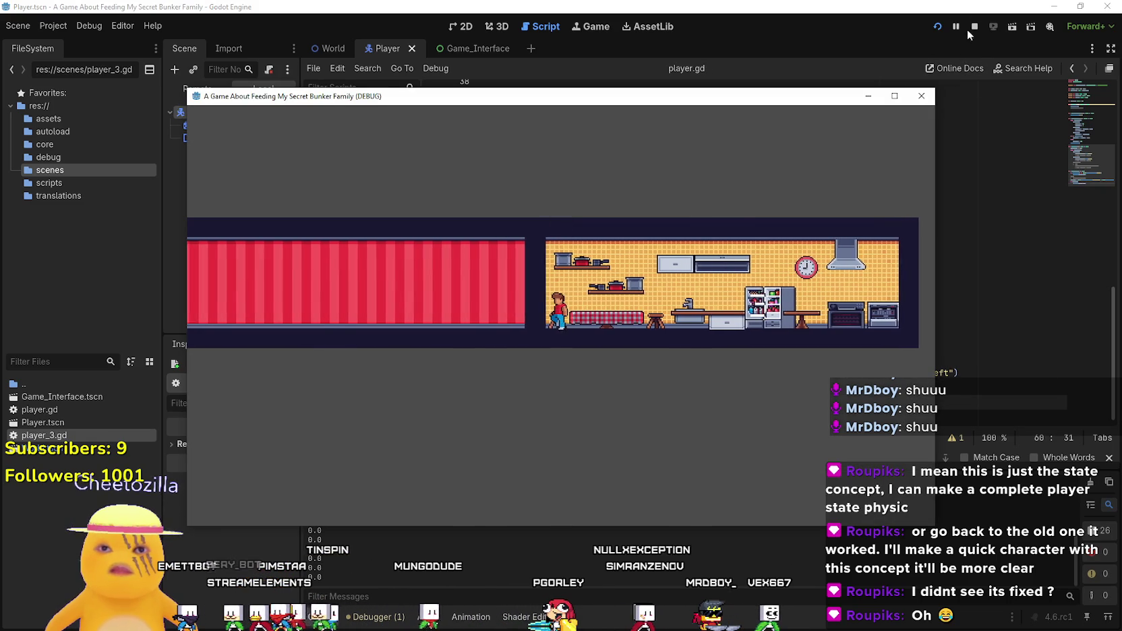
{"action": "key", "text": "F8"}
- Comment out the input_dir lines, run the game again, and open the Project menu
{"action": "left_click_drag", "start_coordinate": [506, 373], "coordinate": [510, 402]}
{"action": "key", "text": "ctrl+k"}
{"action": "key", "text": "ctrl+k"}
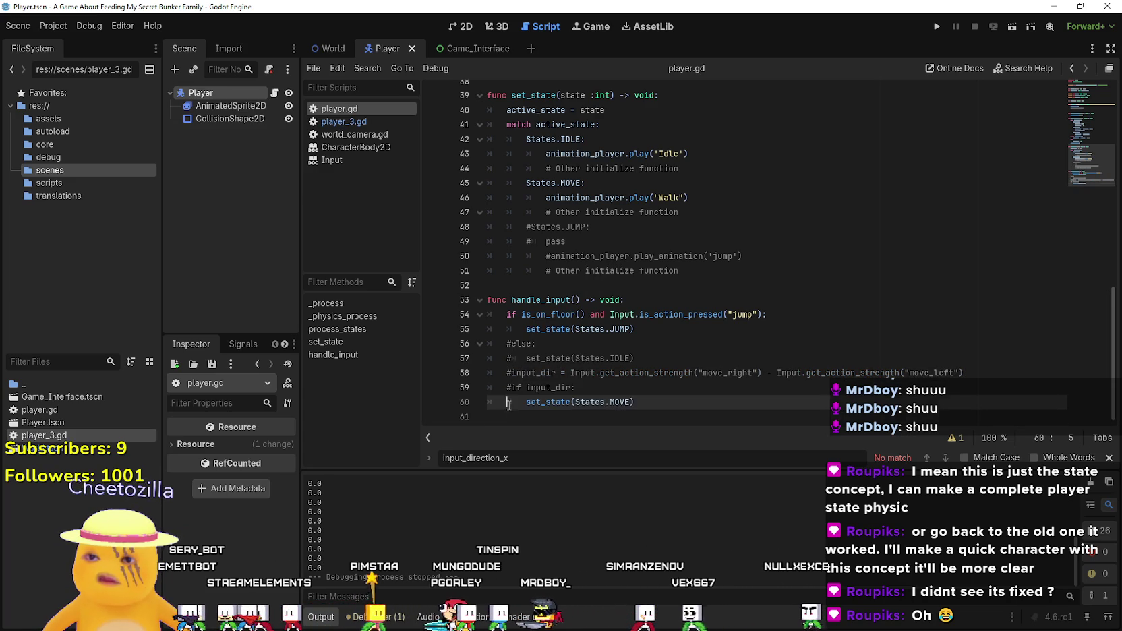
{"action": "left_click", "coordinate": [940, 27]}
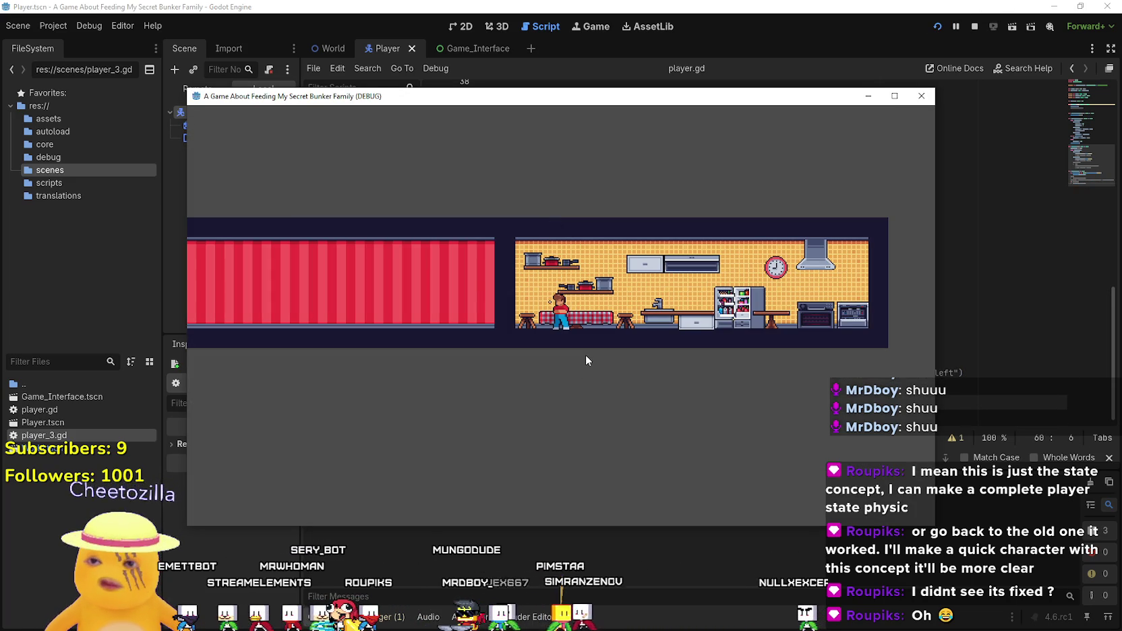
{"action": "left_click", "coordinate": [762, 6]}
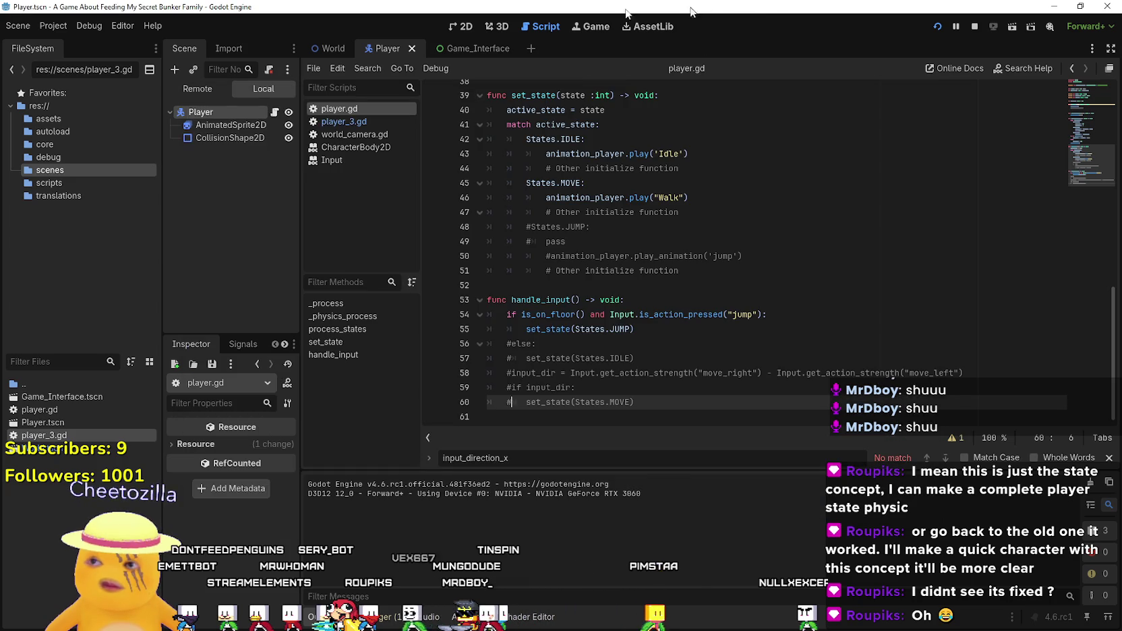
{"action": "left_click", "coordinate": [53, 25]}
{"action": "left_click", "coordinate": [62, 44]}
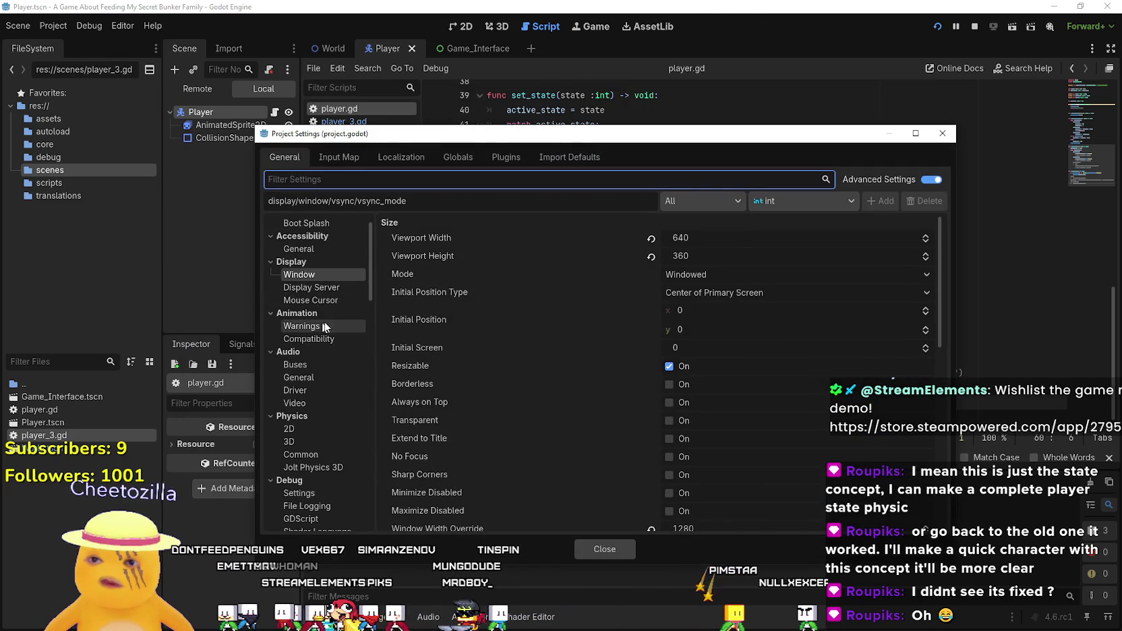
{"action": "left_click", "coordinate": [337, 160]}
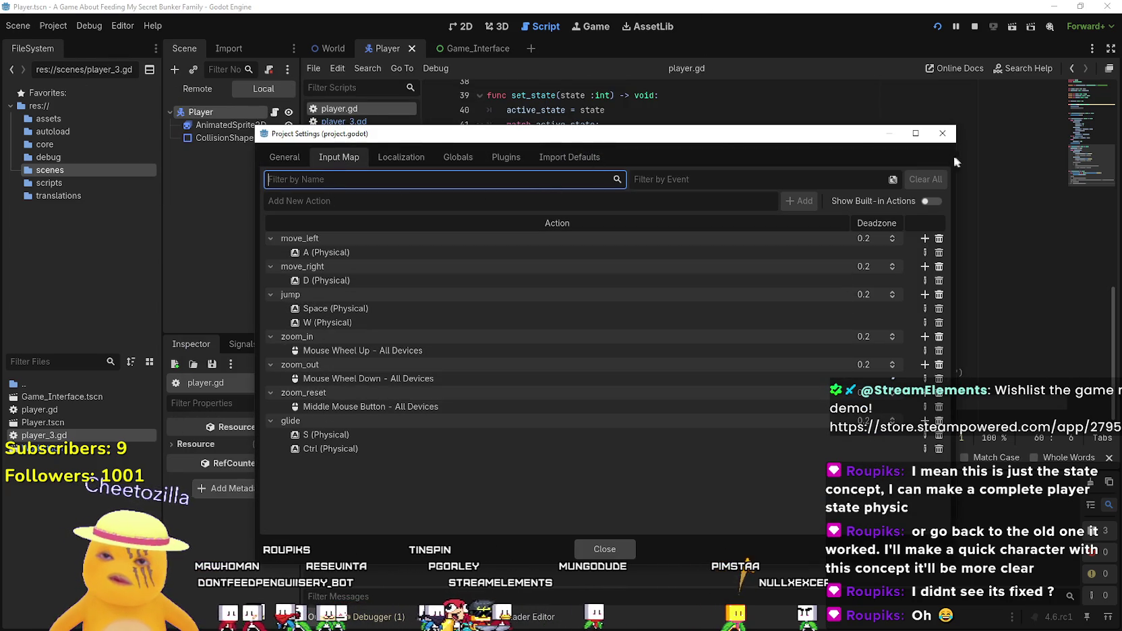
{"action": "left_click", "coordinate": [942, 134]}
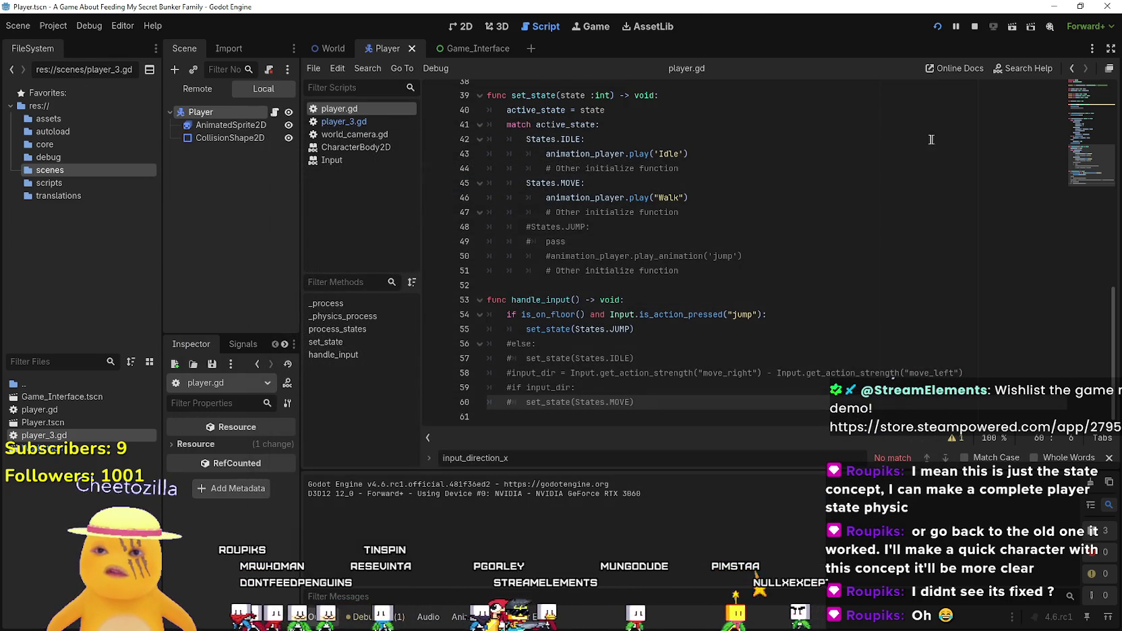
{"action": "left_click", "coordinate": [547, 315]}
{"action": "left_click", "coordinate": [680, 325]}
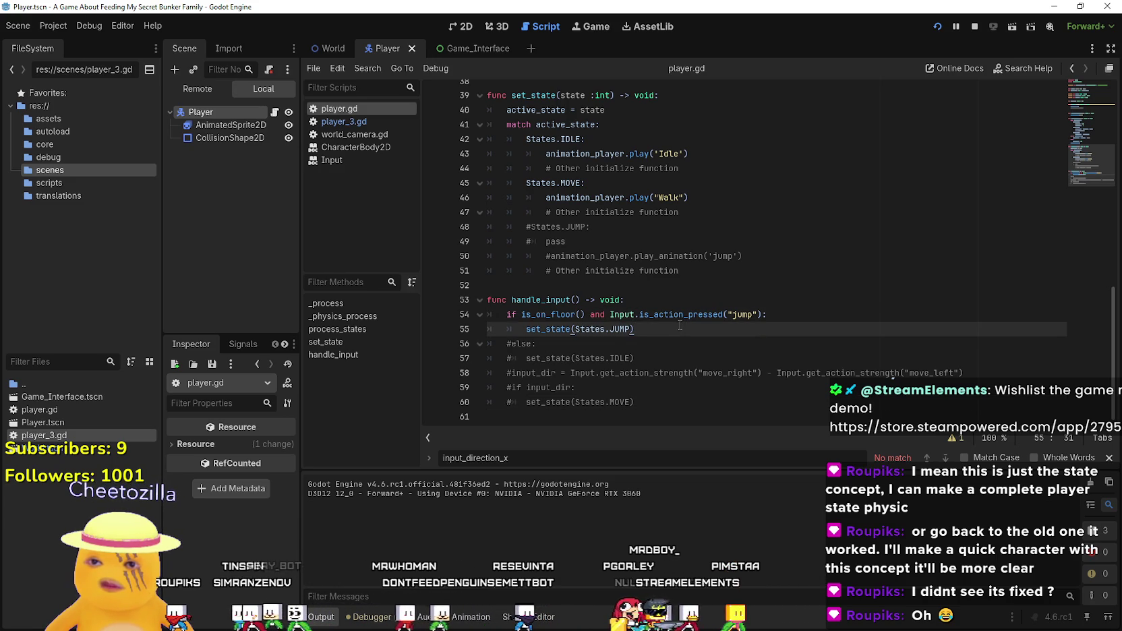
{"action": "scroll", "coordinate": [499, 328], "scroll_direction": "up", "scroll_amount": 3}
{"action": "scroll", "coordinate": [500, 329], "scroll_direction": "up", "scroll_amount": 4}
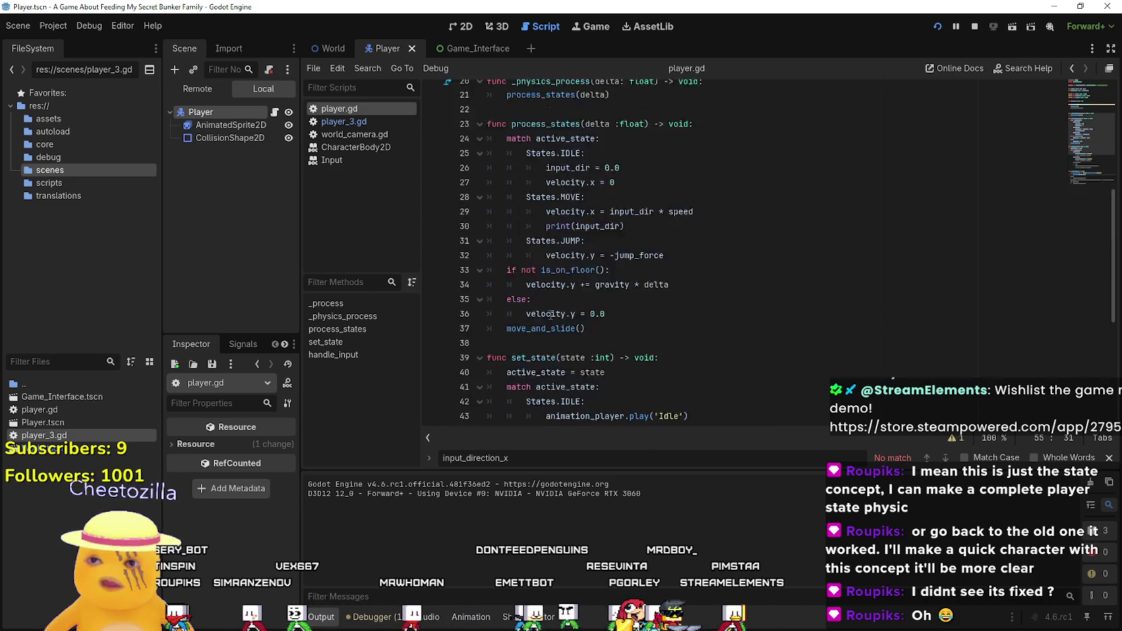
{"action": "left_click", "coordinate": [527, 298]}
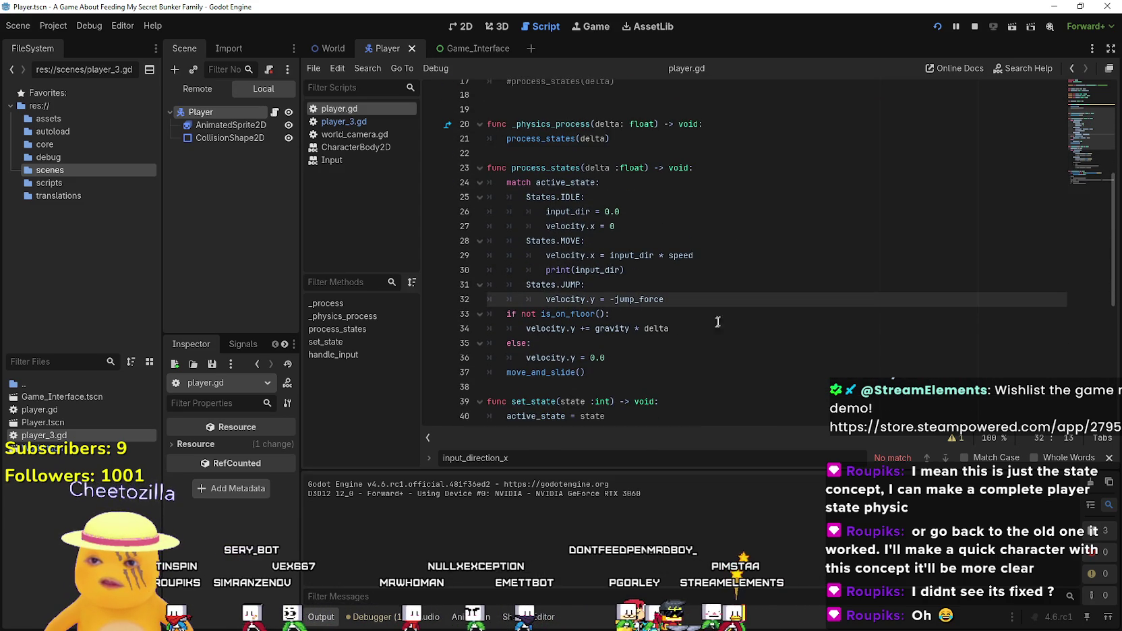
- Add breakpoints on lines 32 through 37 of process_states, continuing once past line 32
{"action": "left_click", "coordinate": [433, 300]}
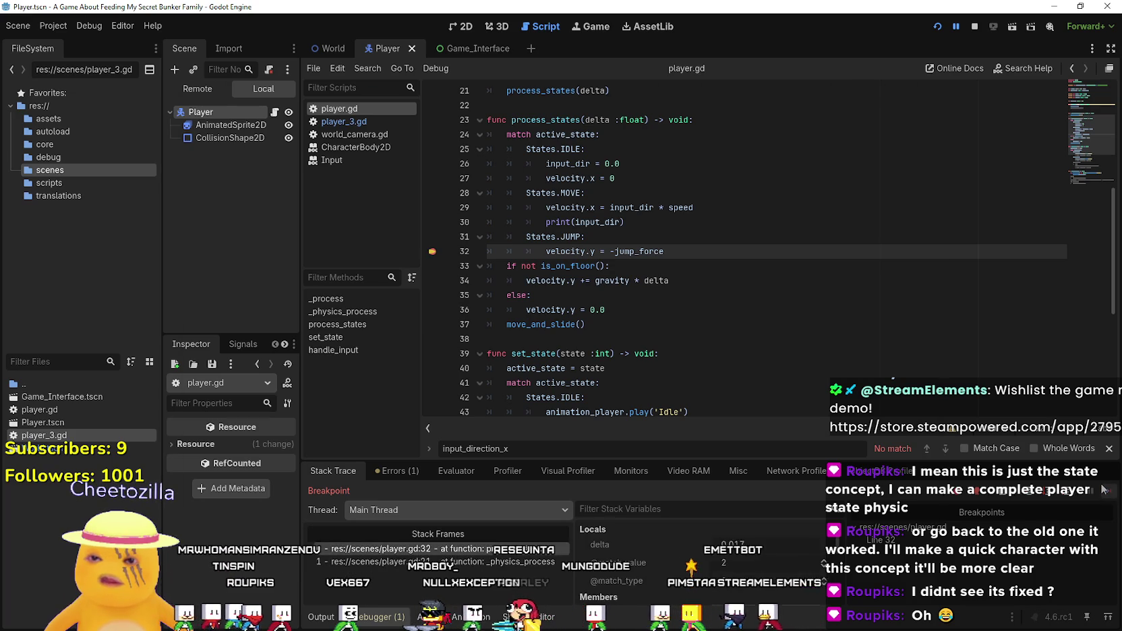
{"action": "left_click", "coordinate": [1104, 491]}
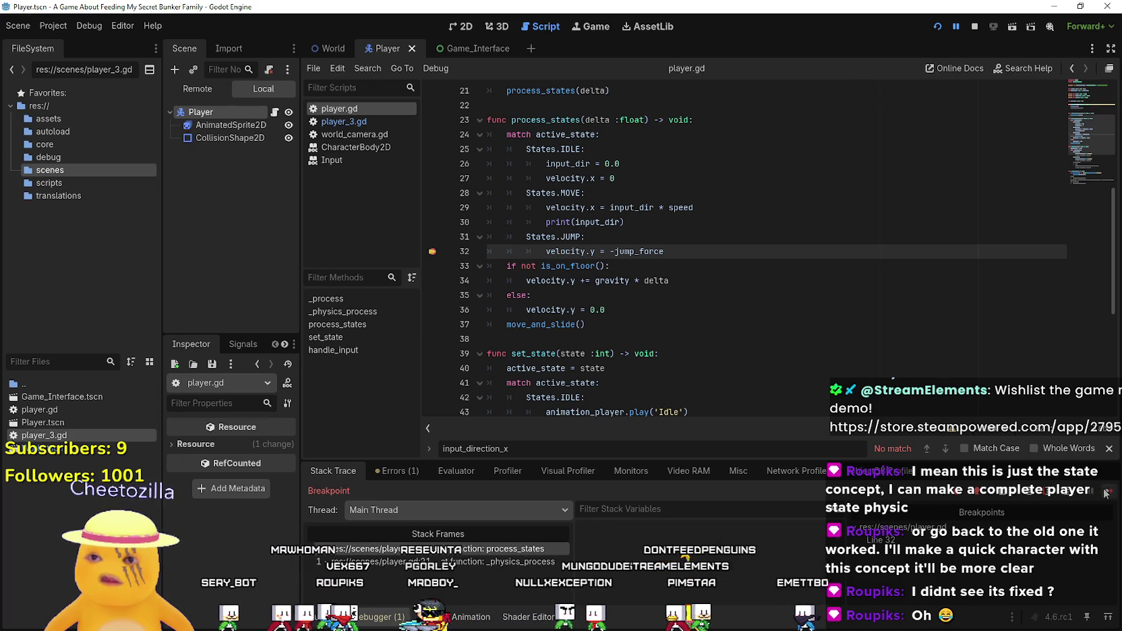
{"action": "left_click", "coordinate": [433, 281]}
{"action": "left_click", "coordinate": [433, 296]}
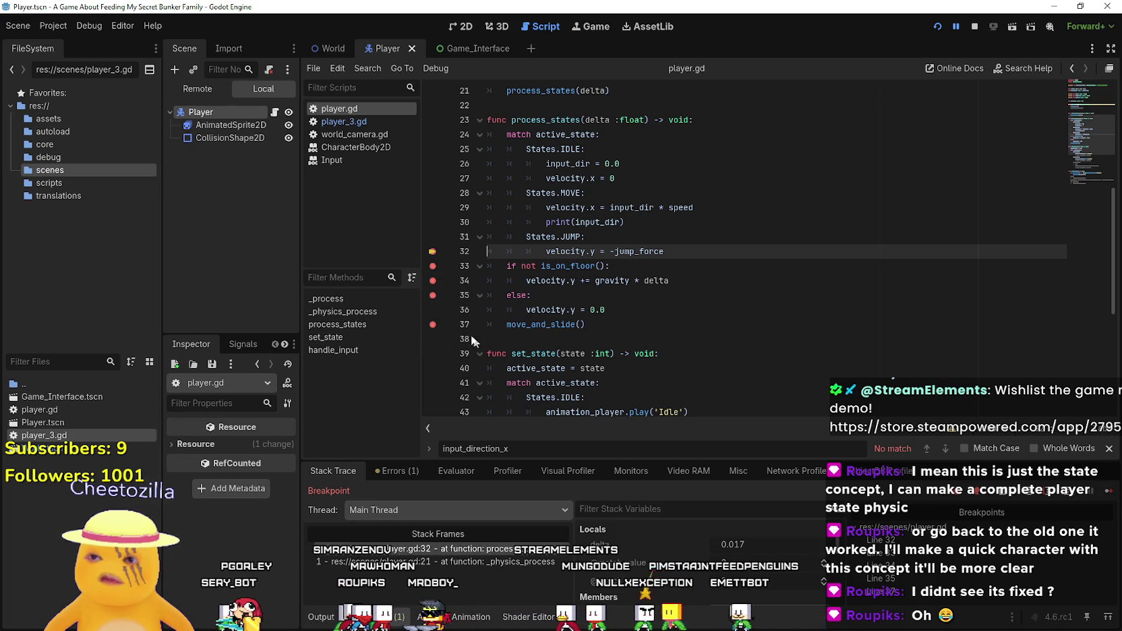
{"action": "left_click", "coordinate": [433, 325]}
{"action": "left_click", "coordinate": [433, 309]}
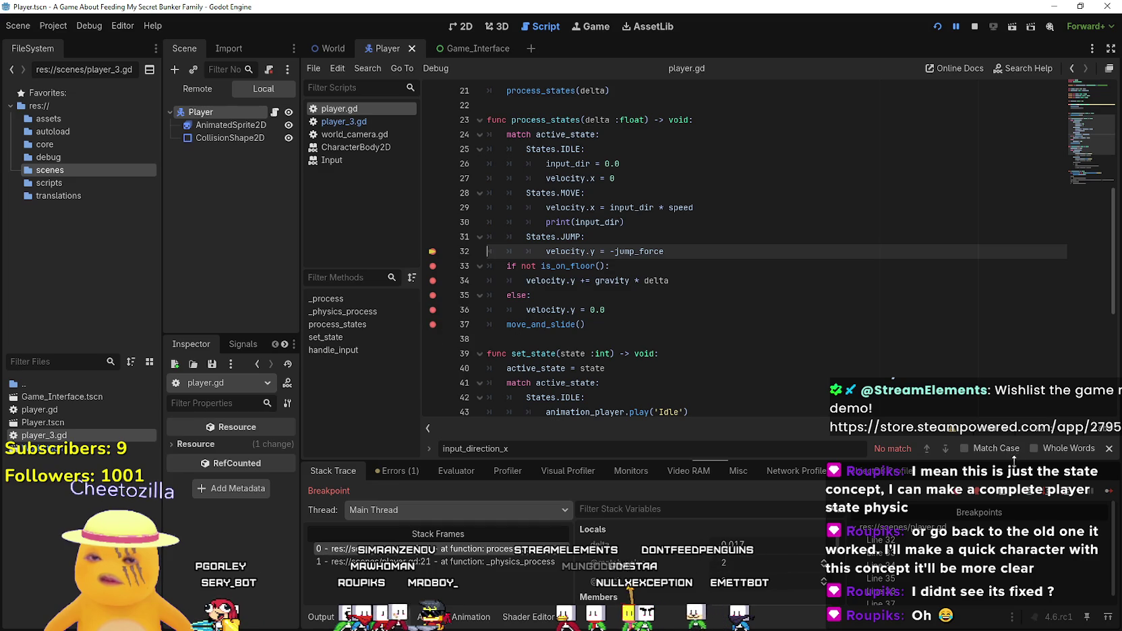
- Continue three times through the breakpoints in the debugger, then stop the session
{"action": "left_click", "coordinate": [1108, 491]}
{"action": "left_click", "coordinate": [1110, 491]}
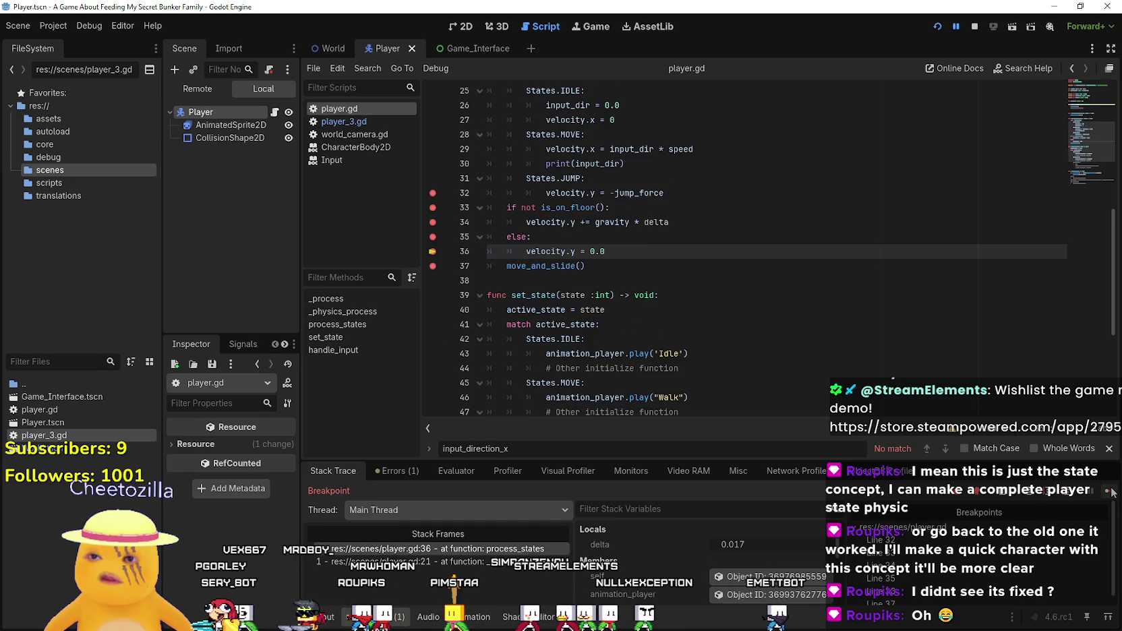
{"action": "left_click", "coordinate": [1109, 492]}
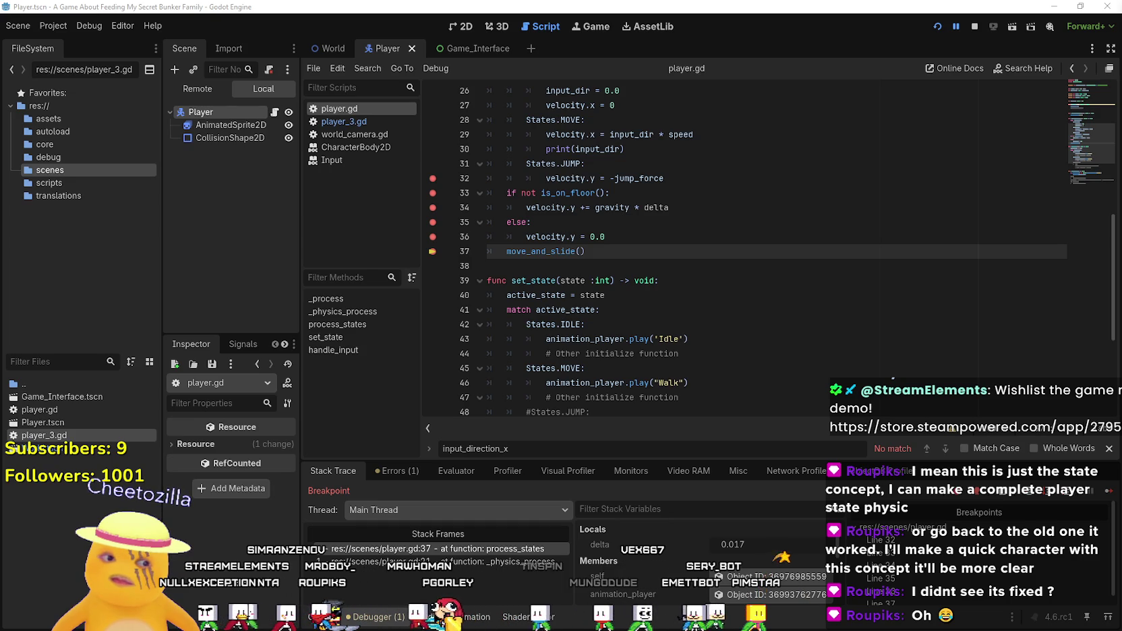
{"action": "scroll", "coordinate": [689, 309], "scroll_direction": "up", "scroll_amount": 3}
{"action": "scroll", "coordinate": [698, 261], "scroll_direction": "down", "scroll_amount": 4}
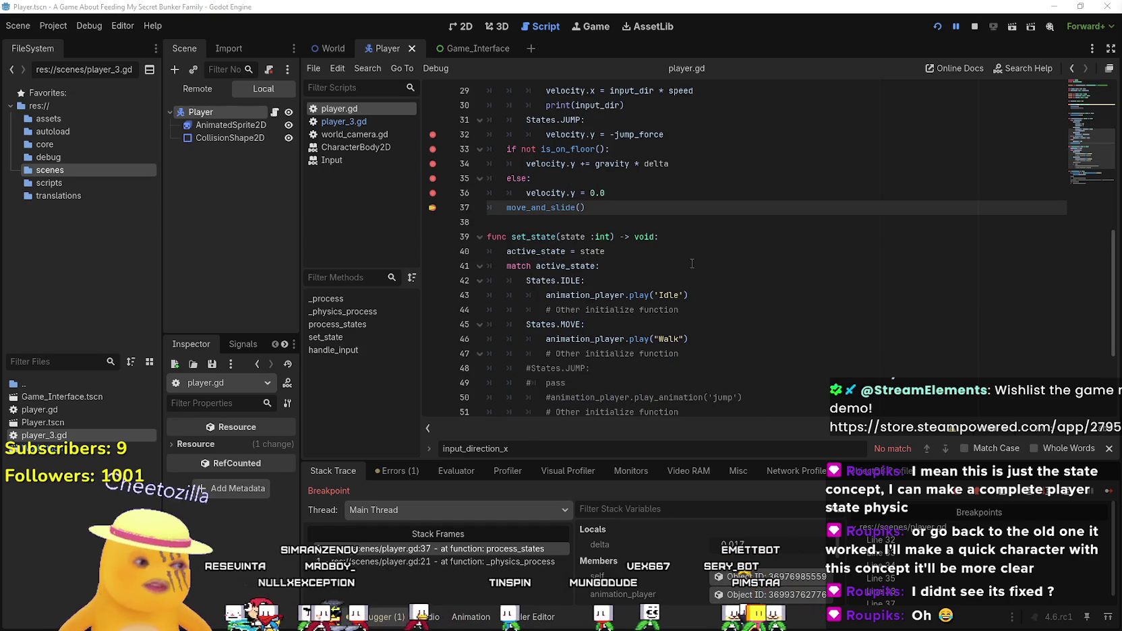
{"action": "left_click", "coordinate": [974, 24]}
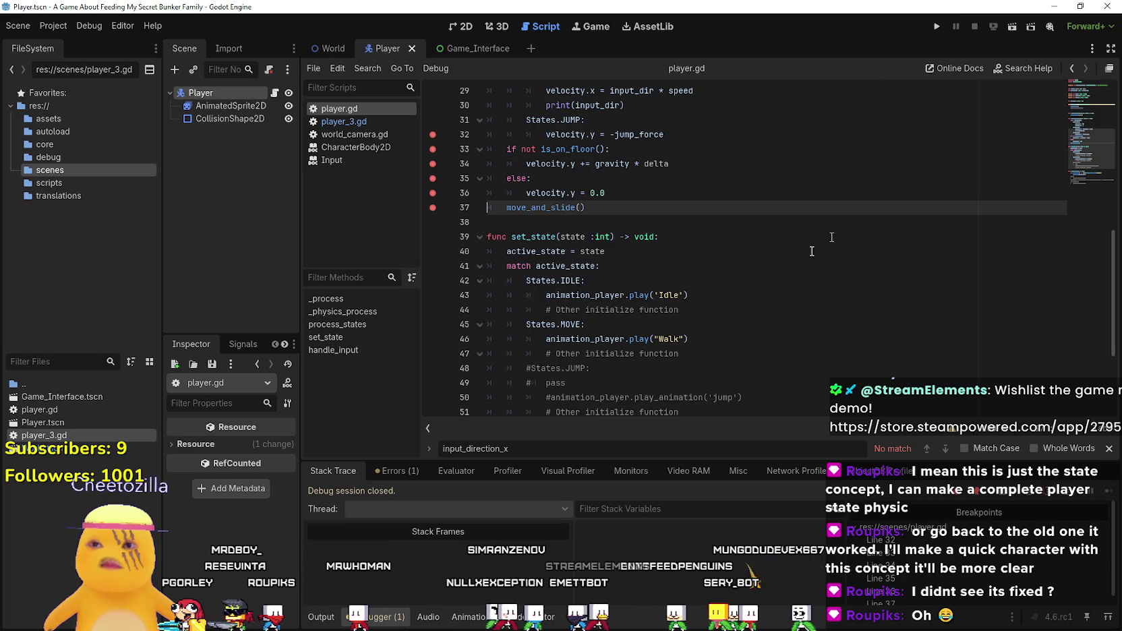
- Remove the six breakpoints on lines 32–37 in process_states
{"action": "left_click", "coordinate": [433, 207]}
{"action": "left_click", "coordinate": [432, 193]}
{"action": "left_click", "coordinate": [433, 178]}
{"action": "left_click", "coordinate": [433, 163]}
{"action": "left_click", "coordinate": [433, 149]}
{"action": "left_click", "coordinate": [433, 134]}
- Close the find bar under the script and scroll back up through player.gd
{"action": "left_click", "coordinate": [689, 230]}
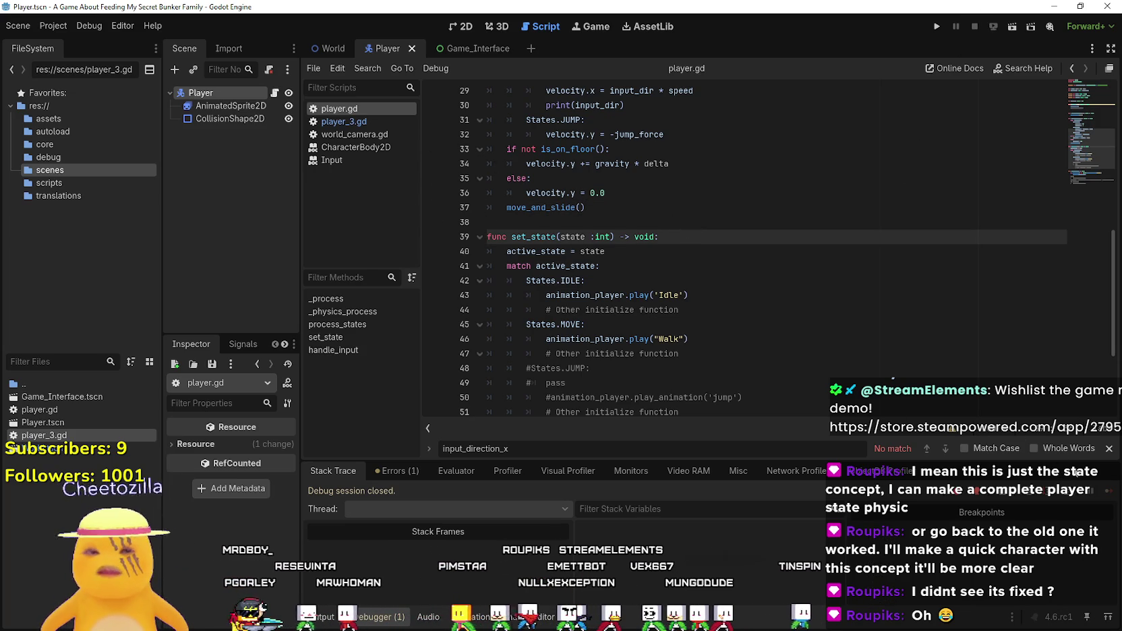
{"action": "left_click", "coordinate": [1106, 451]}
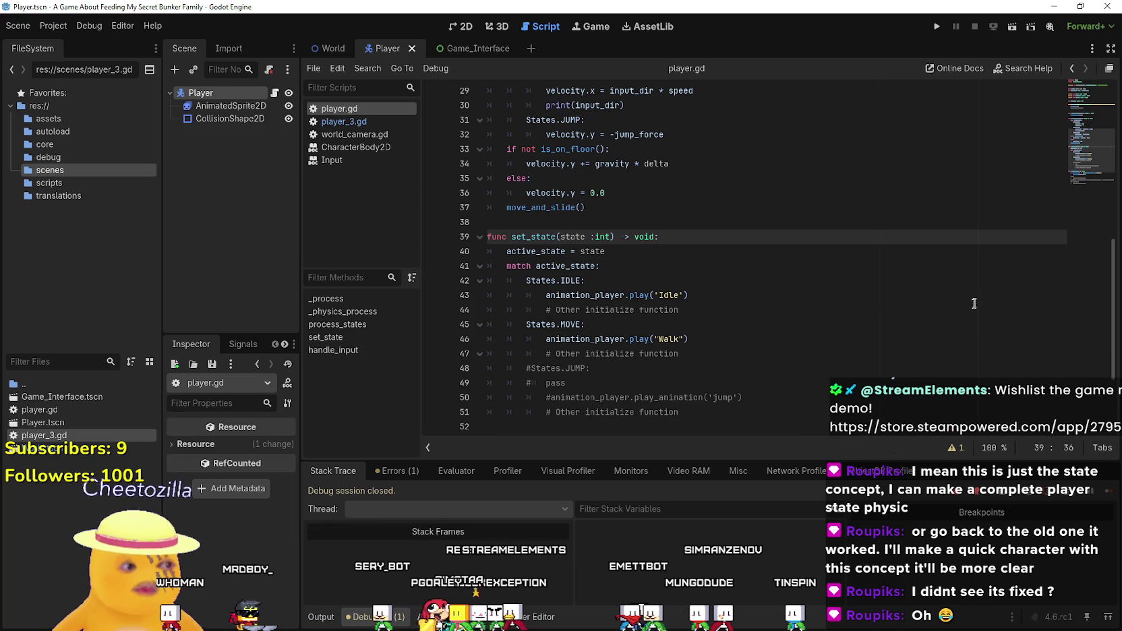
{"action": "scroll", "coordinate": [876, 281], "scroll_direction": "down", "scroll_amount": 3}
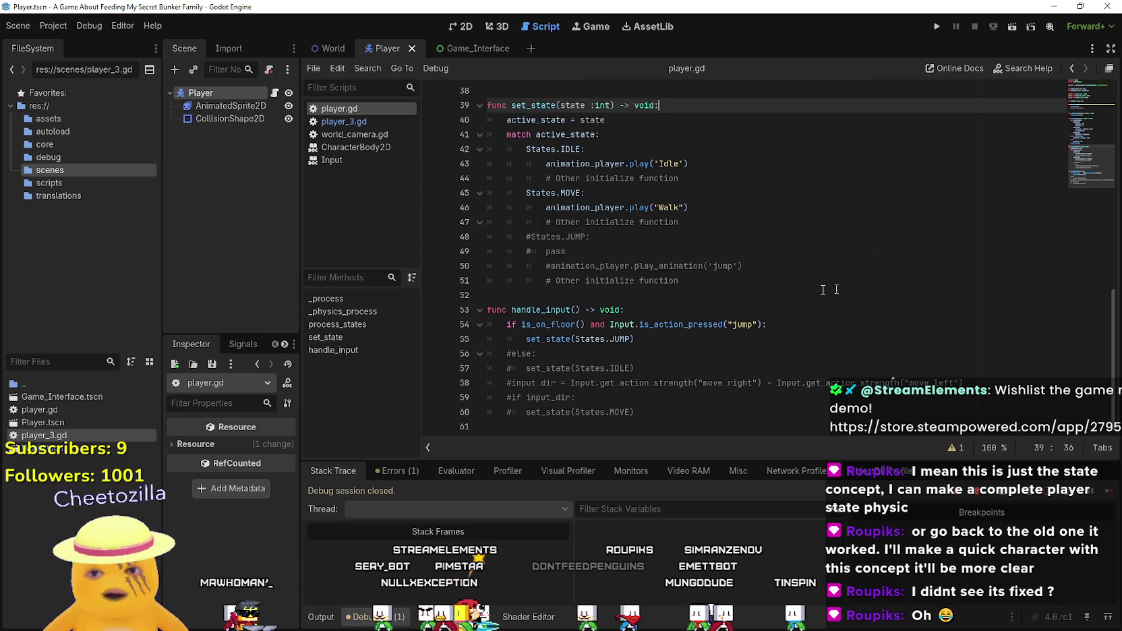
{"action": "left_click", "coordinate": [748, 292]}
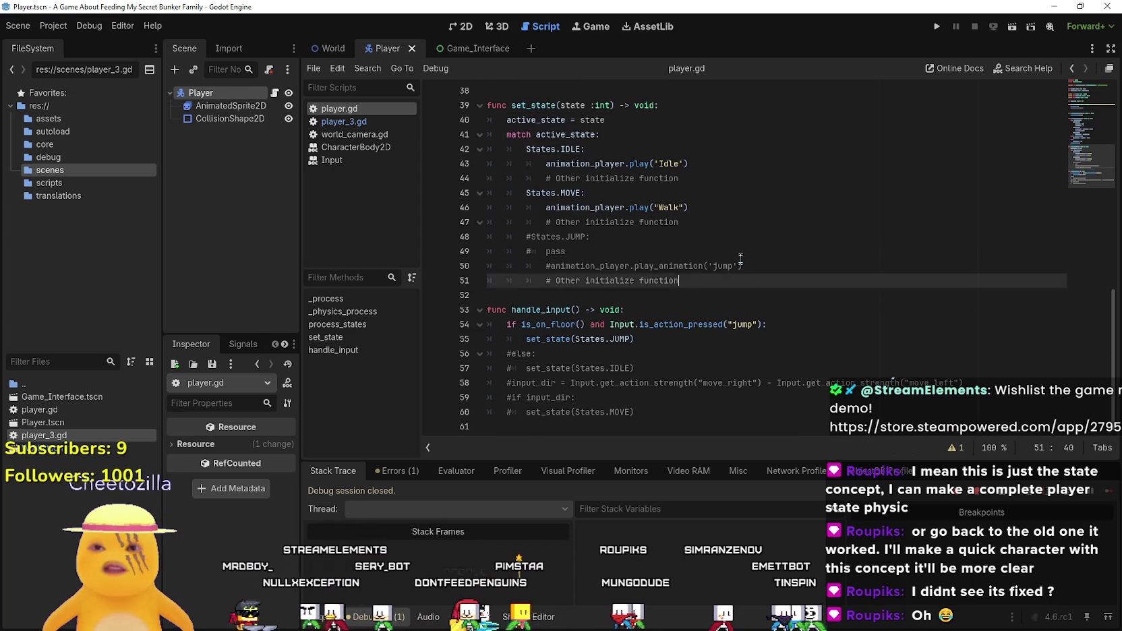
{"action": "scroll", "coordinate": [789, 321], "scroll_direction": "up", "scroll_amount": 8}
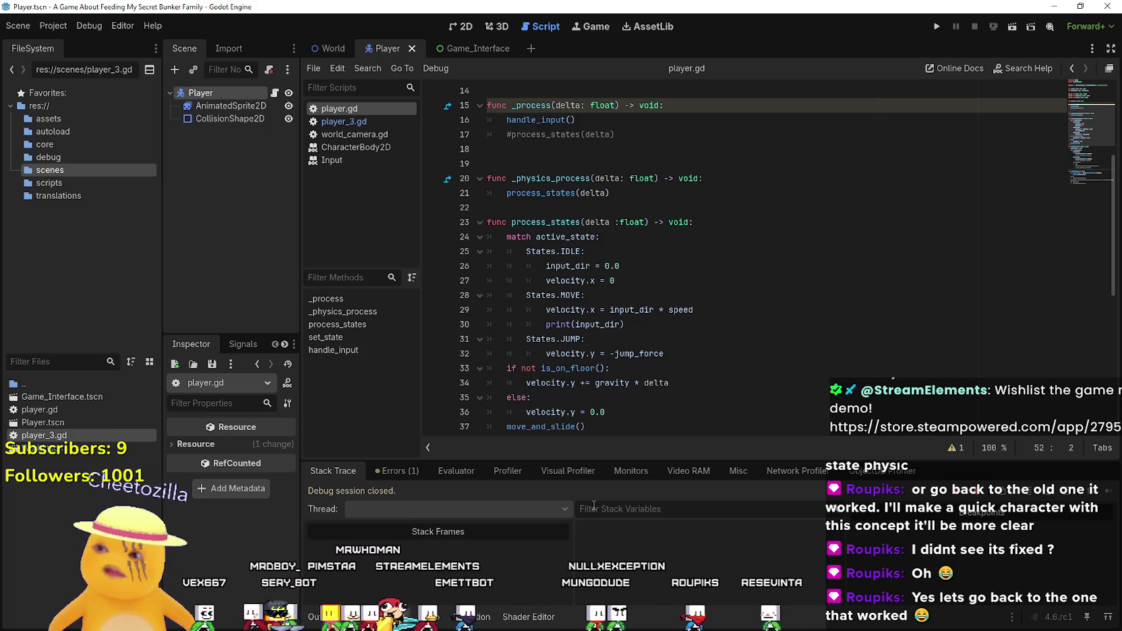
- Search AssetLib for 'State', glance at Easy State Machine, then open uState's details
{"action": "left_click", "coordinate": [651, 26]}
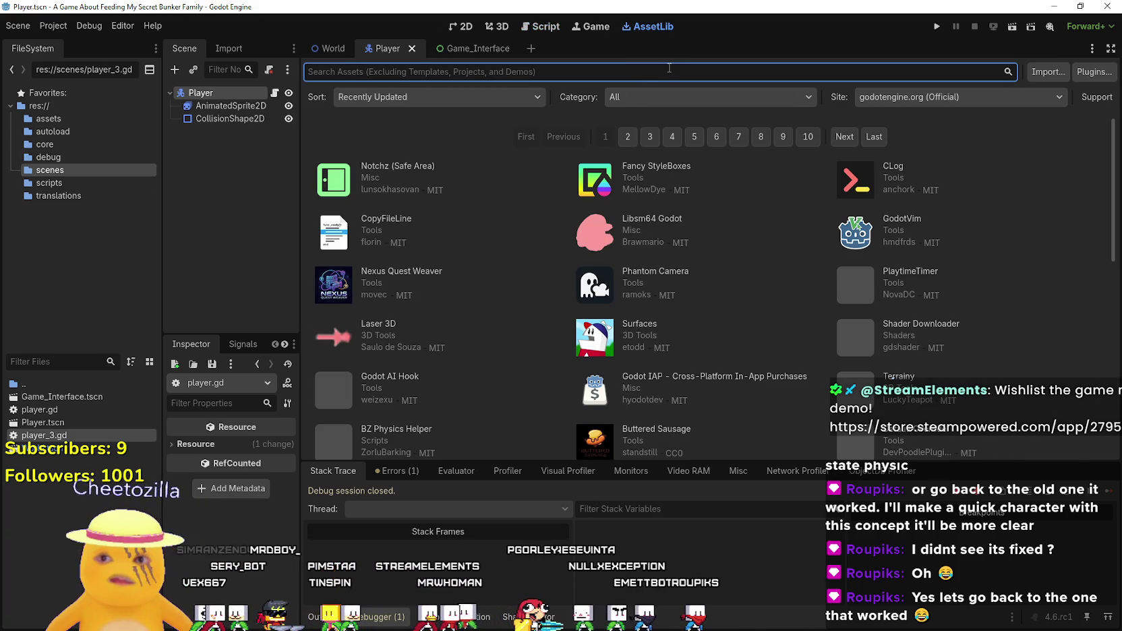
{"action": "type", "text": "State"}
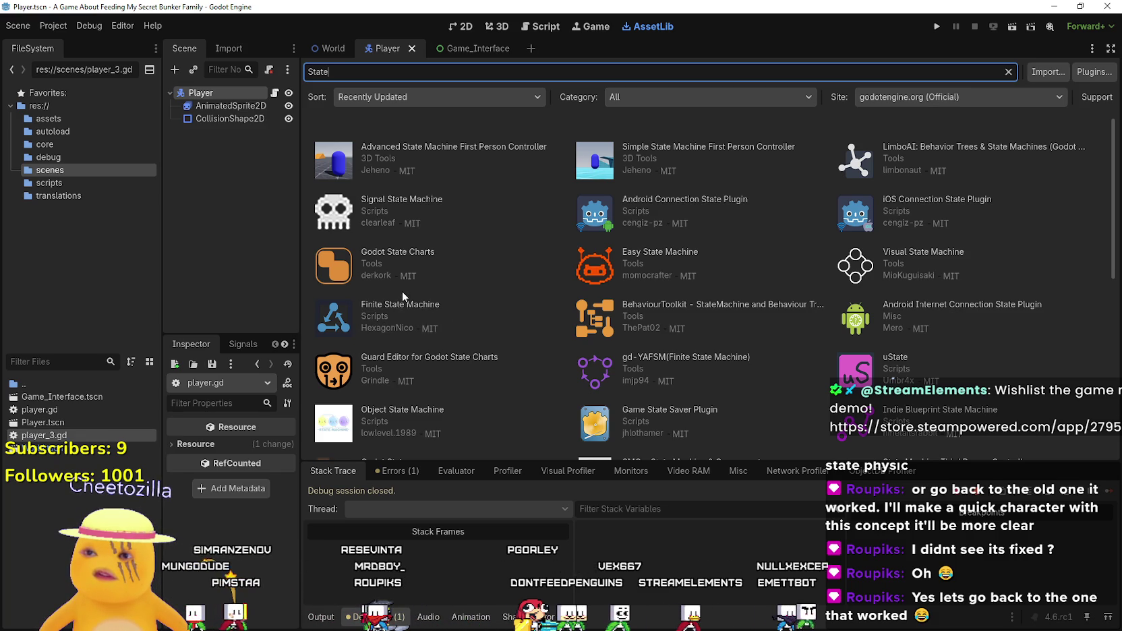
{"action": "left_click", "coordinate": [660, 252]}
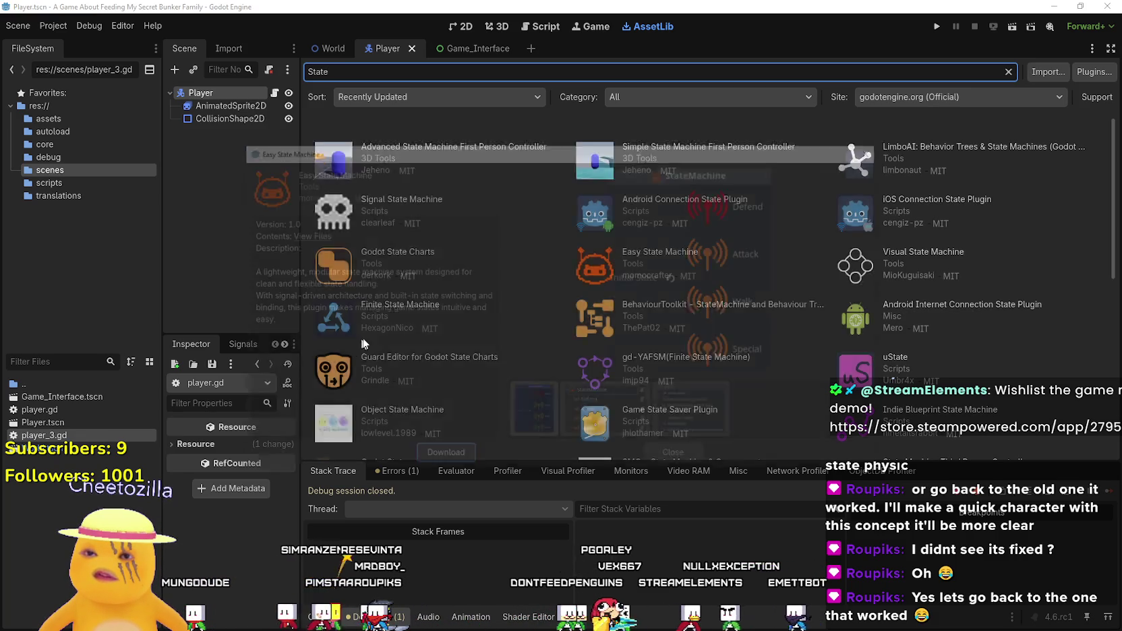
{"action": "left_click", "coordinate": [678, 458]}
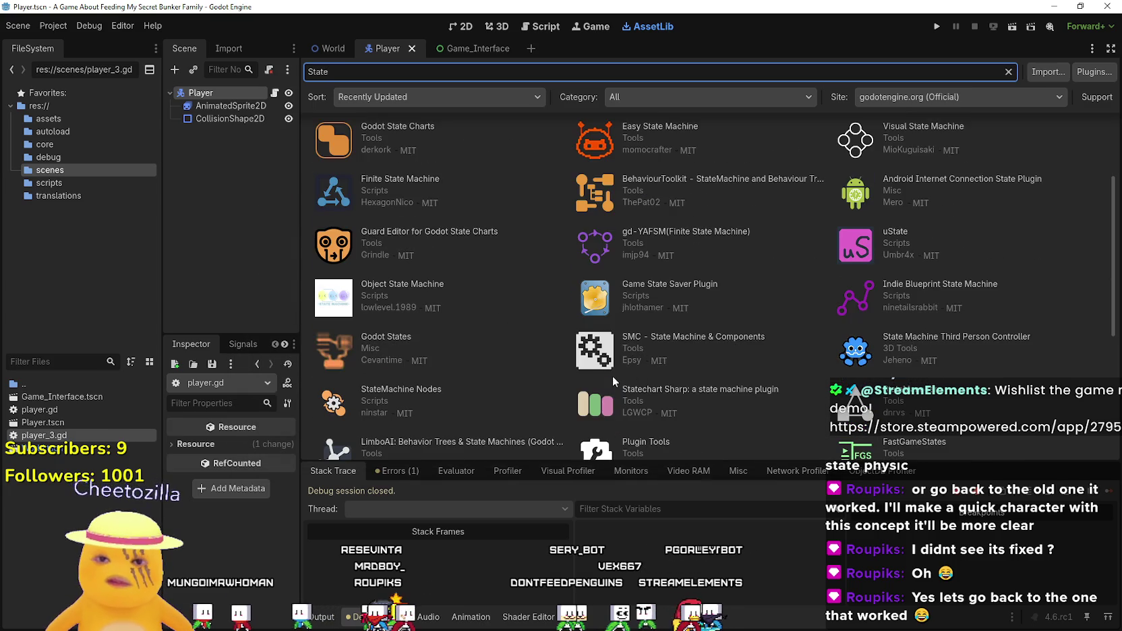
{"action": "left_click", "coordinate": [876, 252]}
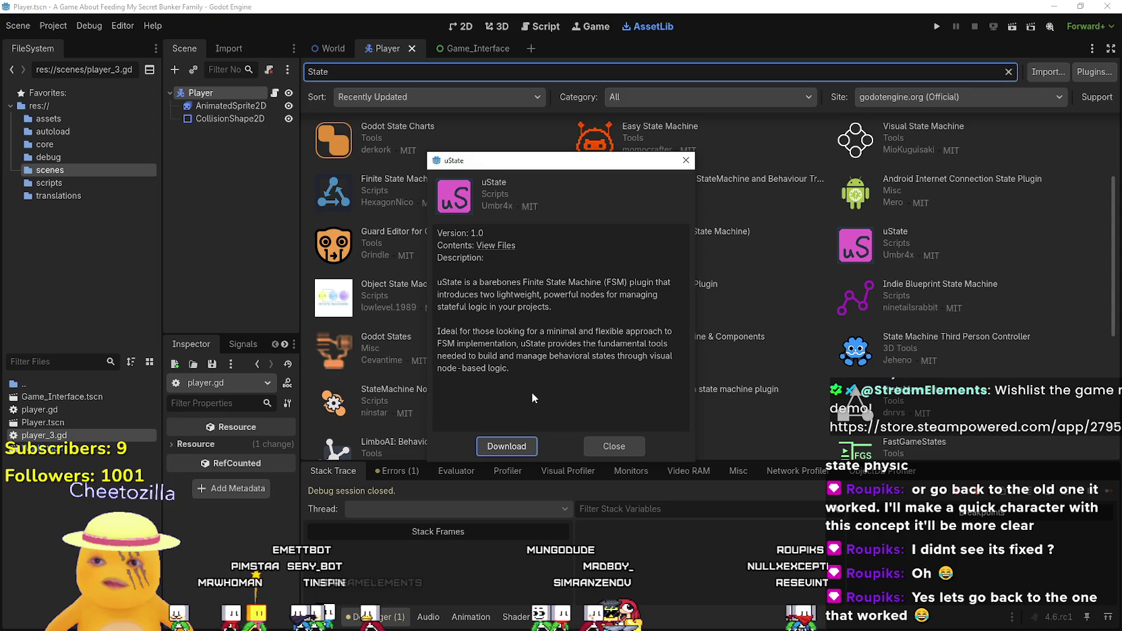
- Close the uState details, then view and close the Godot States asset details
{"action": "left_click", "coordinate": [445, 281]}
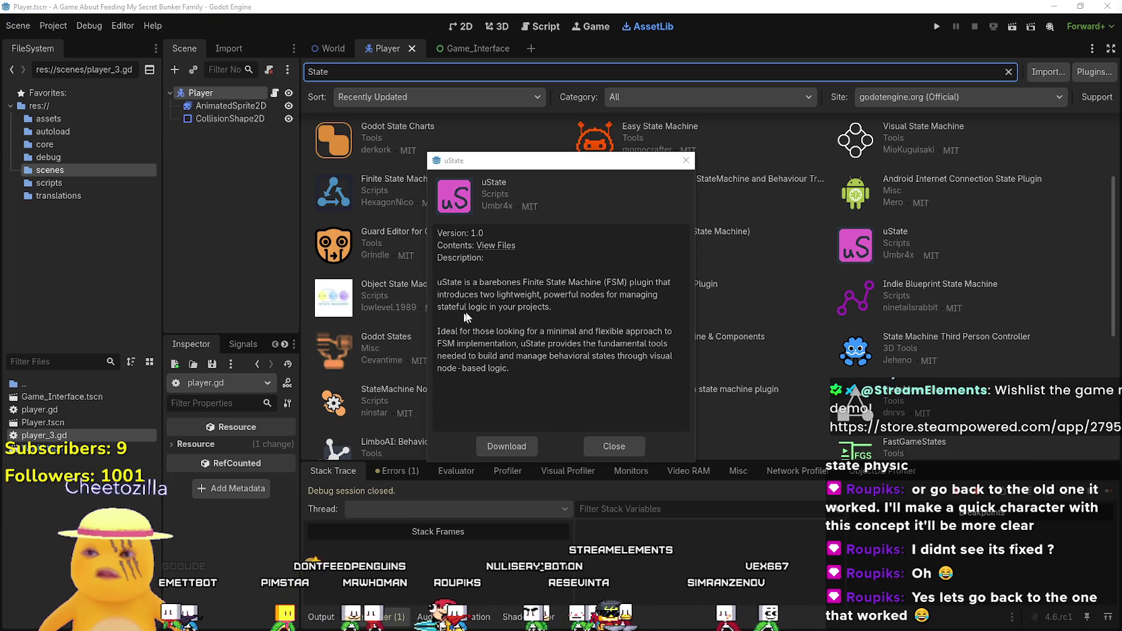
{"action": "left_click", "coordinate": [627, 448]}
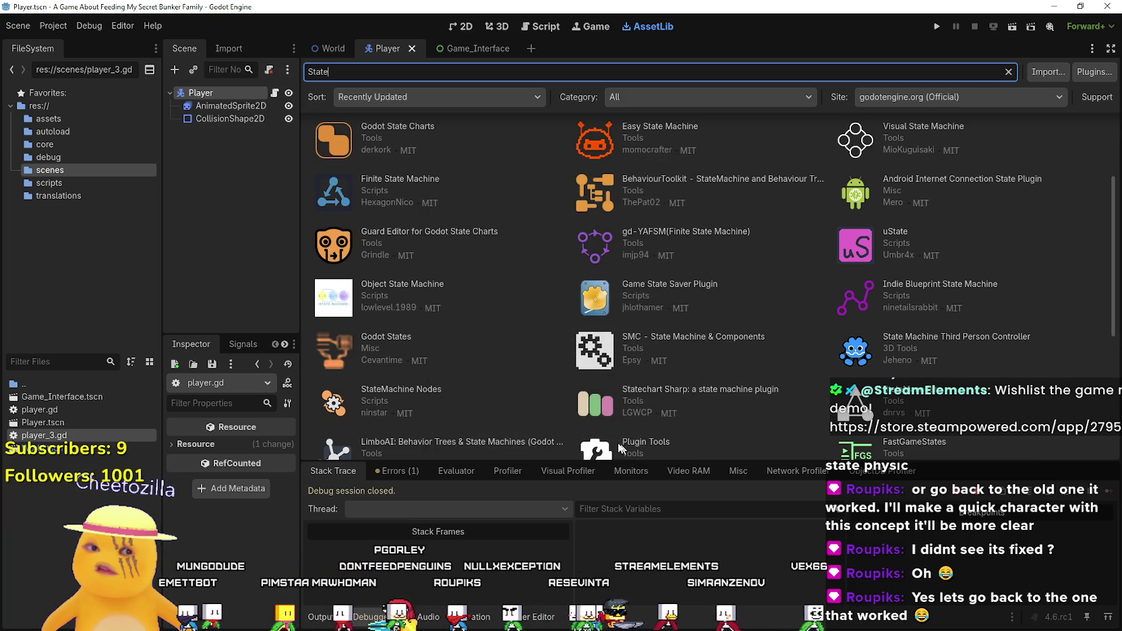
{"action": "left_click", "coordinate": [401, 344]}
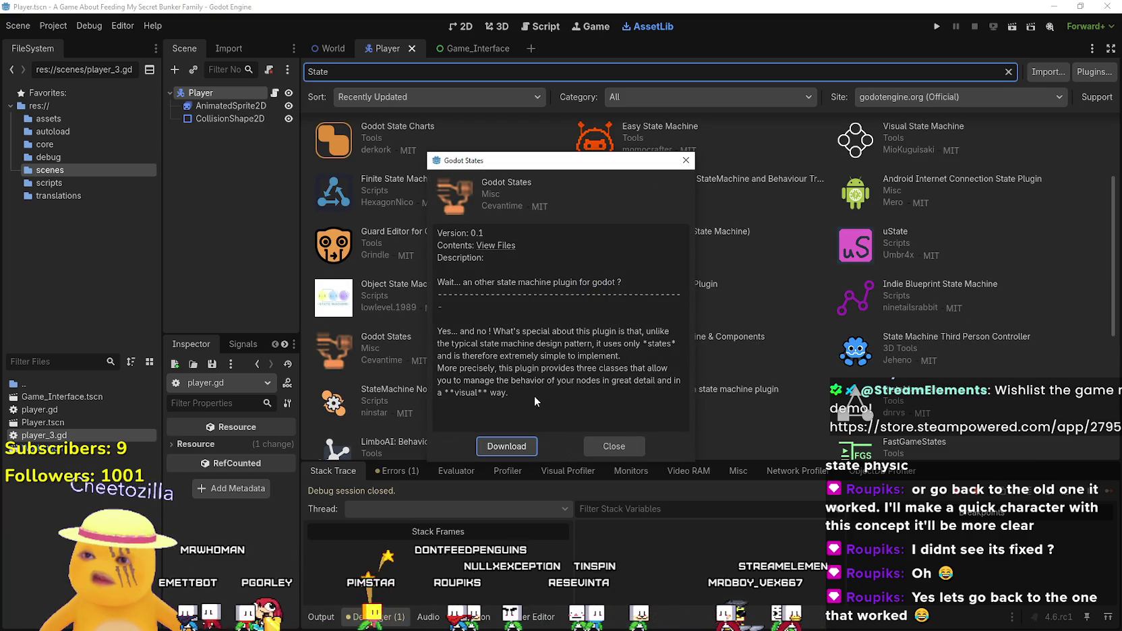
{"action": "left_click", "coordinate": [596, 448]}
- View and close the StateMachine Nodes details, then scroll back to the top of the results
{"action": "scroll", "coordinate": [572, 412], "scroll_direction": "down", "scroll_amount": 3}
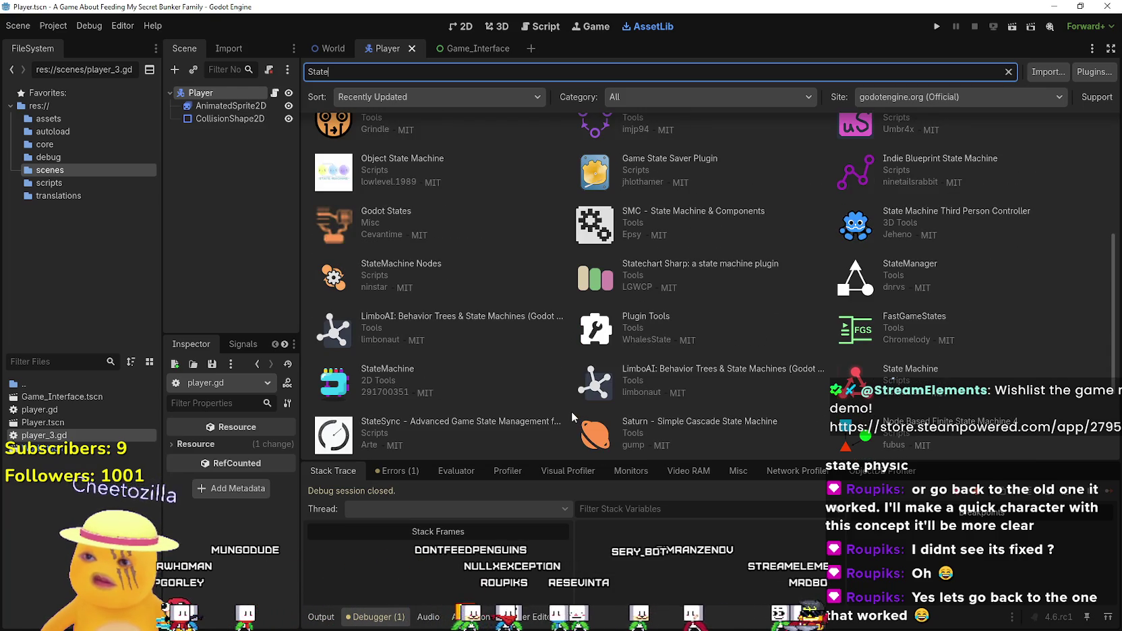
{"action": "left_click", "coordinate": [421, 269]}
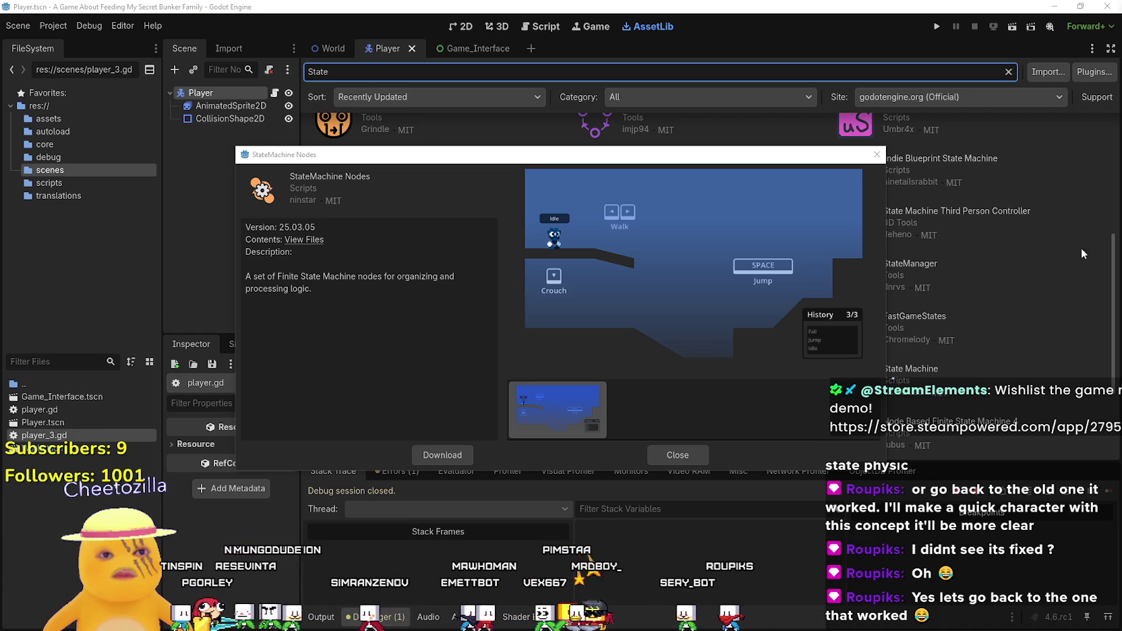
{"action": "left_click", "coordinate": [678, 455]}
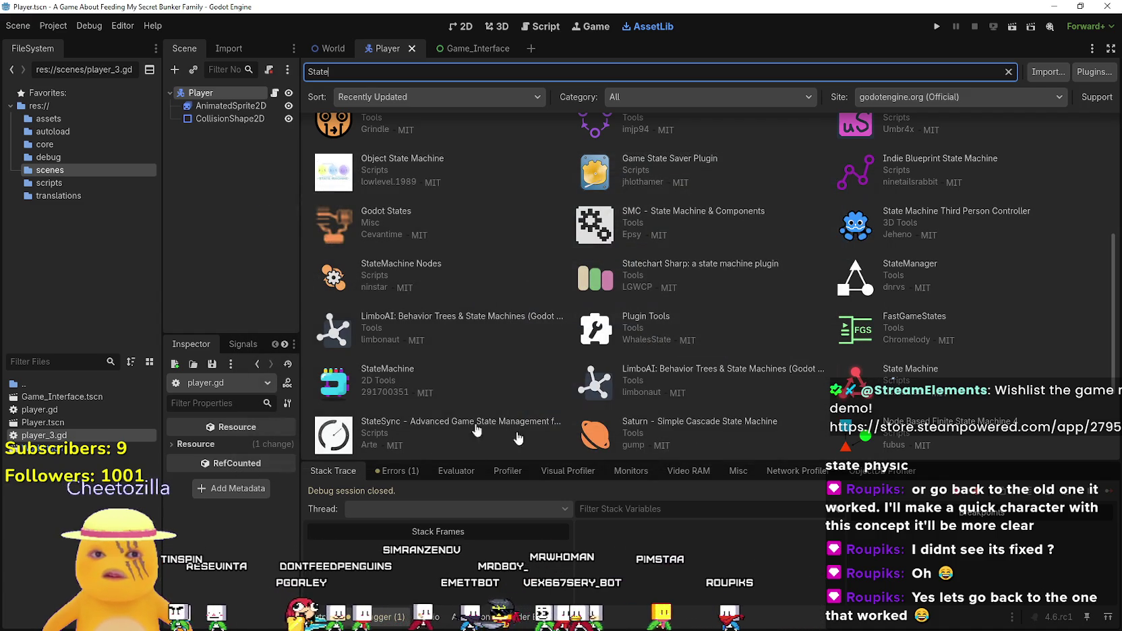
{"action": "scroll", "coordinate": [436, 351], "scroll_direction": "up", "scroll_amount": 3}
{"action": "scroll", "coordinate": [436, 351], "scroll_direction": "up", "scroll_amount": 2}
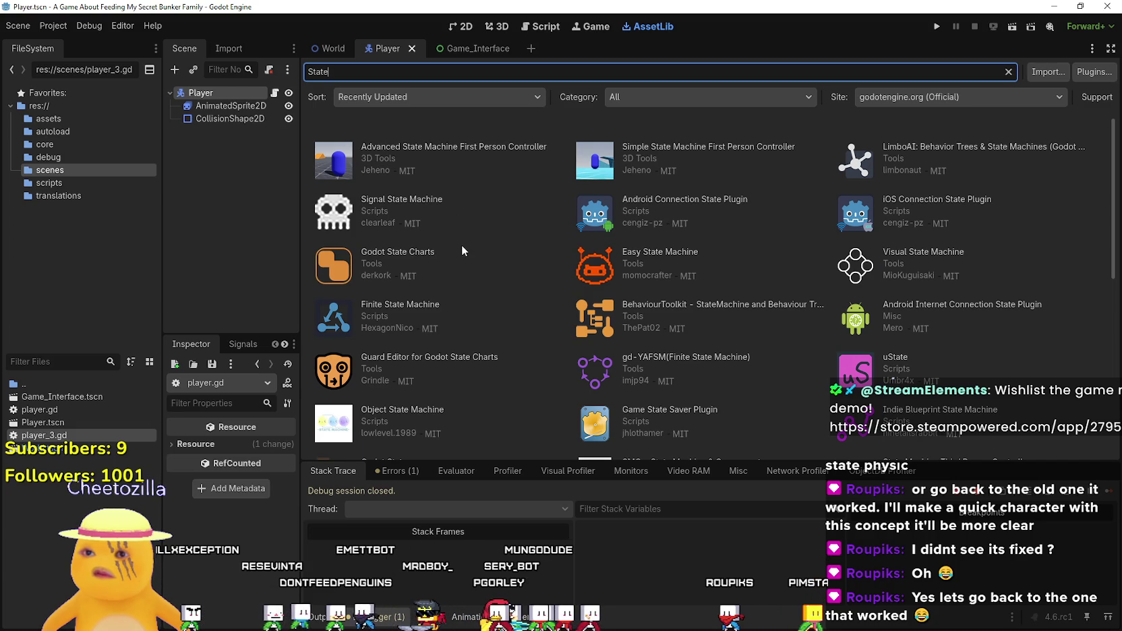
- Open Advanced State Machine First Person Controller details and flip through its preview screenshots
{"action": "left_click", "coordinate": [405, 148]}
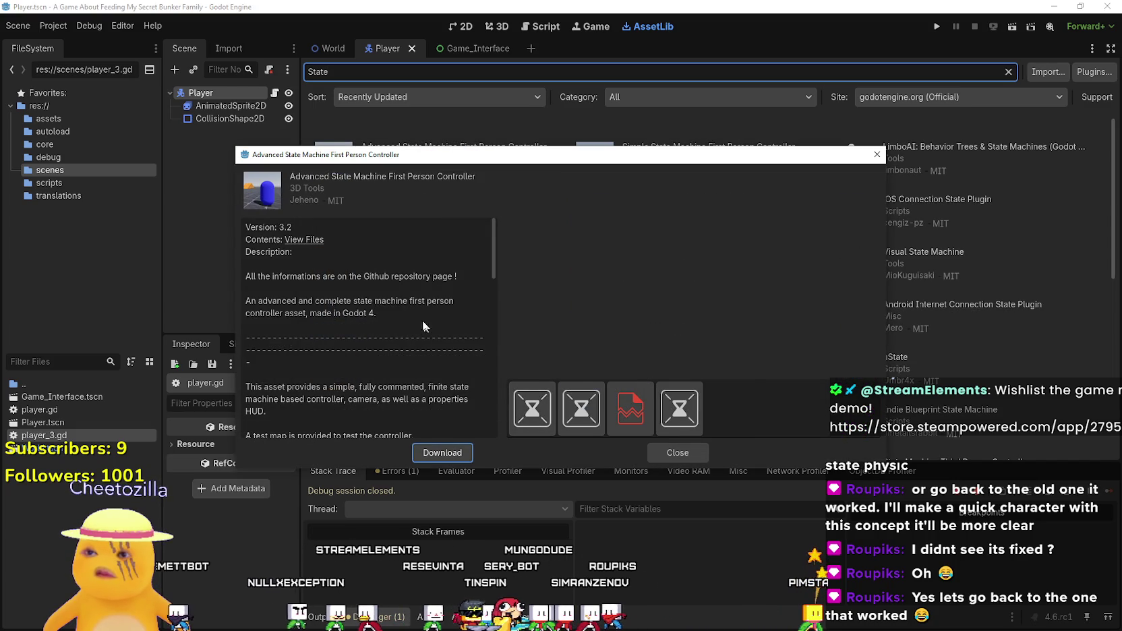
{"action": "scroll", "coordinate": [417, 309], "scroll_direction": "down", "scroll_amount": 8}
{"action": "left_click", "coordinate": [599, 421]}
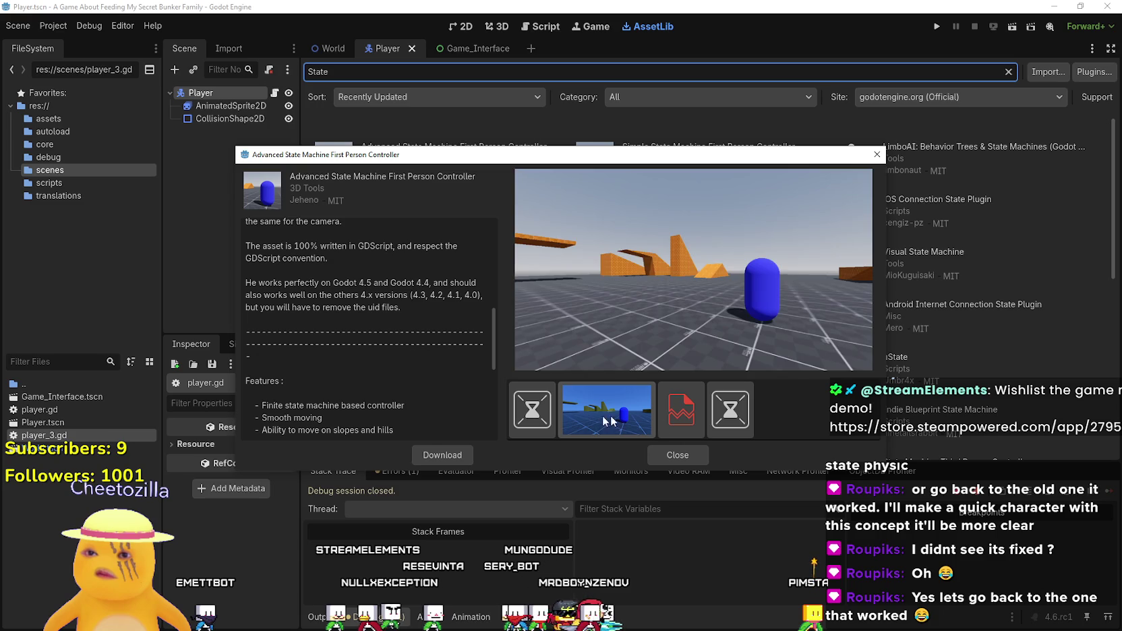
{"action": "left_click", "coordinate": [681, 409]}
- Open the asset's preview video on YouTube from its details page
{"action": "scroll", "coordinate": [432, 347], "scroll_direction": "down", "scroll_amount": 3}
{"action": "scroll", "coordinate": [431, 347], "scroll_direction": "up", "scroll_amount": 4}
{"action": "scroll", "coordinate": [432, 346], "scroll_direction": "down", "scroll_amount": 3}
{"action": "scroll", "coordinate": [432, 347], "scroll_direction": "down", "scroll_amount": 2}
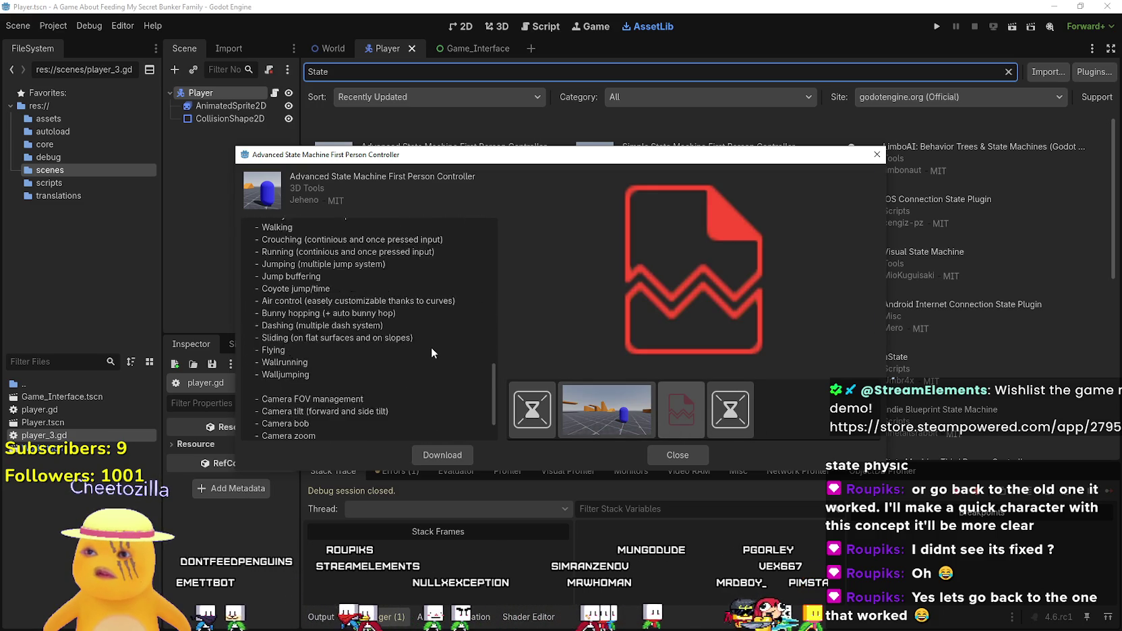
{"action": "scroll", "coordinate": [431, 347], "scroll_direction": "down", "scroll_amount": 3}
{"action": "scroll", "coordinate": [431, 346], "scroll_direction": "up", "scroll_amount": 5}
{"action": "scroll", "coordinate": [432, 347], "scroll_direction": "down", "scroll_amount": 3}
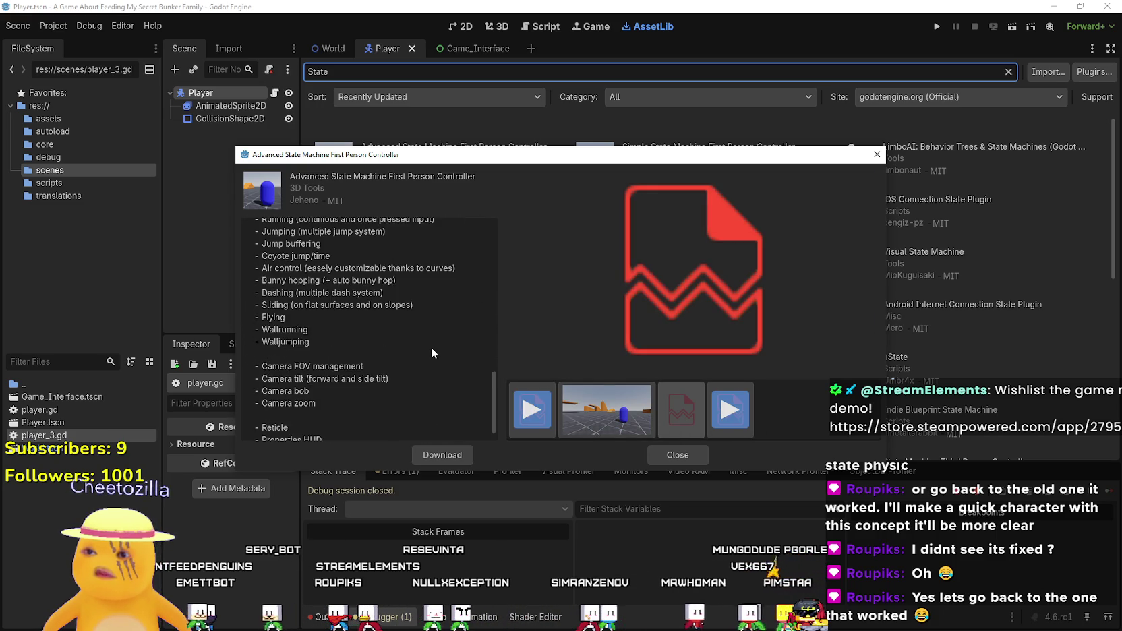
{"action": "scroll", "coordinate": [432, 346], "scroll_direction": "down", "scroll_amount": 2}
{"action": "left_click", "coordinate": [735, 407]}
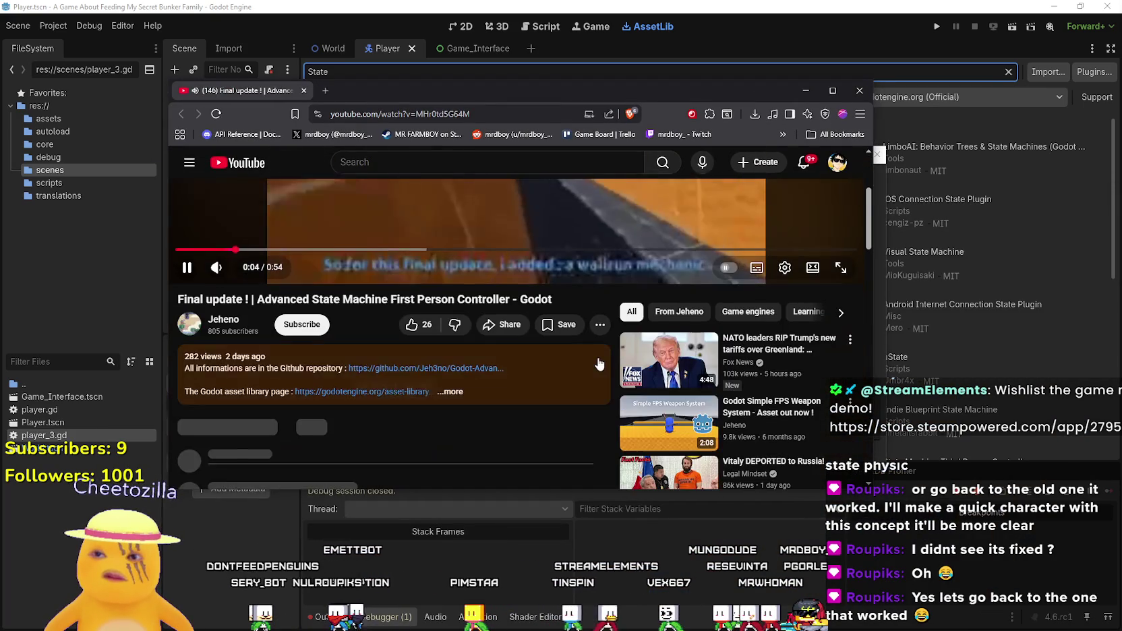
- Set the YouTube video's quality to a higher HD resolution
{"action": "left_click", "coordinate": [786, 443]}
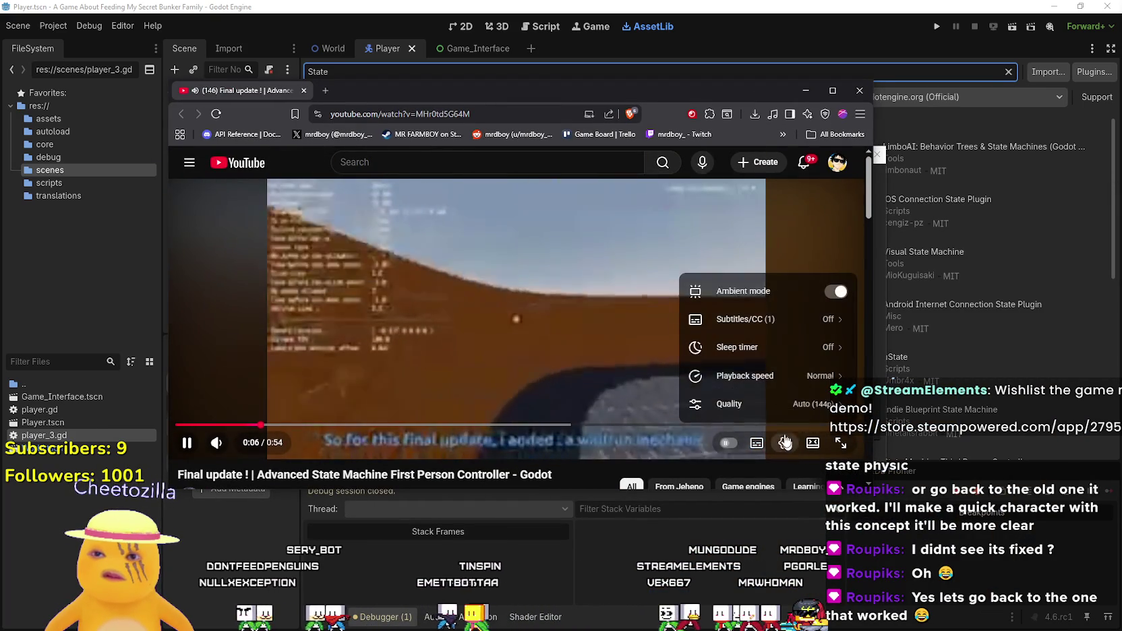
{"action": "left_click", "coordinate": [728, 404]}
{"action": "left_click", "coordinate": [681, 290]}
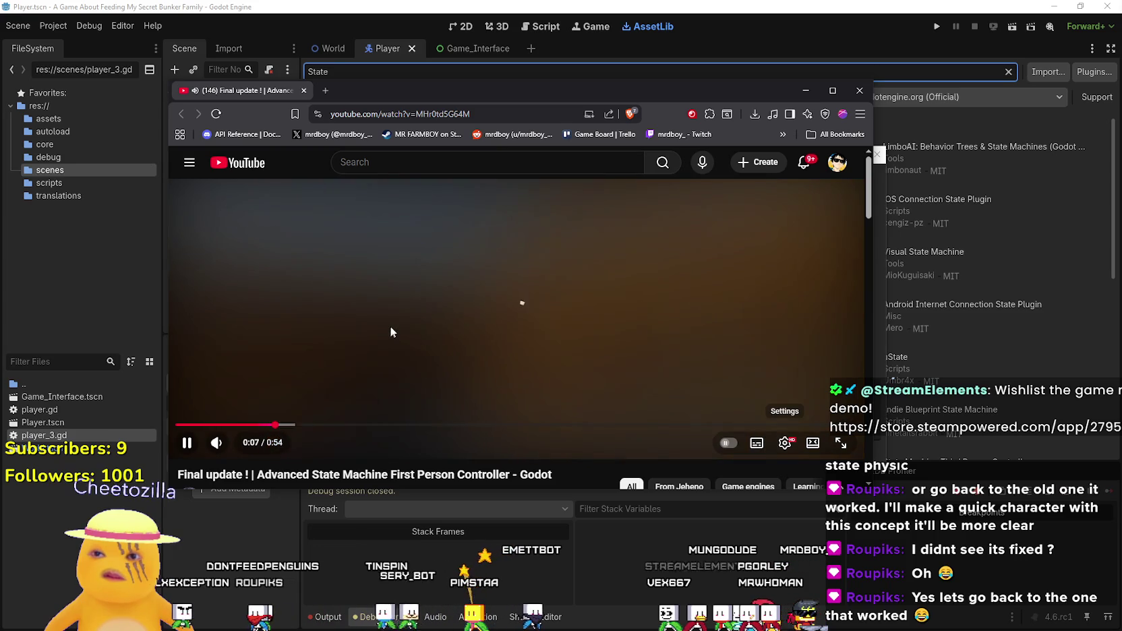
- Watch the video full screen, pause and resume it, then exit full screen and close the browser
{"action": "double_click", "coordinate": [392, 323]}
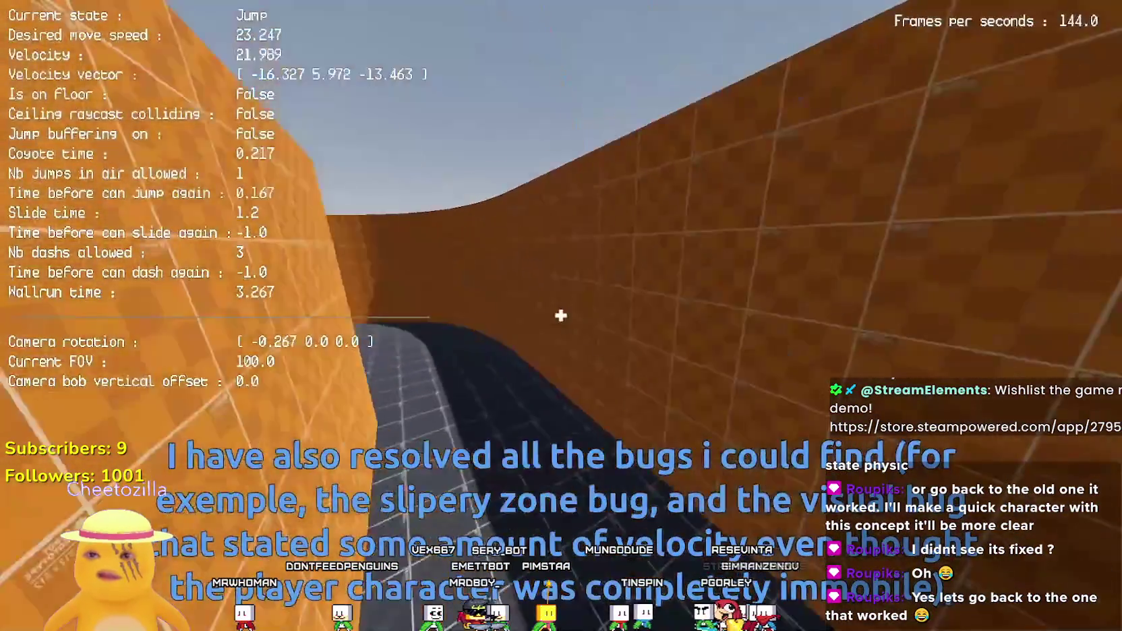
{"action": "mouse_move", "coordinate": [441, 479]}
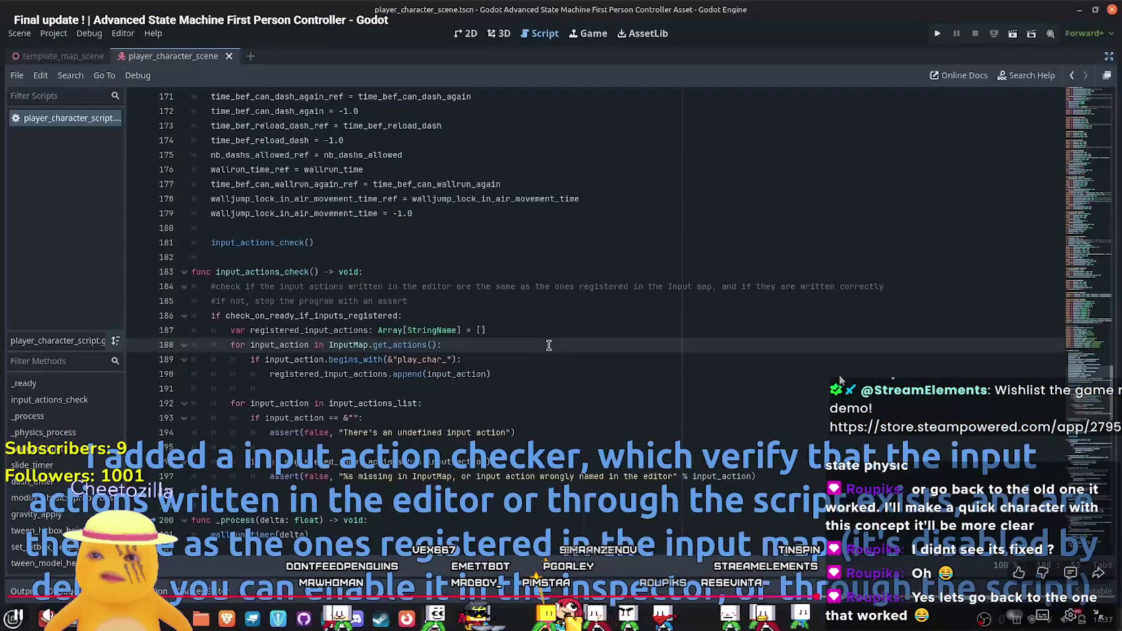
{"action": "left_click", "coordinate": [565, 395]}
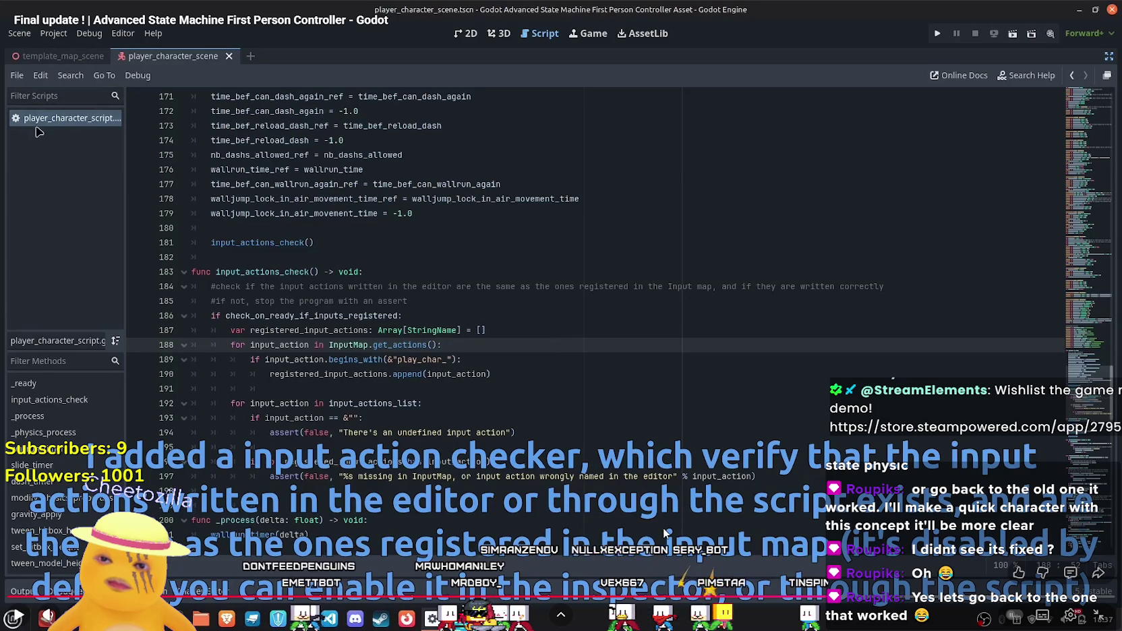
{"action": "left_click", "coordinate": [704, 350]}
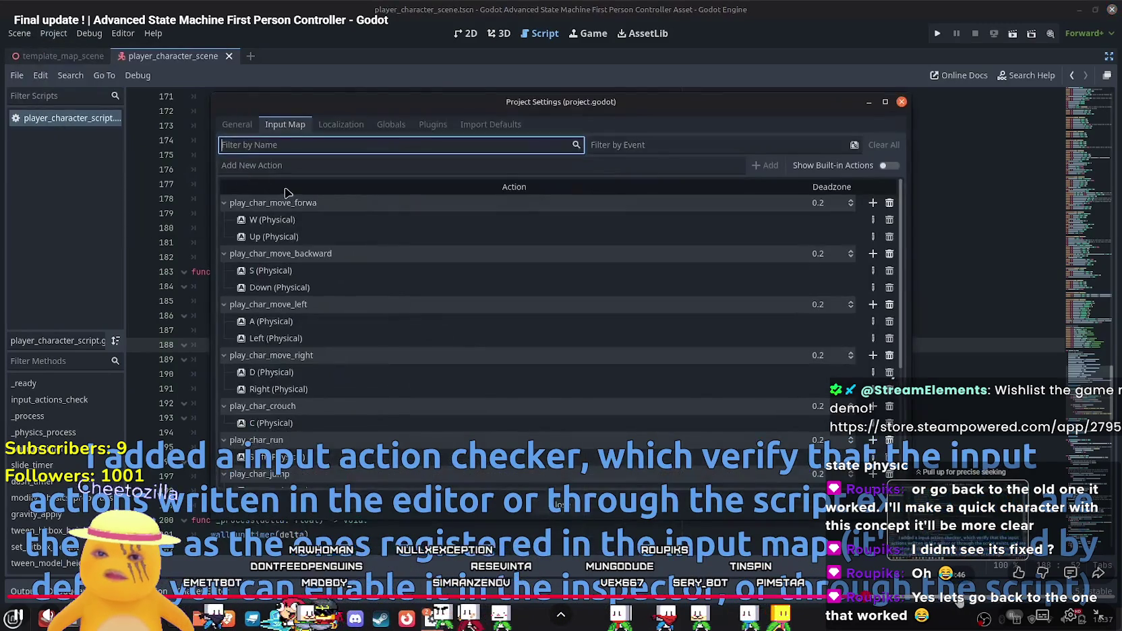
{"action": "double_click", "coordinate": [620, 251]}
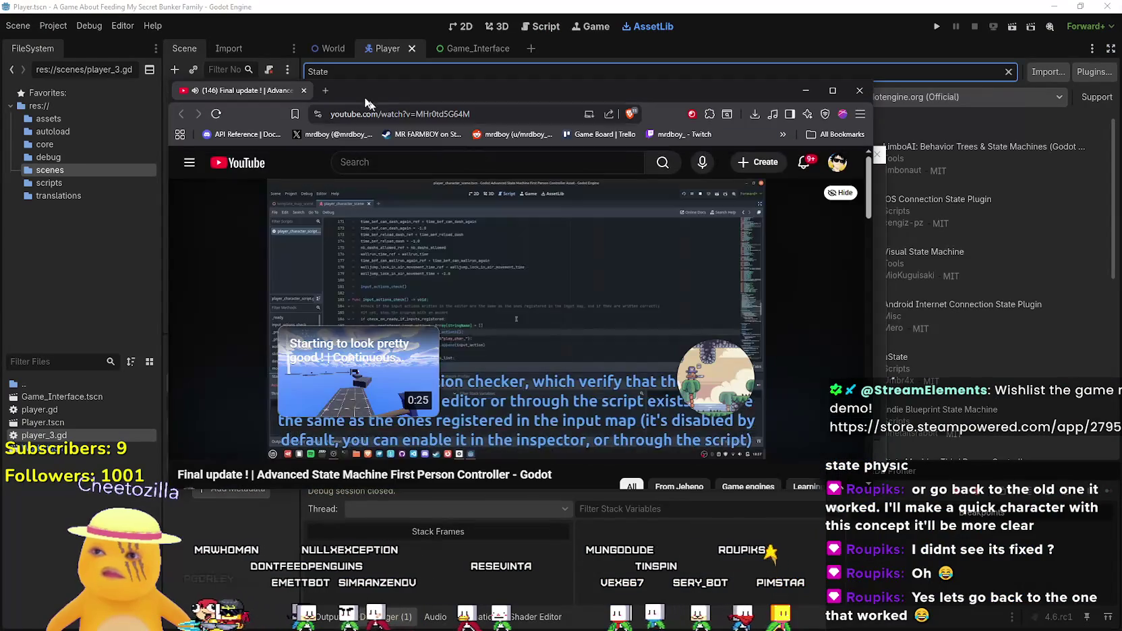
{"action": "left_click", "coordinate": [805, 90]}
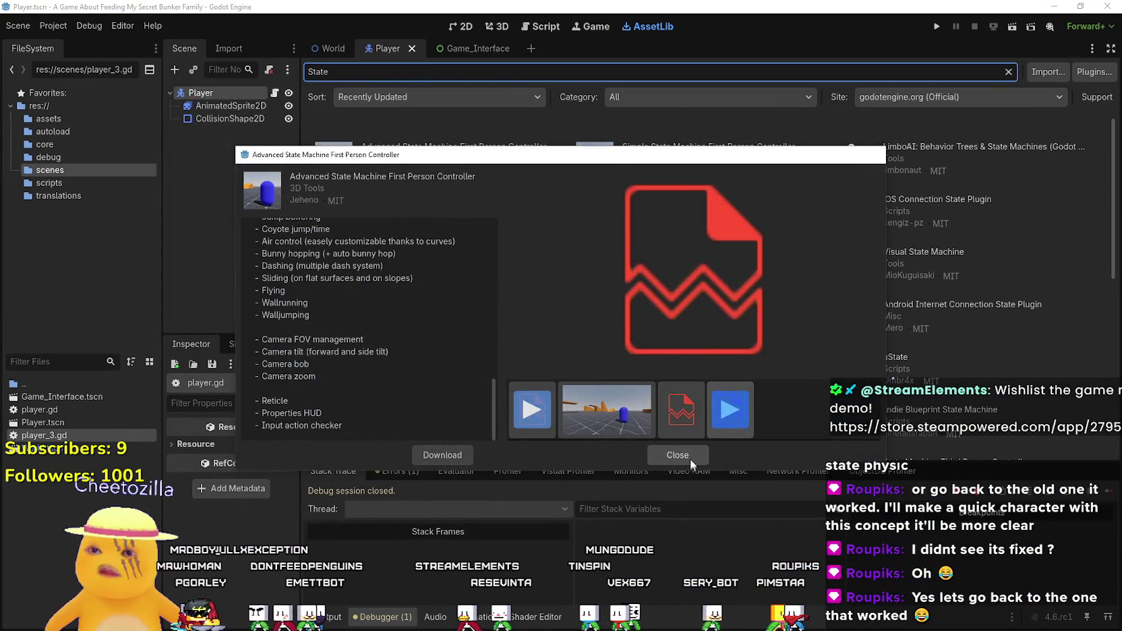
- Close the Advanced State Machine details and inspect the Signal State Machine asset and its online files
{"action": "left_click", "coordinate": [688, 457]}
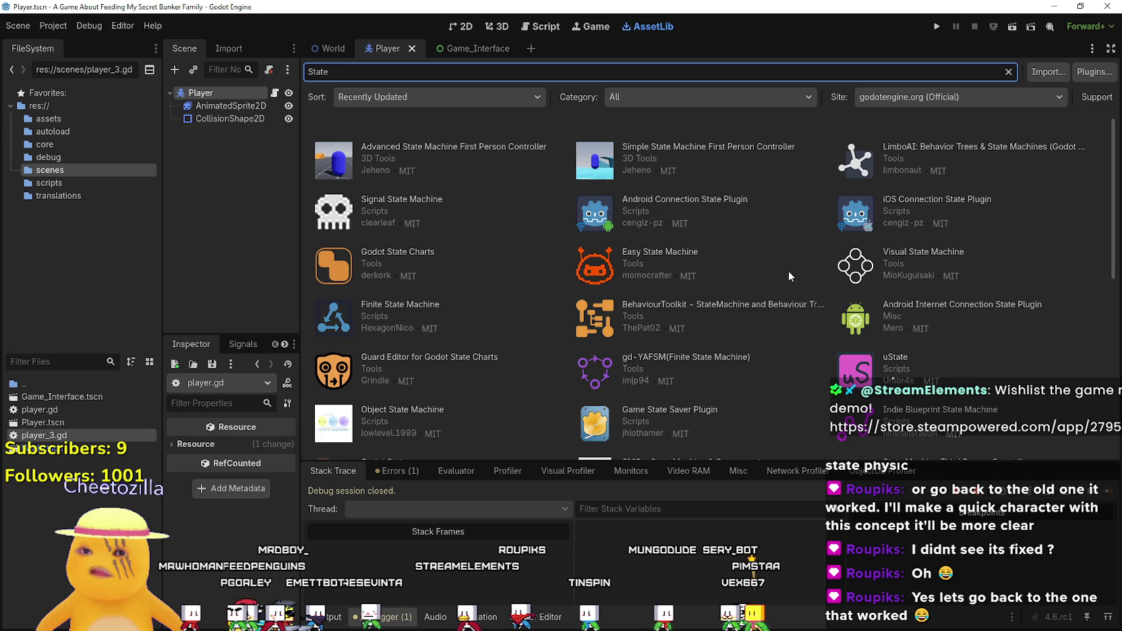
{"action": "left_click", "coordinate": [426, 201]}
{"action": "left_click", "coordinate": [503, 247]}
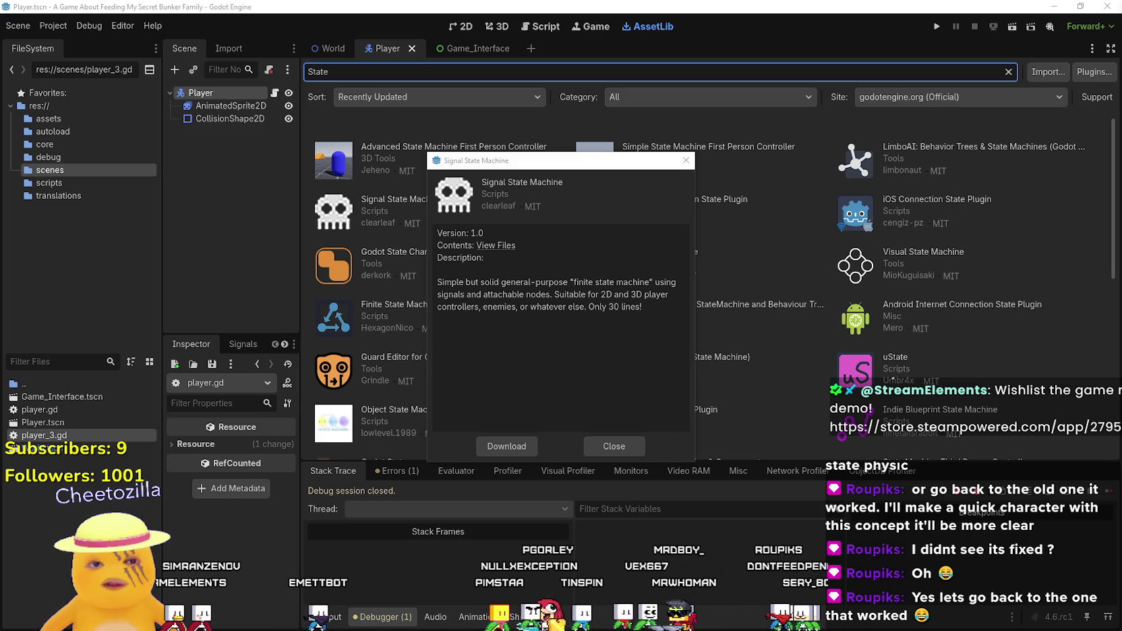
{"action": "left_click", "coordinate": [625, 445]}
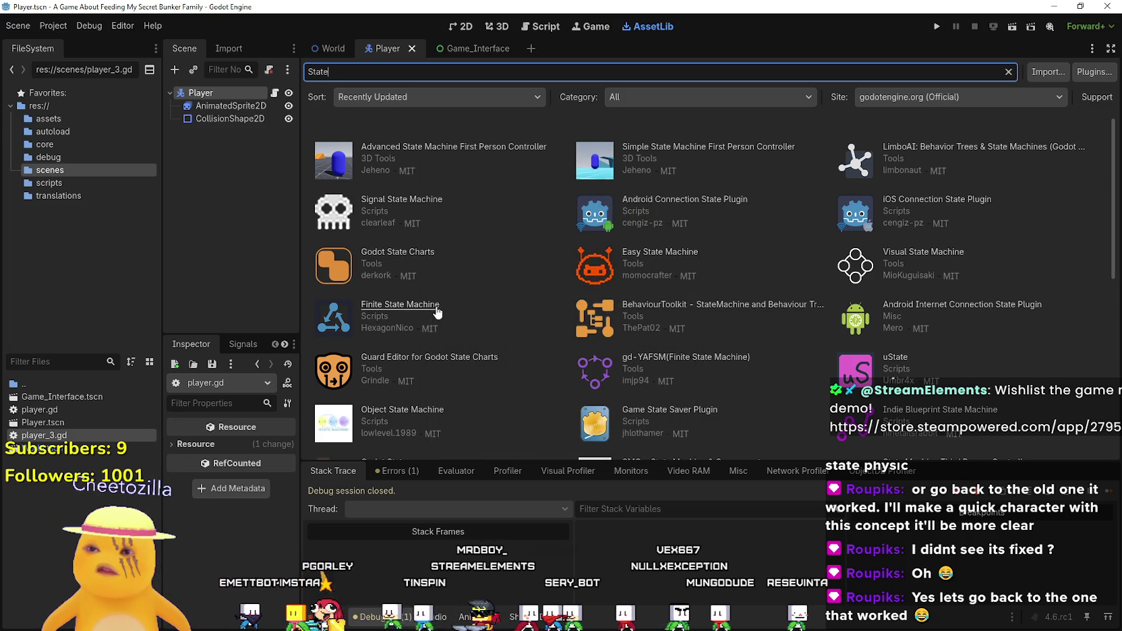
- Preview and close the SMC, StateMachine and another State Machine asset details
{"action": "scroll", "coordinate": [708, 330], "scroll_direction": "down", "scroll_amount": 1}
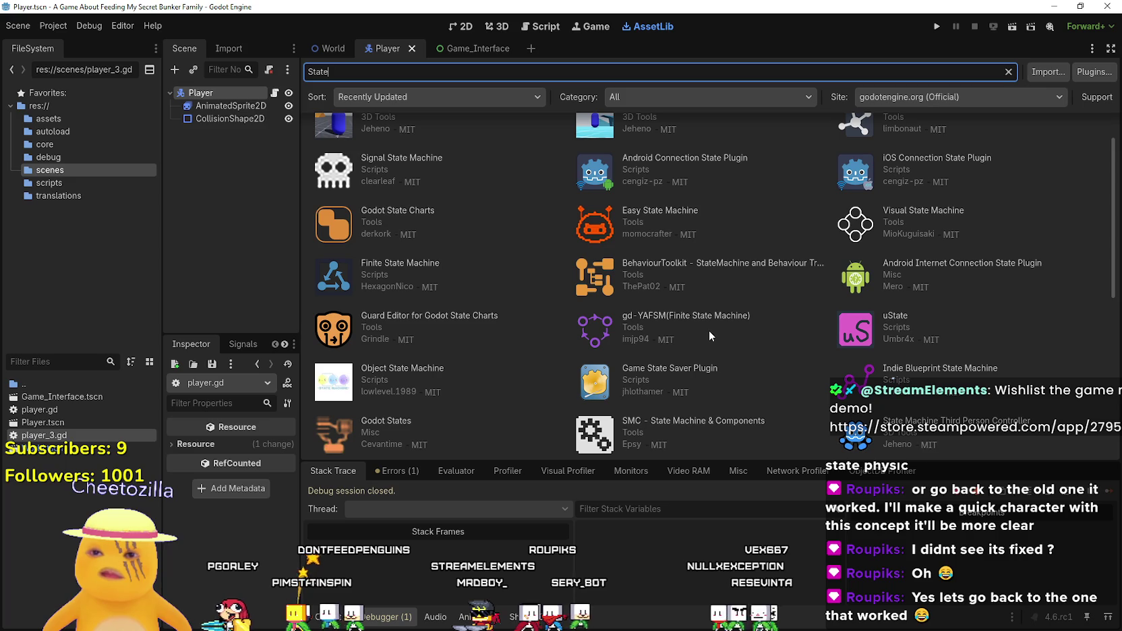
{"action": "scroll", "coordinate": [708, 331], "scroll_direction": "down", "scroll_amount": 1}
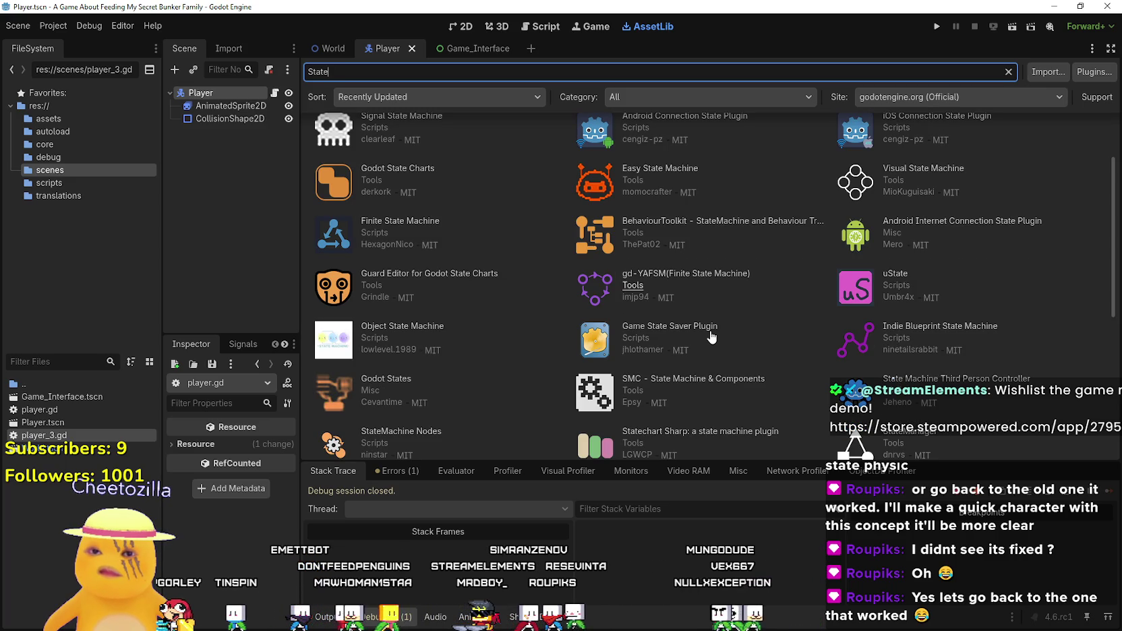
{"action": "scroll", "coordinate": [710, 335], "scroll_direction": "down", "scroll_amount": 3}
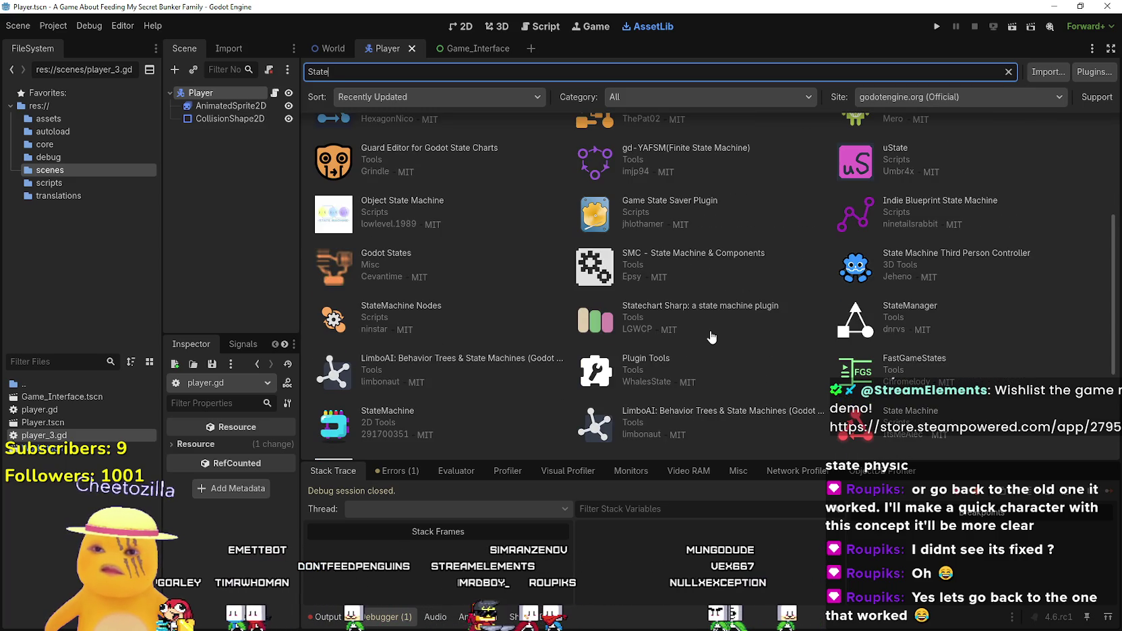
{"action": "left_click", "coordinate": [729, 255]}
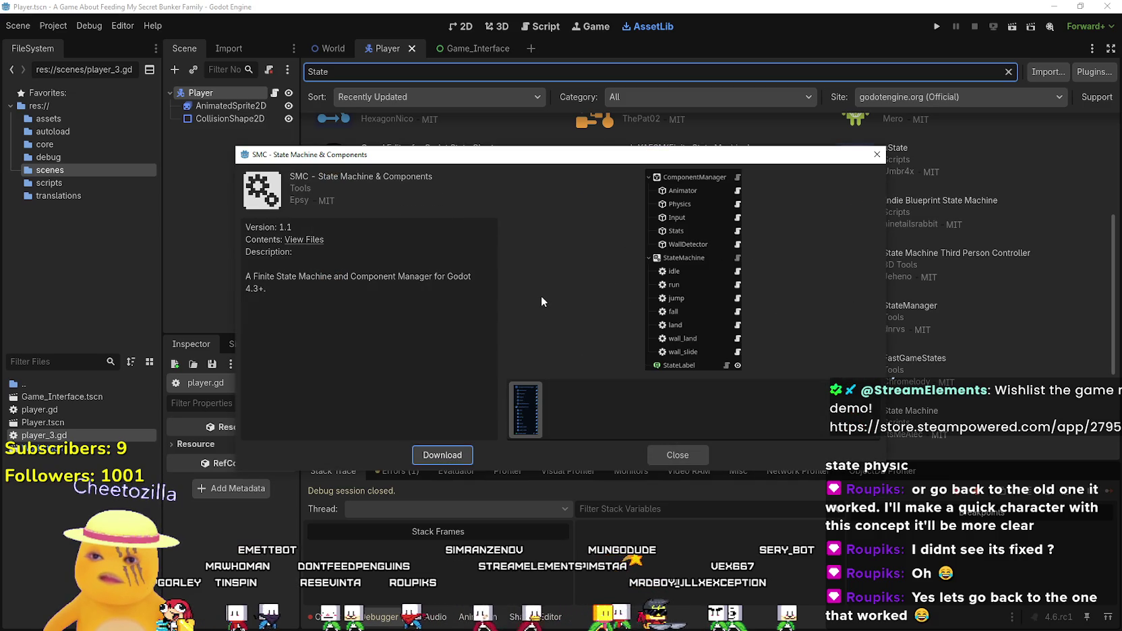
{"action": "left_click", "coordinate": [700, 455]}
{"action": "scroll", "coordinate": [650, 392], "scroll_direction": "down", "scroll_amount": 2}
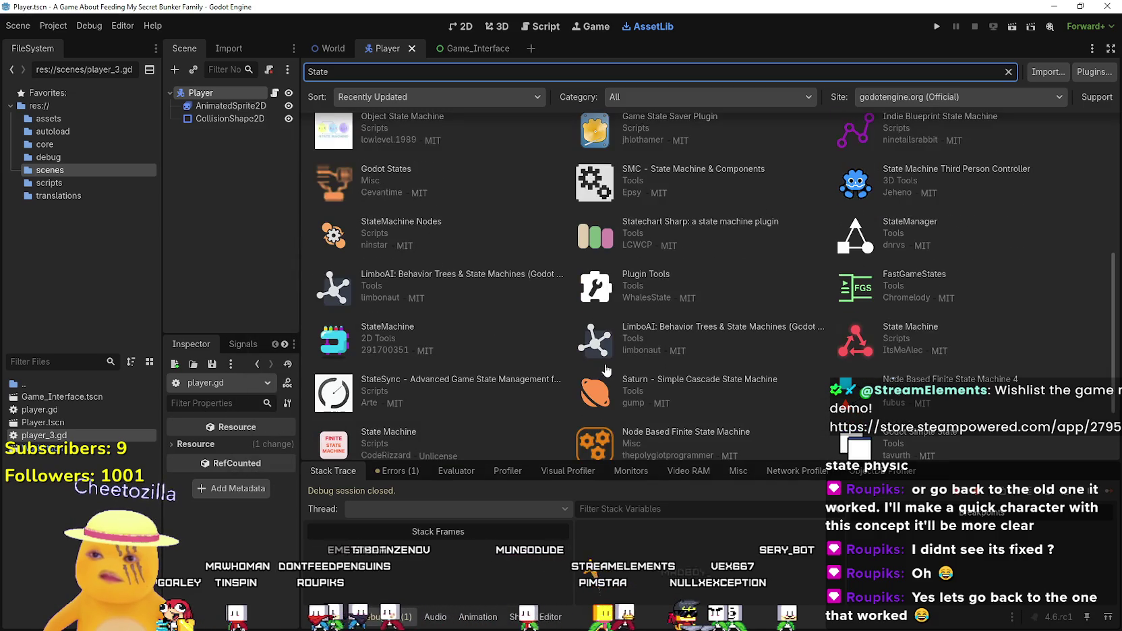
{"action": "left_click", "coordinate": [381, 331]}
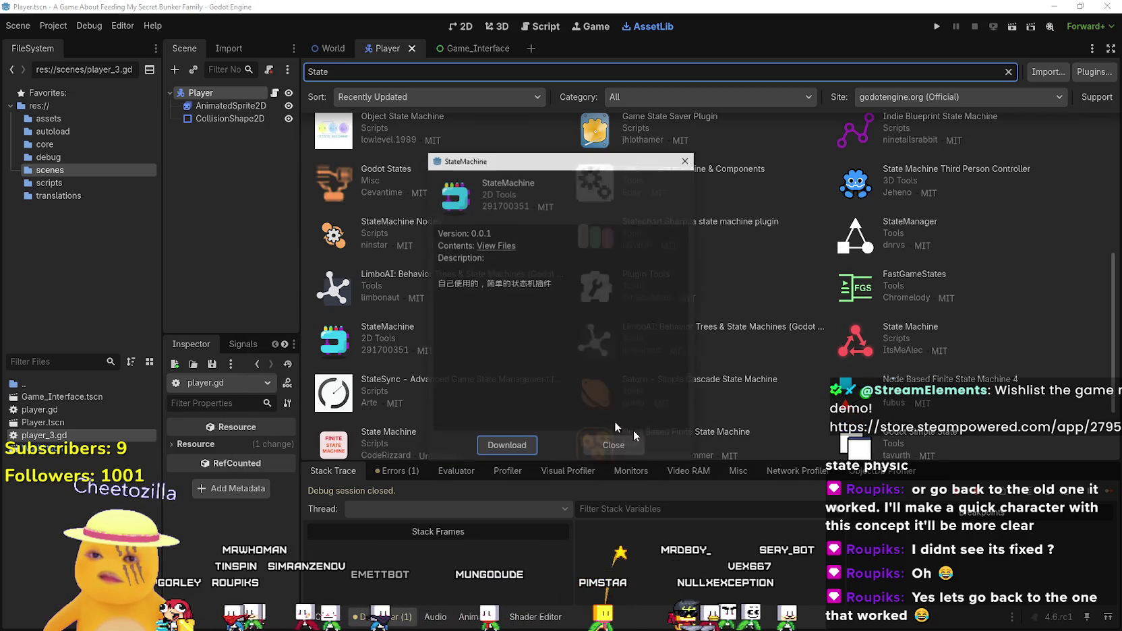
{"action": "left_click", "coordinate": [608, 447]}
{"action": "scroll", "coordinate": [476, 320], "scroll_direction": "down", "scroll_amount": 2}
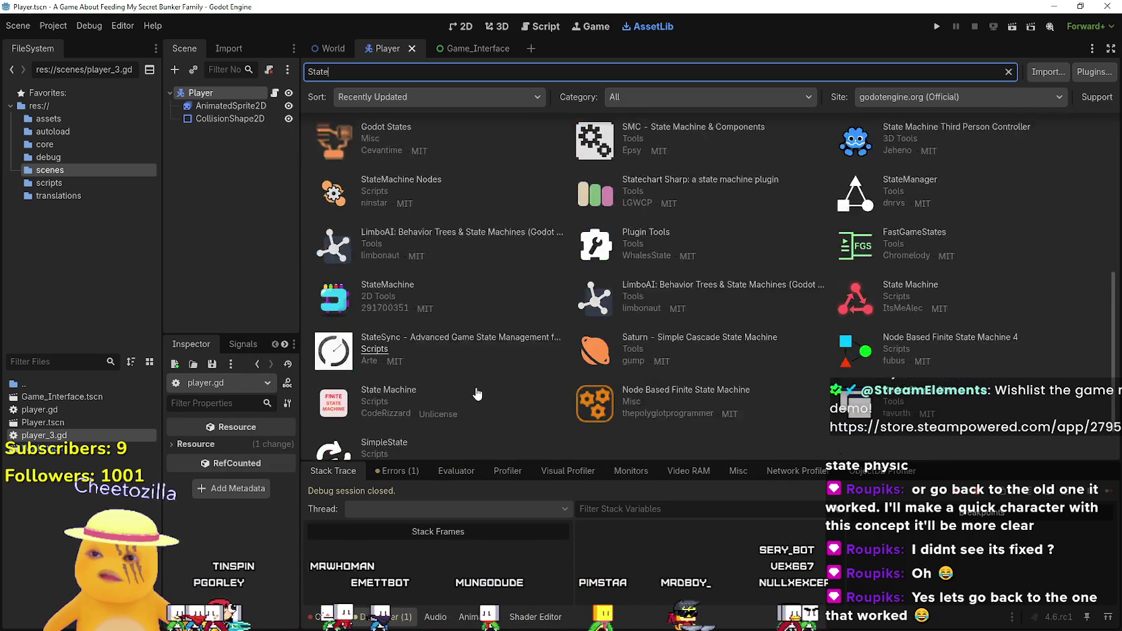
{"action": "left_click", "coordinate": [388, 360]}
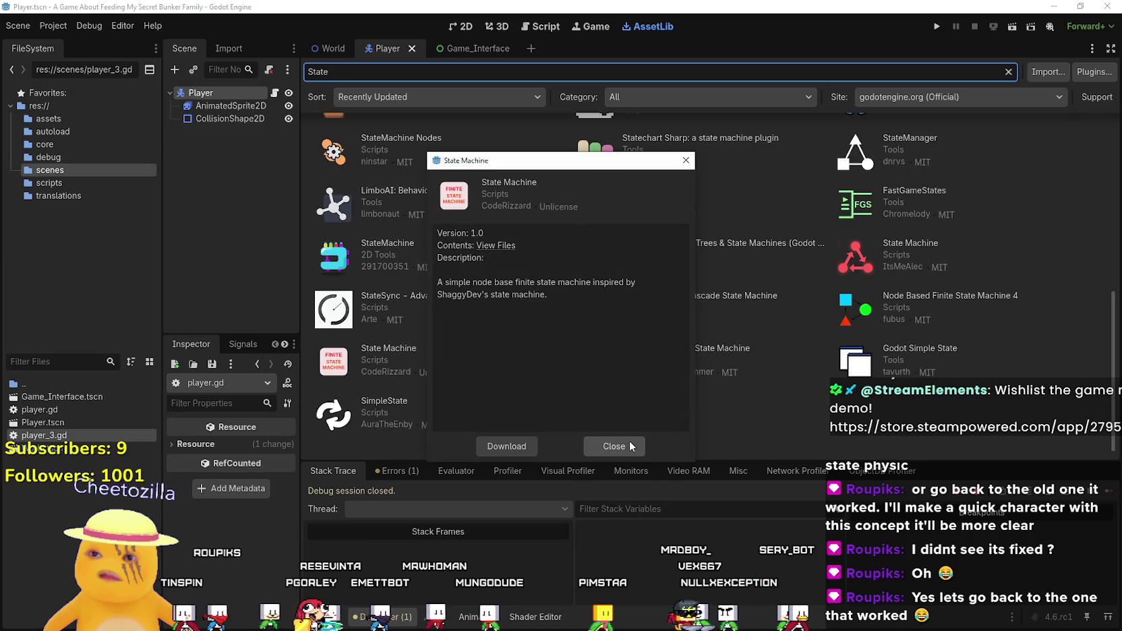
{"action": "left_click", "coordinate": [613, 446]}
- Open the Finite State Machine asset's details from the results
{"action": "scroll", "coordinate": [528, 384], "scroll_direction": "up", "scroll_amount": 9}
{"action": "scroll", "coordinate": [528, 387], "scroll_direction": "down", "scroll_amount": 7}
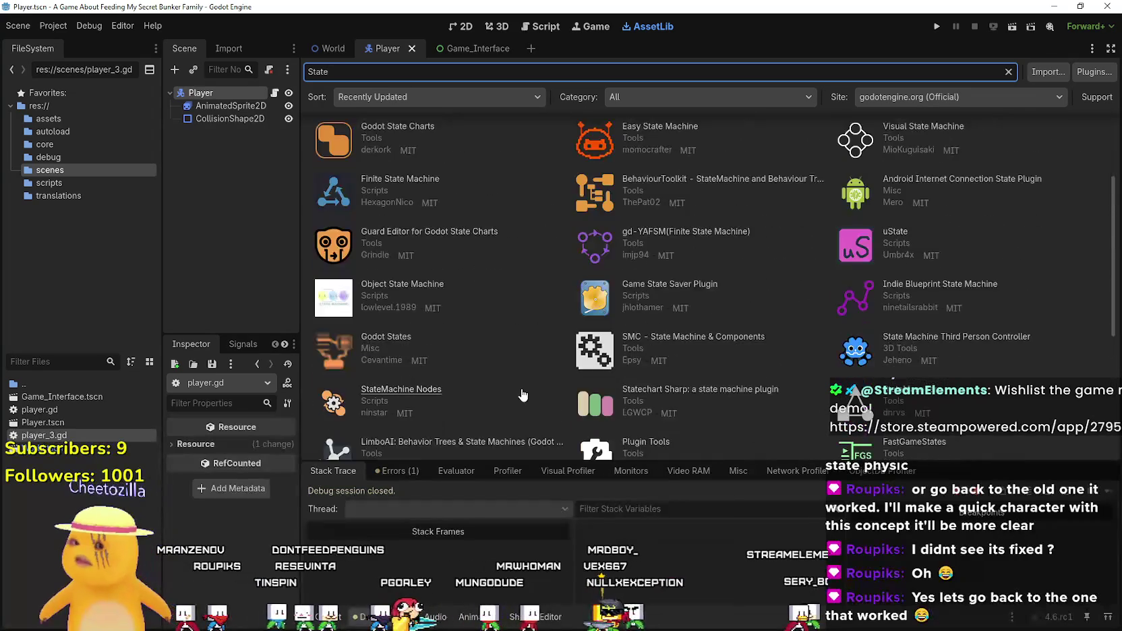
{"action": "scroll", "coordinate": [577, 378], "scroll_direction": "up", "scroll_amount": 7}
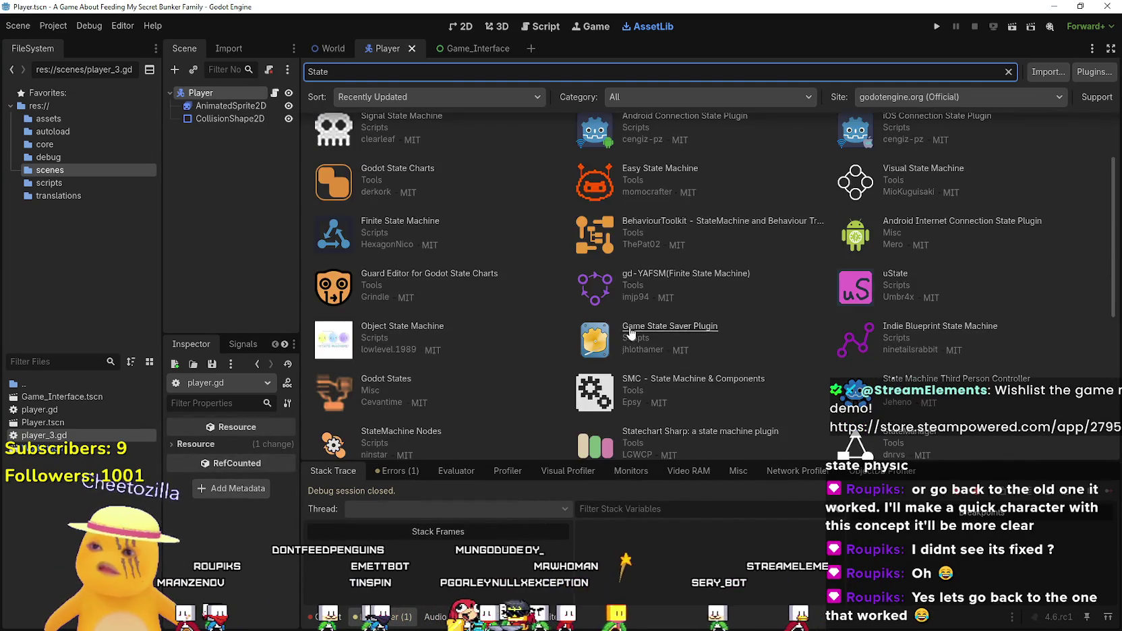
{"action": "left_click", "coordinate": [432, 316]}
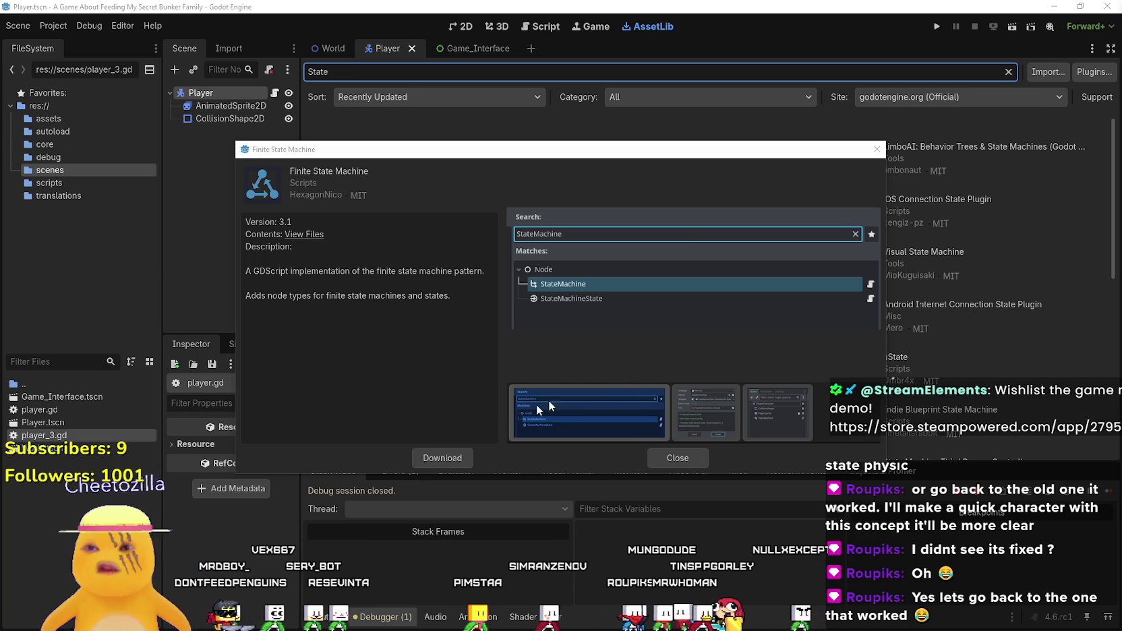
- Download and install the Finite State Machine addon into the project
{"action": "left_click", "coordinate": [451, 458]}
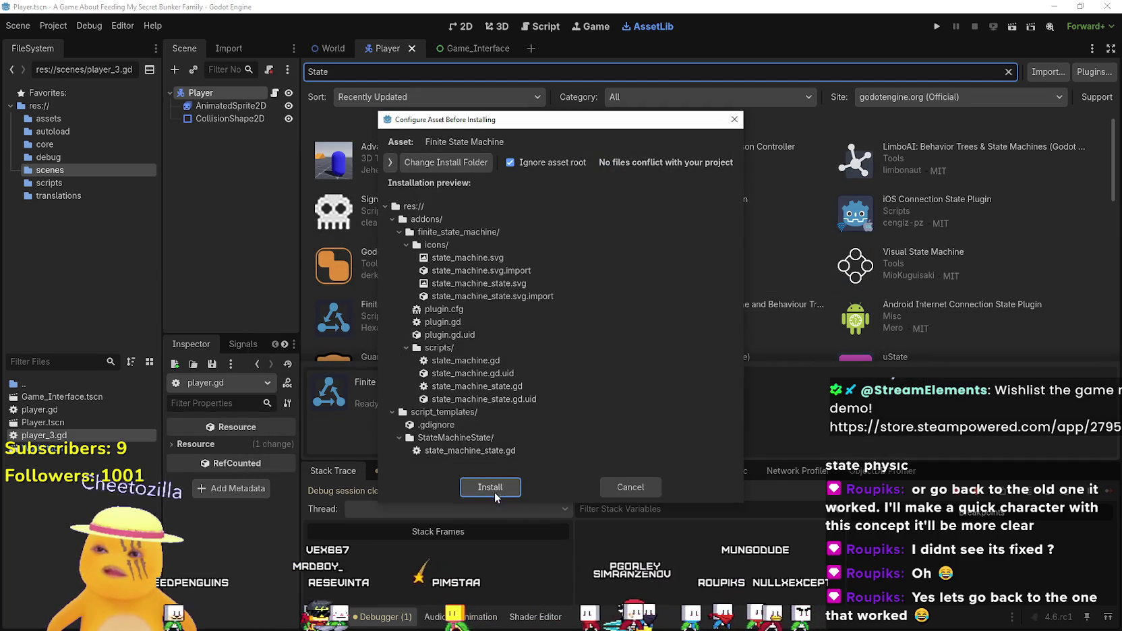
{"action": "left_click", "coordinate": [491, 486]}
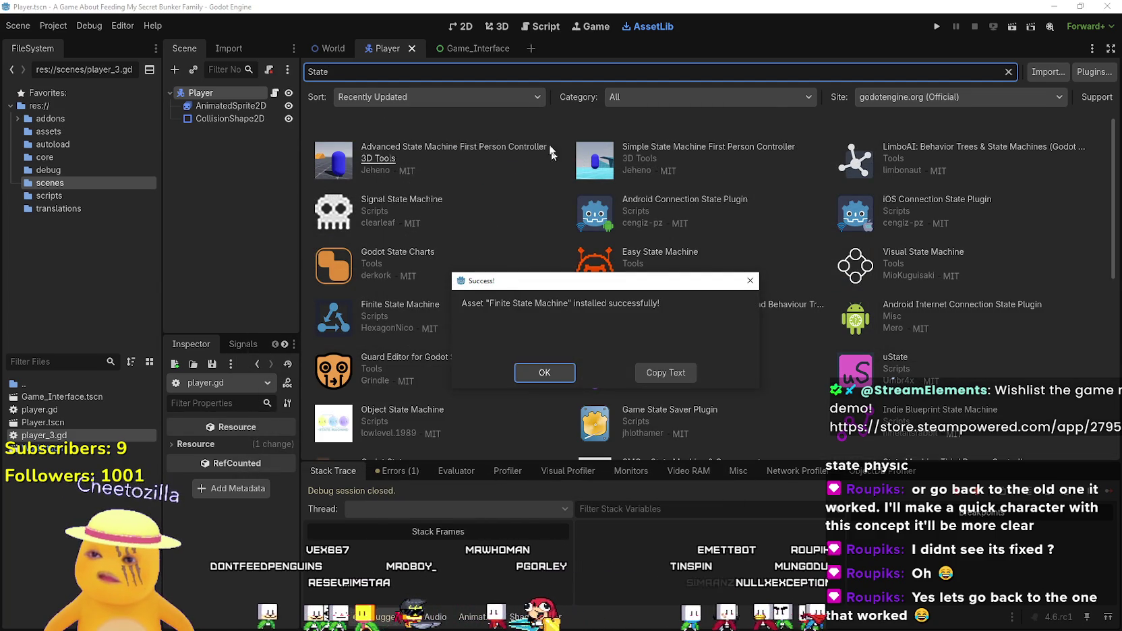
{"action": "left_click", "coordinate": [542, 372]}
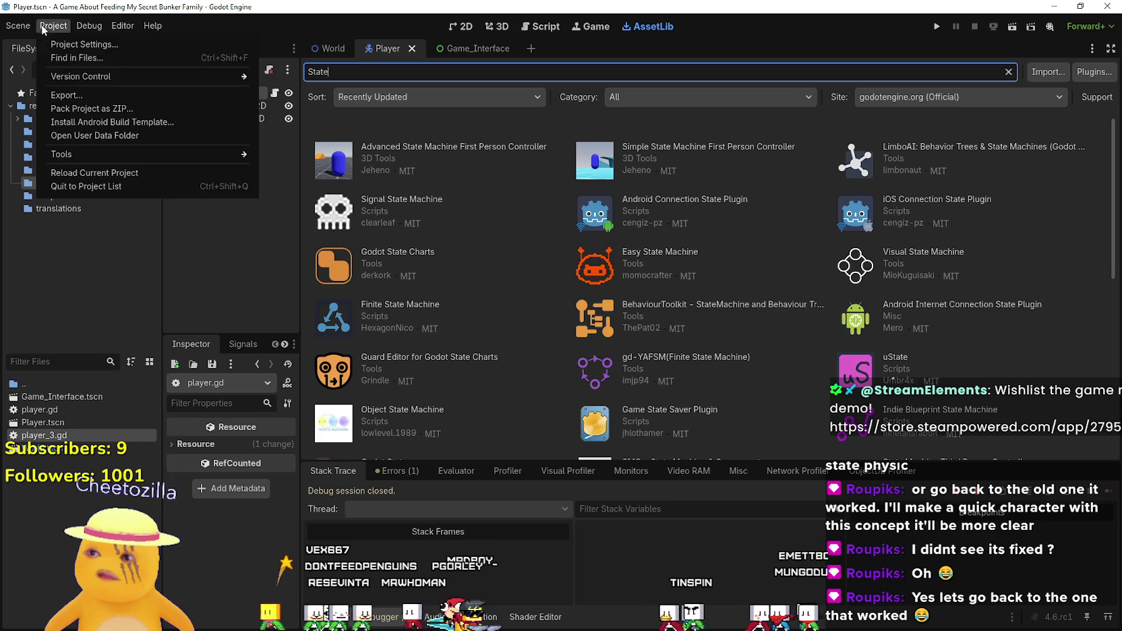
- Check the Autoload and Plugins pages in Project Settings, then close it
{"action": "left_click", "coordinate": [42, 27]}
{"action": "left_click", "coordinate": [74, 49]}
{"action": "left_click", "coordinate": [438, 158]}
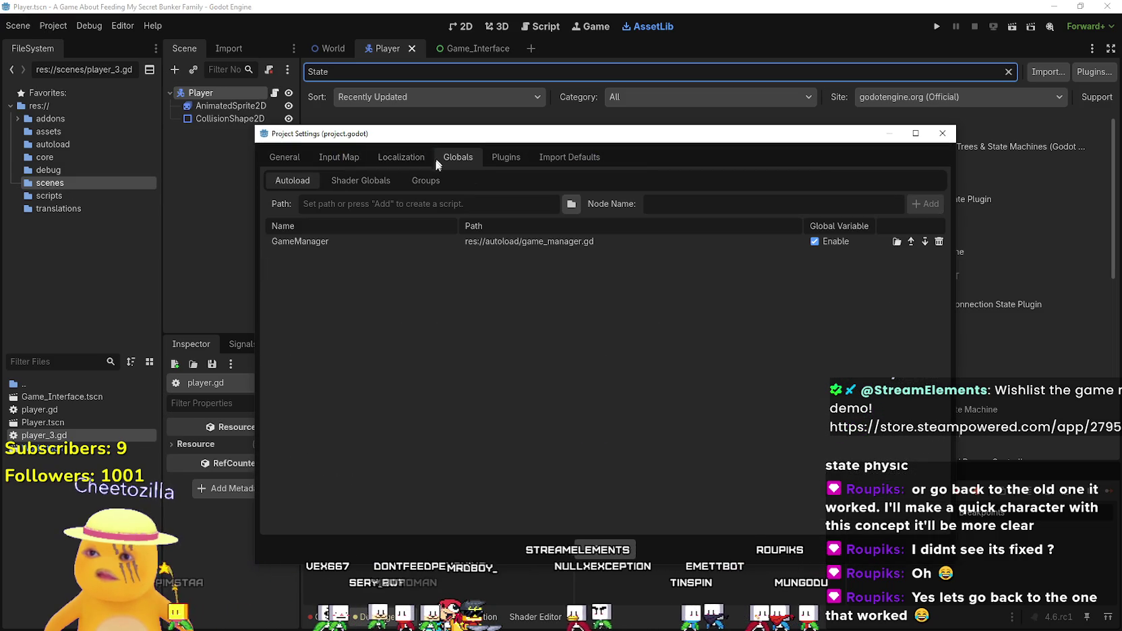
{"action": "left_click", "coordinate": [513, 160]}
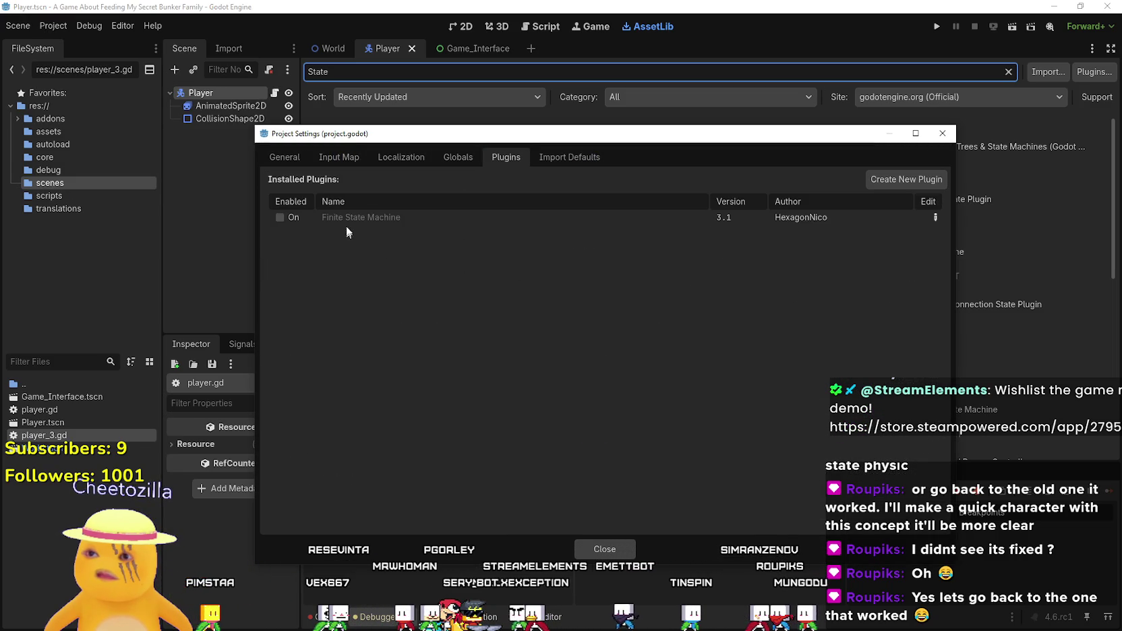
{"action": "left_click", "coordinate": [580, 554]}
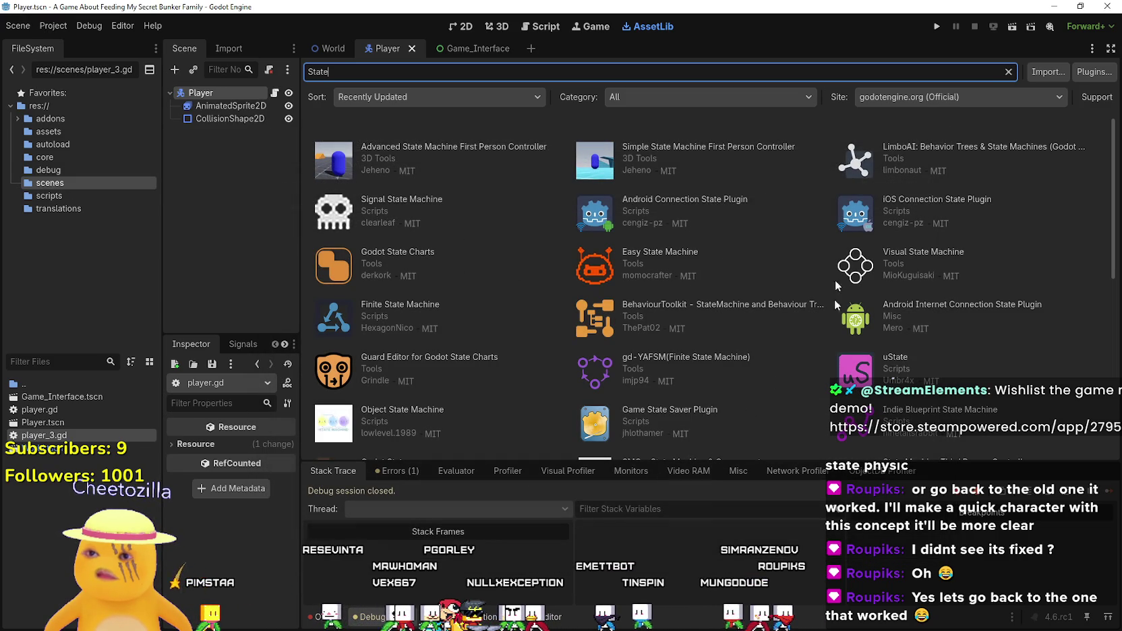
- Reload the current project, then bring the Steam window forward
{"action": "left_click", "coordinate": [54, 26]}
{"action": "left_click", "coordinate": [79, 176]}
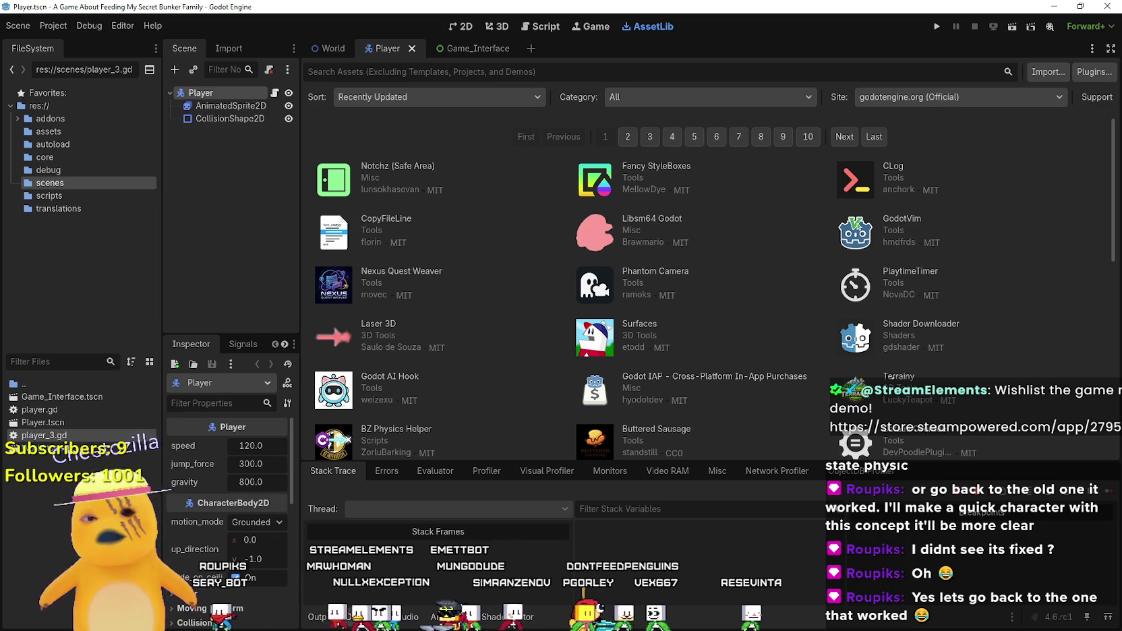
{"action": "key", "text": "alt+Tab"}
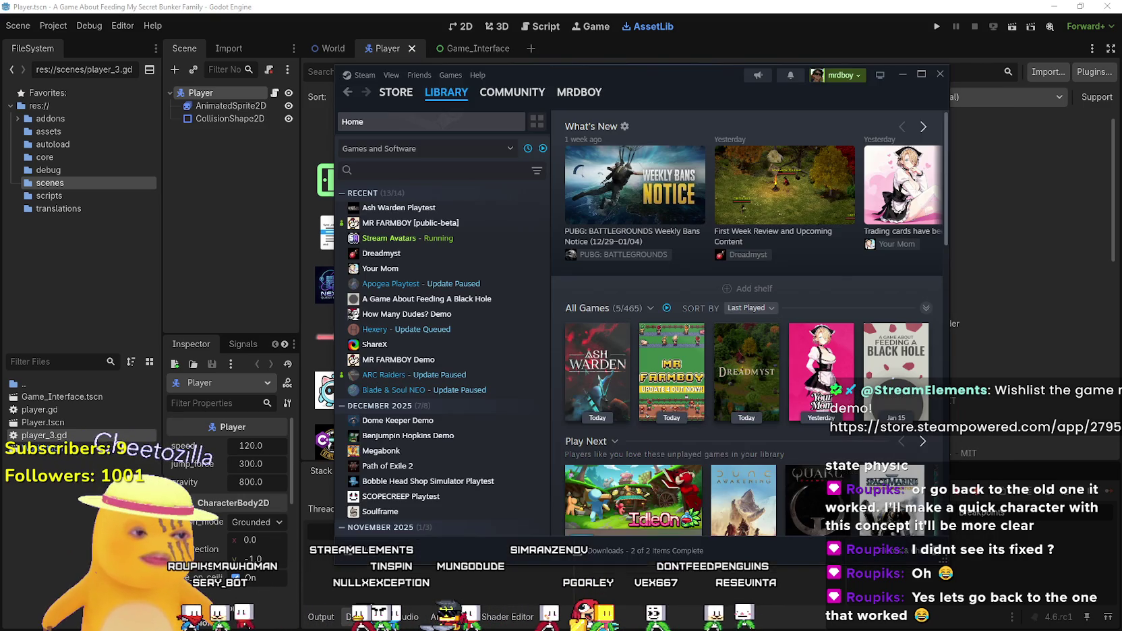
- Open the MR FARMBOY Community Hub and the Public Beta announcement's discussion thread
{"action": "left_click", "coordinate": [462, 225]}
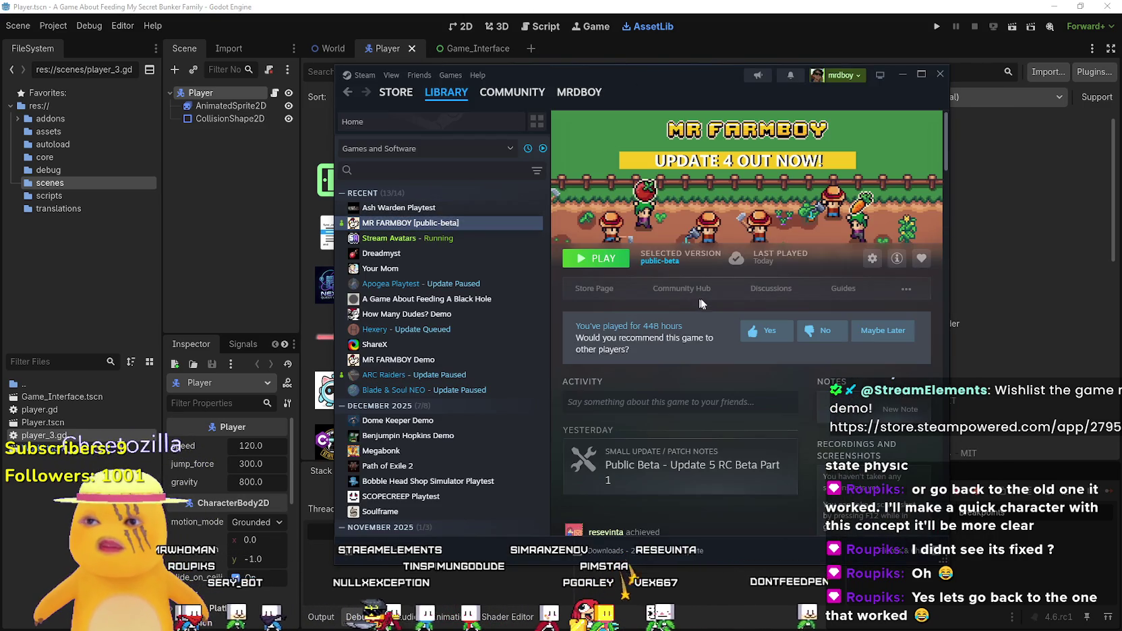
{"action": "left_click", "coordinate": [695, 291]}
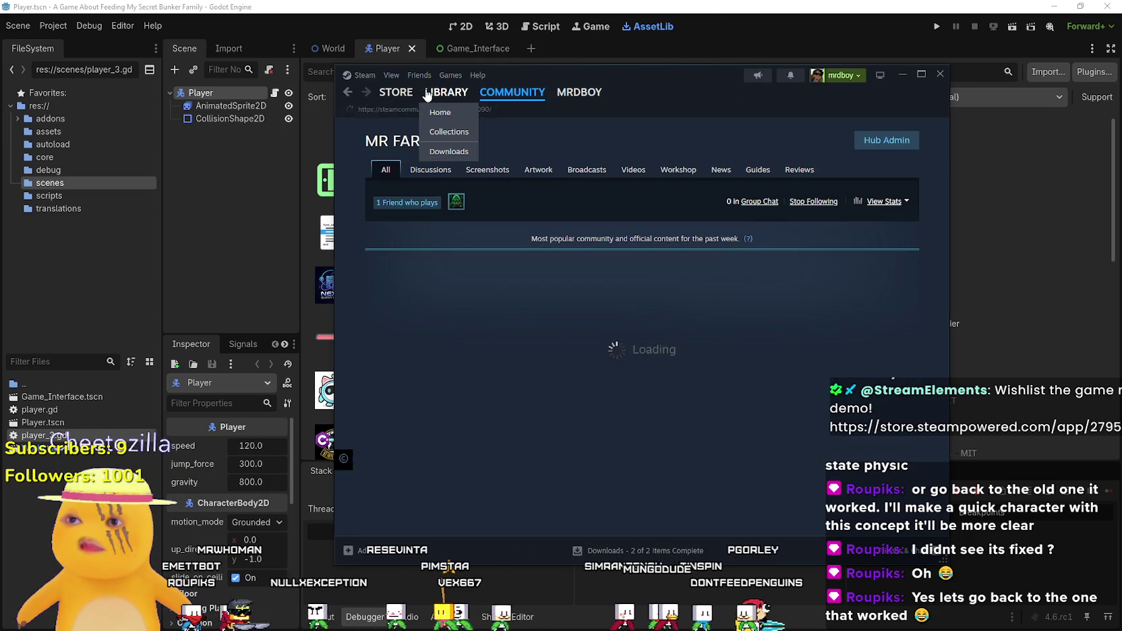
{"action": "scroll", "coordinate": [531, 258], "scroll_direction": "down", "scroll_amount": 3}
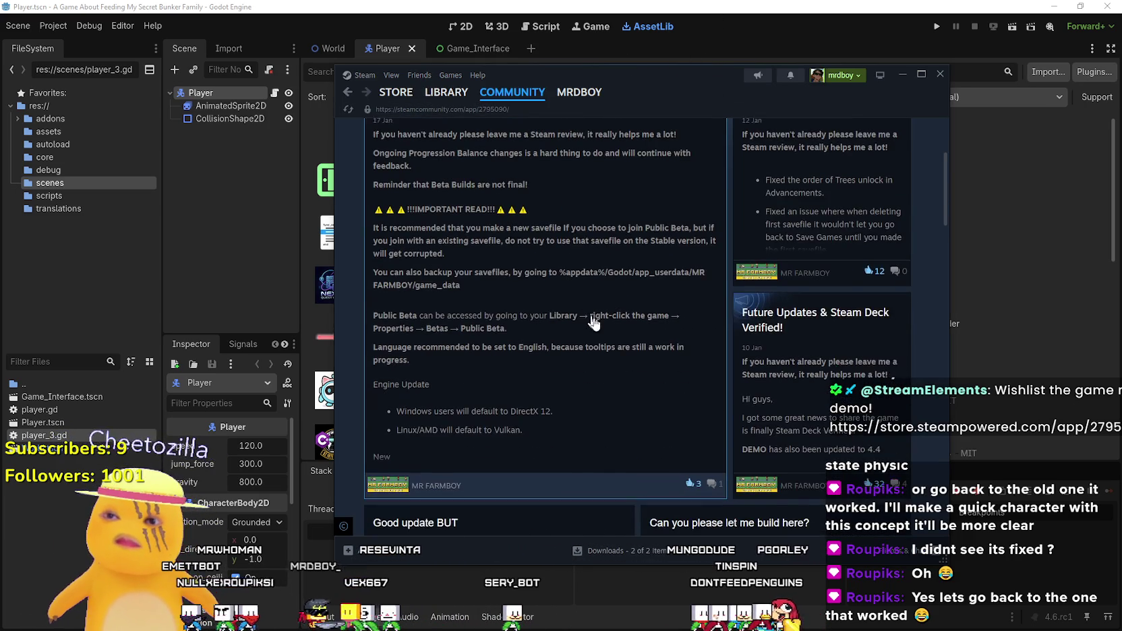
{"action": "scroll", "coordinate": [617, 386], "scroll_direction": "up", "scroll_amount": 1}
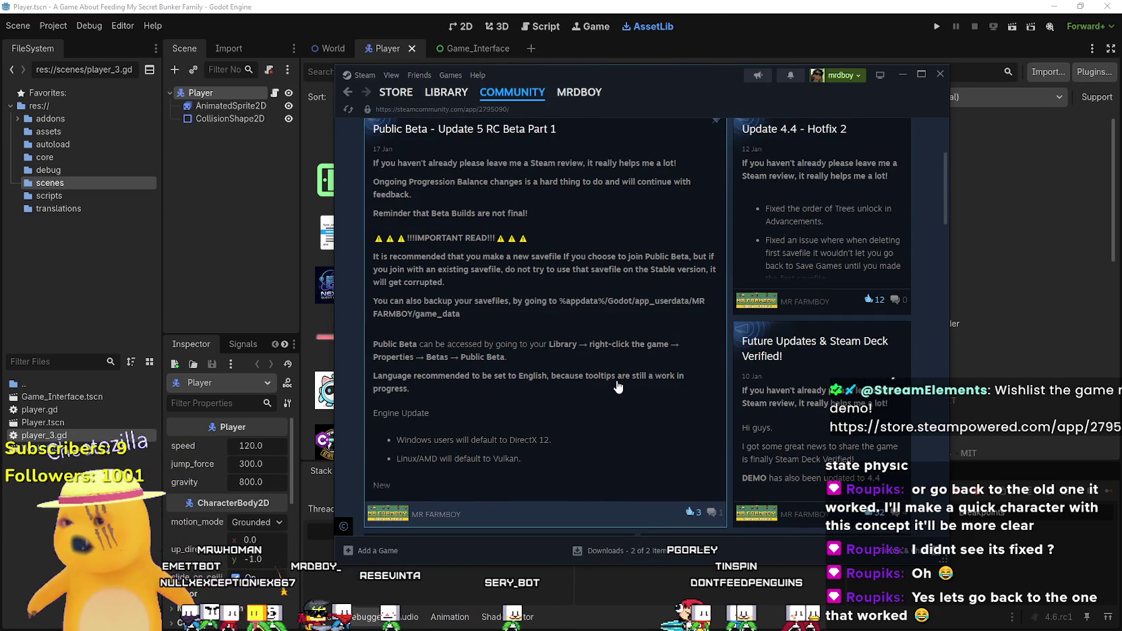
{"action": "left_click", "coordinate": [618, 386]}
{"action": "scroll", "coordinate": [634, 381], "scroll_direction": "down", "scroll_amount": 10}
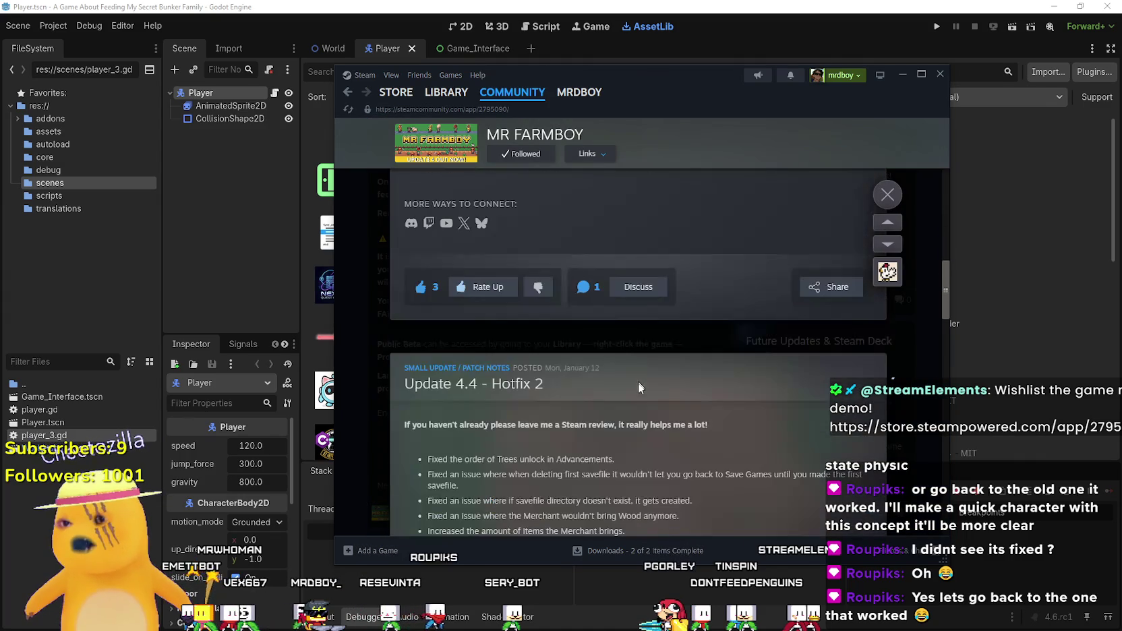
{"action": "left_click", "coordinate": [636, 290]}
- Open the 'Lost my unlocked tree?' topic from the game's discussions list
{"action": "scroll", "coordinate": [669, 351], "scroll_direction": "down", "scroll_amount": 2}
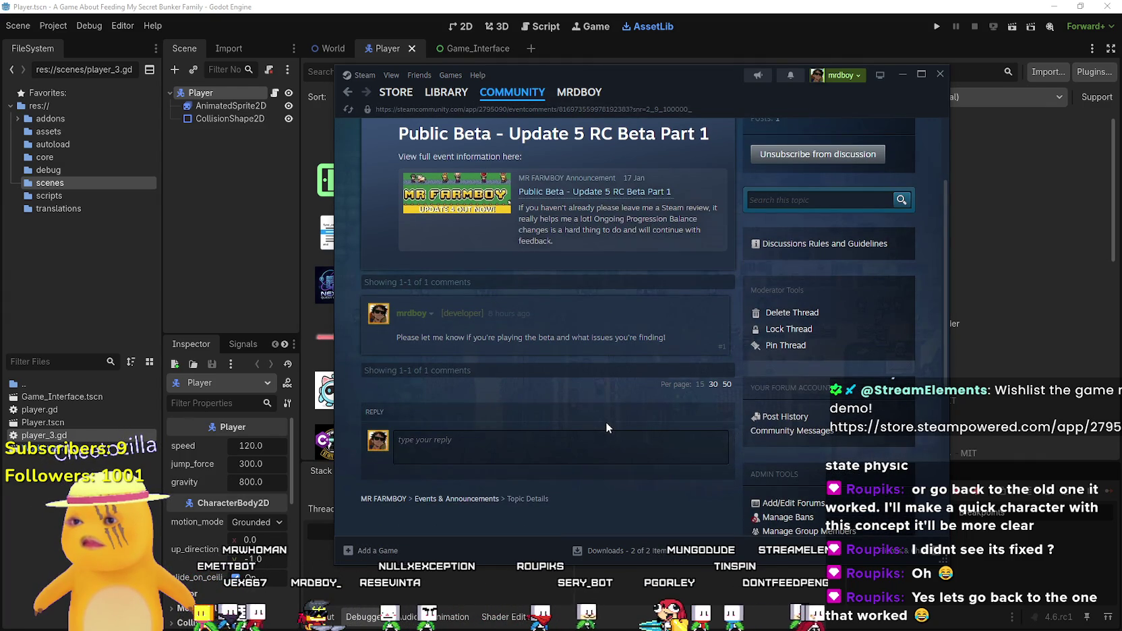
{"action": "scroll", "coordinate": [607, 413], "scroll_direction": "up", "scroll_amount": 3}
{"action": "left_click", "coordinate": [421, 170]}
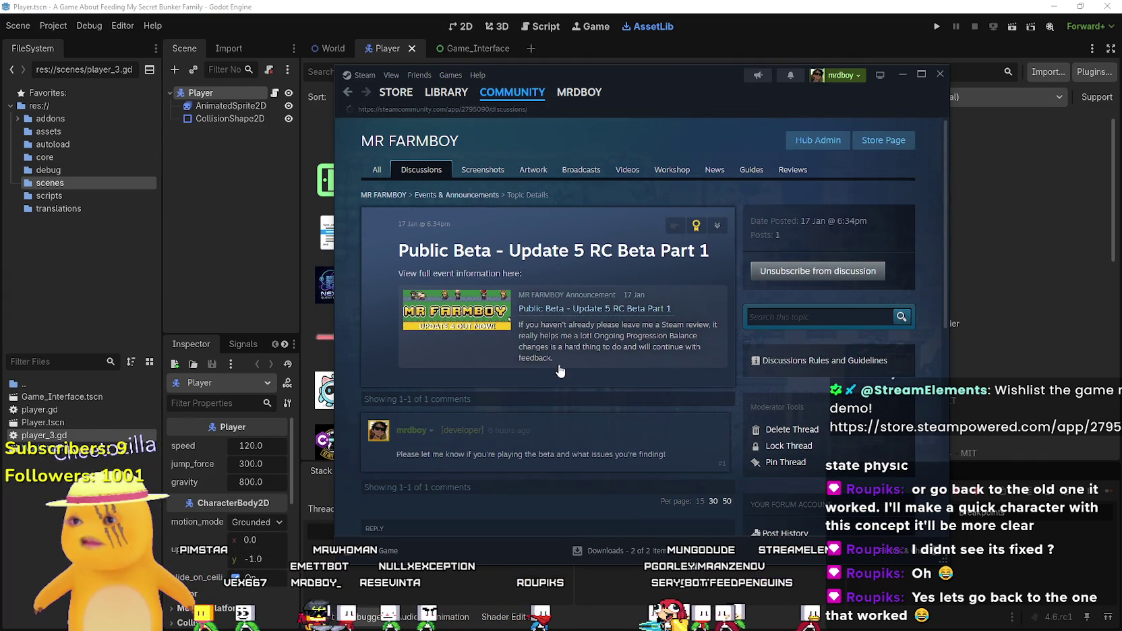
{"action": "left_click", "coordinate": [550, 335]}
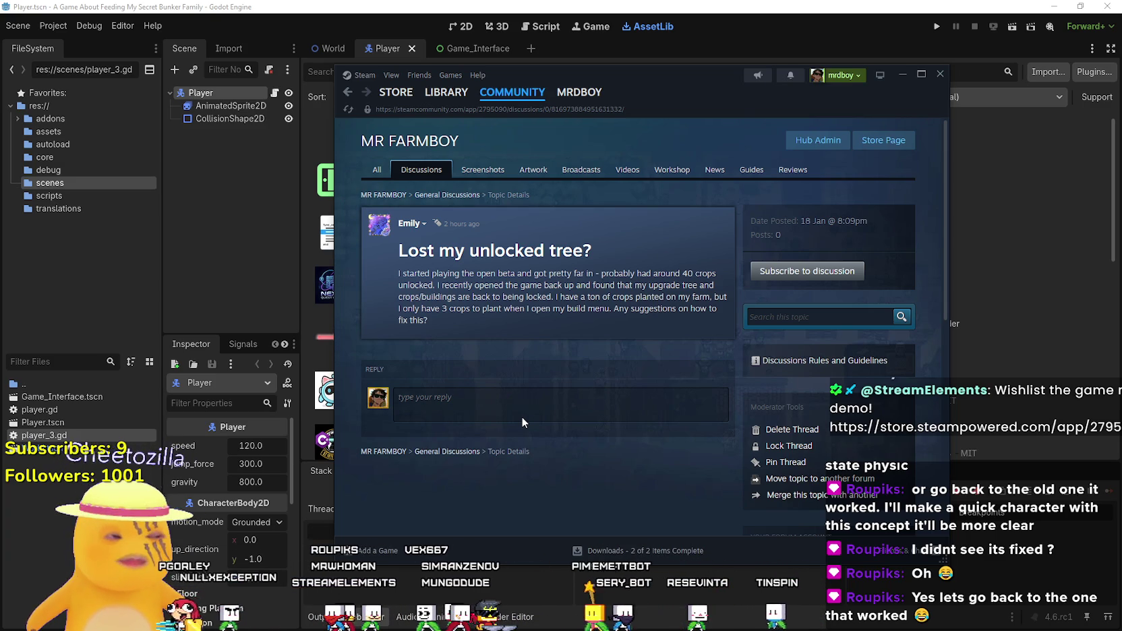
- Quote the original question into the reply box
{"action": "mouse_move", "coordinate": [672, 226]}
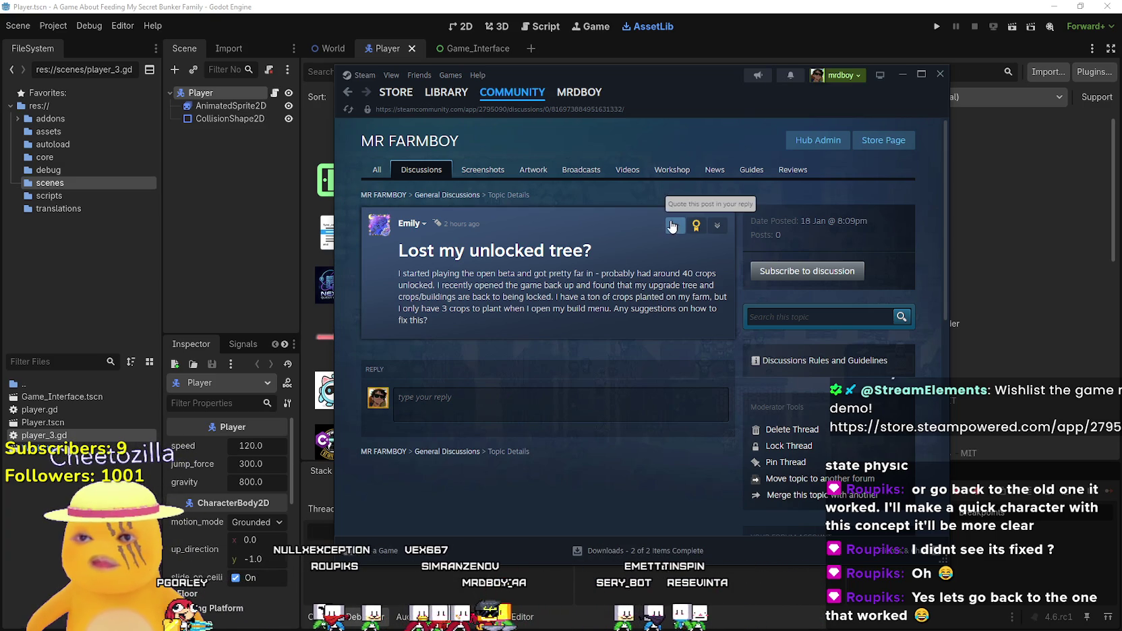
{"action": "left_click", "coordinate": [717, 226]}
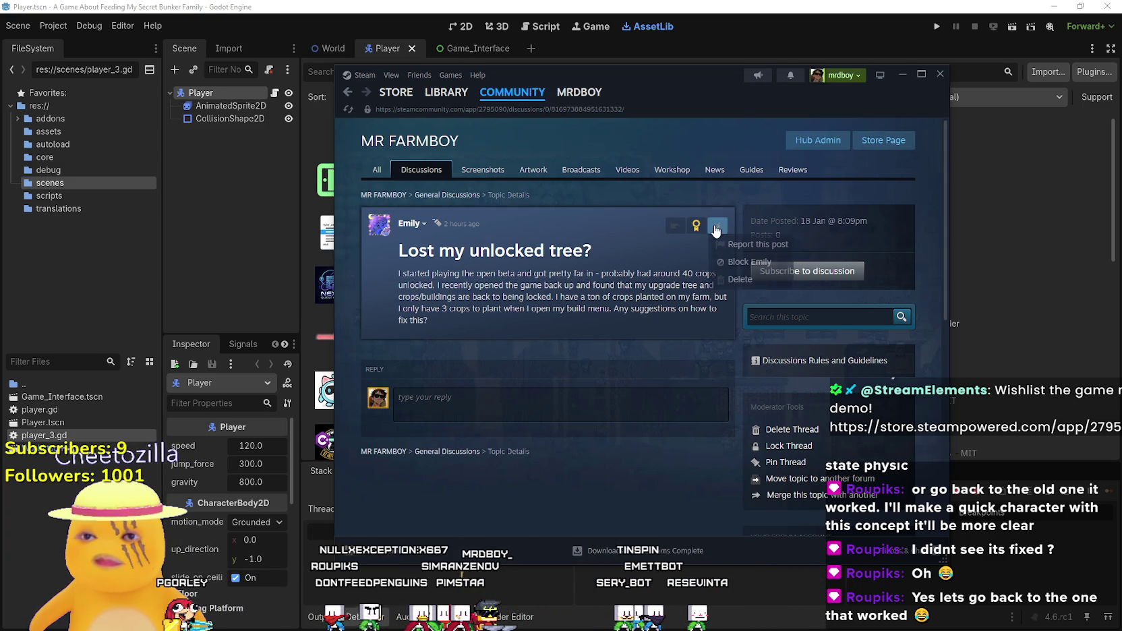
{"action": "left_click", "coordinate": [675, 228]}
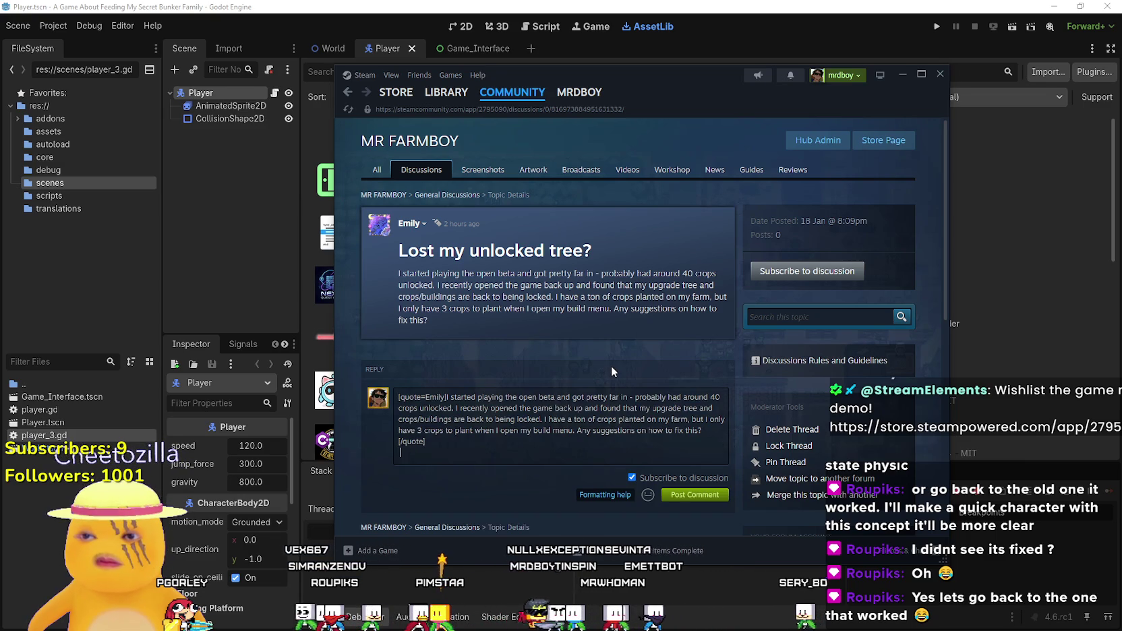
- Write that Public Beta added many crops and advancements replace Green Tomatos with Red Tomatos
{"action": "key", "text": "BackSpace"}
{"action": "key", "text": "BackSpace"}
{"action": "key", "text": "BackSpace"}
{"action": "key", "text": "Return"}
{"action": "type", "text": "I think you're o"}
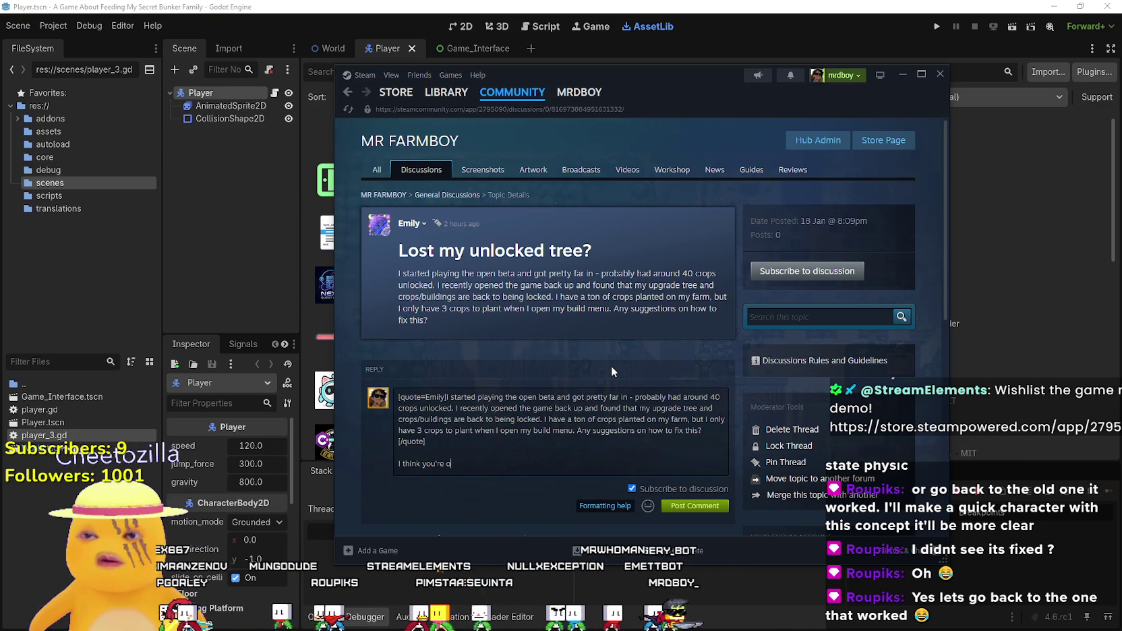
{"action": "type", "text": "n Public Beta"}
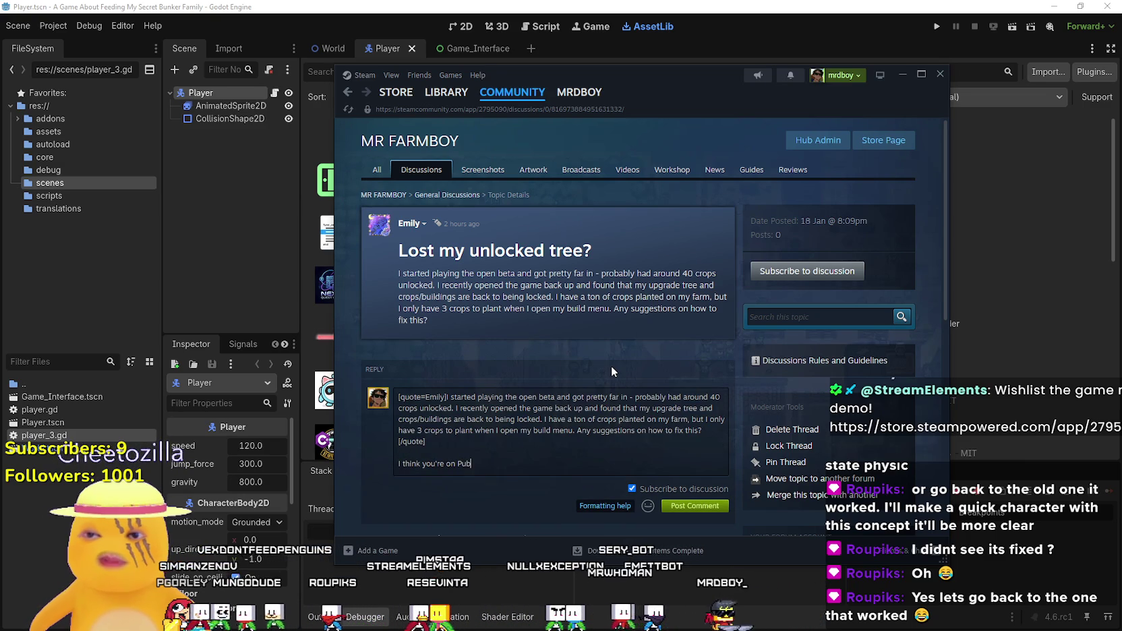
{"action": "type", "text": "."}
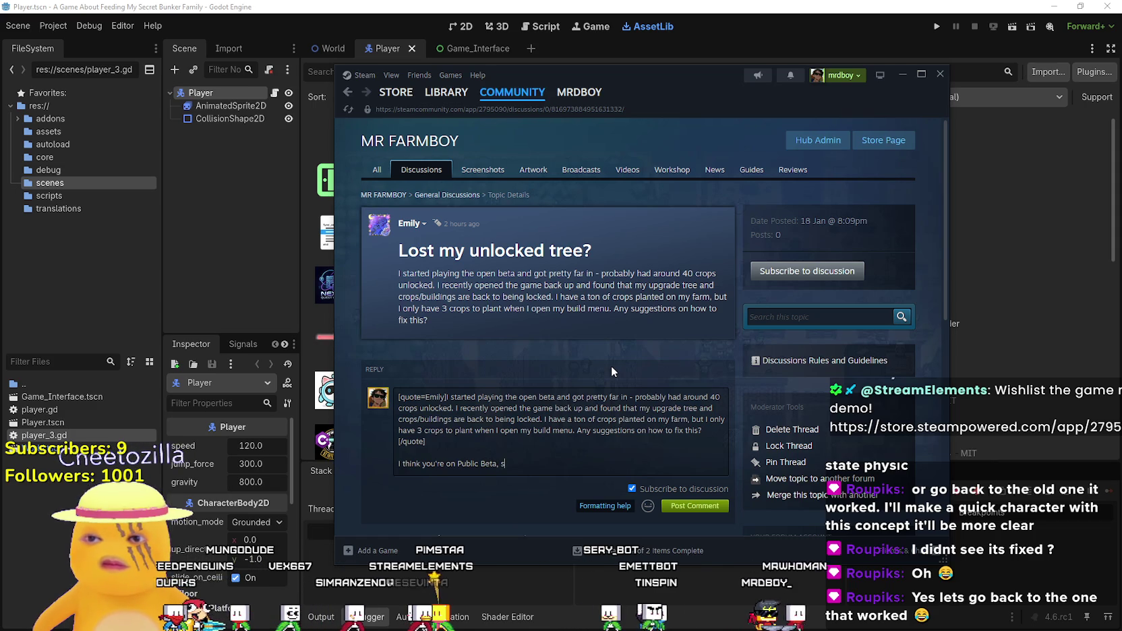
{"action": "type", "text": "so"}
{"action": "key", "text": "BackSpace"}
{"action": "key", "text": "BackSpace"}
{"action": "type", "text": "a"}
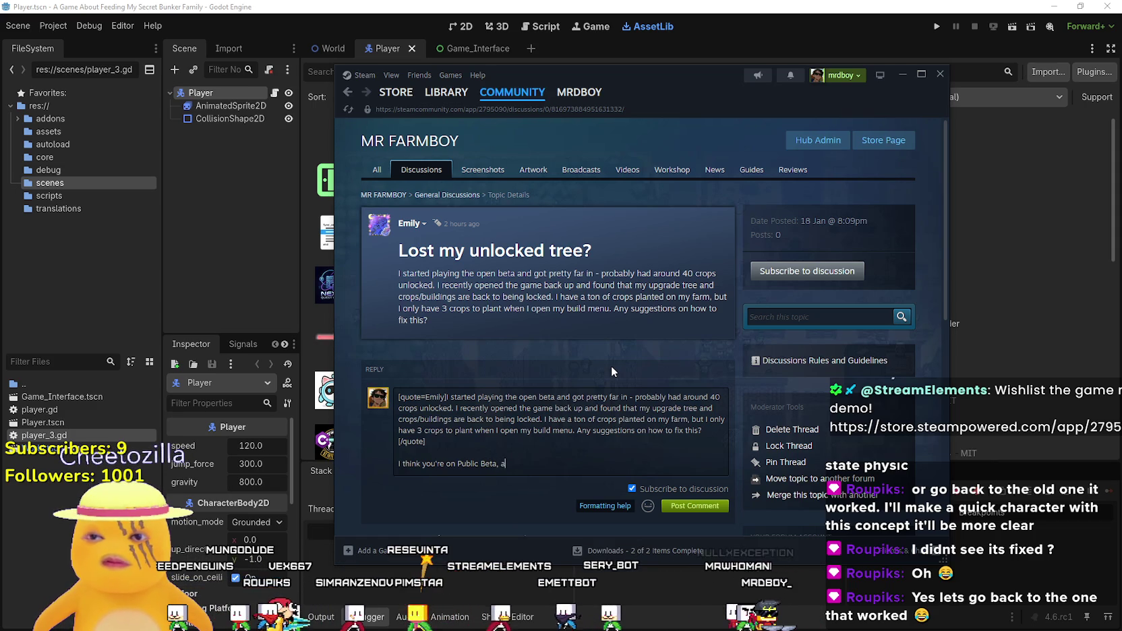
{"action": "type", "text": " lot of new crops "}
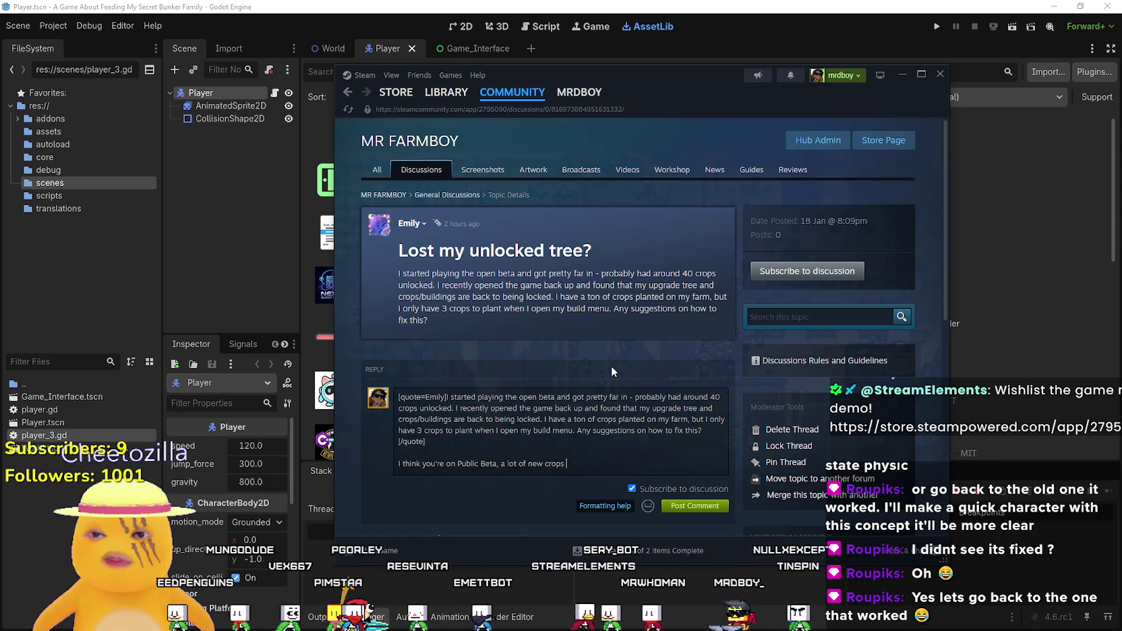
{"action": "type", "text": "have been added, check yor"}
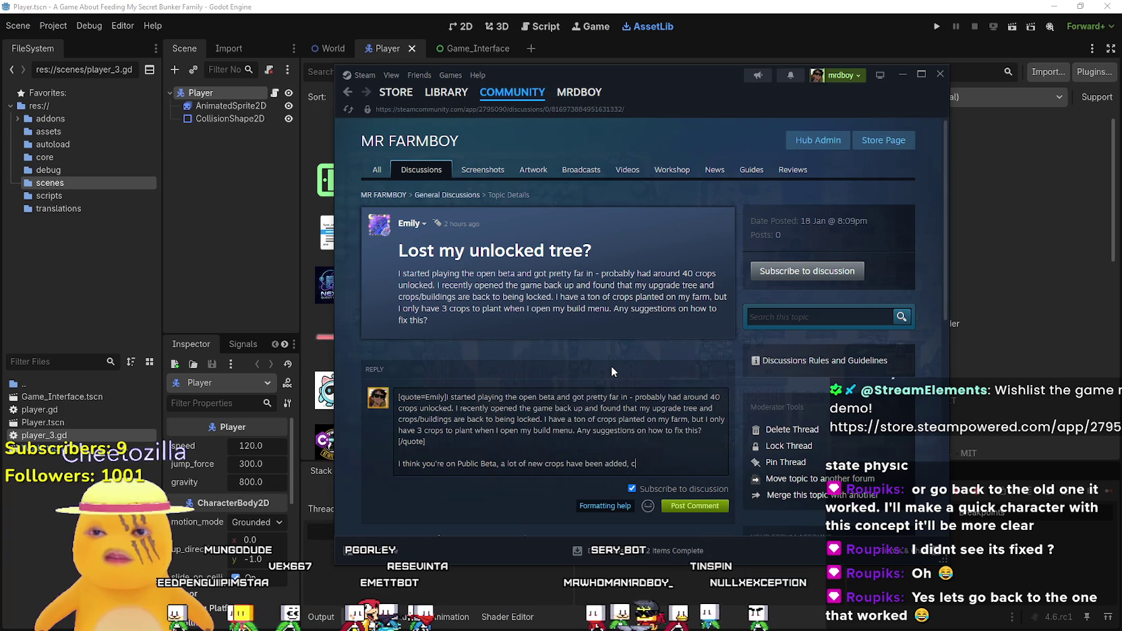
{"action": "key", "text": "BackSpace"}
{"action": "type", "text": "ur advanceme"}
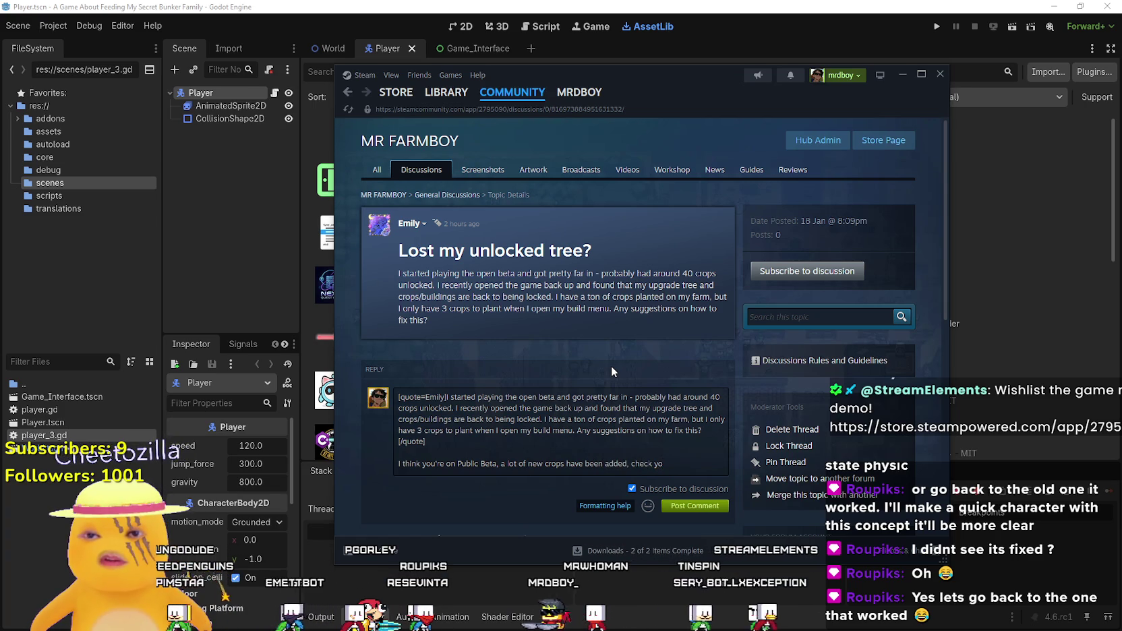
{"action": "type", "text": "nts"}
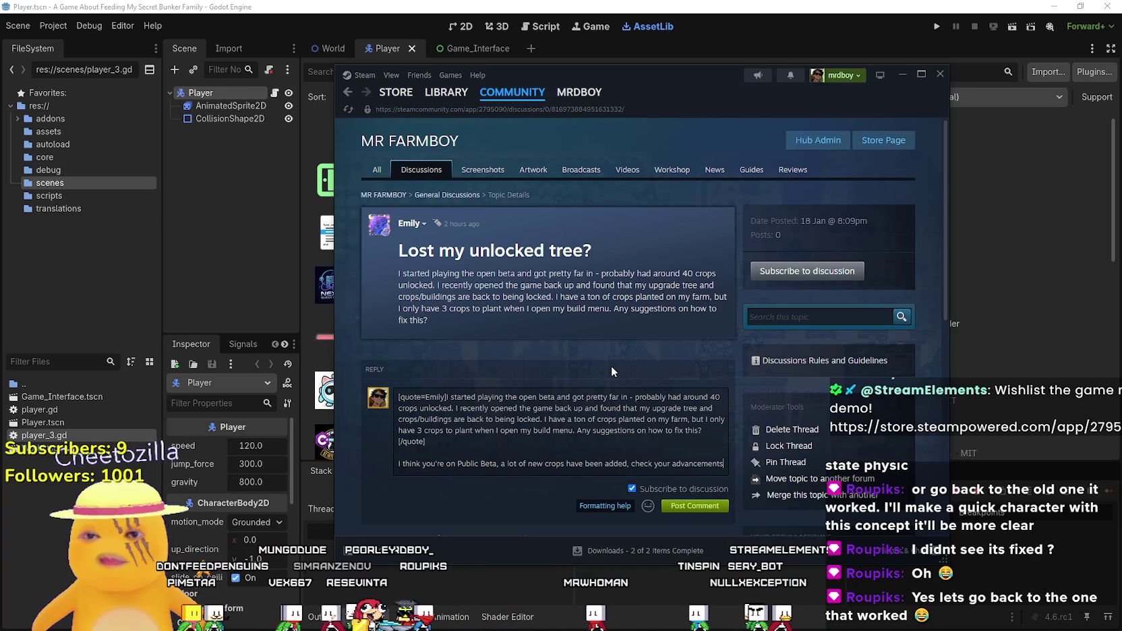
{"action": "type", "text": ", you have to rt"}
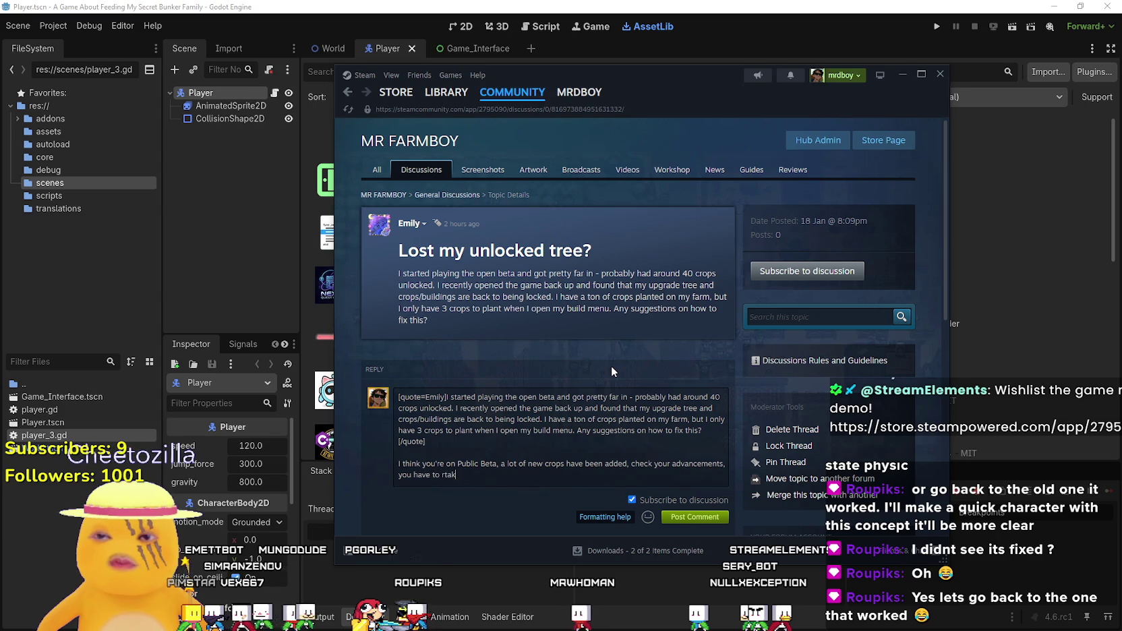
{"action": "key", "text": "BackSpace"}
{"action": "type", "text": "etake"}
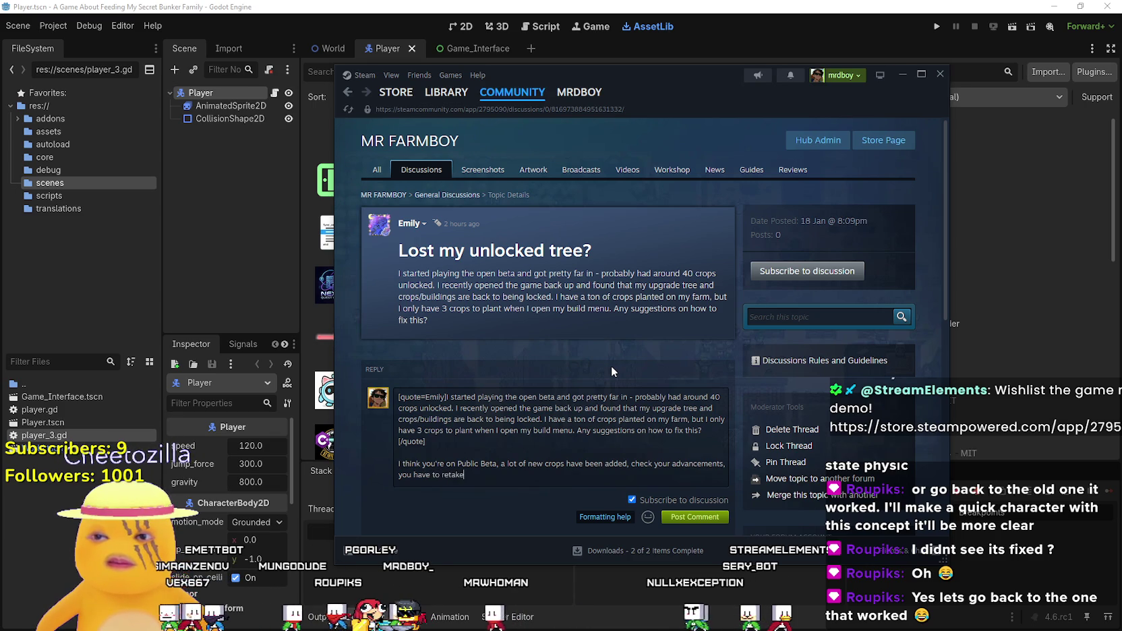
{"action": "type", "text": " some"}
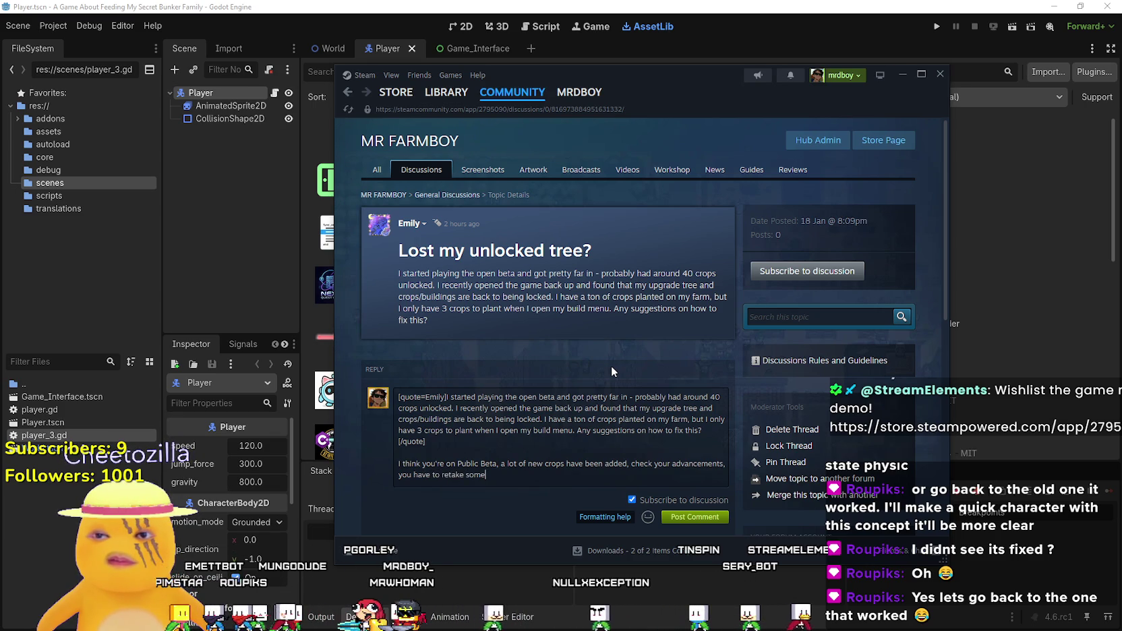
{"action": "type", "text": " steps such as"}
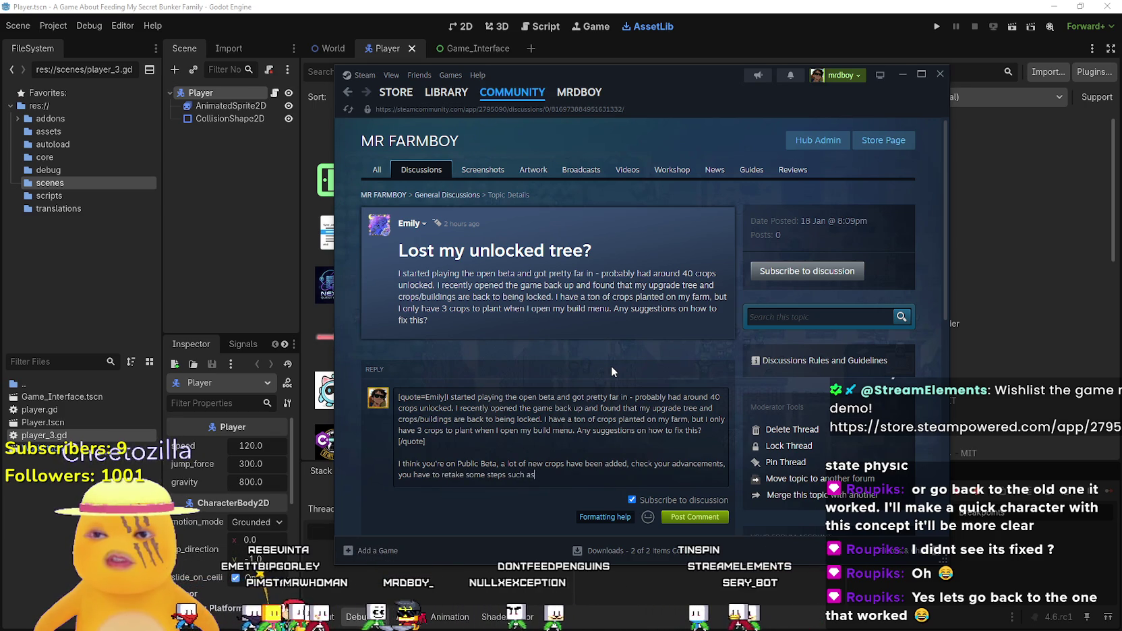
{"action": "type", "text": " Green Tom"}
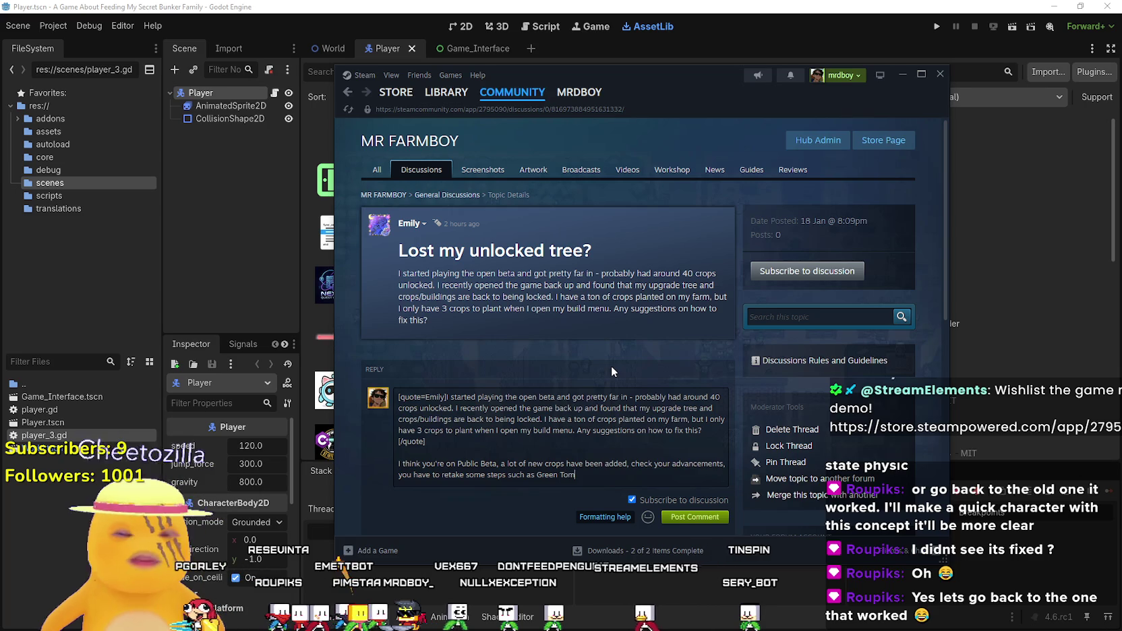
{"action": "type", "text": "atos being re"}
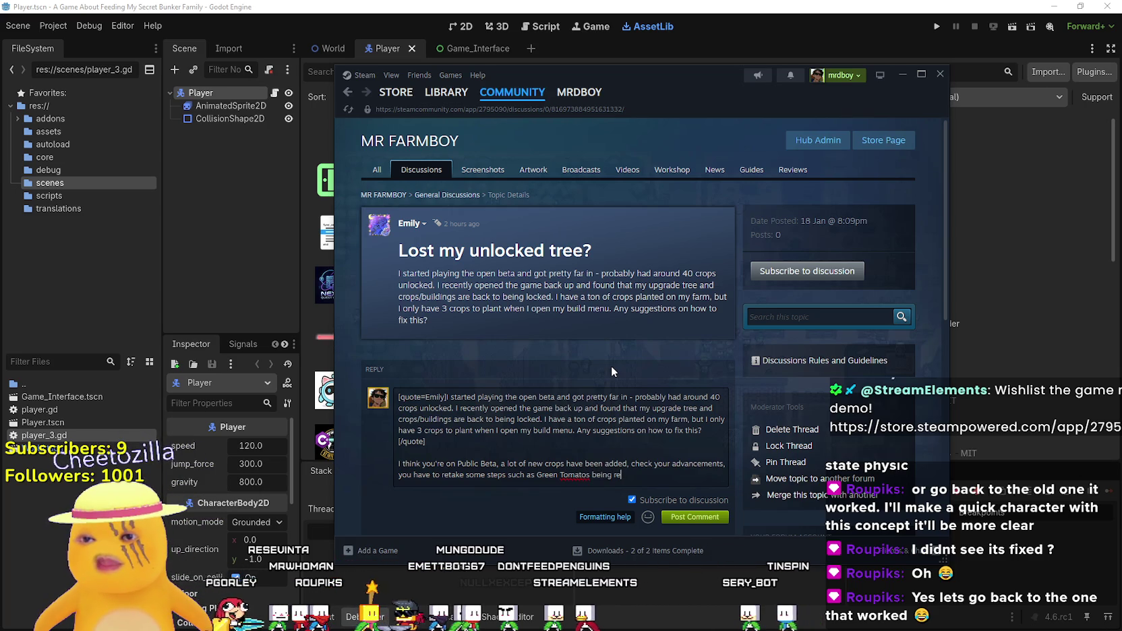
{"action": "type", "text": "placed by "}
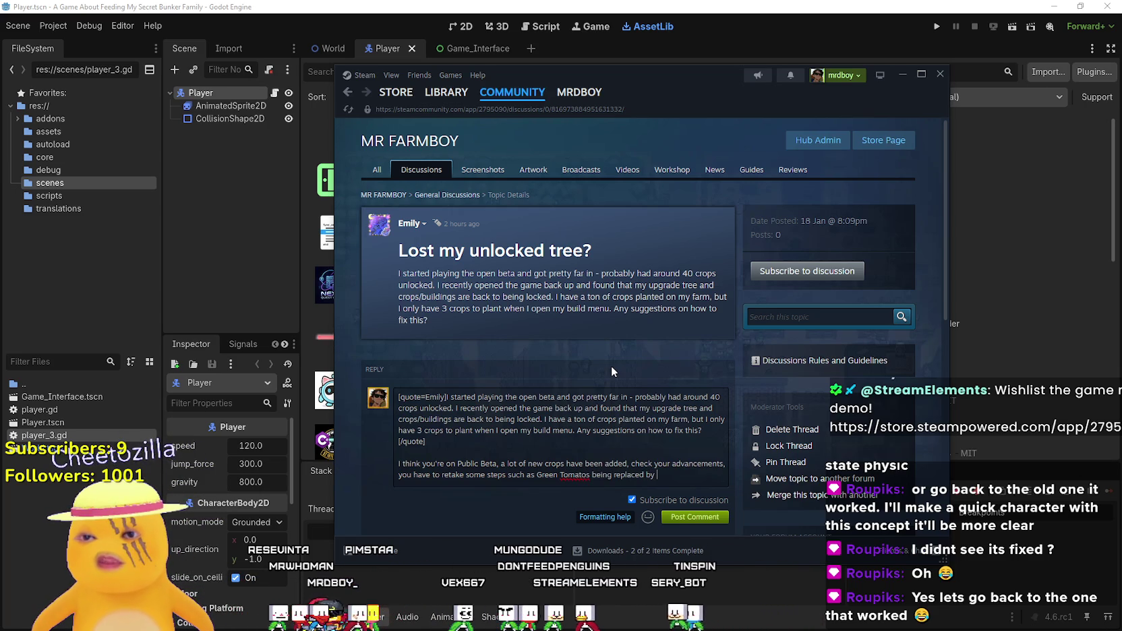
{"action": "type", "text": "Red Tomatos."}
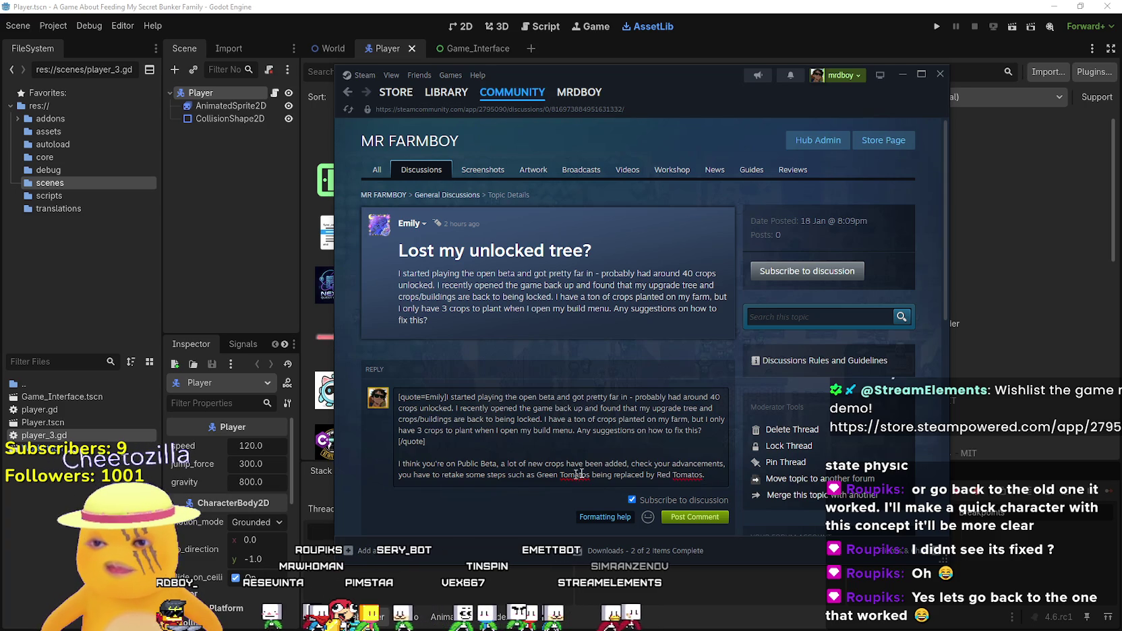
- Finish the reply about continuing where the advancements left off, then post it
{"action": "key", "text": "BackSpace"}
{"action": "type", "text": ", ju8s"}
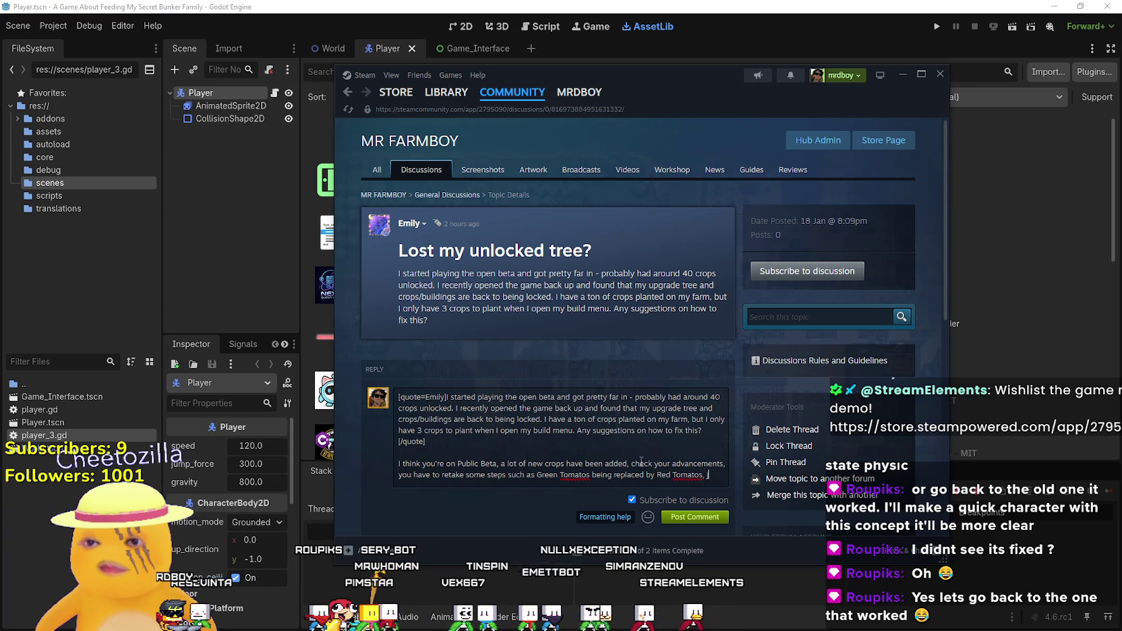
{"action": "key", "text": "BackSpace"}
{"action": "key", "text": "BackSpace"}
{"action": "type", "text": "st contin"}
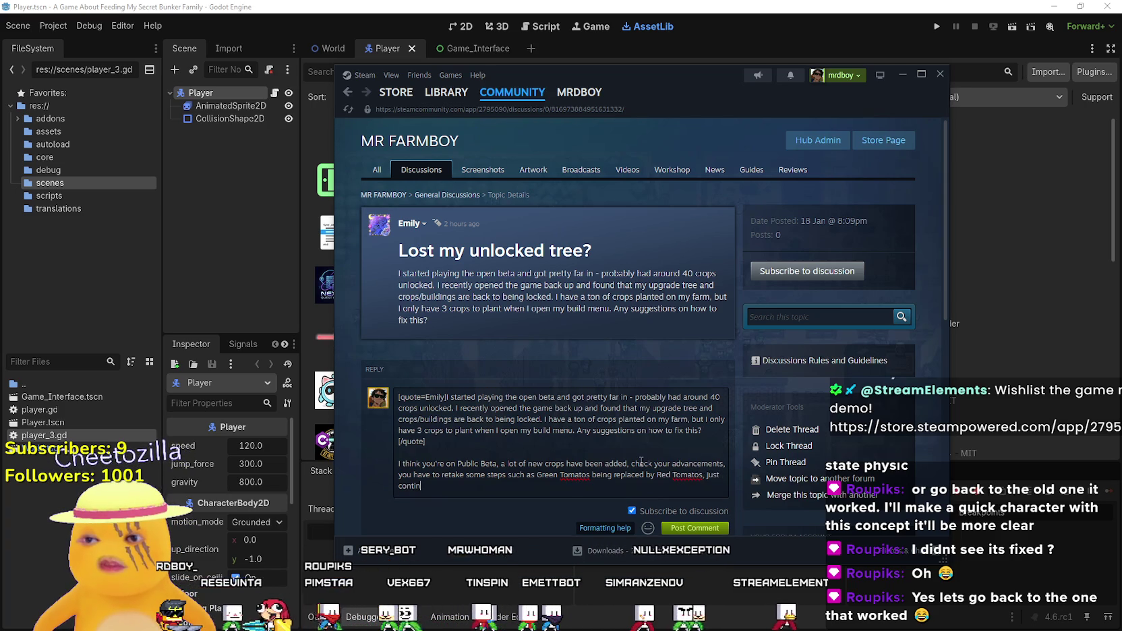
{"action": "type", "text": "ue where "}
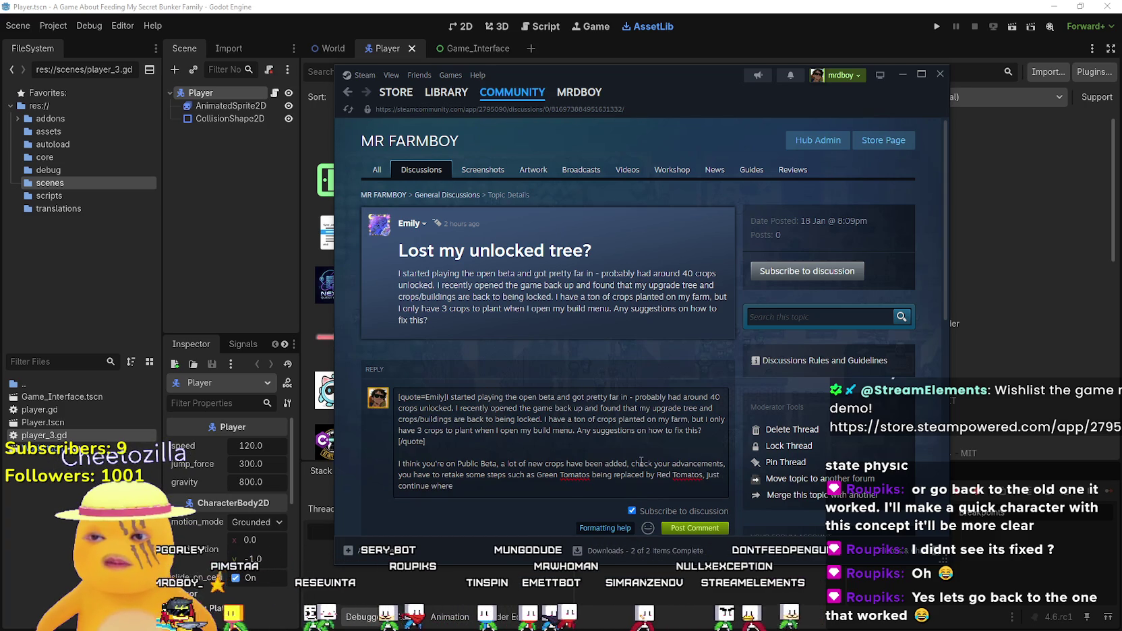
{"action": "type", "text": "the advan"}
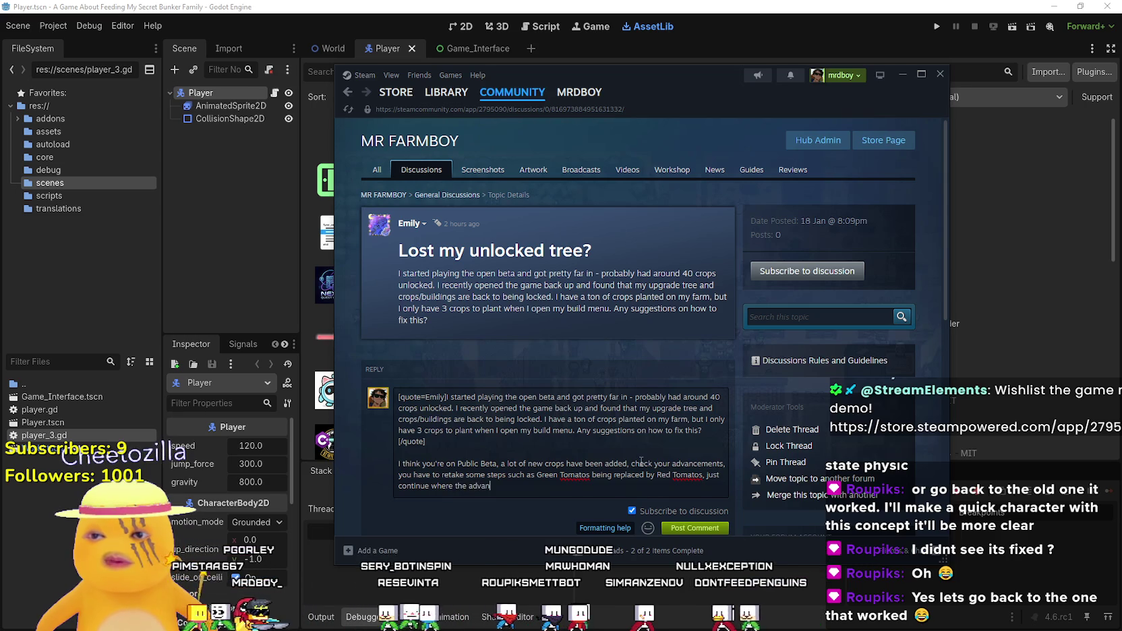
{"action": "type", "text": "cements left you off."}
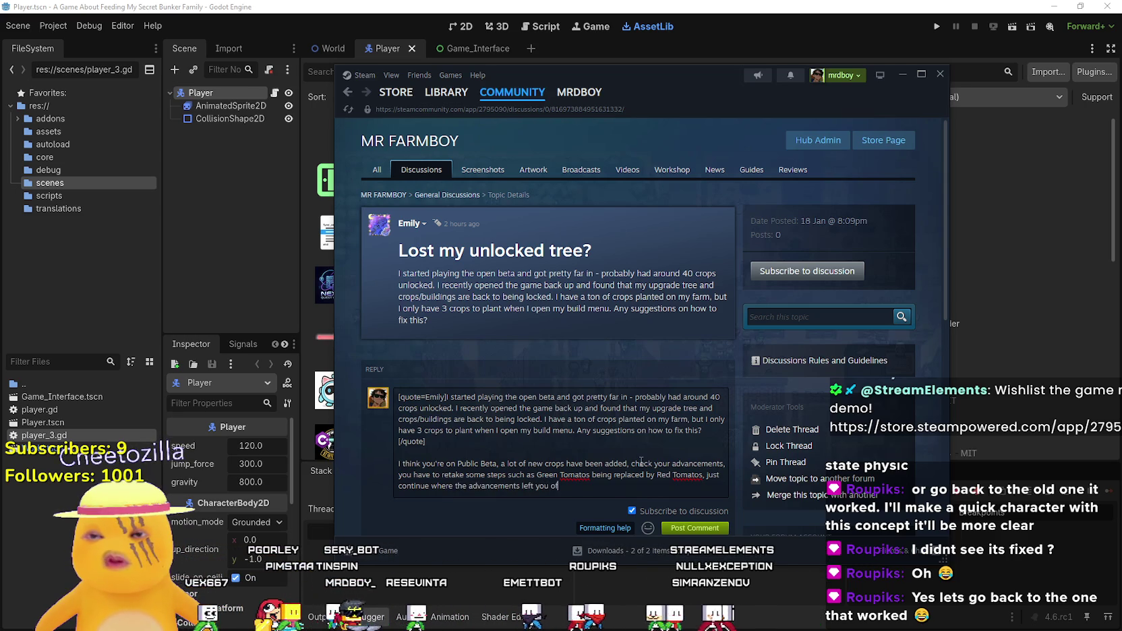
{"action": "key", "text": "BackSpace"}
{"action": "type", "text": ", not"}
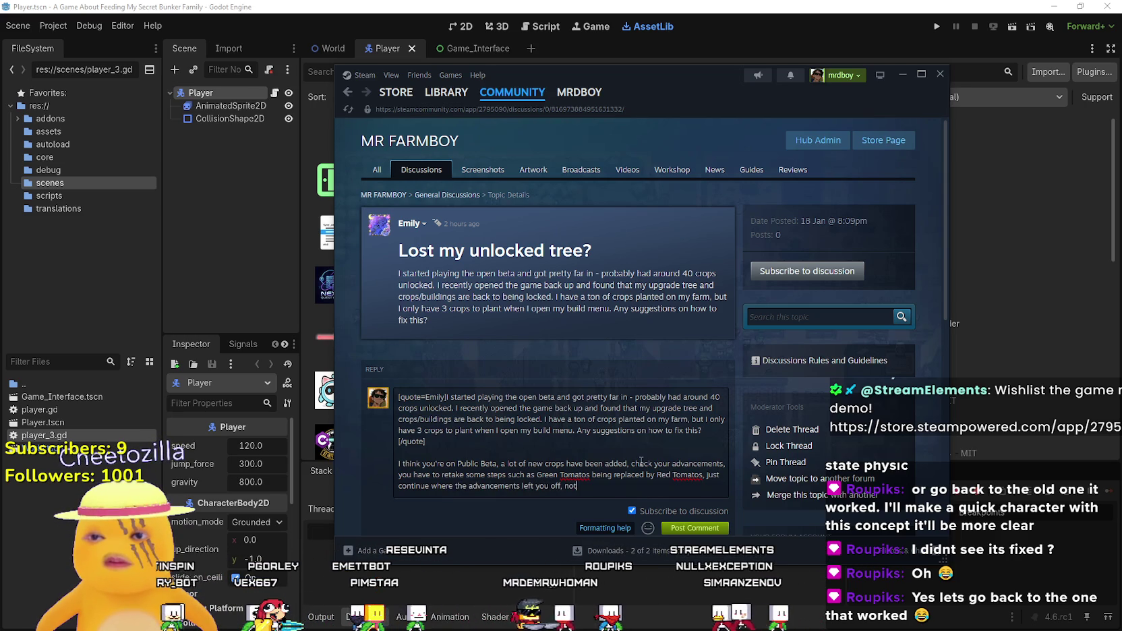
{"action": "type", "text": " what you "}
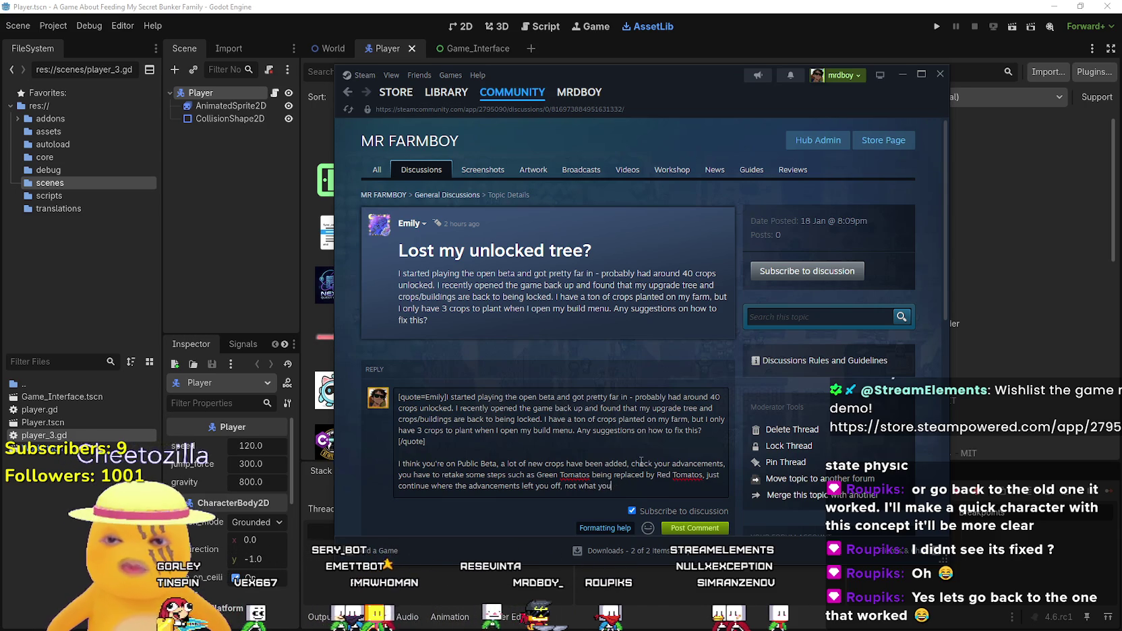
{"action": "type", "text": "you had"}
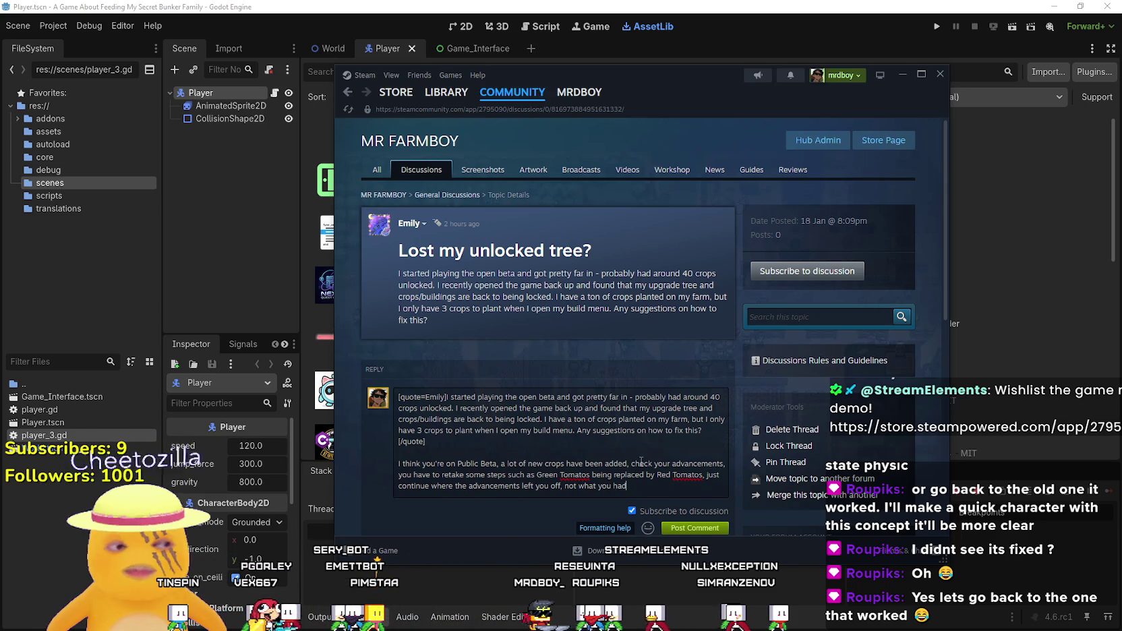
{"action": "type", "text": " unlocked before."}
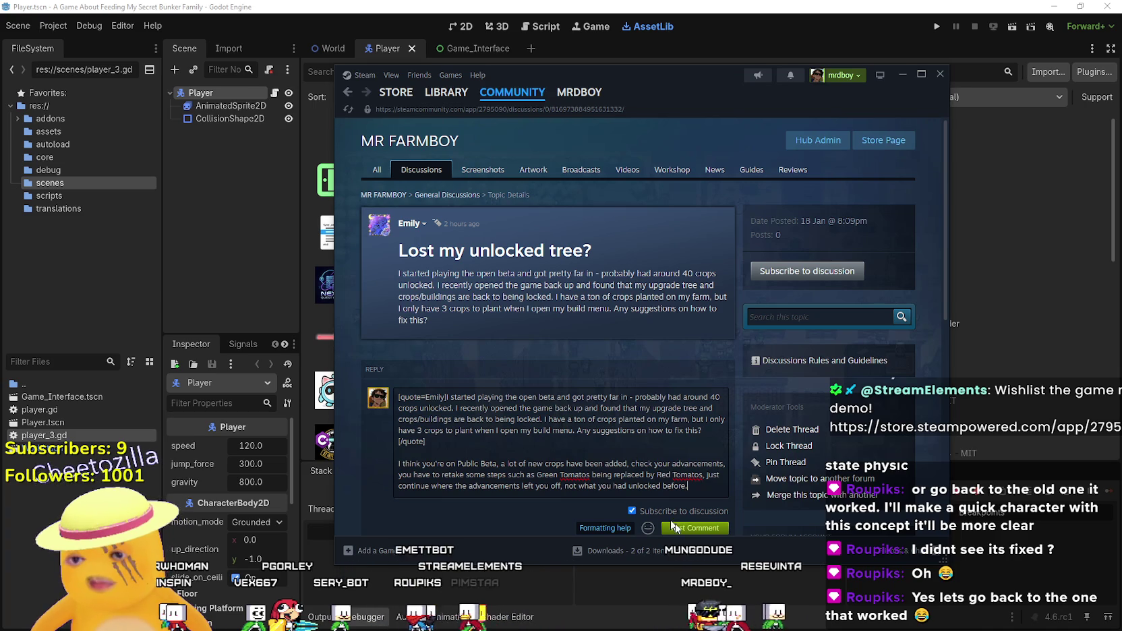
{"action": "left_click", "coordinate": [695, 528]}
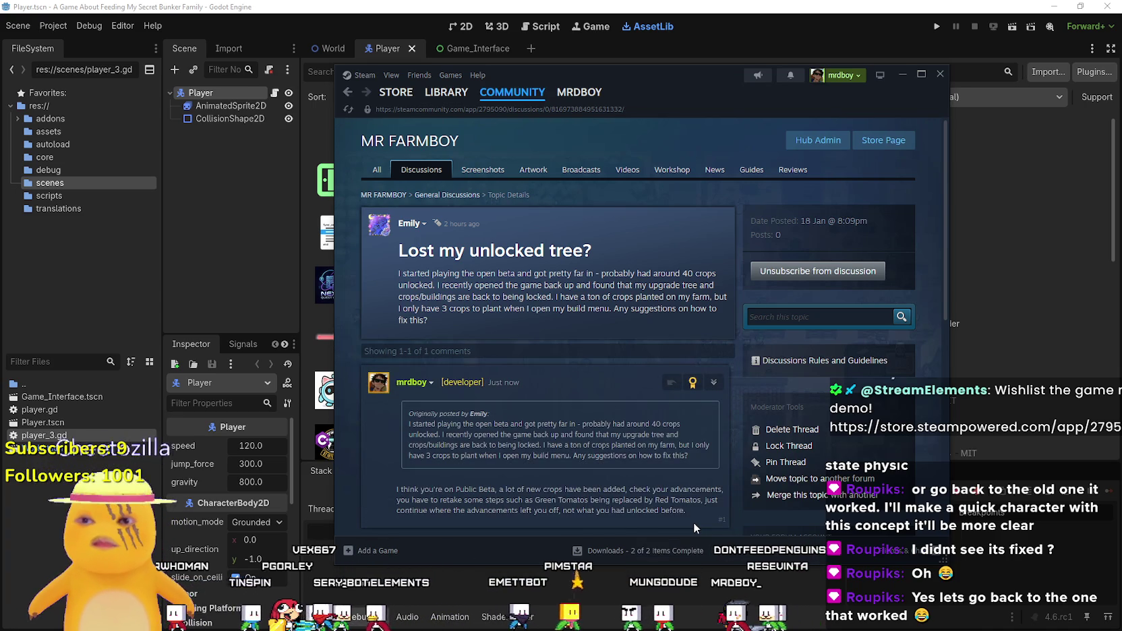
{"action": "scroll", "coordinate": [584, 496], "scroll_direction": "down", "scroll_amount": 1}
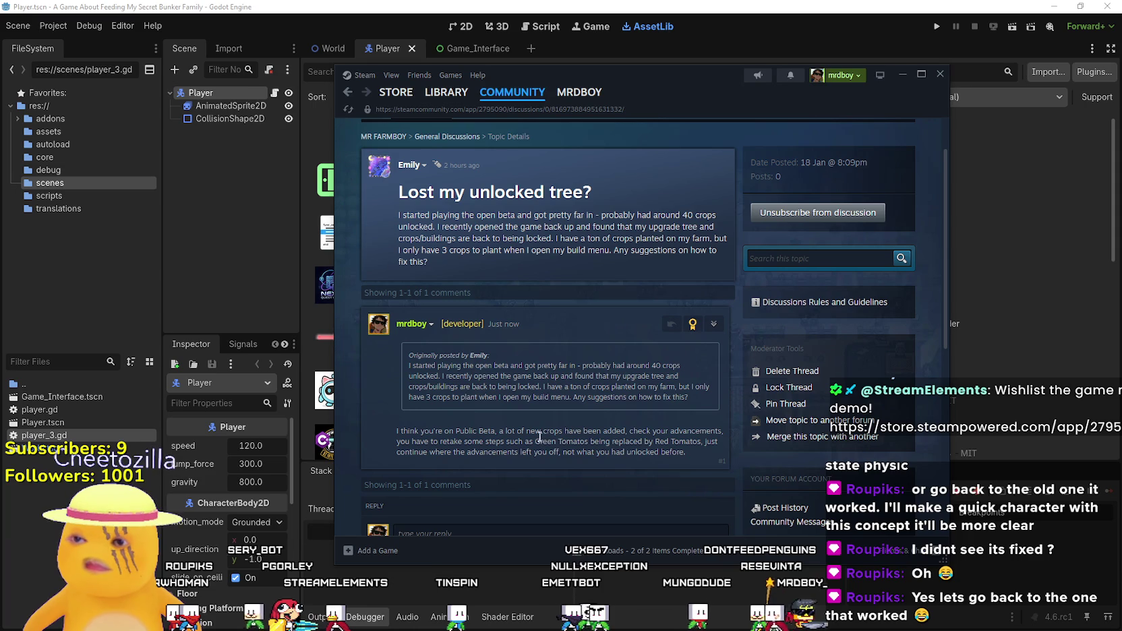
{"action": "scroll", "coordinate": [538, 435], "scroll_direction": "down", "scroll_amount": 2}
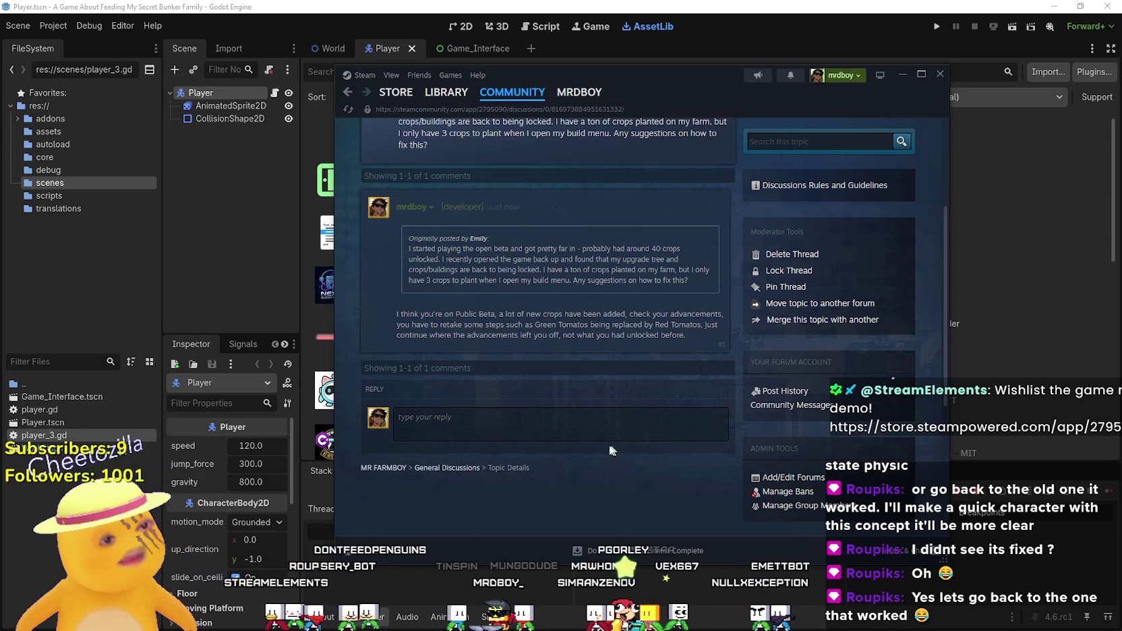
{"action": "scroll", "coordinate": [521, 480], "scroll_direction": "up", "scroll_amount": 3}
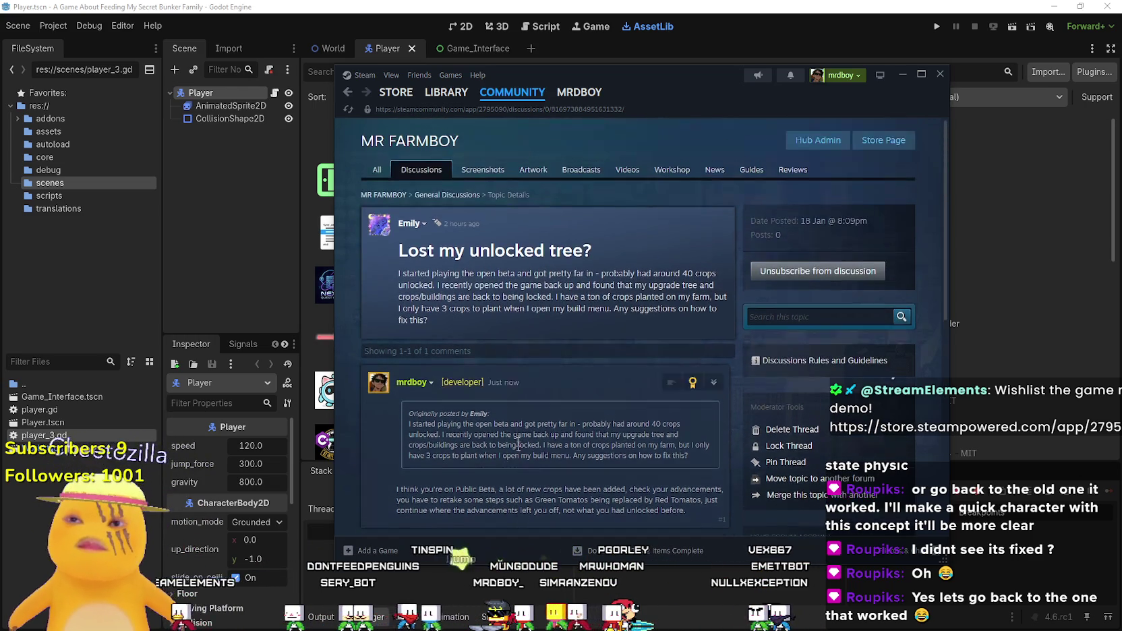
- Browse the Suggestions & Ideas subforum and its 'Comments after 12-Odd Hours' topic
{"action": "left_click", "coordinate": [421, 170]}
{"action": "scroll", "coordinate": [472, 276], "scroll_direction": "down", "scroll_amount": 3}
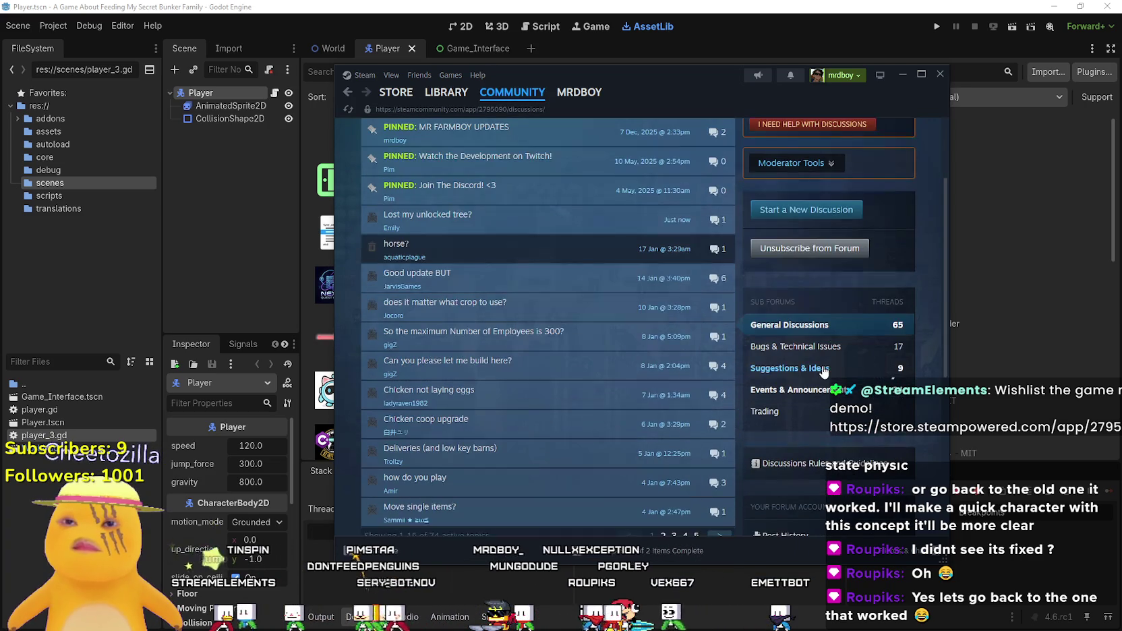
{"action": "left_click", "coordinate": [804, 370]}
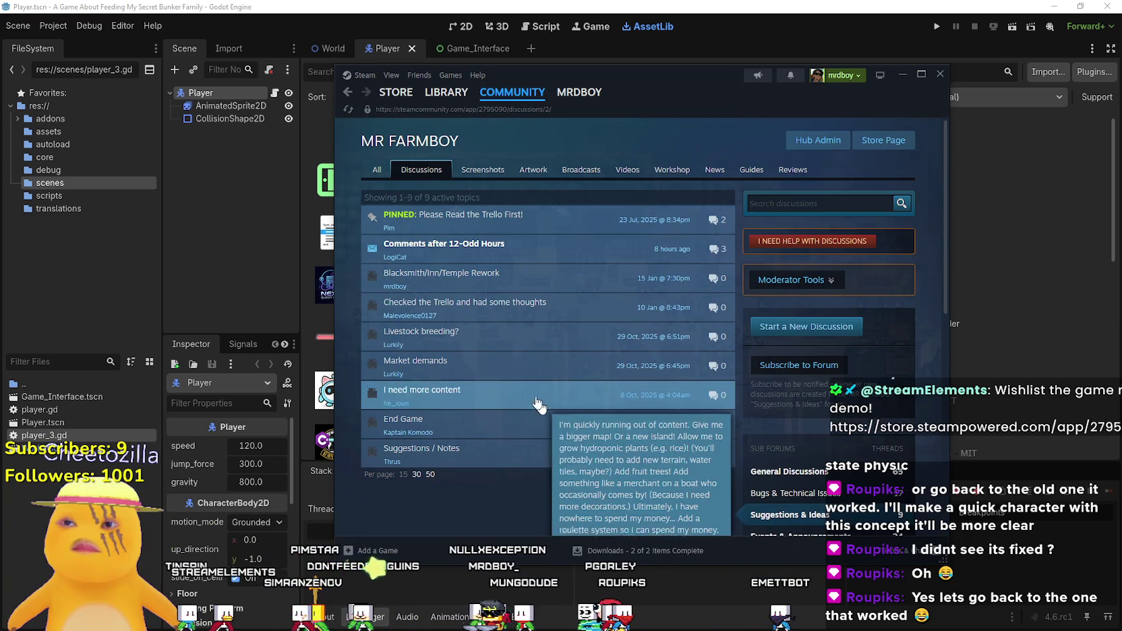
{"action": "left_click", "coordinate": [540, 244]}
{"action": "scroll", "coordinate": [537, 403], "scroll_direction": "down", "scroll_amount": 15}
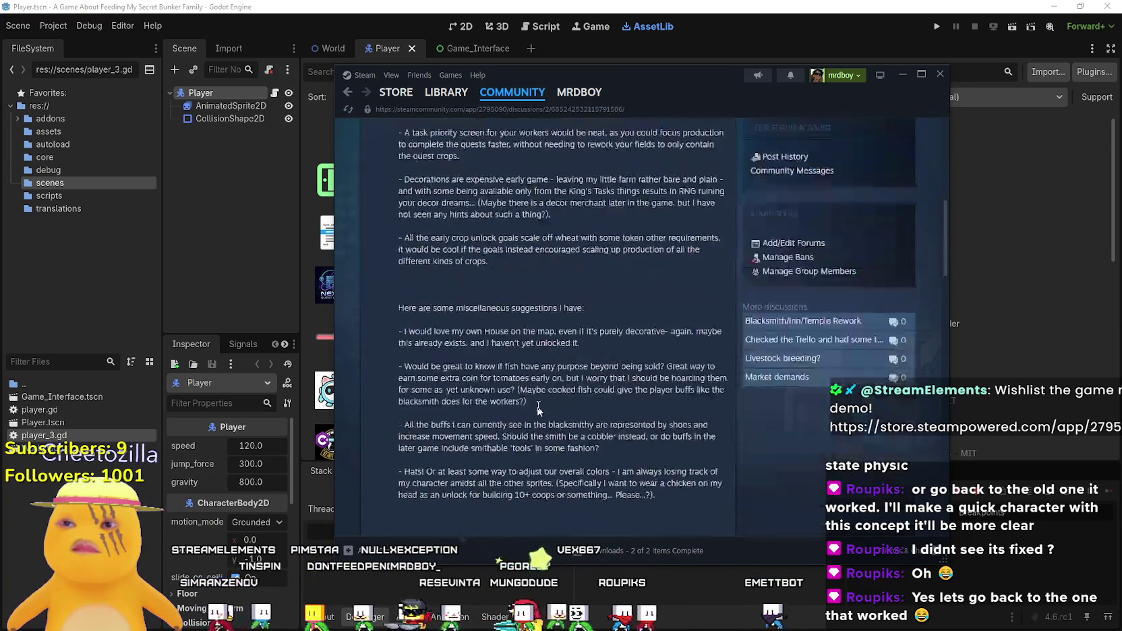
{"action": "scroll", "coordinate": [537, 404], "scroll_direction": "down", "scroll_amount": 10}
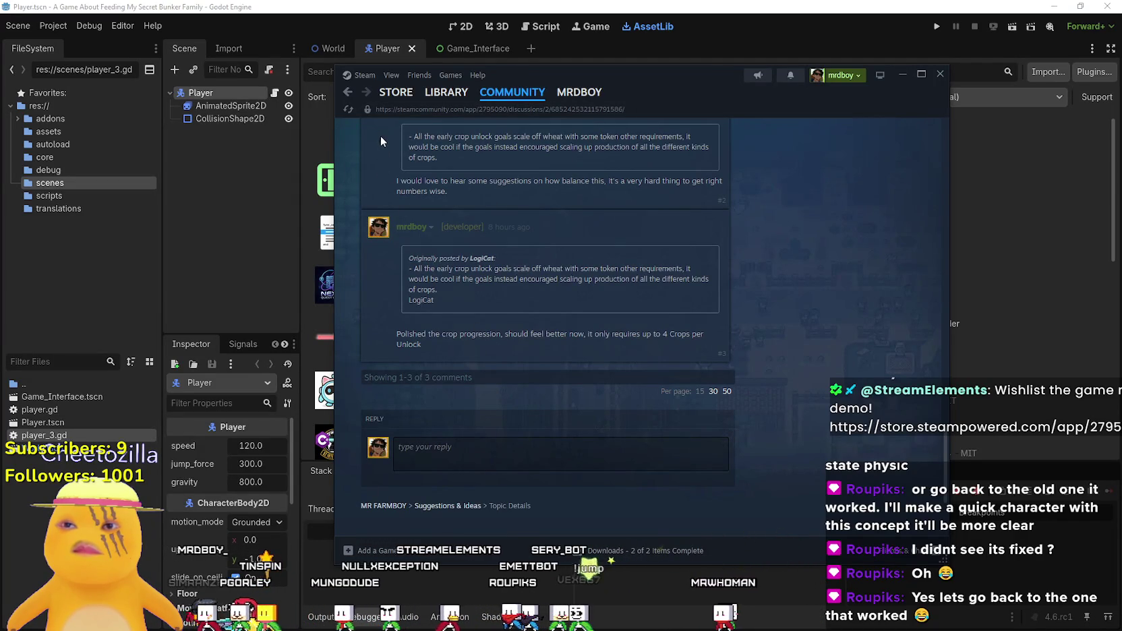
{"action": "left_click", "coordinate": [347, 92]}
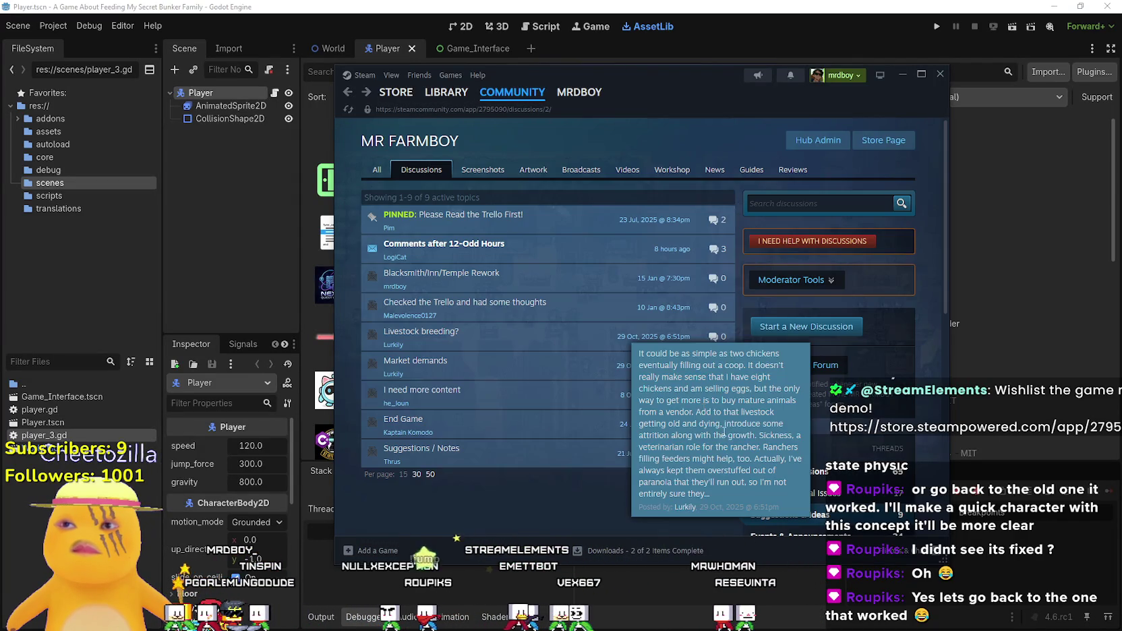
- Reopen 'Lost my unlocked tree?' via Events & Announcements and General Discussions
{"action": "scroll", "coordinate": [827, 379], "scroll_direction": "down", "scroll_amount": 3}
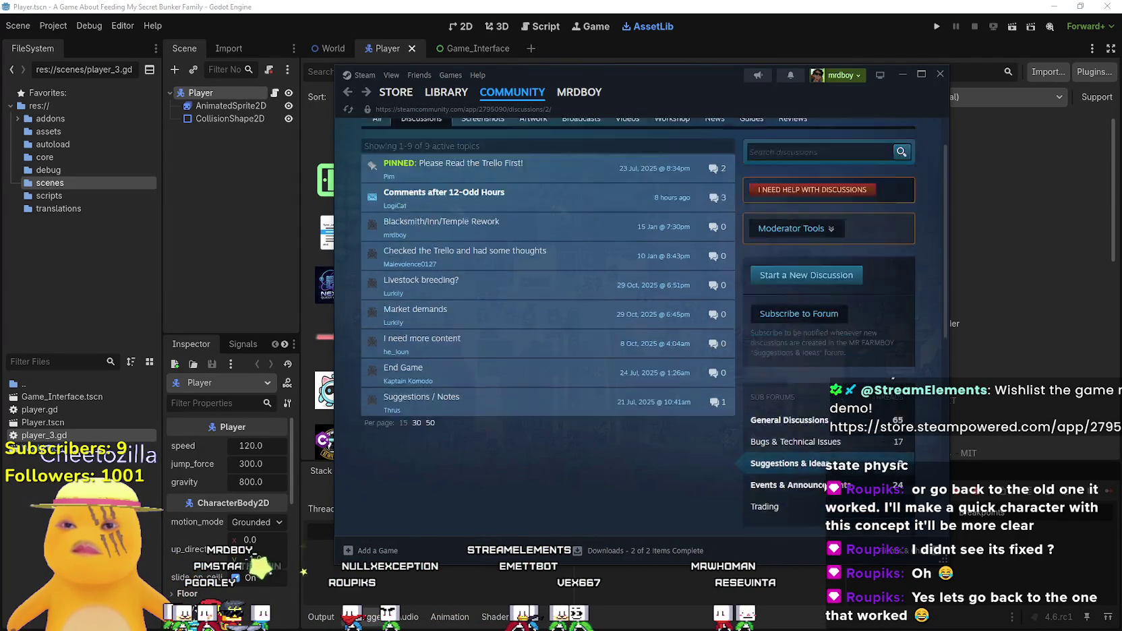
{"action": "left_click", "coordinate": [824, 362]}
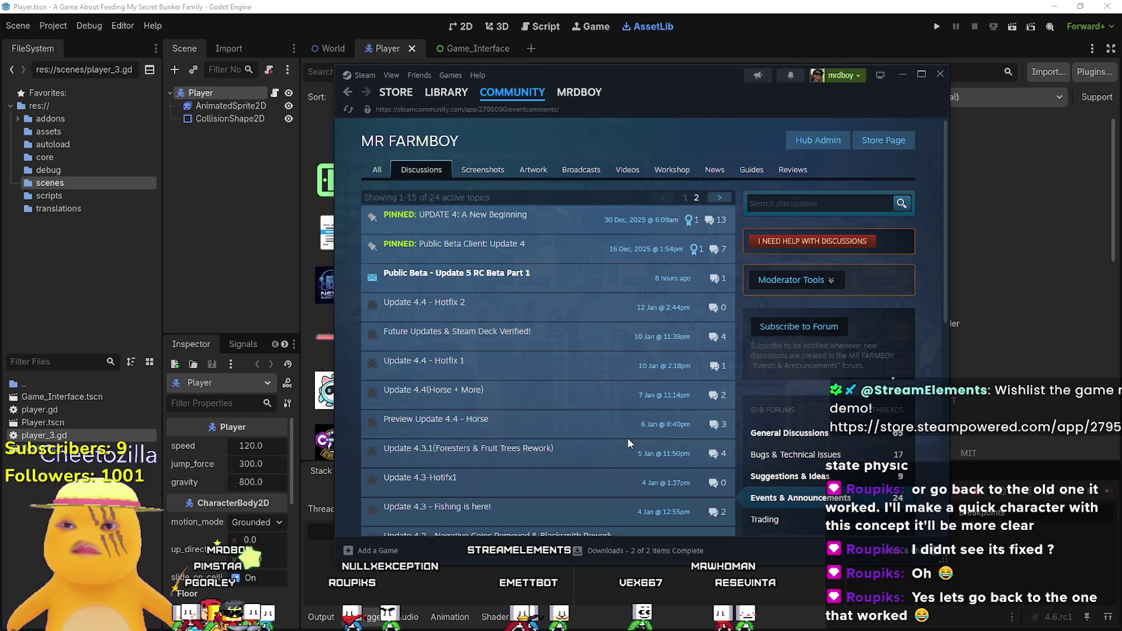
{"action": "left_click", "coordinate": [812, 444]}
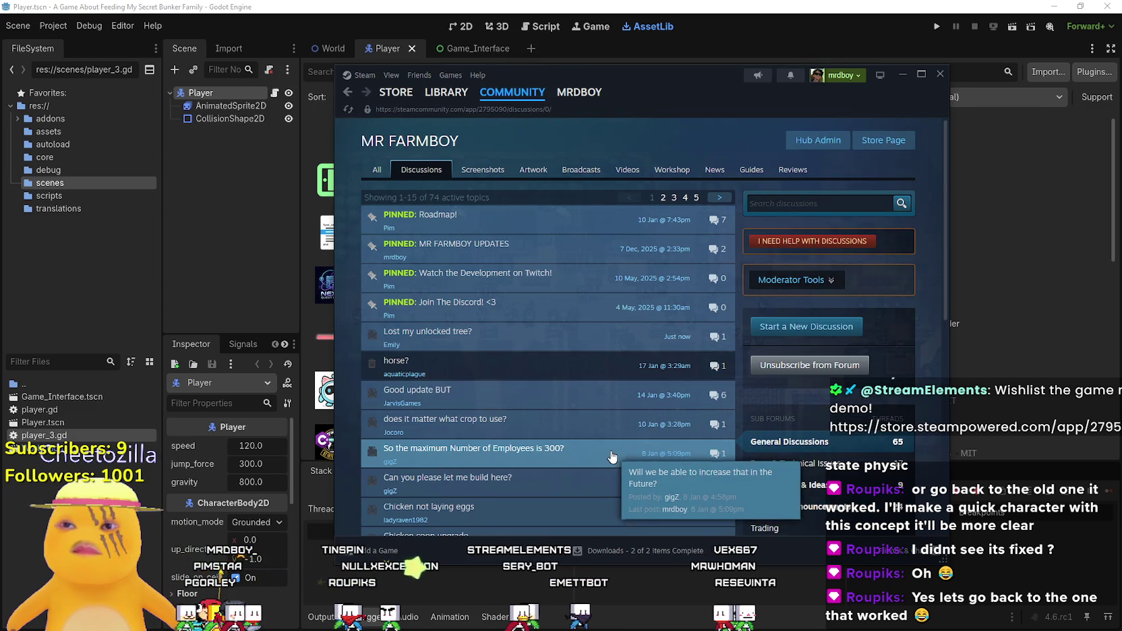
{"action": "scroll", "coordinate": [615, 451], "scroll_direction": "down", "scroll_amount": 3}
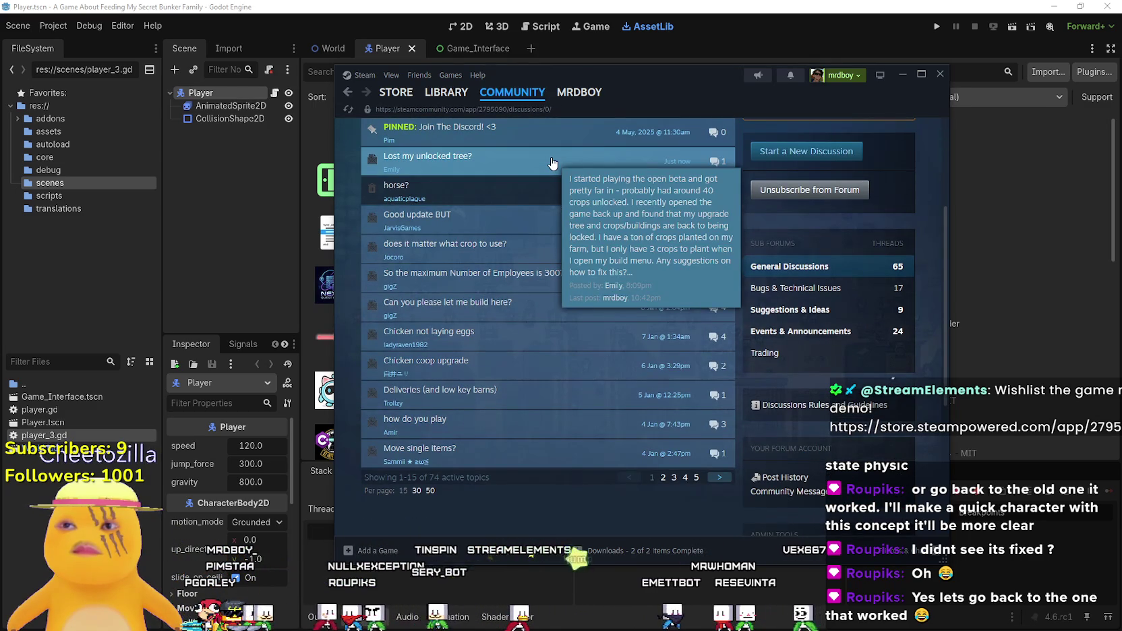
{"action": "left_click", "coordinate": [611, 162]}
{"action": "scroll", "coordinate": [530, 381], "scroll_direction": "down", "scroll_amount": 3}
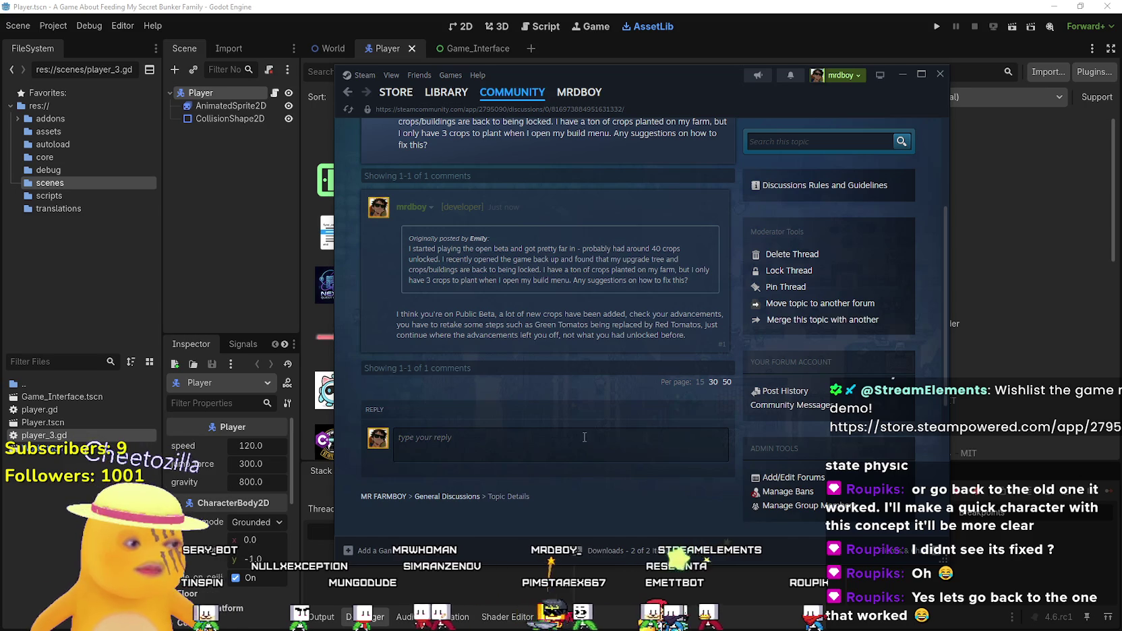
- Review the posted developer reply in the thread, then switch back to Godot
{"action": "scroll", "coordinate": [592, 410], "scroll_direction": "up", "scroll_amount": 2}
{"action": "scroll", "coordinate": [576, 418], "scroll_direction": "up", "scroll_amount": 2}
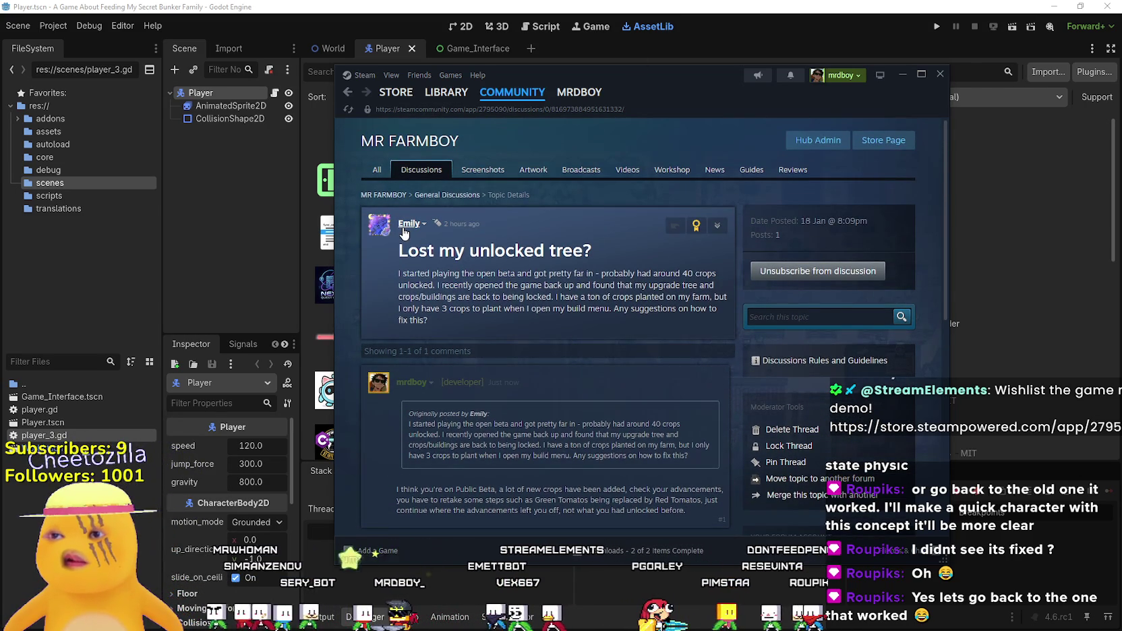
{"action": "mouse_move", "coordinate": [404, 233]}
{"action": "scroll", "coordinate": [597, 472], "scroll_direction": "down", "scroll_amount": 3}
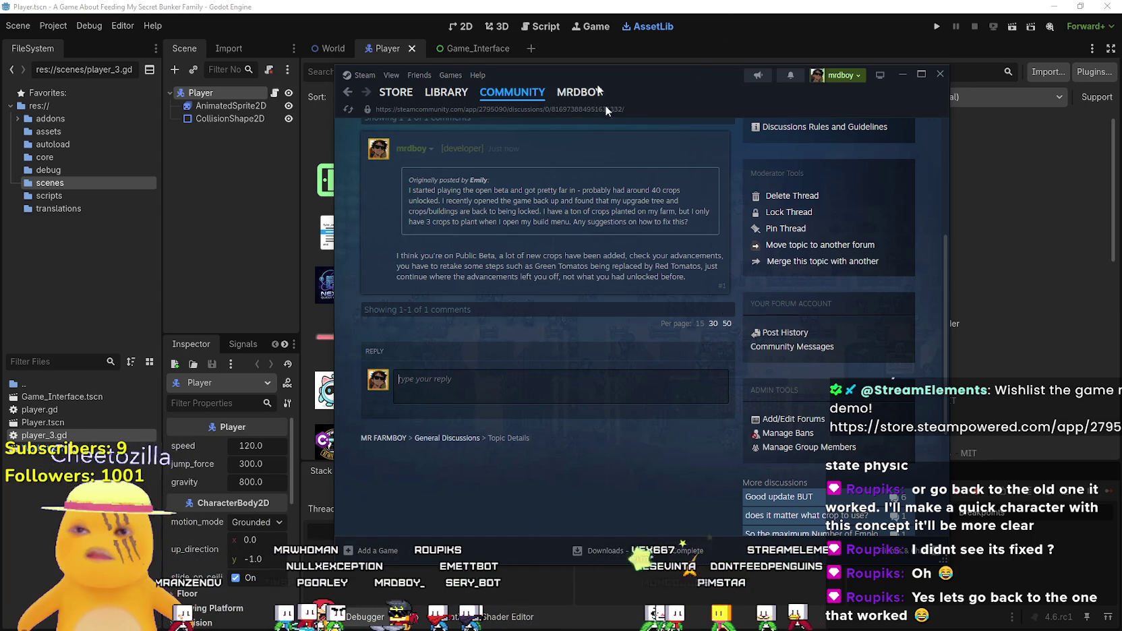
{"action": "key", "text": "alt+Tab"}
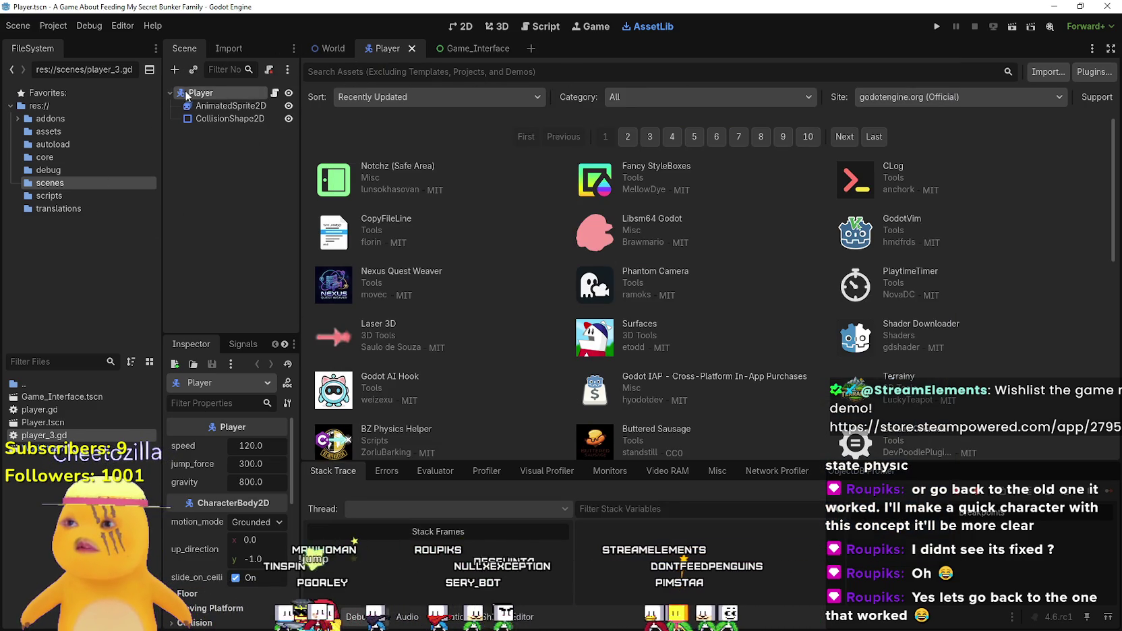
- Add a StateMachine child node under the Player node
{"action": "right_click", "coordinate": [187, 95]}
{"action": "left_click", "coordinate": [244, 118]}
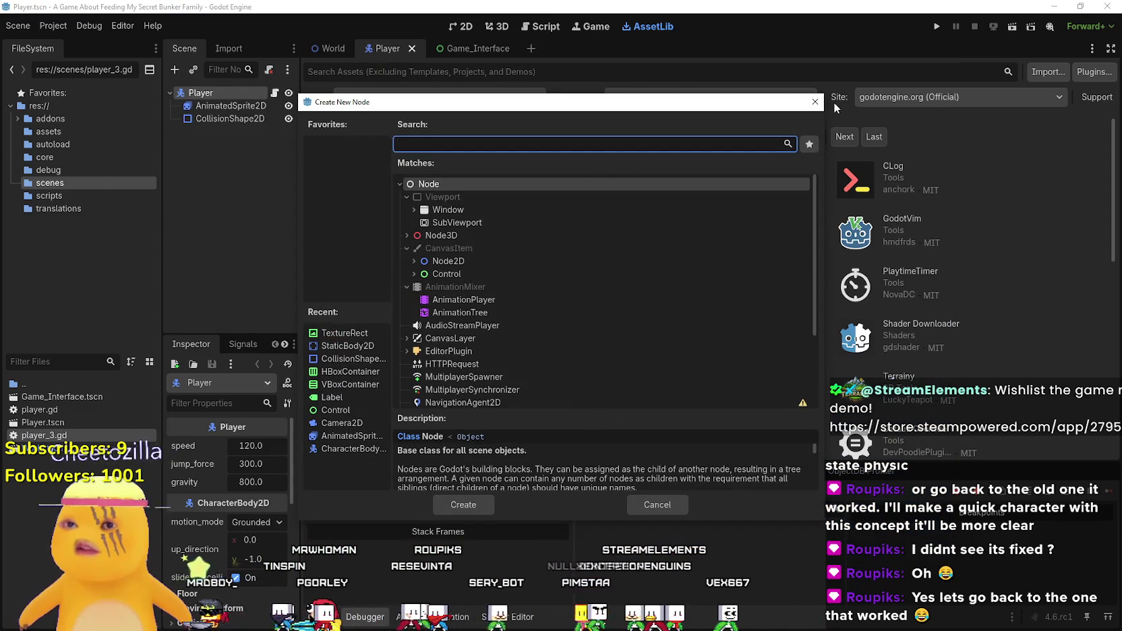
{"action": "type", "text": "State"}
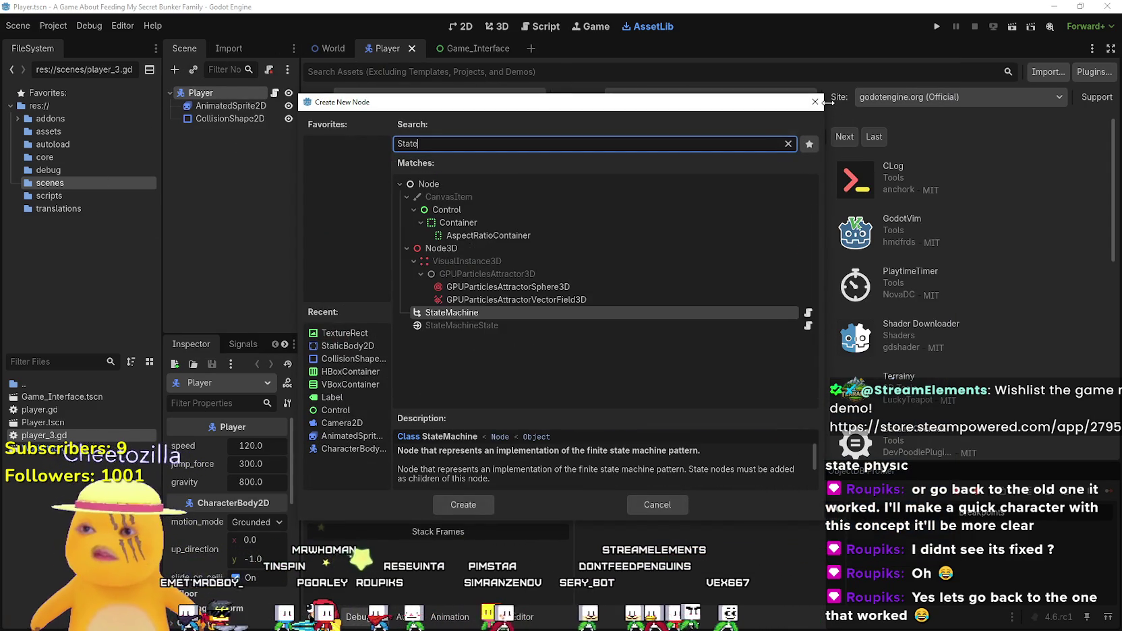
{"action": "left_click", "coordinate": [437, 505]}
- Save the Player scene, open player.gd and select its old state code
{"action": "left_click", "coordinate": [346, 54]}
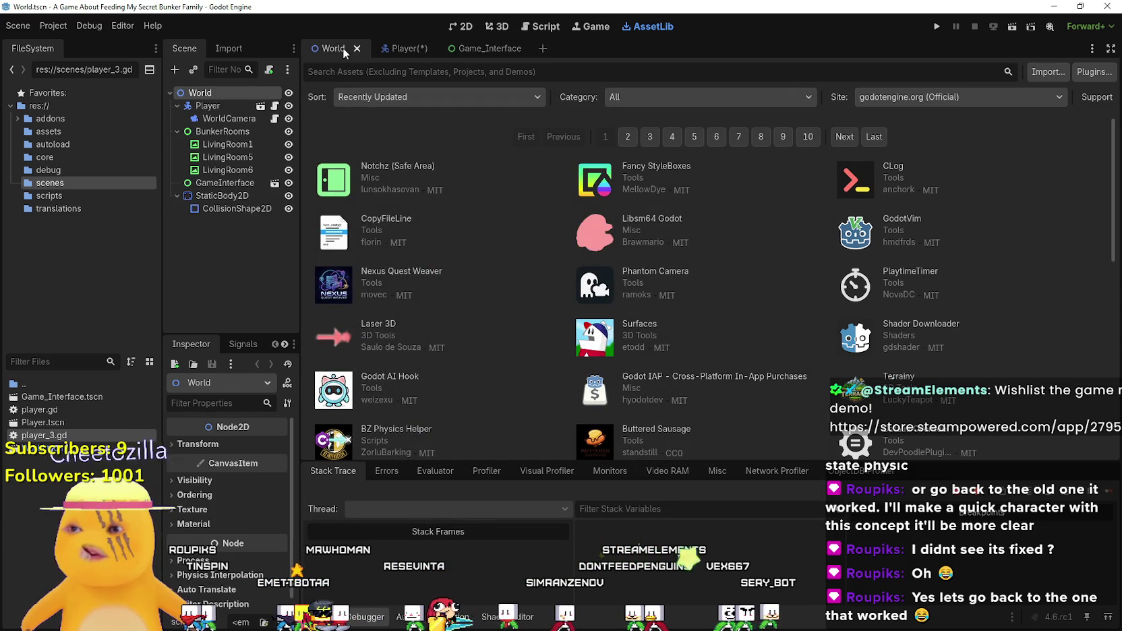
{"action": "left_click", "coordinate": [385, 50]}
{"action": "key", "text": "ctrl+s"}
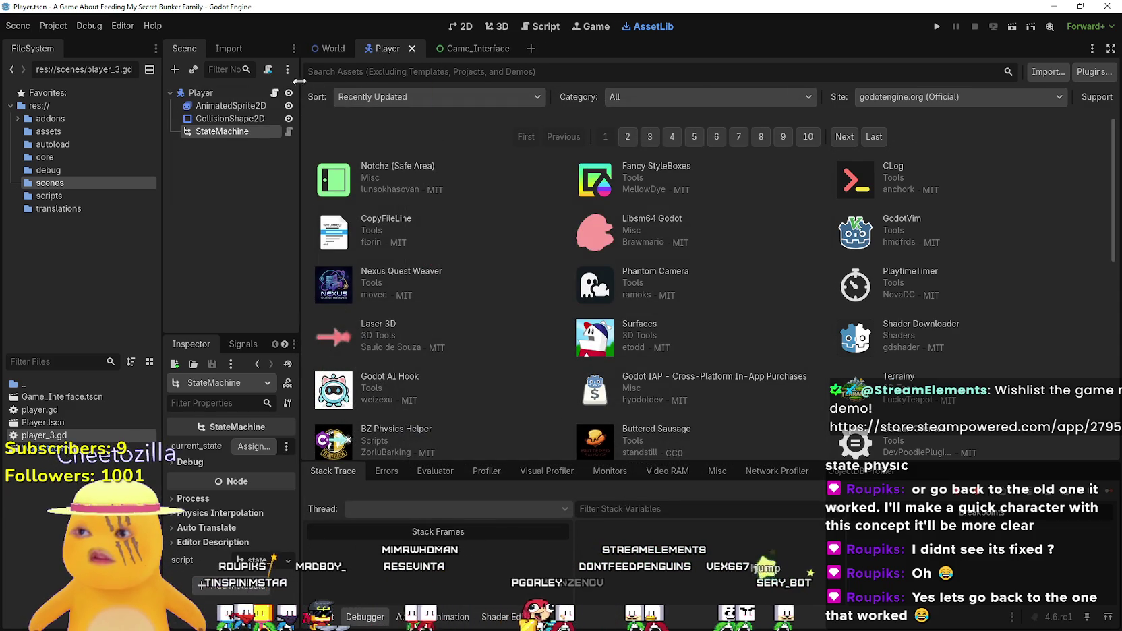
{"action": "left_click", "coordinate": [274, 93]}
{"action": "mouse_move", "coordinate": [674, 431]}
{"action": "left_mouse_down"}
{"action": "mouse_move", "coordinate": [634, 404]}
{"action": "mouse_move", "coordinate": [652, 251]}
{"action": "mouse_move", "coordinate": [593, 237]}
{"action": "mouse_move", "coordinate": [587, 324]}
{"action": "mouse_move", "coordinate": [567, 251]}
{"action": "mouse_move", "coordinate": [534, 213]}
{"action": "mouse_move", "coordinate": [513, 222]}
{"action": "mouse_move", "coordinate": [513, 369]}
{"action": "mouse_move", "coordinate": [488, 227]}
{"action": "mouse_move", "coordinate": [493, 150]}
{"action": "left_mouse_up"}
{"action": "scroll", "coordinate": [594, 270], "scroll_direction": "up", "scroll_amount": 8}
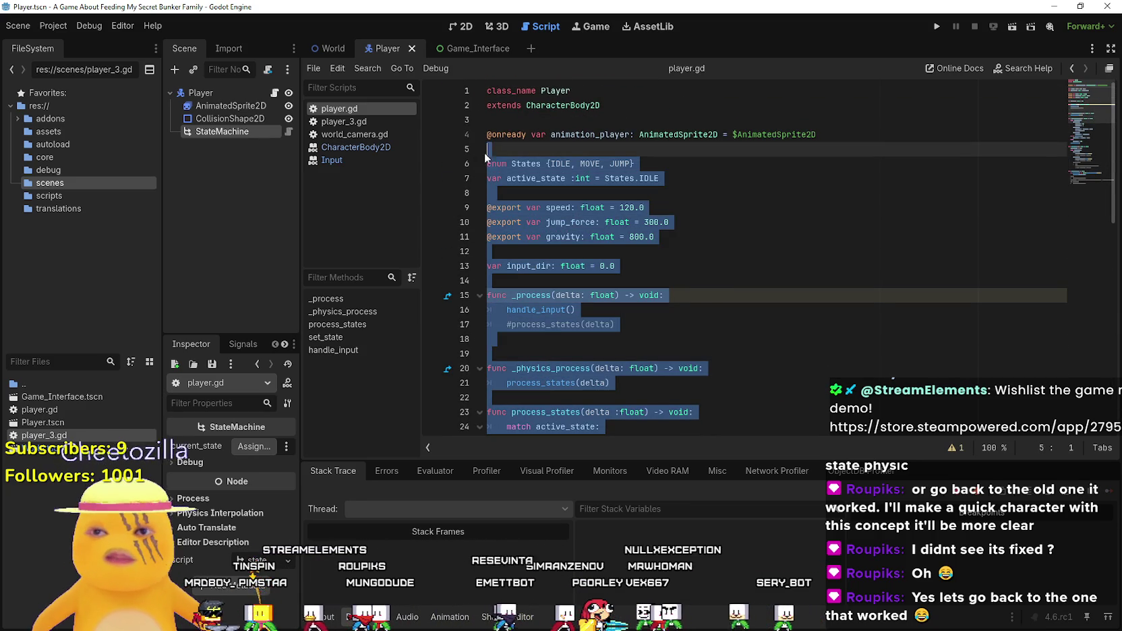
- Delete the old state code from player.gd and dismiss an Instantiate Child Scene attempt
{"action": "key", "text": "Delete"}
{"action": "key", "text": "Delete"}
{"action": "right_click", "coordinate": [225, 133]}
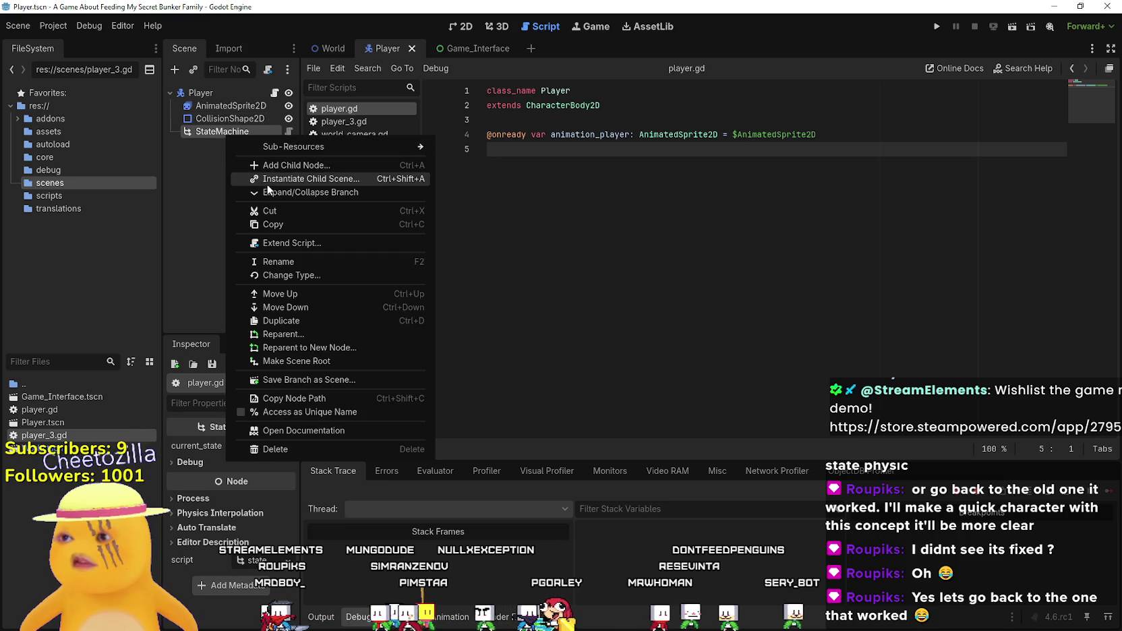
{"action": "left_click", "coordinate": [292, 178]}
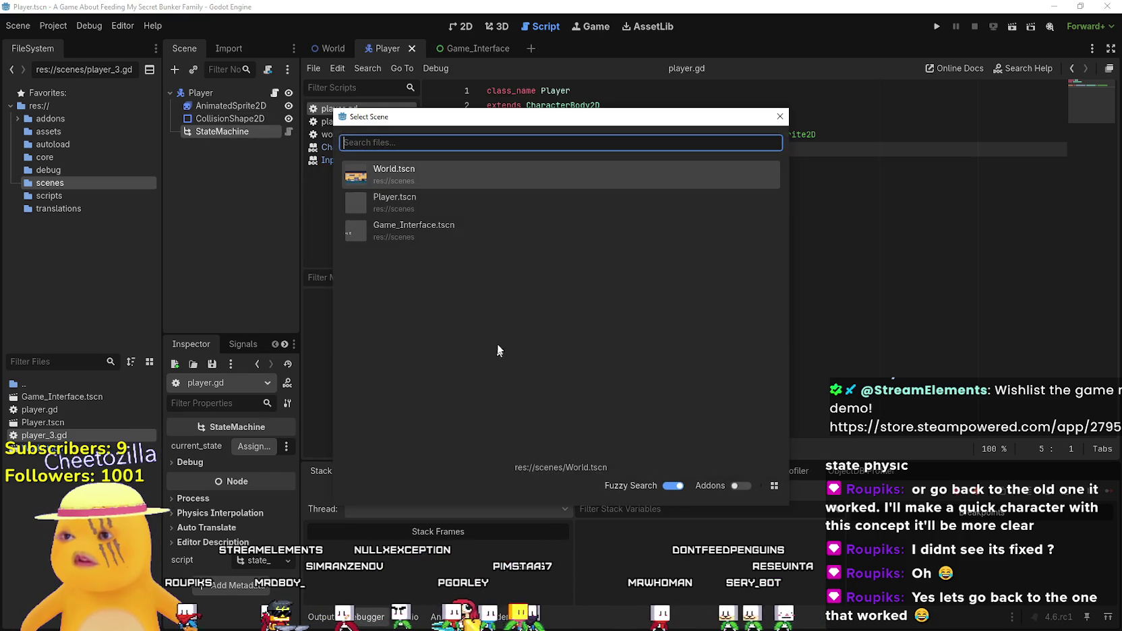
{"action": "key", "text": "Escape"}
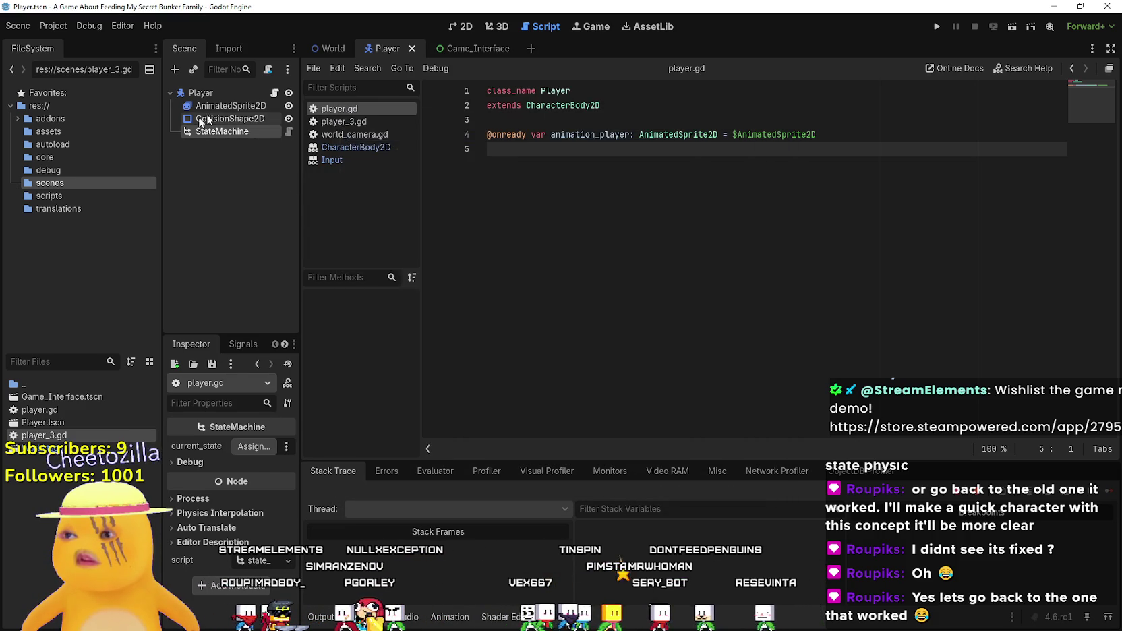
- Start adding a StateMachineState child under StateMachine, then cancel
{"action": "right_click", "coordinate": [200, 130]}
{"action": "left_click", "coordinate": [229, 159]}
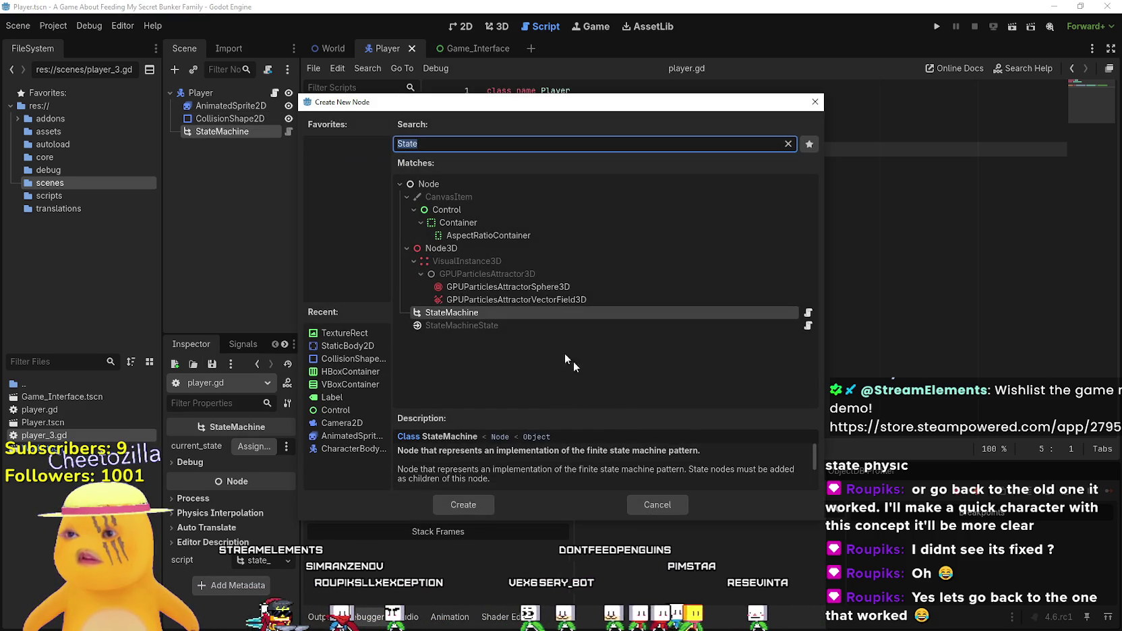
{"action": "left_click", "coordinate": [532, 325]}
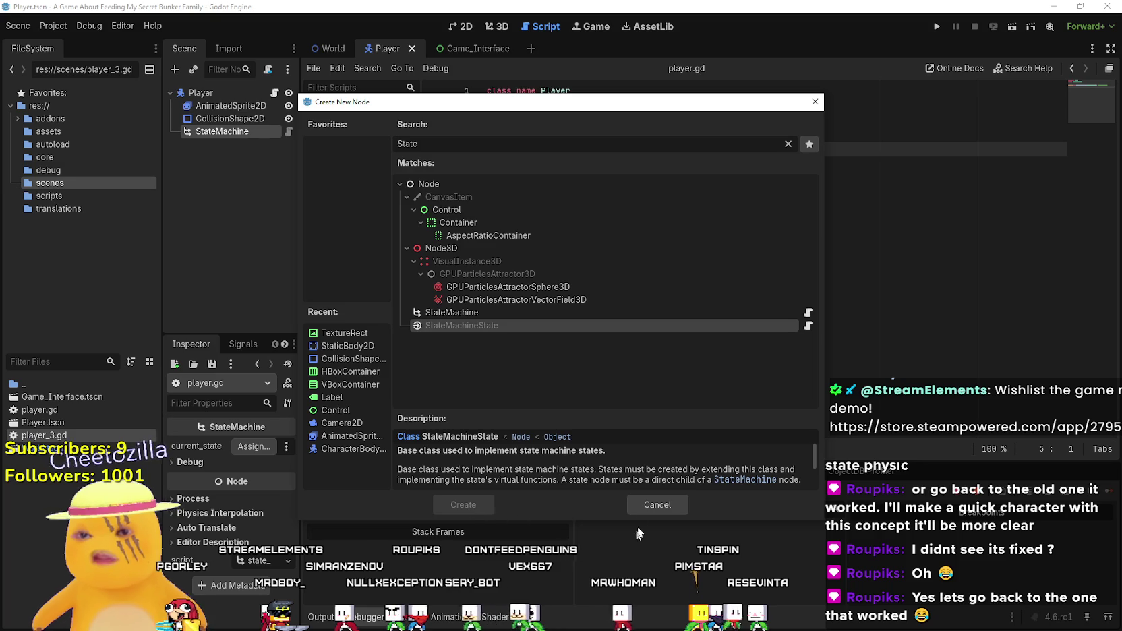
{"action": "left_click", "coordinate": [649, 505]}
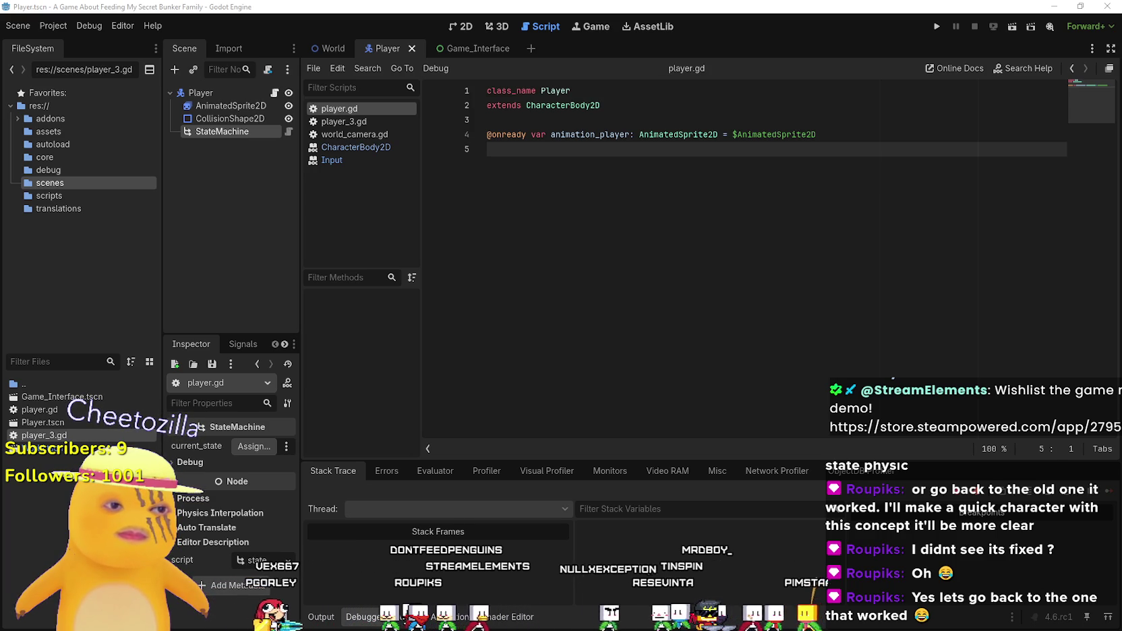
{"action": "key", "text": "alt+Tab"}
{"action": "left_click", "coordinate": [534, 49]}
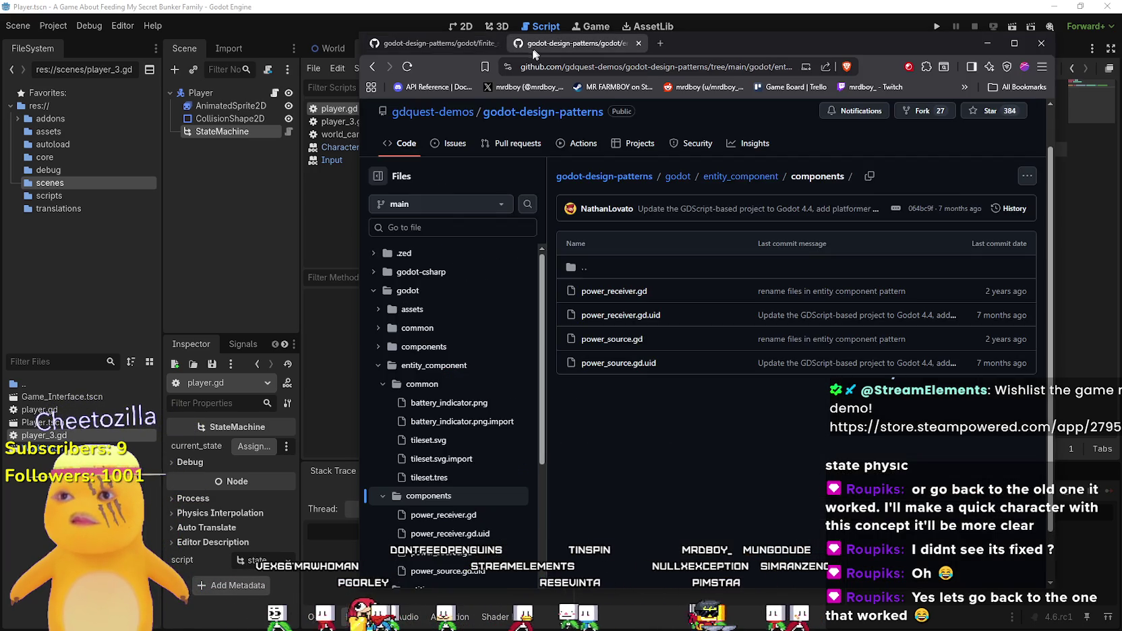
{"action": "left_click", "coordinate": [470, 48]}
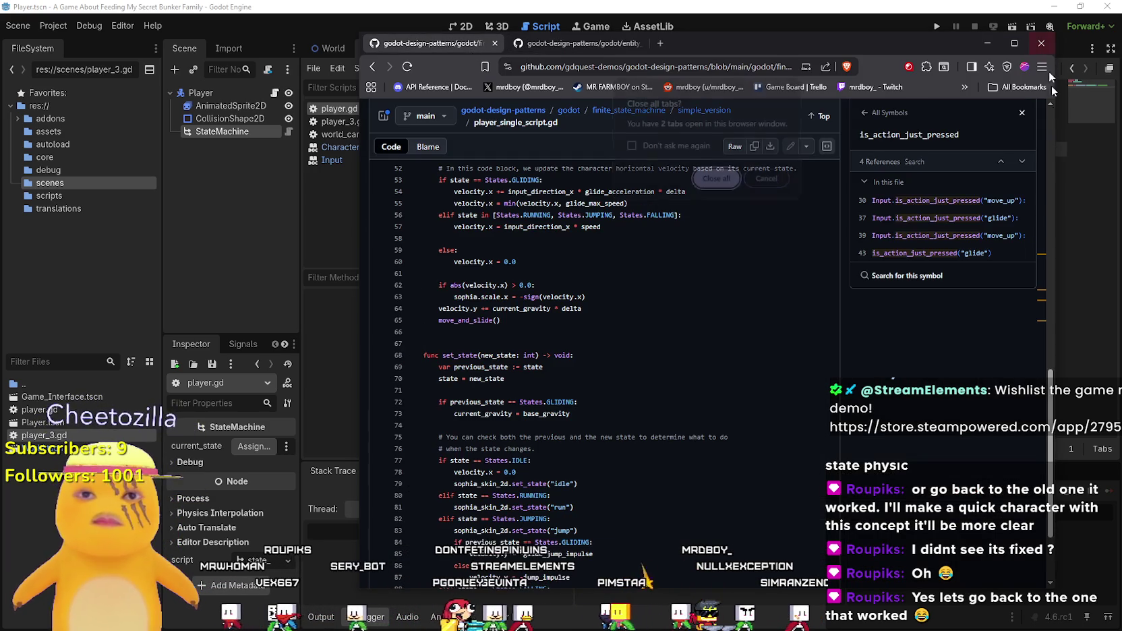
{"action": "left_click", "coordinate": [1041, 42]}
{"action": "left_click", "coordinate": [707, 179]}
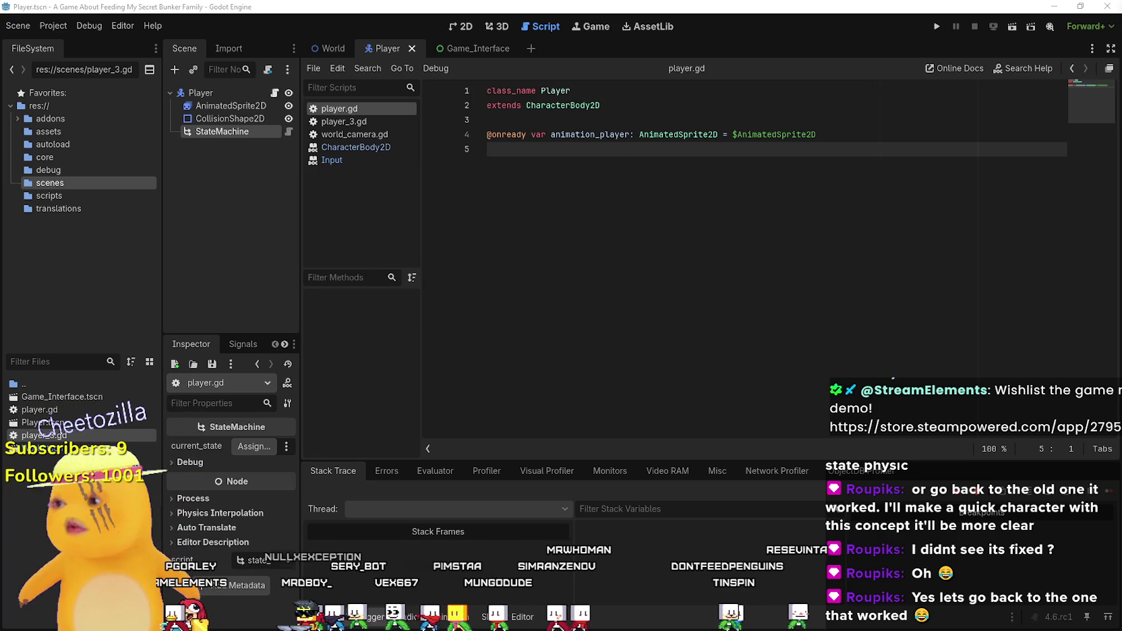
{"action": "left_click", "coordinate": [60, 102]}
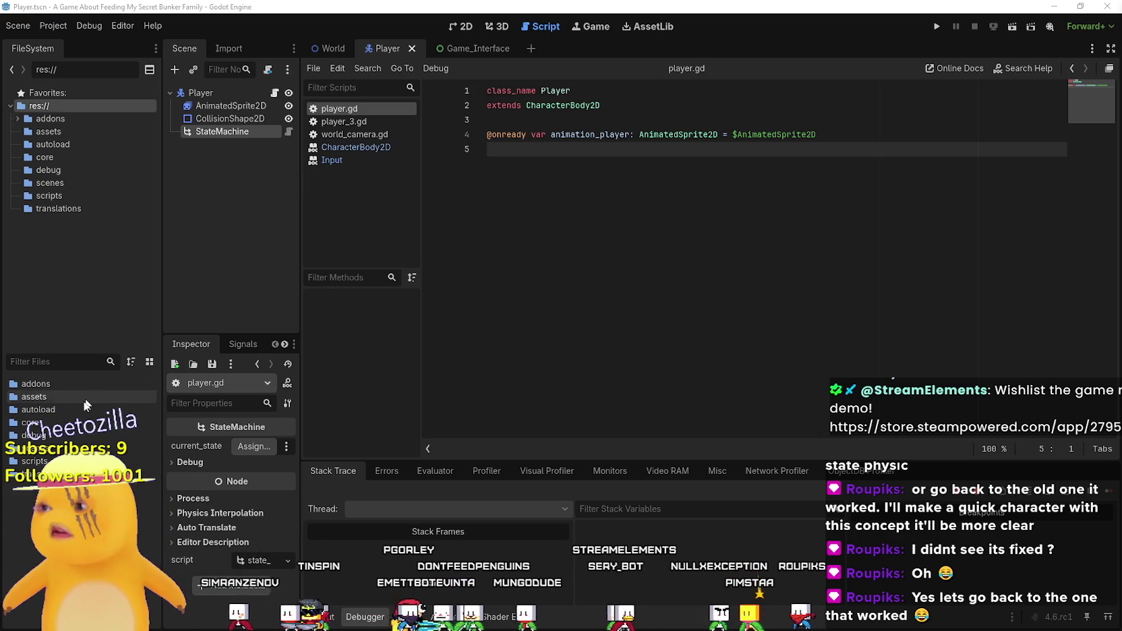
- Open the res://scripts folder and bring up its context menu
{"action": "double_click", "coordinate": [33, 461]}
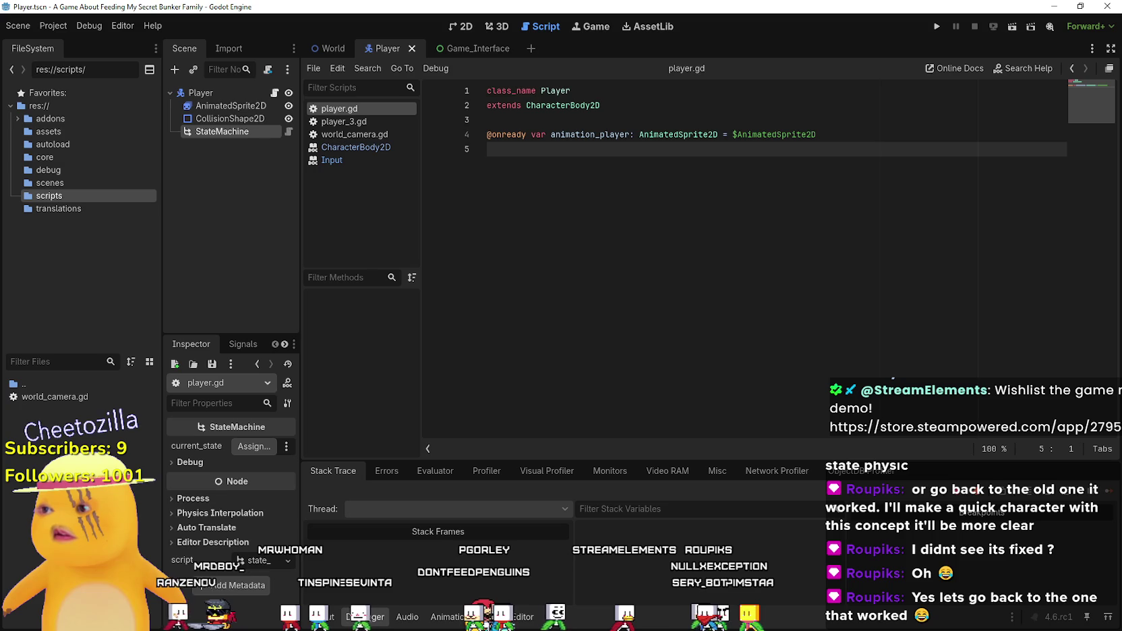
{"action": "right_click", "coordinate": [75, 458]}
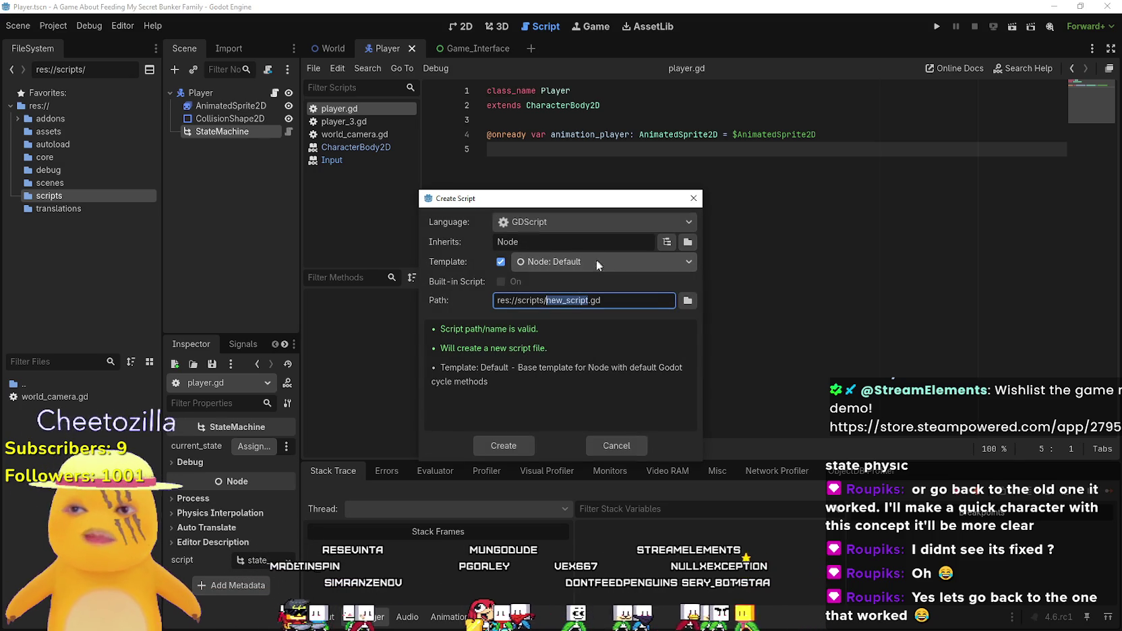
- Set Inherits to StateMachineState via the class picker, keeping the Object: Empty template
{"action": "left_click", "coordinate": [667, 242]}
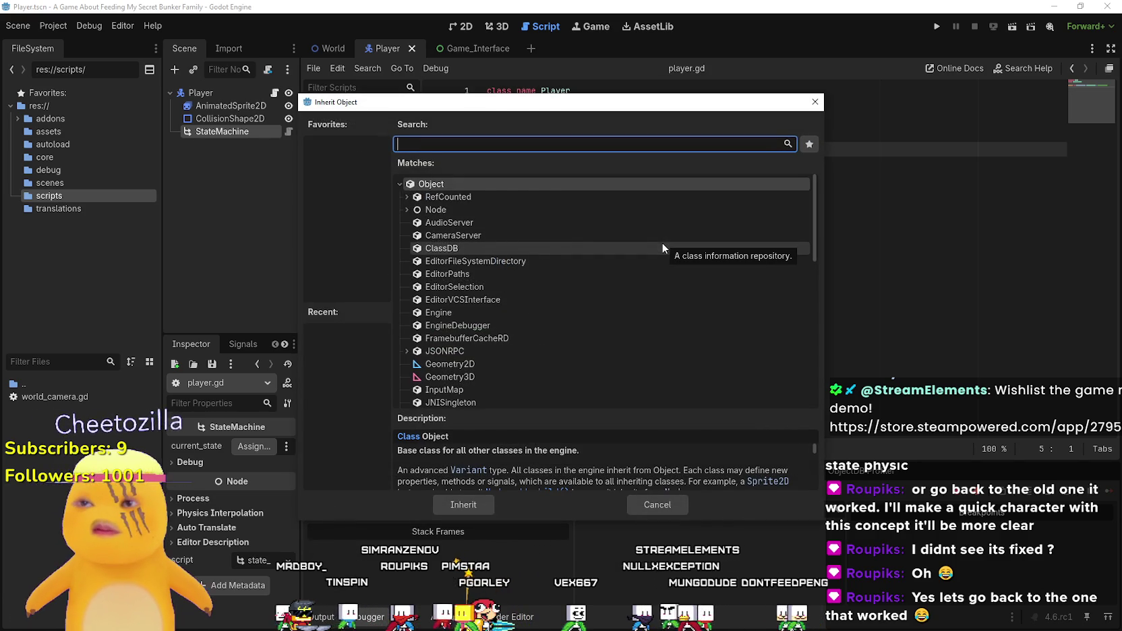
{"action": "type", "text": "State"}
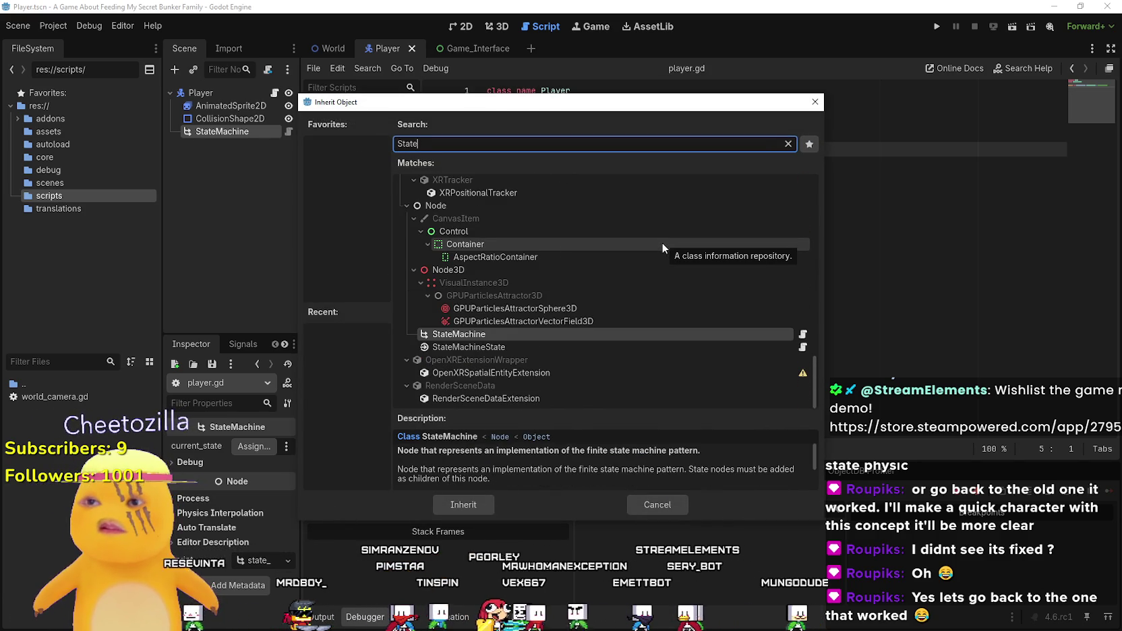
{"action": "left_click", "coordinate": [472, 347]}
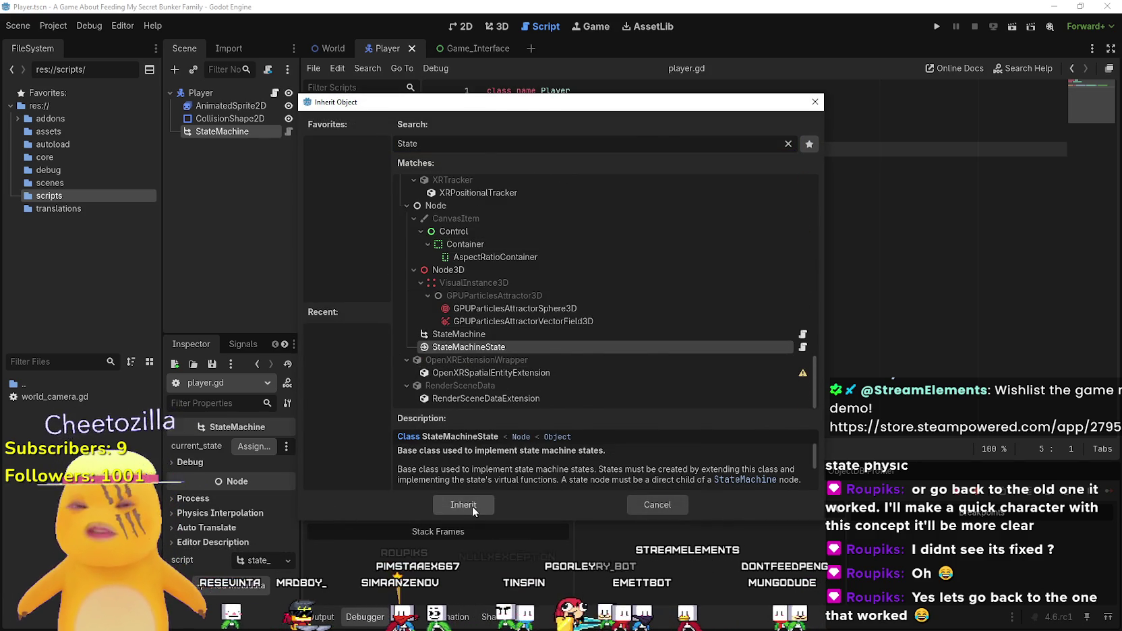
{"action": "left_click", "coordinate": [472, 506]}
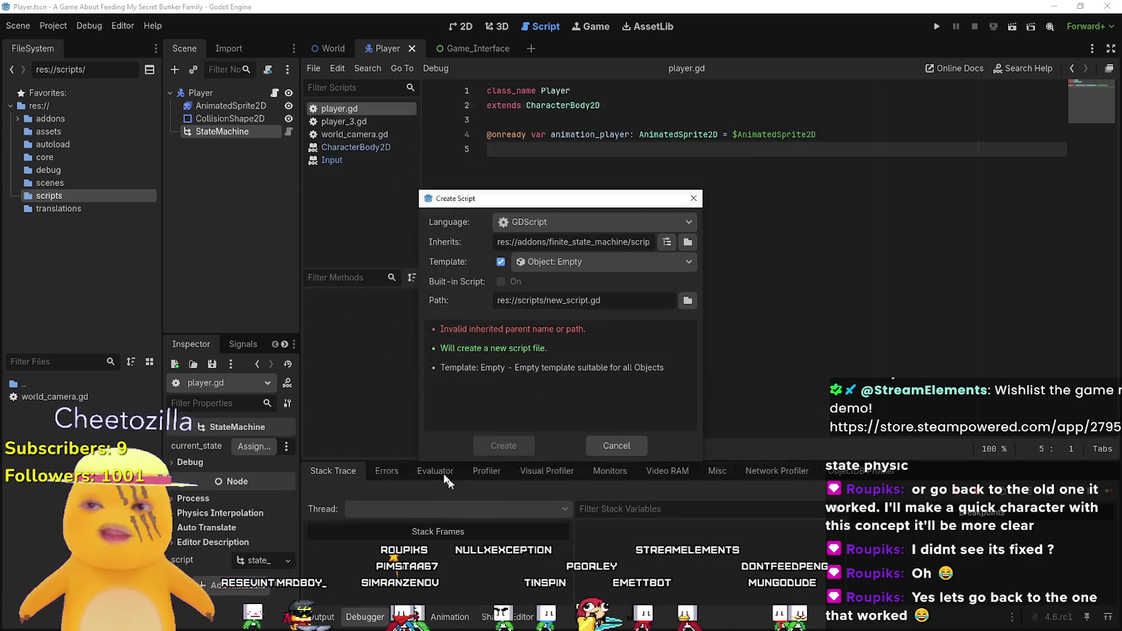
{"action": "left_click", "coordinate": [566, 267]}
{"action": "left_click", "coordinate": [554, 259]}
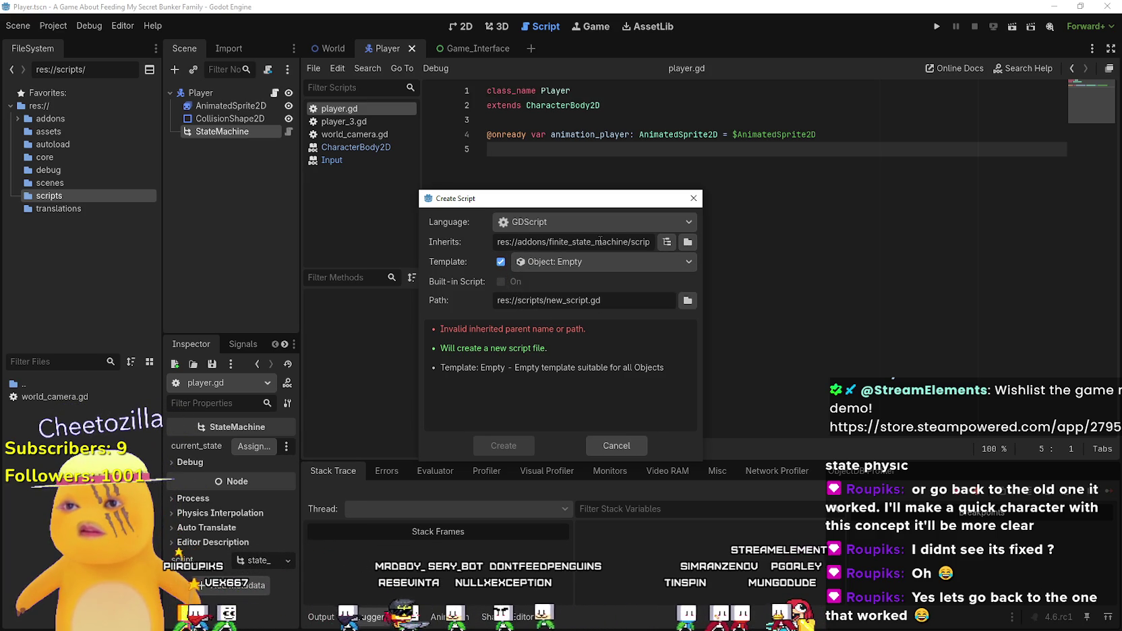
- Re-pick StateMachineState as the parent class and inspect the resulting parent path
{"action": "left_click", "coordinate": [687, 243]}
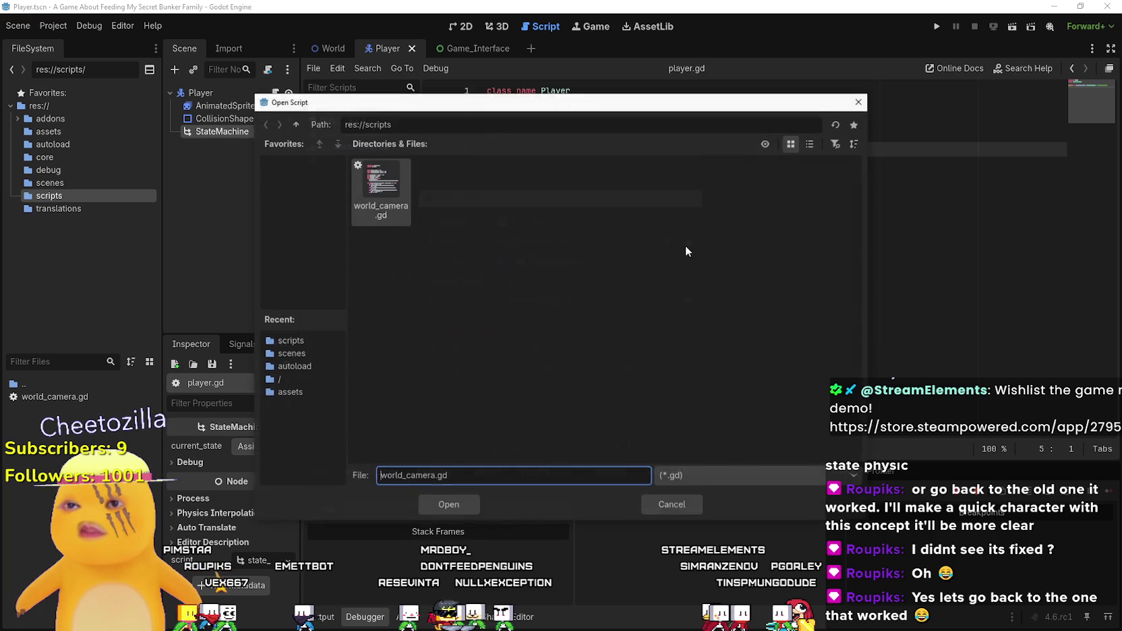
{"action": "left_click", "coordinate": [657, 500]}
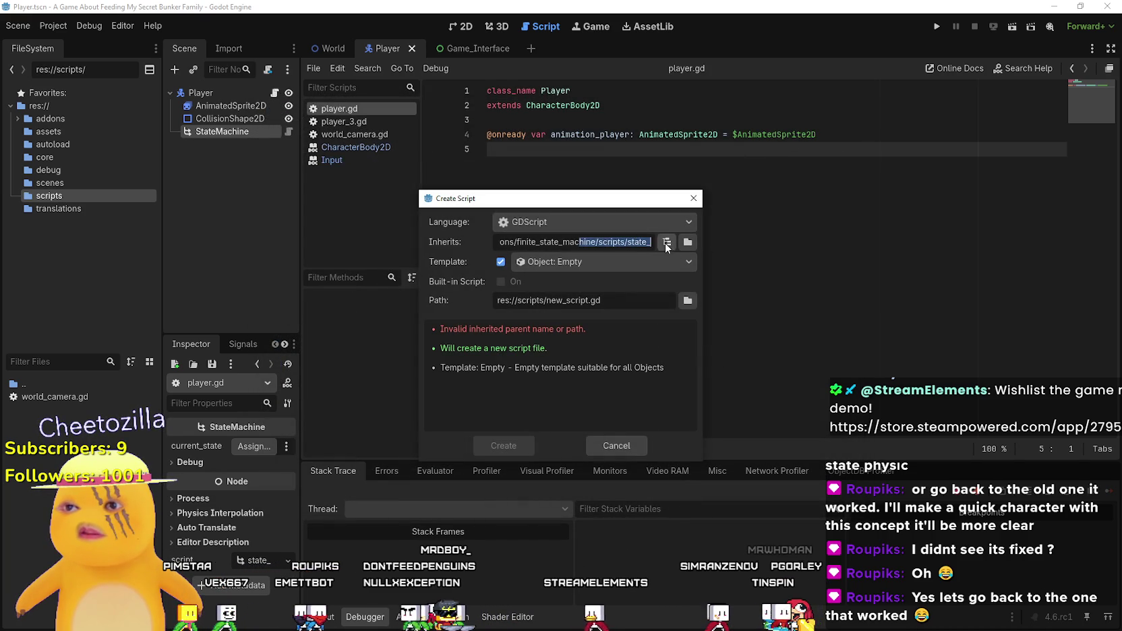
{"action": "left_click", "coordinate": [666, 243]}
{"action": "left_click", "coordinate": [497, 348]}
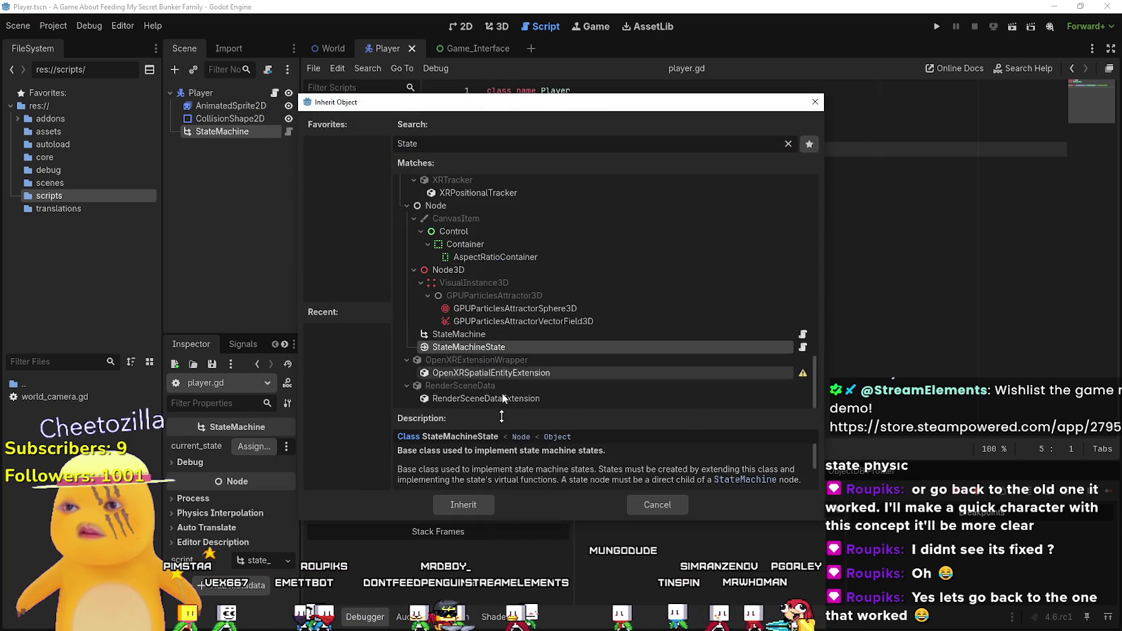
{"action": "left_click", "coordinate": [472, 499]}
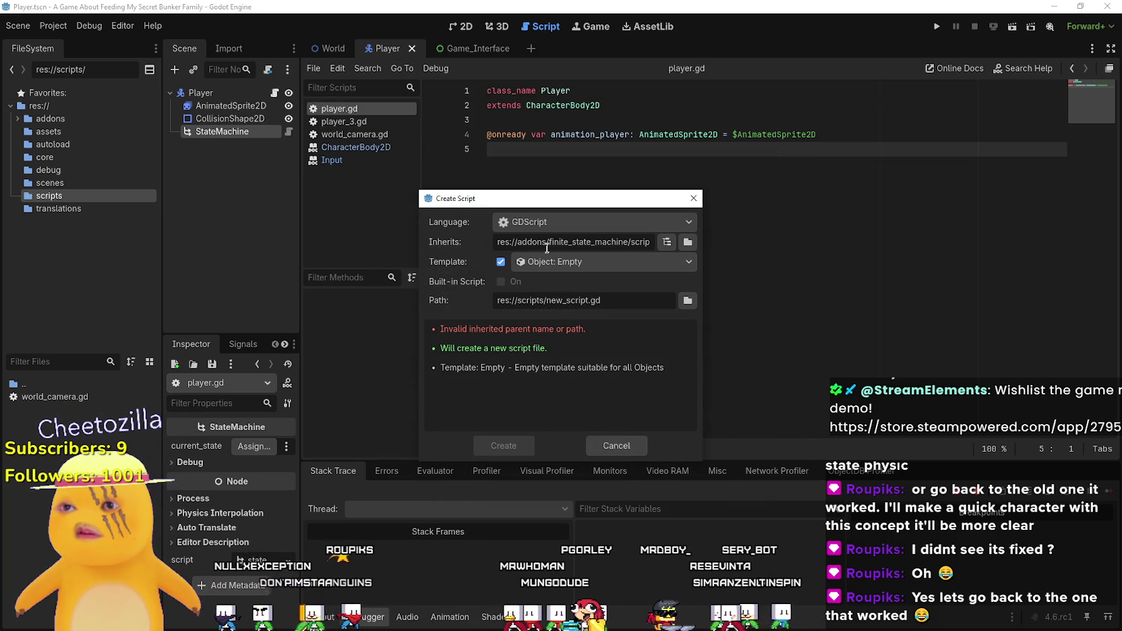
{"action": "triple_click", "coordinate": [605, 243]}
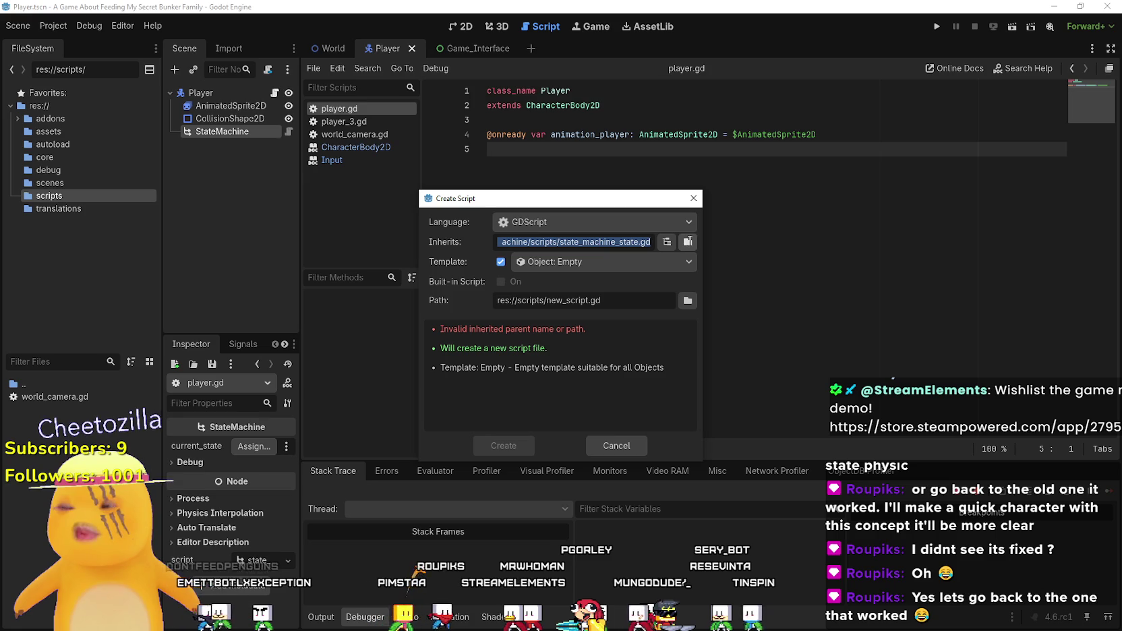
{"action": "left_click_drag", "start_coordinate": [604, 243], "coordinate": [261, 232]}
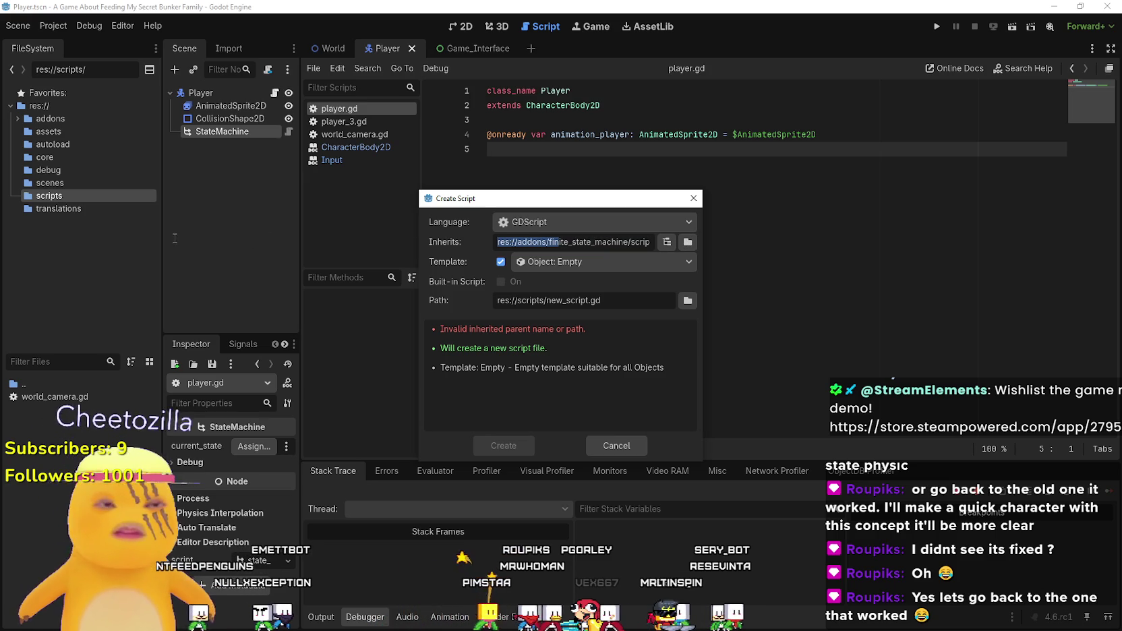
- Recheck the template list and reselect StateMachineState in the class picker
{"action": "left_click", "coordinate": [560, 263]}
{"action": "left_click", "coordinate": [564, 298]}
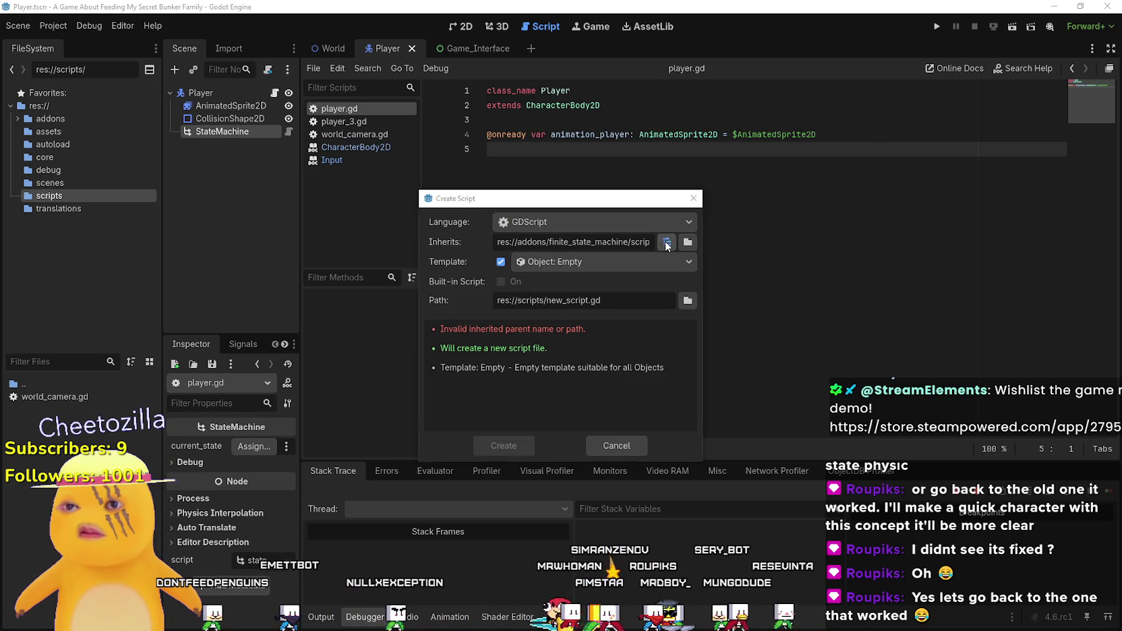
{"action": "left_click", "coordinate": [667, 244]}
{"action": "double_click", "coordinate": [495, 335]}
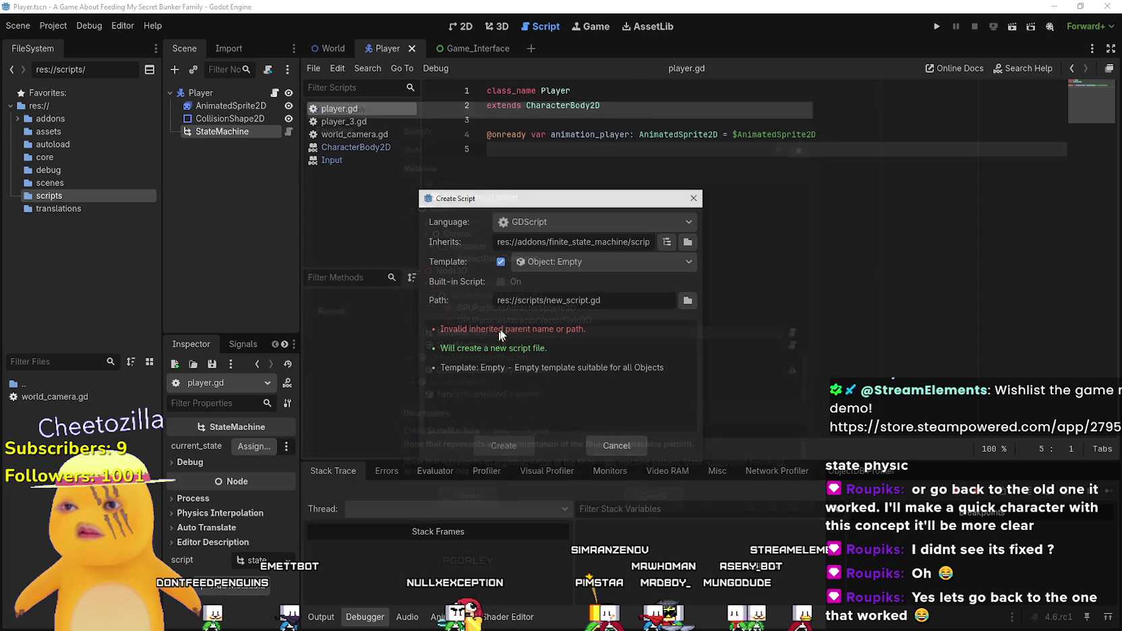
{"action": "left_click", "coordinate": [666, 242]}
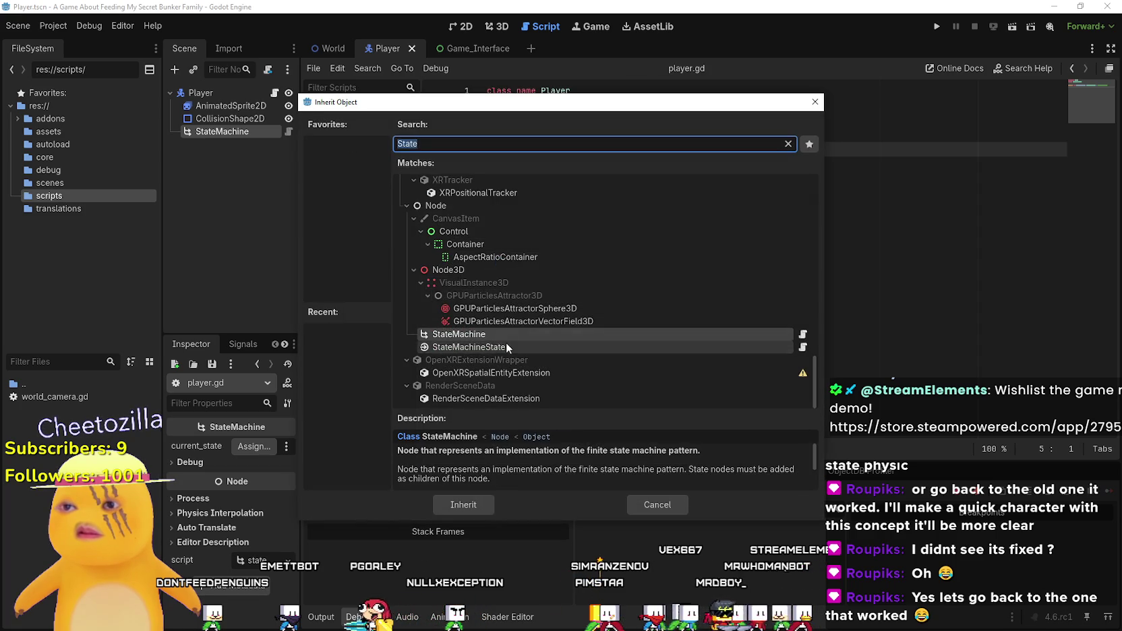
{"action": "double_click", "coordinate": [506, 342]}
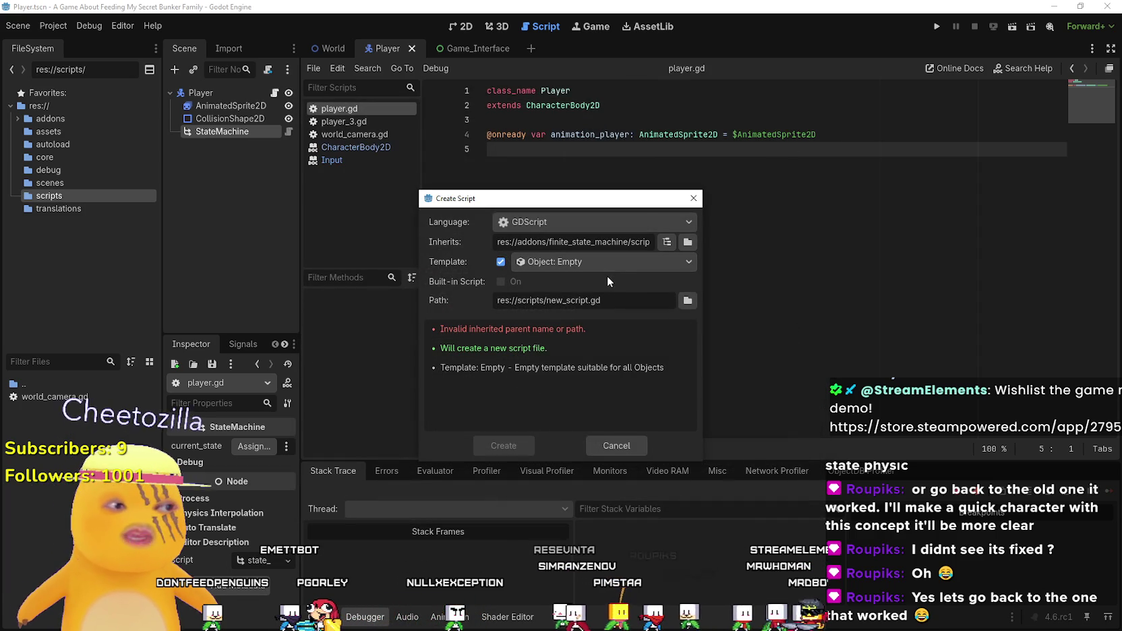
- Browse files for the parent script, starting from the project root folder
{"action": "left_click", "coordinate": [685, 256]}
{"action": "left_click", "coordinate": [686, 245]}
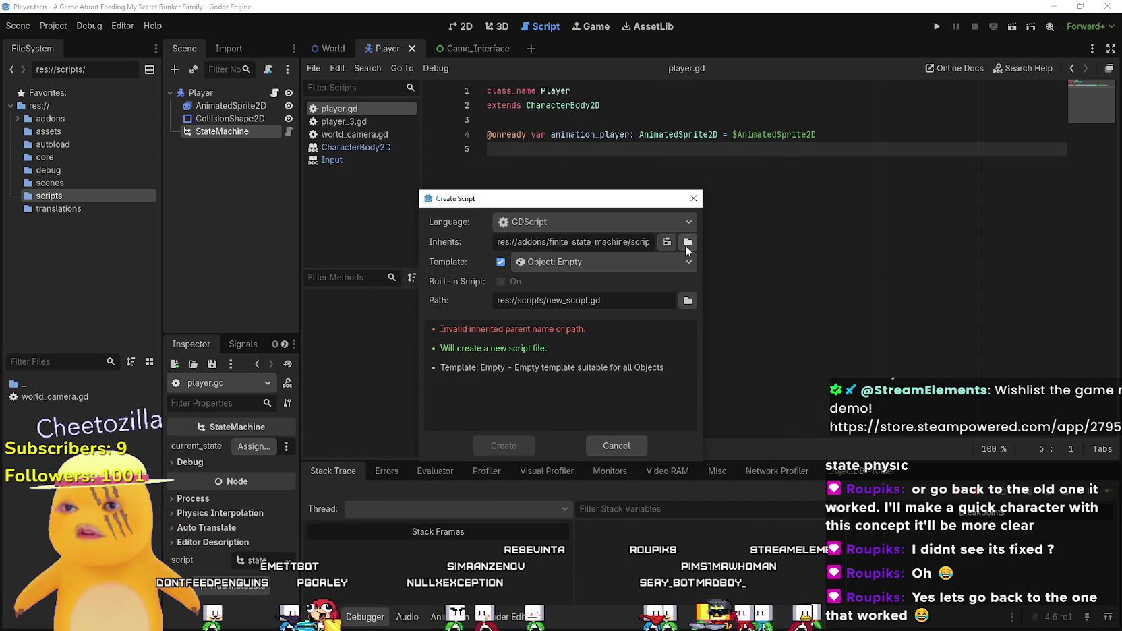
{"action": "left_click", "coordinate": [687, 242]}
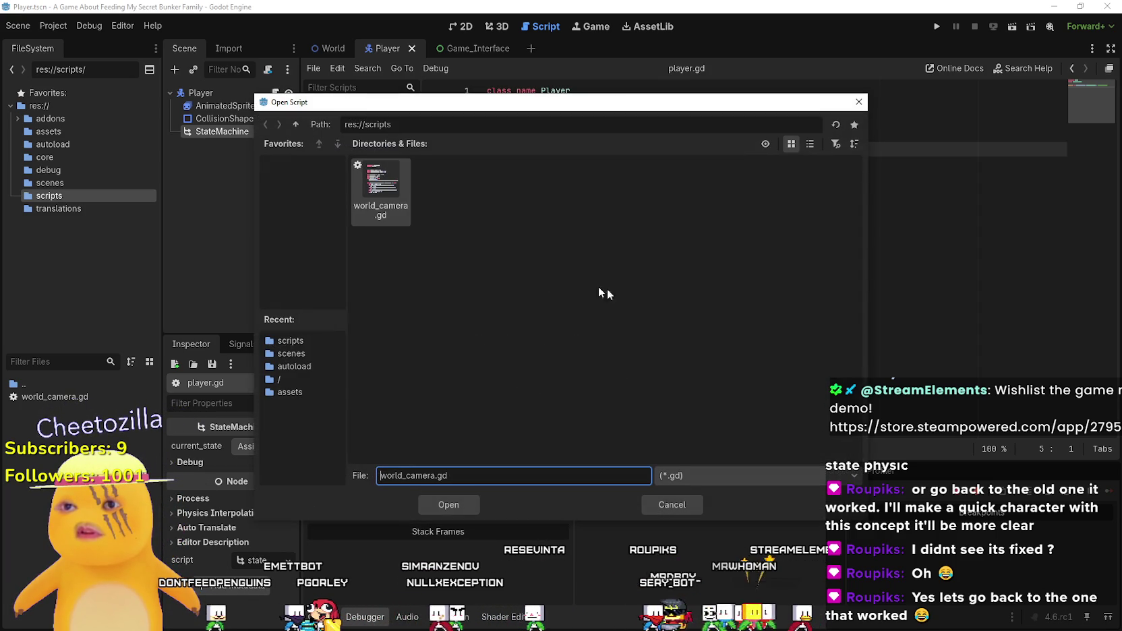
{"action": "left_click", "coordinate": [295, 125]}
- Pick addons/finite_state_machine/scripts/state_machine_state.gd as the parent script
{"action": "double_click", "coordinate": [390, 186]}
{"action": "double_click", "coordinate": [385, 192]}
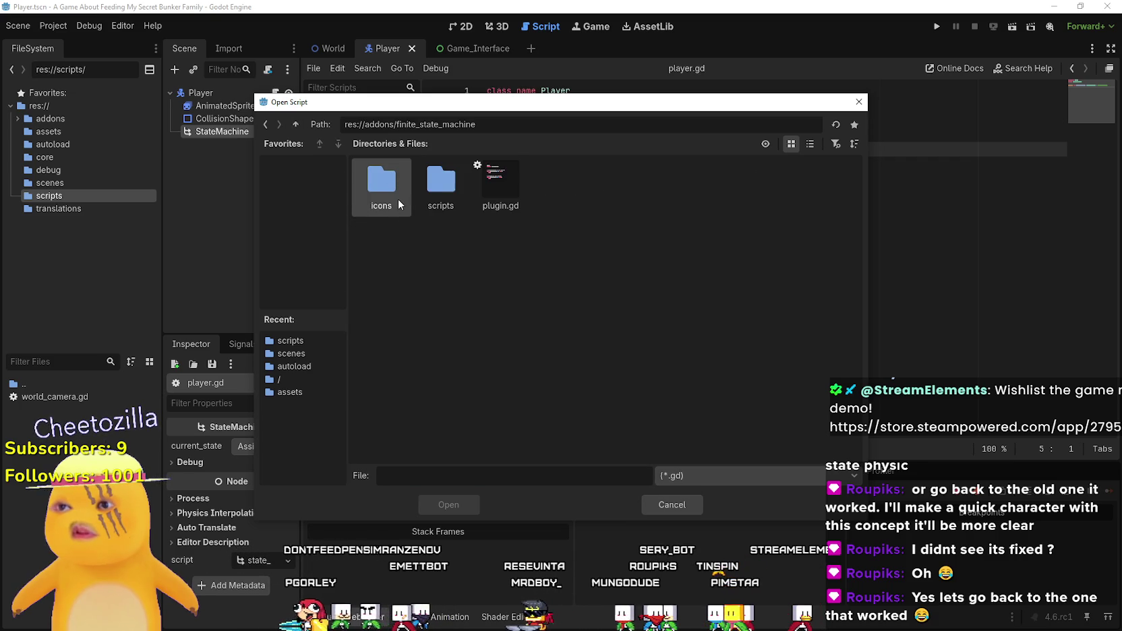
{"action": "double_click", "coordinate": [435, 210]}
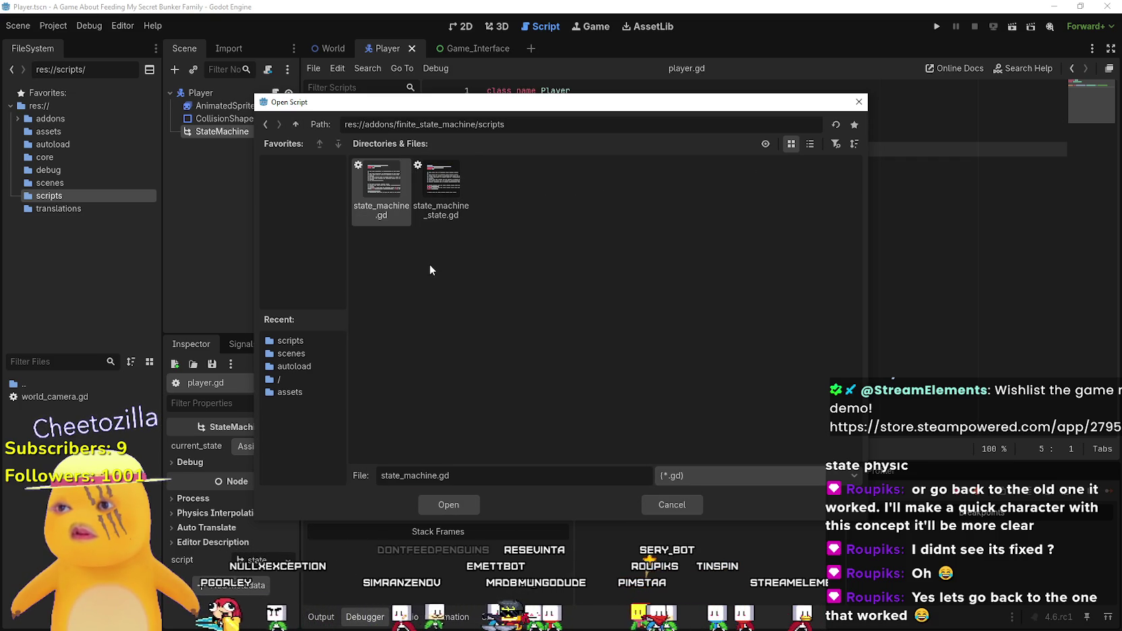
{"action": "left_click", "coordinate": [810, 143]}
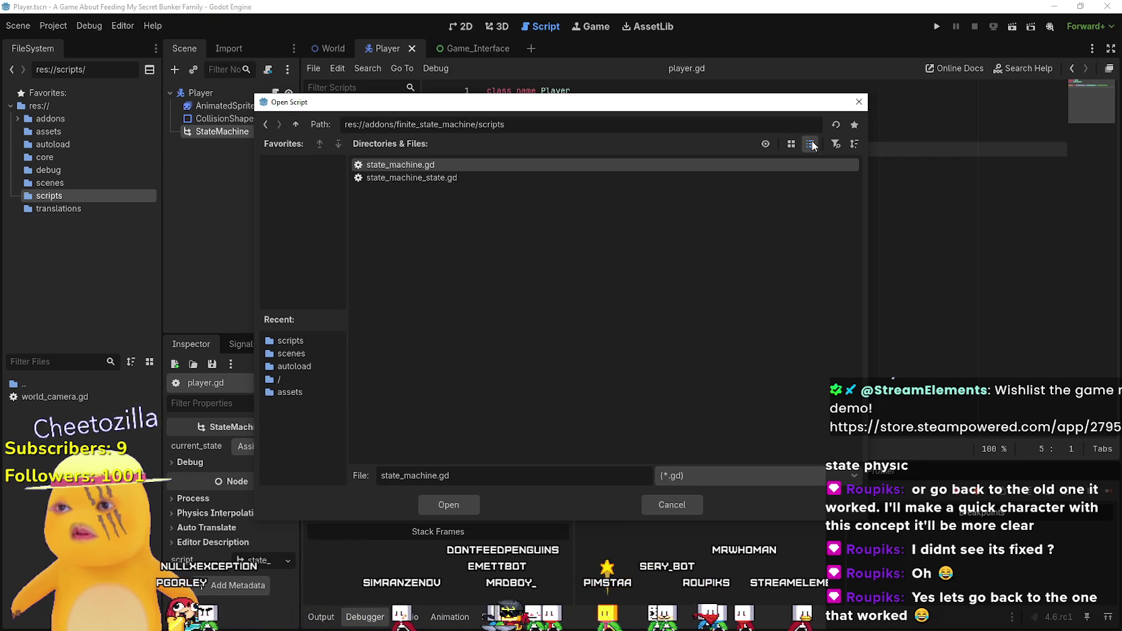
{"action": "double_click", "coordinate": [415, 177]}
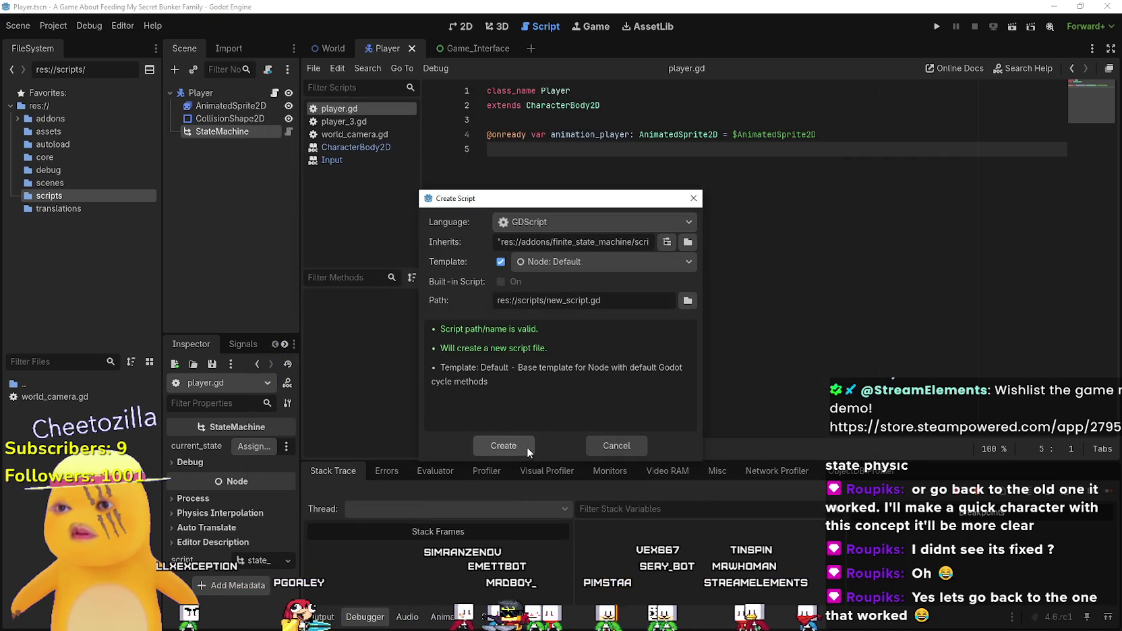
- Keep the script template at Node: Default after trying Object: Empty
{"action": "left_click", "coordinate": [545, 259]}
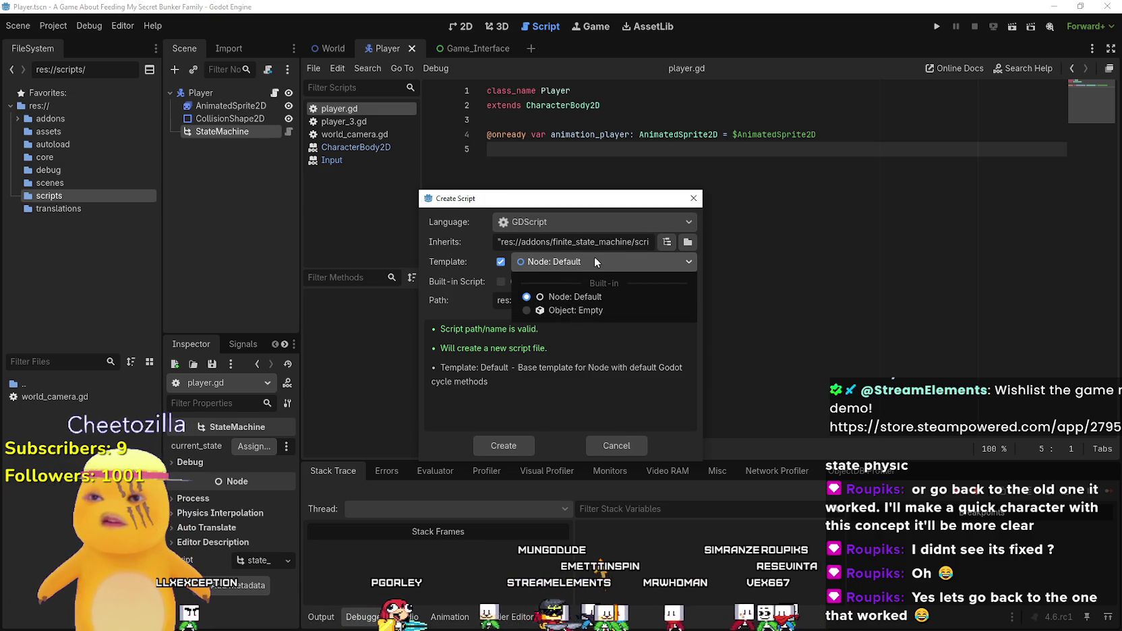
{"action": "left_click", "coordinate": [585, 312]}
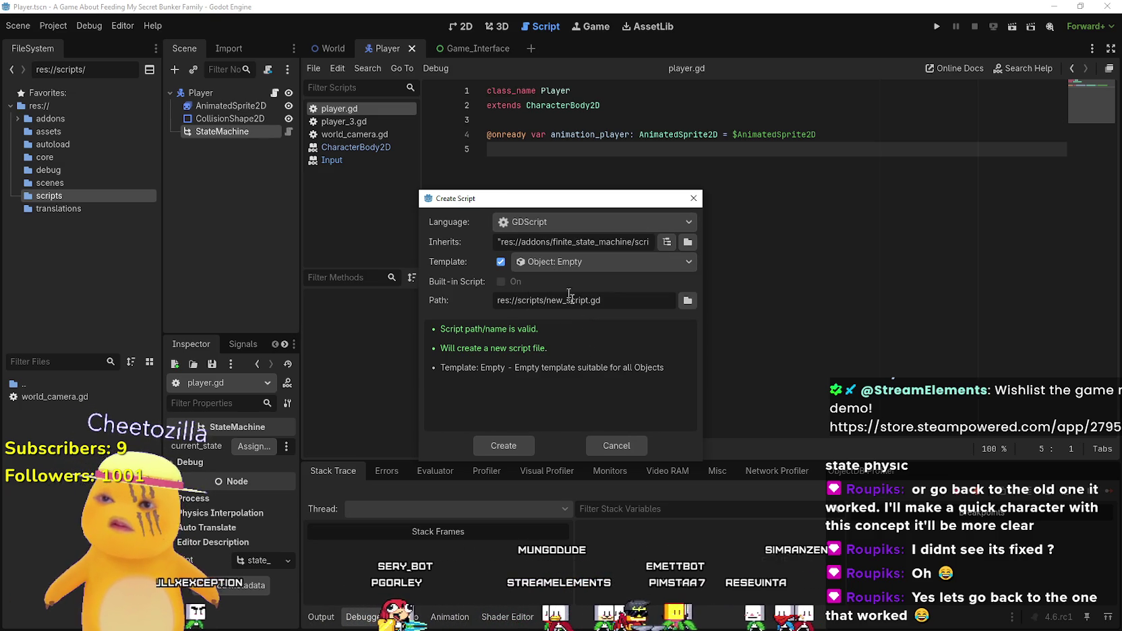
{"action": "left_click", "coordinate": [561, 260]}
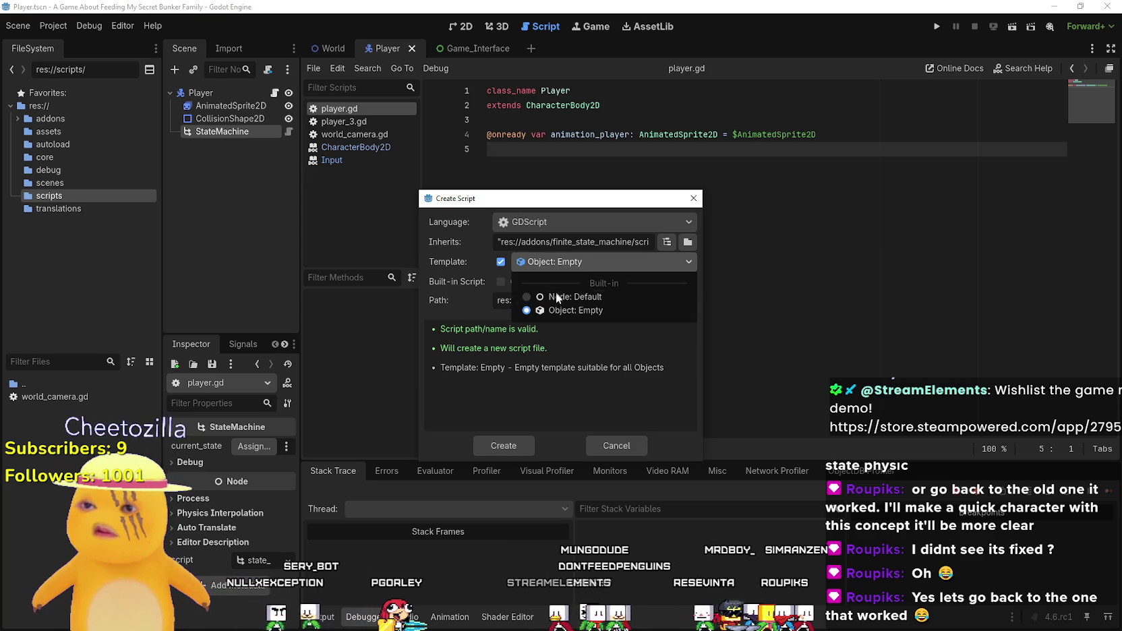
{"action": "left_click", "coordinate": [556, 291]}
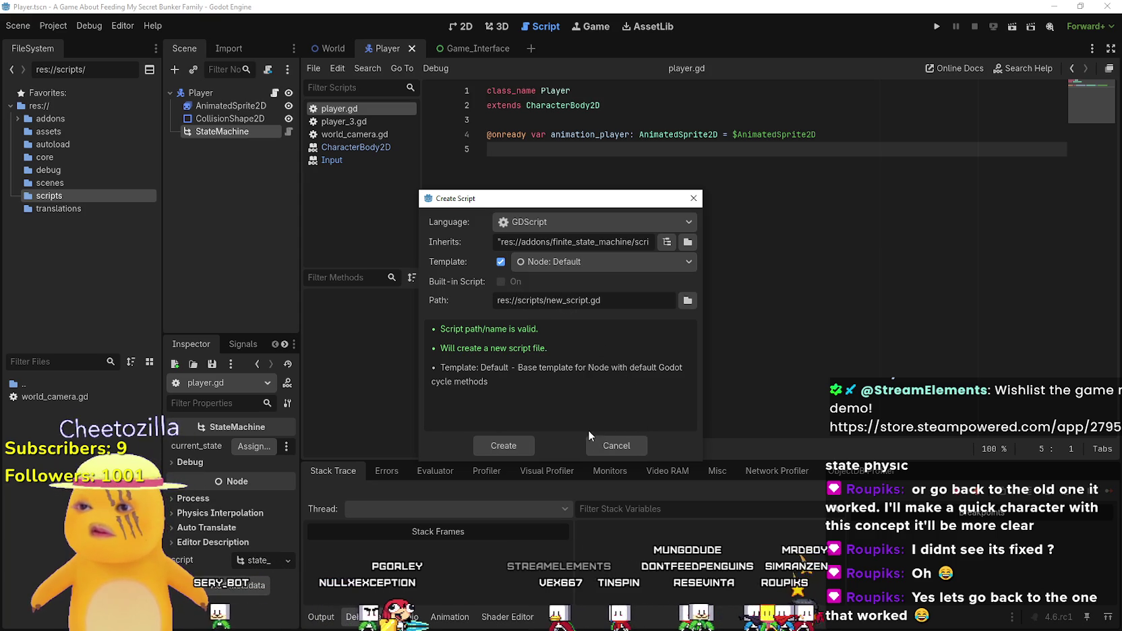
- Name the script player_walk_state.gd, verify the parent path, and create it
{"action": "double_click", "coordinate": [573, 301]}
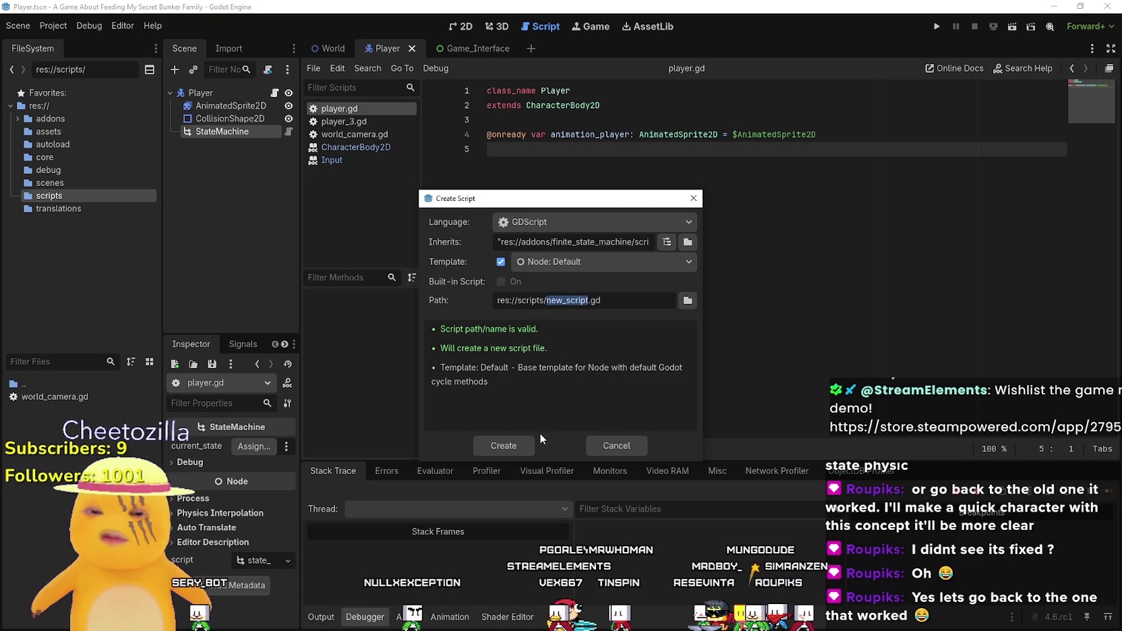
{"action": "type", "text": "walk_state"}
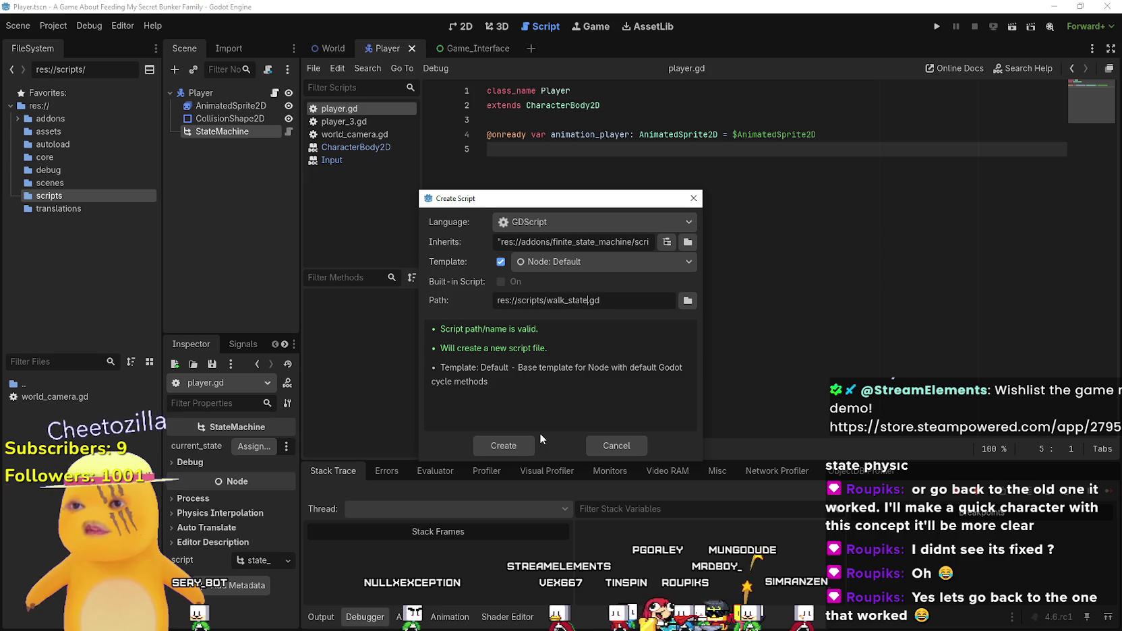
{"action": "key", "text": "BackSpace"}
{"action": "key", "text": "BackSpace"}
{"action": "key", "text": "BackSpace"}
{"action": "type", "text": "player_walk_stat"}
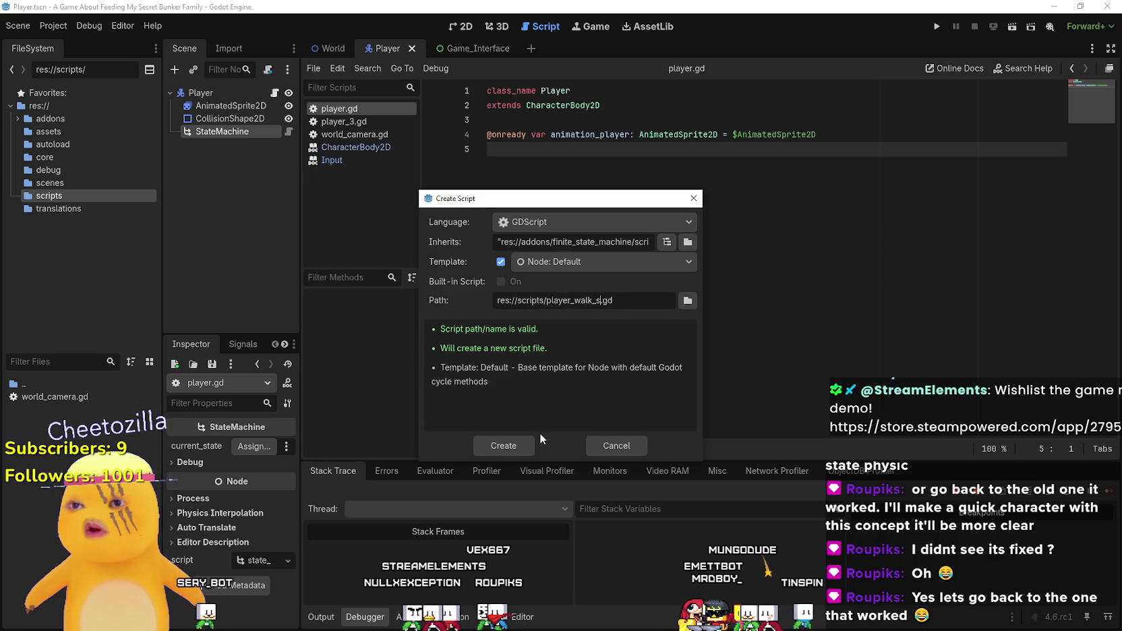
{"action": "type", "text": "e"}
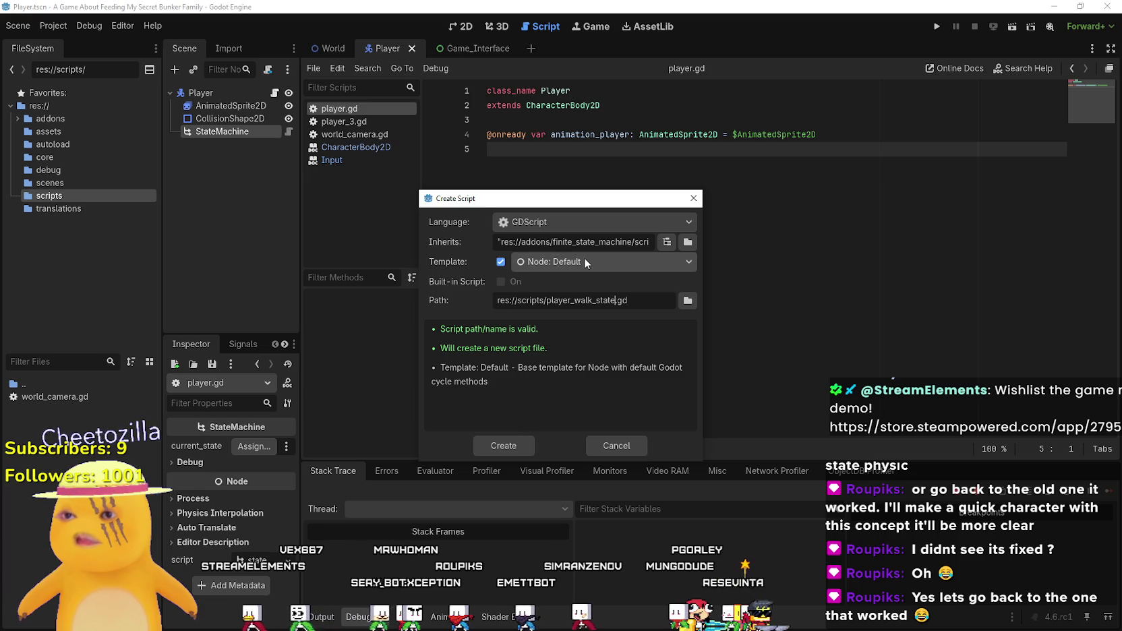
{"action": "left_click", "coordinate": [585, 263]}
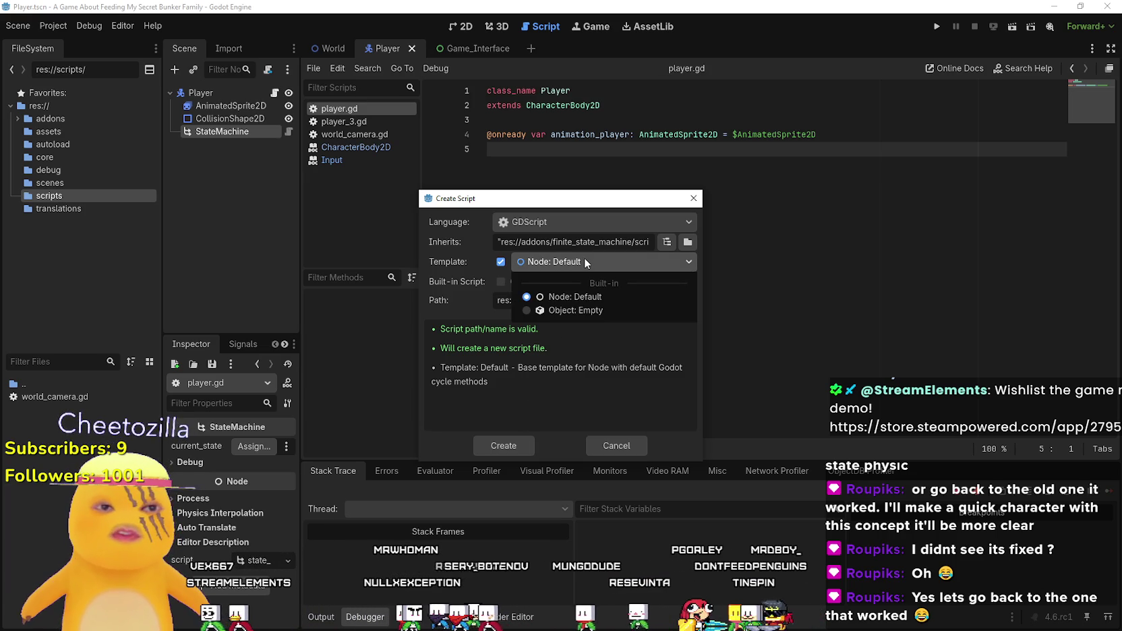
{"action": "left_click", "coordinate": [552, 239]}
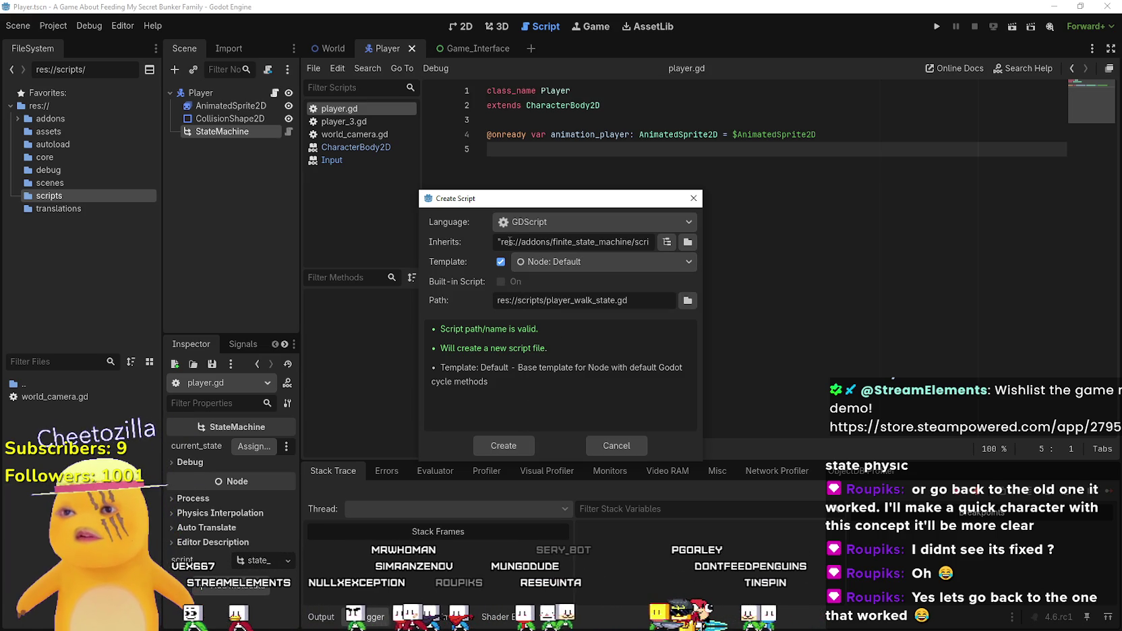
{"action": "left_click_drag", "start_coordinate": [440, 241], "coordinate": [800, 253]}
{"action": "left_click_drag", "start_coordinate": [528, 243], "coordinate": [307, 244]}
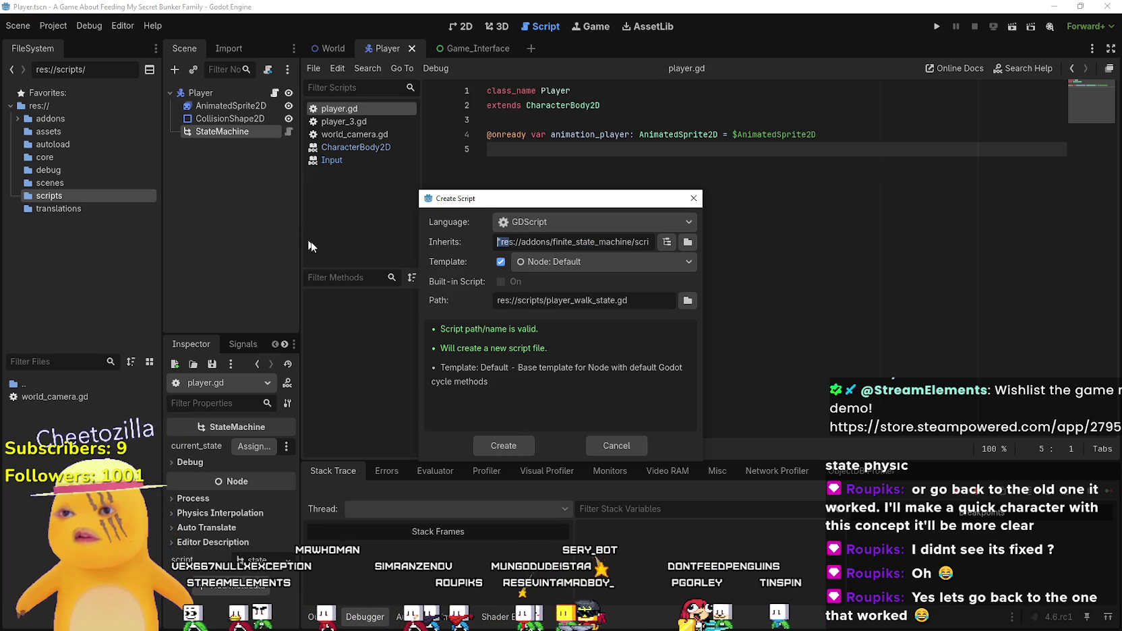
{"action": "left_click", "coordinate": [510, 451]}
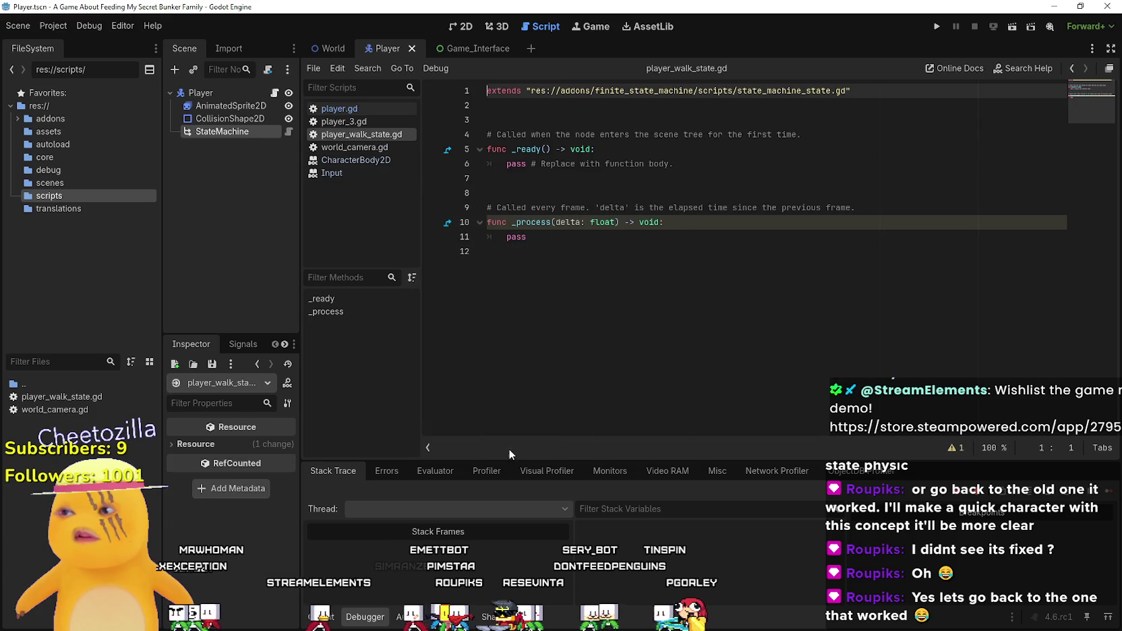
- Reload the current project, then select all the text of player_walk_state.gd
{"action": "left_click", "coordinate": [62, 397]}
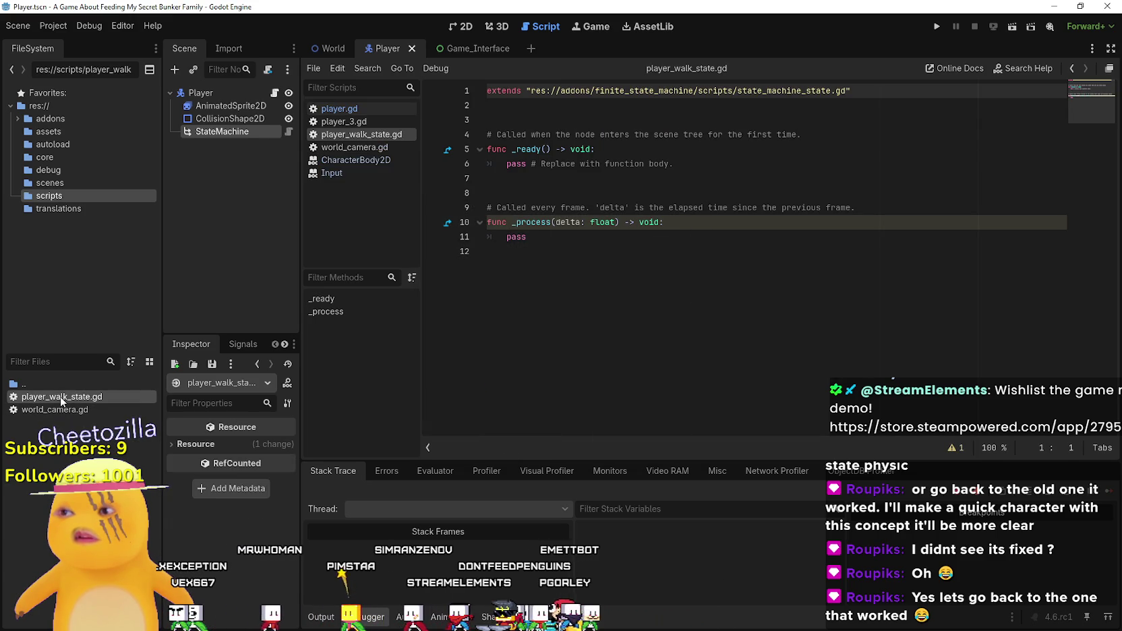
{"action": "left_click", "coordinate": [671, 249]}
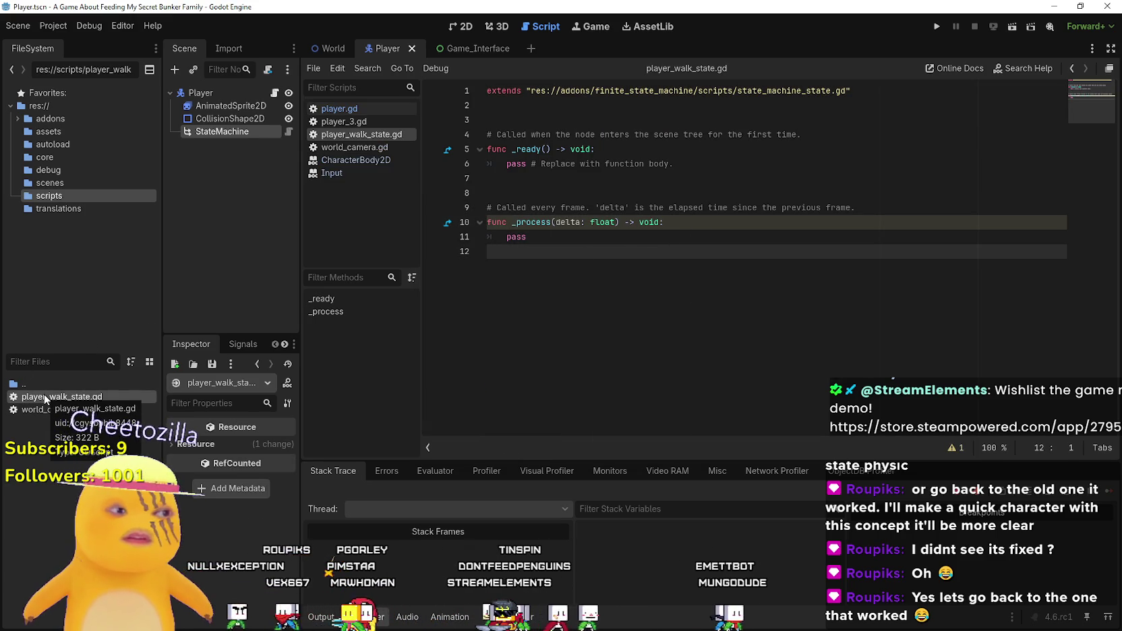
{"action": "left_click", "coordinate": [48, 30]}
{"action": "left_click", "coordinate": [112, 172]}
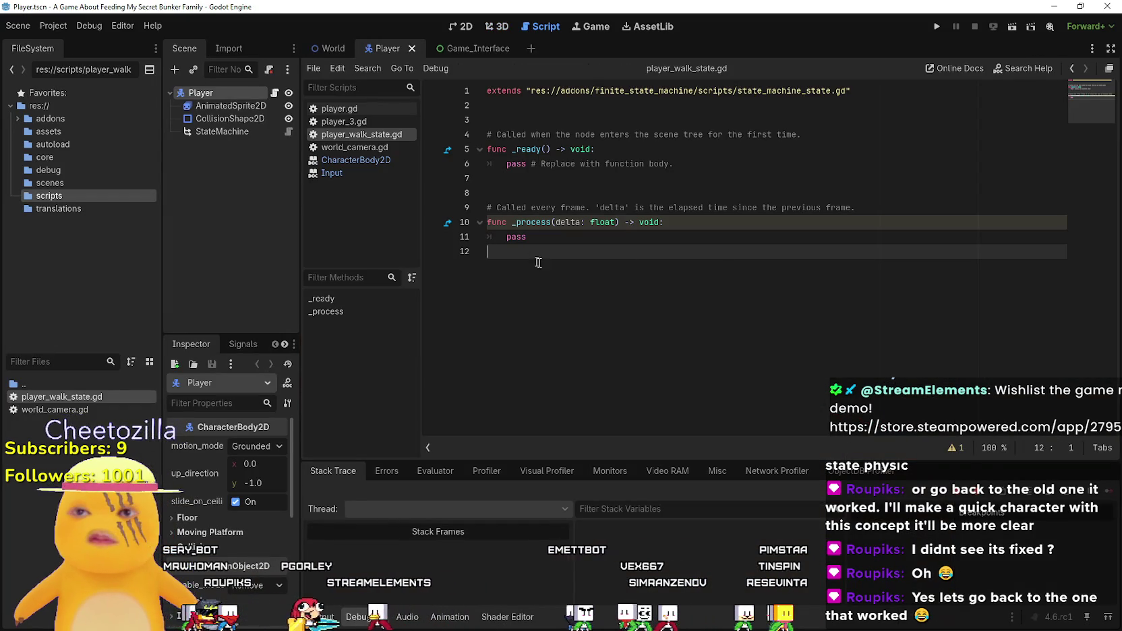
{"action": "mouse_move", "coordinate": [539, 262]}
{"action": "left_mouse_down"}
{"action": "mouse_move", "coordinate": [496, 207]}
{"action": "mouse_move", "coordinate": [448, 31]}
{"action": "left_mouse_up"}
{"action": "left_click", "coordinate": [54, 24]}
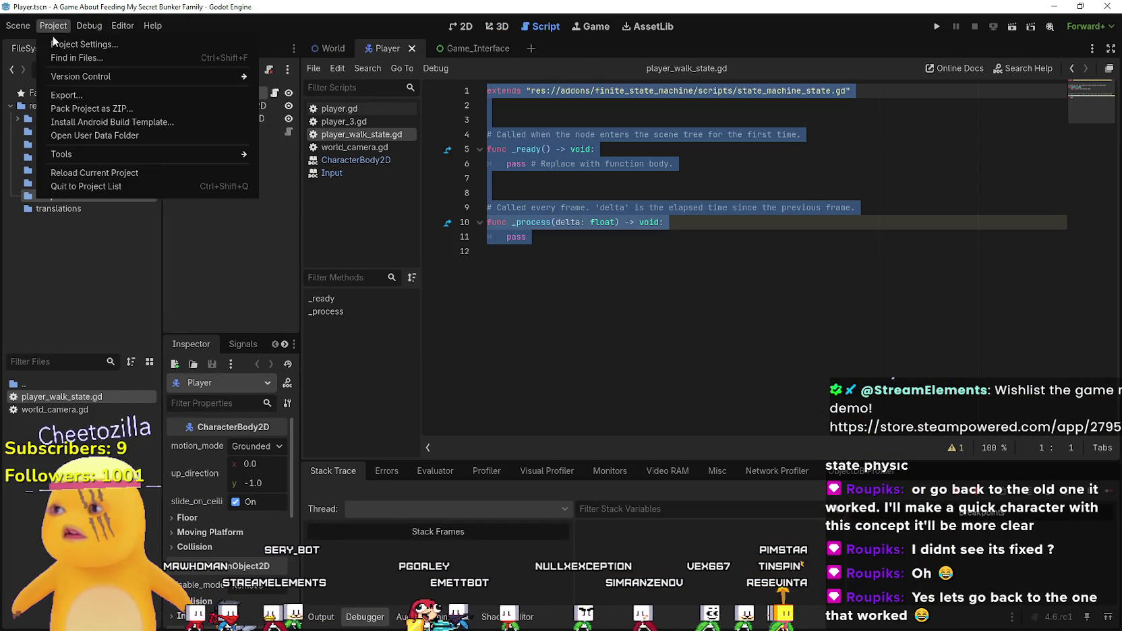
{"action": "left_click", "coordinate": [74, 43]}
{"action": "left_click", "coordinate": [458, 157]}
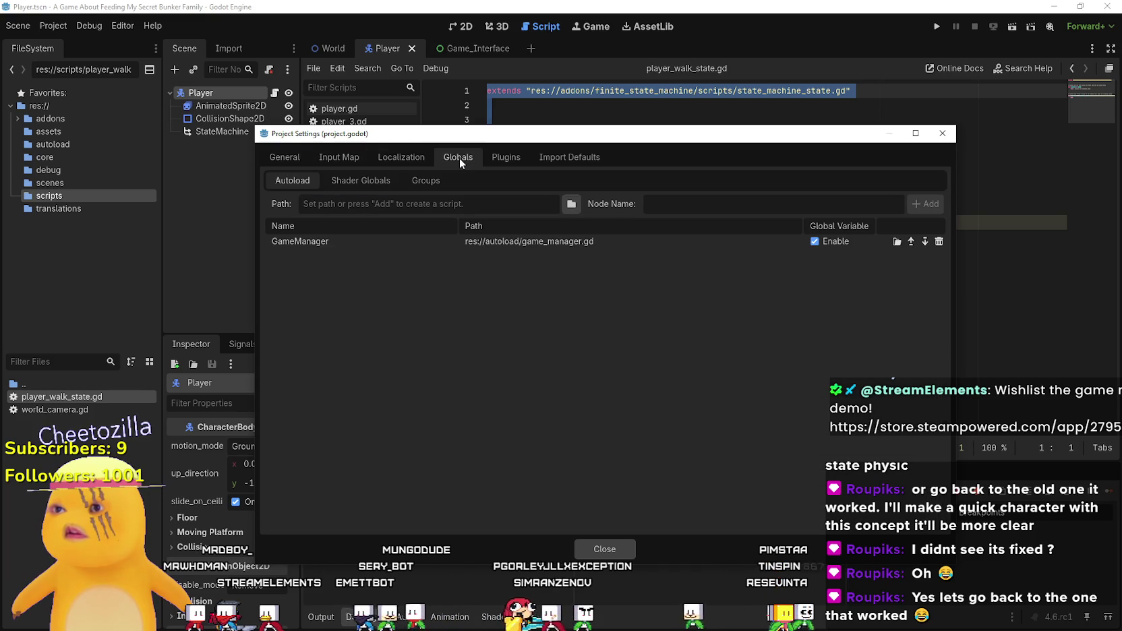
{"action": "left_click", "coordinate": [391, 181]}
{"action": "left_click", "coordinate": [507, 158]}
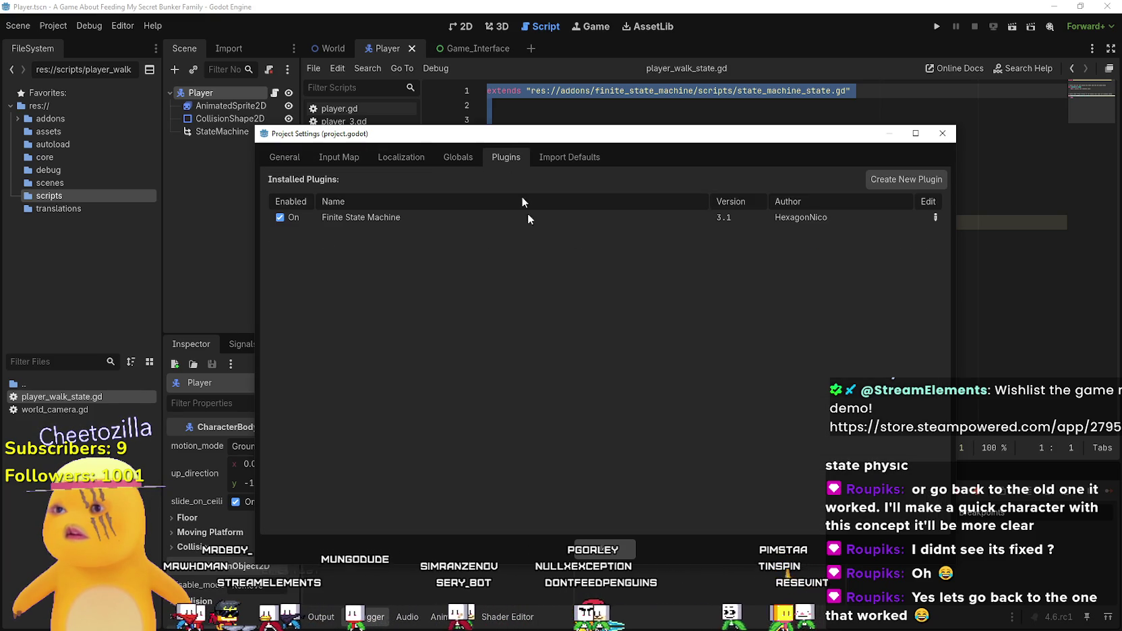
{"action": "left_click", "coordinate": [611, 557]}
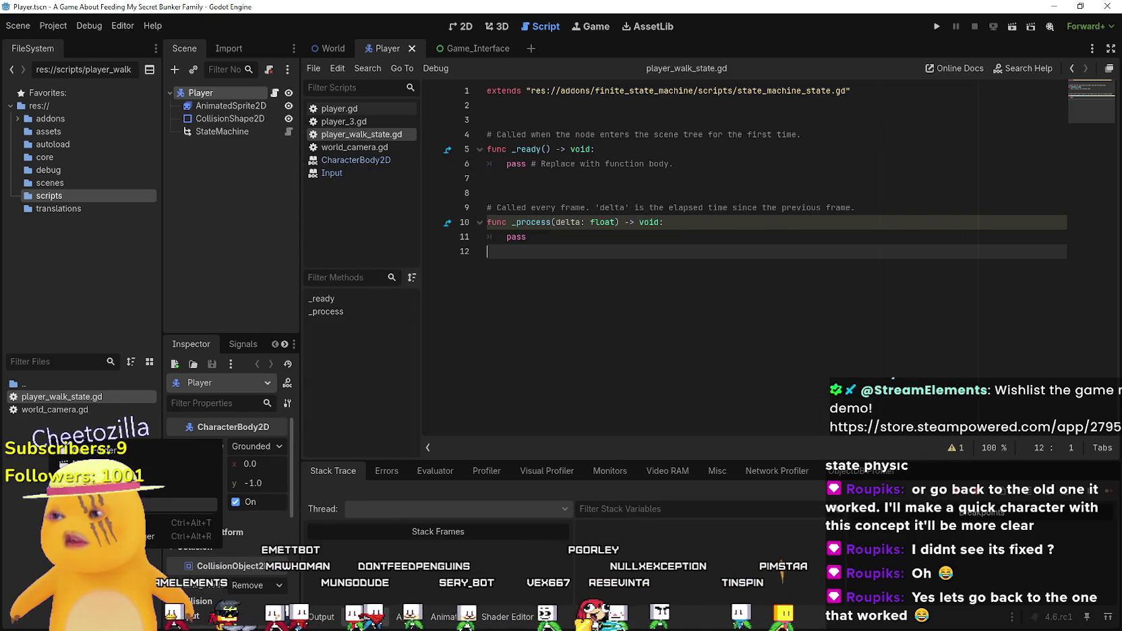
{"action": "left_click", "coordinate": [135, 491]}
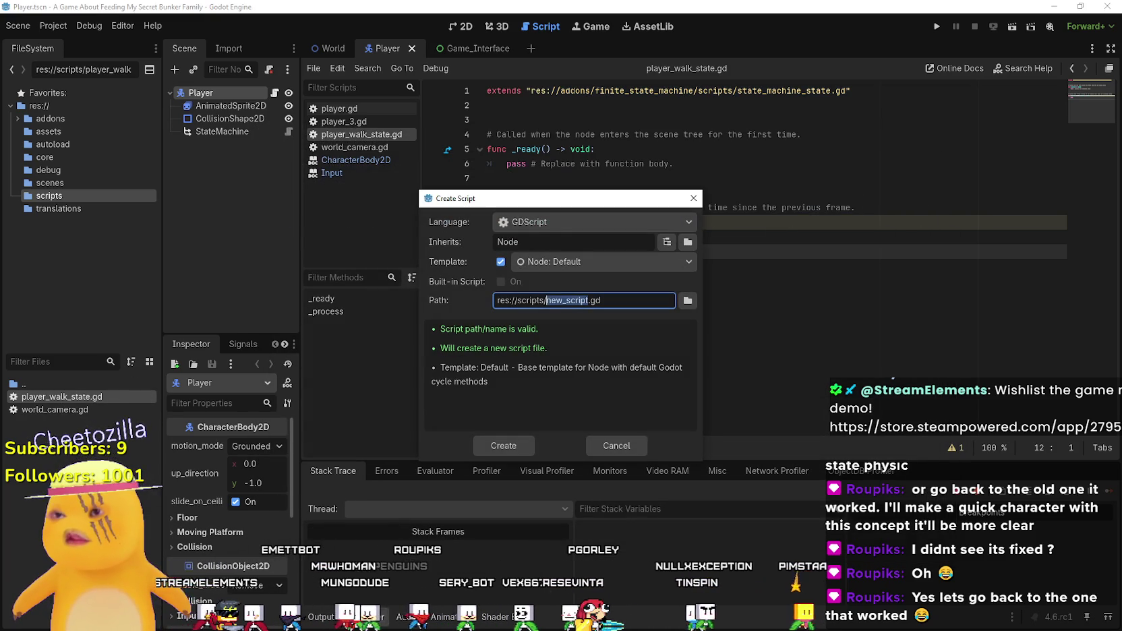
{"action": "left_click", "coordinate": [563, 243]}
{"action": "left_click", "coordinate": [617, 261]}
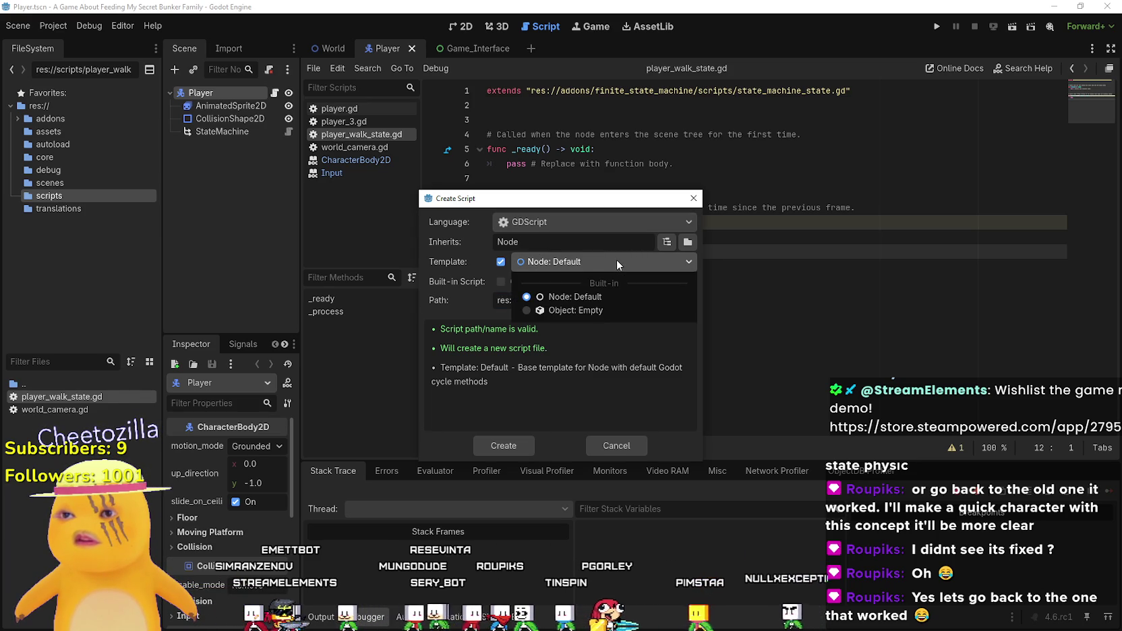
{"action": "left_click", "coordinate": [617, 261]}
{"action": "left_click", "coordinate": [666, 244]}
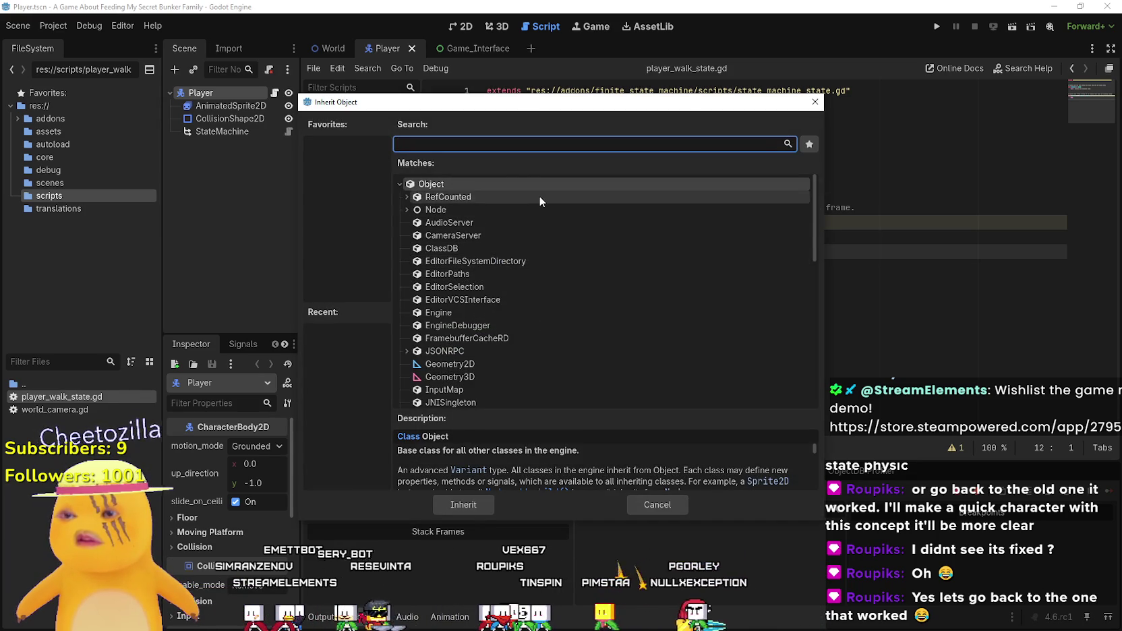
{"action": "type", "text": "state"}
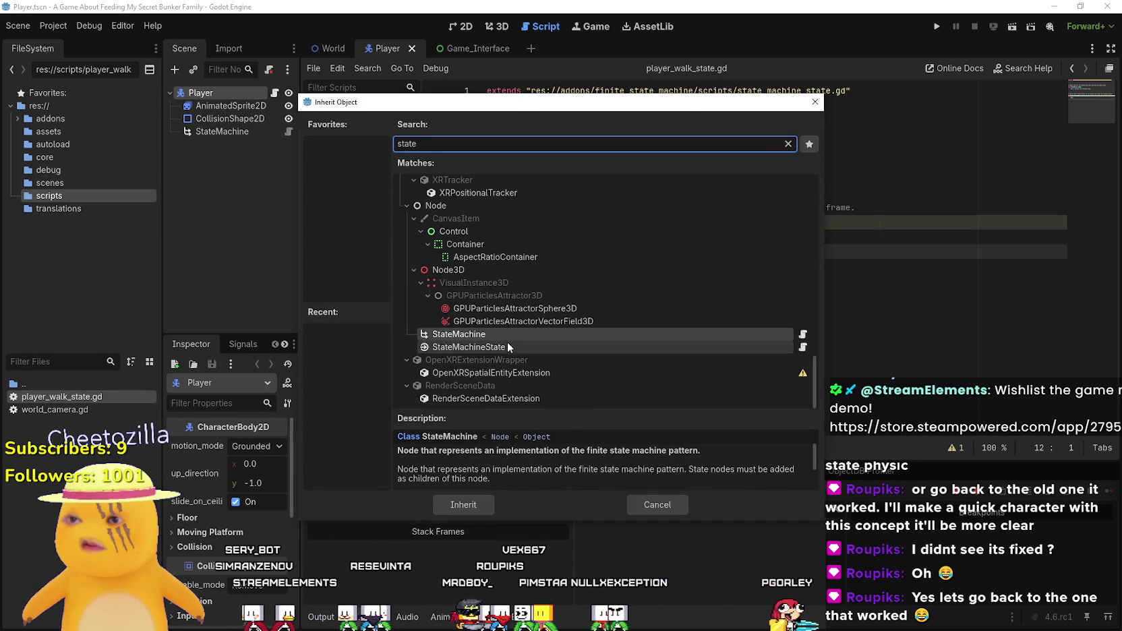
{"action": "left_click", "coordinate": [507, 346]}
{"action": "left_click", "coordinate": [454, 508]}
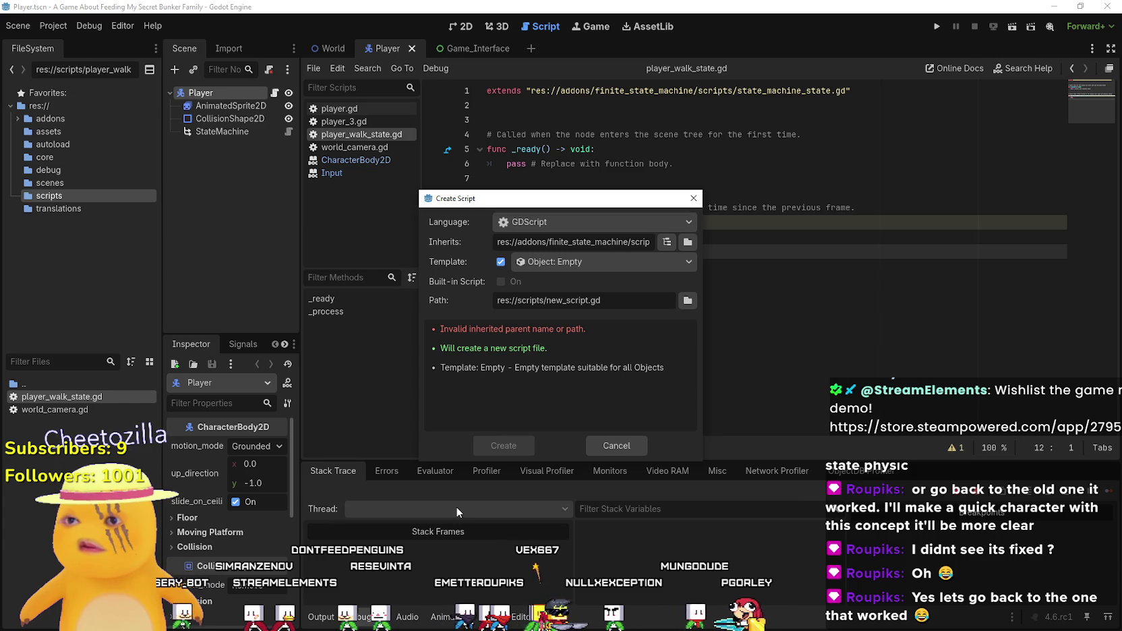
{"action": "left_click", "coordinate": [604, 262]}
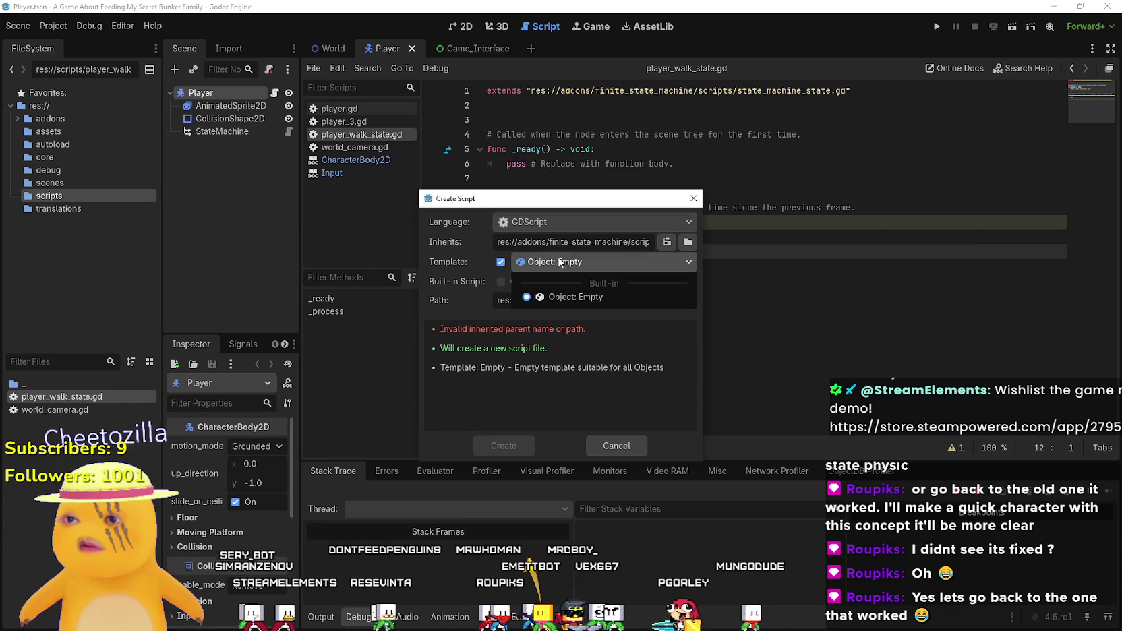
{"action": "left_click", "coordinate": [566, 291]}
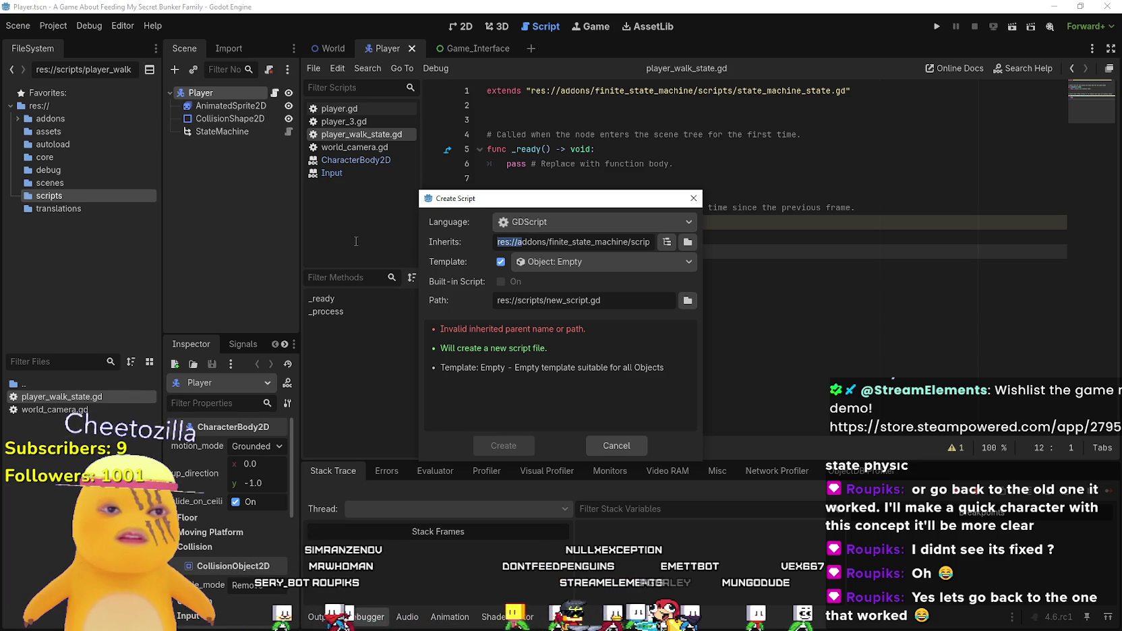
{"action": "left_click", "coordinate": [567, 227]}
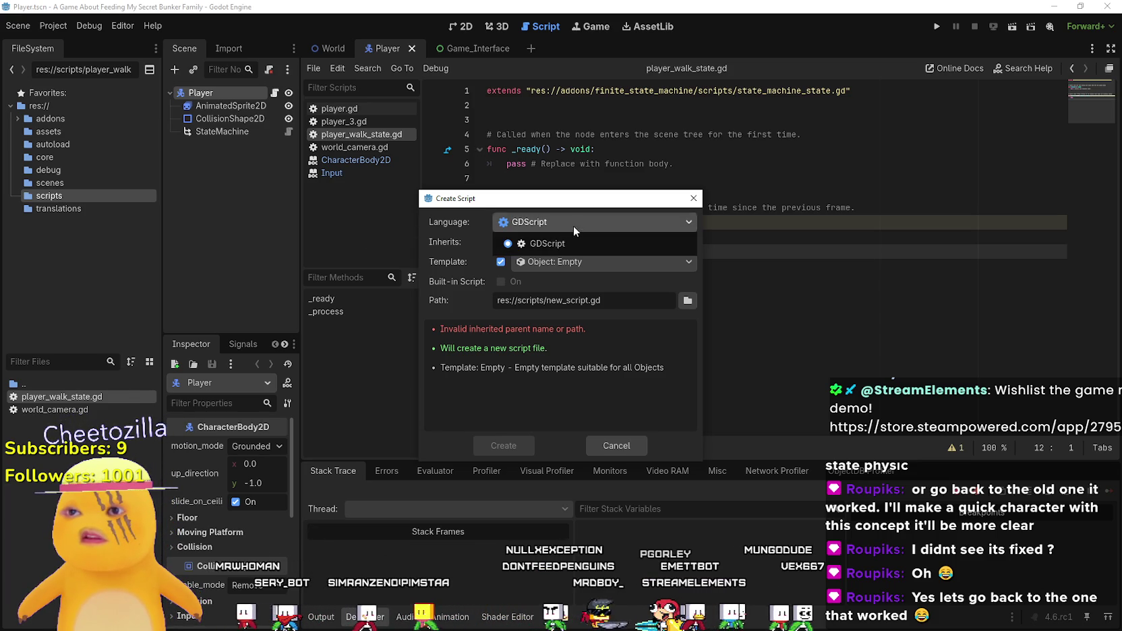
{"action": "left_click", "coordinate": [580, 243]}
{"action": "left_click", "coordinate": [587, 262]}
{"action": "left_click", "coordinate": [571, 298]}
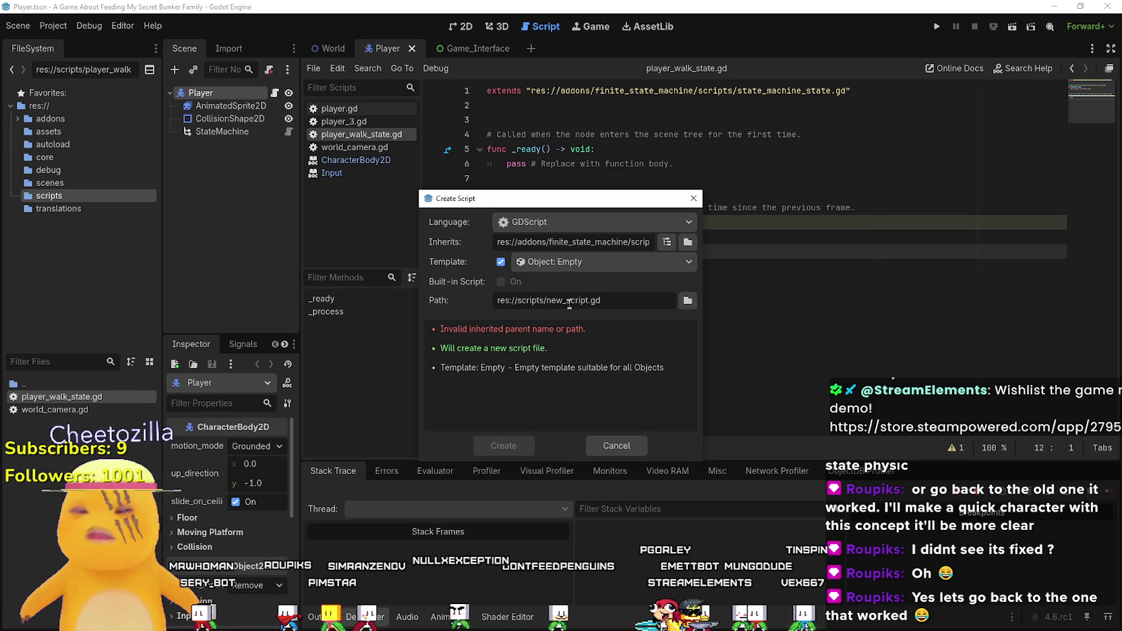
{"action": "key", "text": "Escape"}
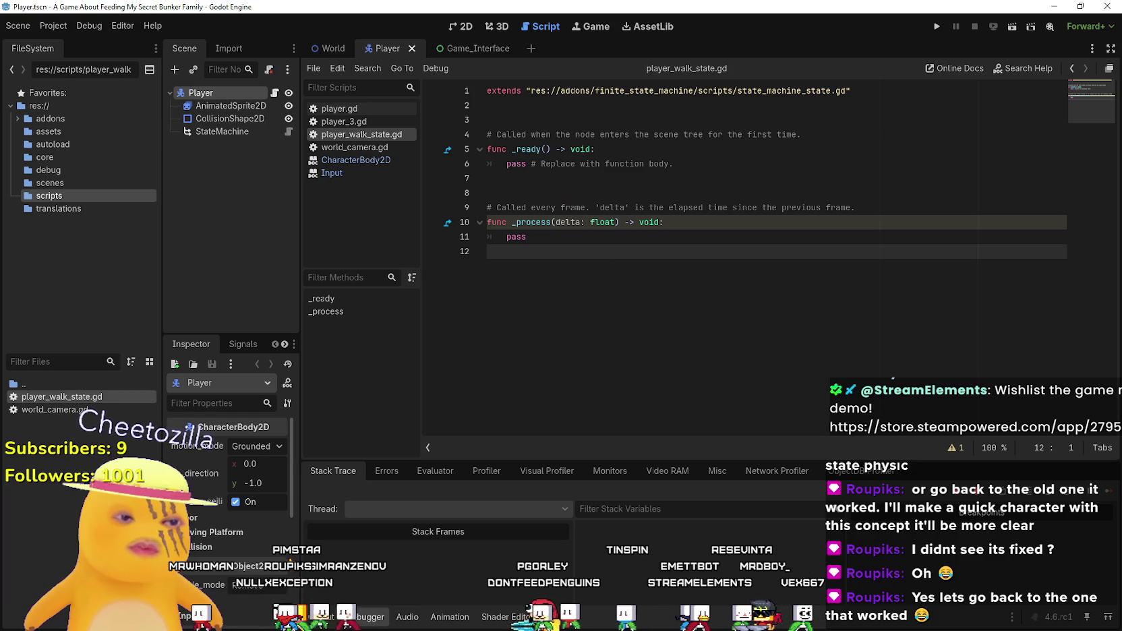
{"action": "left_click", "coordinate": [813, 207]}
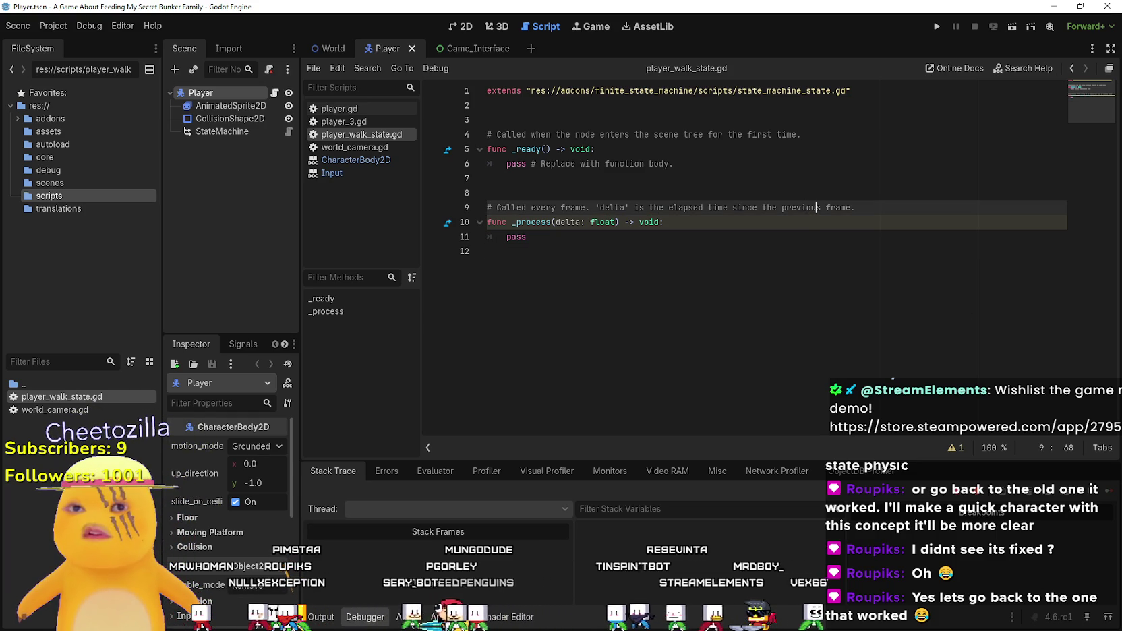
- Close the Godot editor and minimize the Steam, Aseprite and other Godot windows
{"action": "left_click", "coordinate": [1103, 9]}
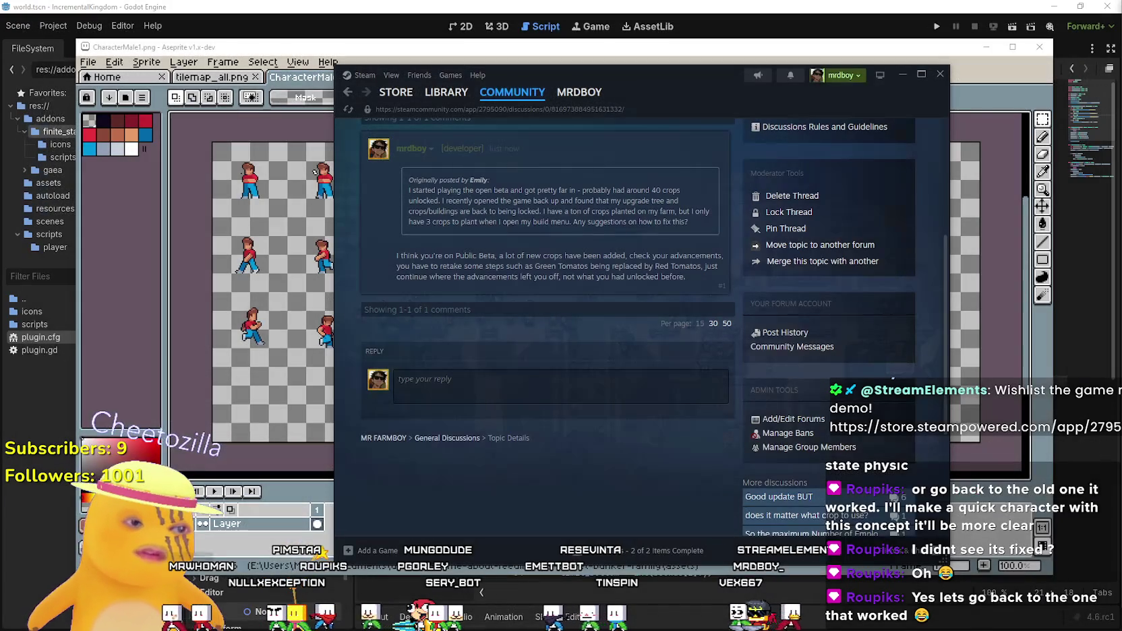
{"action": "left_click", "coordinate": [902, 74]}
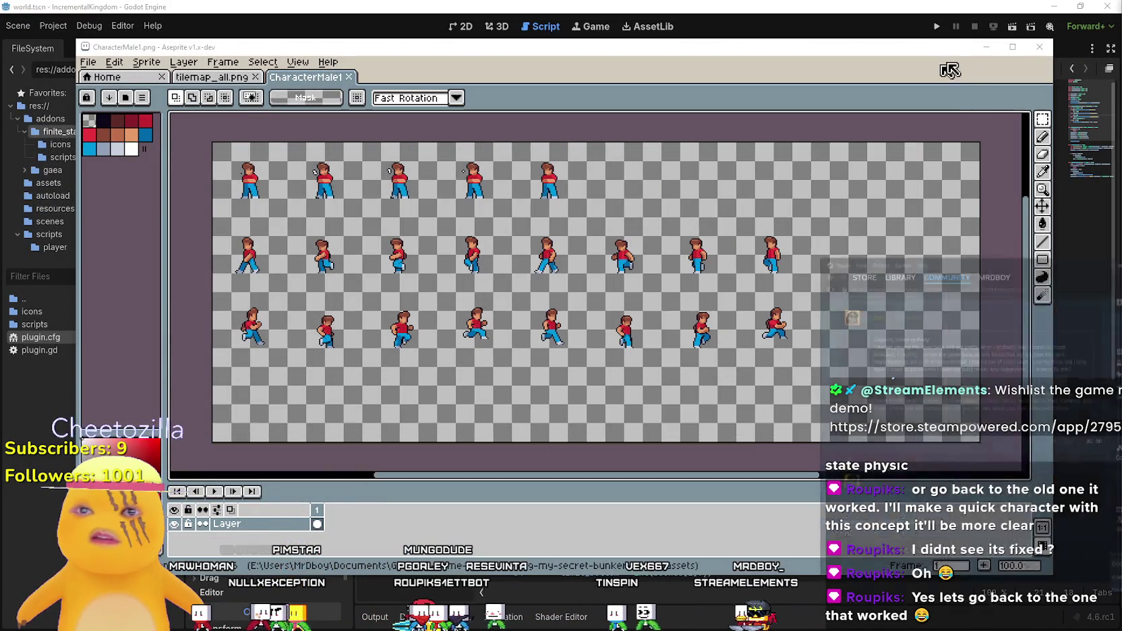
{"action": "left_click", "coordinate": [985, 50]}
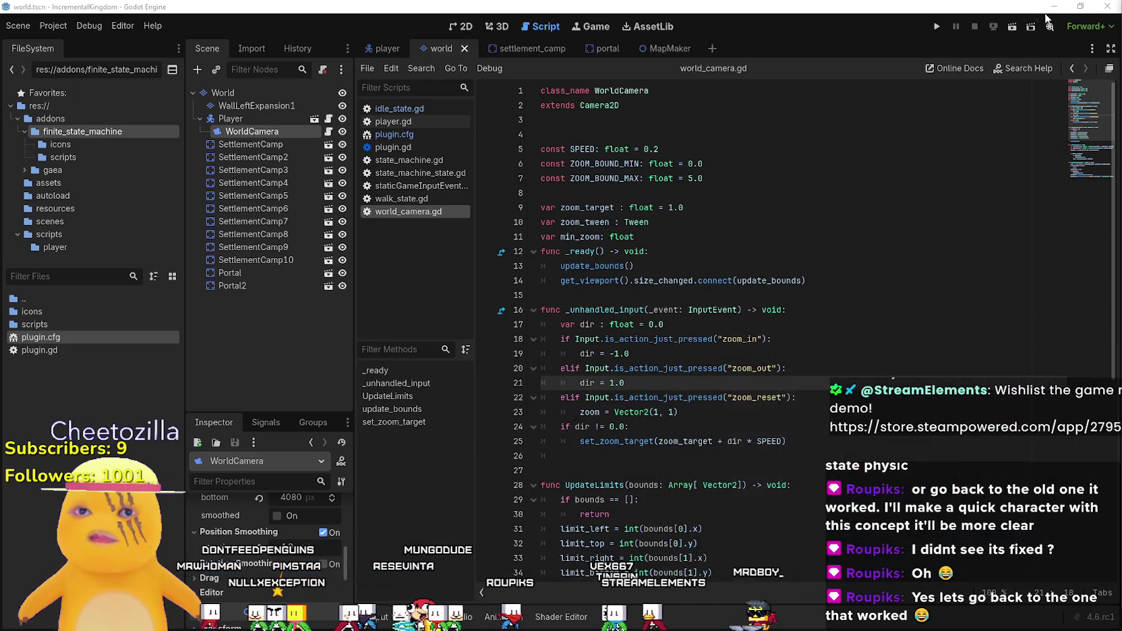
{"action": "left_click", "coordinate": [1056, 8]}
{"action": "left_click", "coordinate": [1053, 7]}
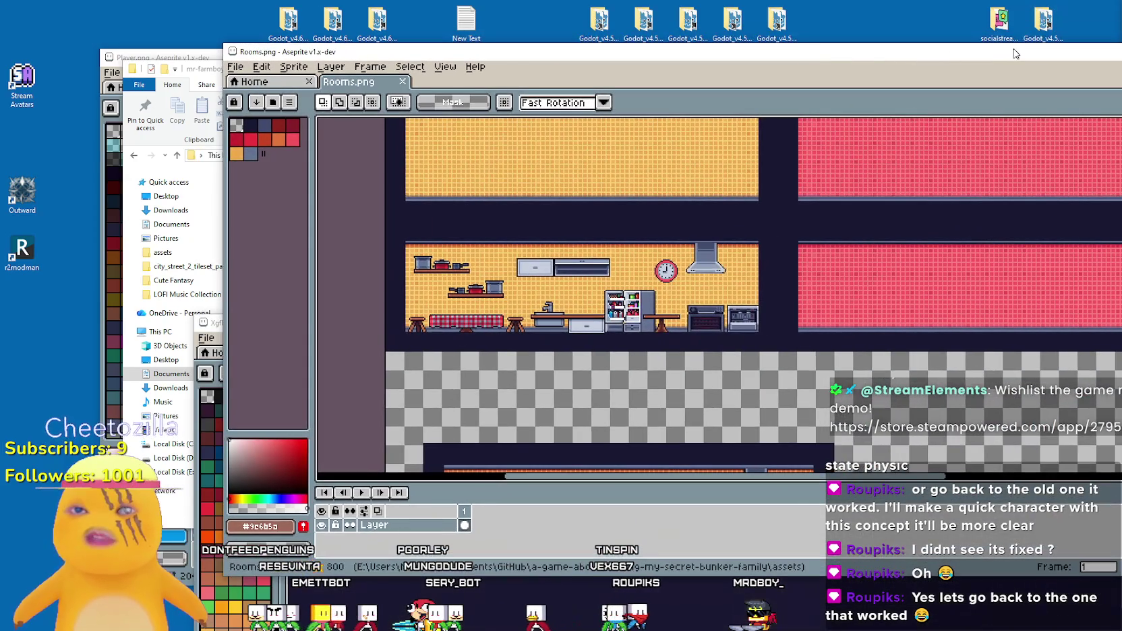
{"action": "left_click_drag", "start_coordinate": [1112, 59], "coordinate": [985, 59]}
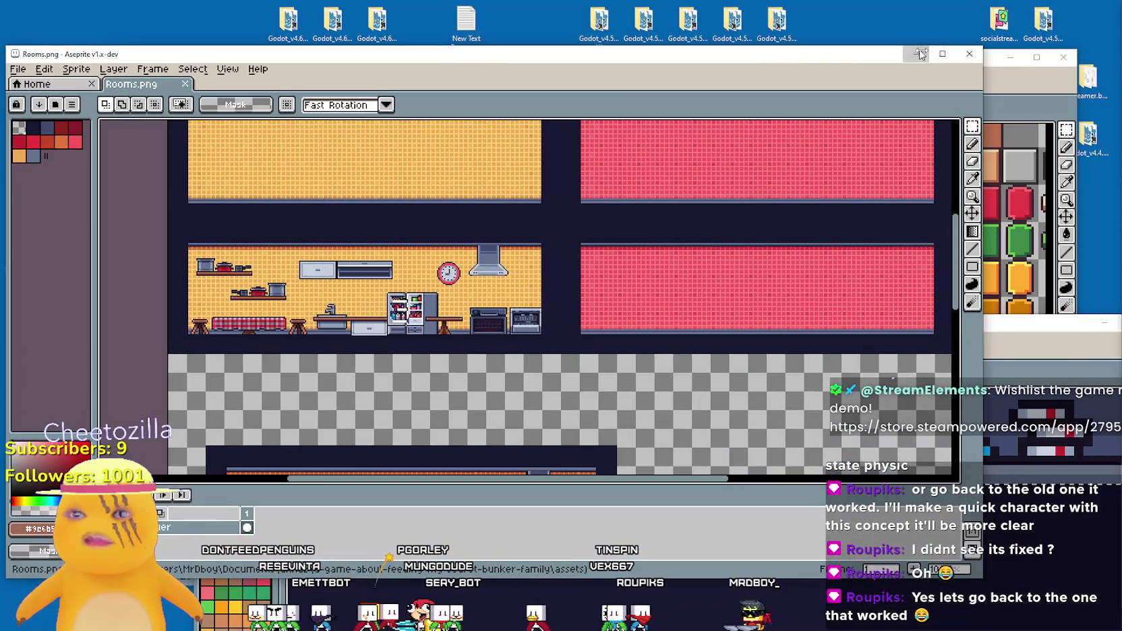
{"action": "left_click", "coordinate": [919, 53]}
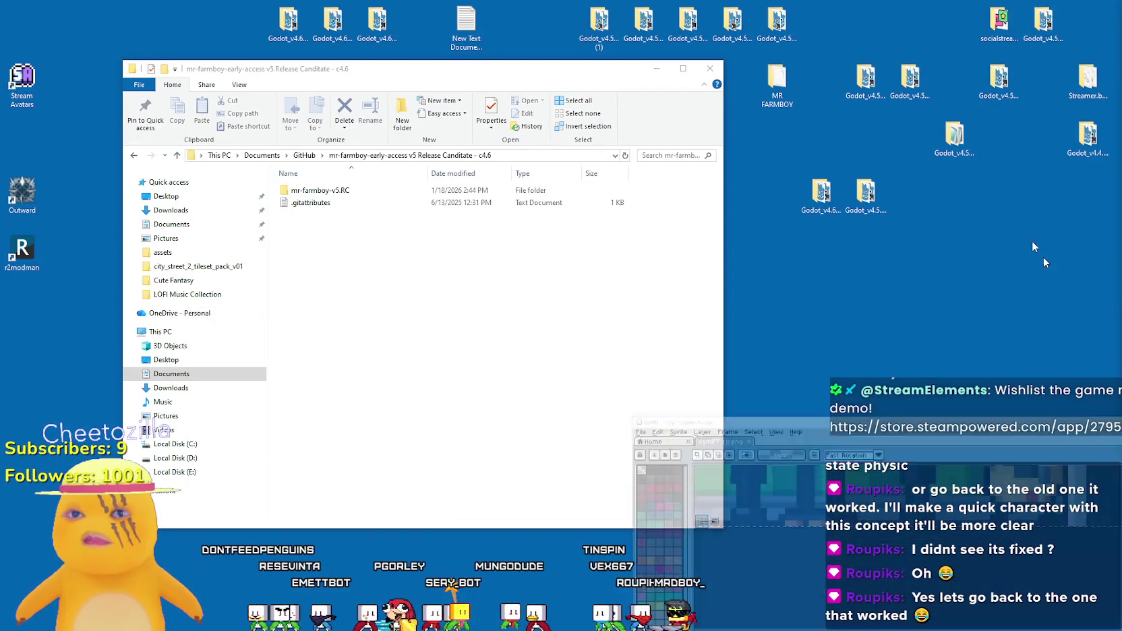
- Open the Godot_v4.5.1-stable_win64.exe desktop folder and refresh its listing
{"action": "left_click", "coordinate": [866, 194]}
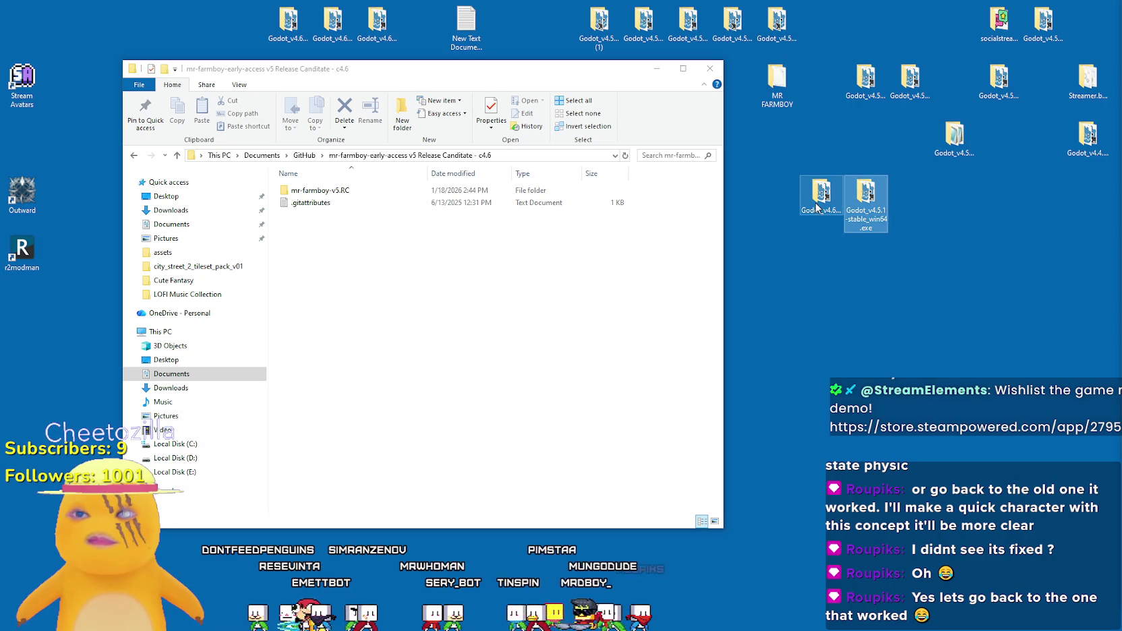
{"action": "double_click", "coordinate": [865, 194]}
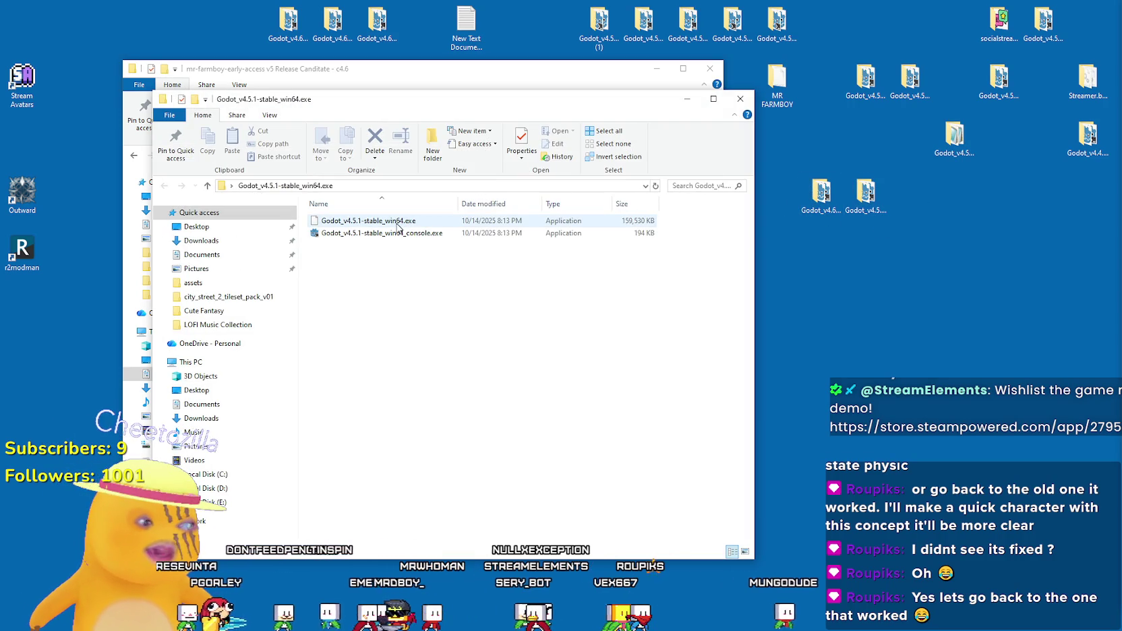
{"action": "right_click", "coordinate": [374, 269]}
{"action": "left_click", "coordinate": [372, 256]}
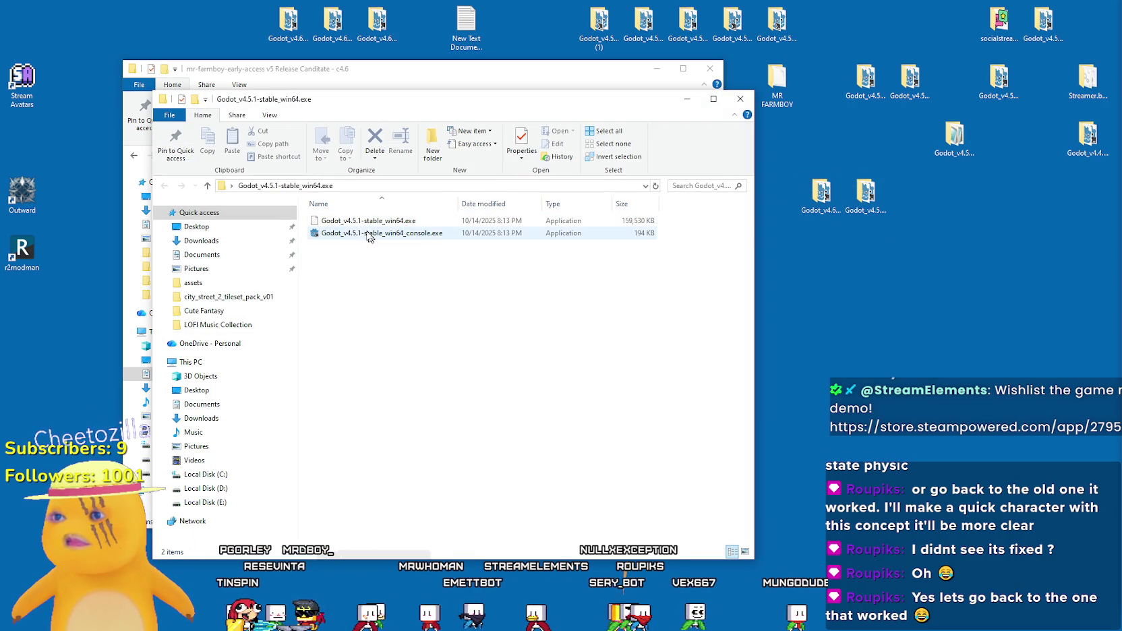
{"action": "right_click", "coordinate": [342, 278]}
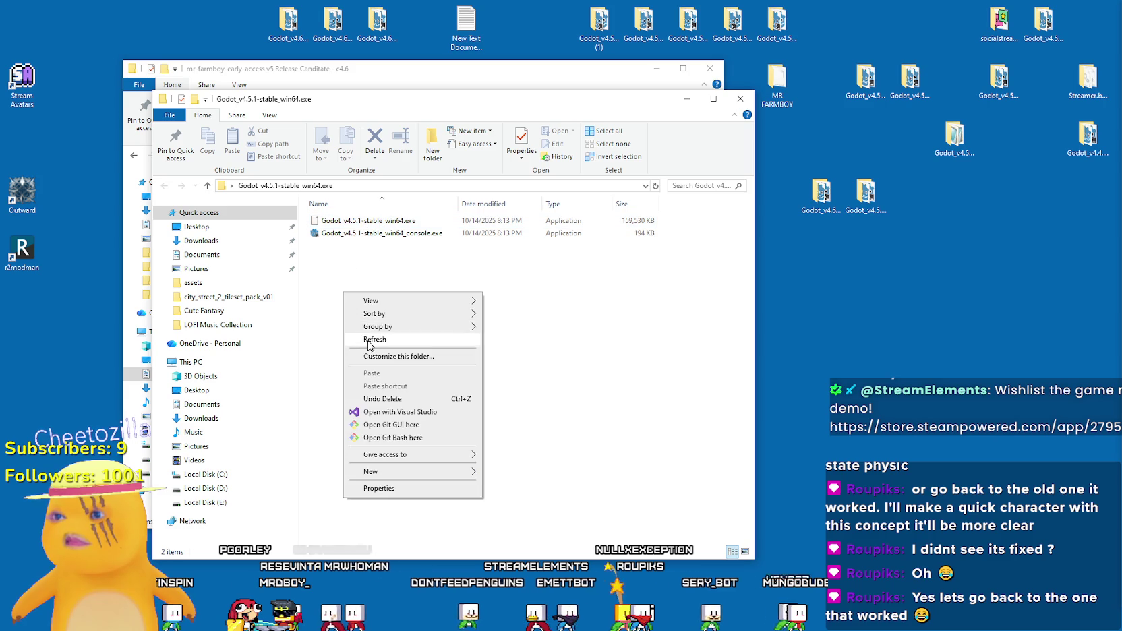
{"action": "left_click", "coordinate": [358, 223]}
{"action": "left_click", "coordinate": [384, 348]}
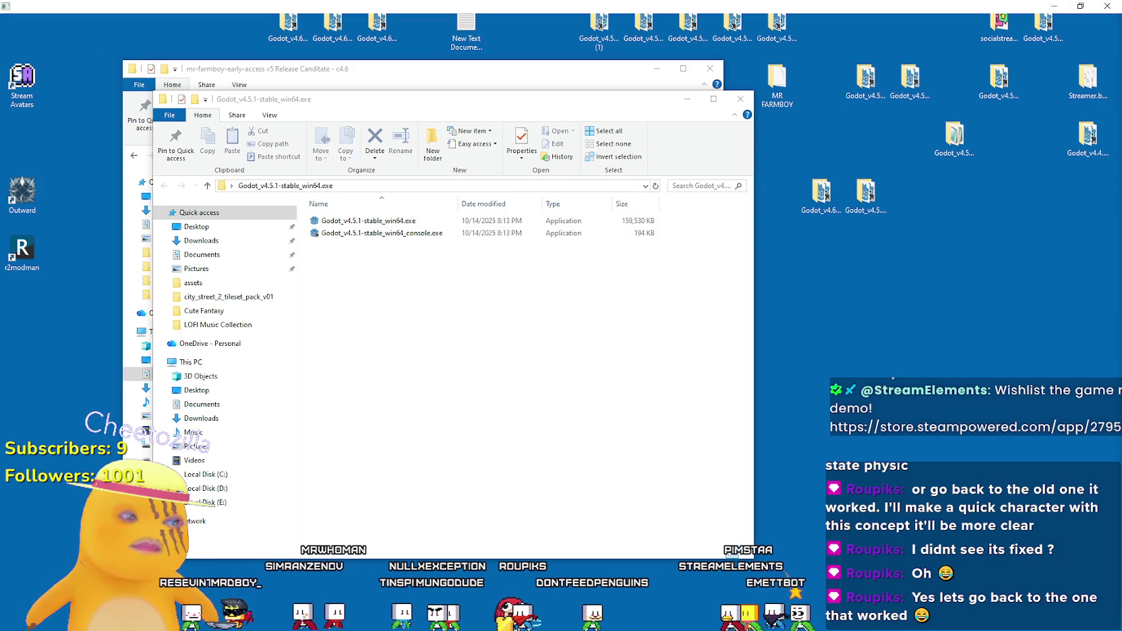
- Reload the Steam discussion, visit the MR FARMBOY store page, then return to Godot
{"action": "key", "text": "alt+Tab"}
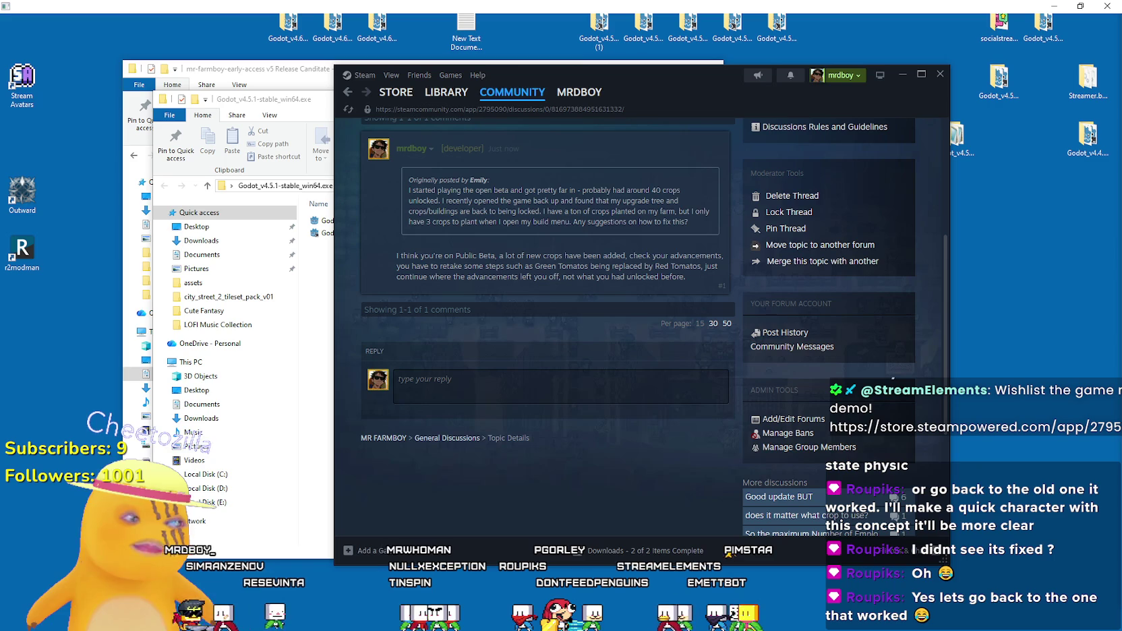
{"action": "scroll", "coordinate": [405, 492], "scroll_direction": "up", "scroll_amount": 3}
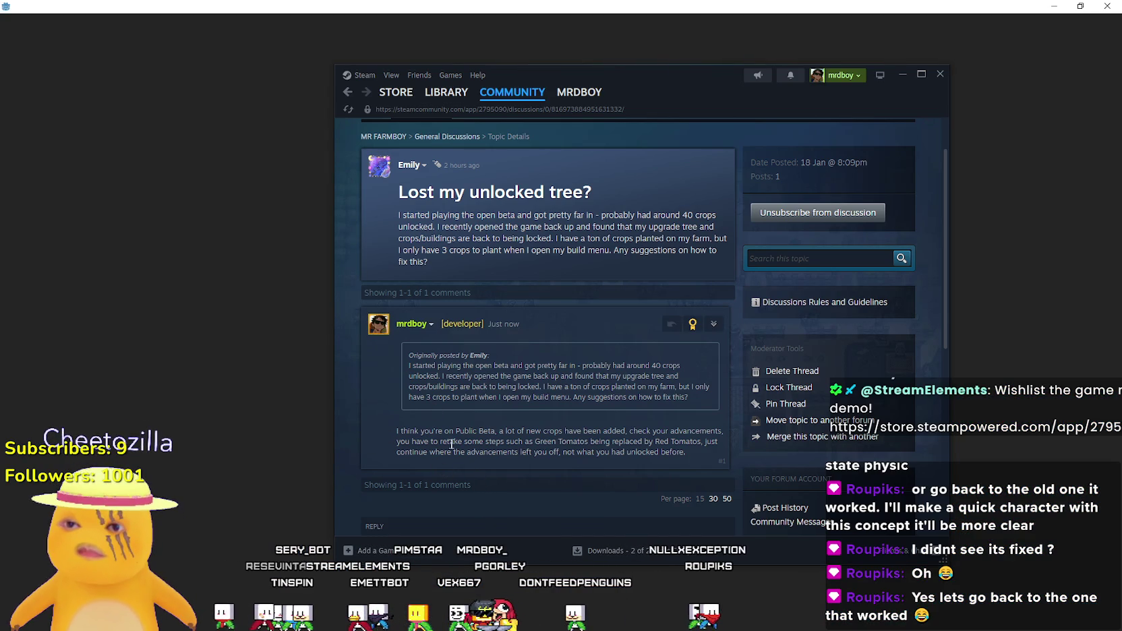
{"action": "right_click", "coordinate": [505, 473]}
{"action": "left_click", "coordinate": [495, 502]}
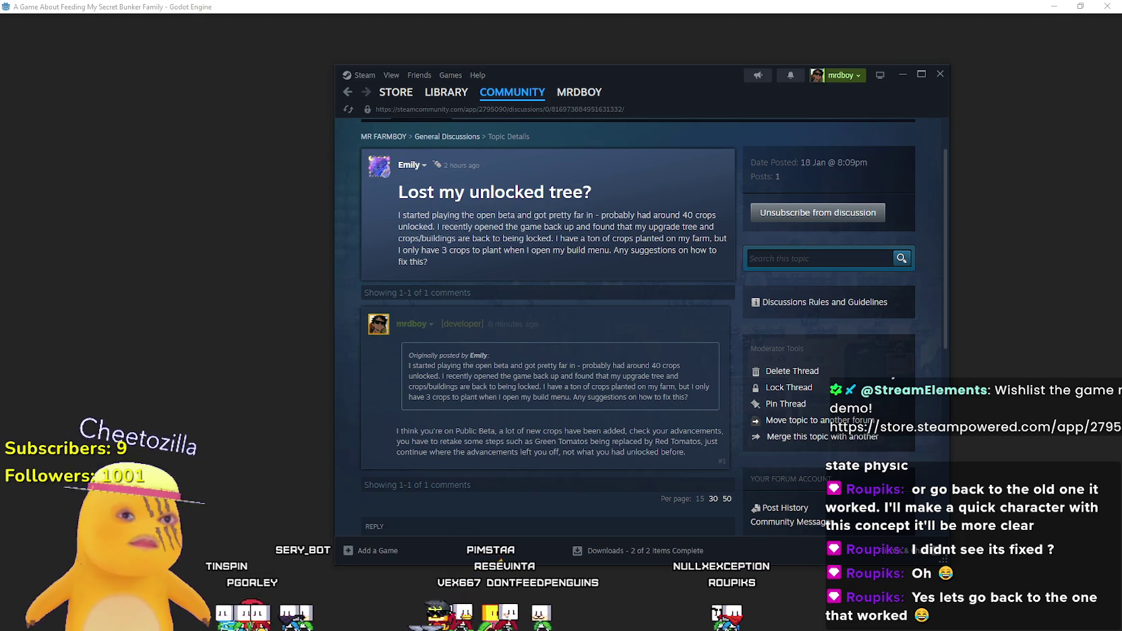
{"action": "scroll", "coordinate": [377, 174], "scroll_direction": "up", "scroll_amount": 2}
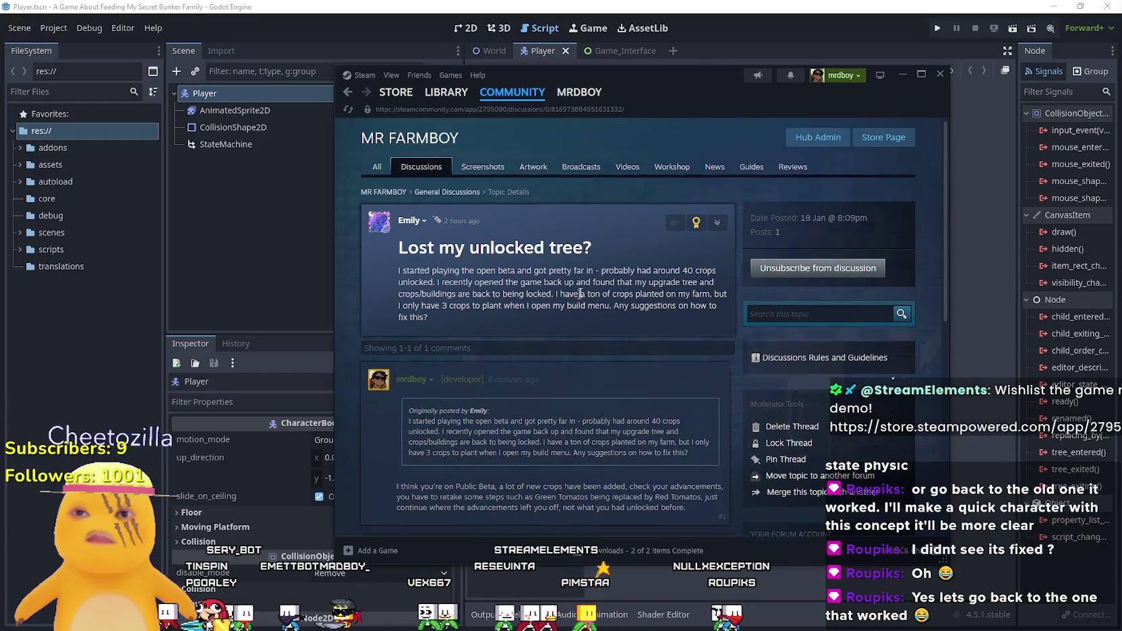
{"action": "left_click", "coordinate": [377, 174]}
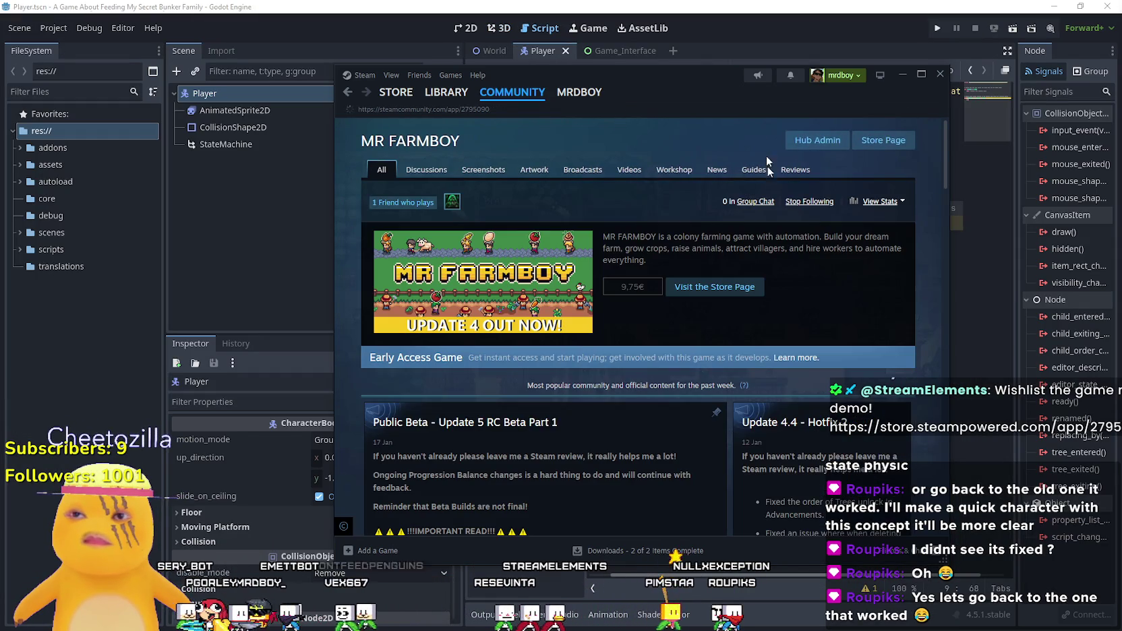
{"action": "left_click", "coordinate": [889, 149]}
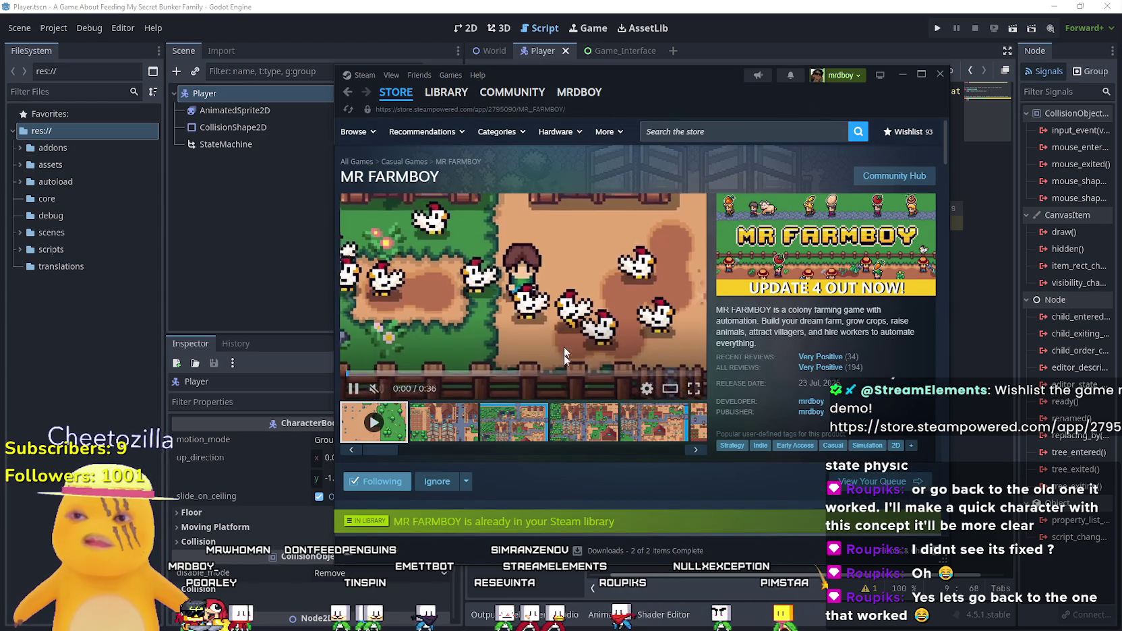
{"action": "left_click", "coordinate": [600, 51]}
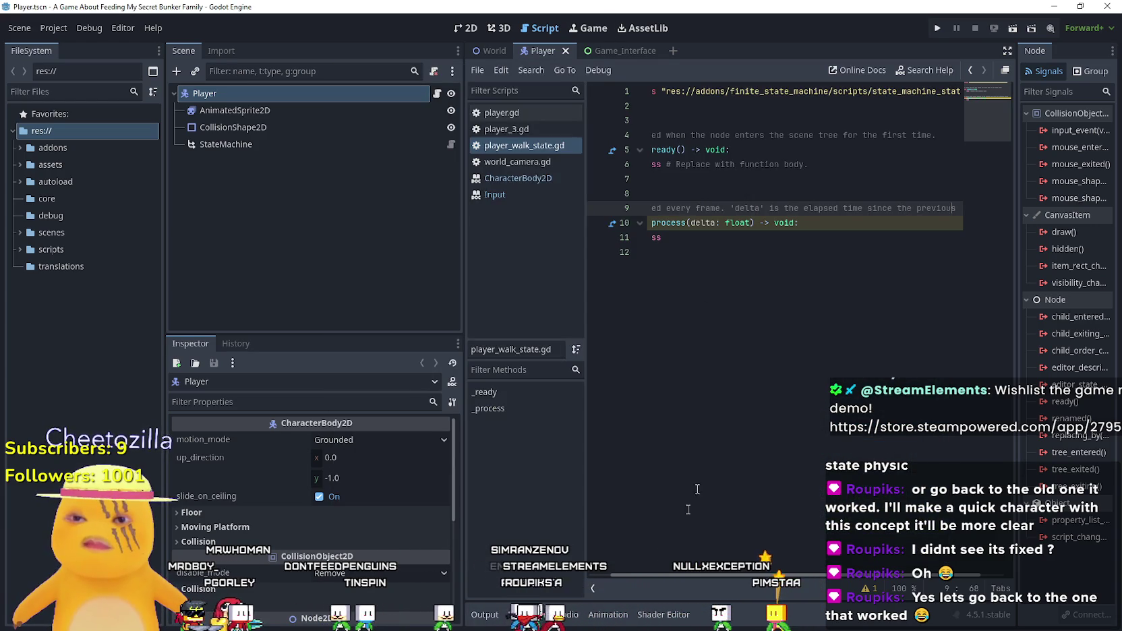
- Show the Output log, split FileSystem folders from files, and widen the script editor
{"action": "left_click", "coordinate": [483, 614]}
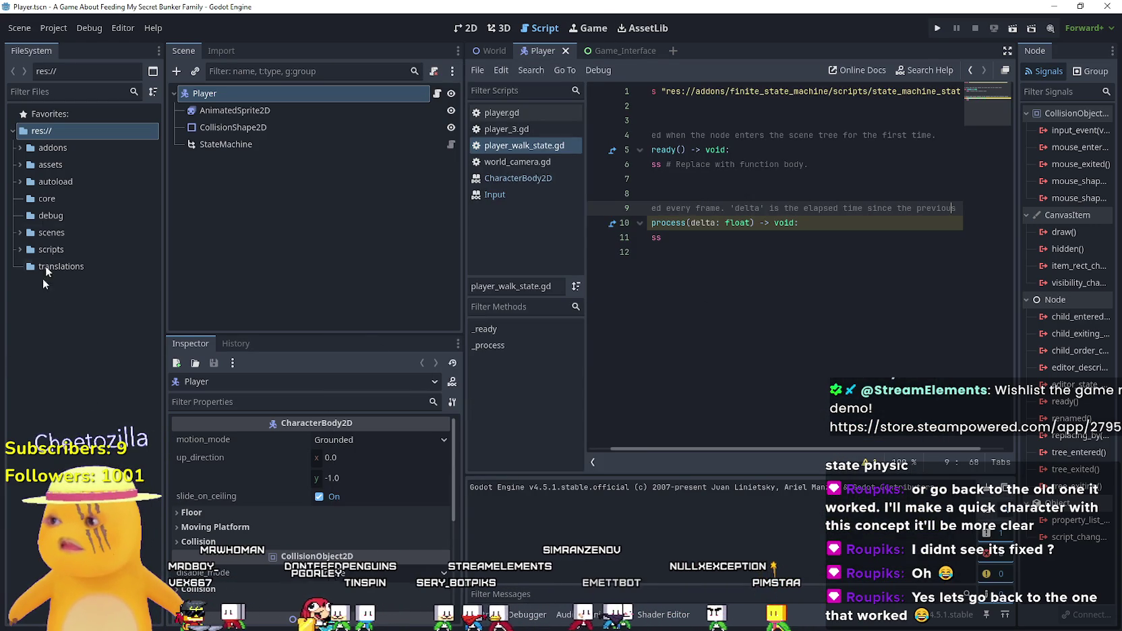
{"action": "left_click", "coordinate": [154, 91]}
{"action": "left_click", "coordinate": [154, 80]}
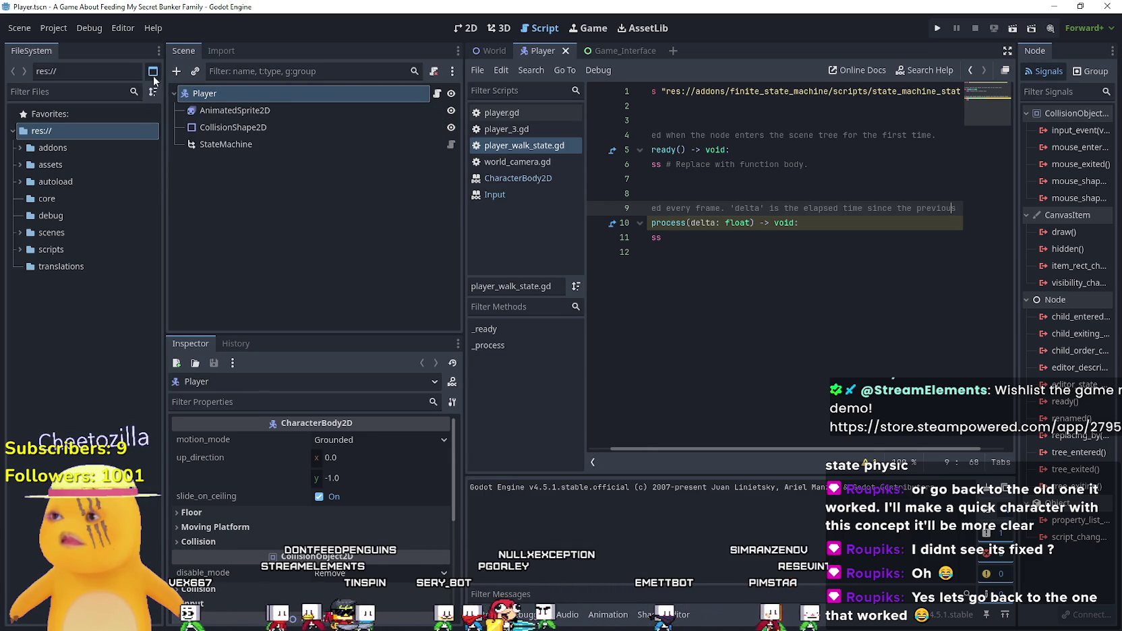
{"action": "left_click", "coordinate": [153, 74]}
{"action": "left_click_drag", "start_coordinate": [463, 229], "coordinate": [308, 229]}
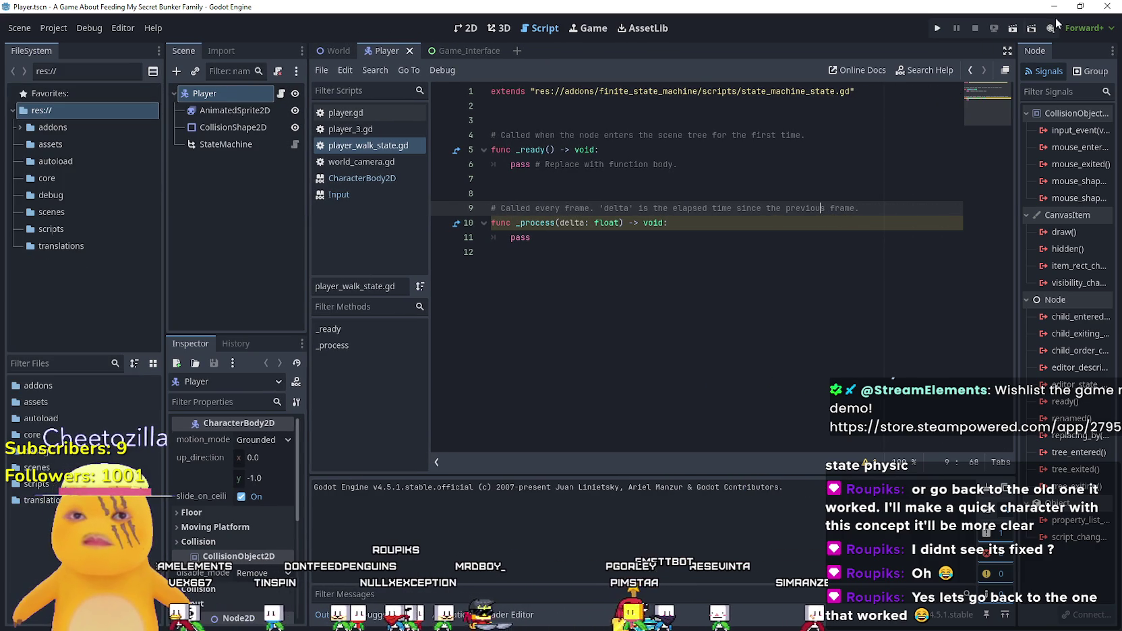
- Dock the signals panel beside the Inspector and move the History tab last
{"action": "left_click", "coordinate": [1108, 51]}
{"action": "left_click", "coordinate": [1047, 110]}
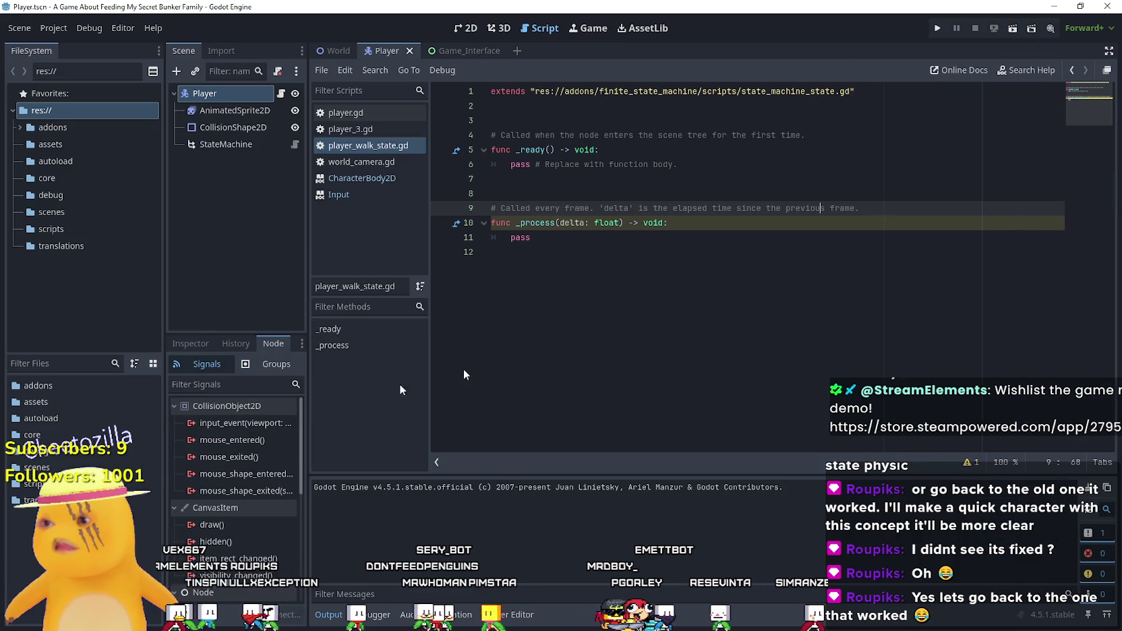
{"action": "left_click", "coordinate": [192, 344]}
{"action": "left_click_drag", "start_coordinate": [236, 343], "coordinate": [296, 344]}
{"action": "left_click", "coordinate": [193, 343]}
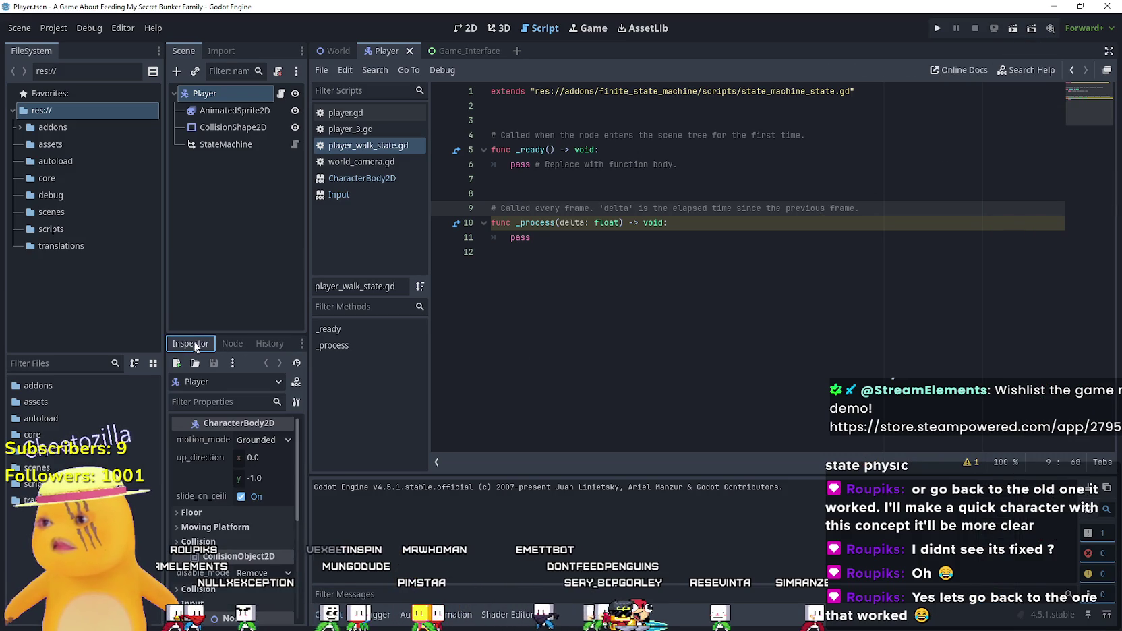
{"action": "left_click", "coordinate": [666, 260]}
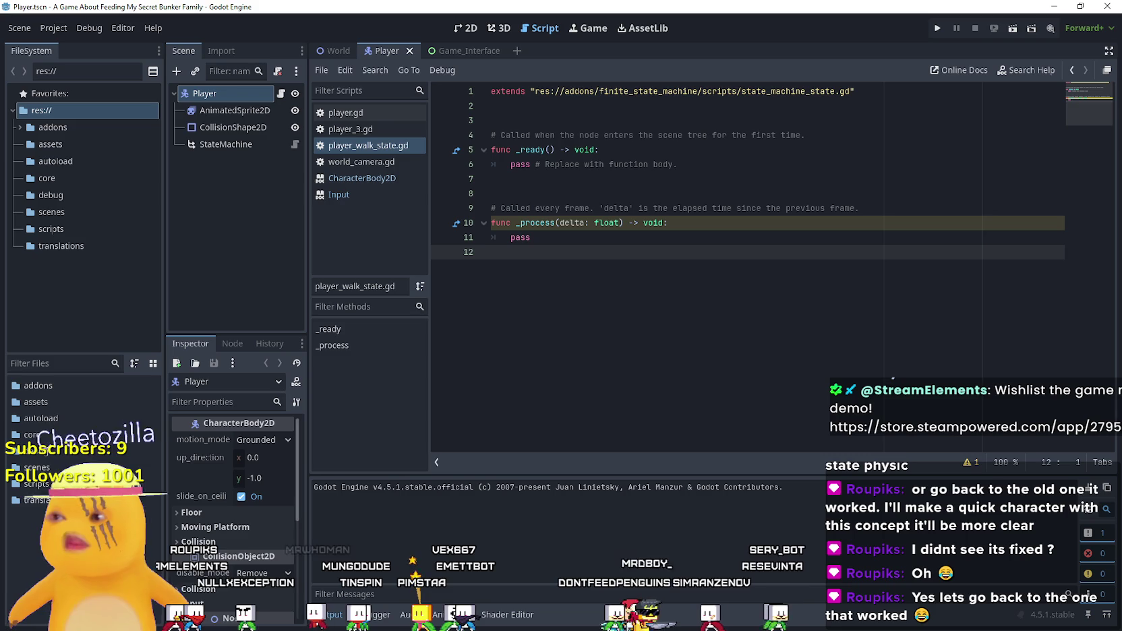
- Delete scripts/player_walk_state.gd from the FileSystem
{"action": "left_click", "coordinate": [51, 229]}
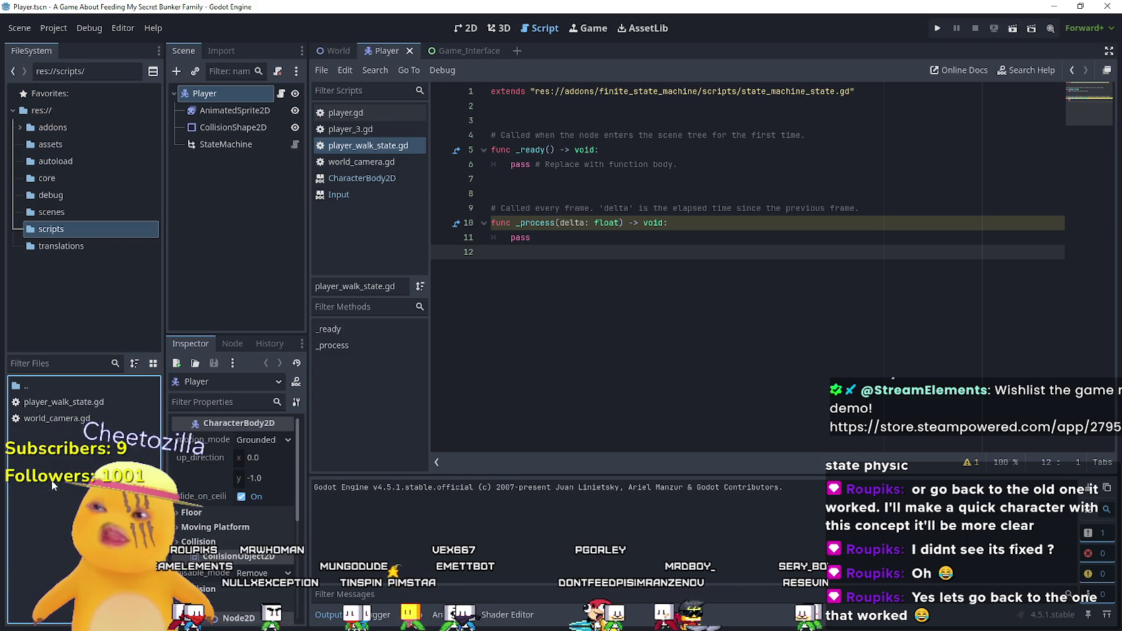
{"action": "right_click", "coordinate": [67, 402]}
{"action": "left_click", "coordinate": [240, 542]}
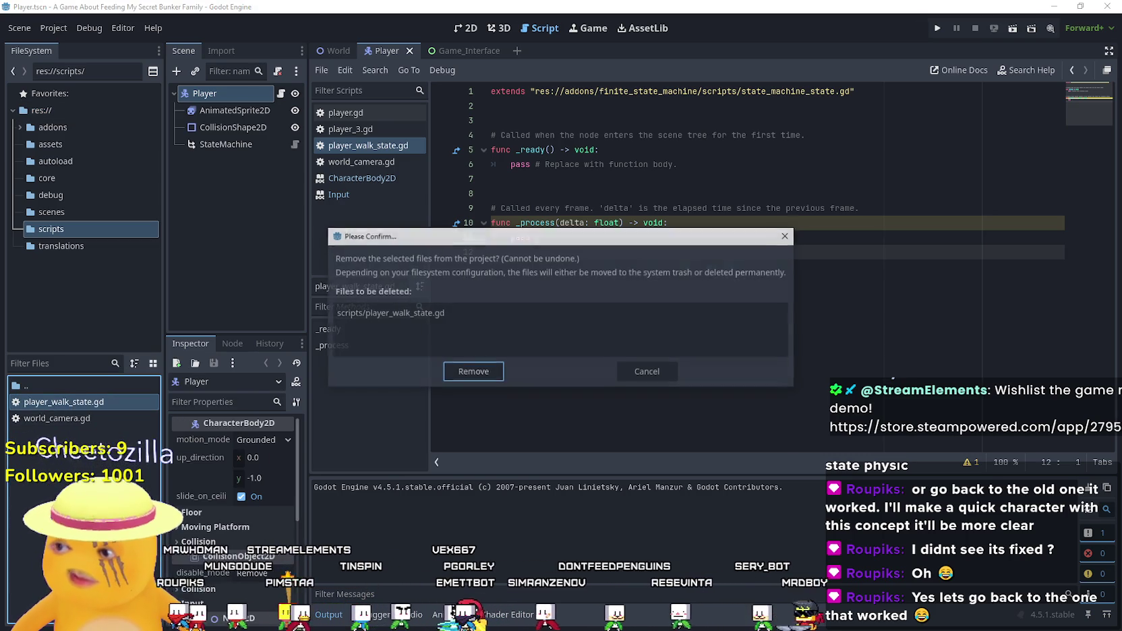
{"action": "left_click", "coordinate": [472, 370]}
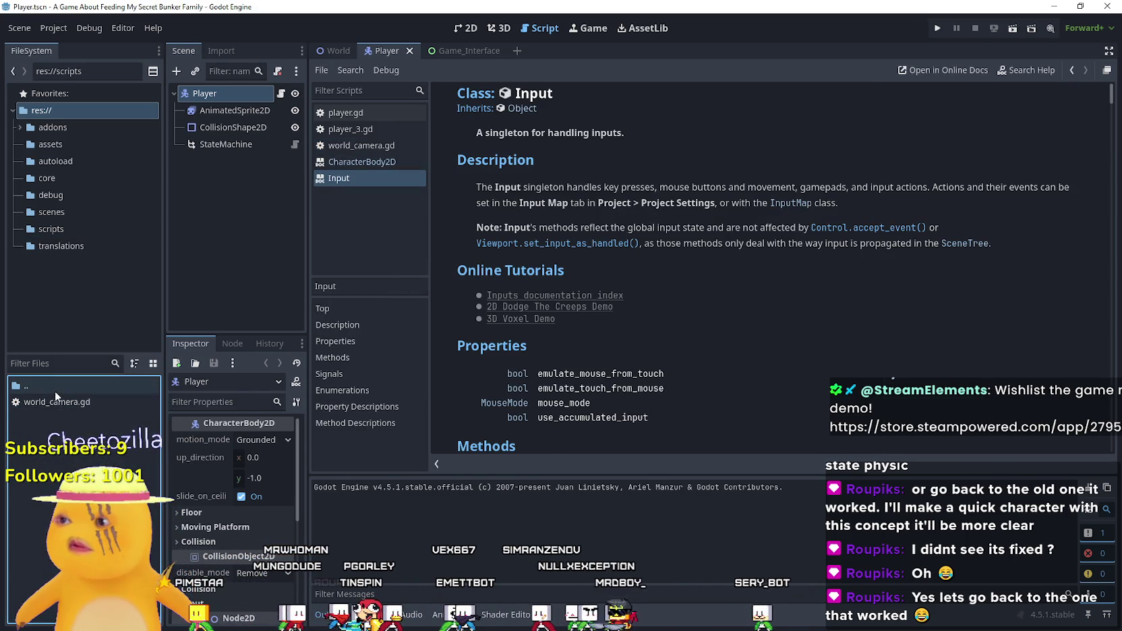
{"action": "right_click", "coordinate": [54, 425]}
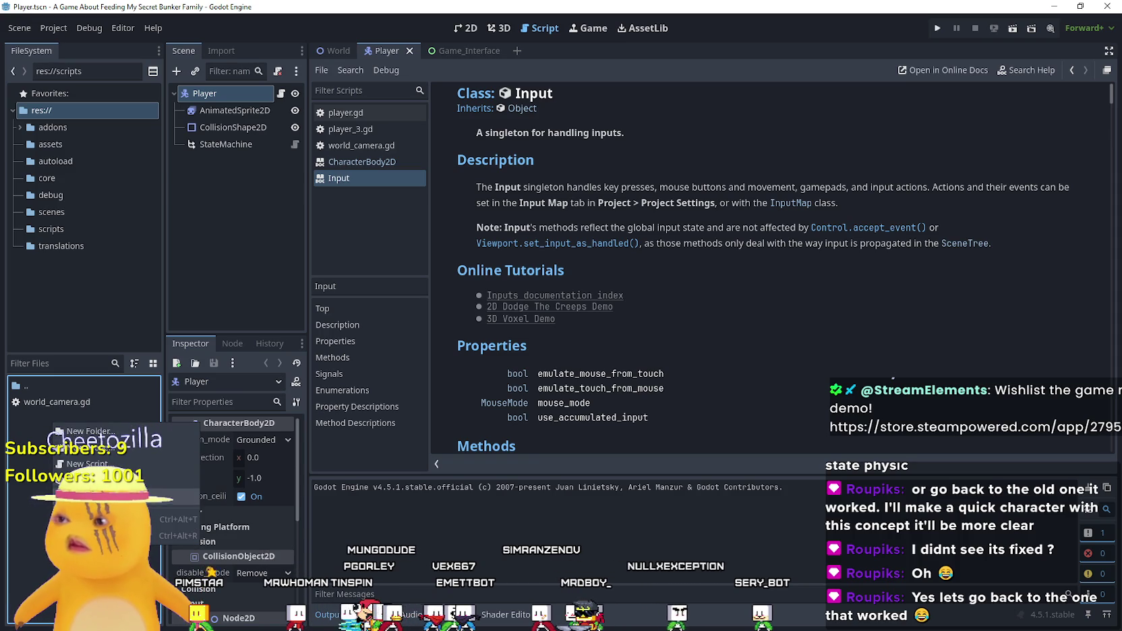
- Check the installed Finite State Machine plugin in Project Settings
{"action": "left_click", "coordinate": [59, 32]}
{"action": "left_click", "coordinate": [74, 52]}
{"action": "left_click", "coordinate": [477, 155]}
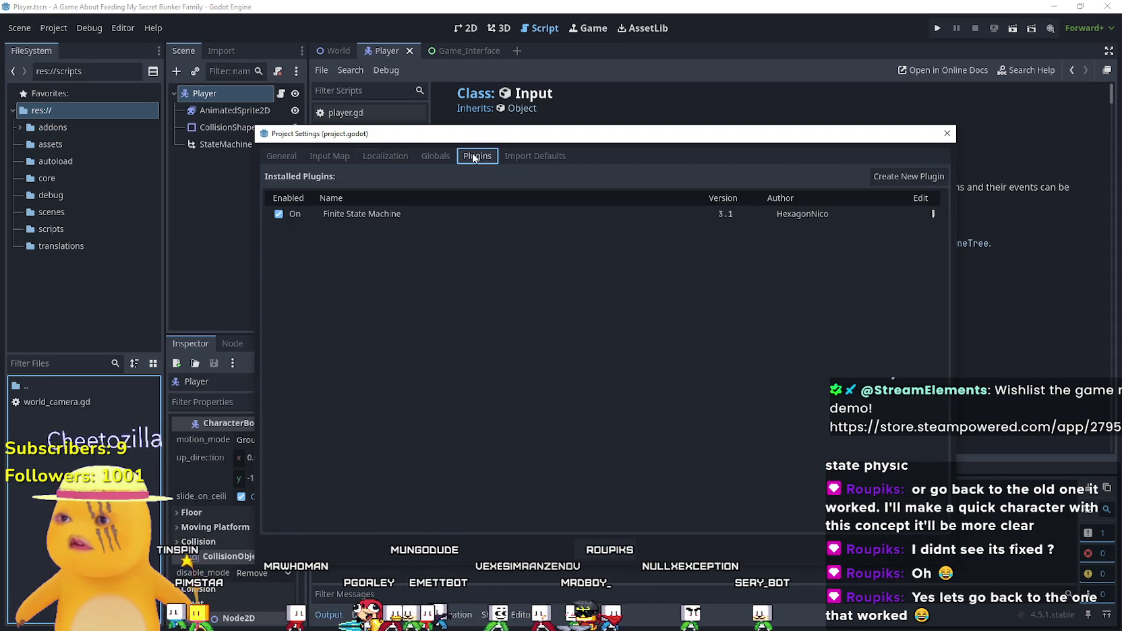
{"action": "left_click", "coordinate": [614, 554]}
{"action": "right_click", "coordinate": [64, 480]}
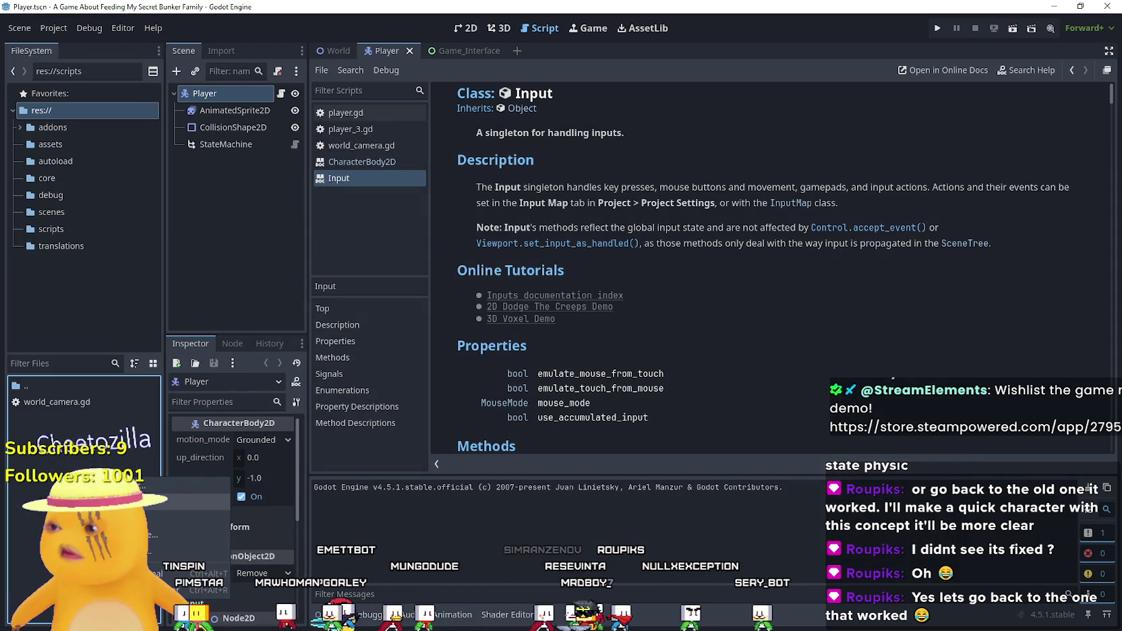
- Start a new script inheriting StateMachineState, built from the StateMachineState template
{"action": "left_click", "coordinate": [175, 518]}
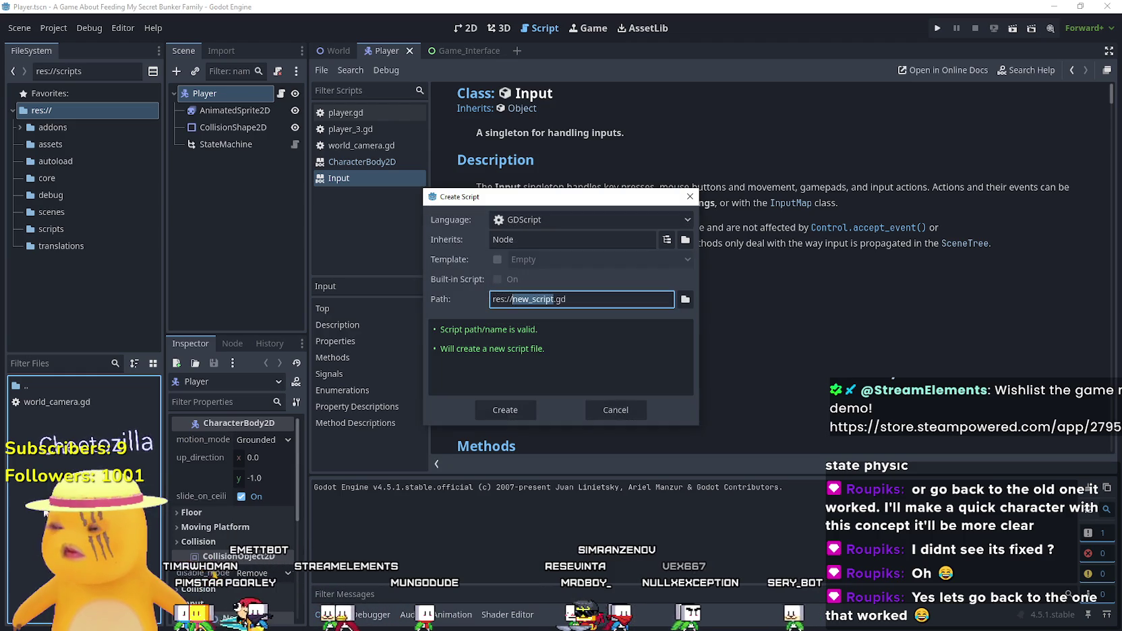
{"action": "left_click", "coordinate": [667, 240]}
{"action": "type", "text": "state"}
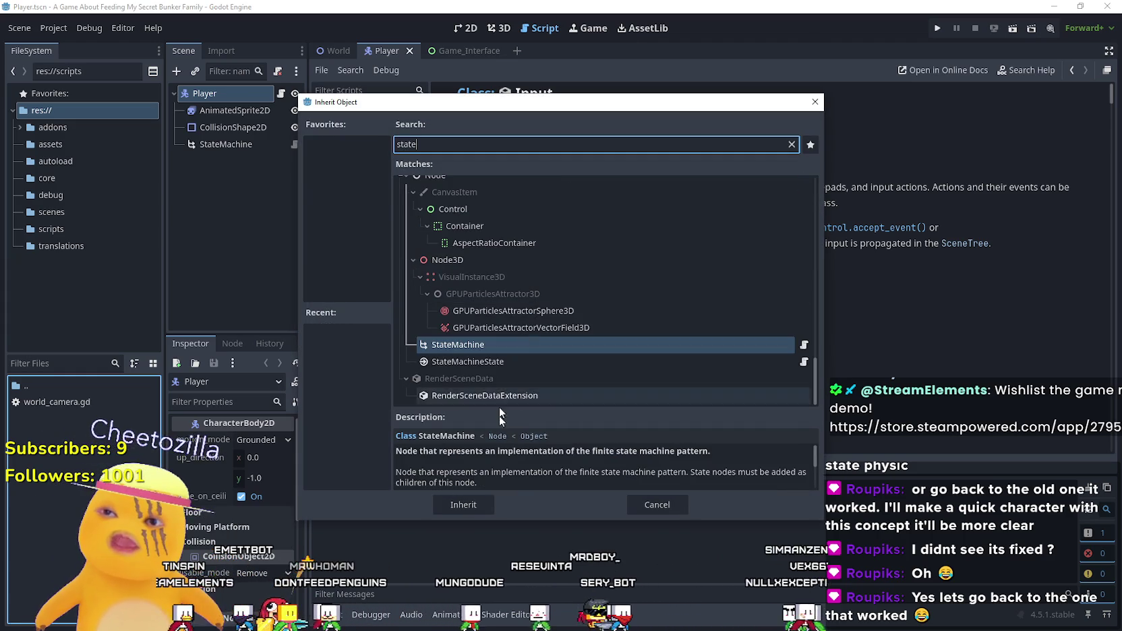
{"action": "key", "text": "Return"}
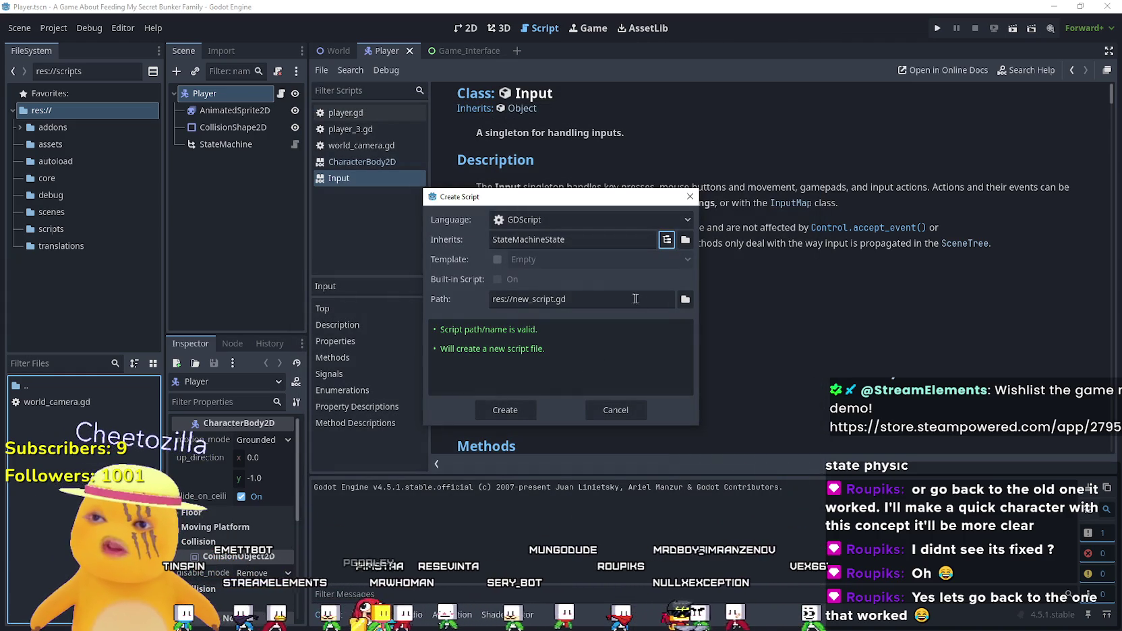
{"action": "left_click", "coordinate": [504, 299]}
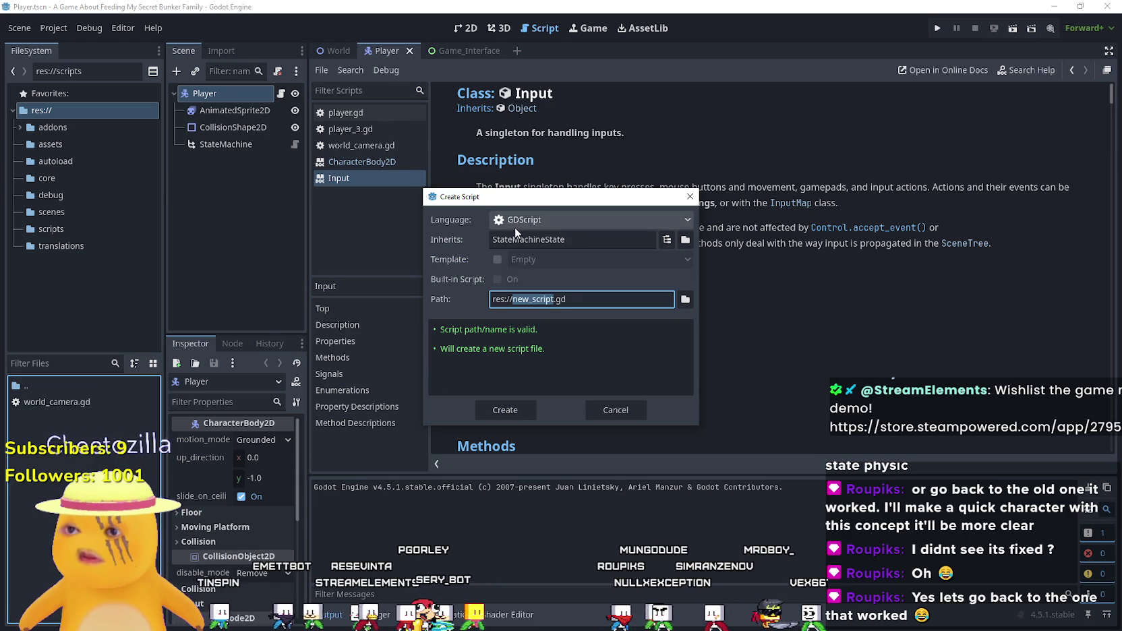
{"action": "left_click", "coordinate": [497, 259]}
{"action": "left_click", "coordinate": [551, 259]}
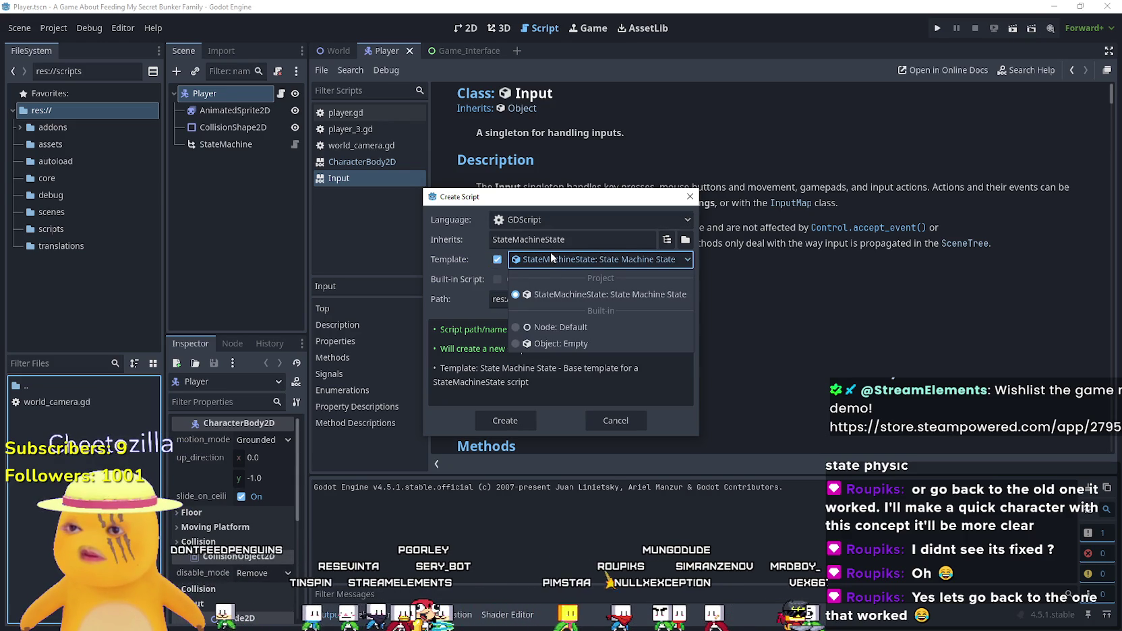
{"action": "left_click", "coordinate": [550, 301]}
{"action": "left_click", "coordinate": [545, 301]}
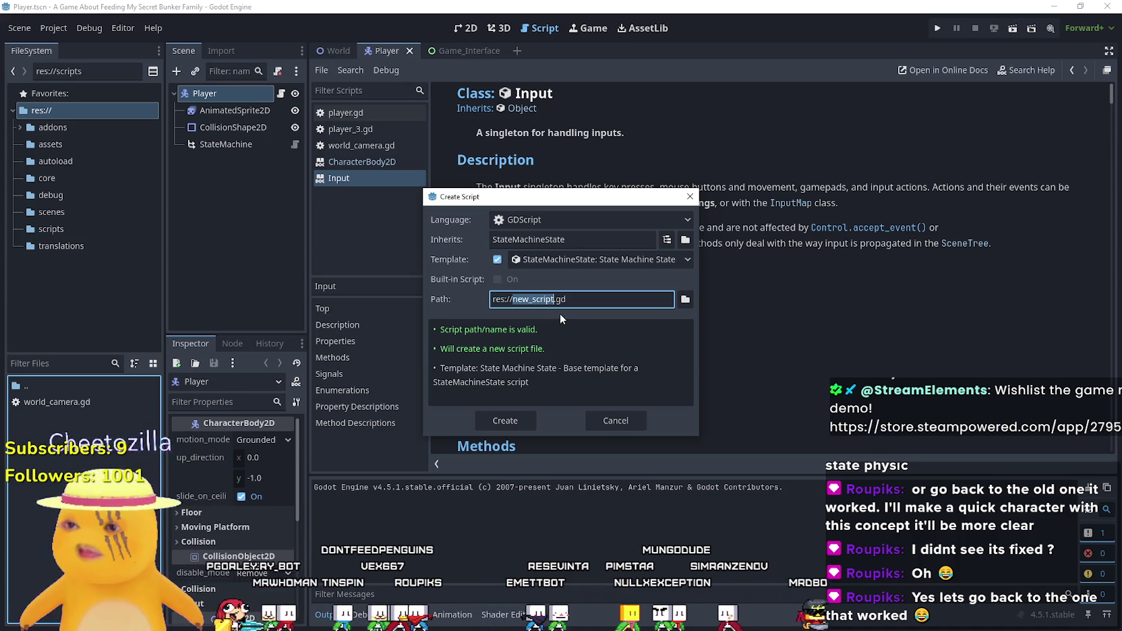
- Name the new script player_walk_state.gd and create it
{"action": "type", "text": "R"}
{"action": "key", "text": "BackSpace"}
{"action": "type", "text": "player_walk"}
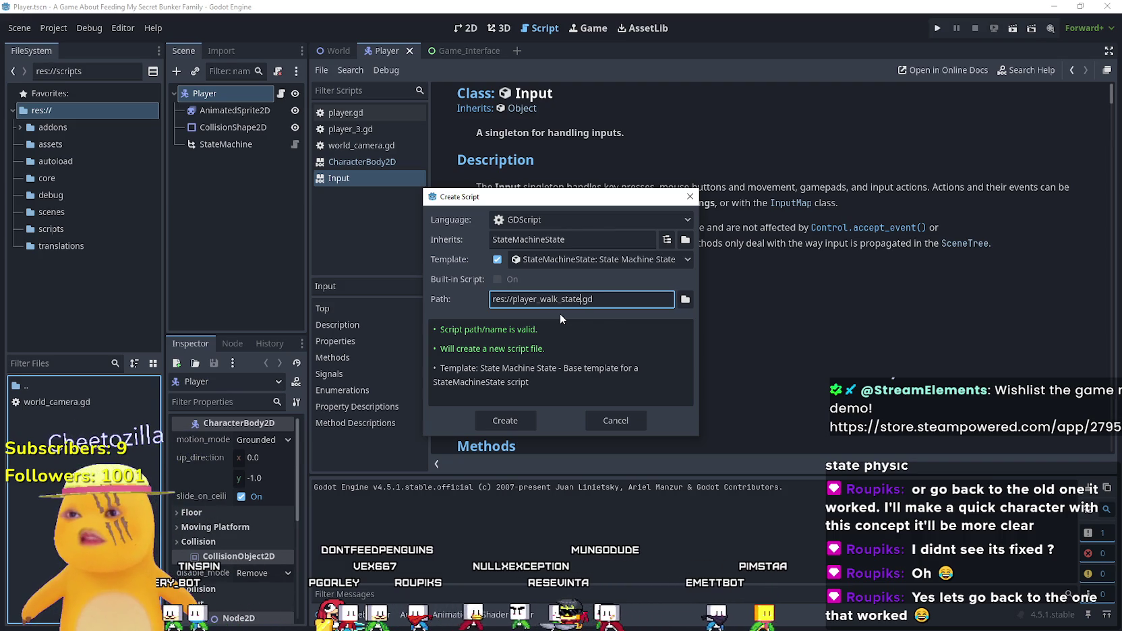
{"action": "key", "text": "Escape"}
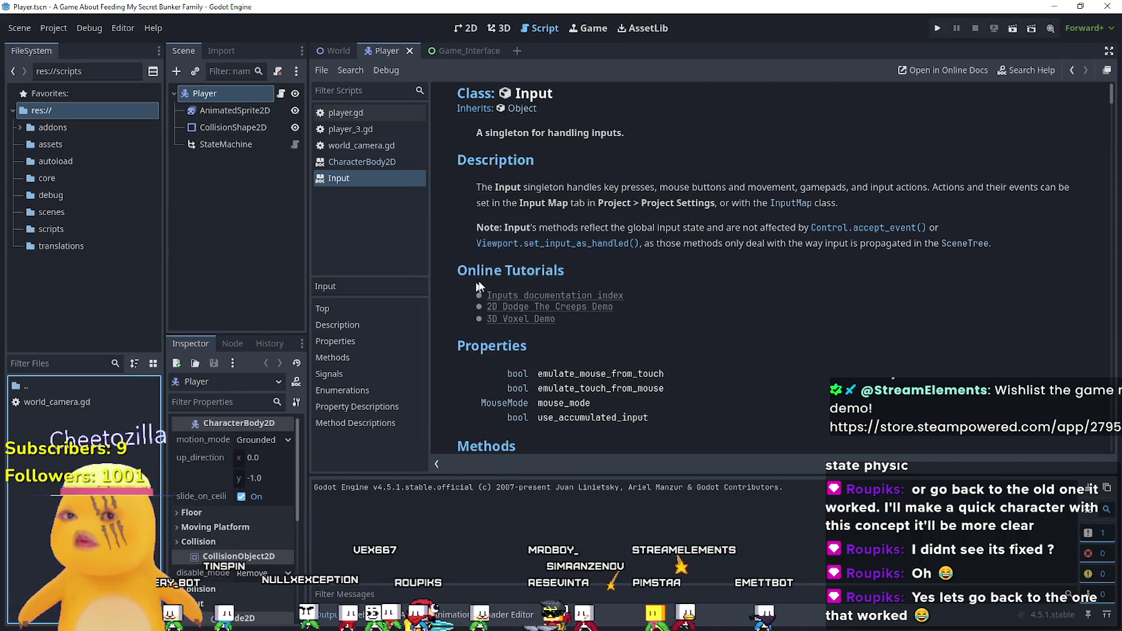
- Switch to the World scene and open scripts/player_walk_state.gd in the editor
{"action": "left_click", "coordinate": [443, 51]}
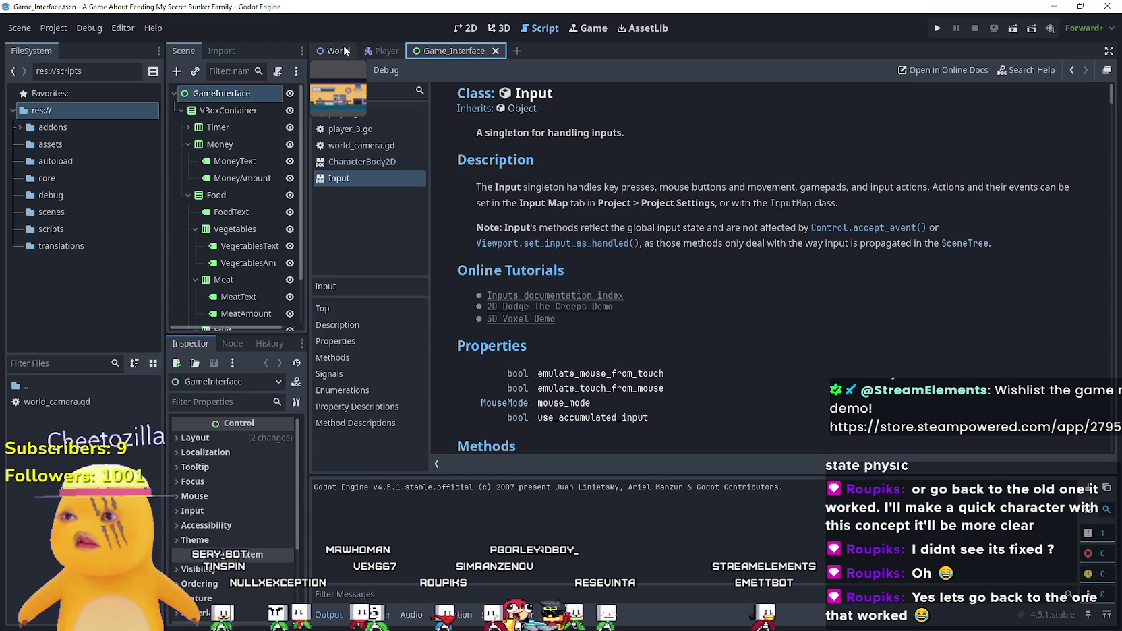
{"action": "left_click", "coordinate": [387, 51]}
{"action": "left_click", "coordinate": [335, 50]}
{"action": "double_click", "coordinate": [37, 385]}
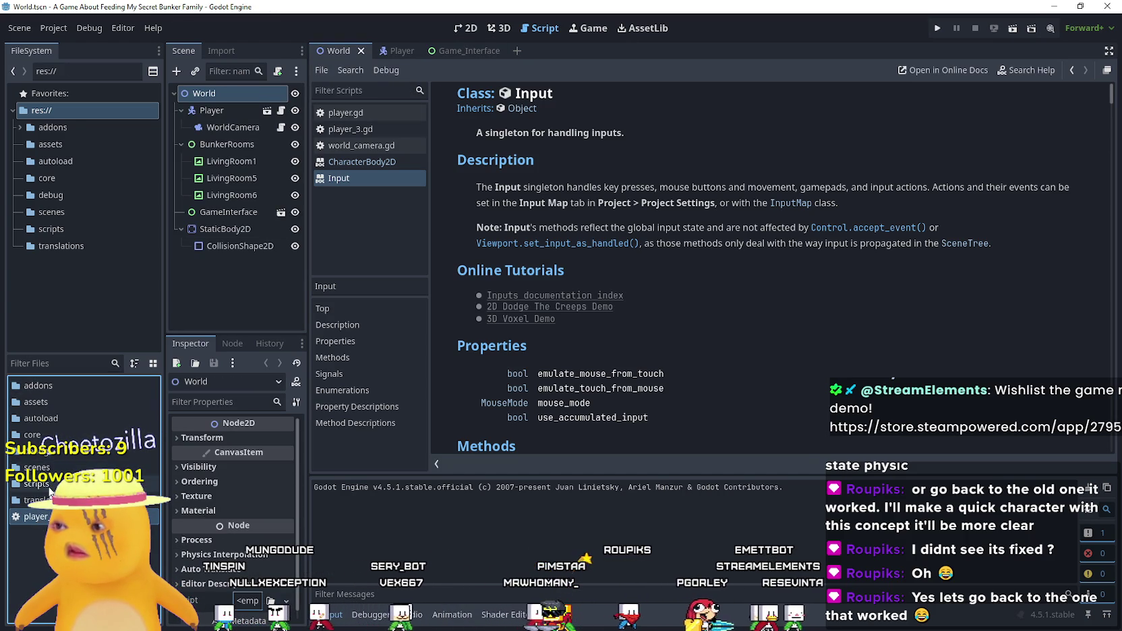
{"action": "double_click", "coordinate": [49, 486]}
{"action": "double_click", "coordinate": [61, 402]}
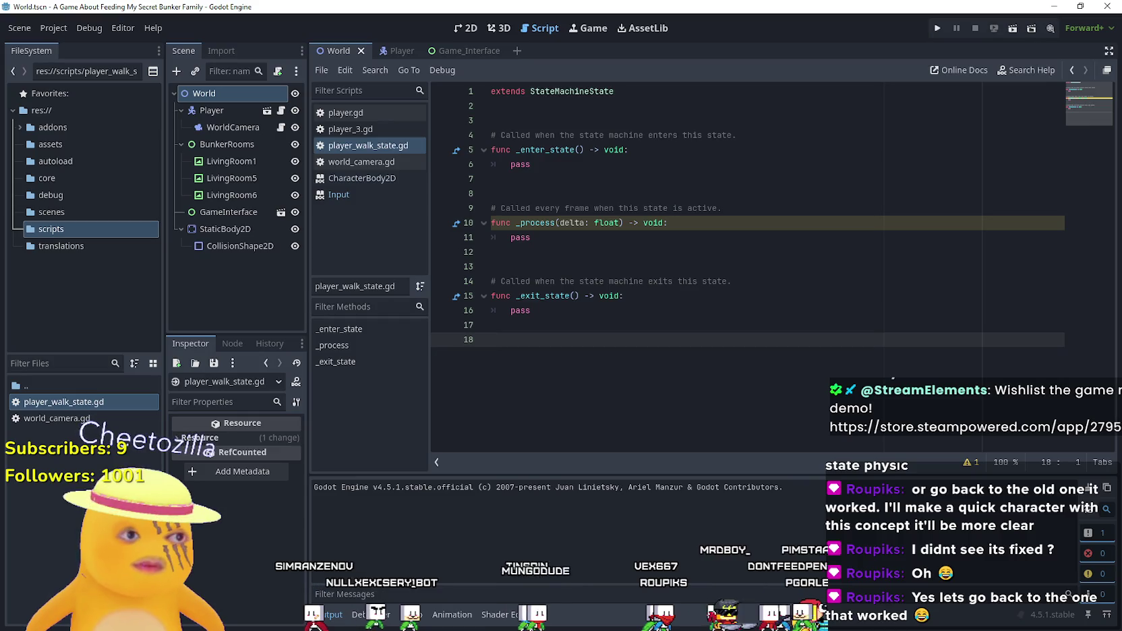
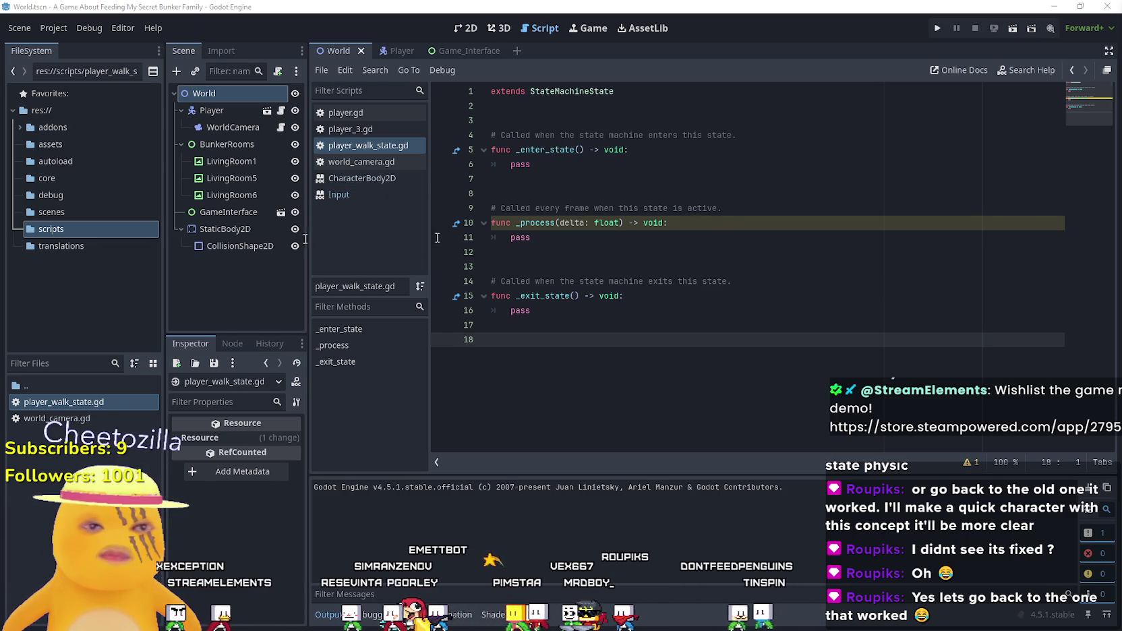
- In the Player scene, select StateMachine and dismiss the child-scene picker and the current_state node picker
{"action": "left_click", "coordinate": [390, 53]}
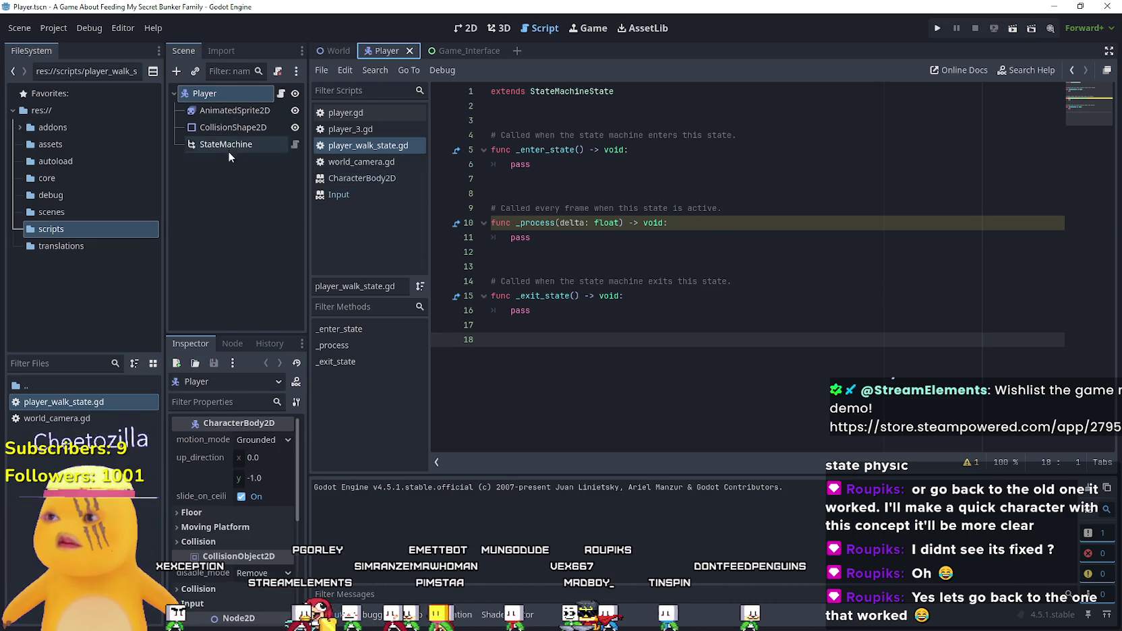
{"action": "left_click", "coordinate": [230, 147]}
{"action": "right_click", "coordinate": [230, 147]}
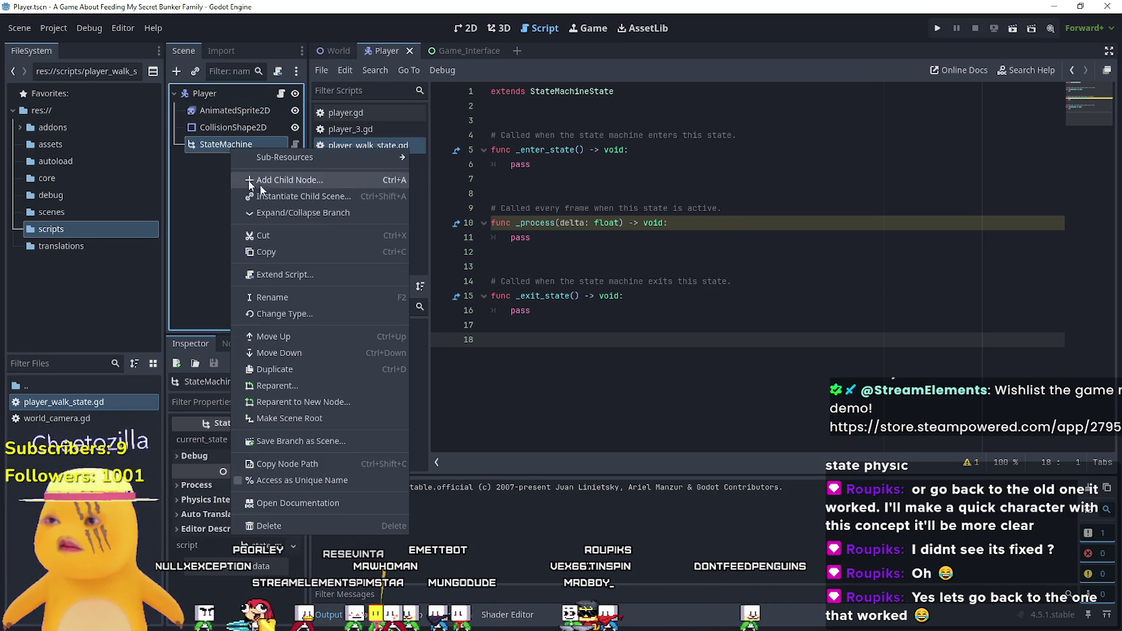
{"action": "left_click", "coordinate": [322, 199]}
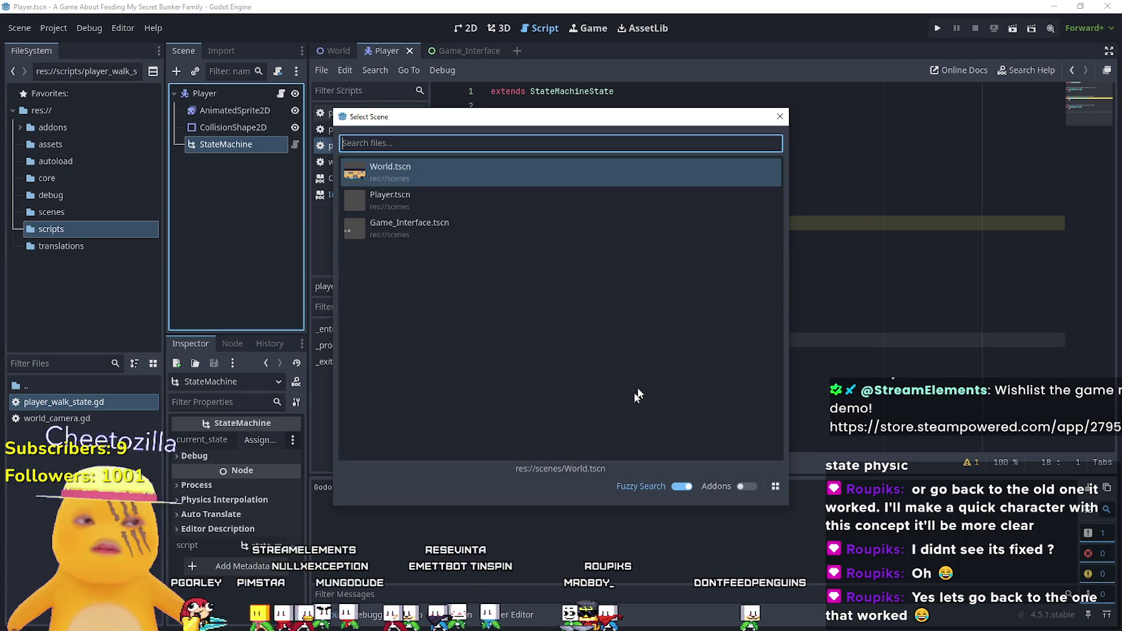
{"action": "left_click", "coordinate": [780, 116]}
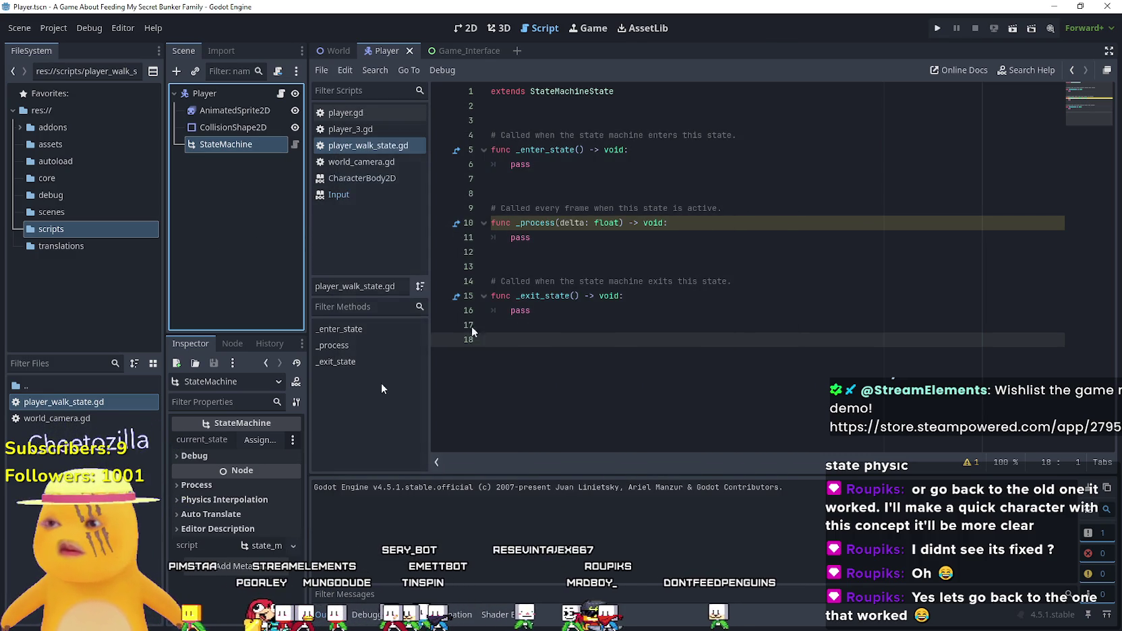
{"action": "left_click", "coordinate": [246, 441]}
{"action": "left_click", "coordinate": [627, 499]}
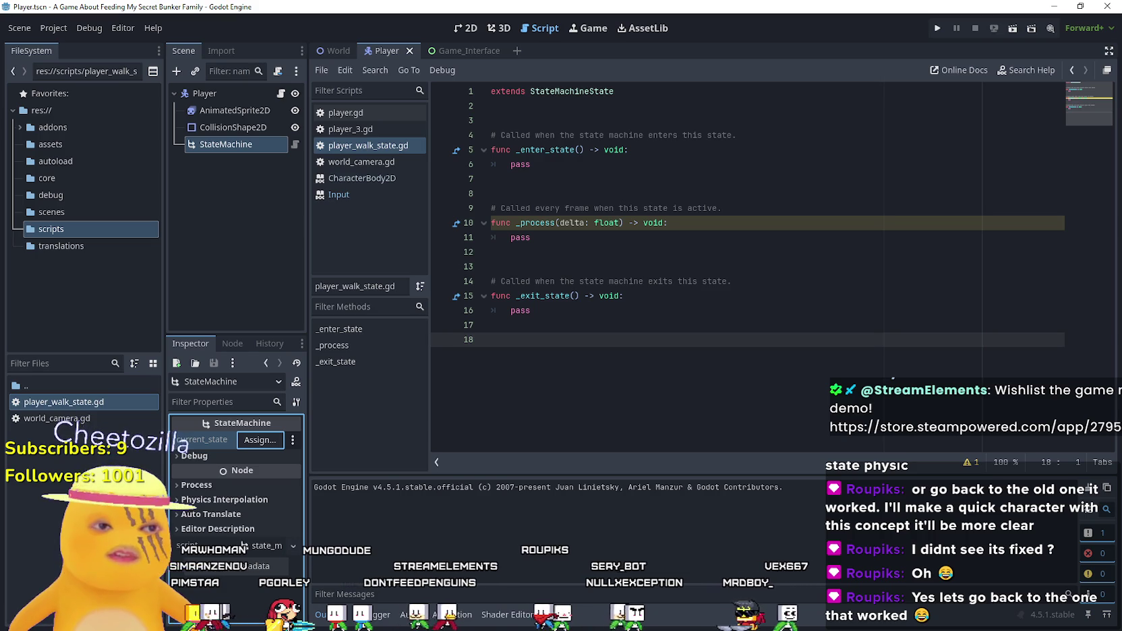
- Open the Create New Node dialog for StateMachine, move it down, then close it
{"action": "right_click", "coordinate": [241, 144]}
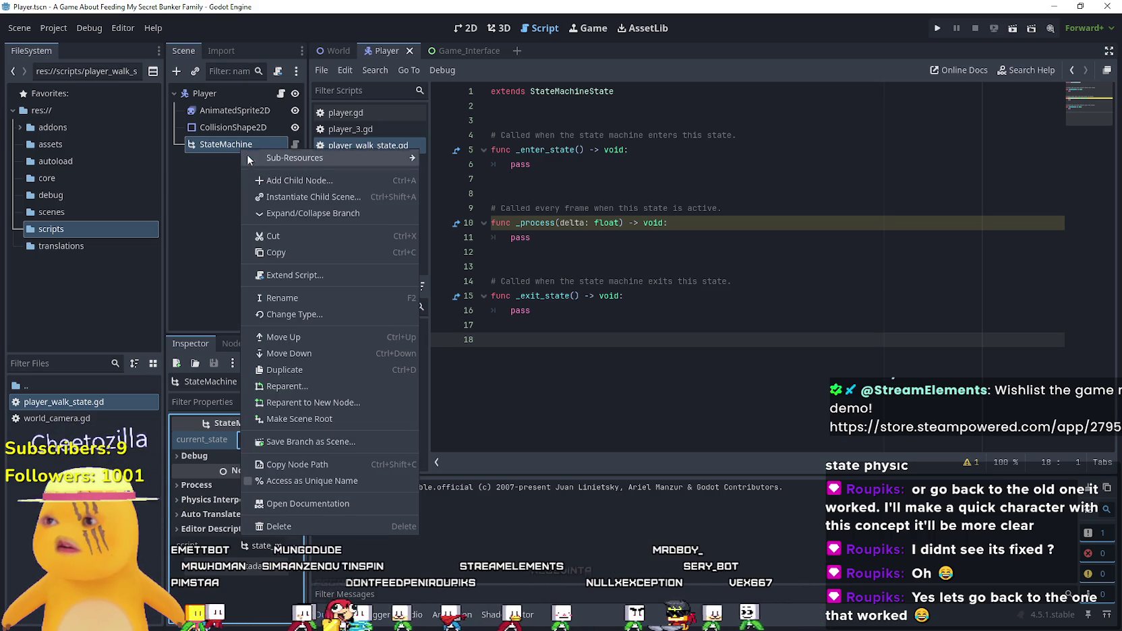
{"action": "left_click", "coordinate": [289, 179]}
{"action": "left_click_drag", "start_coordinate": [433, 102], "coordinate": [443, 309]}
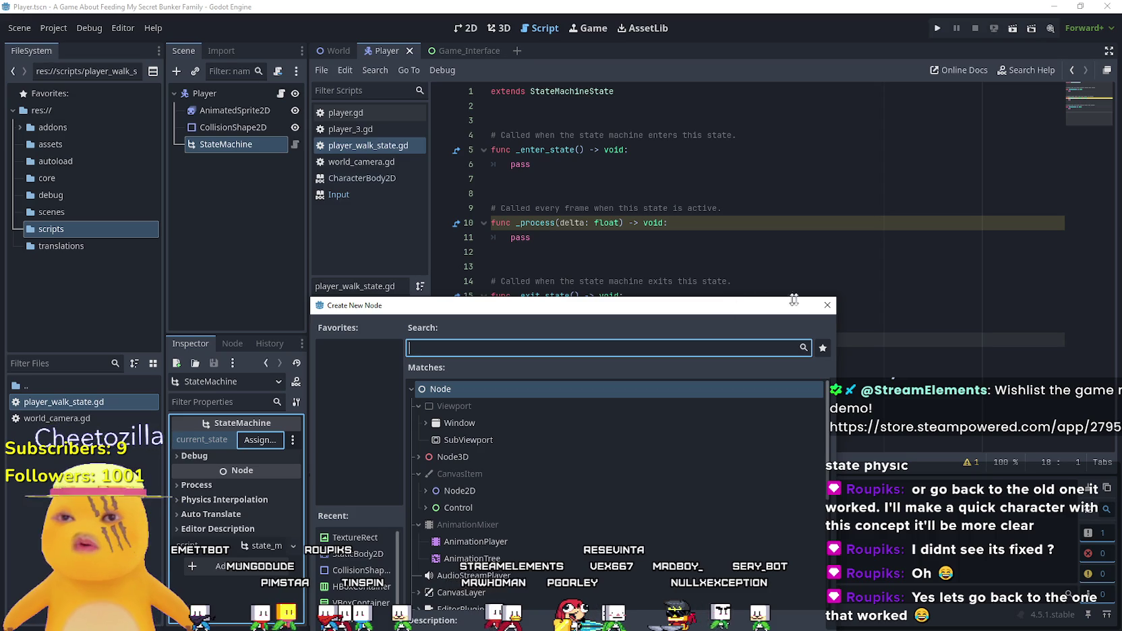
{"action": "left_click", "coordinate": [824, 306]}
- Insert 'class_name PlayerWalkState' above the extends line in player_walk_state.gd and save
{"action": "left_click", "coordinate": [488, 90]}
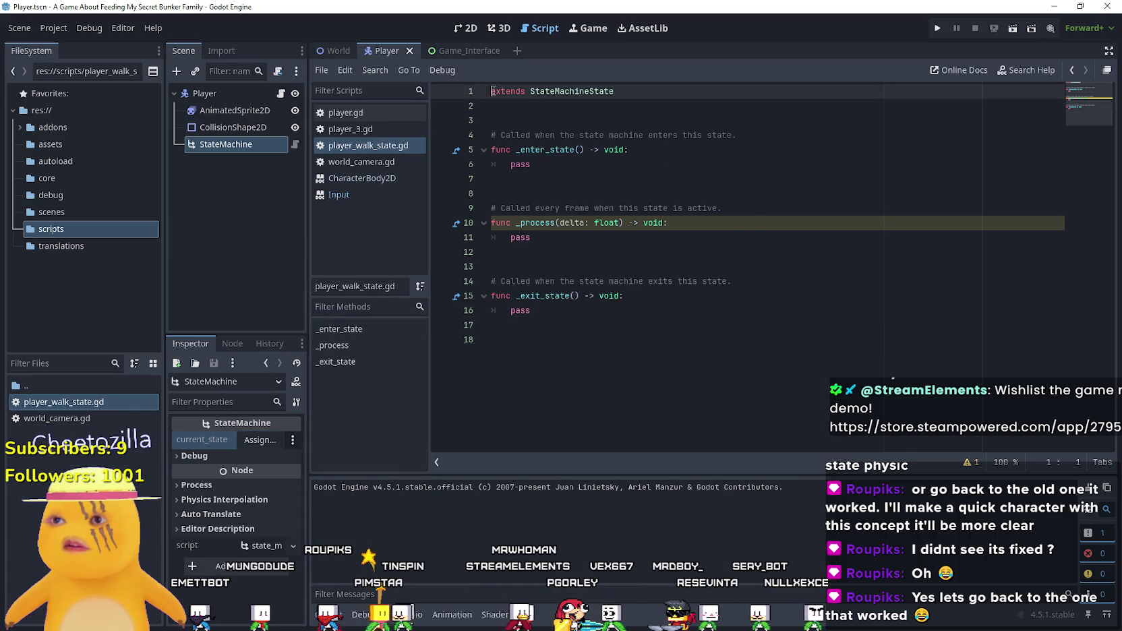
{"action": "key", "text": "Return"}
{"action": "key", "text": "Up"}
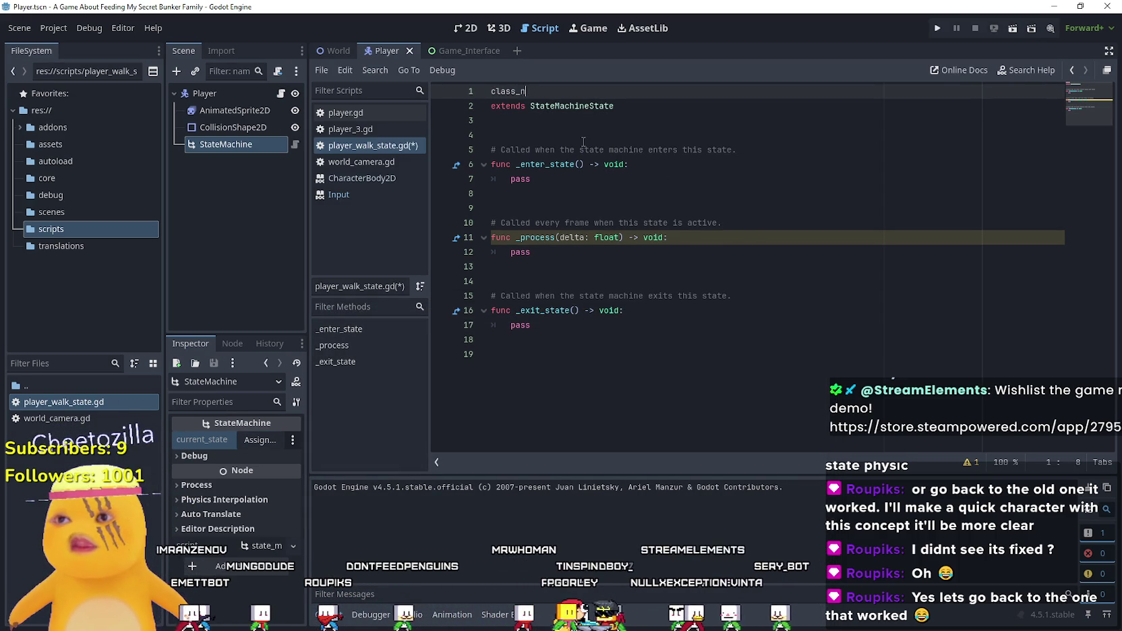
{"action": "key", "text": "BackSpace"}
{"action": "key", "text": "BackSpace"}
{"action": "key", "text": "BackSpace"}
{"action": "type", "text": "ame PlayerWalkState"}
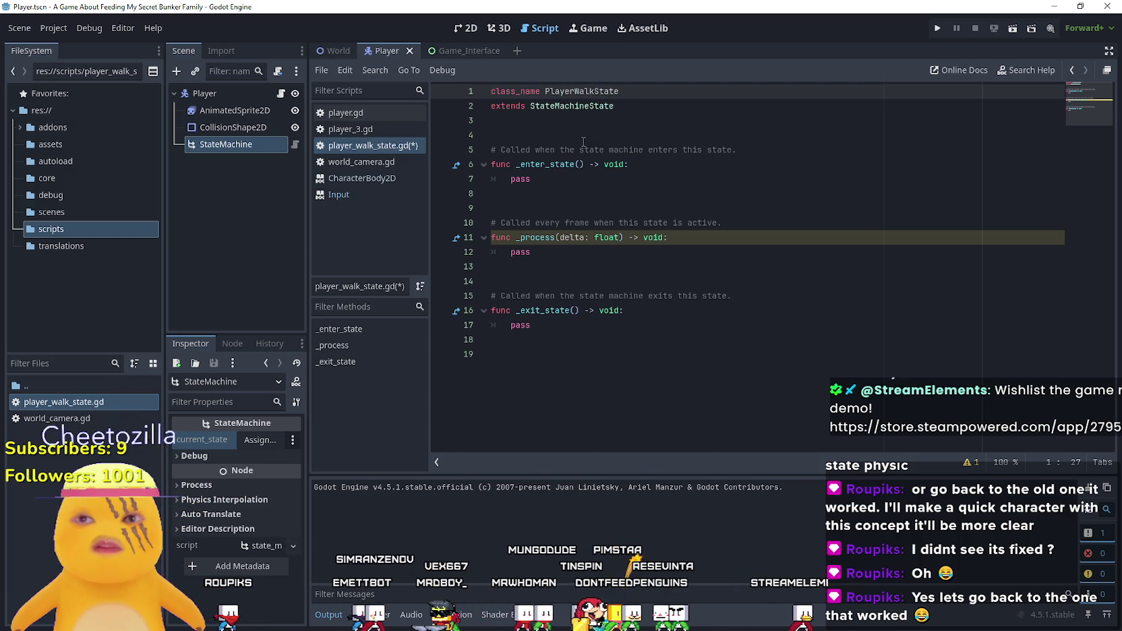
{"action": "key", "text": "ctrl+s"}
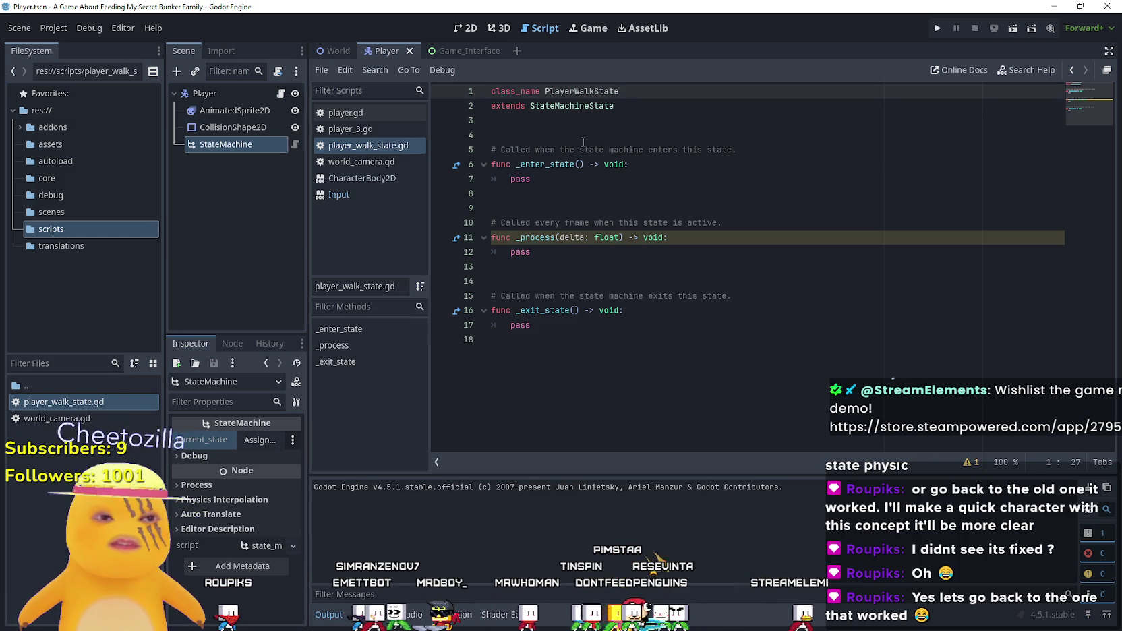
{"action": "left_click", "coordinate": [540, 207]}
{"action": "left_click", "coordinate": [496, 266]}
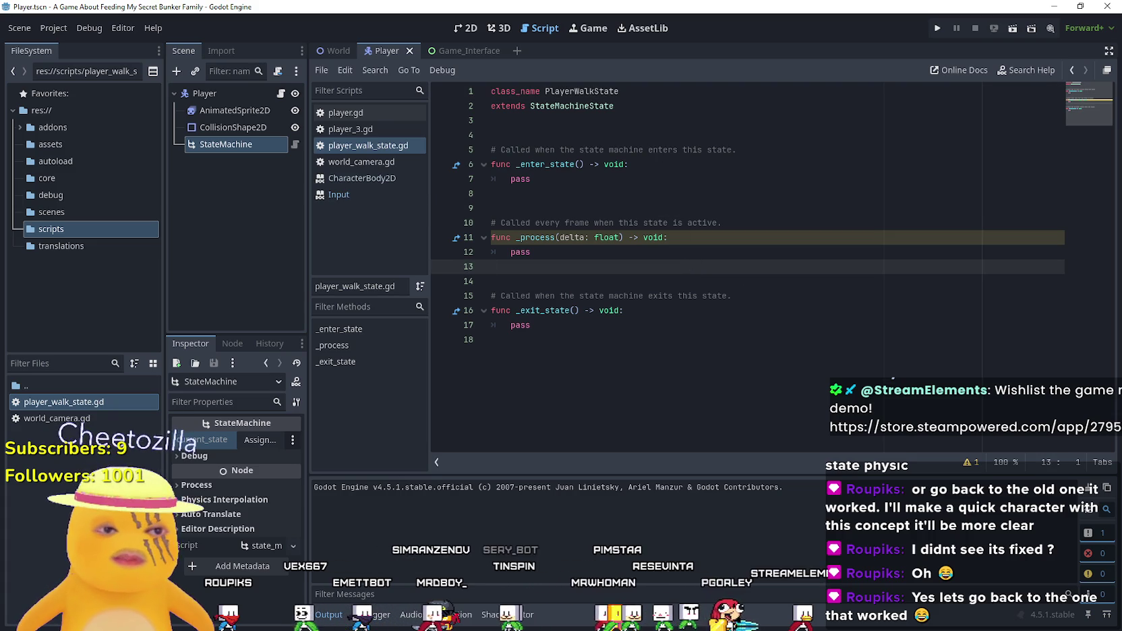
- Search 'PlayerWalk' and create a PlayerWalkState child node under StateMachine
{"action": "right_click", "coordinate": [226, 146]}
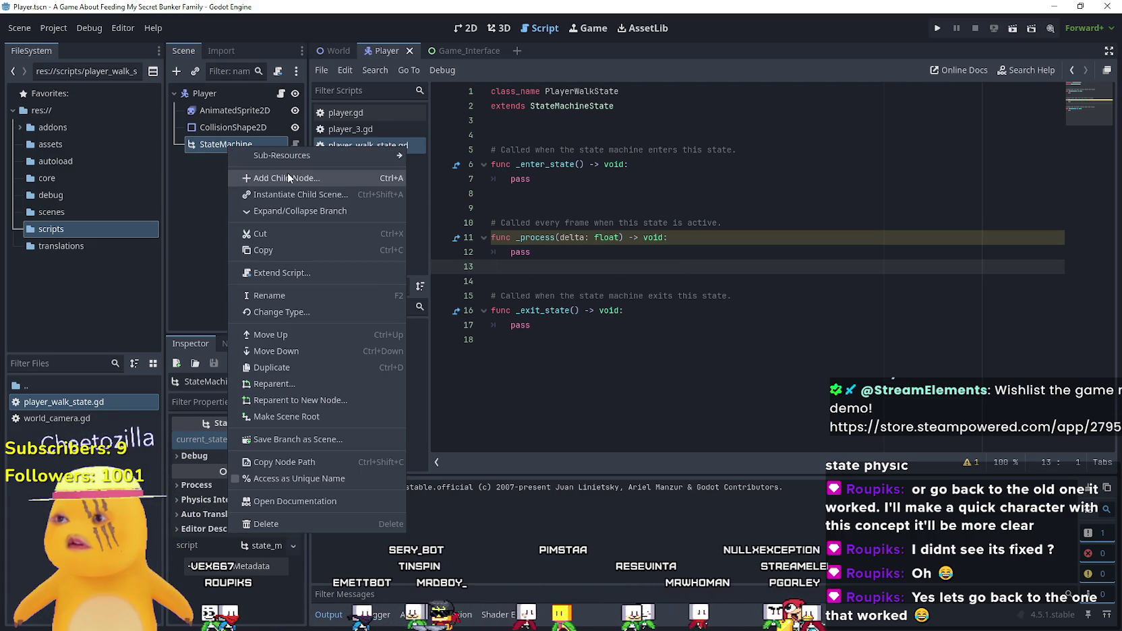
{"action": "left_click", "coordinate": [288, 176]}
{"action": "type", "text": "PlayerW"}
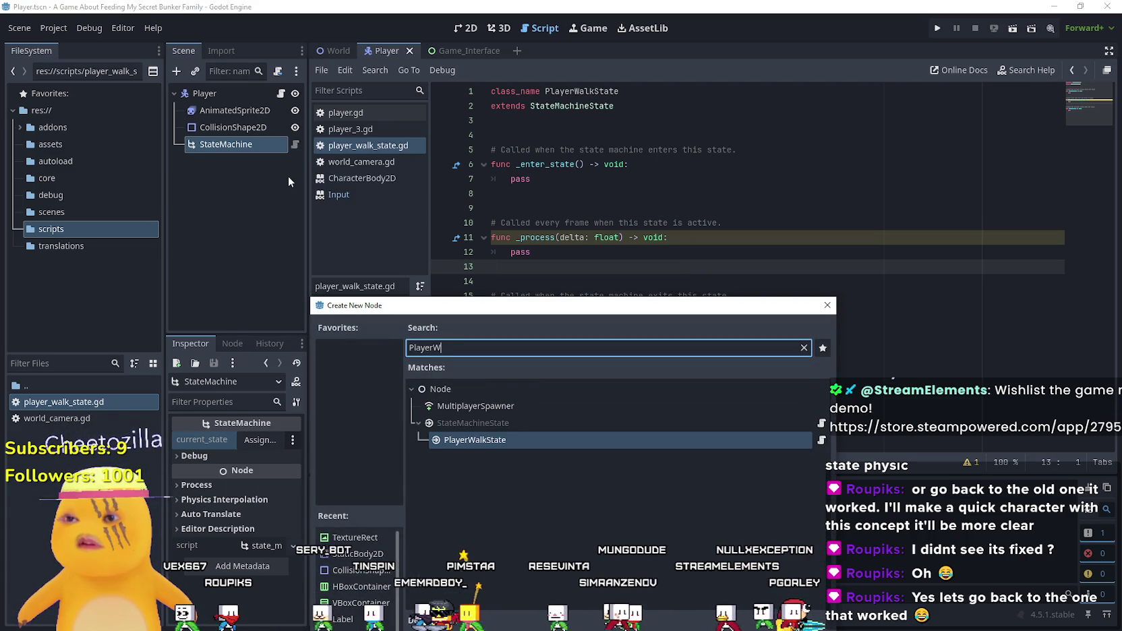
{"action": "type", "text": "alk"}
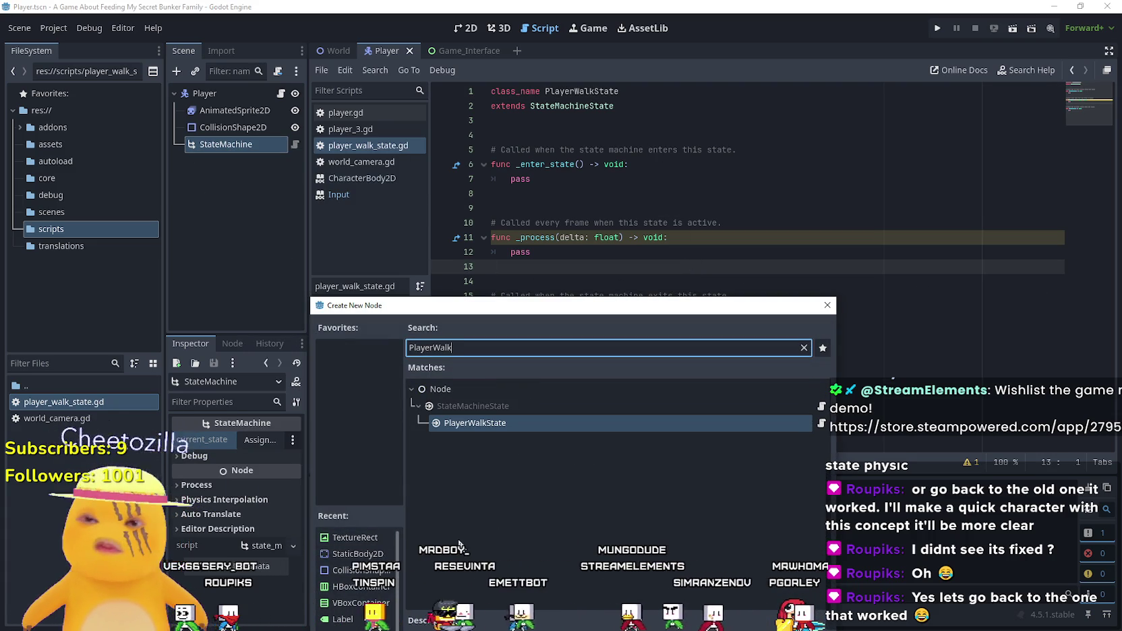
{"action": "left_click_drag", "start_coordinate": [507, 301], "coordinate": [557, 32]}
{"action": "left_click", "coordinate": [546, 510]}
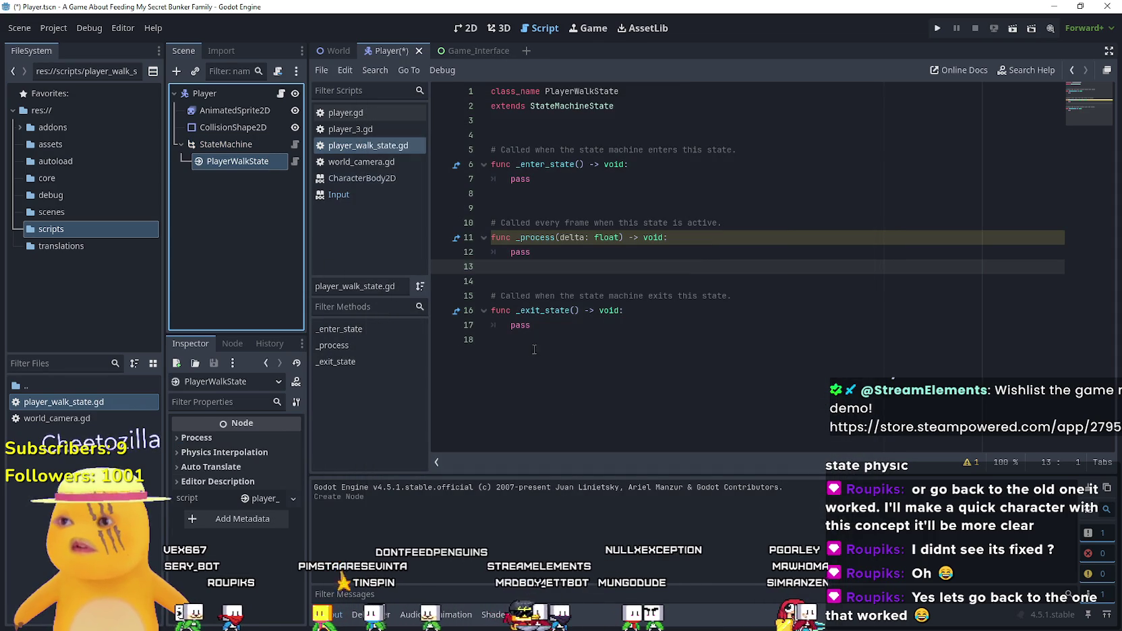
- Open and cancel StateMachine's current_state node picker, then select player_walk_state.gd in FileSystem
{"action": "left_click", "coordinate": [232, 144]}
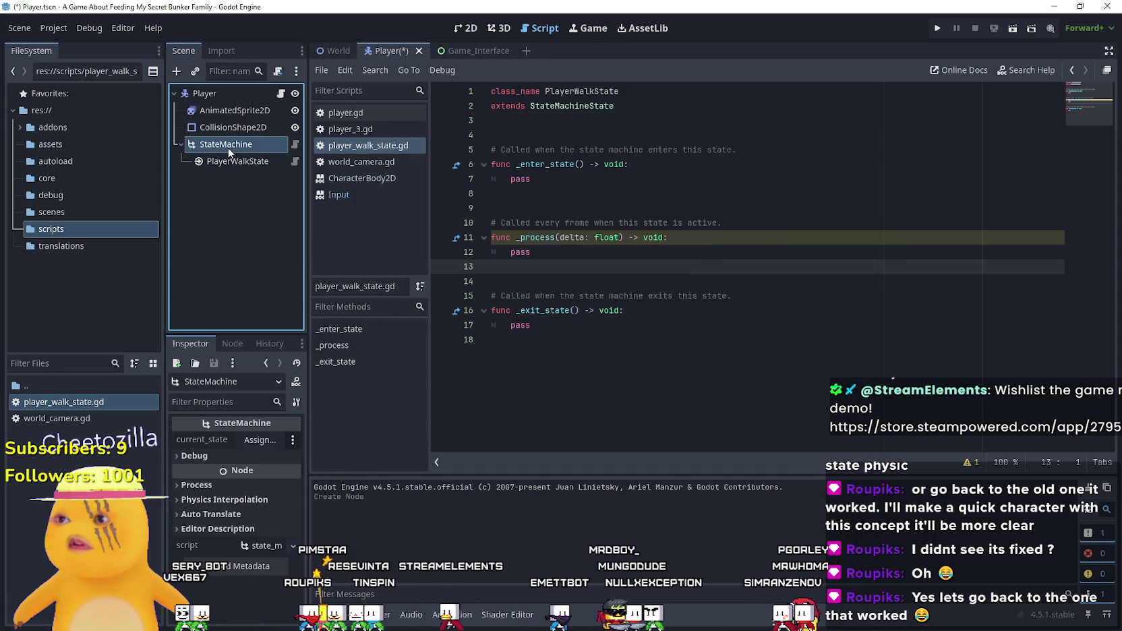
{"action": "left_click", "coordinate": [260, 440]}
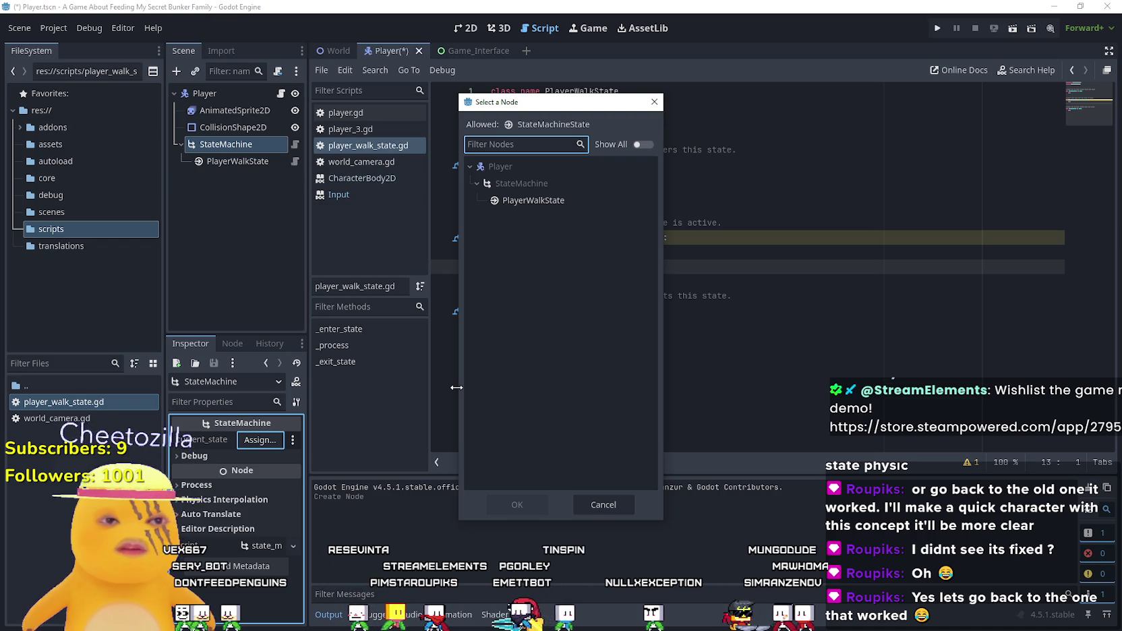
{"action": "left_click", "coordinate": [585, 504]}
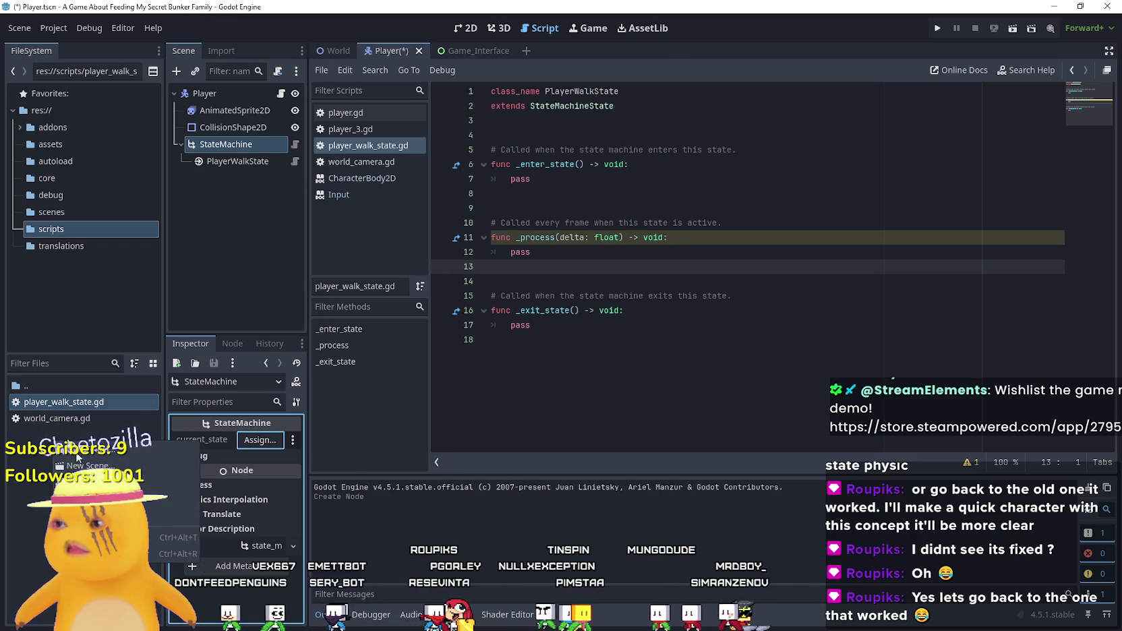
{"action": "left_click", "coordinate": [54, 403]}
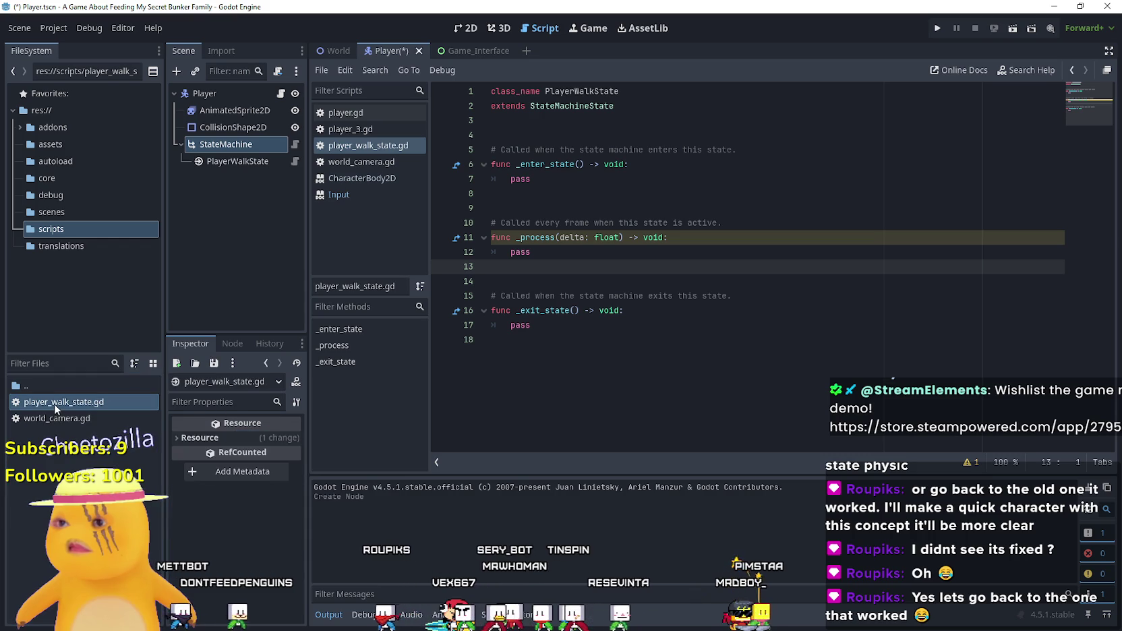
- Duplicate the walk script as player_idle_state.gd, rename its class to PlayerIdleState, and save
{"action": "right_click", "coordinate": [64, 407]}
{"action": "left_click", "coordinate": [108, 438]}
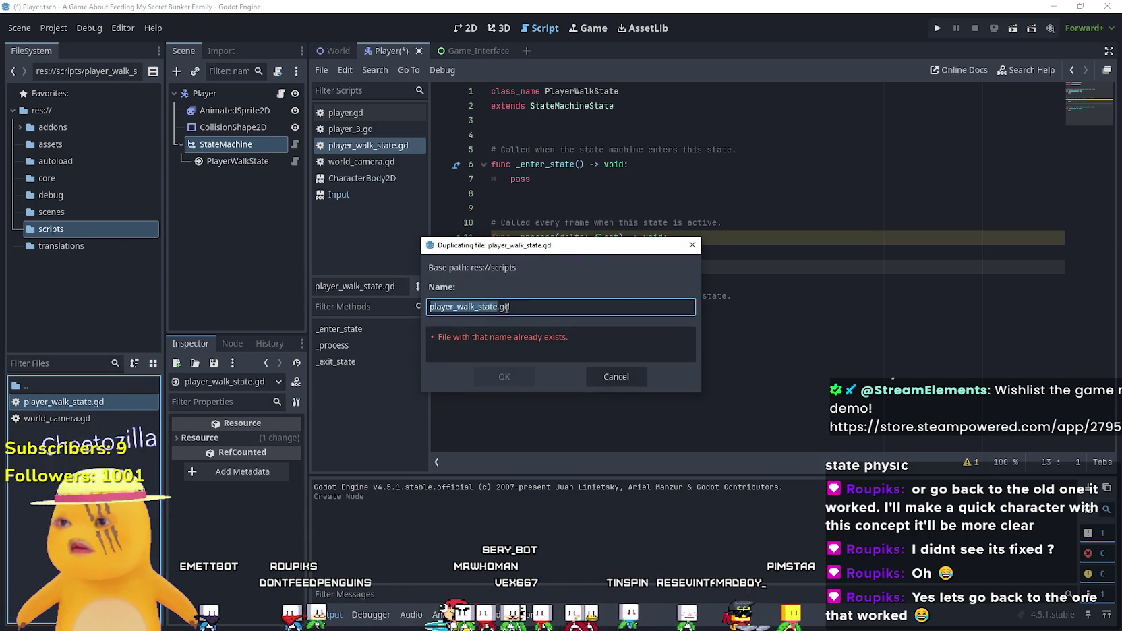
{"action": "double_click", "coordinate": [456, 307]}
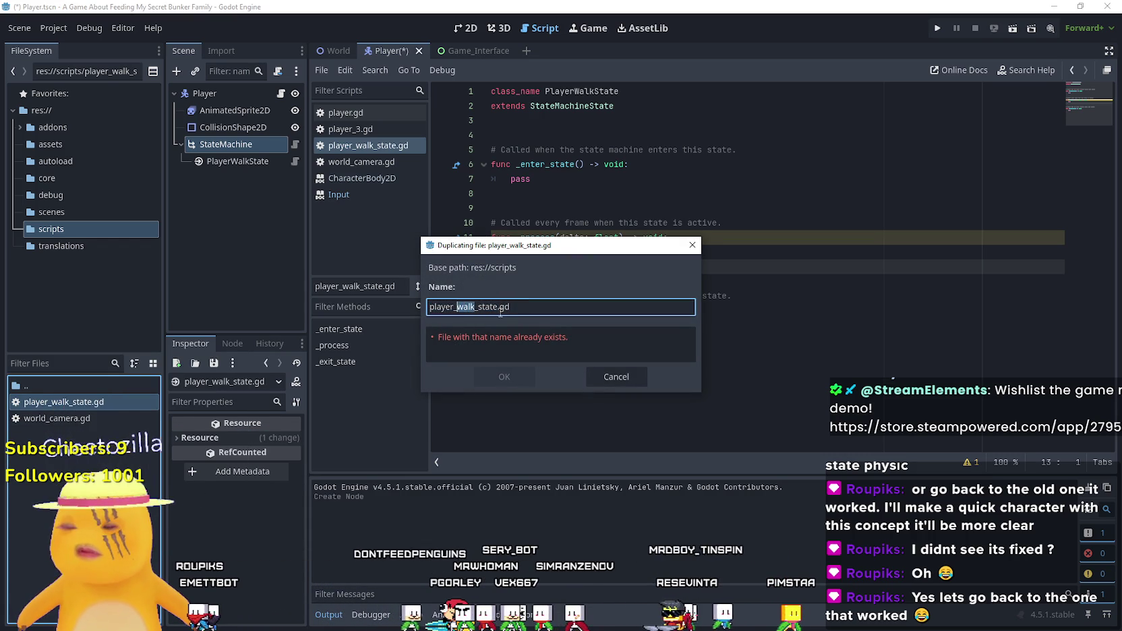
{"action": "type", "text": "idle_"}
{"action": "key", "text": "Return"}
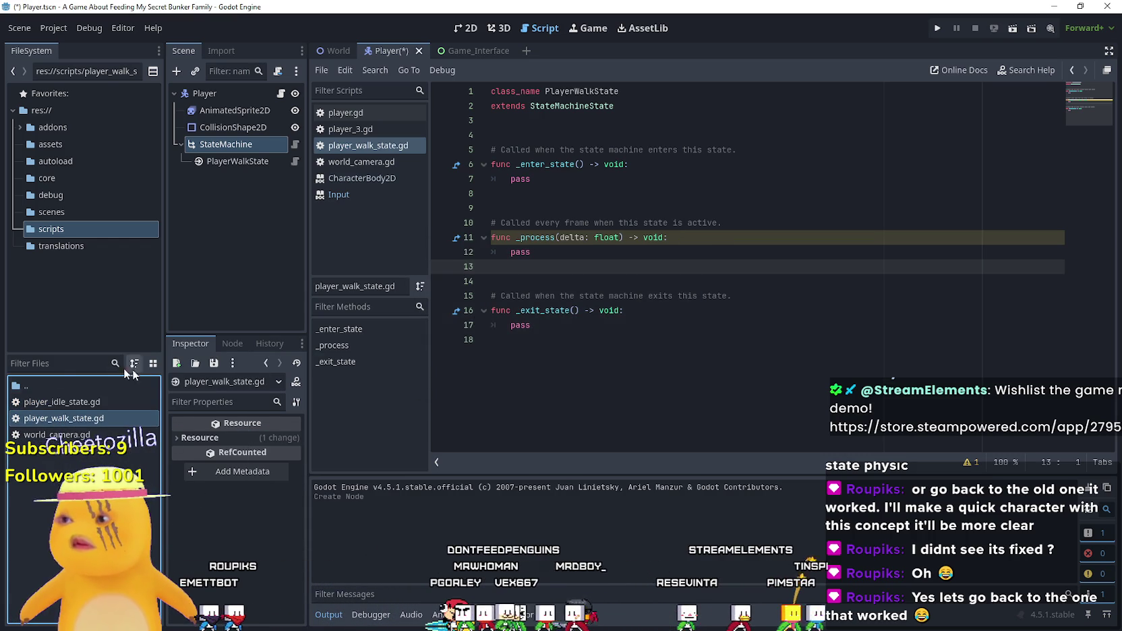
{"action": "double_click", "coordinate": [47, 400]}
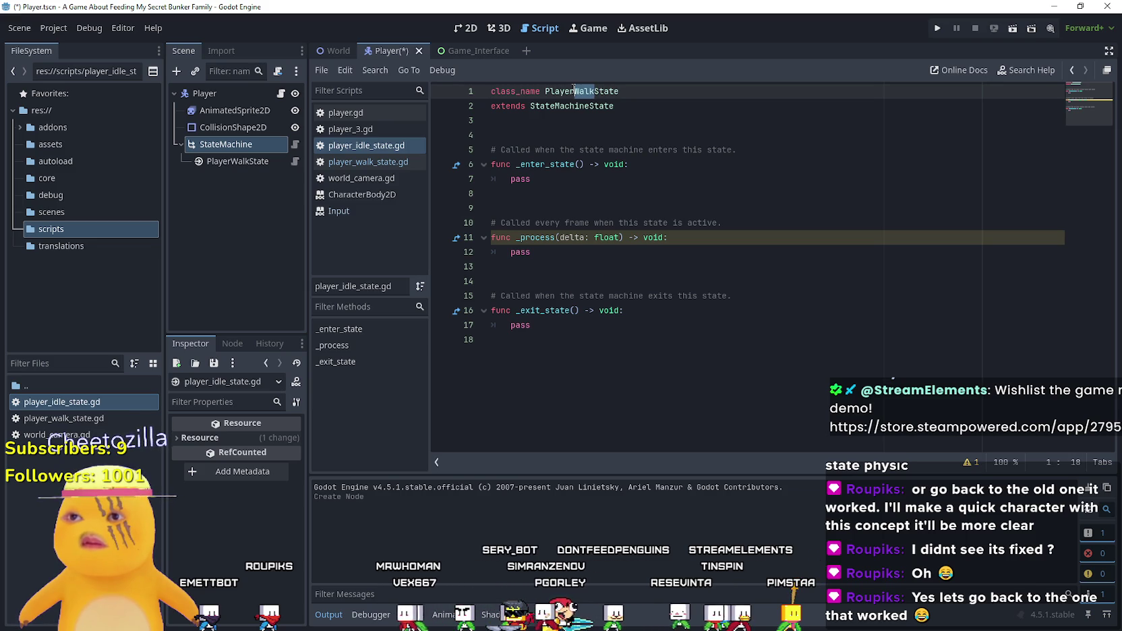
{"action": "type", "text": "dle"}
{"action": "key", "text": "ctrl+s"}
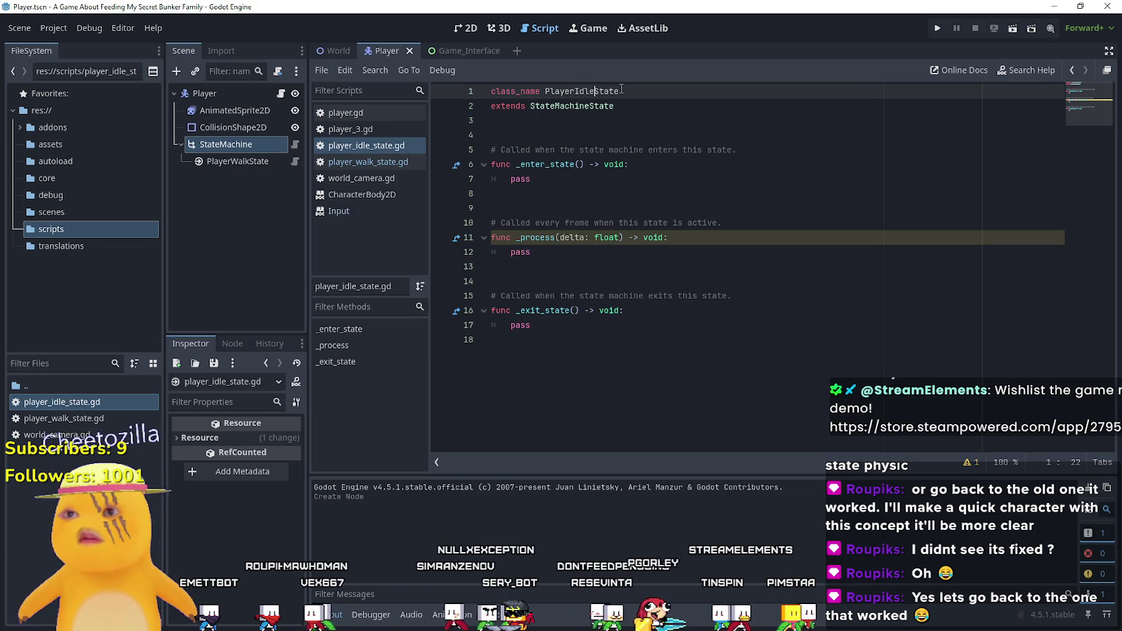
{"action": "key", "text": "Down"}
{"action": "key", "text": "Down"}
{"action": "key", "text": "Down"}
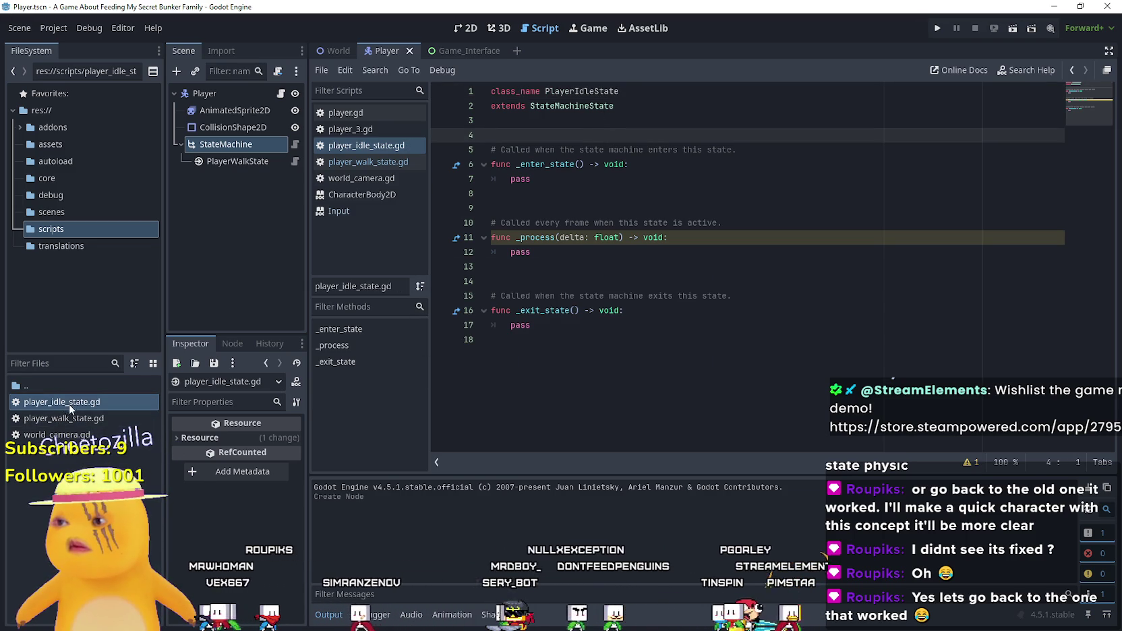
- Duplicate the idle script as player_jump_state.gd and change its class_name to PlayerJumpState
{"action": "right_click", "coordinate": [69, 401]}
{"action": "left_click", "coordinate": [135, 511]}
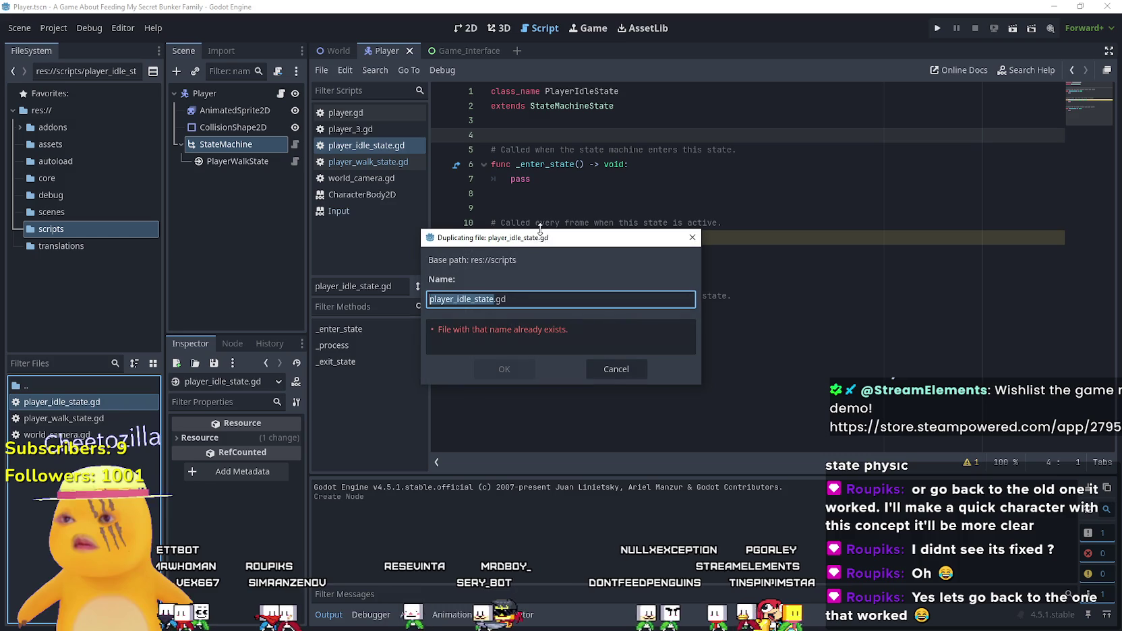
{"action": "left_click_drag", "start_coordinate": [471, 299], "coordinate": [457, 299]}
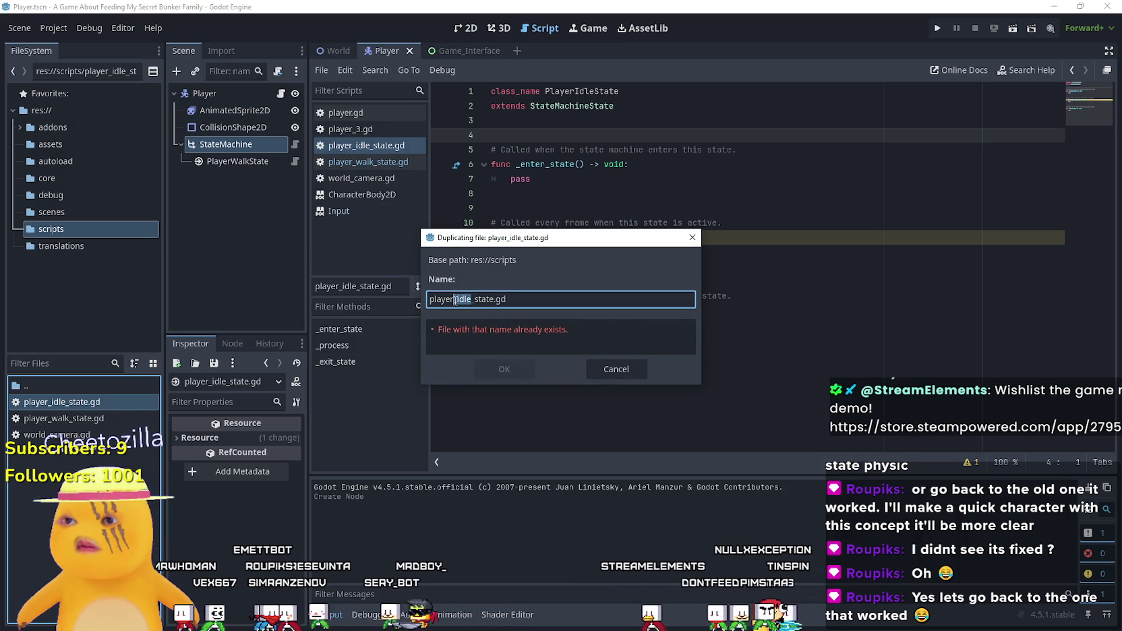
{"action": "type", "text": "jump"}
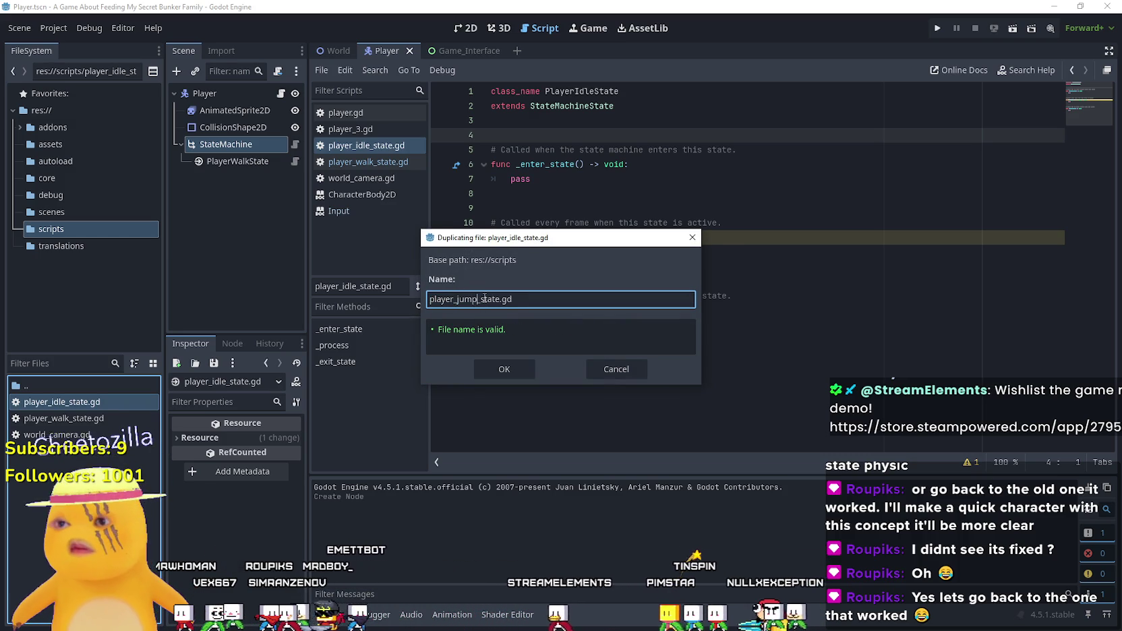
{"action": "key", "text": "Return"}
{"action": "left_click", "coordinate": [68, 418]}
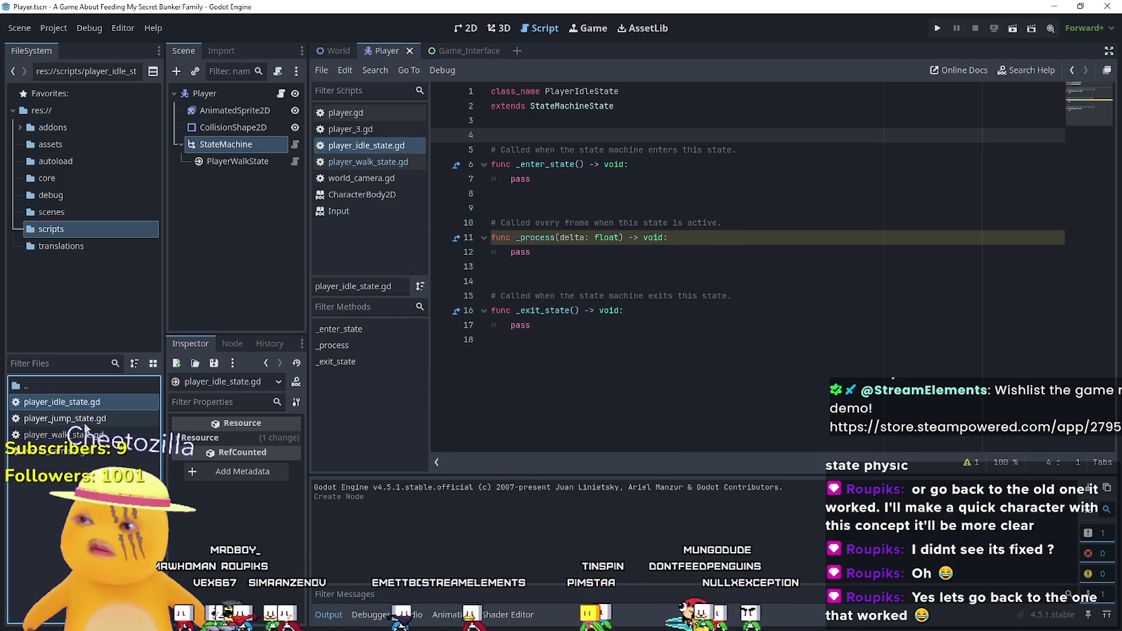
{"action": "double_click", "coordinate": [74, 419]}
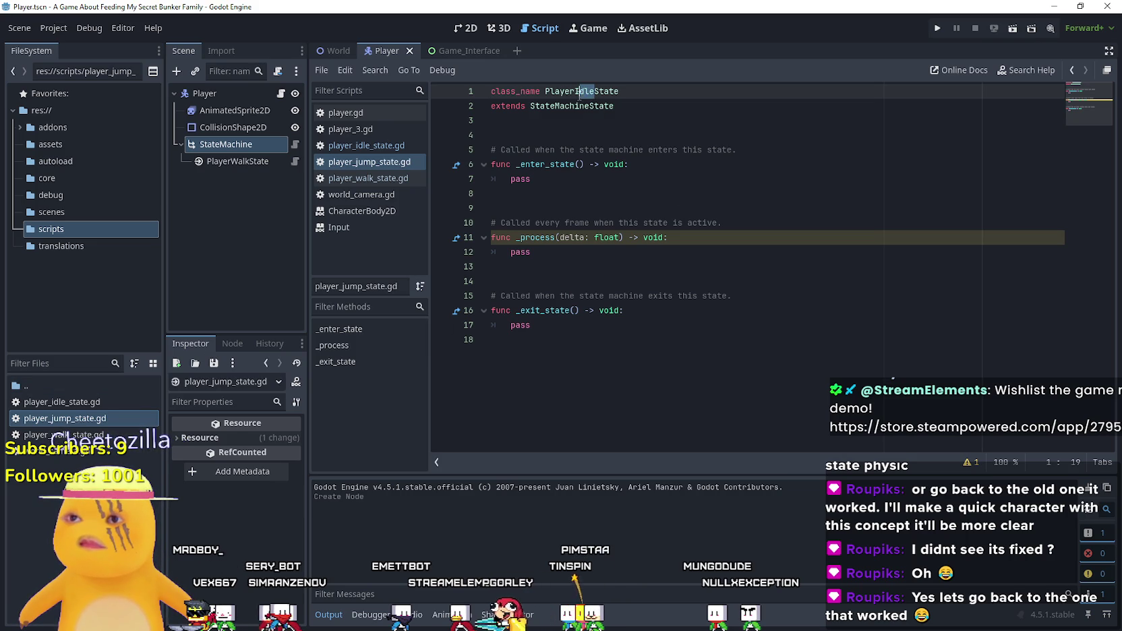
{"action": "key", "text": "BackSpace"}
{"action": "type", "text": "Jum"}
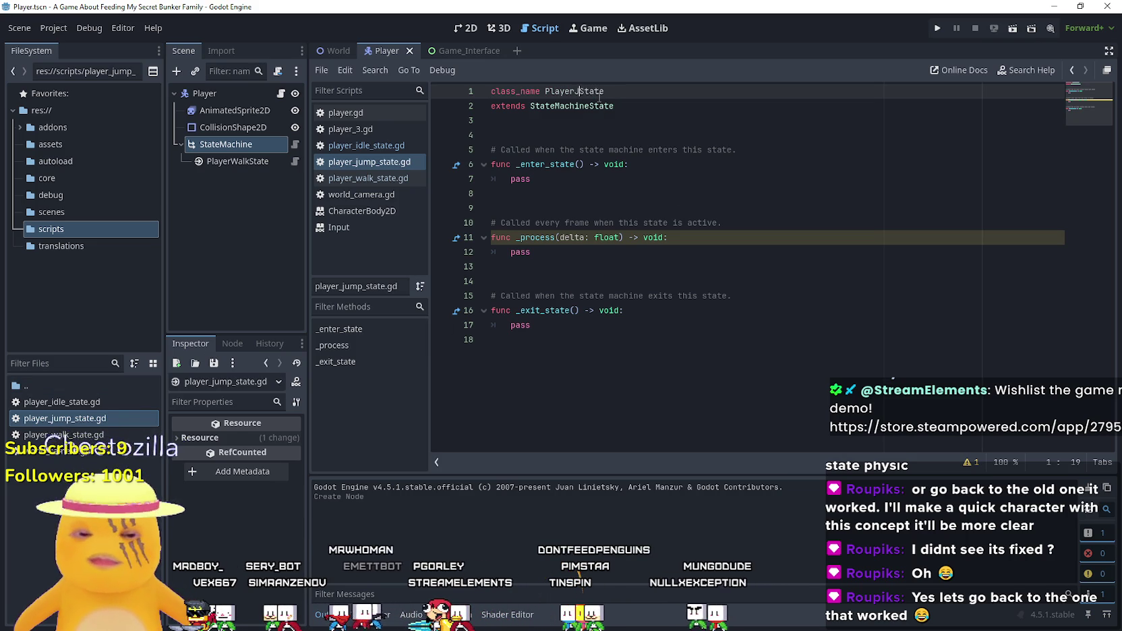
{"action": "type", "text": "p"}
{"action": "left_click", "coordinate": [625, 149]}
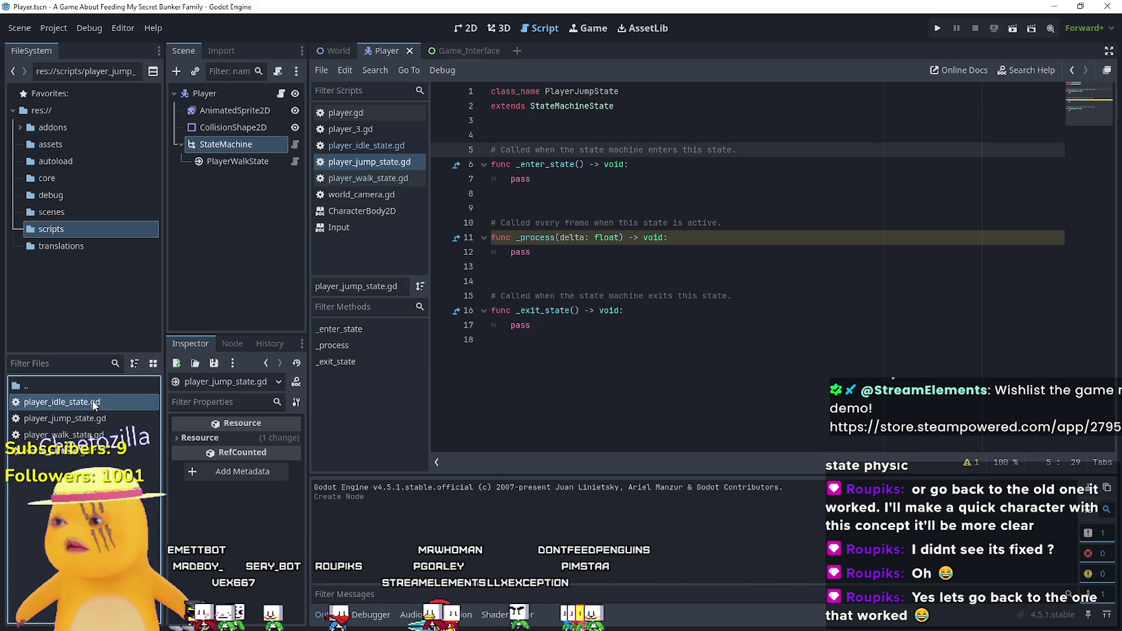
- Add a PlayerIdleState child node under StateMachine by searching 'idle'
{"action": "left_click", "coordinate": [111, 435]}
{"action": "right_click", "coordinate": [221, 144]}
{"action": "left_click", "coordinate": [278, 161]}
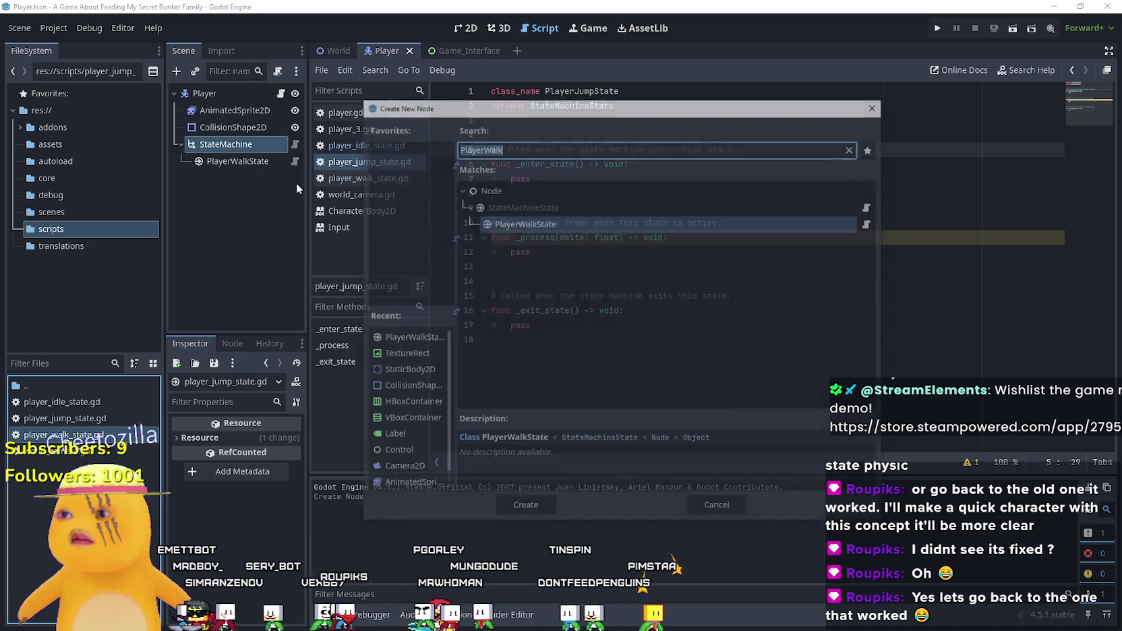
{"action": "type", "text": "idle"}
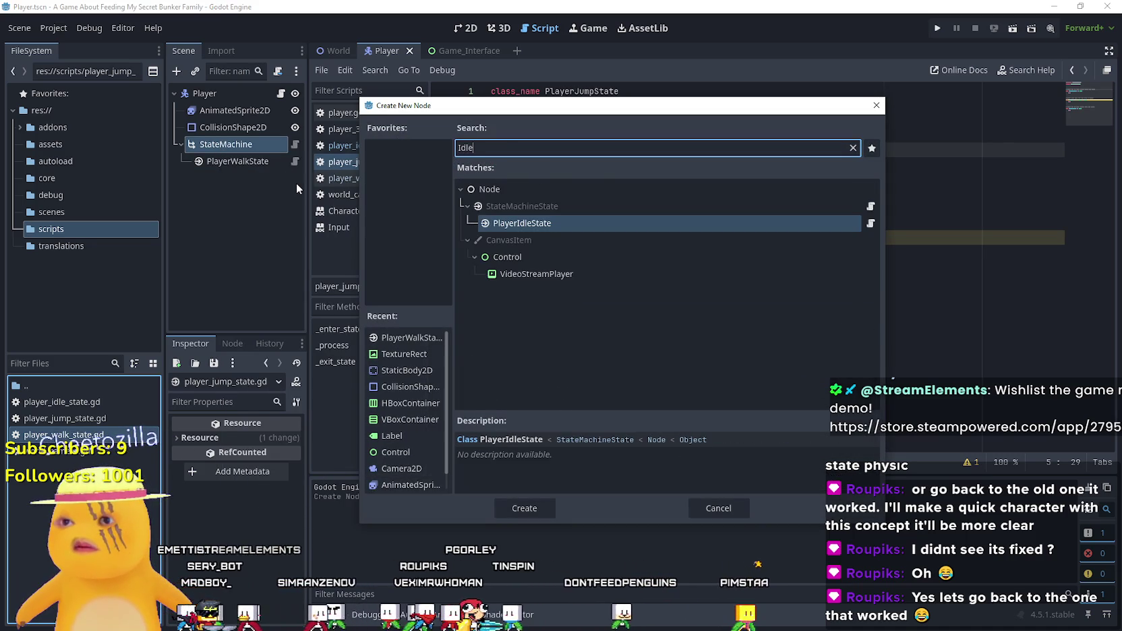
{"action": "key", "text": "Return"}
{"action": "mouse_move", "coordinate": [296, 182]}
{"action": "left_mouse_down"}
{"action": "mouse_move", "coordinate": [206, 184]}
{"action": "mouse_move", "coordinate": [224, 147]}
{"action": "left_mouse_up"}
- Add a PlayerJumpState child node under StateMachine by searching 'jump'
{"action": "right_click", "coordinate": [224, 147]}
{"action": "left_click", "coordinate": [320, 195]}
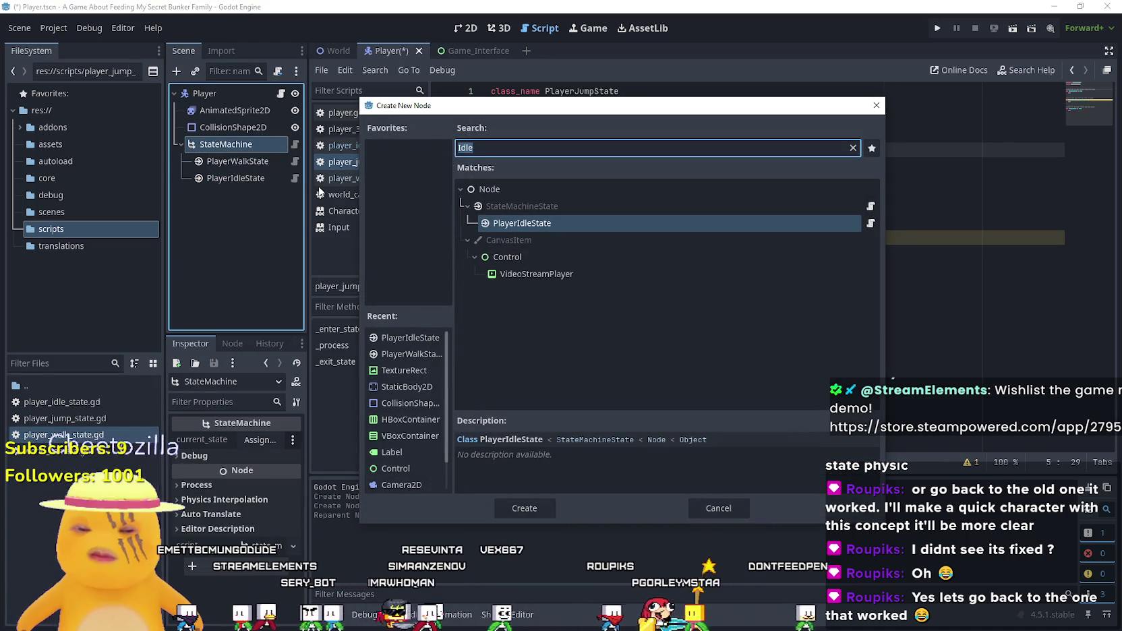
{"action": "type", "text": "jump"}
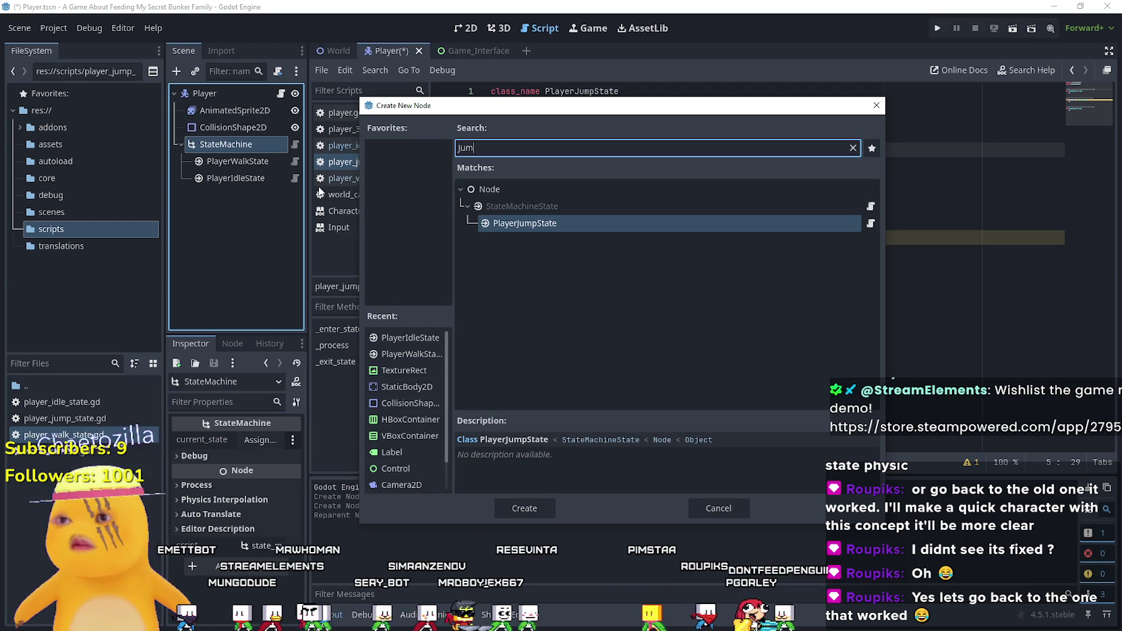
{"action": "key", "text": "Return"}
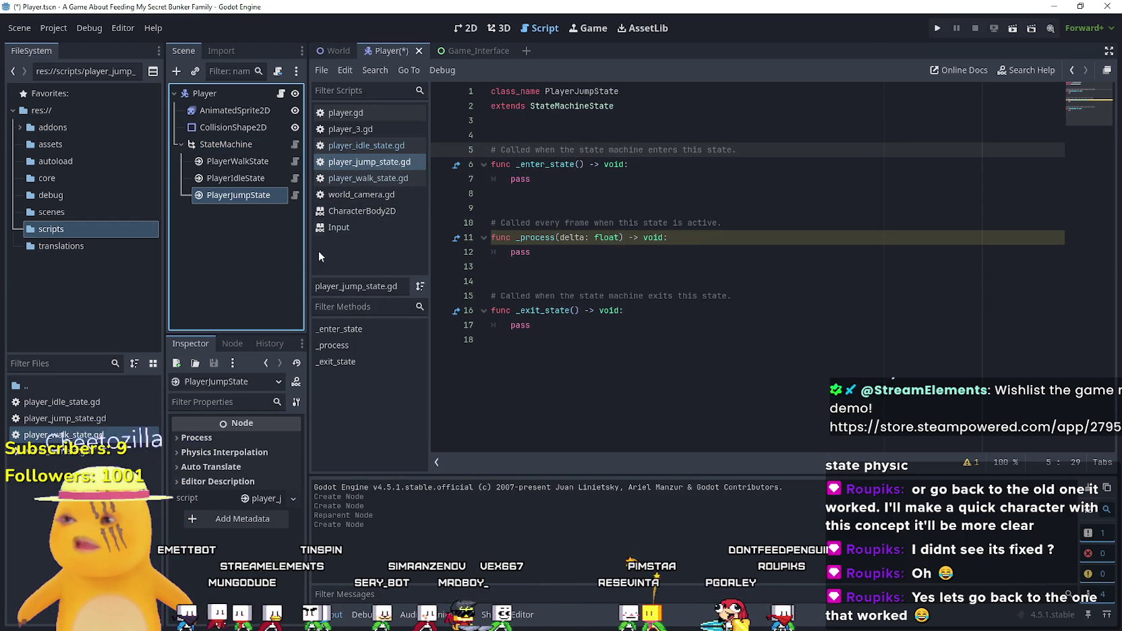
{"action": "double_click", "coordinate": [258, 194]}
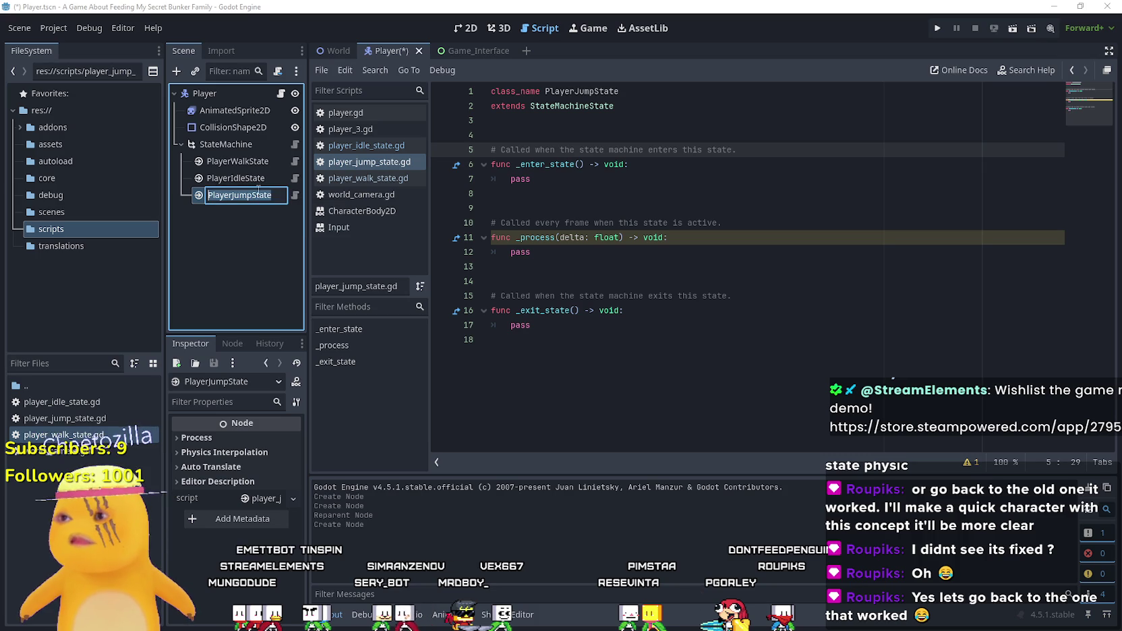
- Rename the PlayerJumpState node to Jump, correcting the 'Jumo' typo
{"action": "type", "text": "Jumo"}
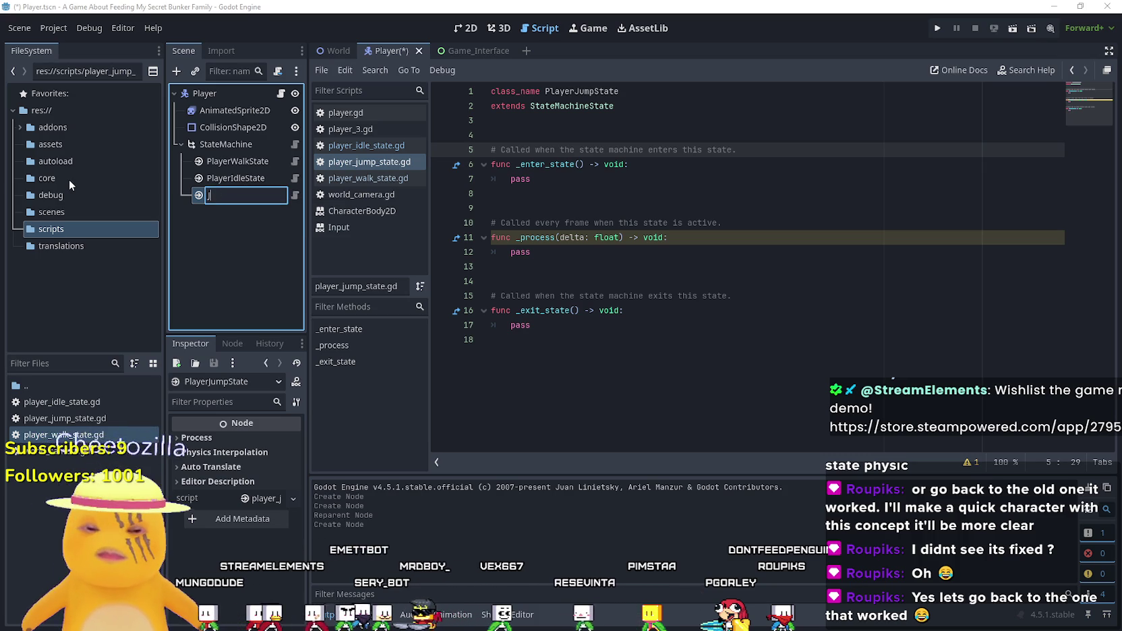
{"action": "key", "text": "Return"}
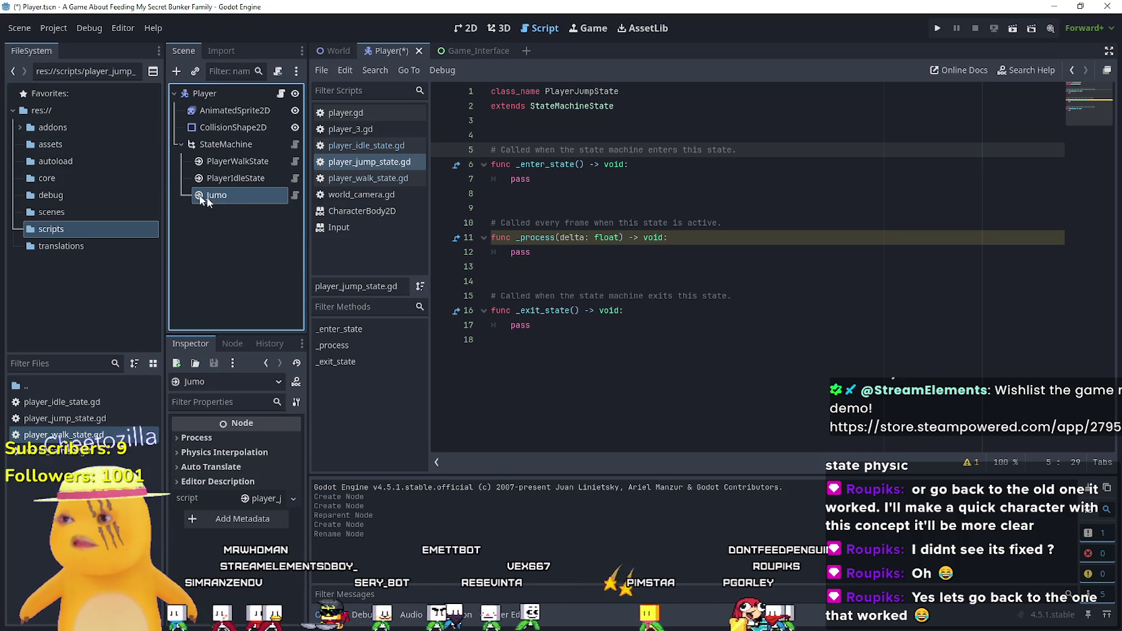
{"action": "double_click", "coordinate": [244, 196]}
{"action": "type", "text": "Jump"}
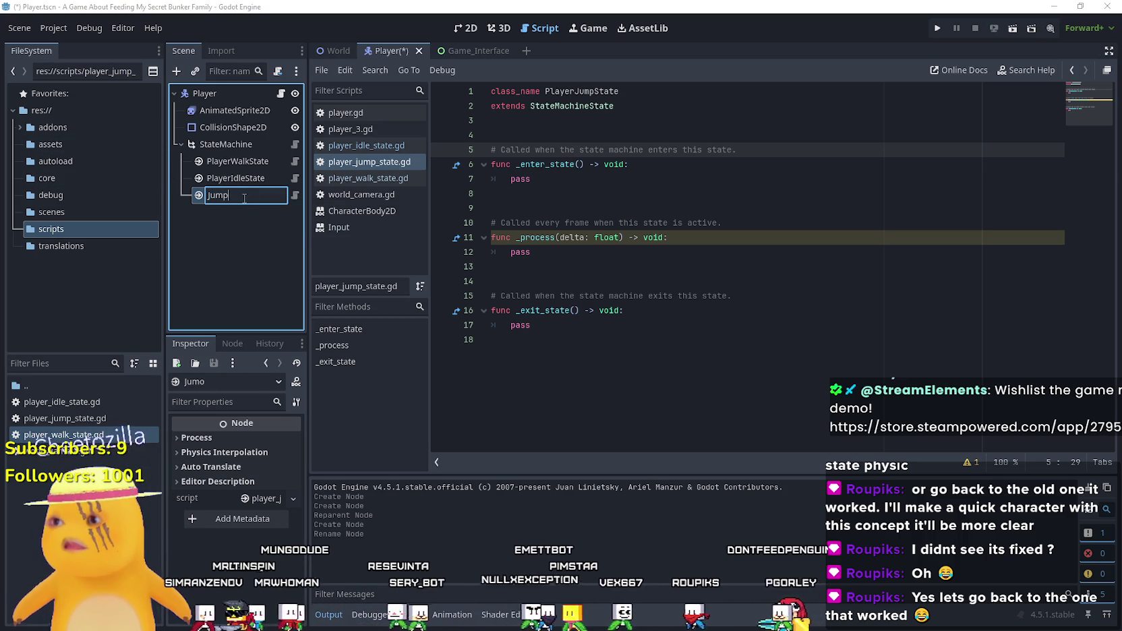
{"action": "key", "text": "Return"}
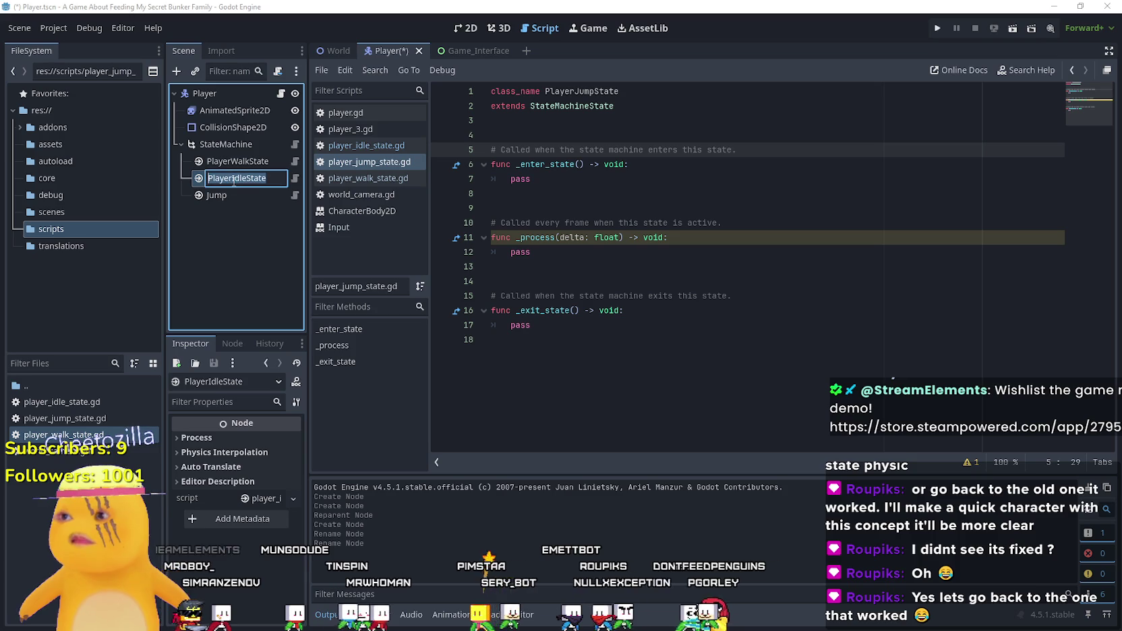
- Rename the other state nodes to Idle and Walk, move Idle to the top, and save
{"action": "left_click", "coordinate": [233, 181]}
{"action": "double_click", "coordinate": [233, 179]}
{"action": "type", "text": "Idle"}
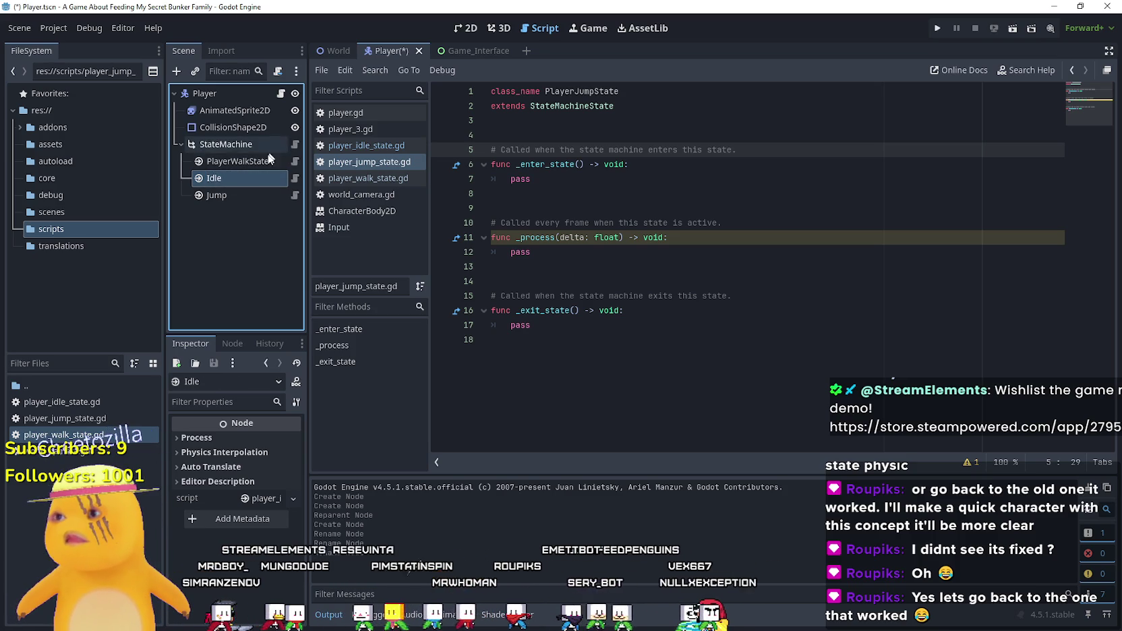
{"action": "left_click", "coordinate": [214, 162]}
{"action": "double_click", "coordinate": [213, 163]}
{"action": "type", "text": "lk"}
{"action": "key", "text": "Return"}
{"action": "left_click_drag", "start_coordinate": [219, 178], "coordinate": [232, 162]}
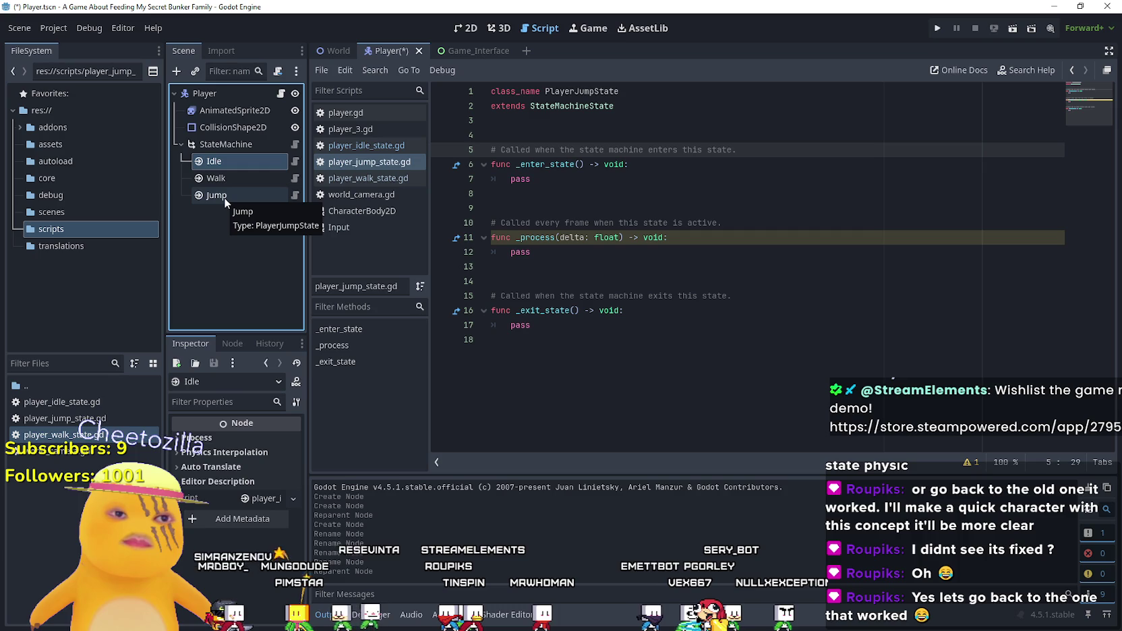
{"action": "key", "text": "ctrl+s"}
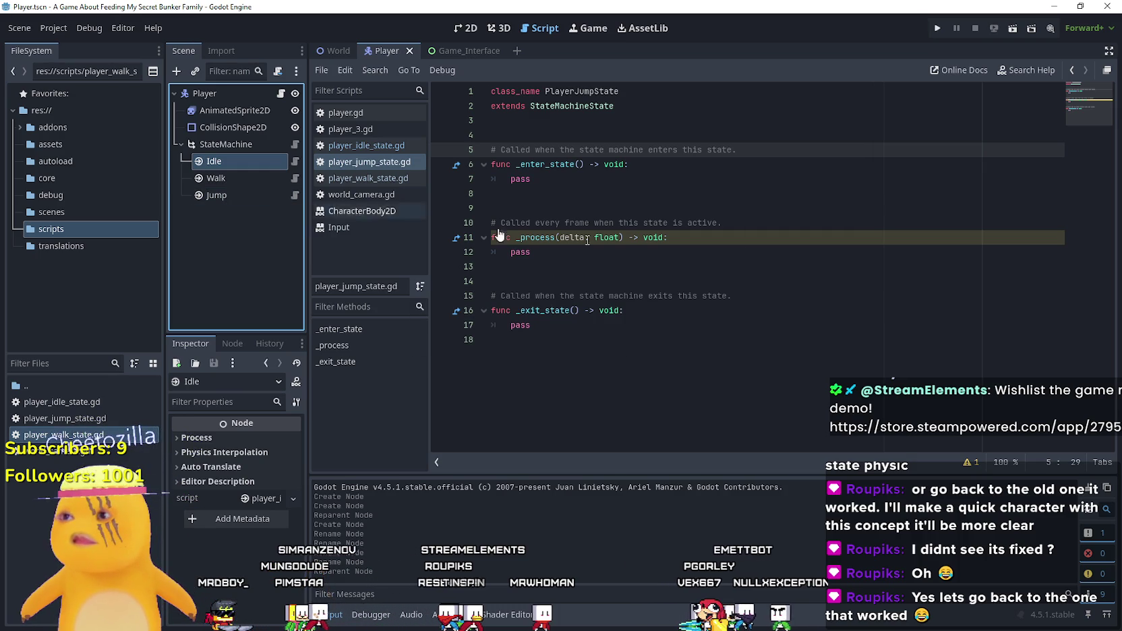
- Open the Walk node's player_walk_state.gd script in the Script editor and save
{"action": "left_click", "coordinate": [792, 257]}
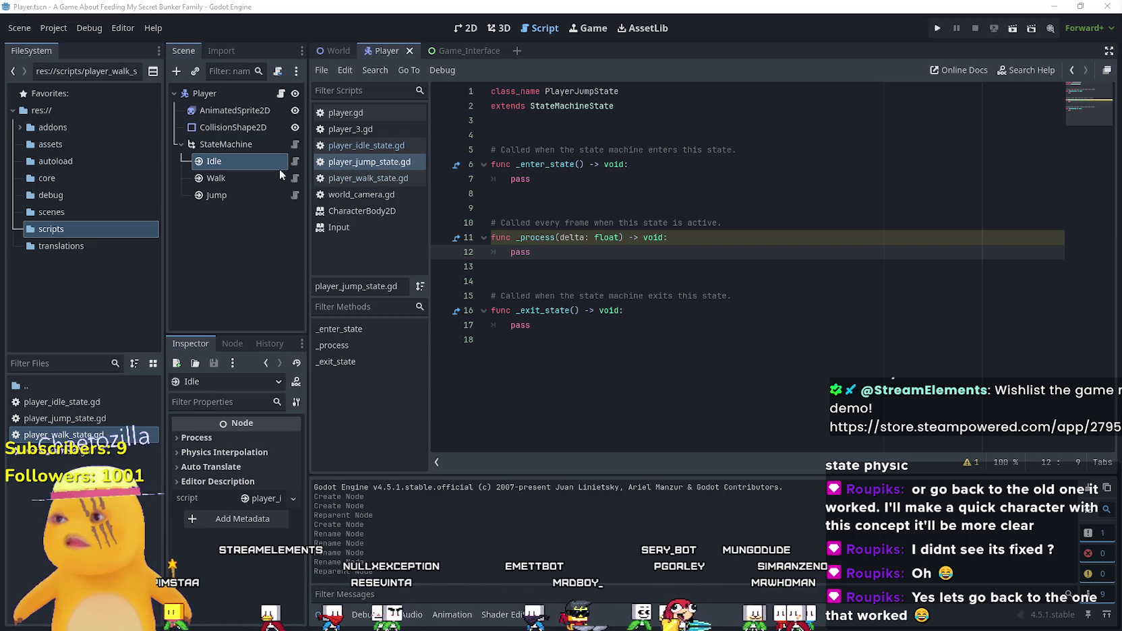
{"action": "left_click", "coordinate": [263, 179]}
{"action": "left_click", "coordinate": [294, 179]}
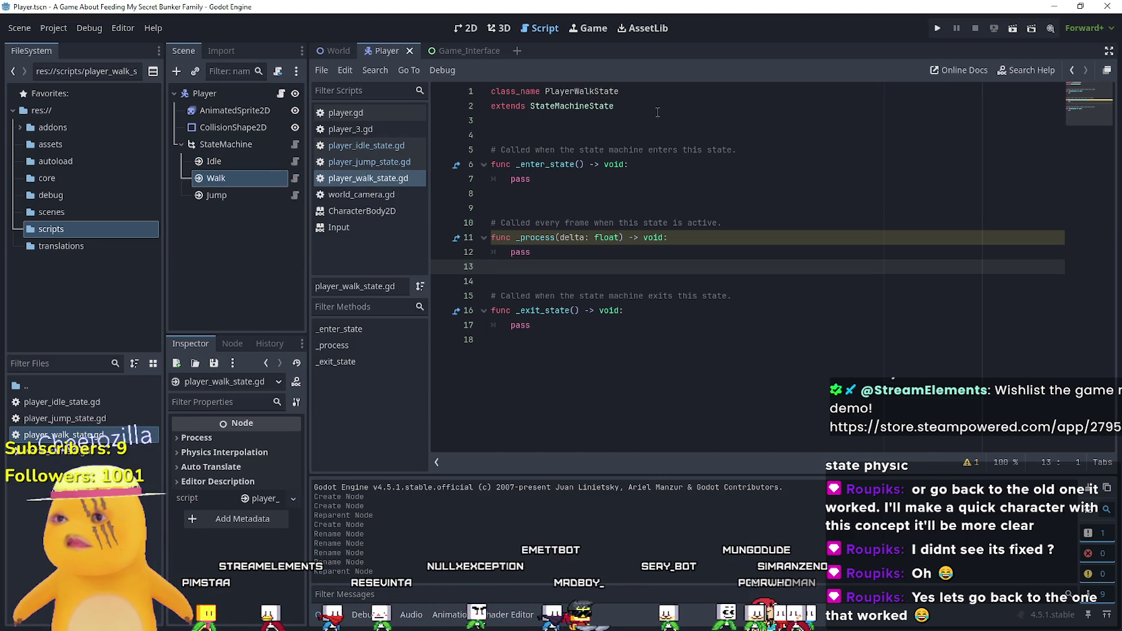
{"action": "left_click", "coordinate": [680, 134]}
{"action": "key", "text": "ctrl+s"}
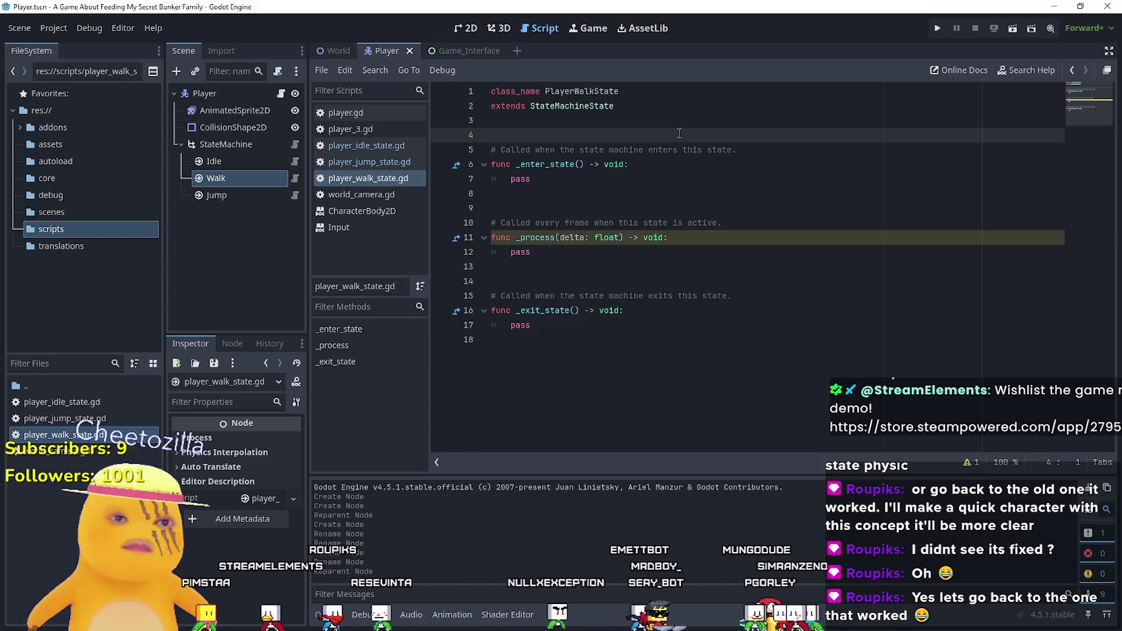
{"action": "left_click", "coordinate": [720, 251]}
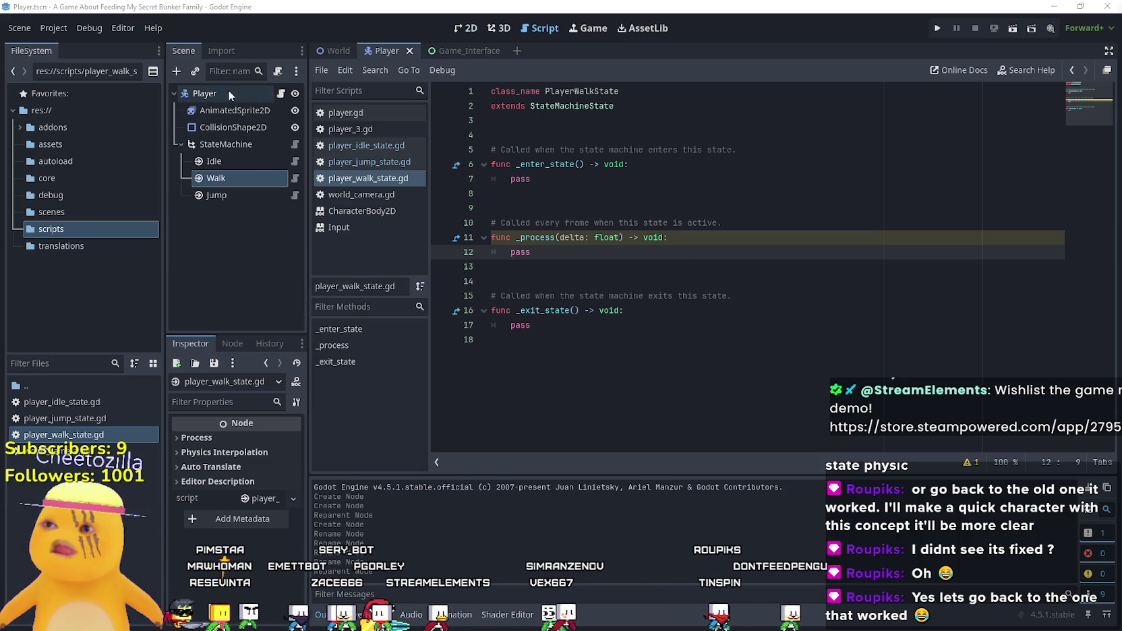
{"action": "left_click", "coordinate": [281, 93]}
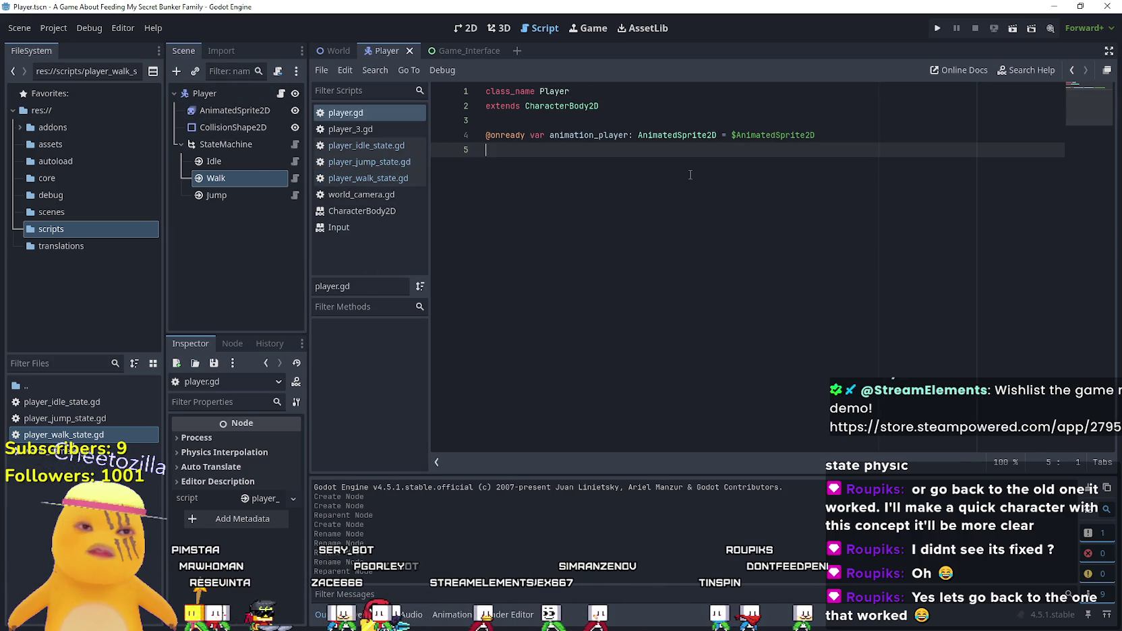
- Add a _physics_process function to player.gd that calls move_and_slide()
{"action": "key", "text": "Return"}
{"action": "key", "text": "Return"}
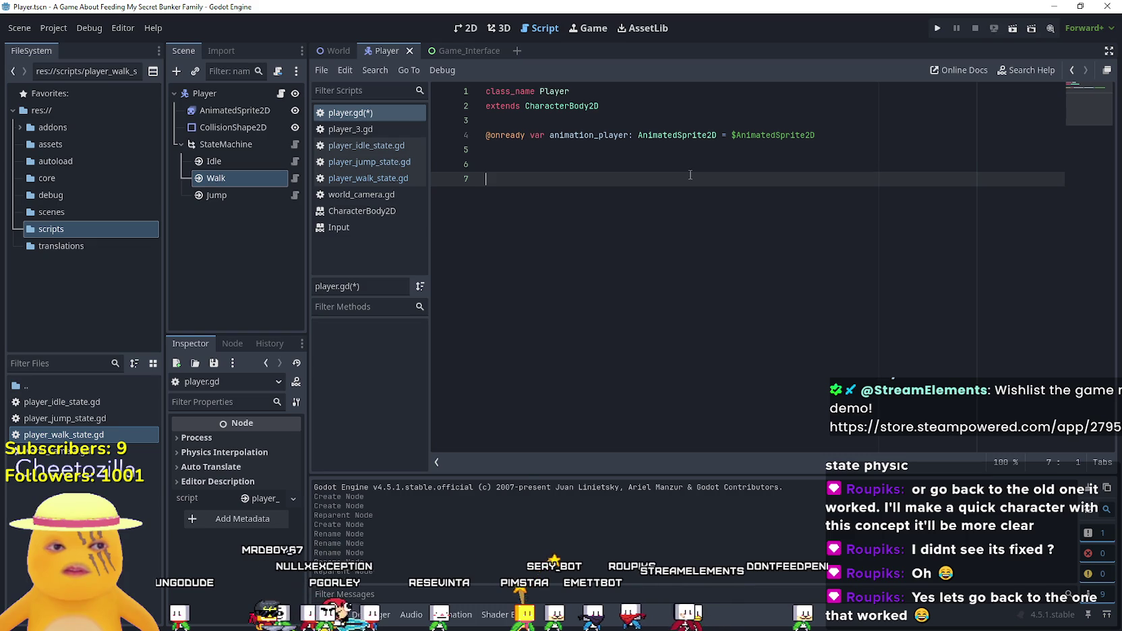
{"action": "type", "text": "f"}
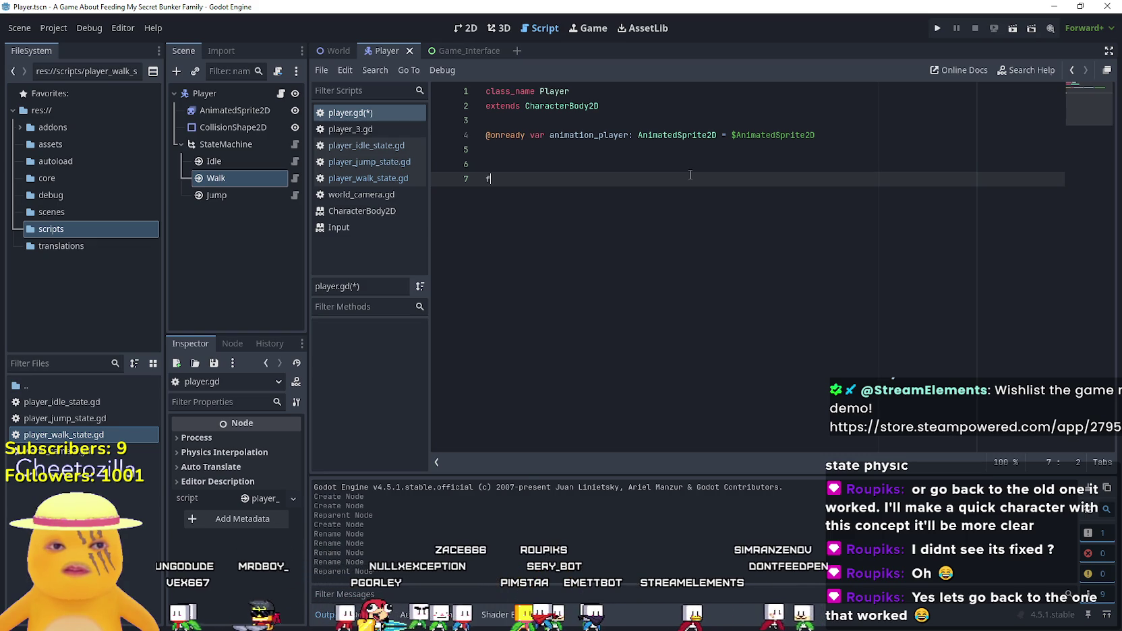
{"action": "type", "text": "y"}
{"action": "key", "text": "BackSpace"}
{"action": "type", "text": "u"}
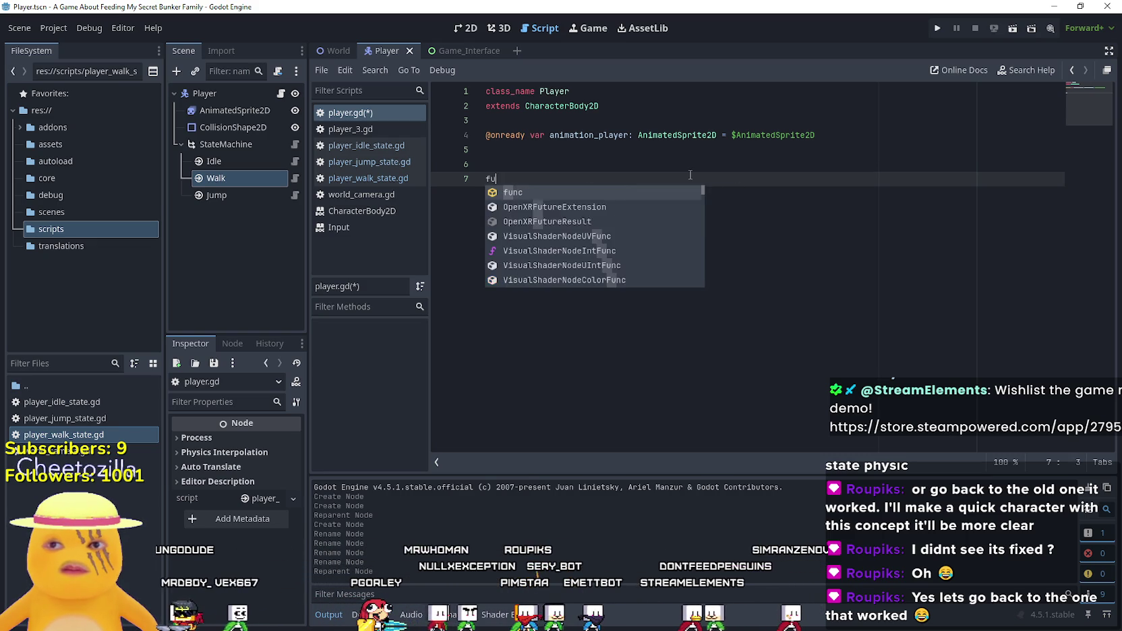
{"action": "type", "text": "nc _phys"}
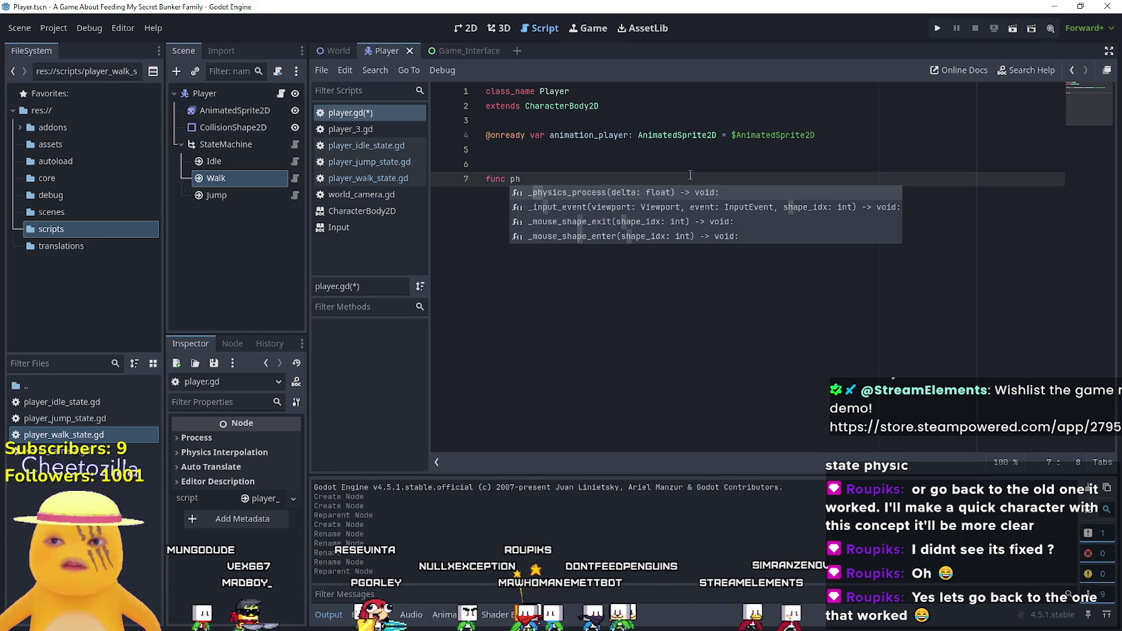
{"action": "key", "text": "Return"}
{"action": "key", "text": "Return"}
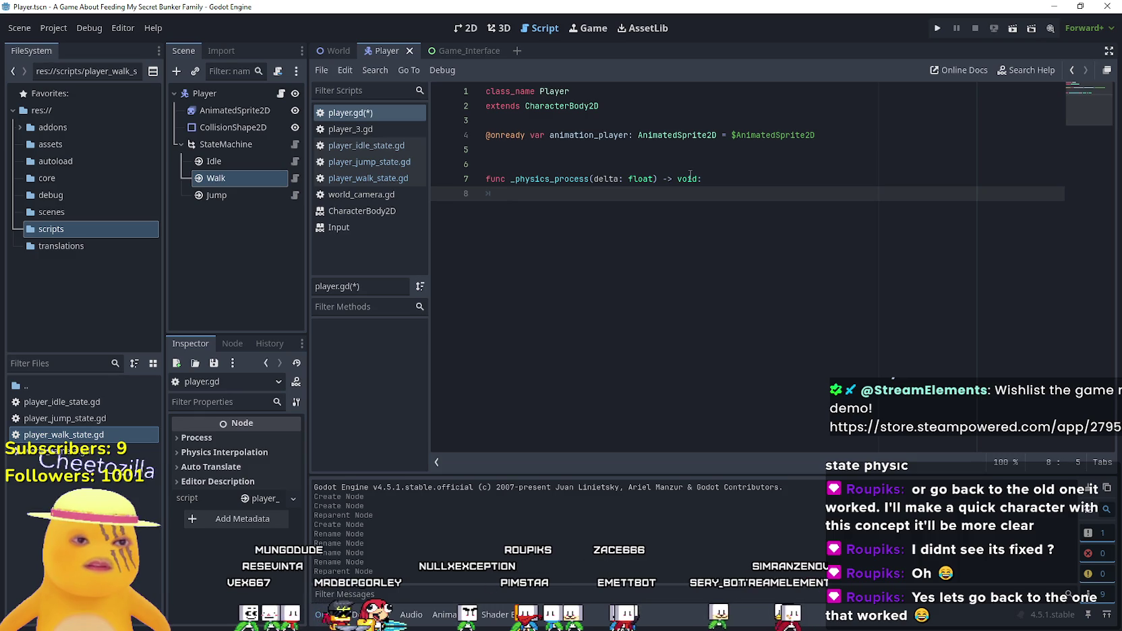
{"action": "type", "text": "move"}
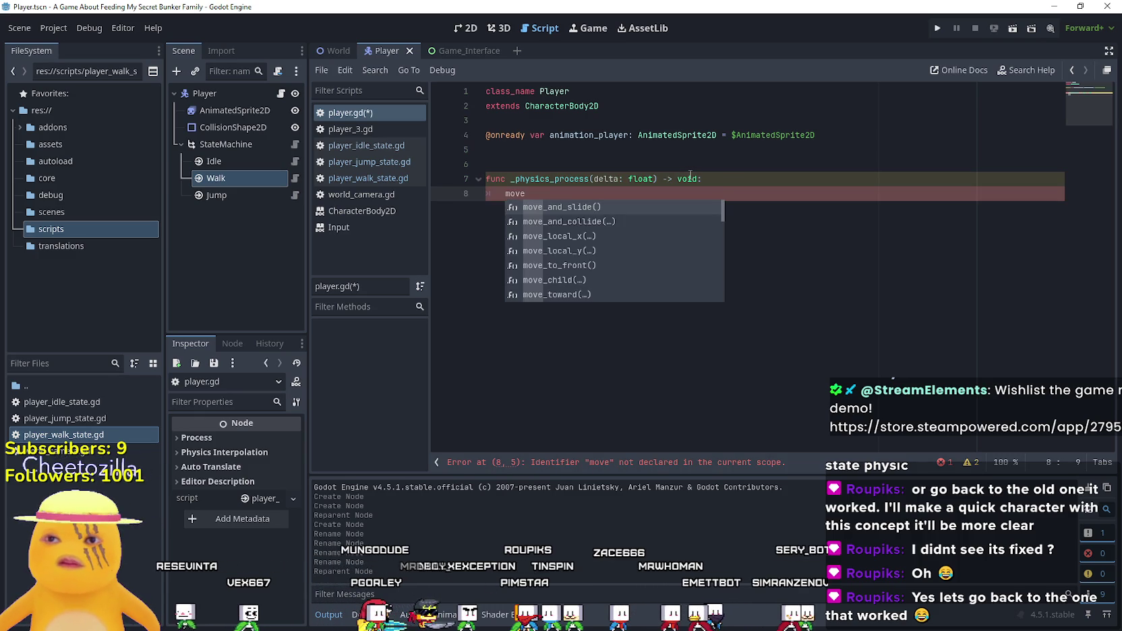
{"action": "key", "text": "Return"}
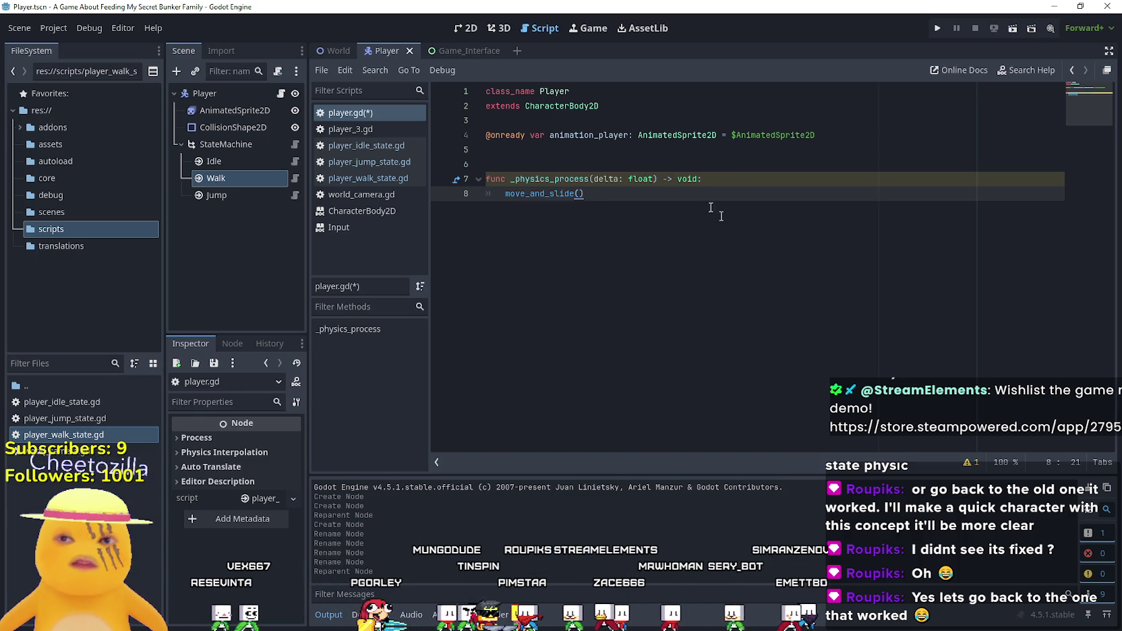
- Insert a _process(delta: float) function on line 6 and paste the input and velocity lines into it
{"action": "left_click", "coordinate": [626, 160]}
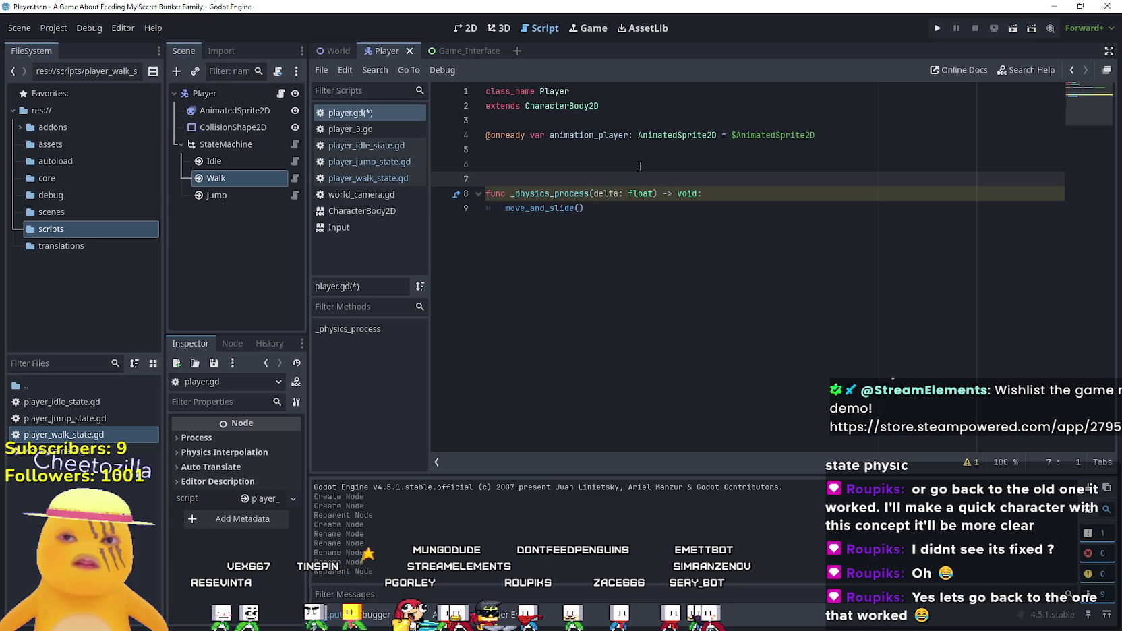
{"action": "left_click", "coordinate": [596, 179]}
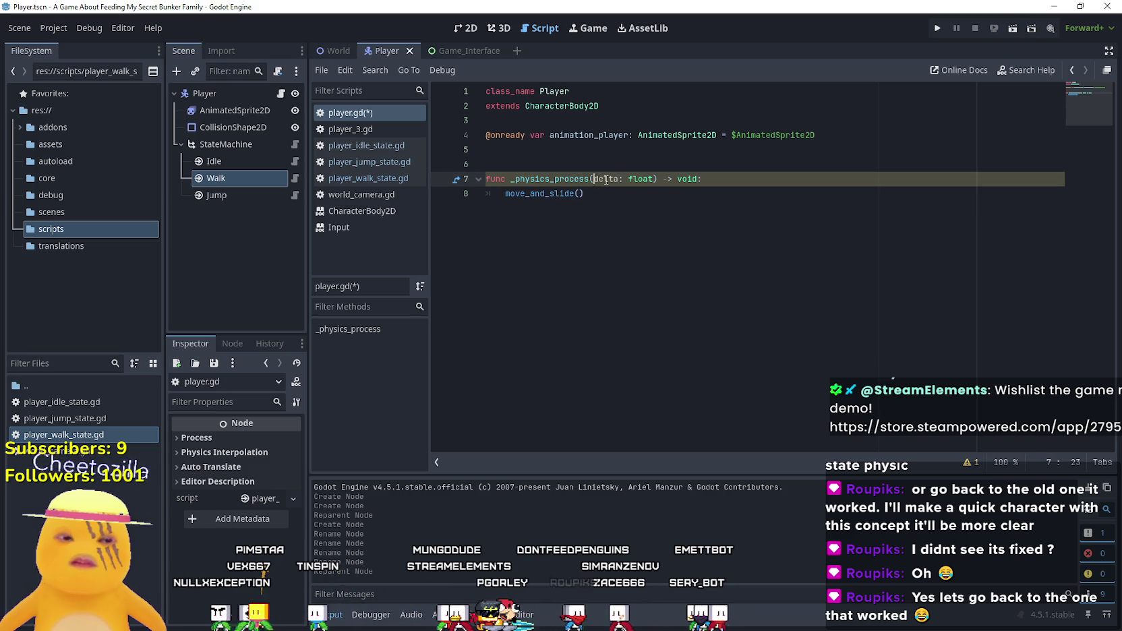
{"action": "type", "text": "_"}
{"action": "left_click", "coordinate": [601, 172]}
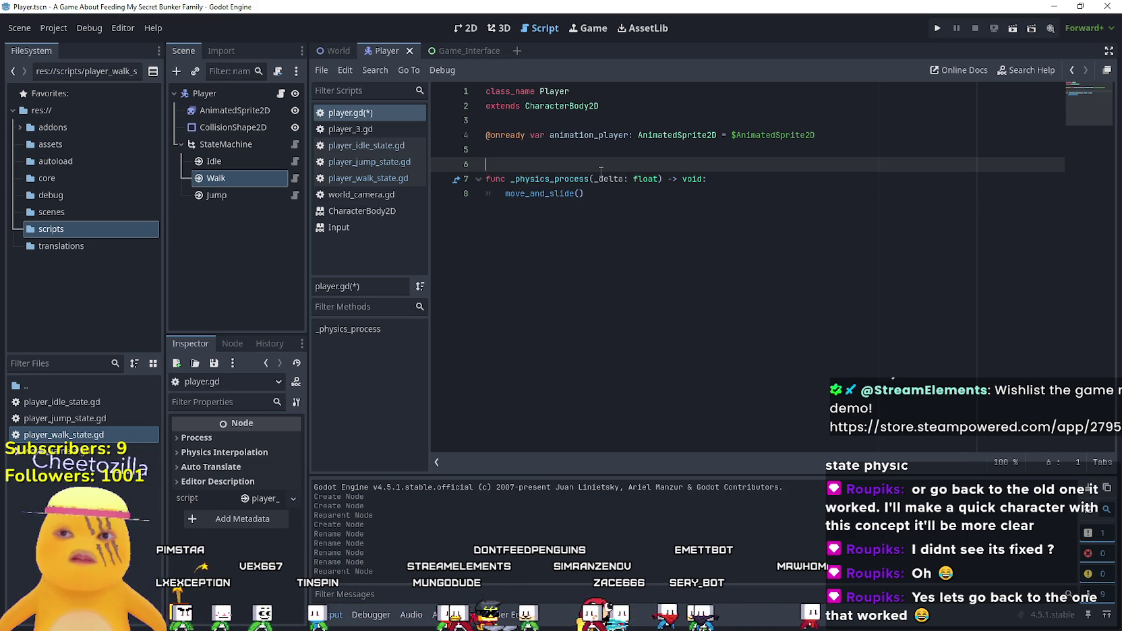
{"action": "type", "text": "f"}
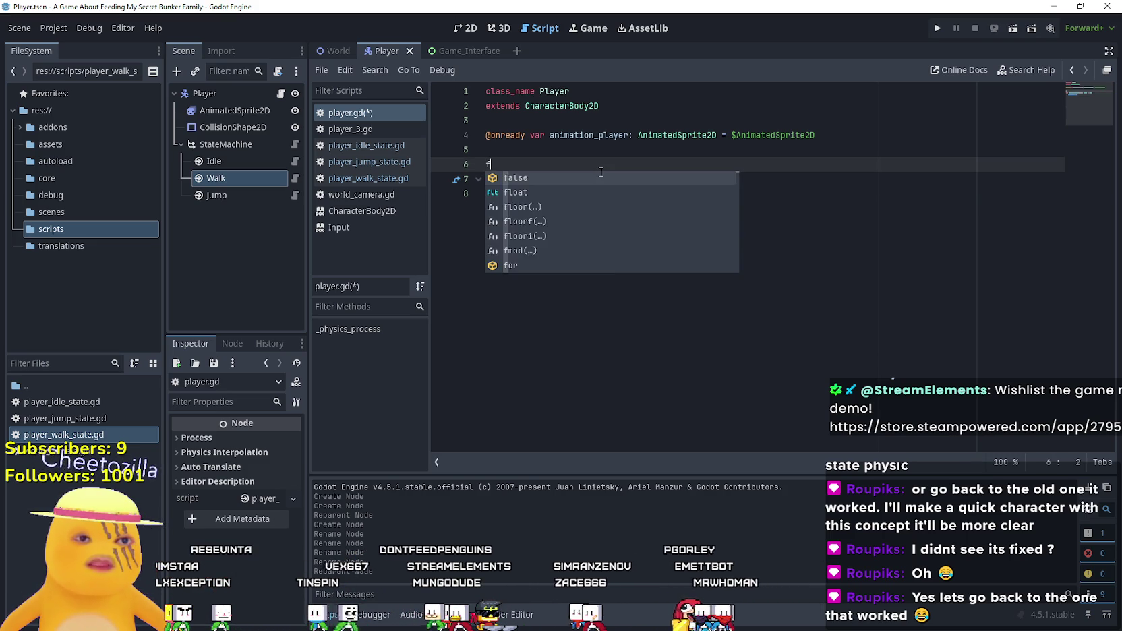
{"action": "type", "text": "unc "}
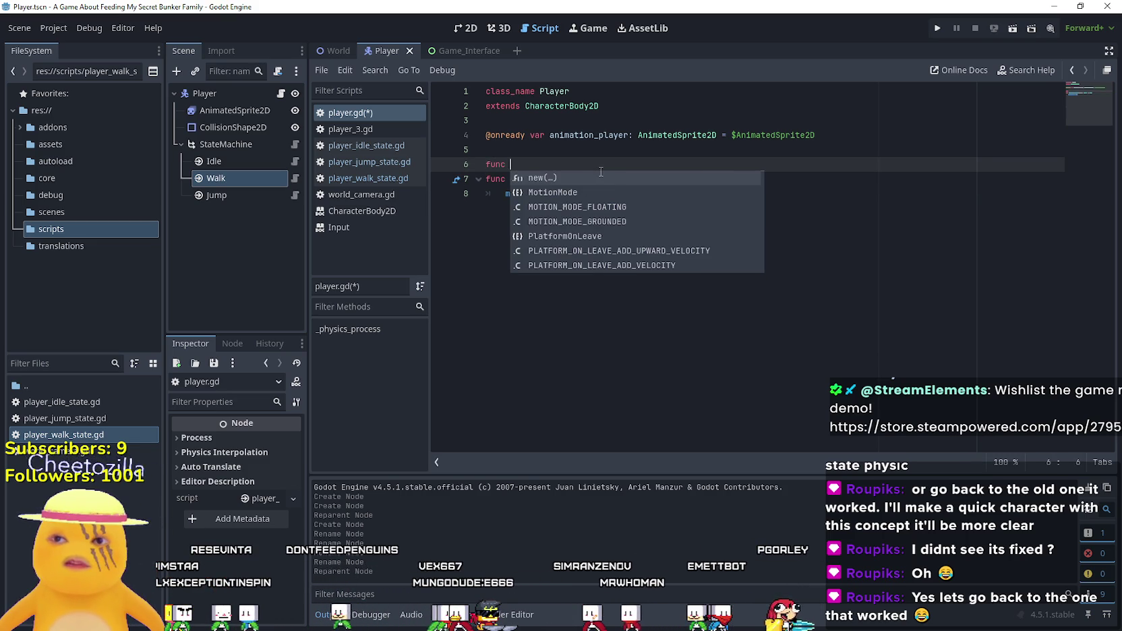
{"action": "type", "text": "_pr"}
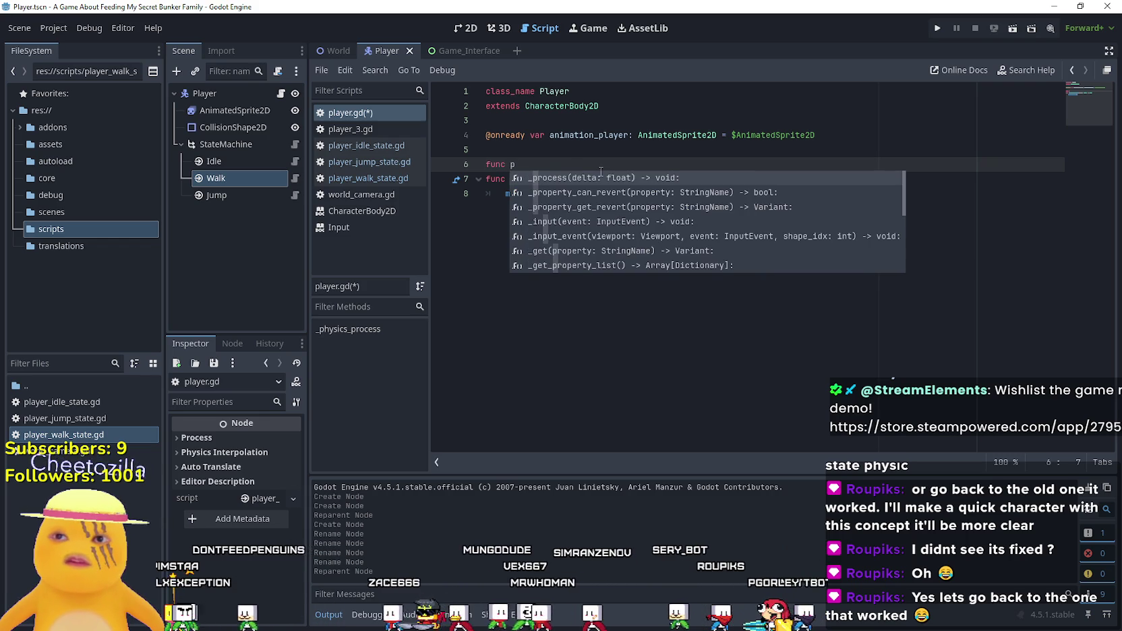
{"action": "key", "text": "Return"}
{"action": "key", "text": "Return"}
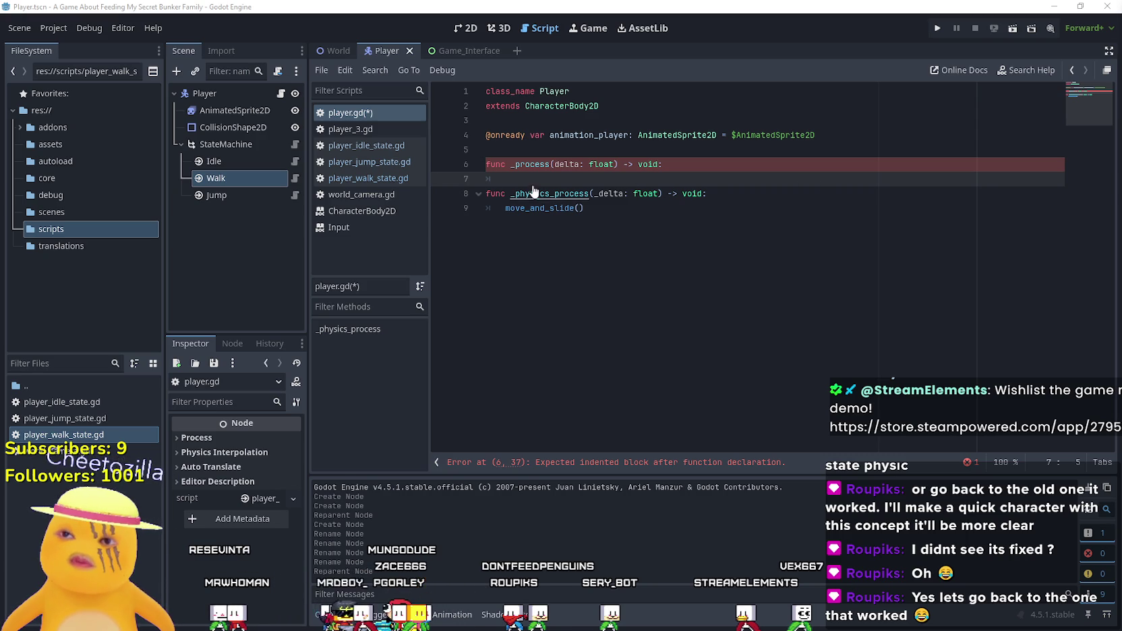
{"action": "key", "text": "ctrl+v"}
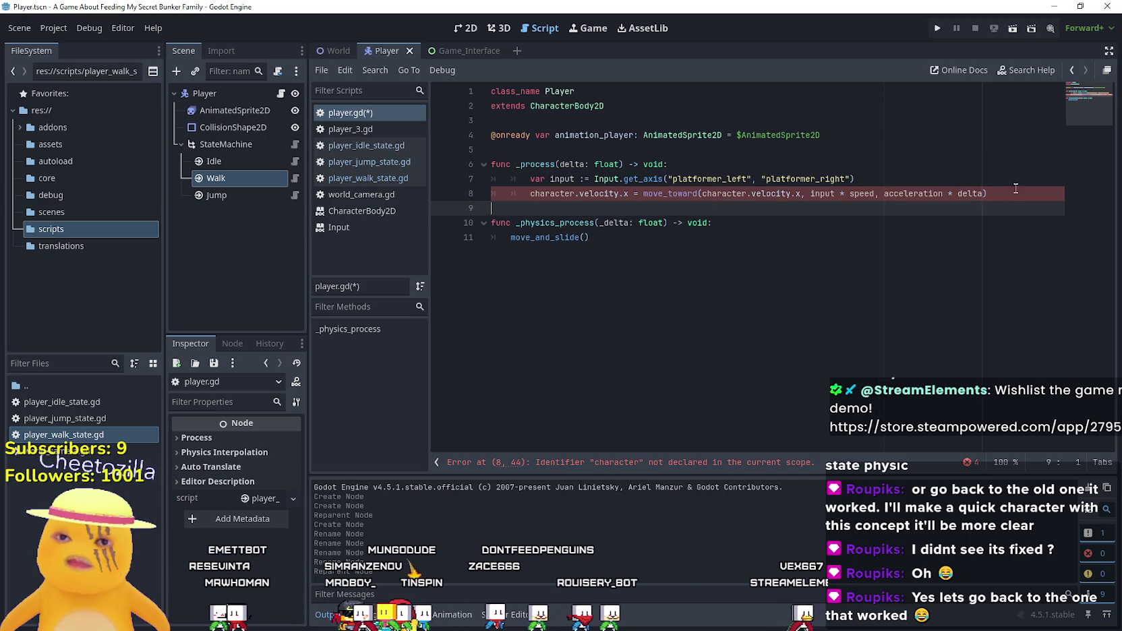
- Unindent the pasted lines and remove 'character.' and 'acceleration *' from the velocity code
{"action": "left_click_drag", "start_coordinate": [1015, 193], "coordinate": [496, 178]}
{"action": "key", "text": "shift+Tab"}
{"action": "double_click", "coordinate": [533, 193]}
{"action": "key", "text": "BackSpace"}
{"action": "key", "text": "Delete"}
{"action": "left_click_drag", "start_coordinate": [633, 193], "coordinate": [683, 193]}
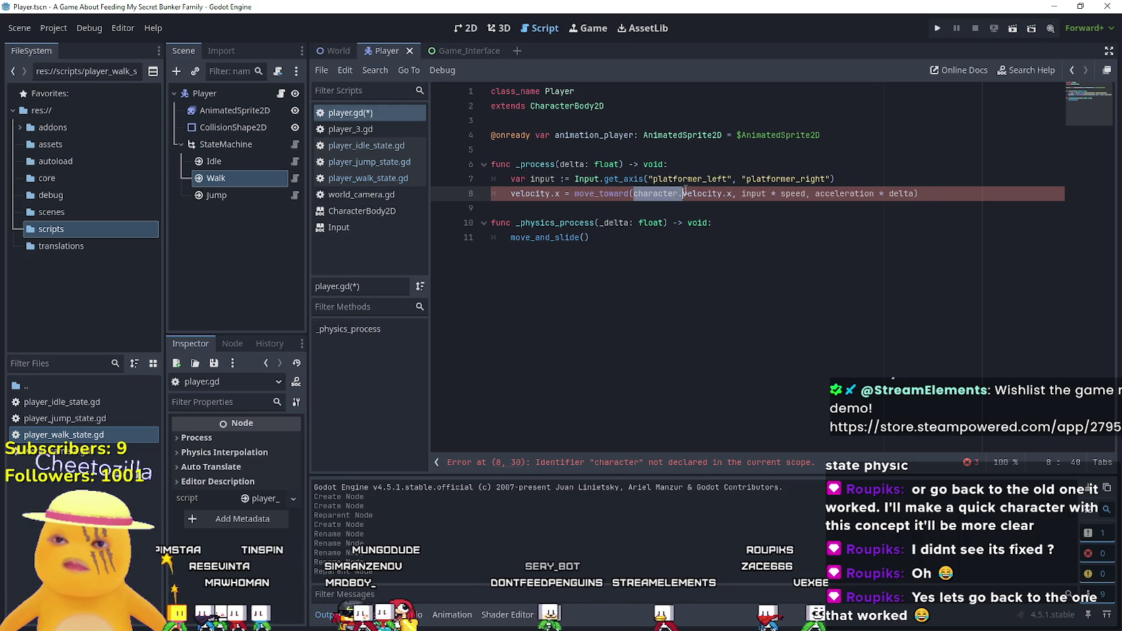
{"action": "key", "text": "BackSpace"}
{"action": "left_click", "coordinate": [641, 150]}
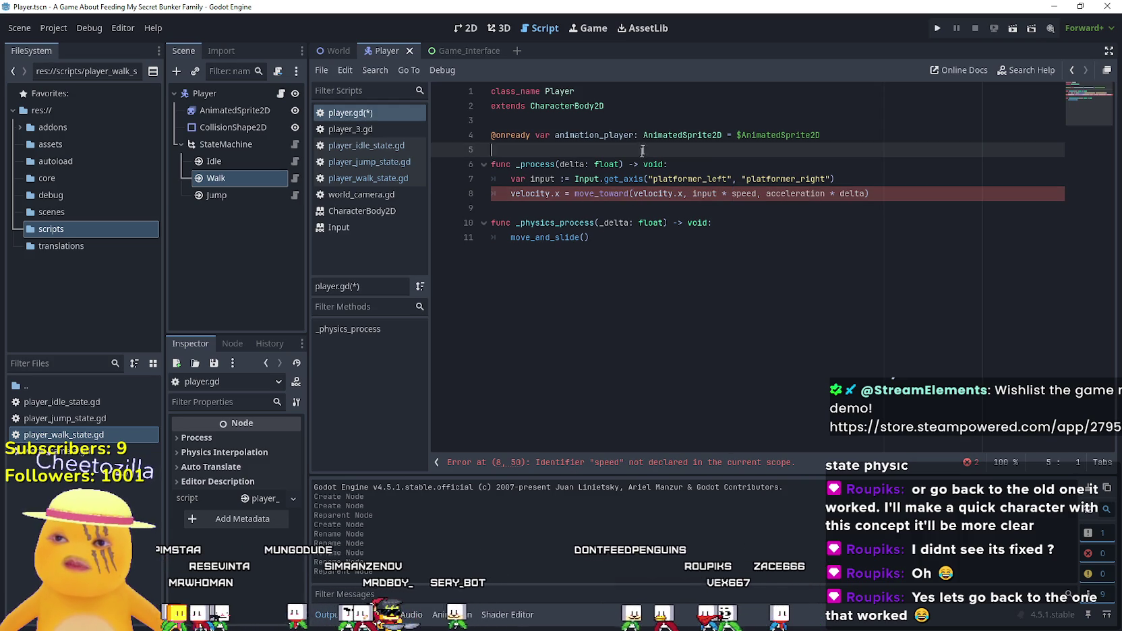
{"action": "double_click", "coordinate": [812, 194]}
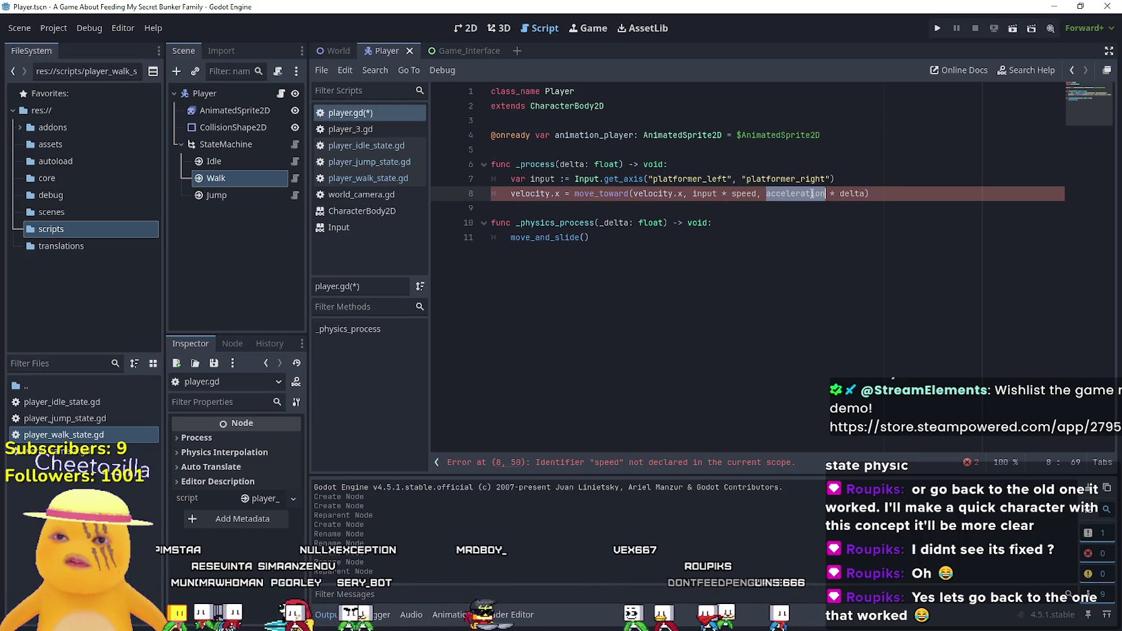
{"action": "left_click", "coordinate": [815, 193]}
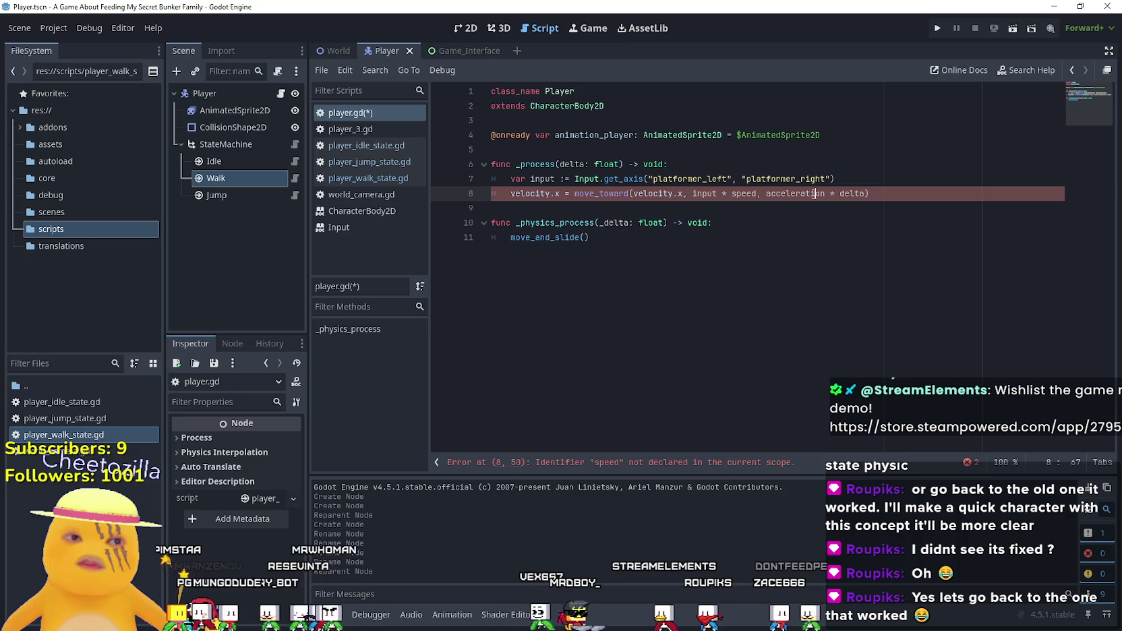
{"action": "left_click_drag", "start_coordinate": [815, 194], "coordinate": [834, 193]}
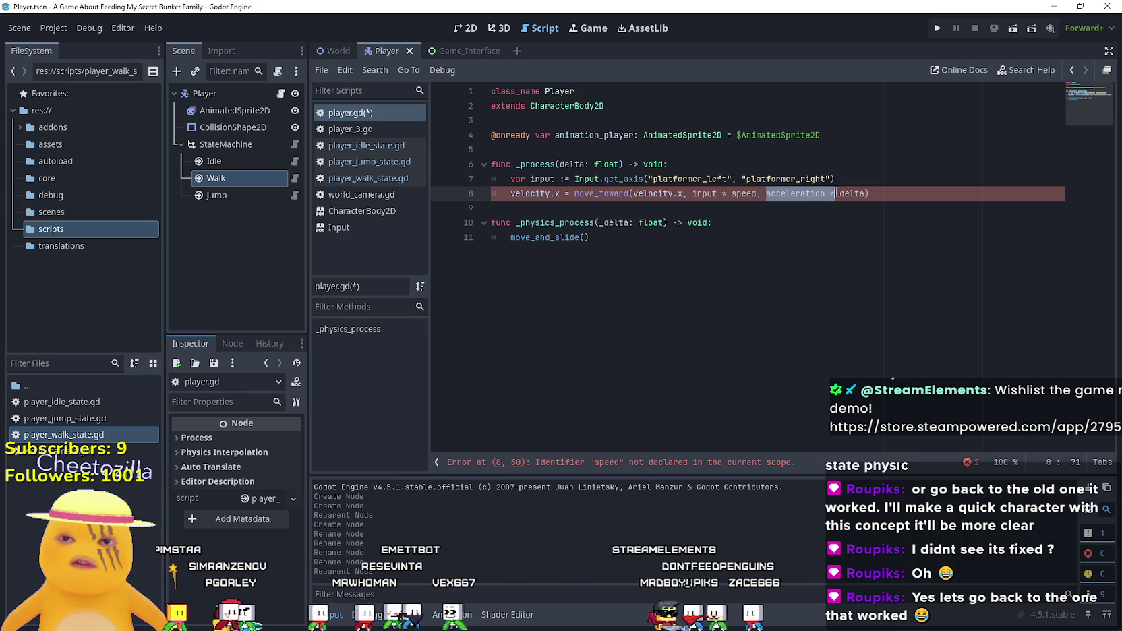
{"action": "key", "text": "BackSpace"}
{"action": "key", "text": "Down"}
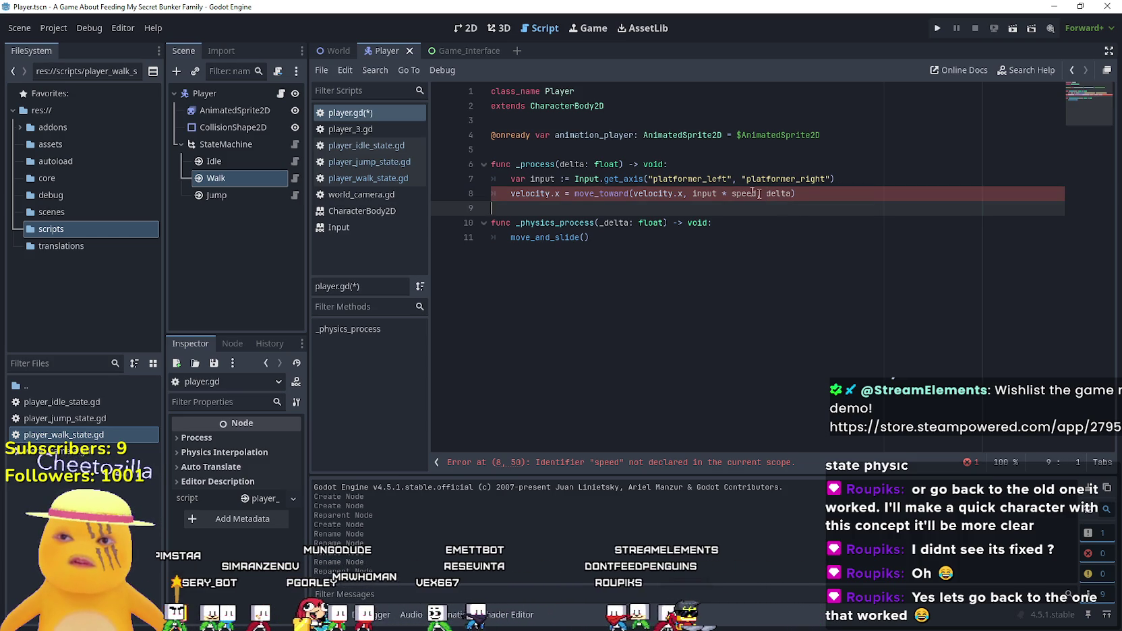
{"action": "double_click", "coordinate": [571, 163]}
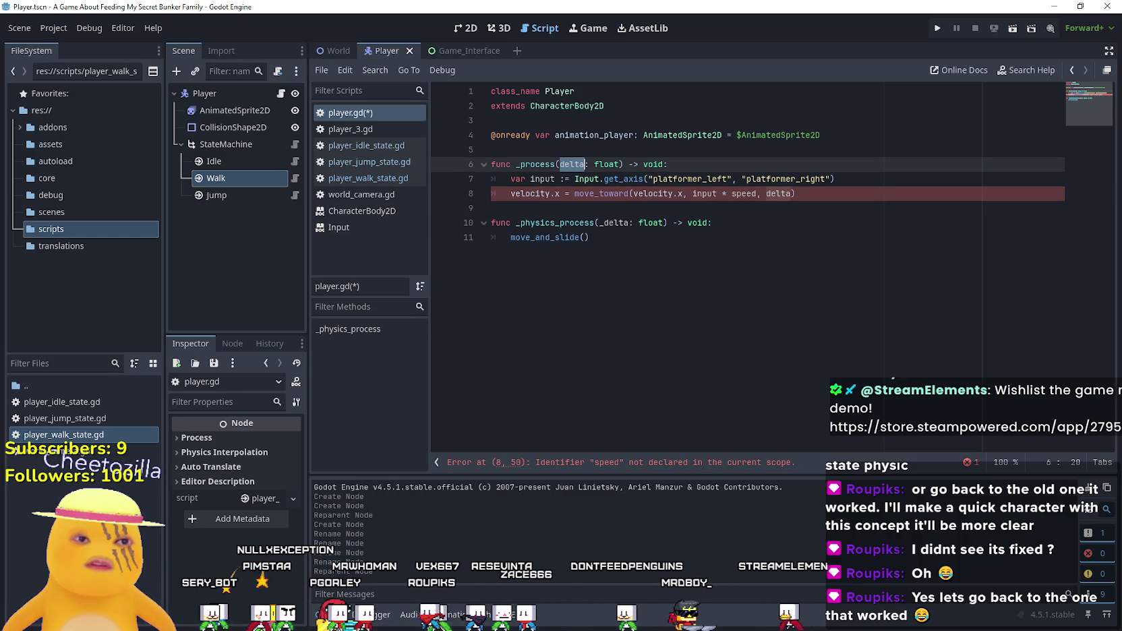
- Declare 'var speed: int = 200' near the top of player.gd and save the script
{"action": "key", "text": "Up"}
{"action": "key", "text": "Up"}
{"action": "key", "text": "Up"}
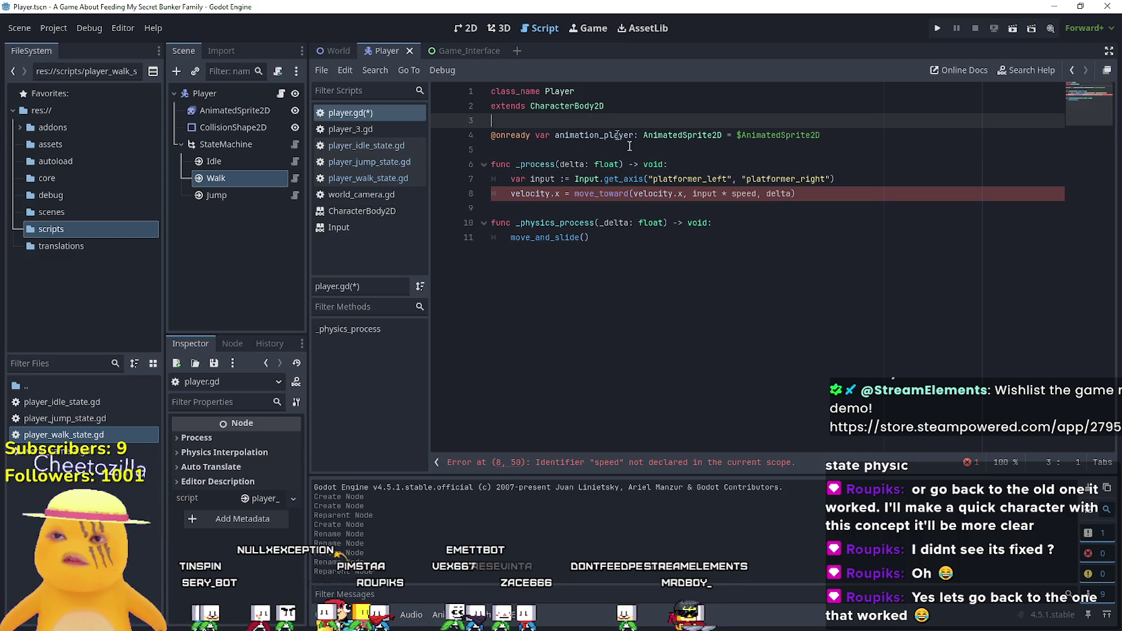
{"action": "key", "text": "Return"}
{"action": "type", "text": "var sp"}
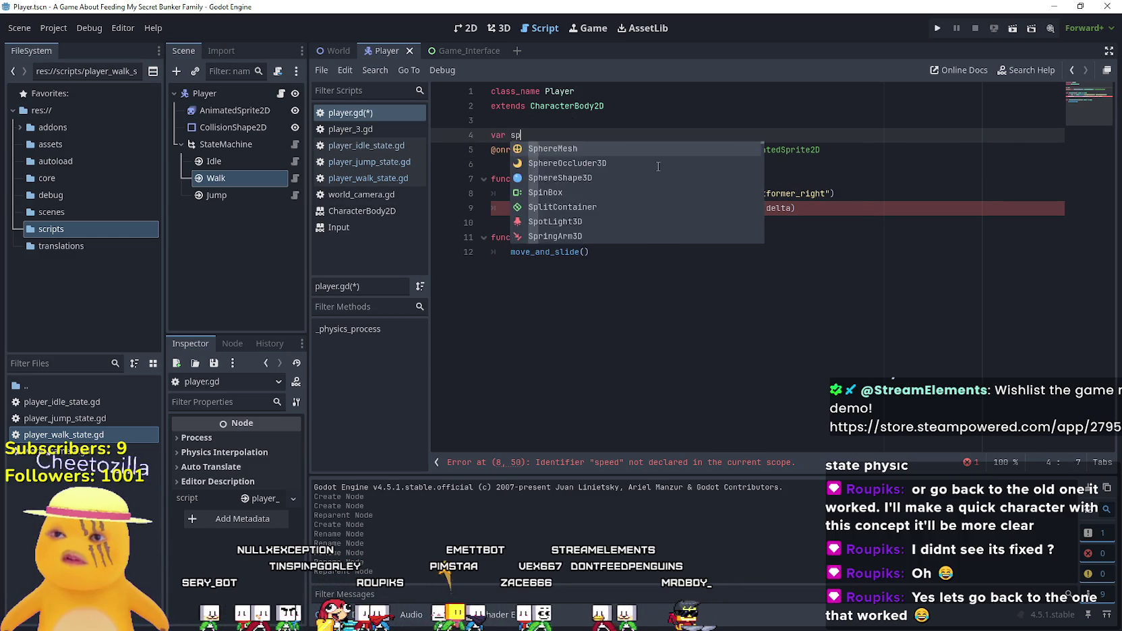
{"action": "type", "text": "eed: int 5"}
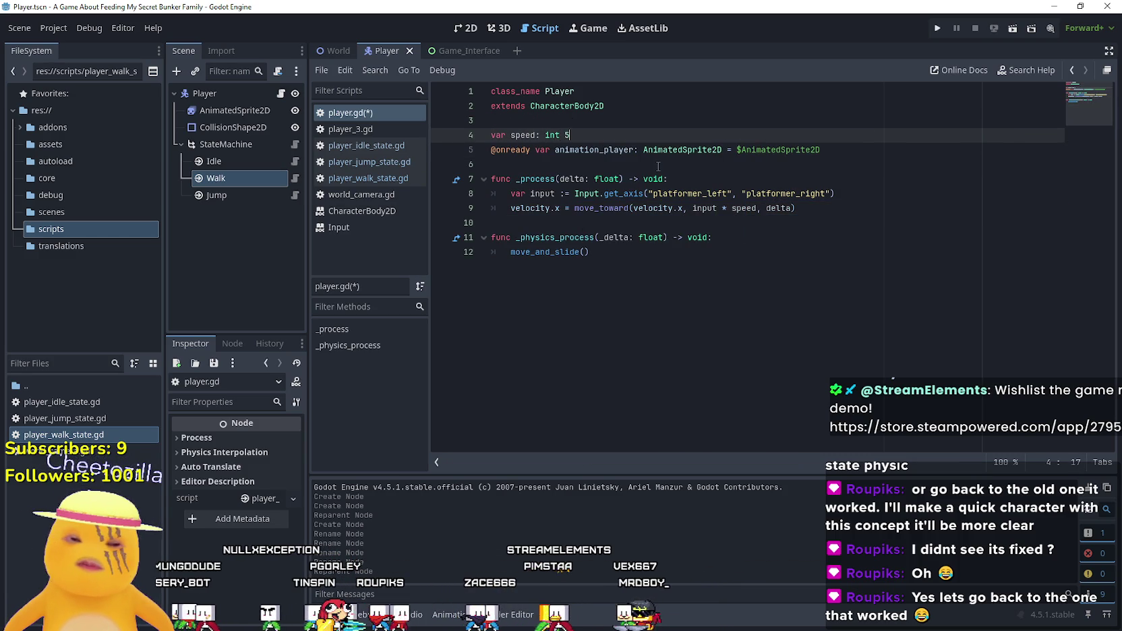
{"action": "key", "text": "BackSpace"}
{"action": "key", "text": "BackSpace"}
{"action": "type", "text": "= 2"}
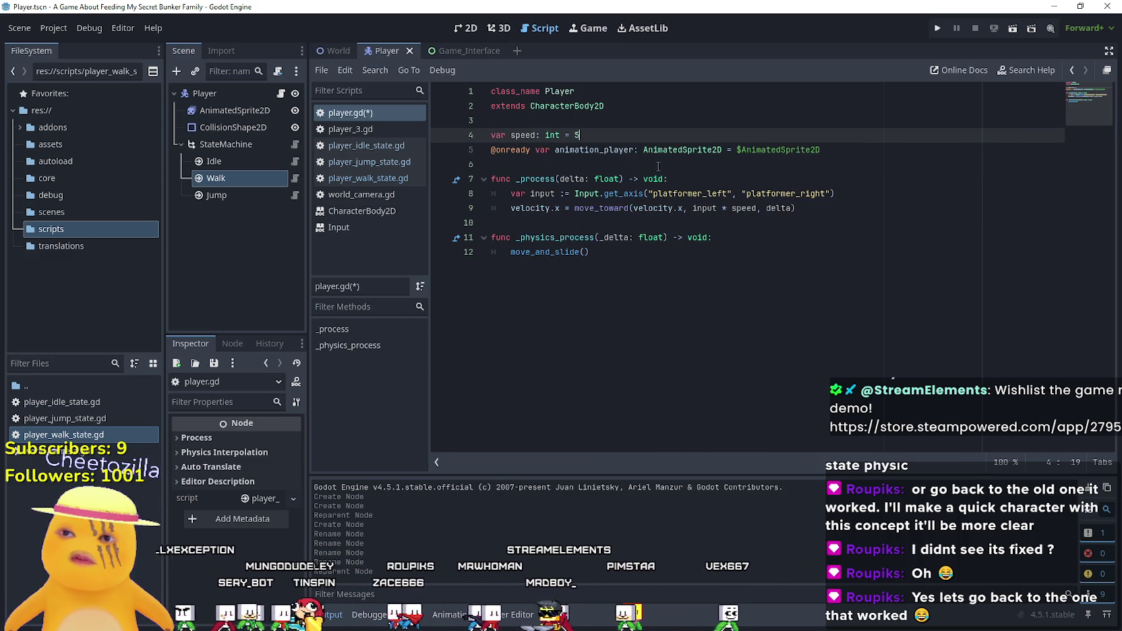
{"action": "type", "text": "00"}
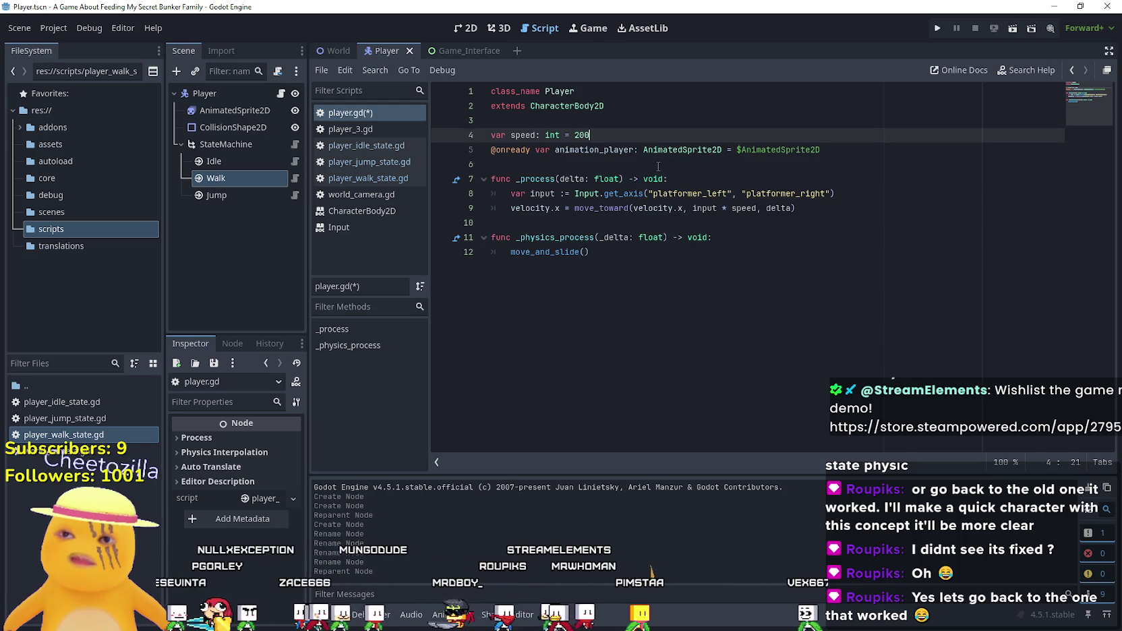
{"action": "key", "text": "Return"}
{"action": "key", "text": "ctrl+s"}
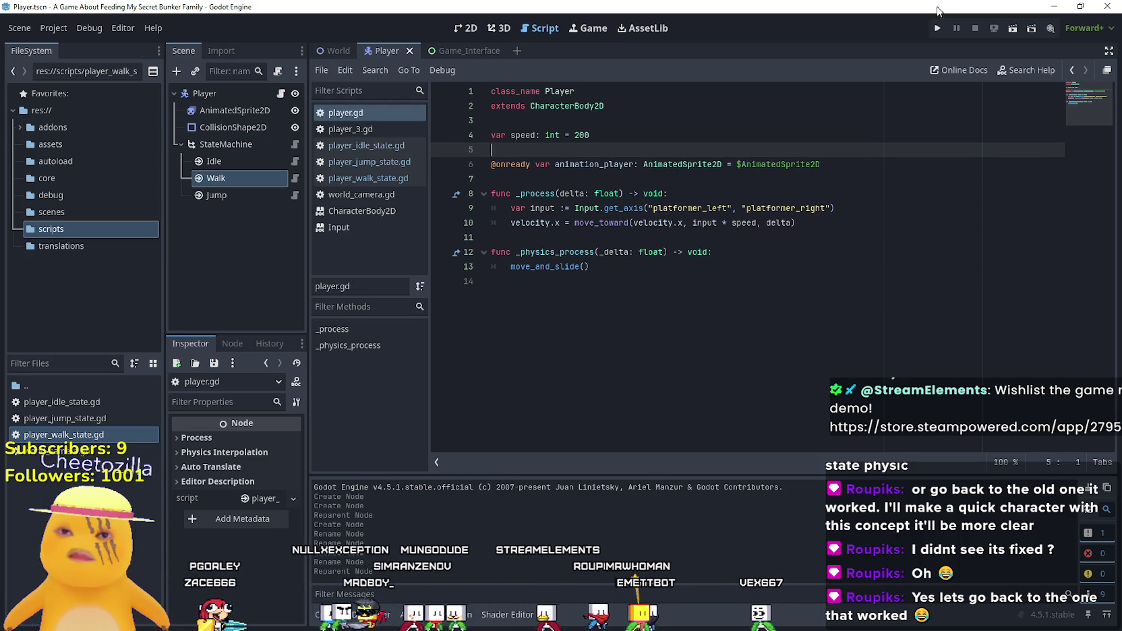
{"action": "left_click", "coordinate": [226, 144]}
- Set StateMachine's current_state to Idle, then run the game to test and stop it
{"action": "left_click", "coordinate": [260, 439]}
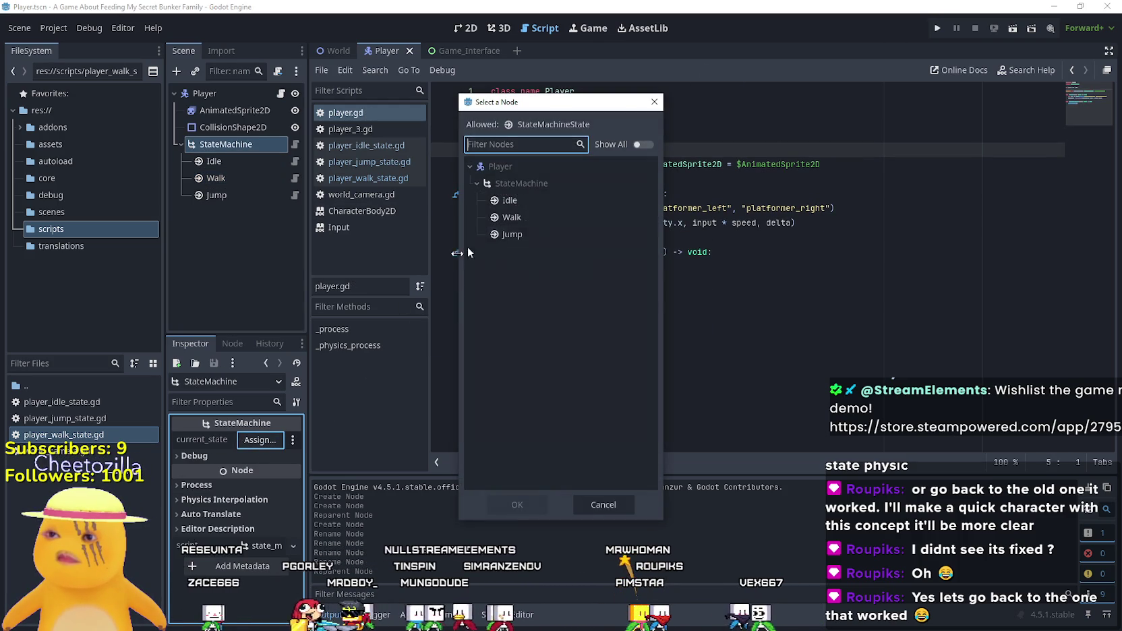
{"action": "double_click", "coordinate": [515, 202]}
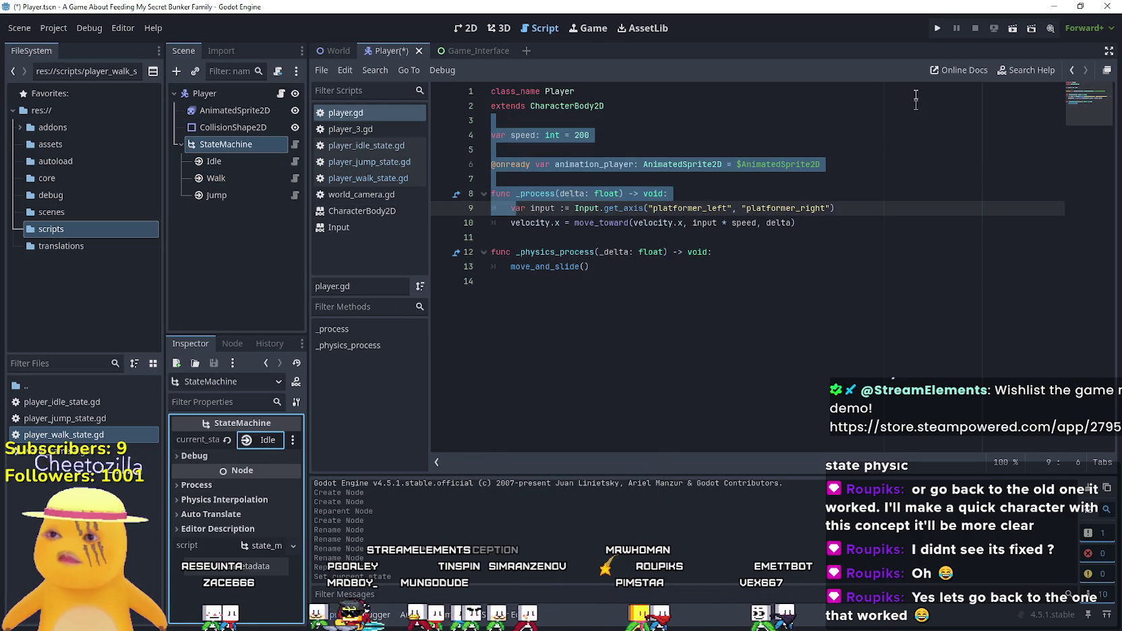
{"action": "left_click", "coordinate": [937, 28]}
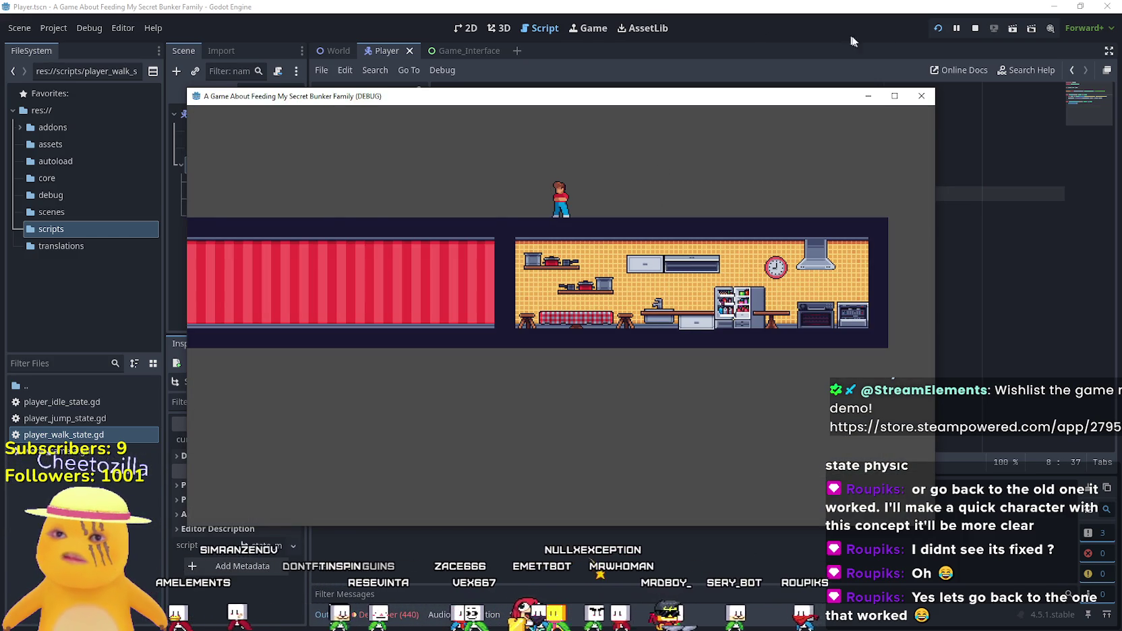
{"action": "left_click", "coordinate": [973, 29]}
- Replace platformer_left and platformer_right on line 9 with move_left and move_right
{"action": "double_click", "coordinate": [719, 209]}
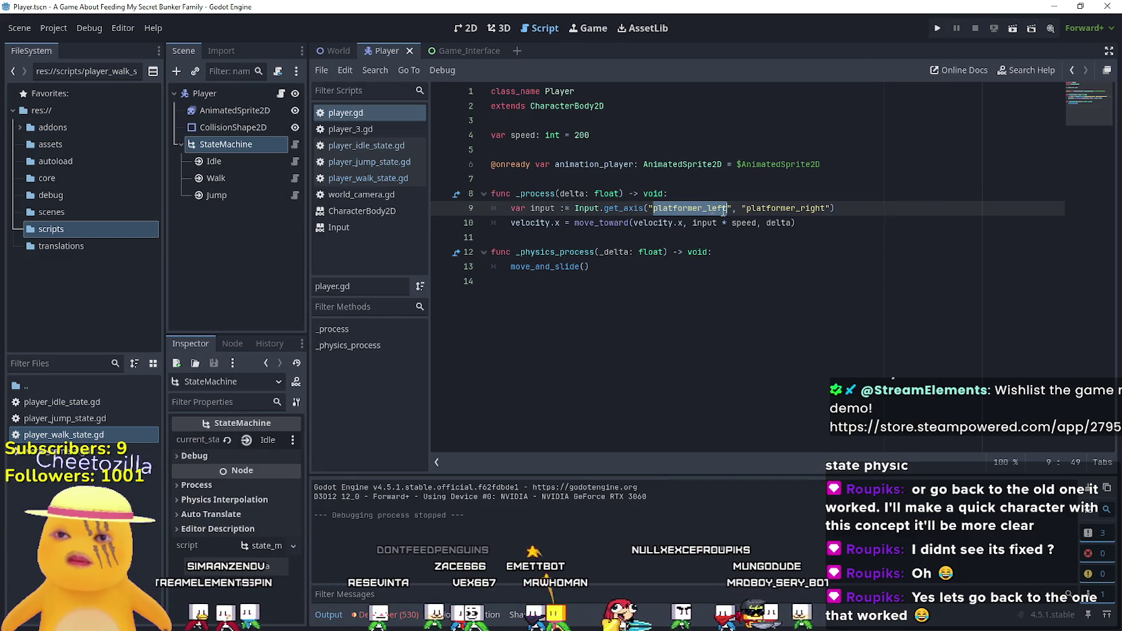
{"action": "type", "text": "move"}
{"action": "key", "text": "Return"}
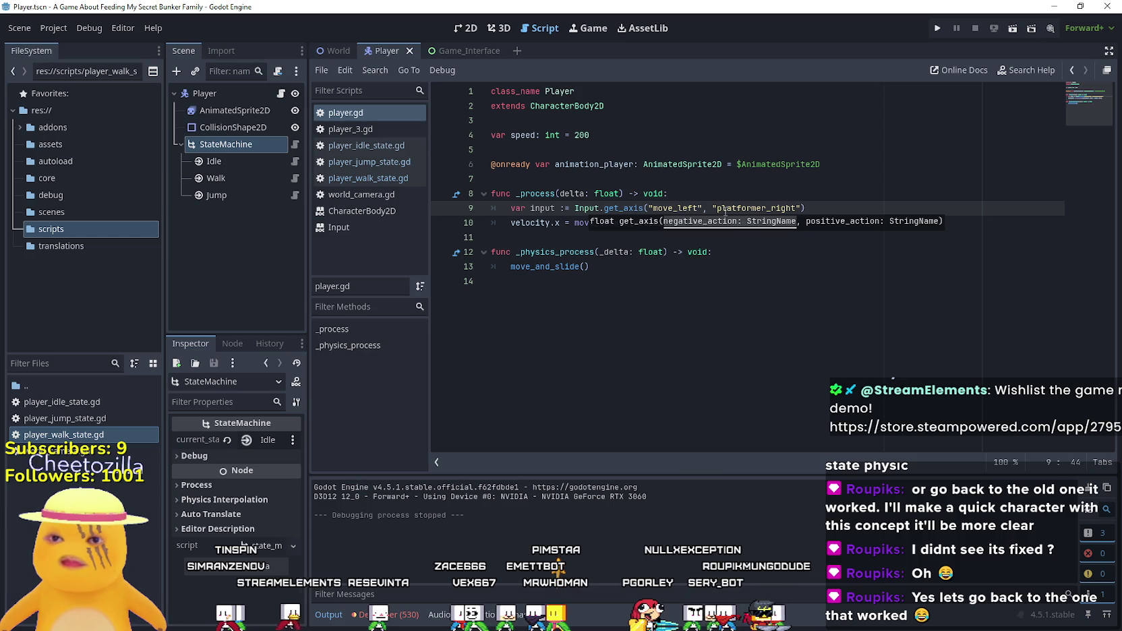
{"action": "type", "text": ":"}
{"action": "double_click", "coordinate": [726, 209]}
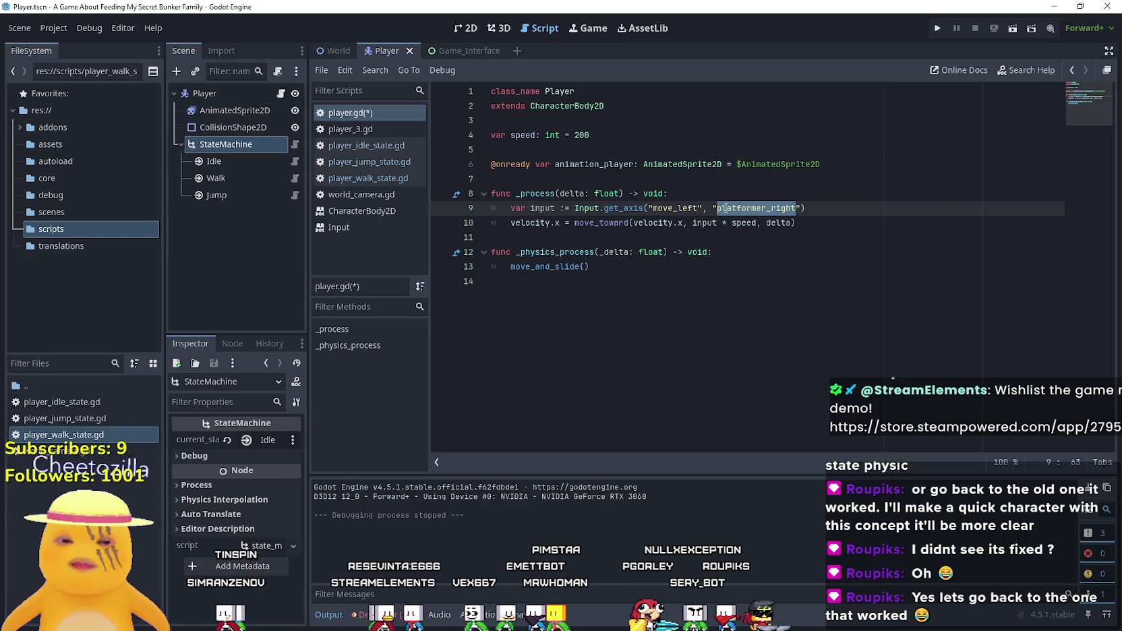
{"action": "type", "text": "move_r"}
{"action": "key", "text": "Return"}
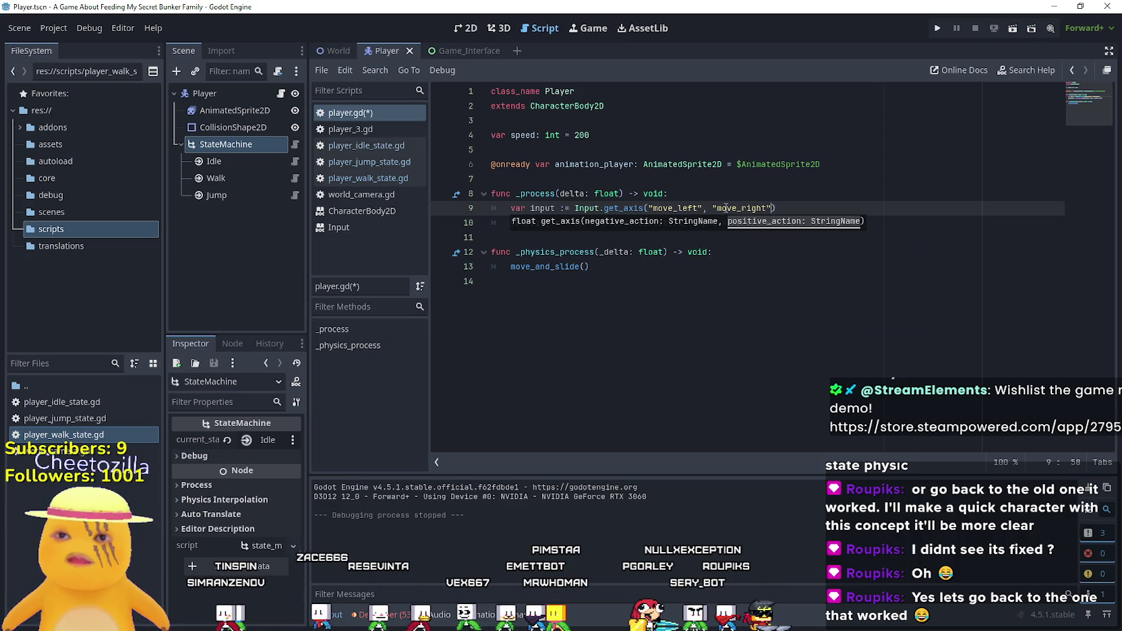
- Test-run and close the game, glance at player_idle_state.gd, then return to player.gd's _process
{"action": "left_click", "coordinate": [936, 32]}
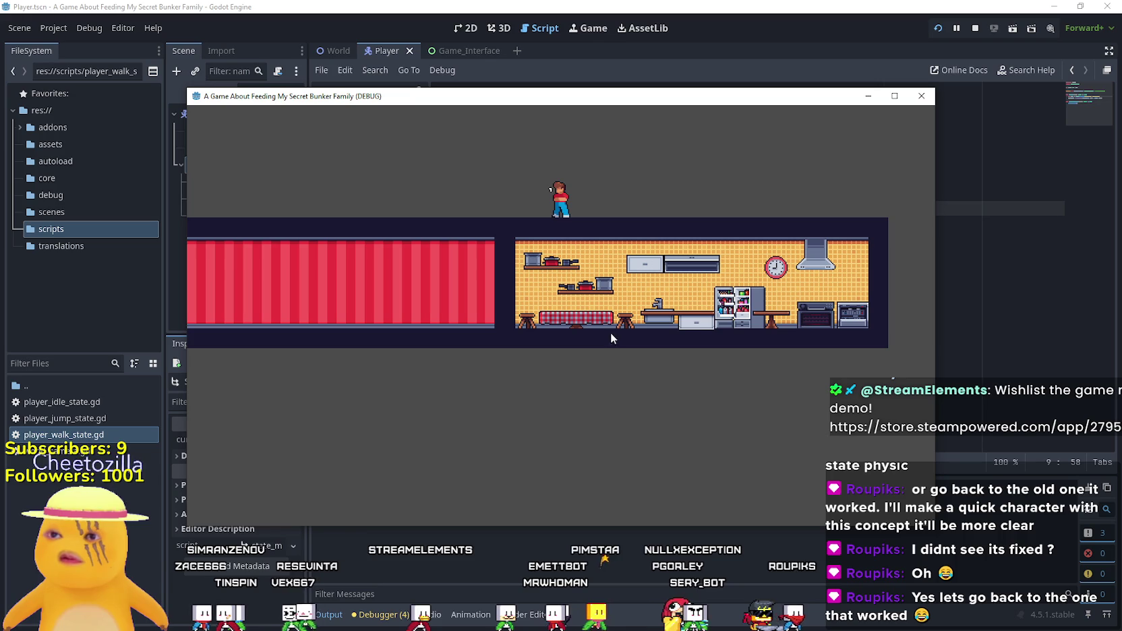
{"action": "key", "text": "alt+F4"}
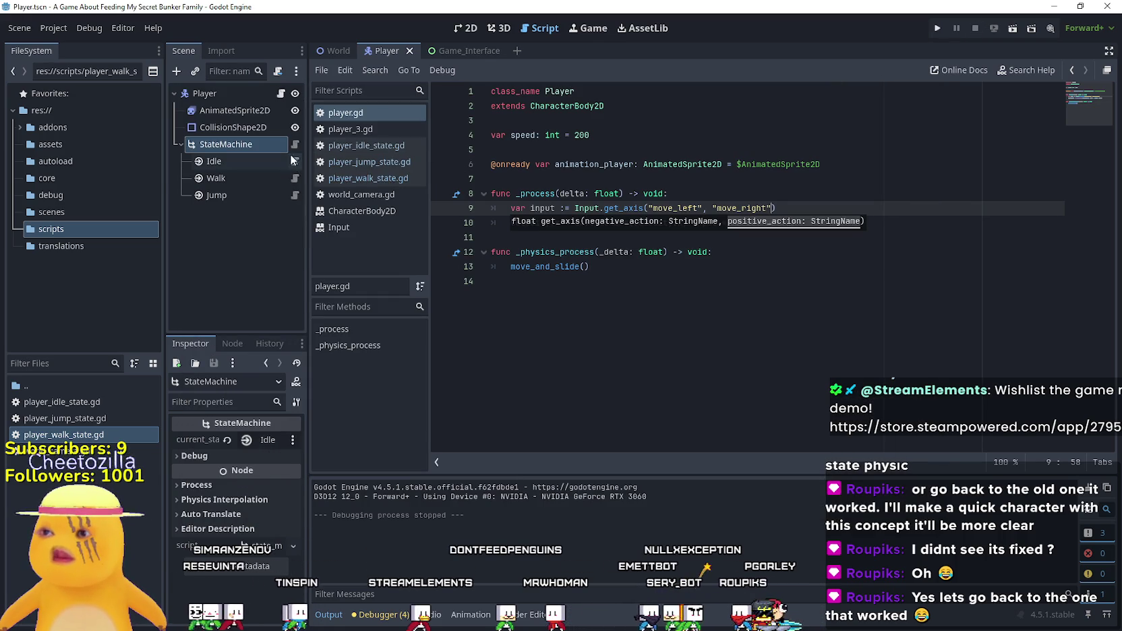
{"action": "left_click", "coordinate": [263, 166]}
{"action": "left_click", "coordinate": [277, 156]}
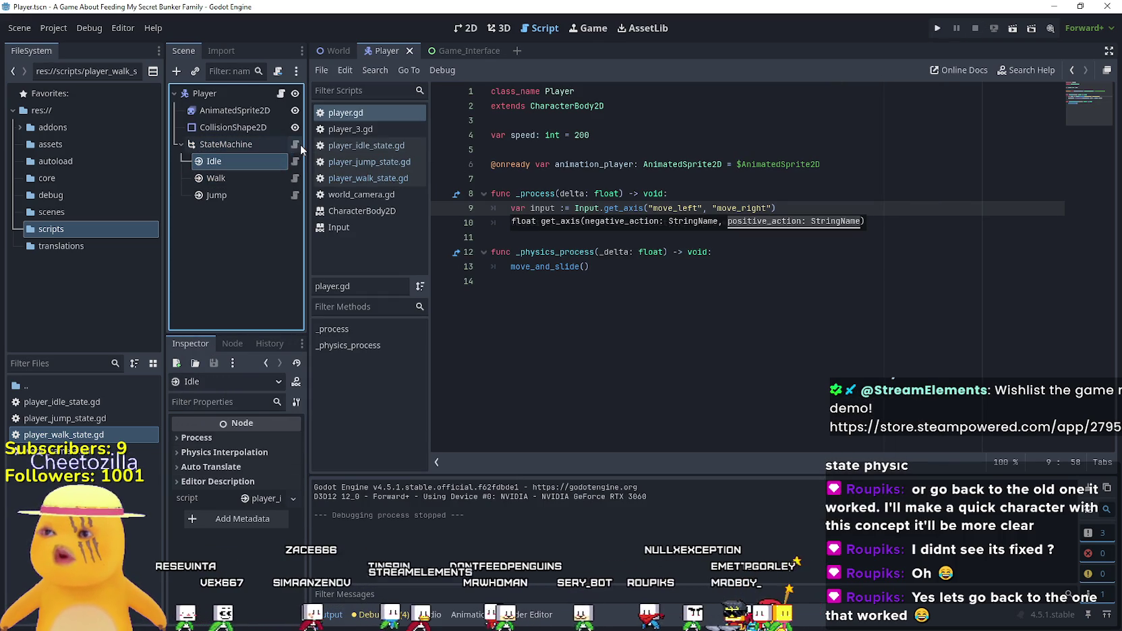
{"action": "left_click", "coordinate": [296, 163]}
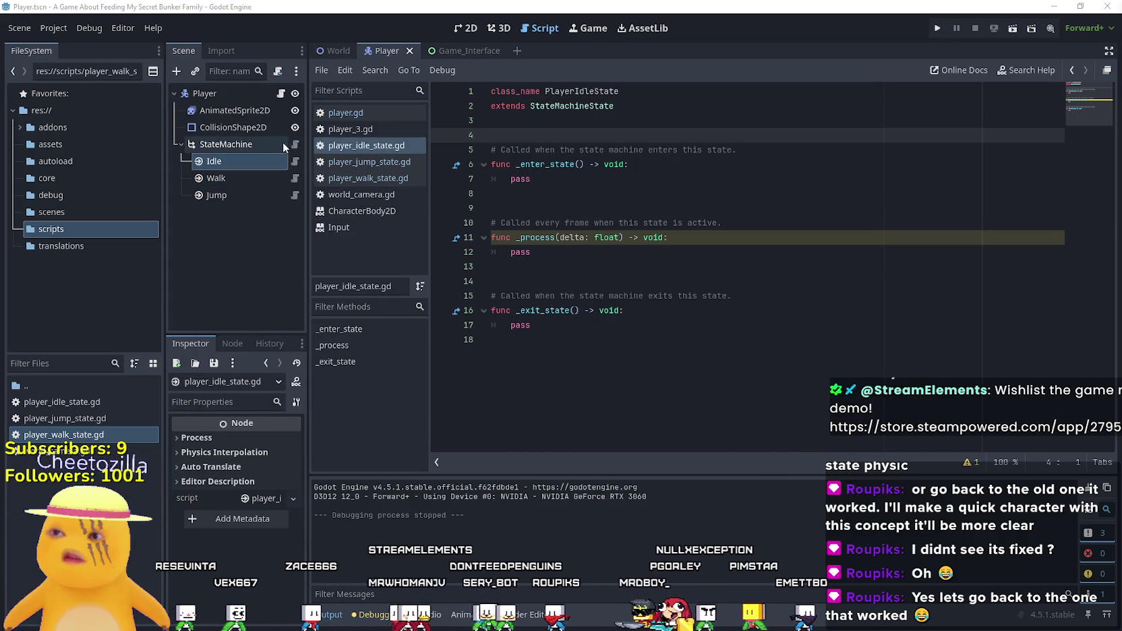
{"action": "left_click", "coordinate": [288, 93]}
{"action": "left_click", "coordinate": [590, 296]}
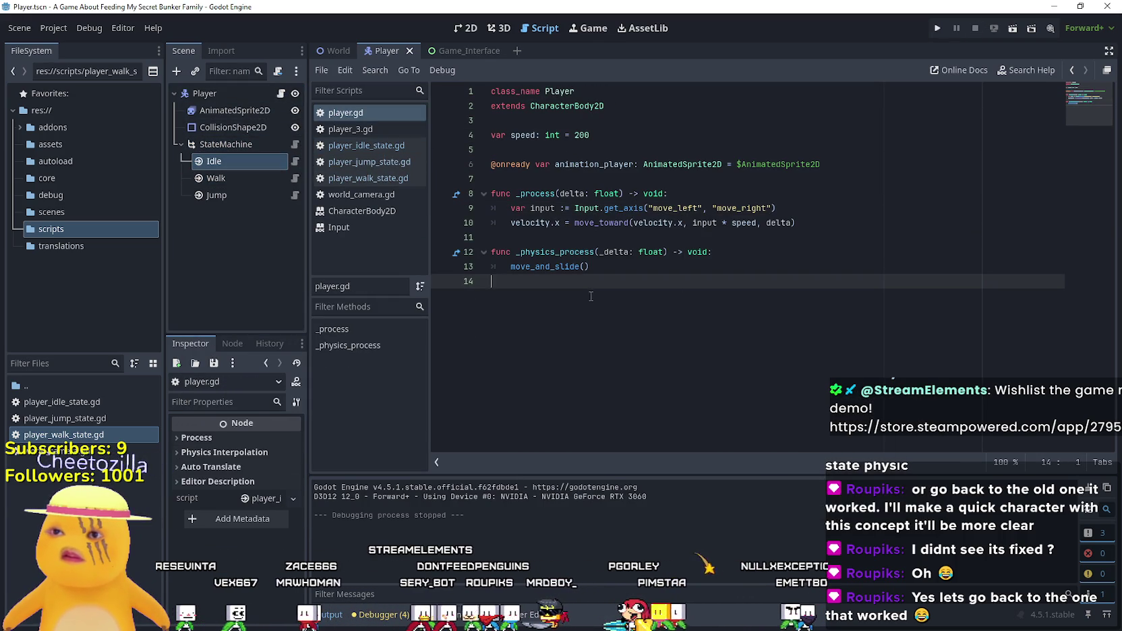
{"action": "left_click", "coordinate": [566, 224]}
{"action": "left_click", "coordinate": [548, 238]}
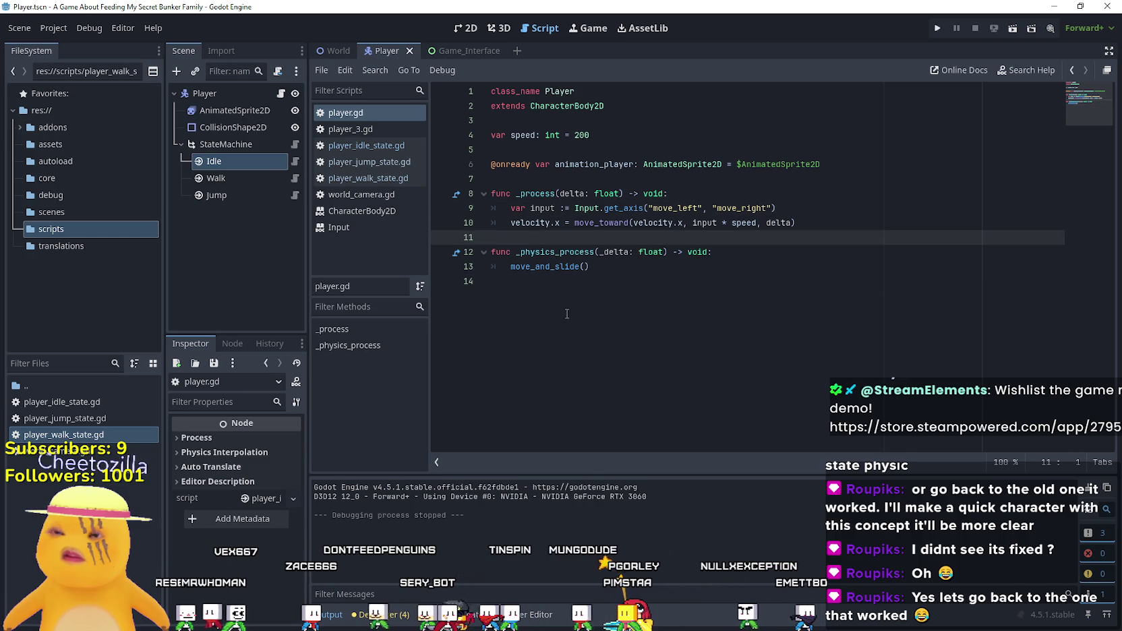
{"action": "double_click", "coordinate": [706, 223]}
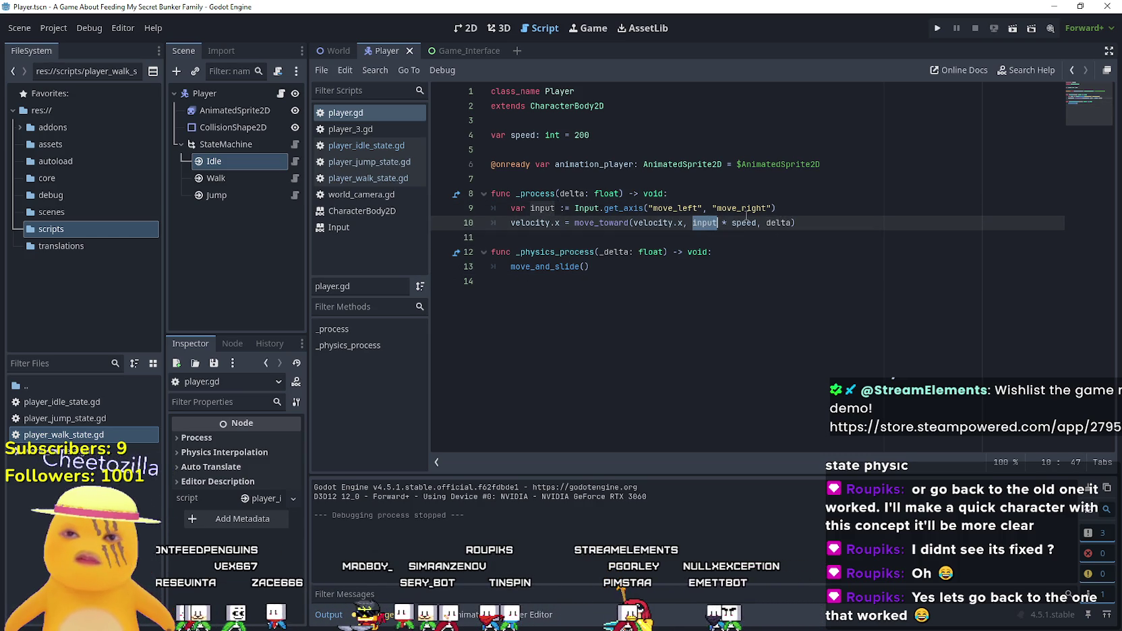
{"action": "left_click", "coordinate": [777, 223]}
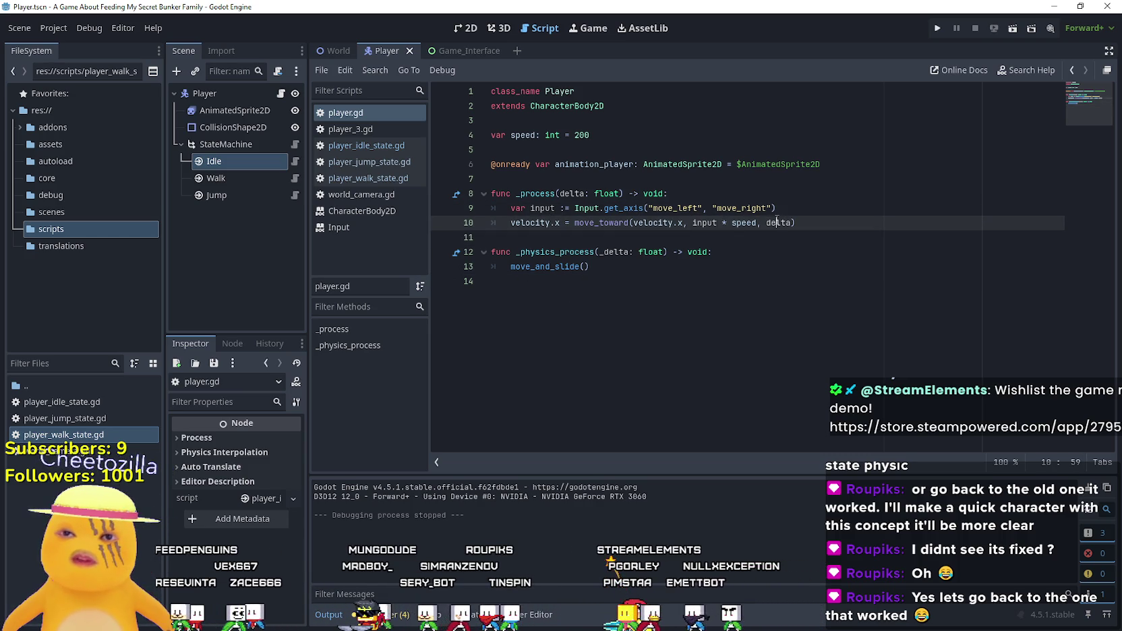
{"action": "left_click", "coordinate": [779, 266]}
{"action": "left_click", "coordinate": [941, 27]}
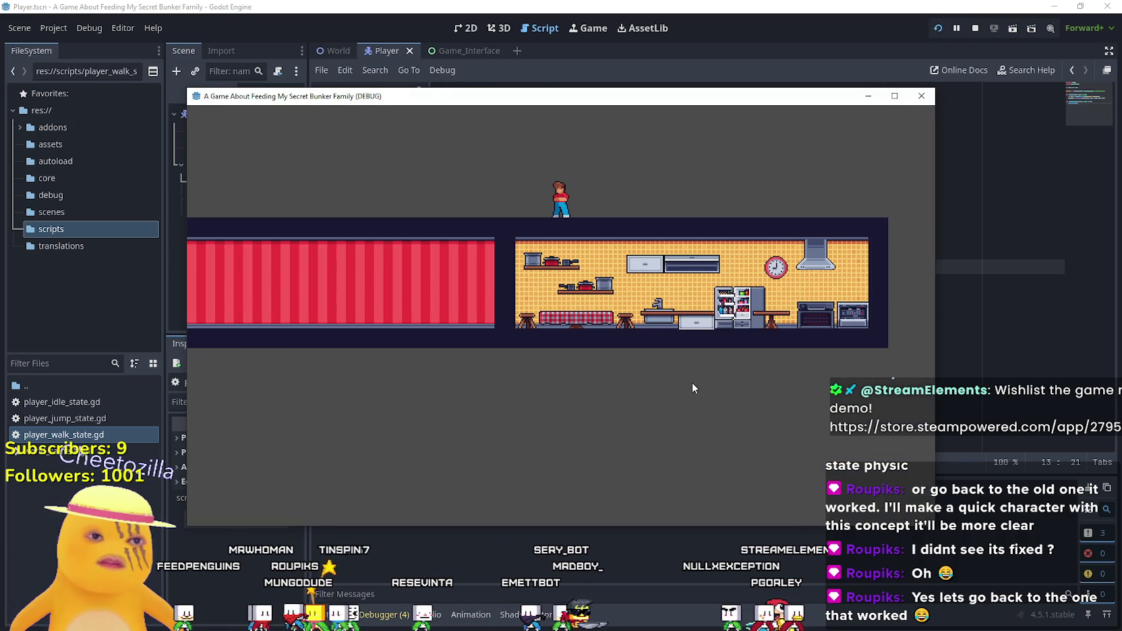
{"action": "key", "text": "d"}
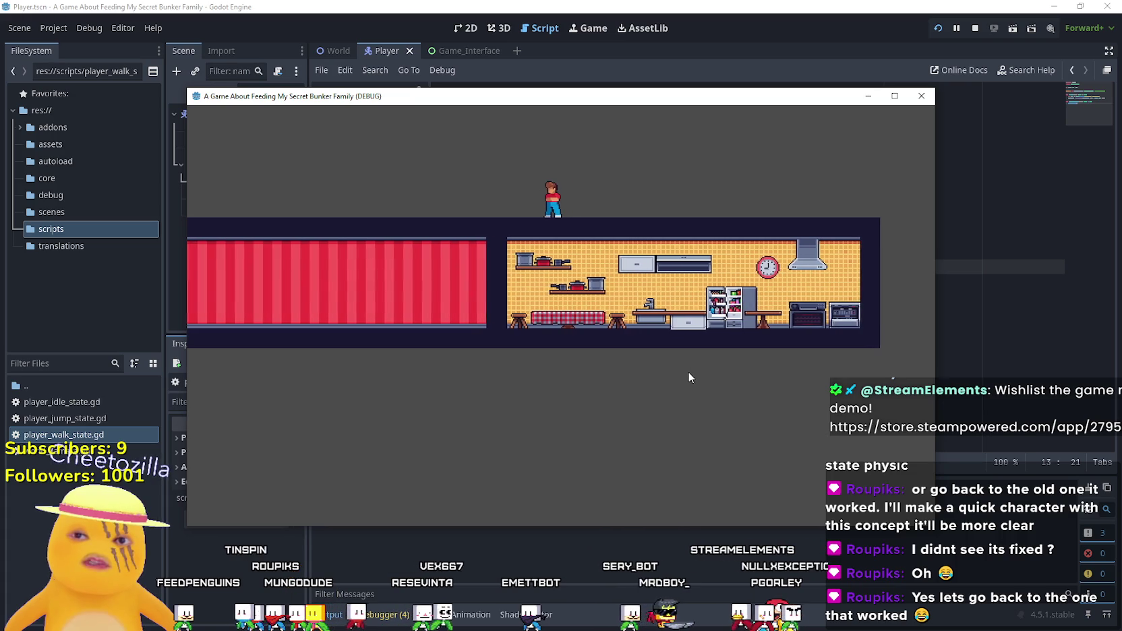
{"action": "key", "text": "a"}
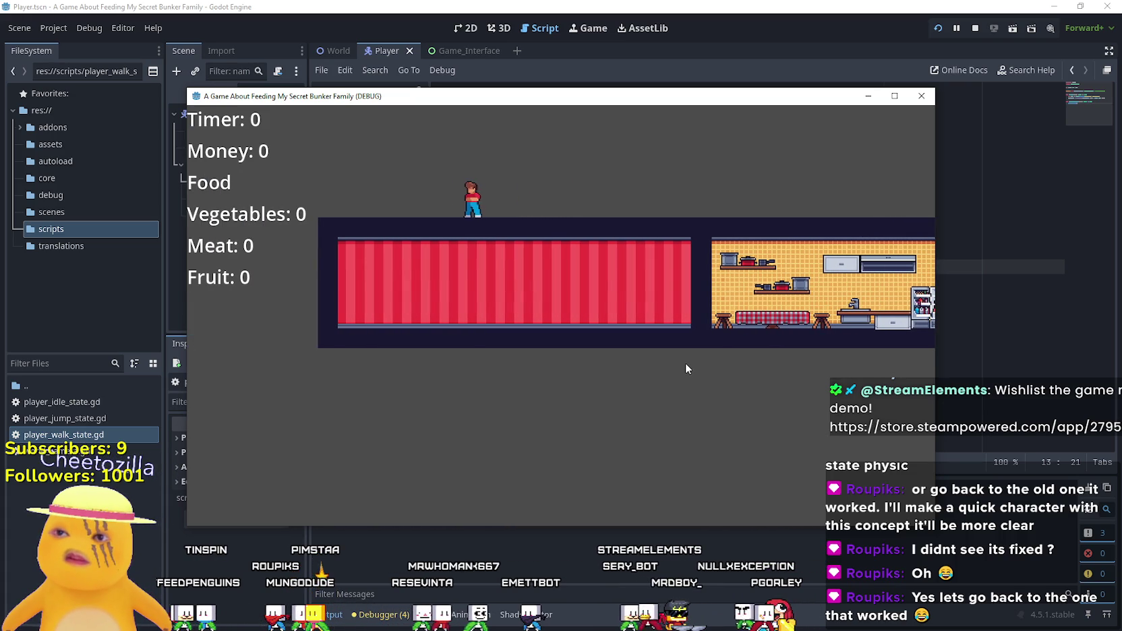
{"action": "key", "text": "d"}
{"action": "key", "text": "d"}
{"action": "key", "text": "d"}
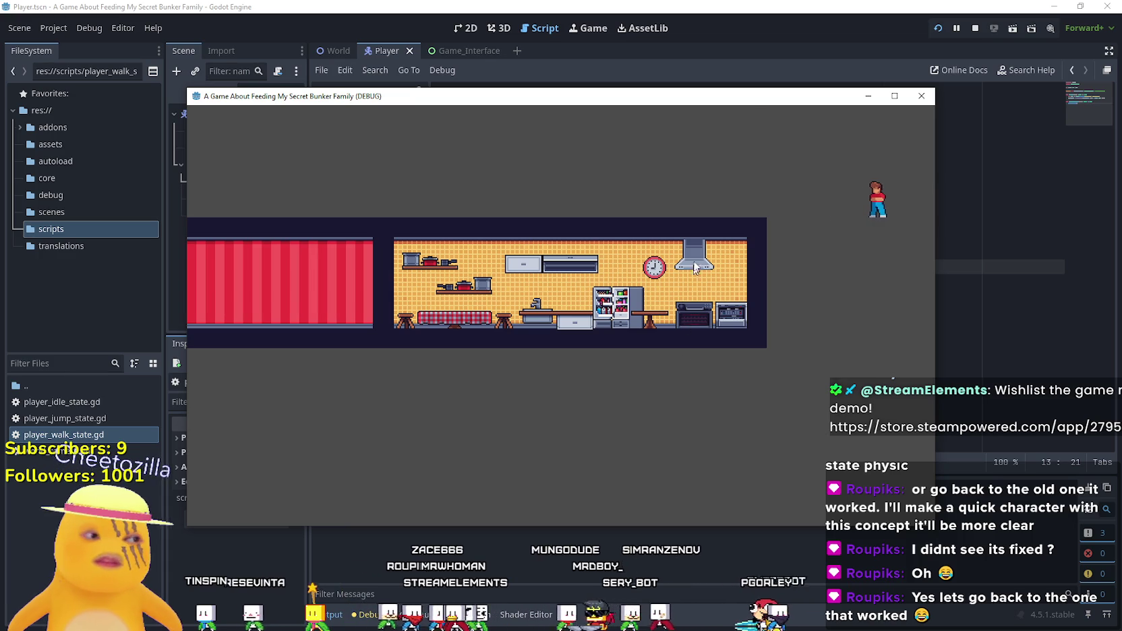
{"action": "key", "text": "a"}
{"action": "key", "text": "a"}
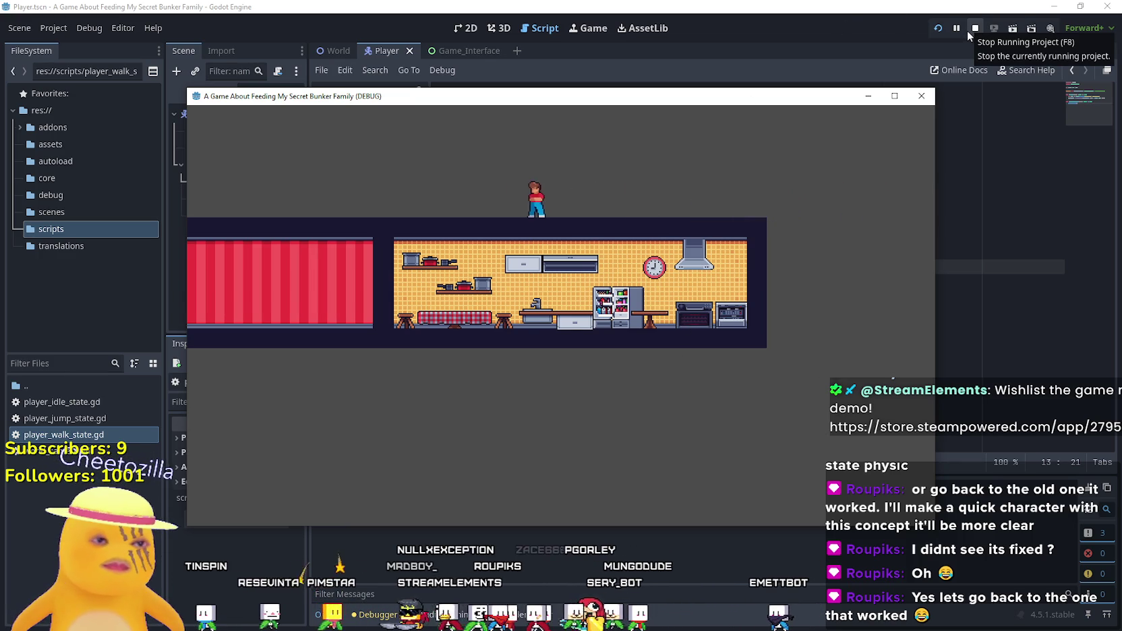
{"action": "key", "text": "a"}
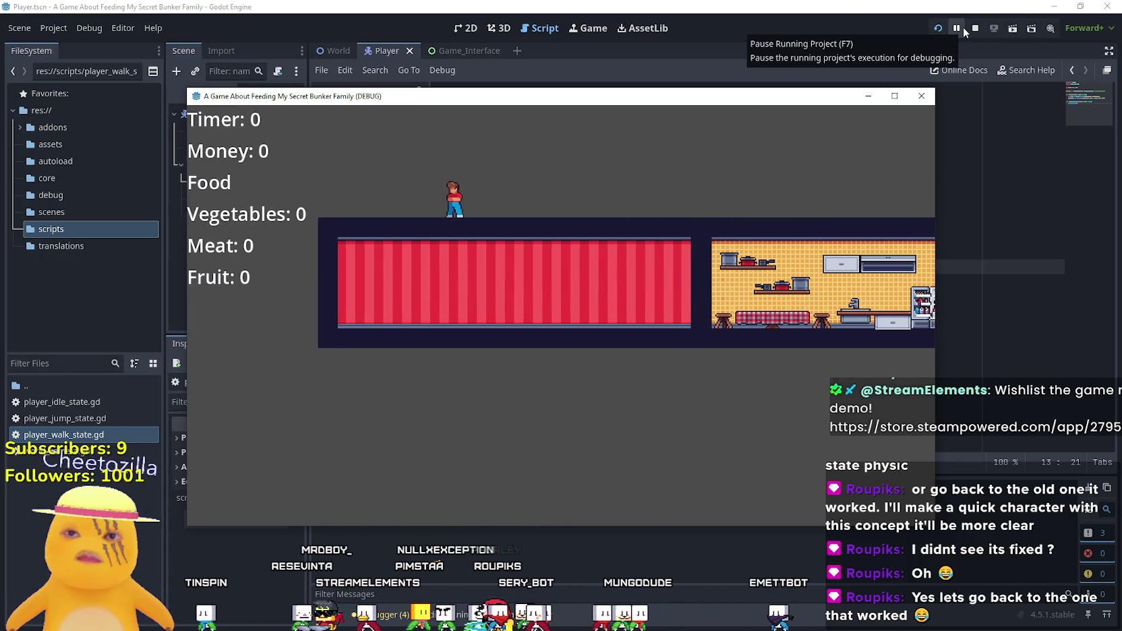
{"action": "left_click", "coordinate": [975, 29]}
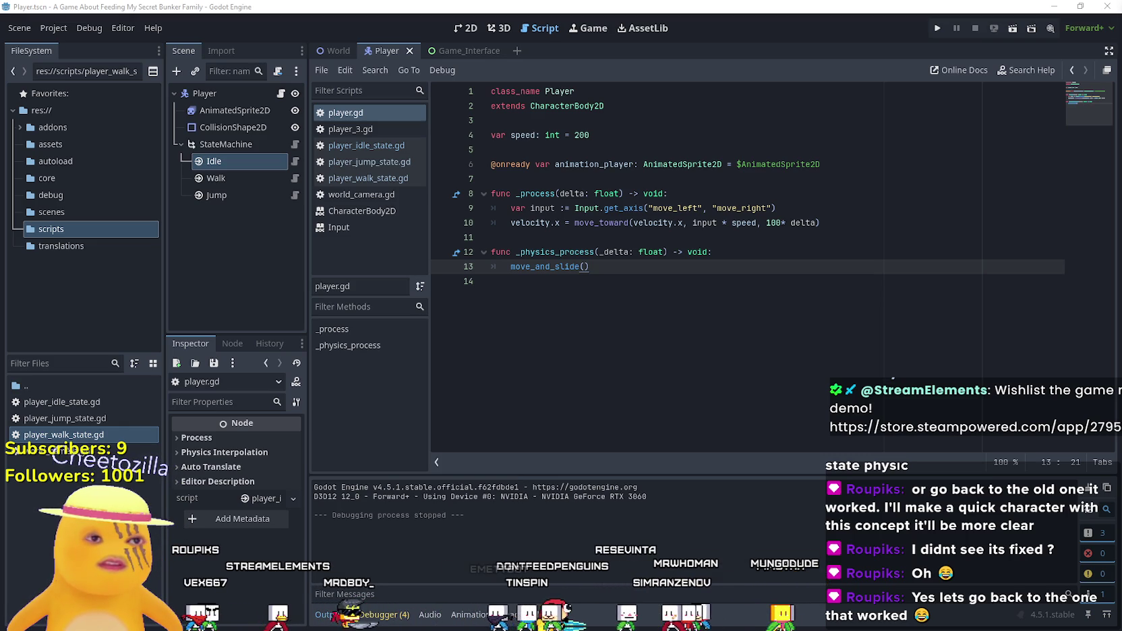
- Open the Walk and Idle state scripts from the scene tree to review them
{"action": "left_click", "coordinate": [753, 287]}
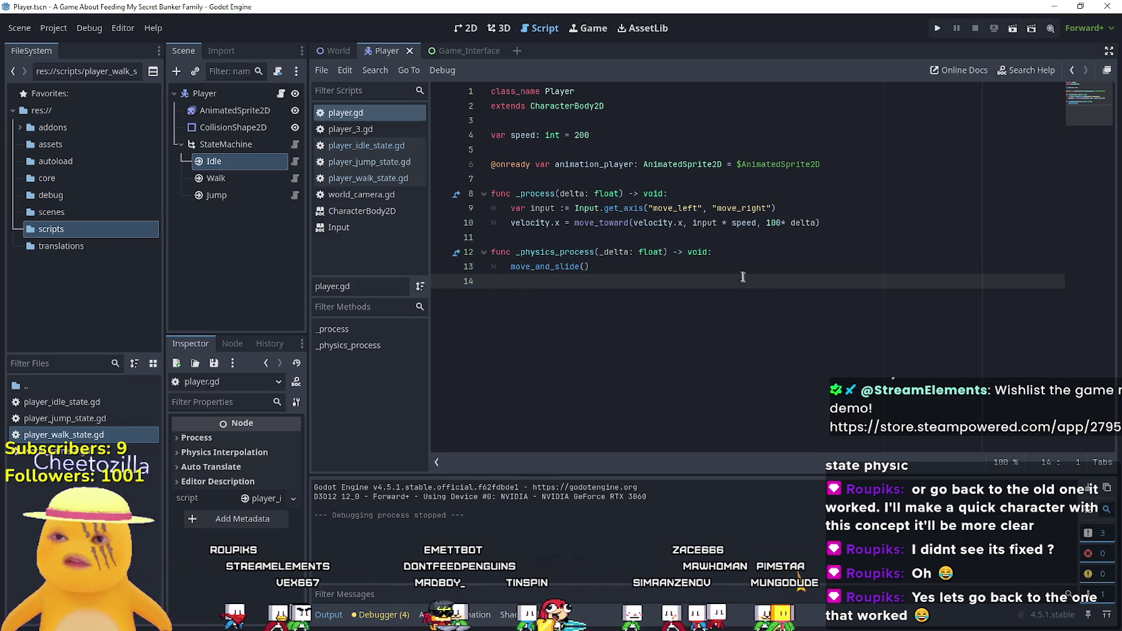
{"action": "left_click", "coordinate": [254, 178]}
{"action": "left_click", "coordinate": [295, 180]}
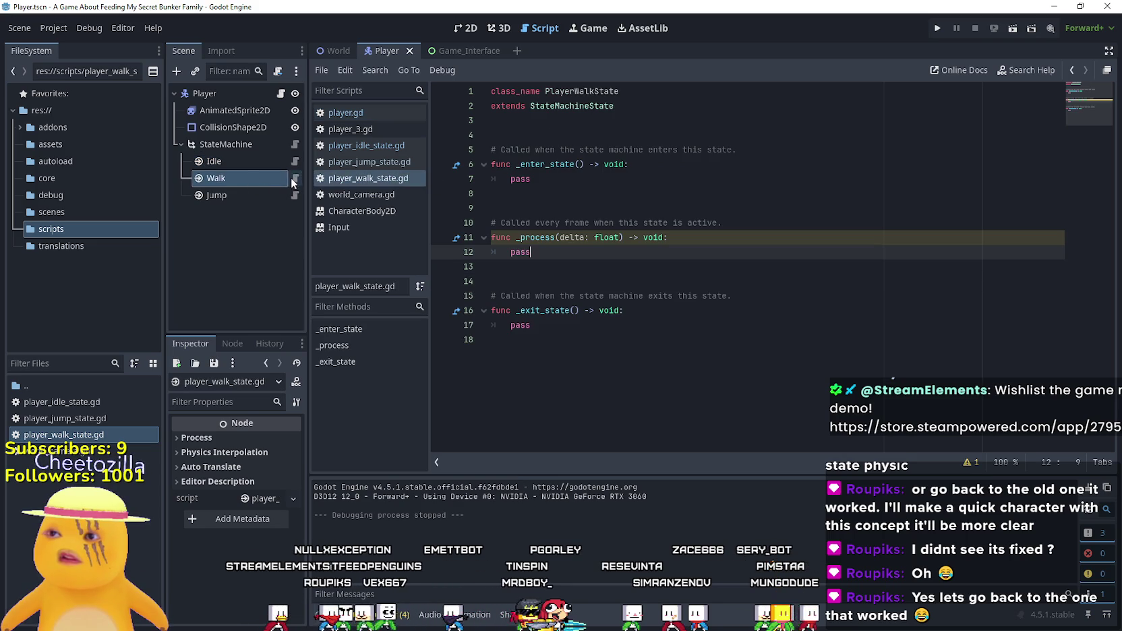
{"action": "left_click", "coordinate": [295, 161]}
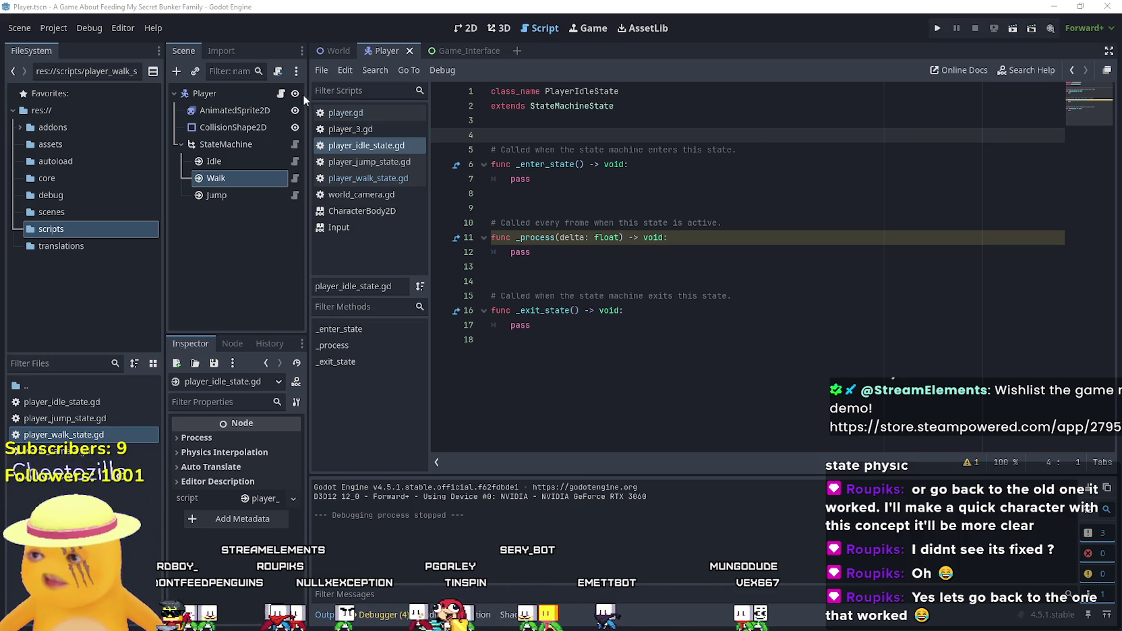
{"action": "left_click", "coordinate": [281, 93]}
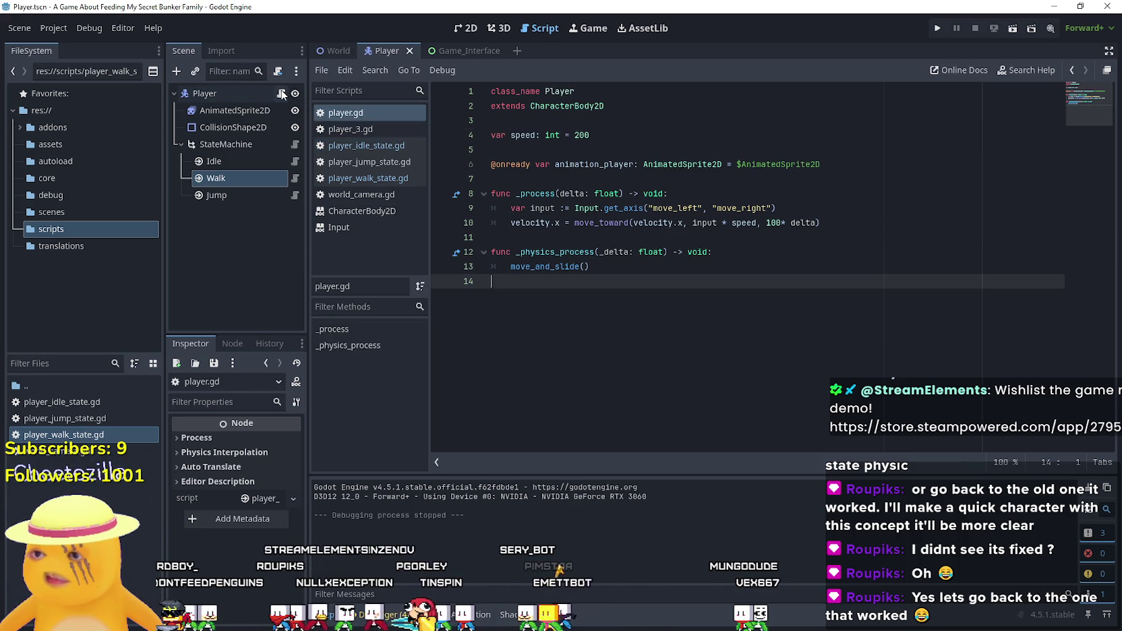
{"action": "left_click", "coordinate": [591, 180]}
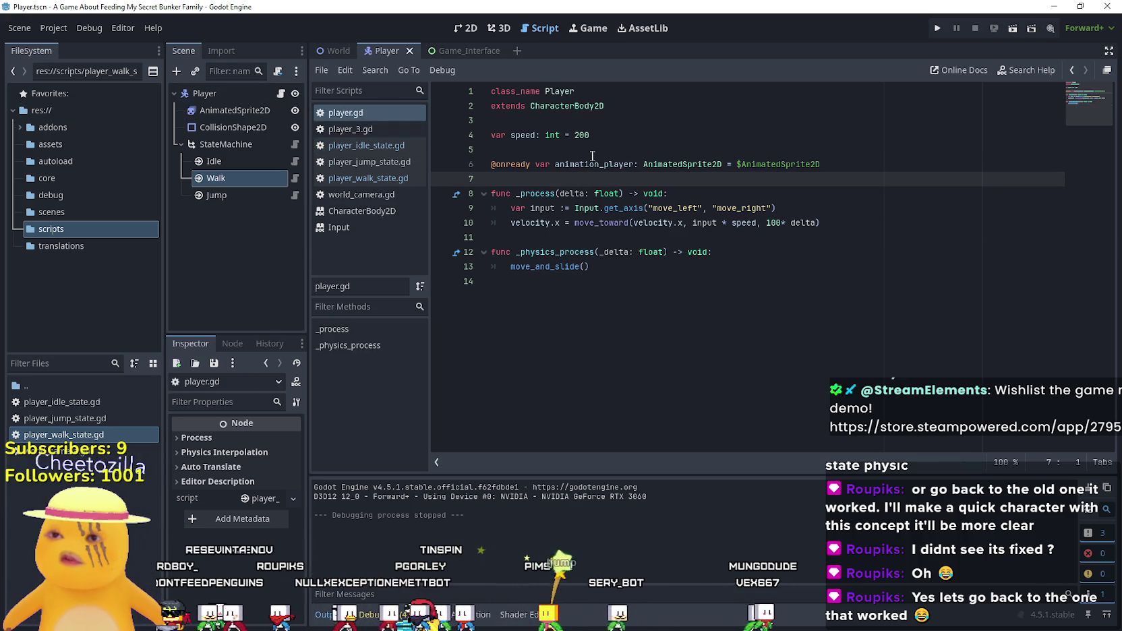
{"action": "left_click", "coordinate": [597, 153]}
{"action": "key", "text": "Return"}
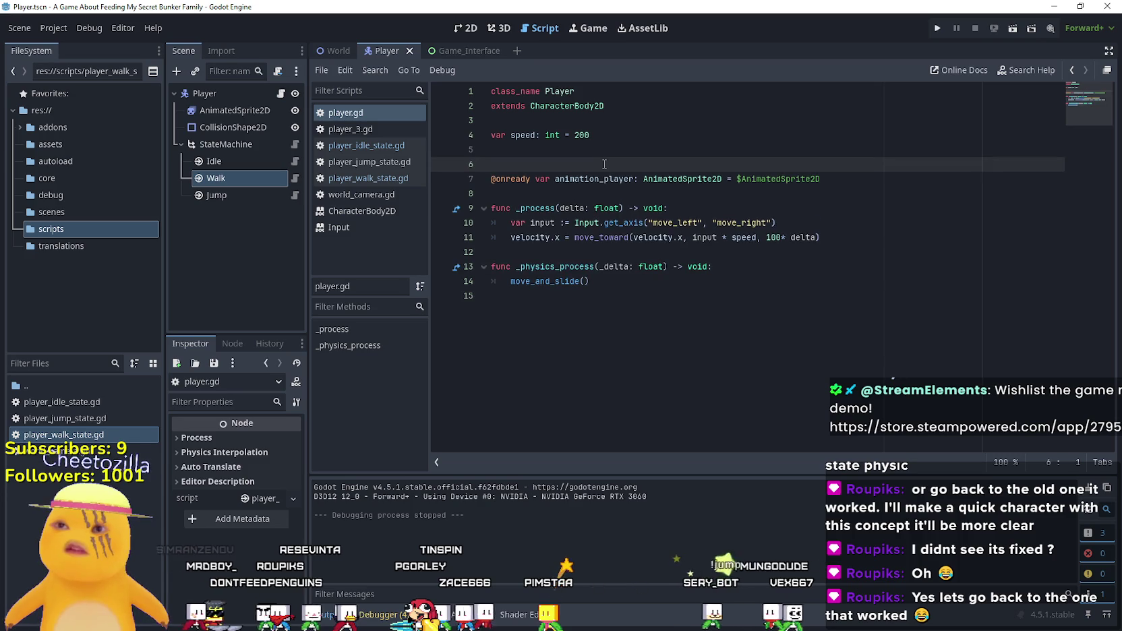
- Paste the current_animation_direction, current_idle_direction and current_speed = 400 declarations; rename animation_player to player_sprite
{"action": "type", "text": "var current_animation_direction: Vector2 = Vector2.ZERO var current_idle_direction: Vector2 = Vector2.ZERO var current_speed: int = 400"}
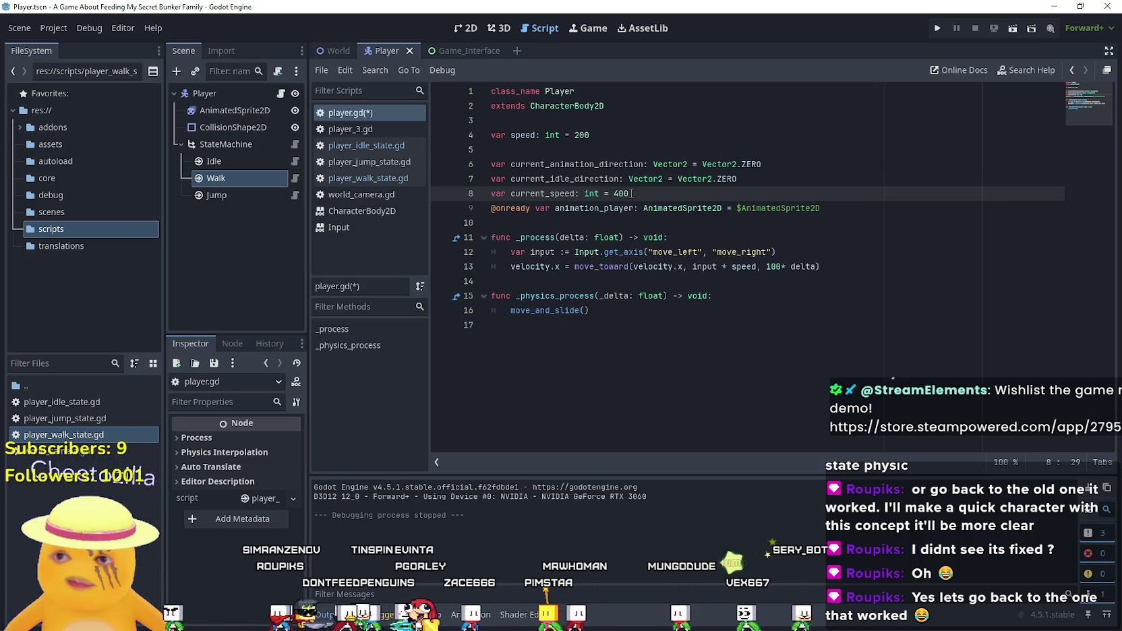
{"action": "key", "text": "Return"}
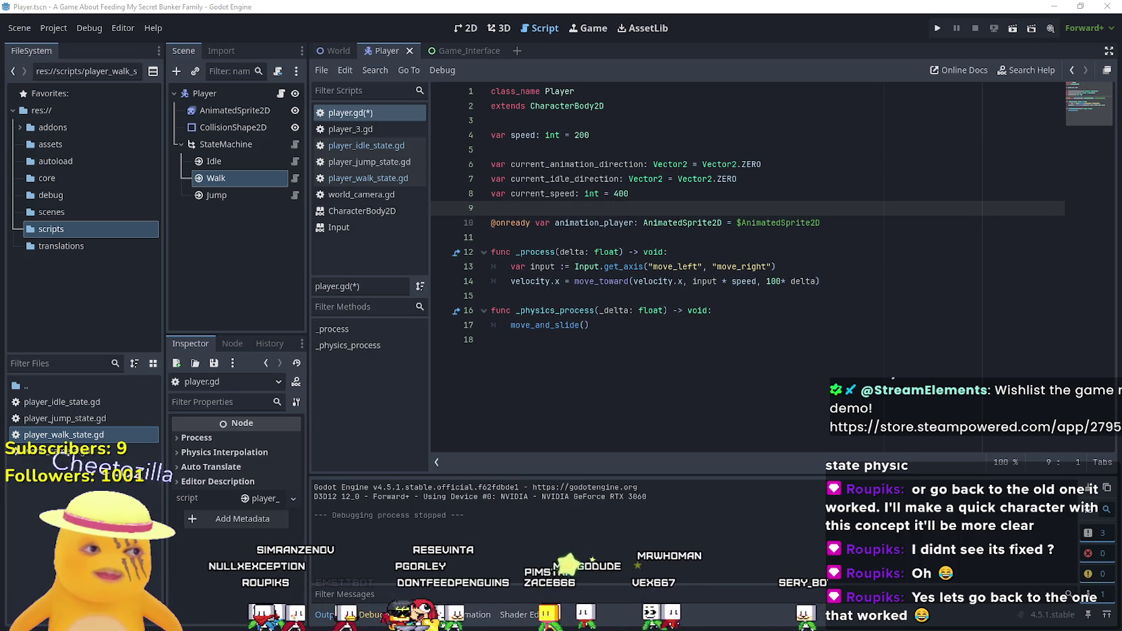
{"action": "double_click", "coordinate": [595, 223]}
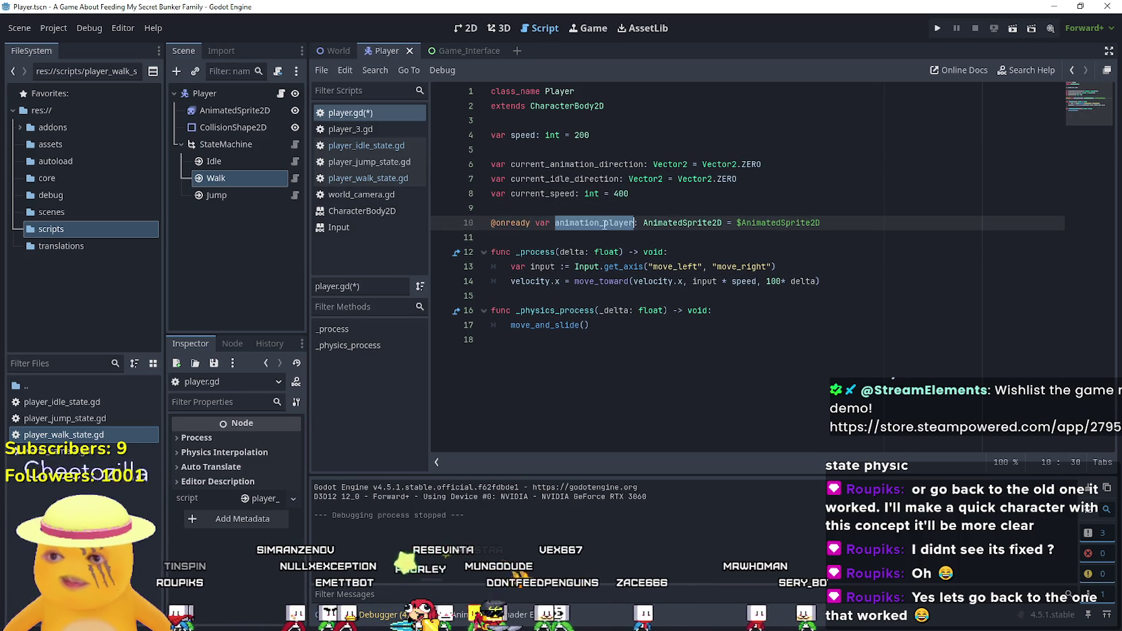
{"action": "type", "text": "player_sprite"}
- Delete the _process and _physics_process functions and save player.gd
{"action": "left_click_drag", "start_coordinate": [746, 345], "coordinate": [491, 238]}
{"action": "key", "text": "BackSpace"}
{"action": "key", "text": "ctrl+s"}
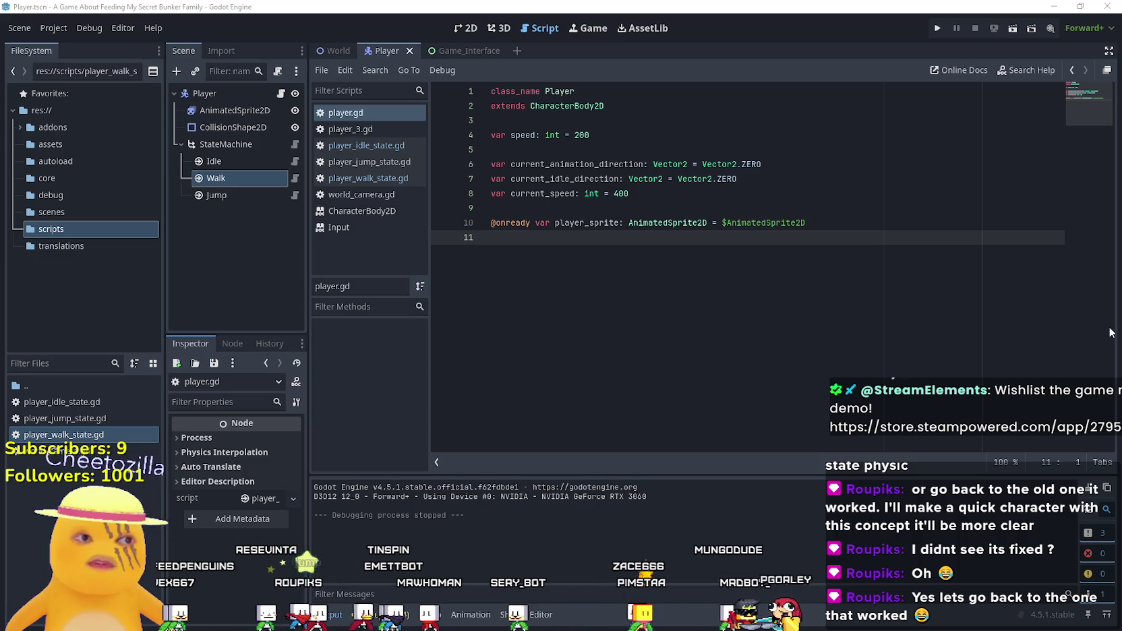
{"action": "left_click", "coordinate": [66, 226]}
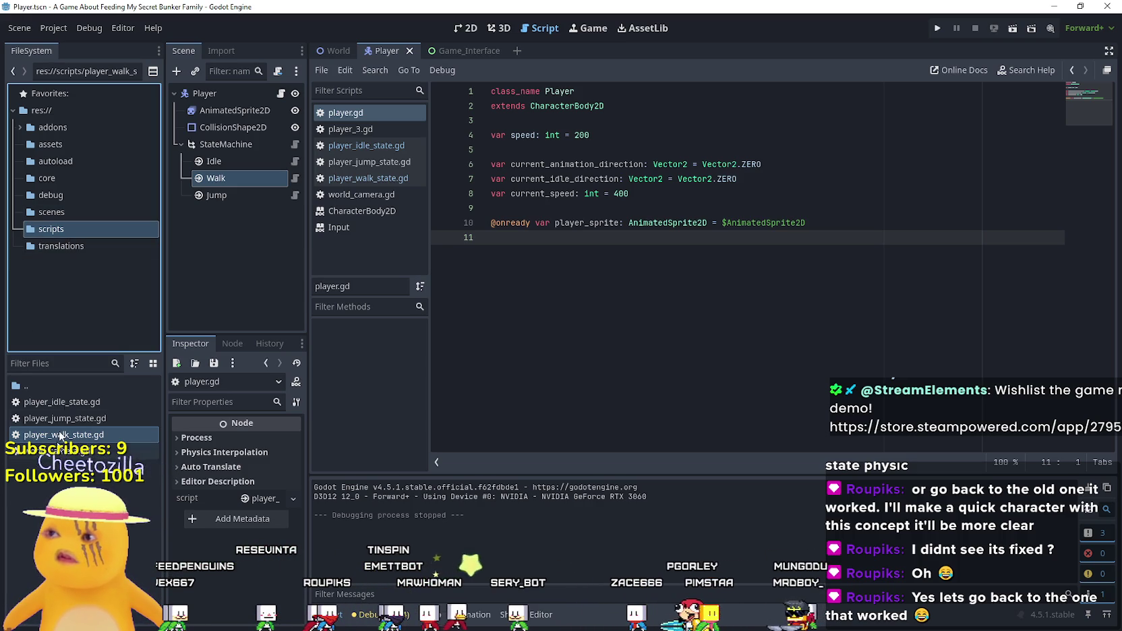
- Create staticGameInputEvents.gd in the autoload folder and drag it into the scripts folder
{"action": "left_click", "coordinate": [60, 164]}
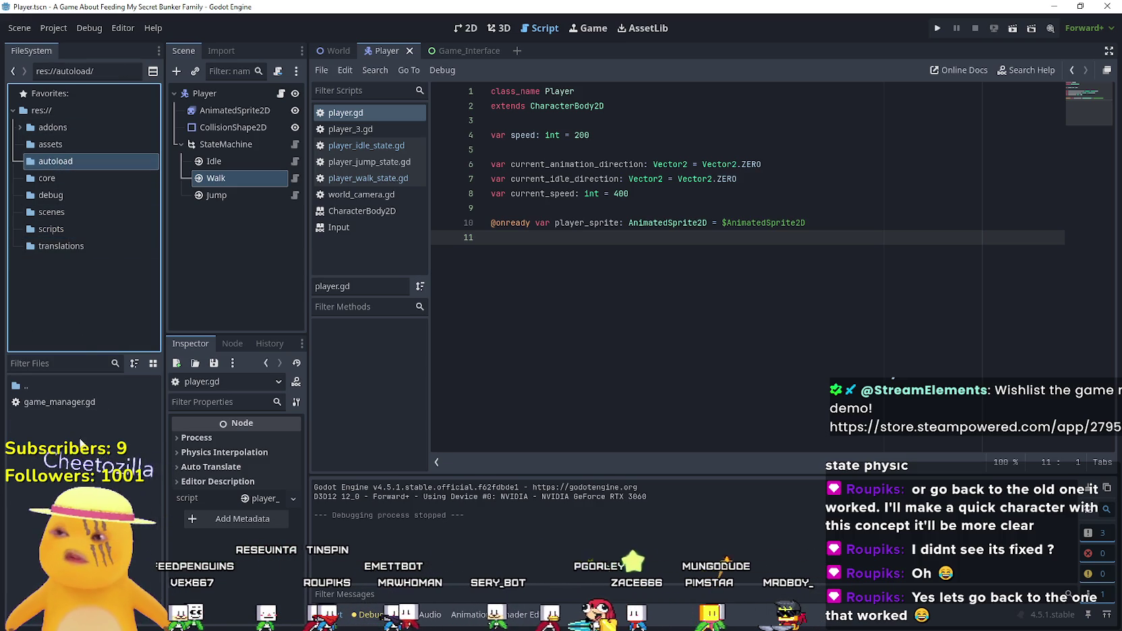
{"action": "right_click", "coordinate": [79, 438]}
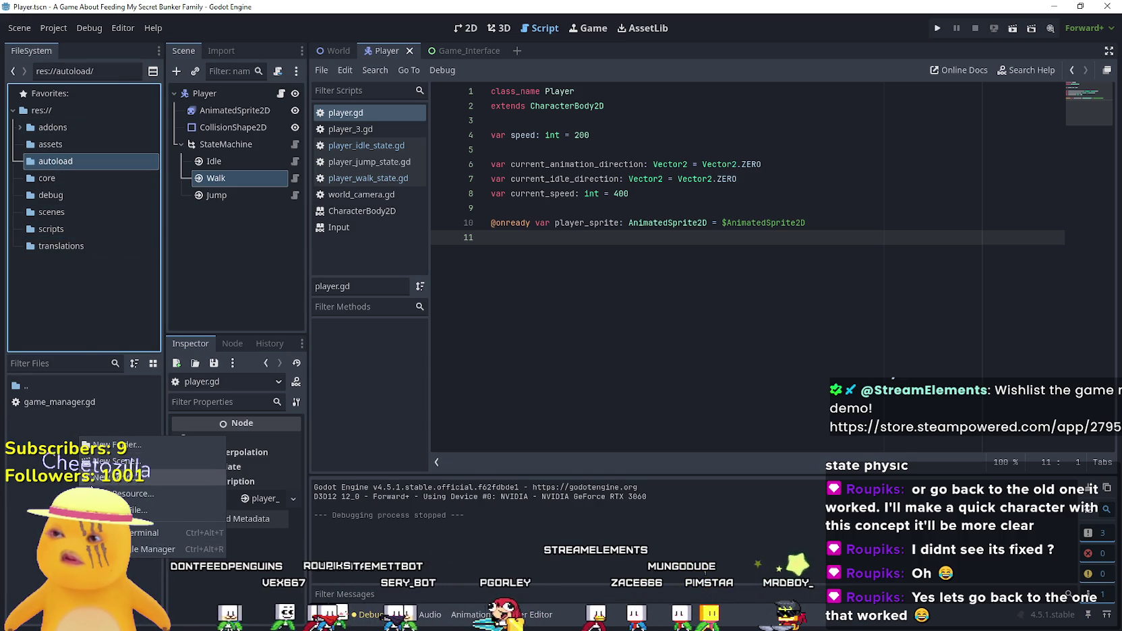
{"action": "left_click", "coordinate": [118, 477]}
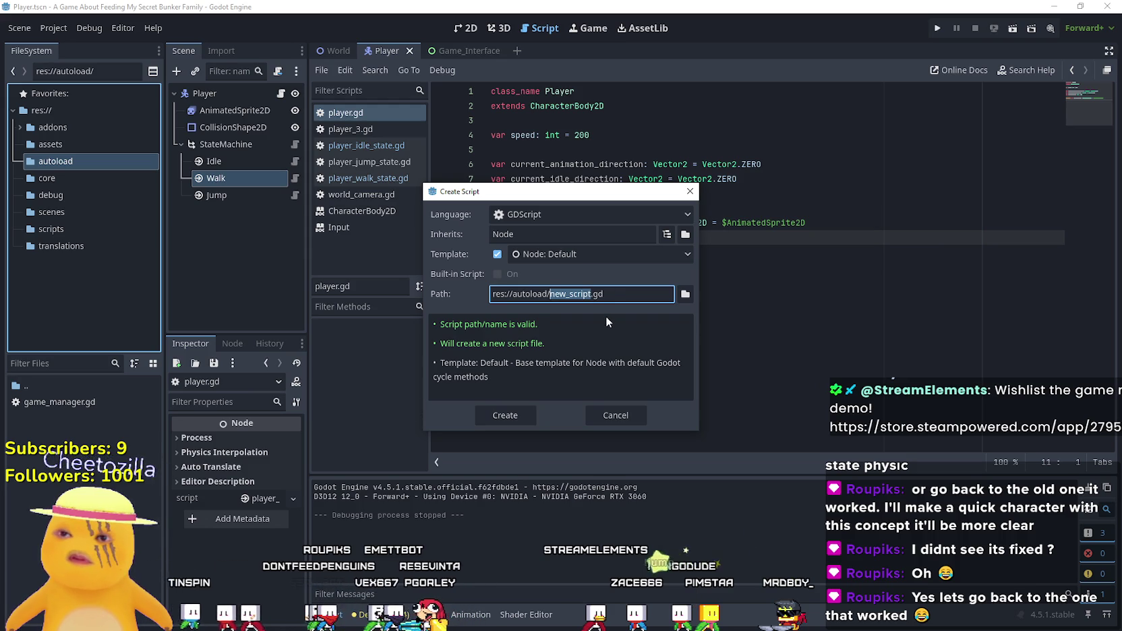
{"action": "key", "text": "BackSpace"}
{"action": "type", "text": "static_"}
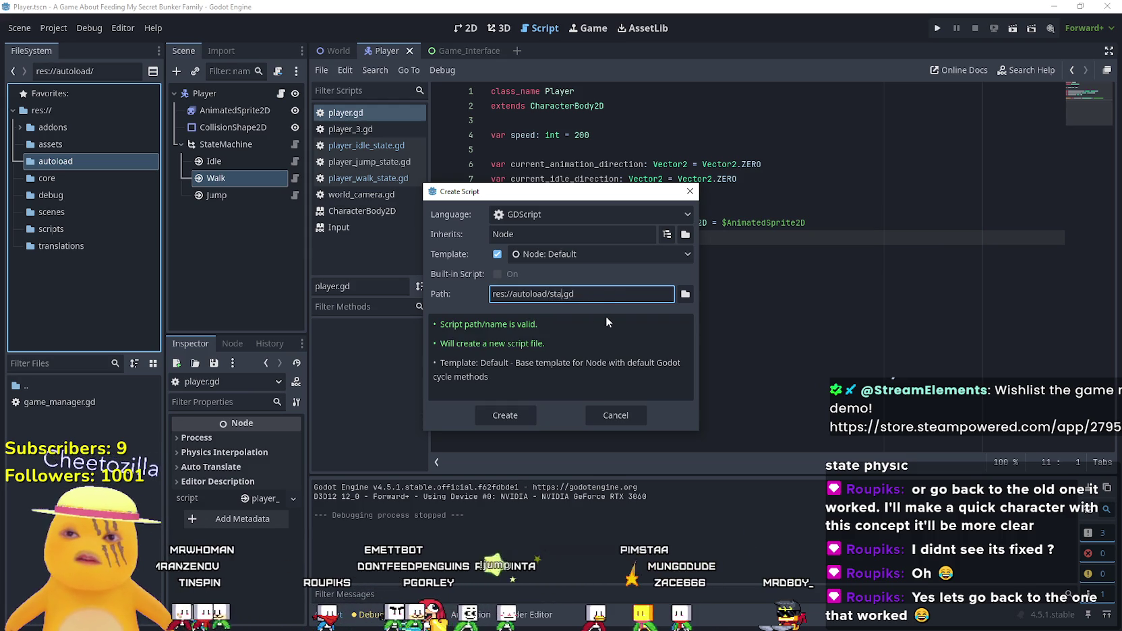
{"action": "key", "text": "BackSpace"}
{"action": "key", "text": "BackSpace"}
{"action": "key", "text": "BackSpace"}
{"action": "type", "text": "GameInputEvents"}
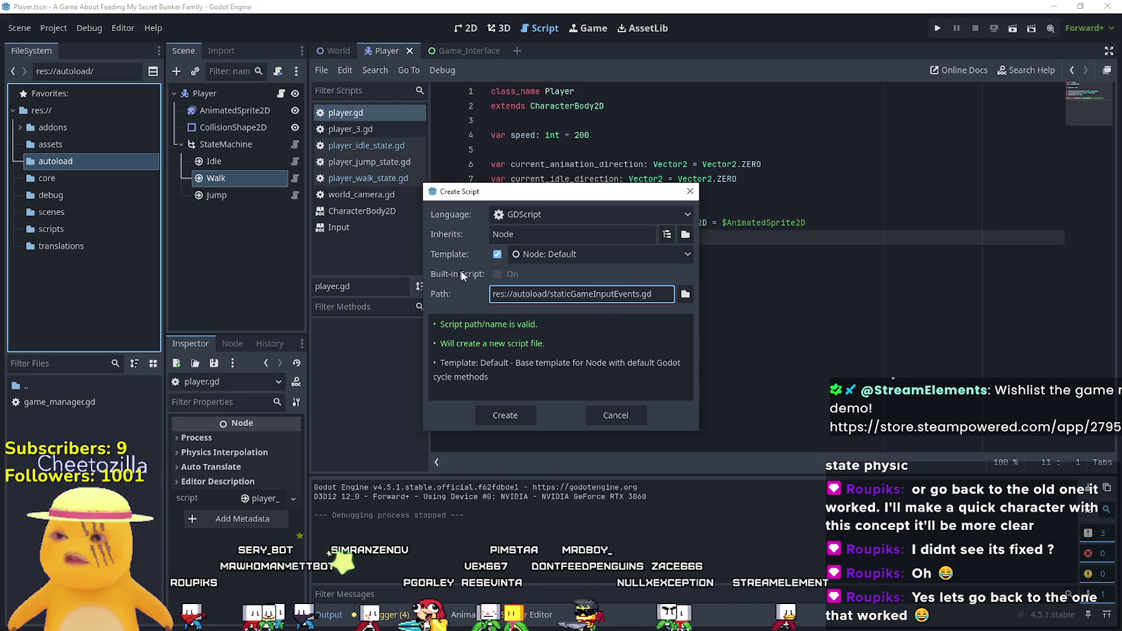
{"action": "left_click", "coordinate": [505, 415]}
{"action": "left_click", "coordinate": [95, 418]}
{"action": "mouse_move", "coordinate": [95, 418]}
{"action": "left_mouse_down"}
{"action": "mouse_move", "coordinate": [47, 418]}
{"action": "mouse_move", "coordinate": [46, 210]}
{"action": "mouse_move", "coordinate": [60, 232]}
{"action": "left_mouse_up"}
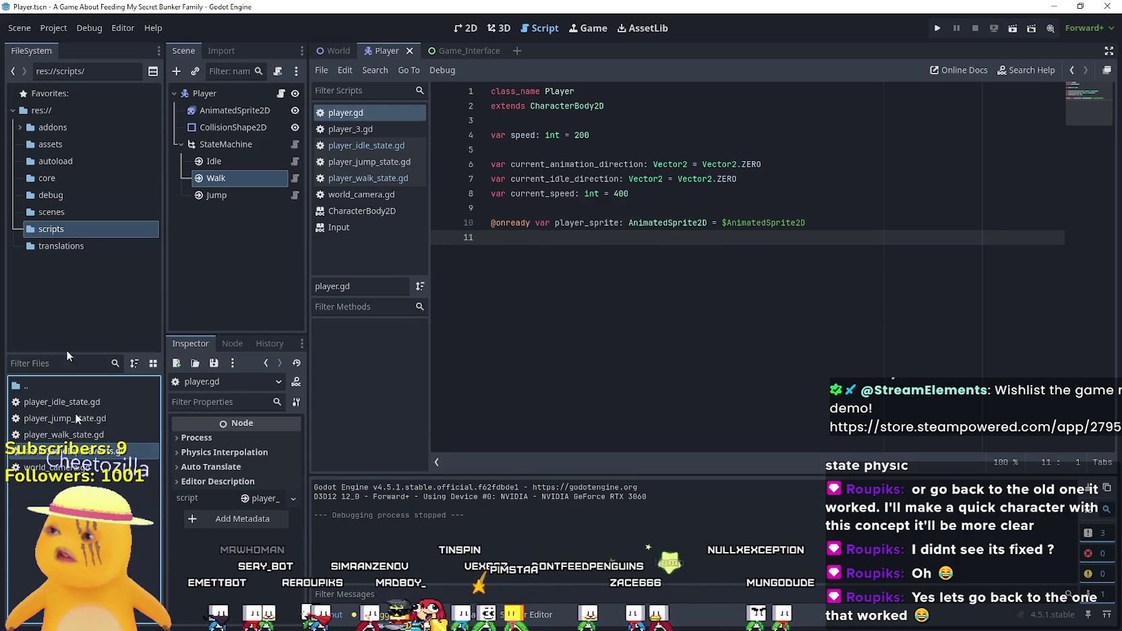
- Replace the script template with class_name GameInputEvents and the pasted movement input code
{"action": "double_click", "coordinate": [68, 451]}
{"action": "left_click", "coordinate": [607, 283]}
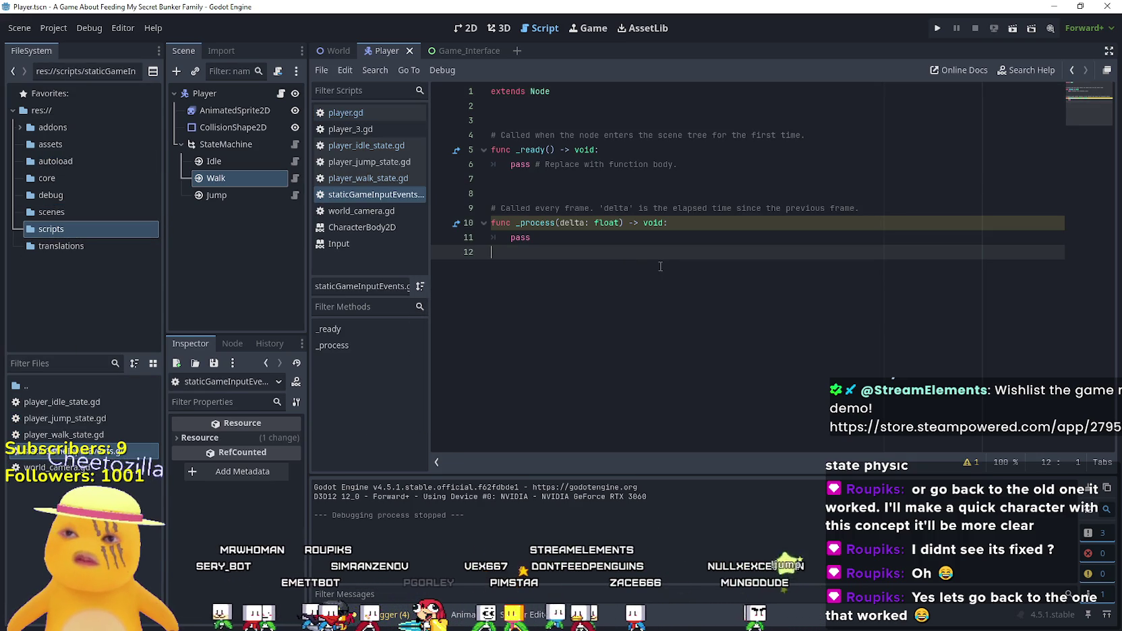
{"action": "left_click", "coordinate": [603, 119]}
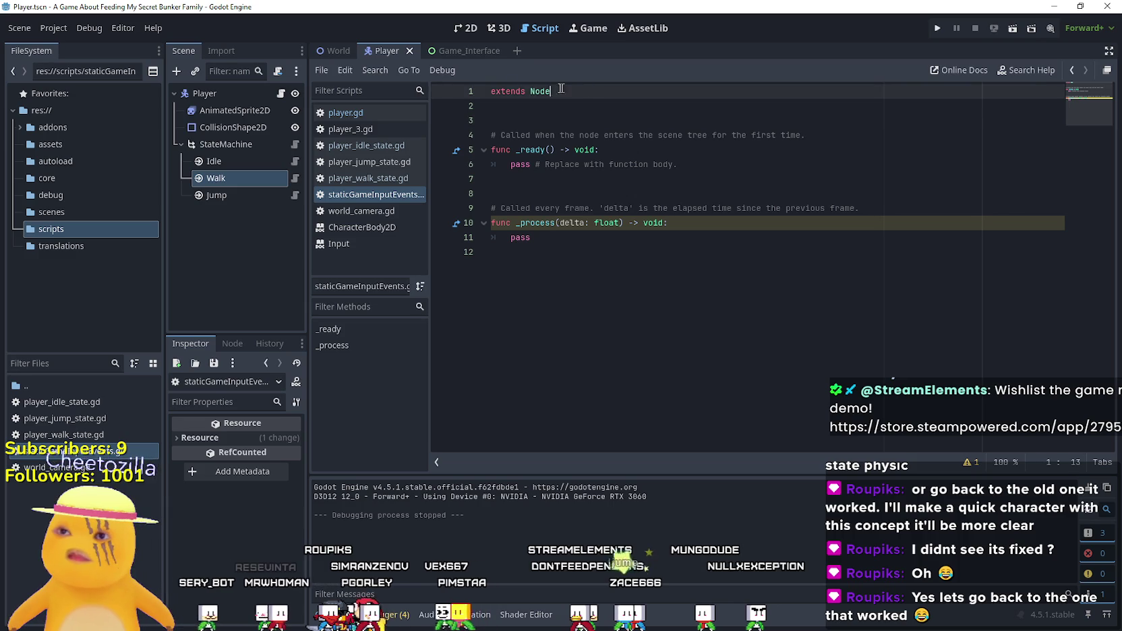
{"action": "triple_click", "coordinate": [603, 91]}
{"action": "type", "text": "class"}
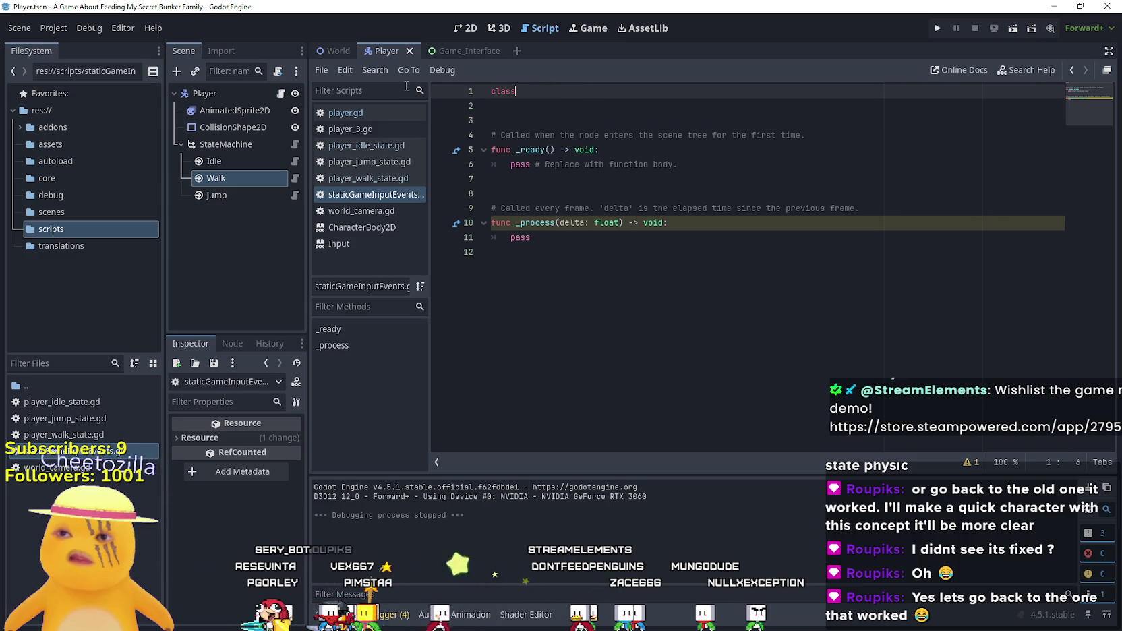
{"action": "type", "text": "_name GameIn"}
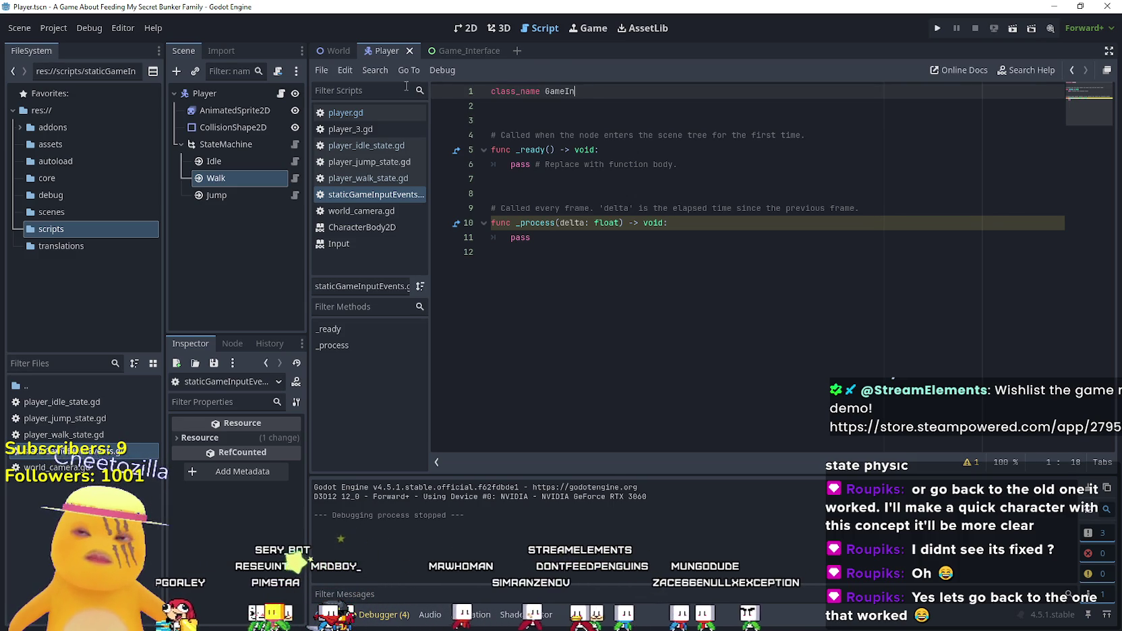
{"action": "type", "text": "putEvents"}
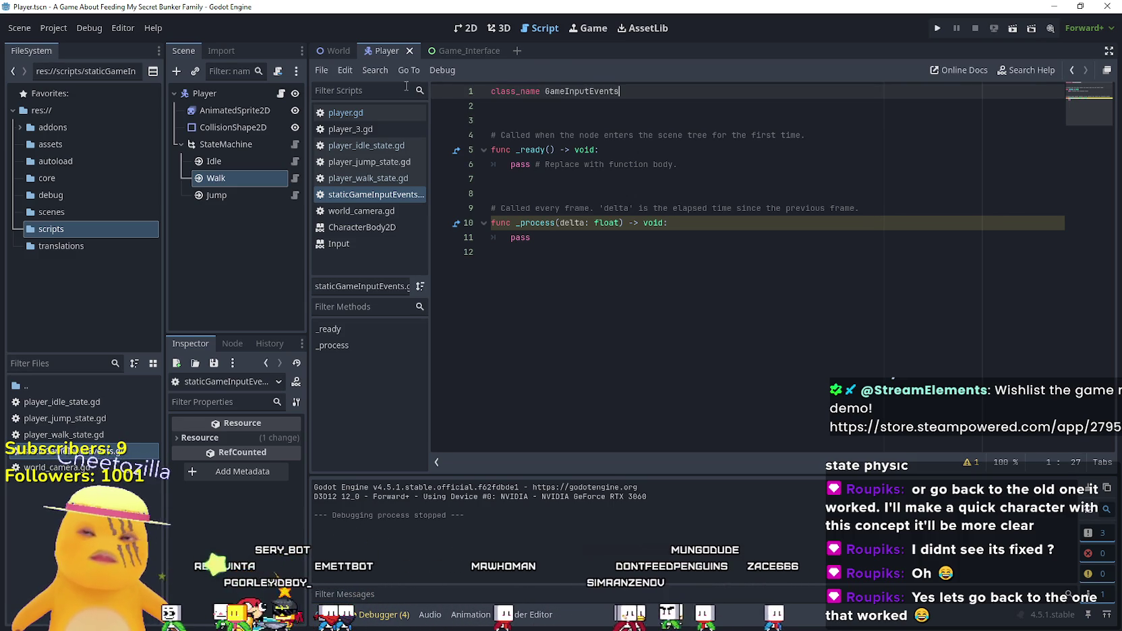
{"action": "left_click_drag", "start_coordinate": [659, 251], "coordinate": [489, 125]}
{"action": "type", "text": "class_name GameInputEvents  static var direction: Vector2 = Vector2.ZERO  static func movement_input() -> Vector2: \tdirection =  Vector2(Input.get_axis(\"walk_left\", \"walk_right\"), Input.get_axis(\"walk_up\", \"walk_down\")) \treturn direction  static func is_movement_input() -> bool: \tif direction == Vector2.ZERO: \t\treturn false \telse: \t\treturn true"}
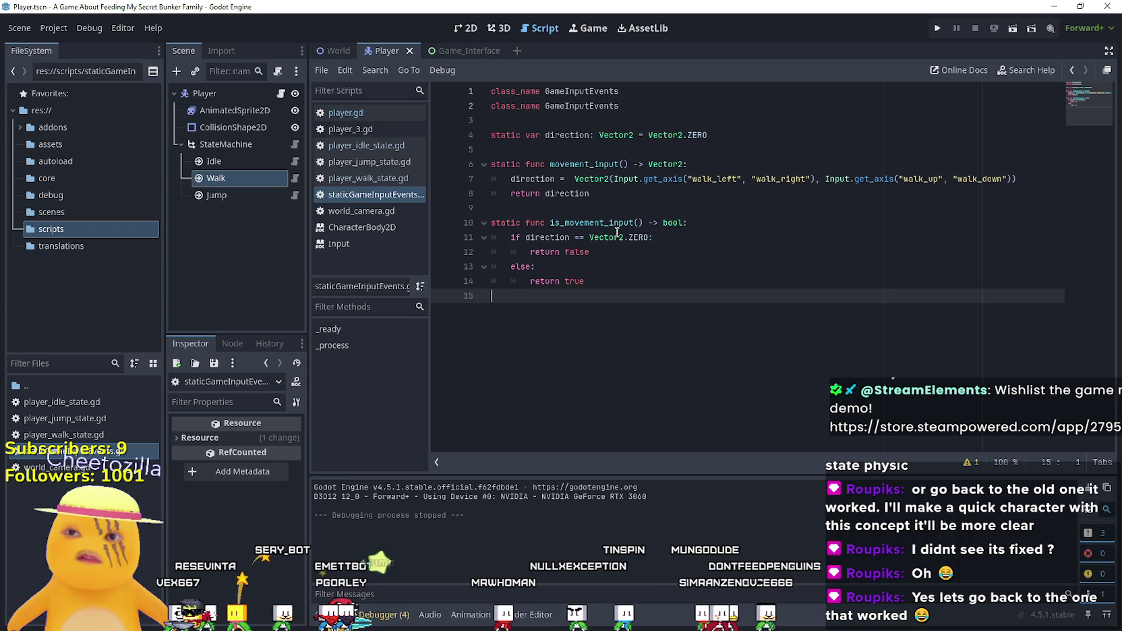
- Delete the duplicate class_name GameInputEvents line
{"action": "left_click", "coordinate": [653, 109]}
{"action": "left_click_drag", "start_coordinate": [653, 108], "coordinate": [463, 102]}
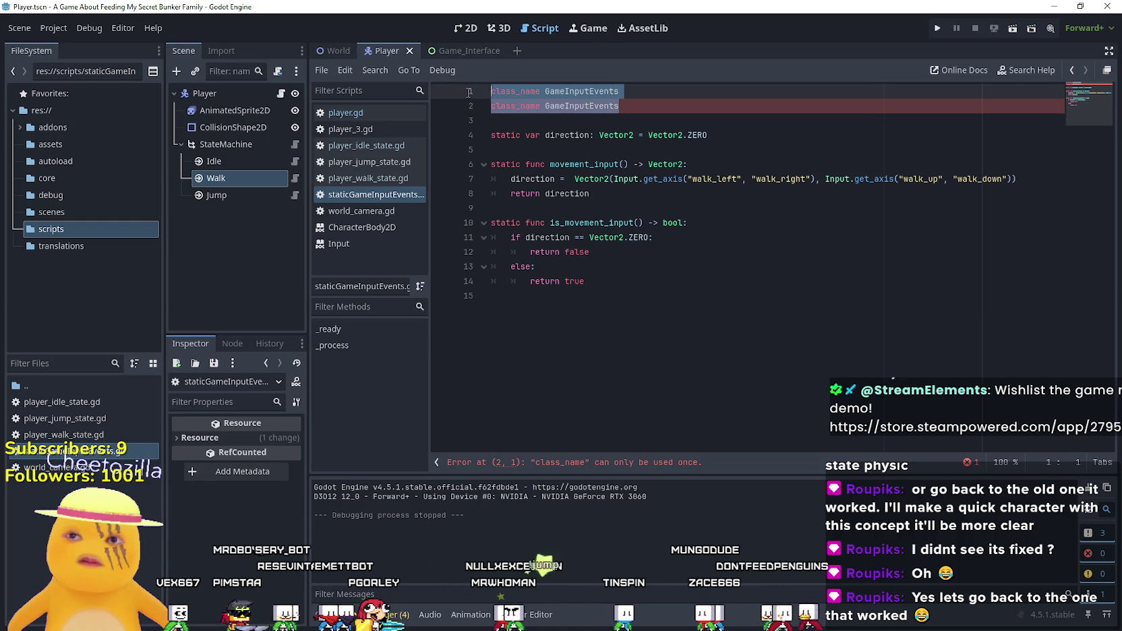
{"action": "key", "text": "BackSpace"}
{"action": "key", "text": "BackSpace"}
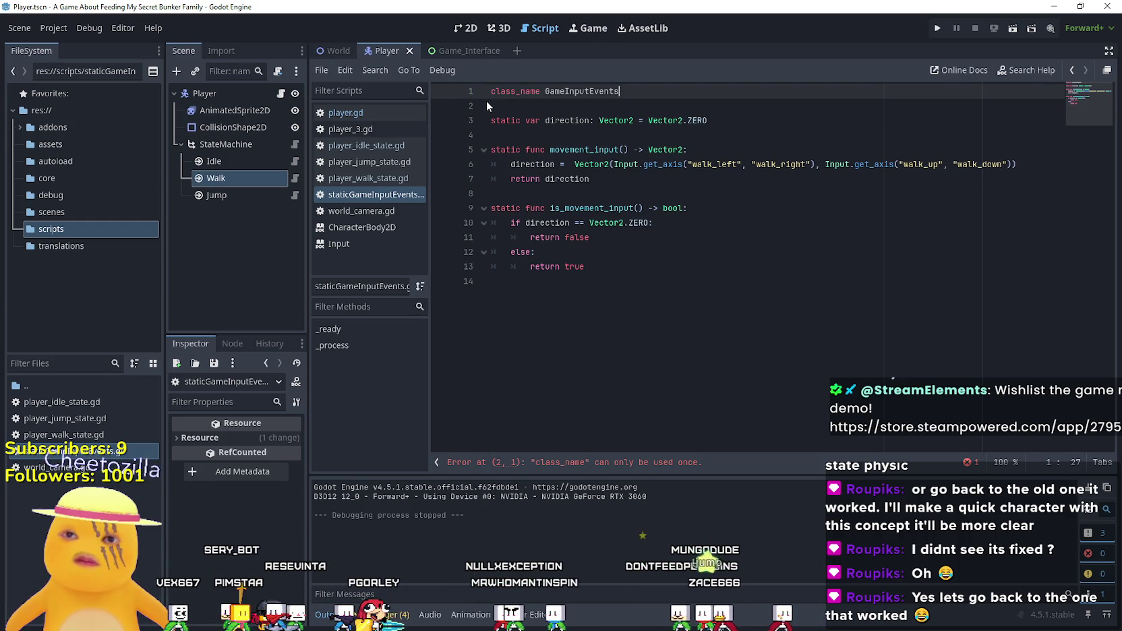
{"action": "key", "text": "ctrl+End"}
- Review the horizontal and vertical get_axis calls in the direction line
{"action": "triple_click", "coordinate": [963, 168]}
{"action": "double_click", "coordinate": [887, 164]}
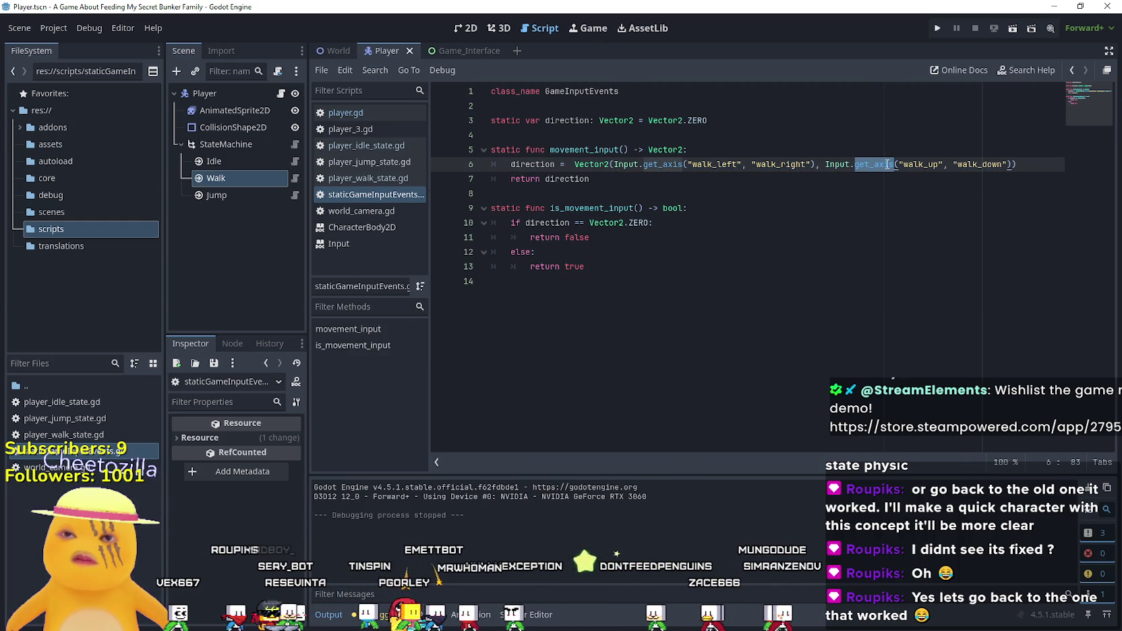
{"action": "left_click_drag", "start_coordinate": [888, 164], "coordinate": [960, 166]}
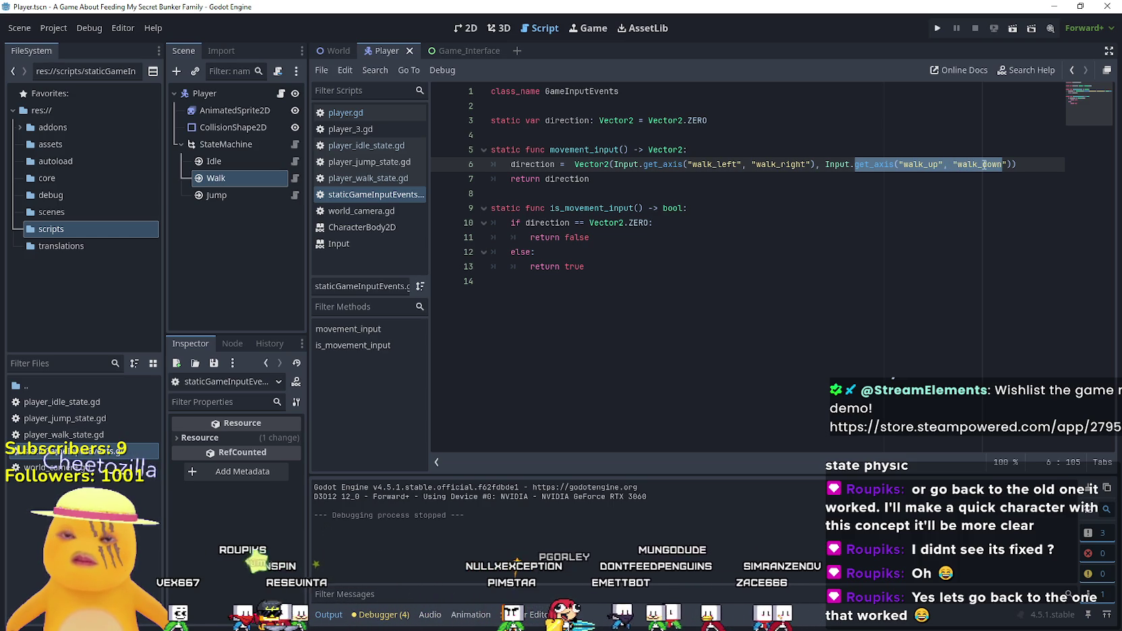
{"action": "double_click", "coordinate": [663, 164]}
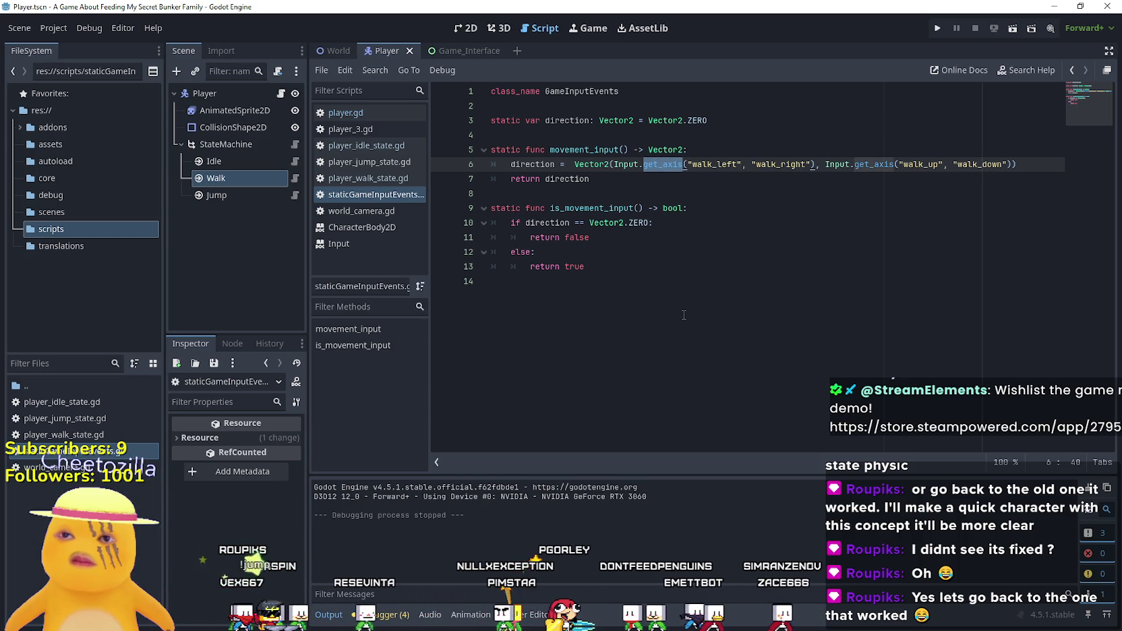
{"action": "left_click", "coordinate": [876, 198]}
{"action": "left_click", "coordinate": [741, 164]}
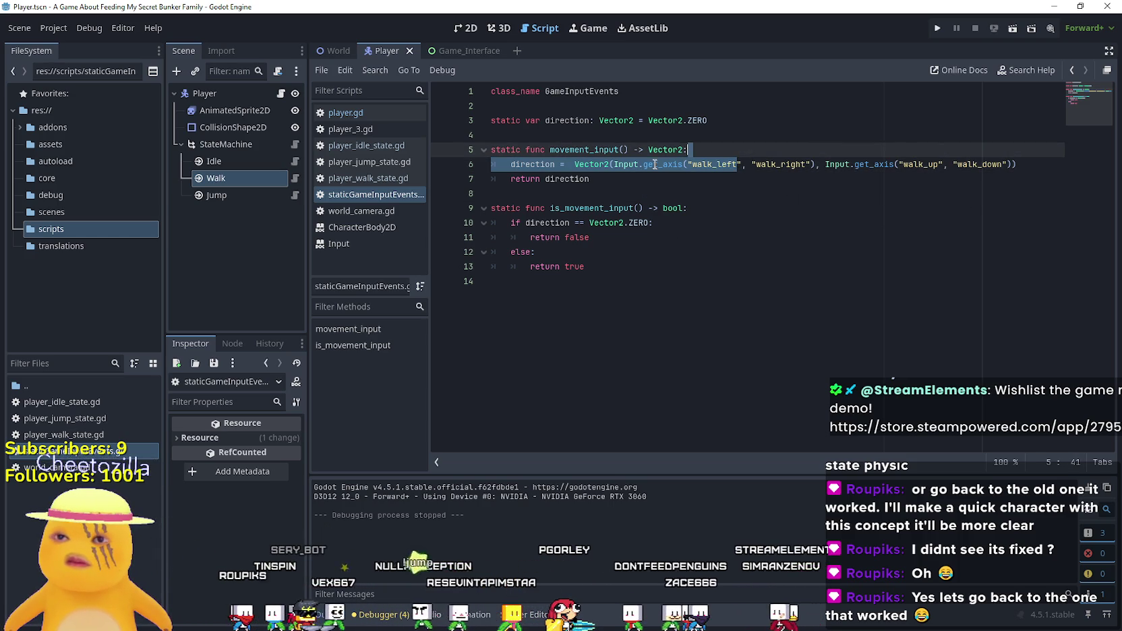
{"action": "left_click", "coordinate": [742, 193]}
{"action": "left_click", "coordinate": [706, 281]}
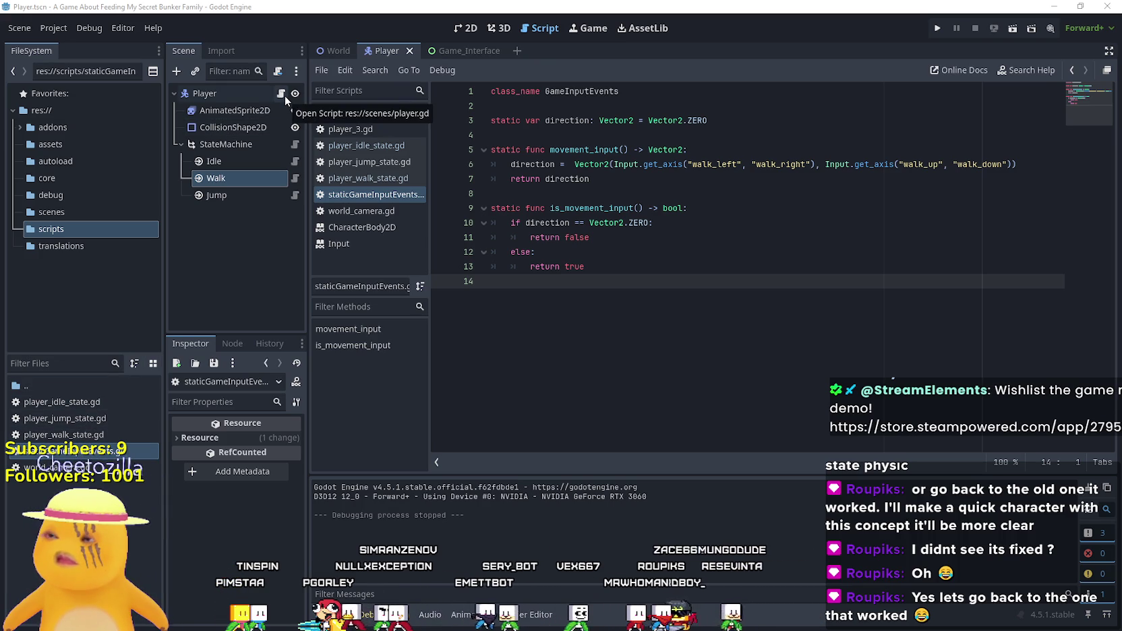
- Replace walk_left and walk_right with move_left and move_right in movement_input
{"action": "left_click", "coordinate": [295, 161]}
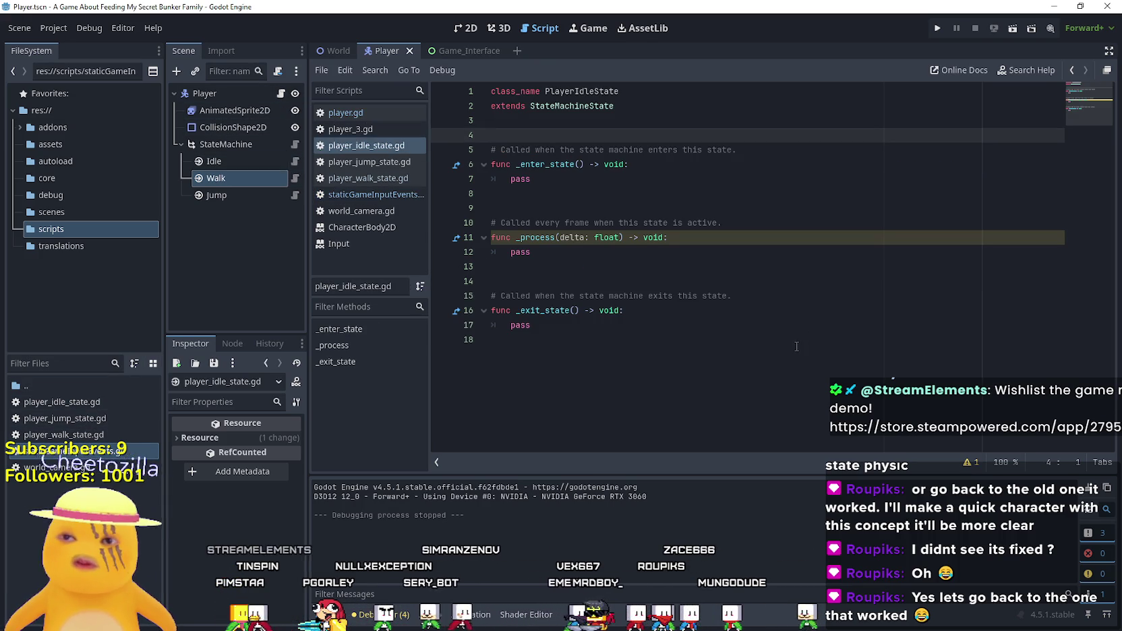
{"action": "key", "text": "ctrl+End"}
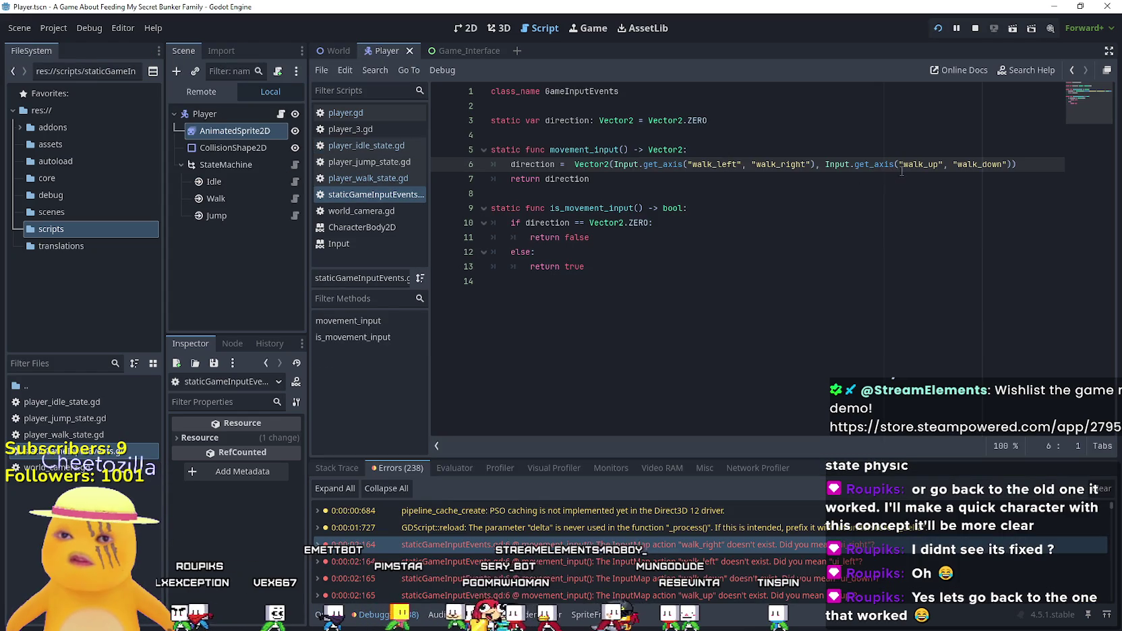
{"action": "double_click", "coordinate": [729, 164]}
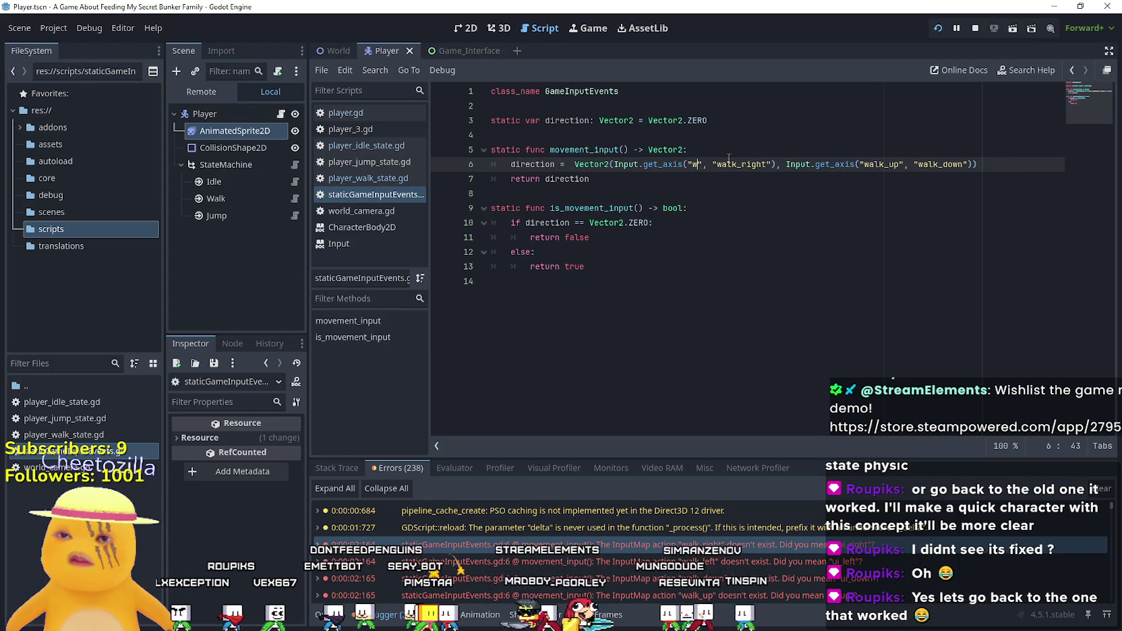
{"action": "key", "text": "BackSpace"}
{"action": "type", "text": "left"}
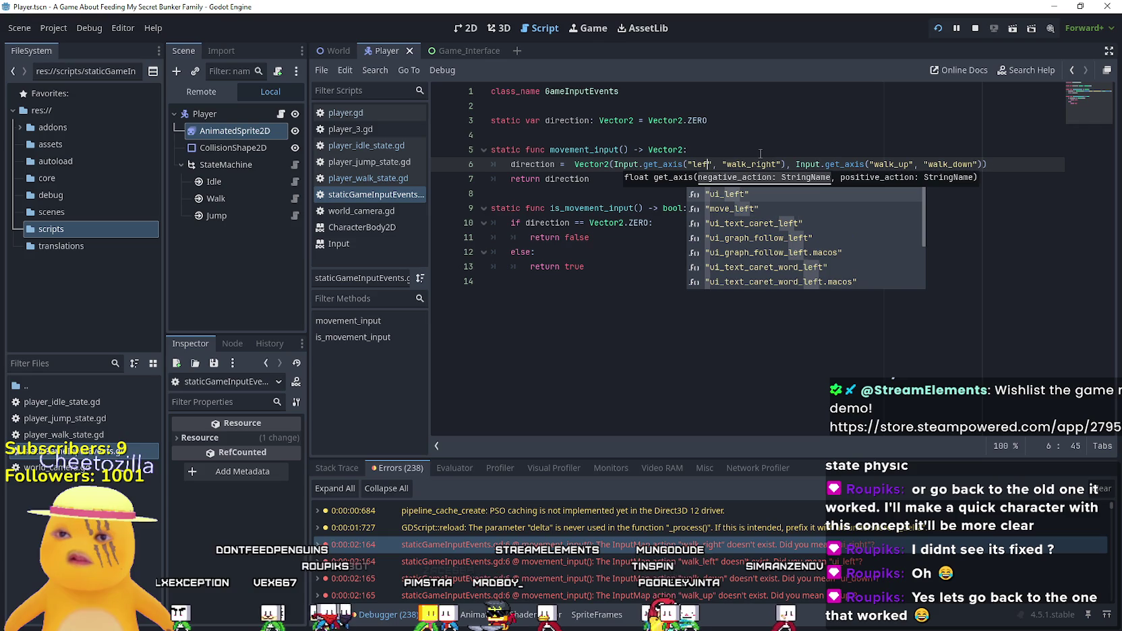
{"action": "key", "text": "Down"}
{"action": "key", "text": "Return"}
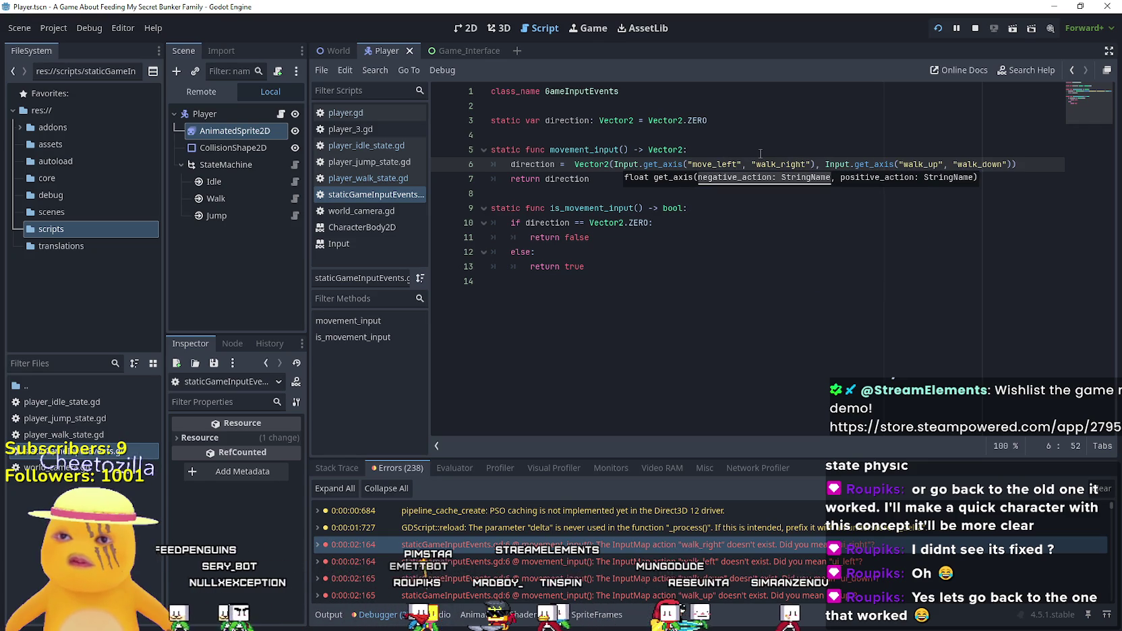
{"action": "double_click", "coordinate": [782, 164]}
{"action": "type", "text": "move_ri"}
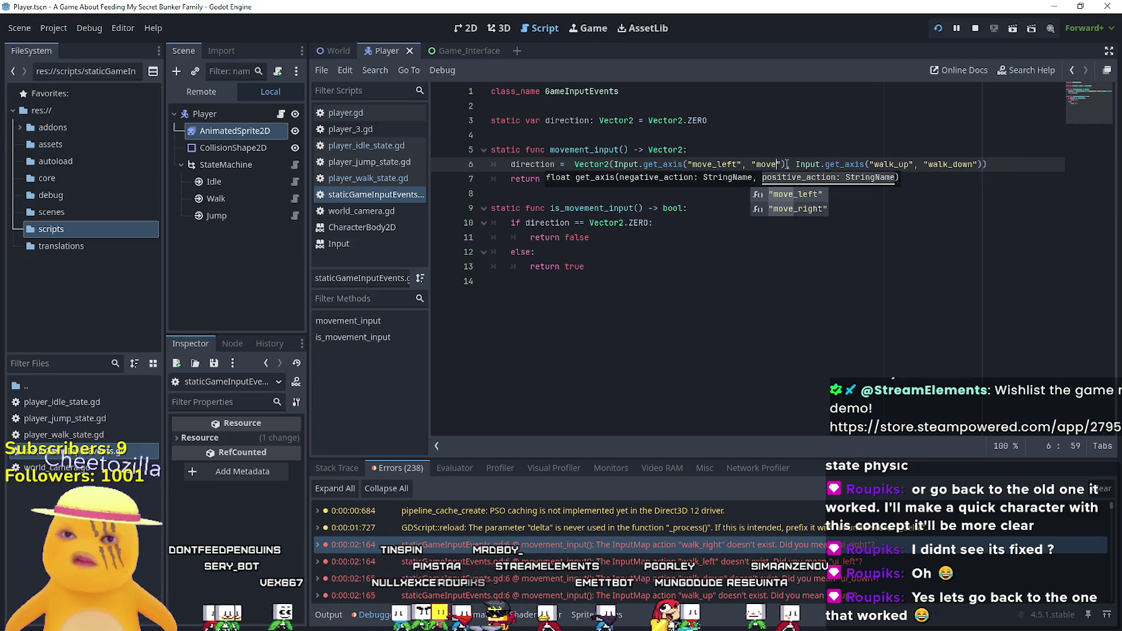
{"action": "key", "text": "Return"}
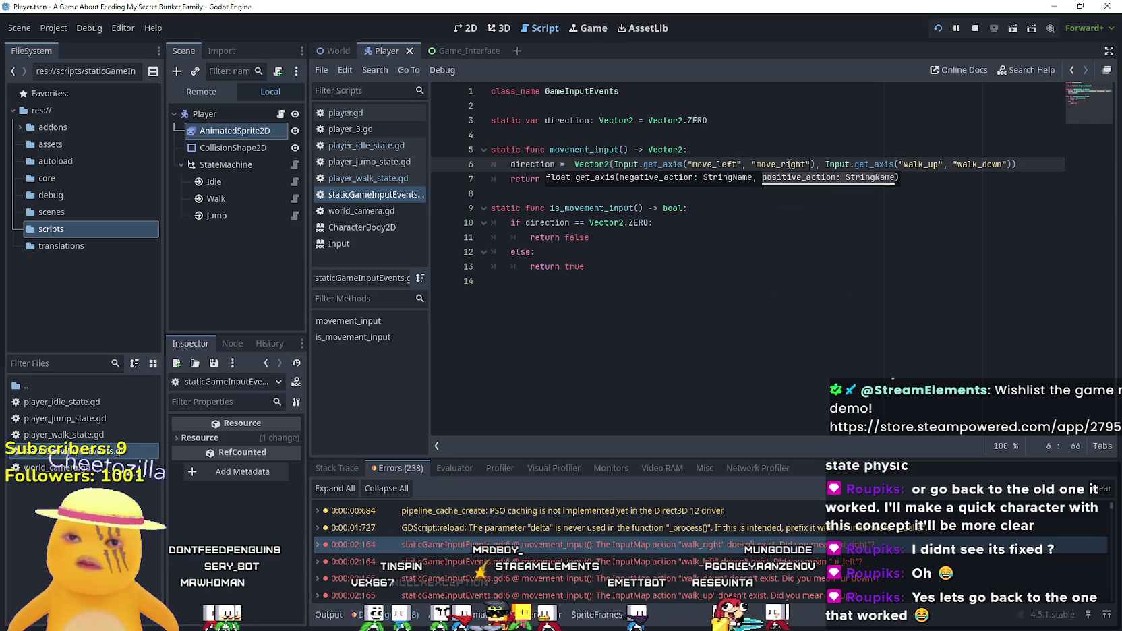
{"action": "left_click", "coordinate": [743, 177]}
{"action": "double_click", "coordinate": [779, 163]}
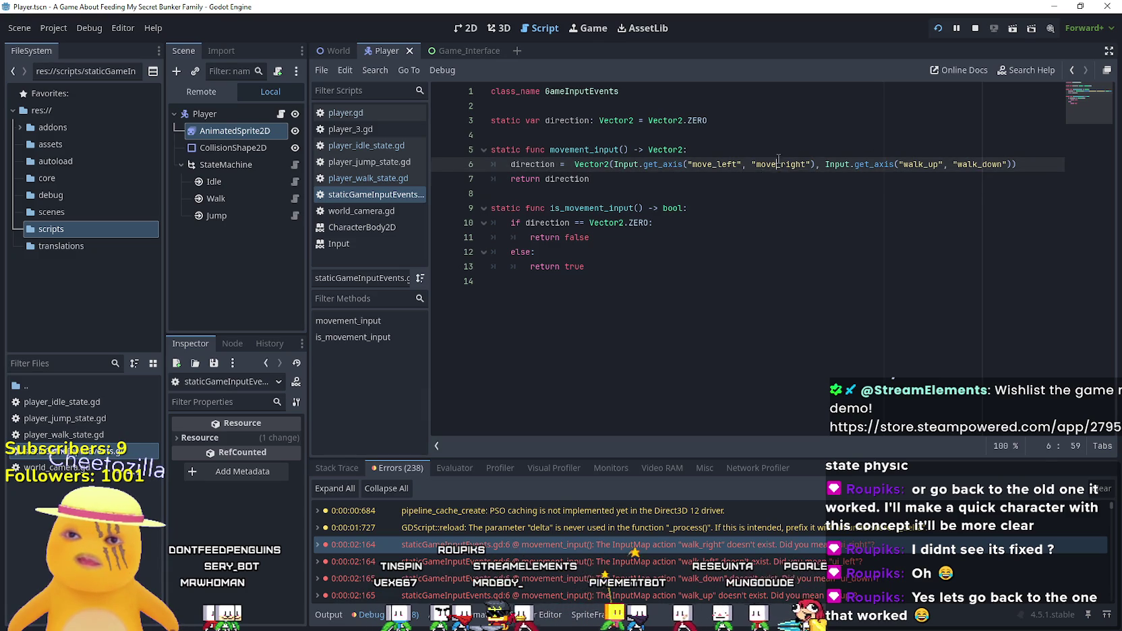
- Change walk_up and walk_down to move_up and move_down, save, and restart the game
{"action": "double_click", "coordinate": [916, 165]}
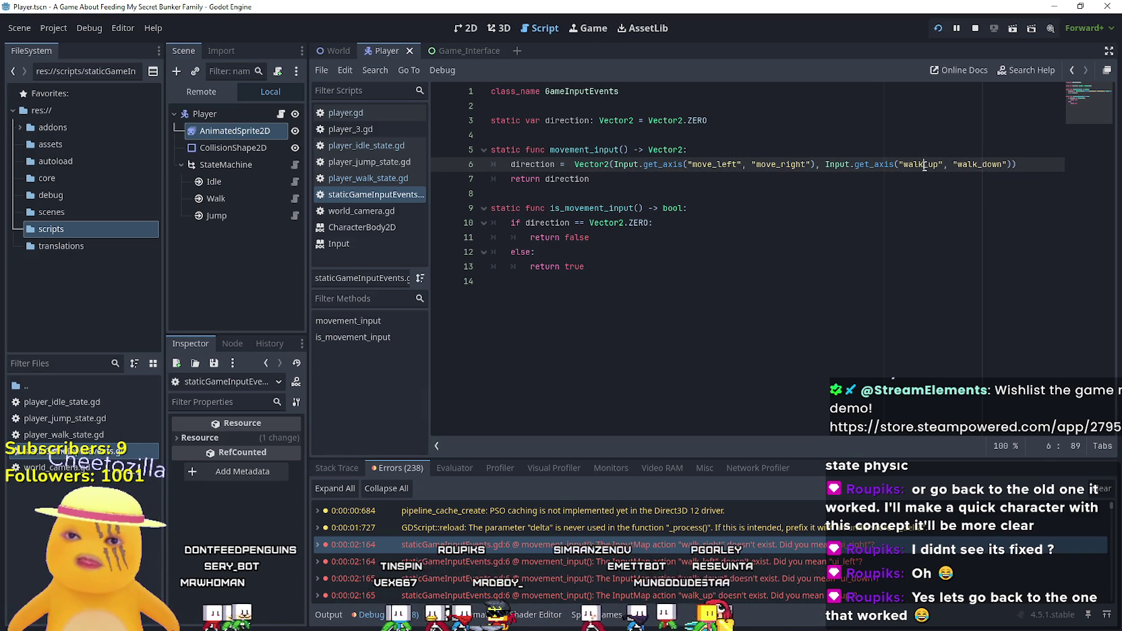
{"action": "type", "text": "move_u"}
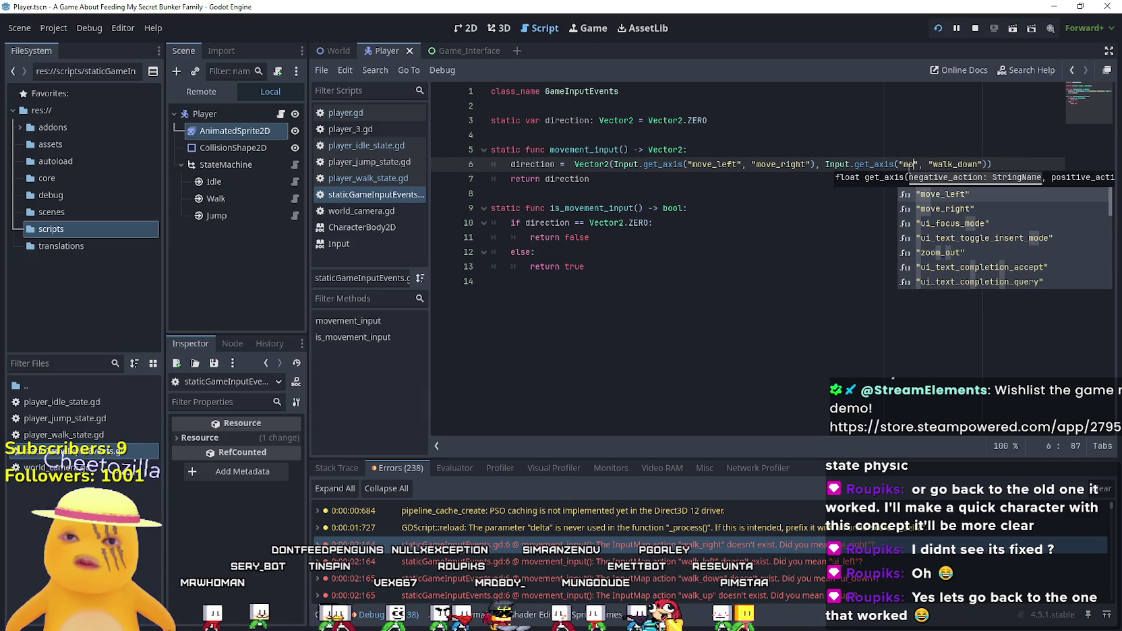
{"action": "type", "text": "p"}
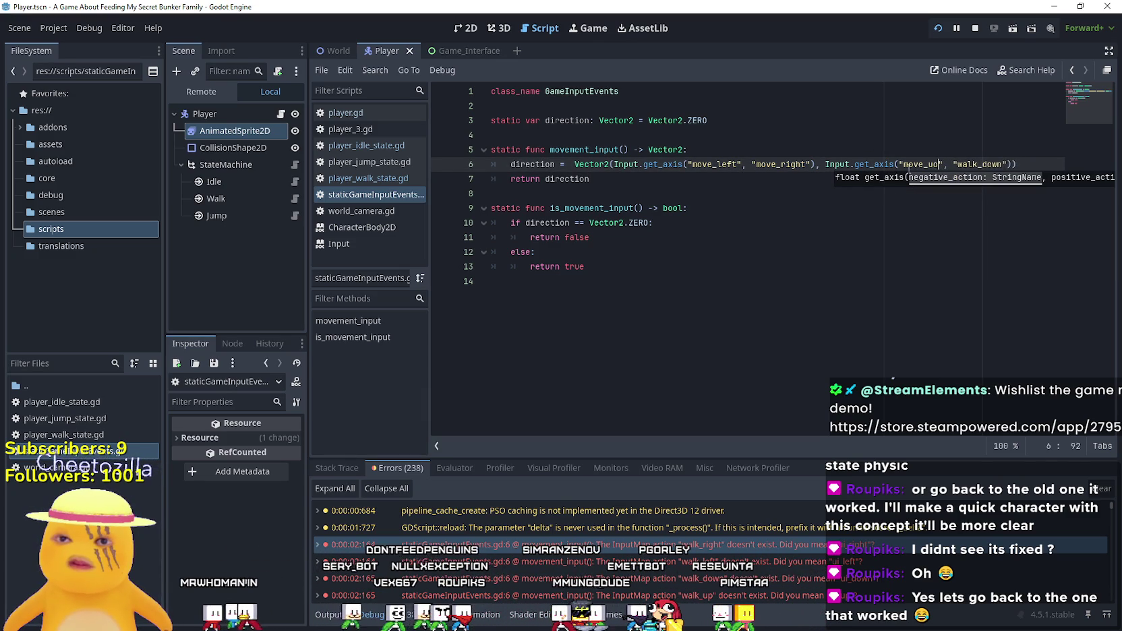
{"action": "left_click", "coordinate": [972, 164]}
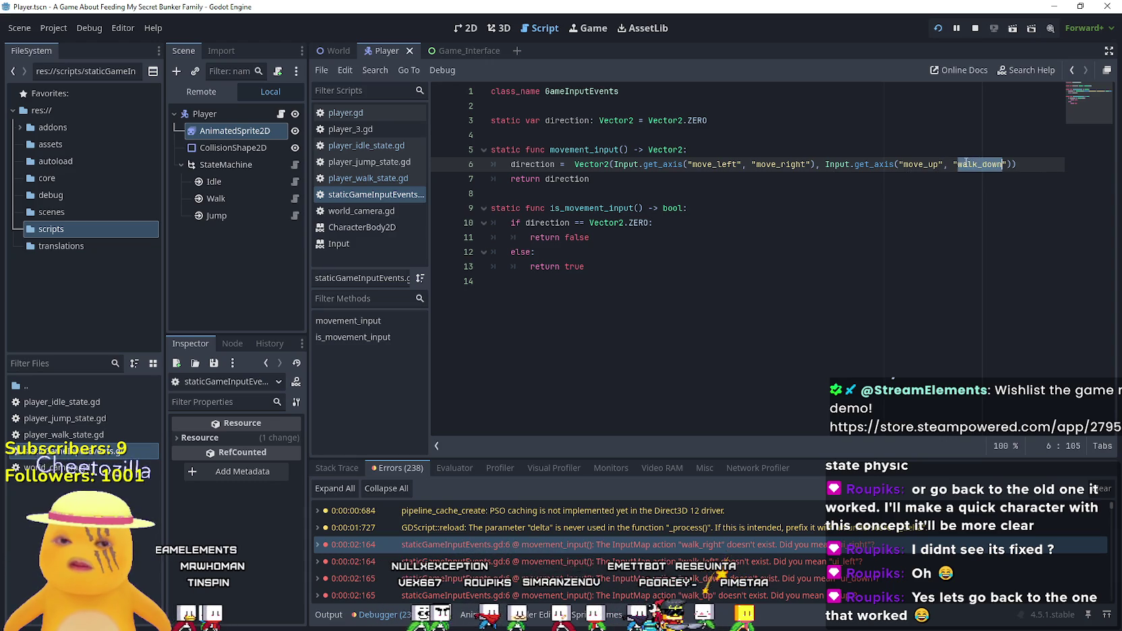
{"action": "type", "text": "movedo"}
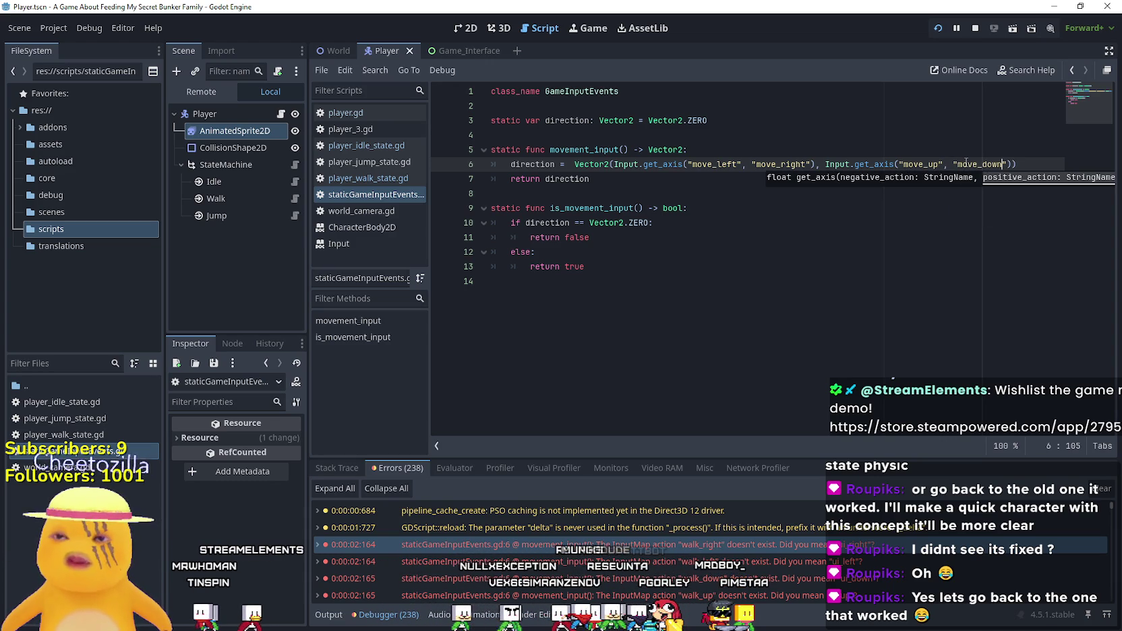
{"action": "left_click", "coordinate": [651, 206]}
{"action": "left_click", "coordinate": [640, 195]}
{"action": "key", "text": "ctrl+s"}
{"action": "left_click", "coordinate": [971, 29]}
{"action": "key", "text": "F5"}
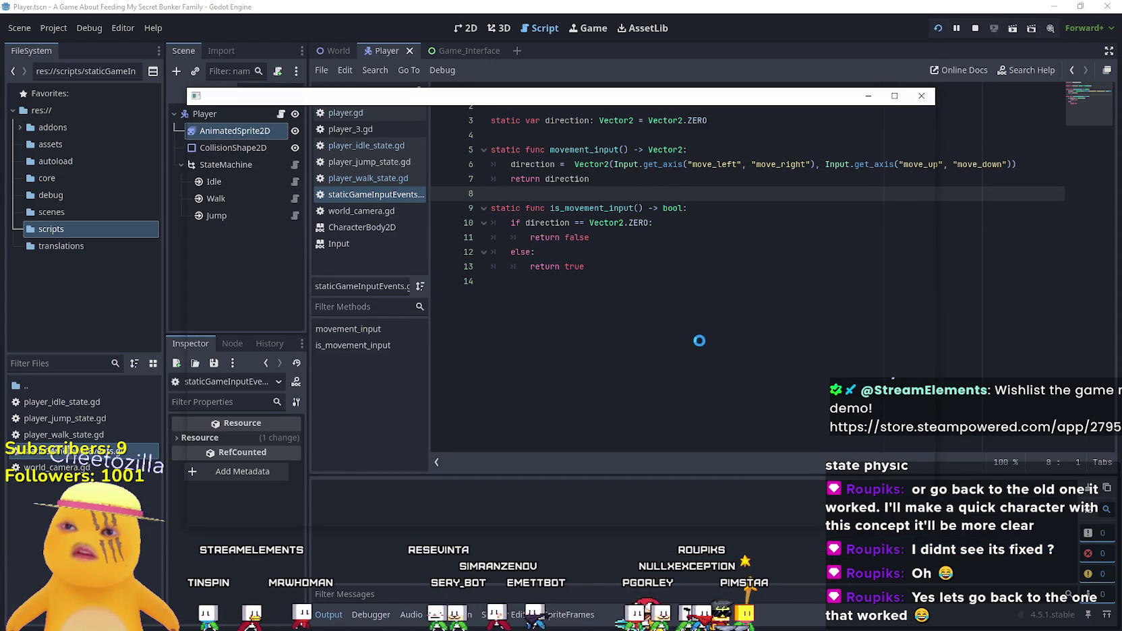
- Walk the player right and left with D and A, then return to the editor's error list
{"action": "key", "text": "d"}
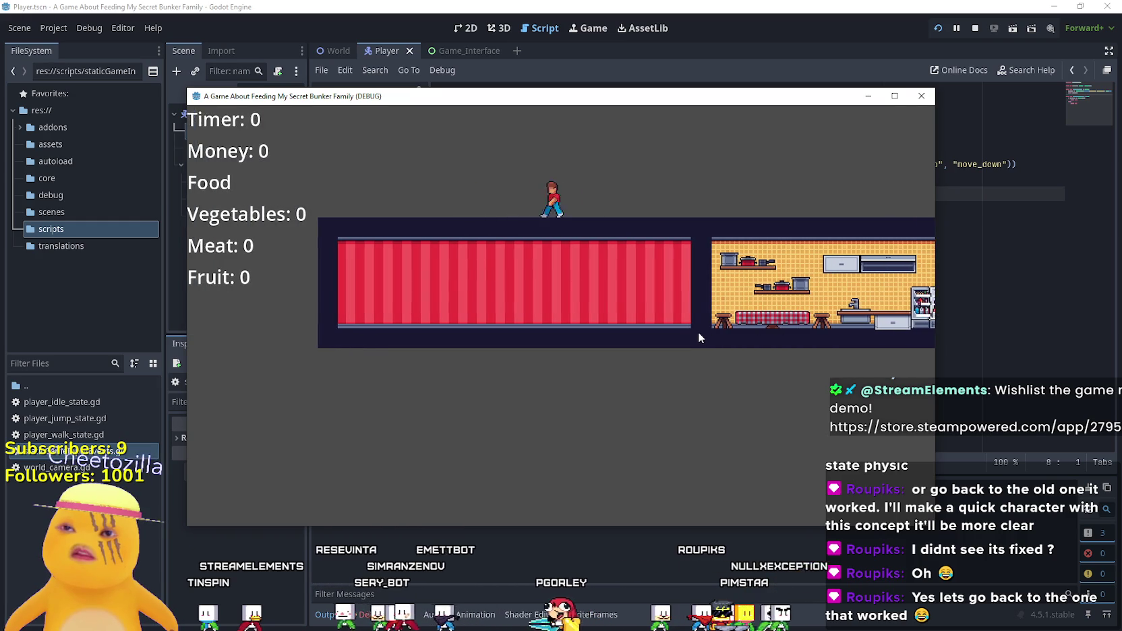
{"action": "key", "text": "a"}
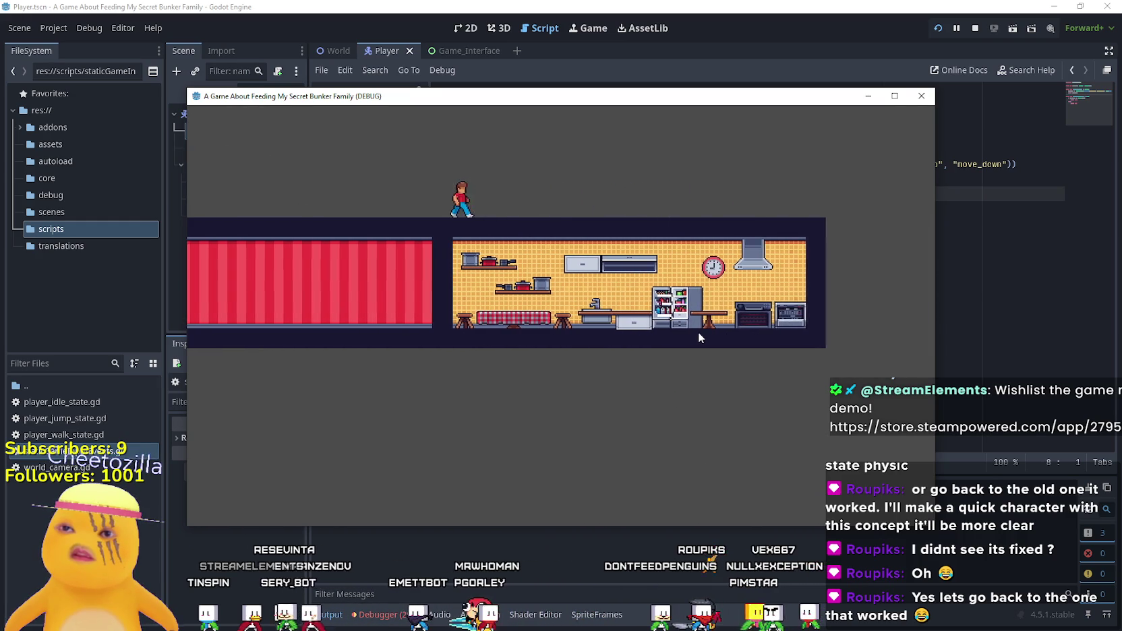
{"action": "key", "text": "d"}
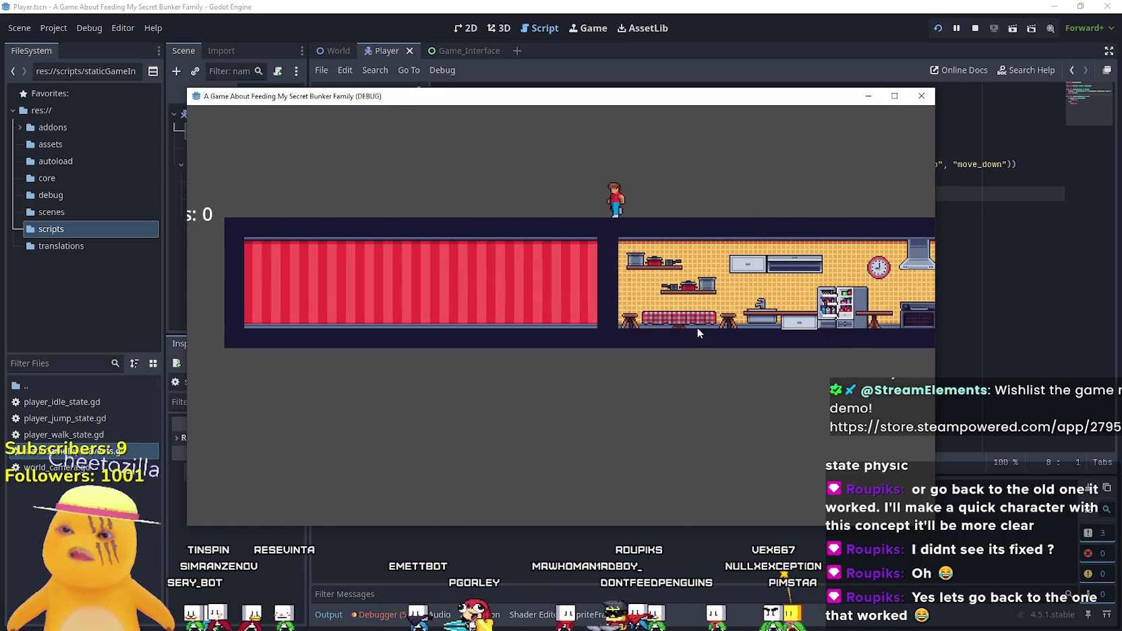
{"action": "key", "text": "d"}
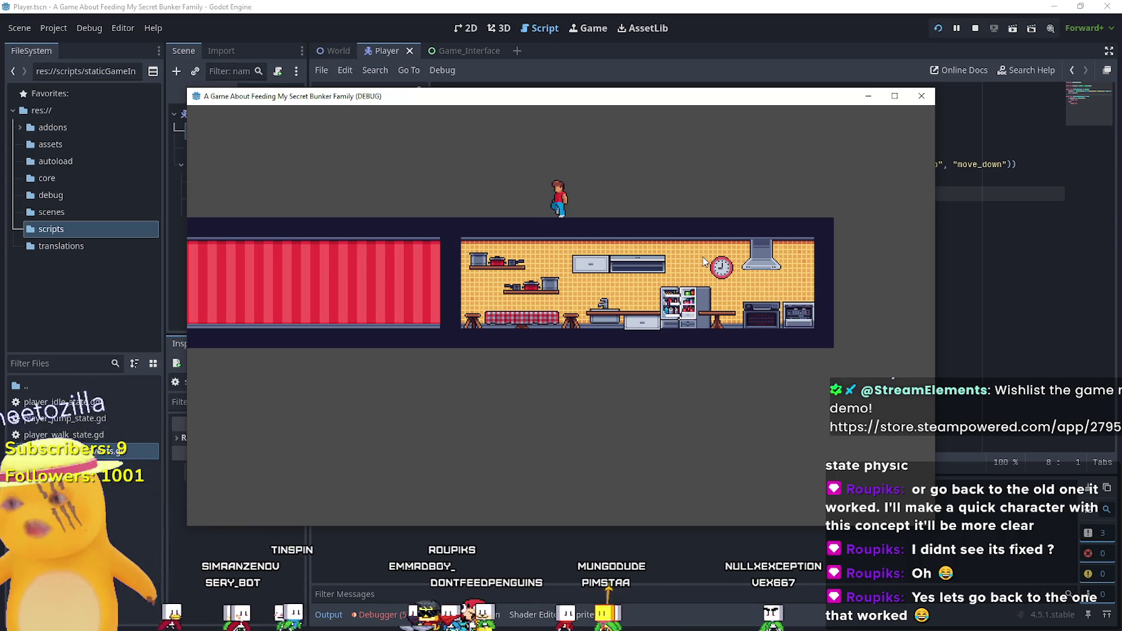
{"action": "left_click", "coordinate": [394, 614]}
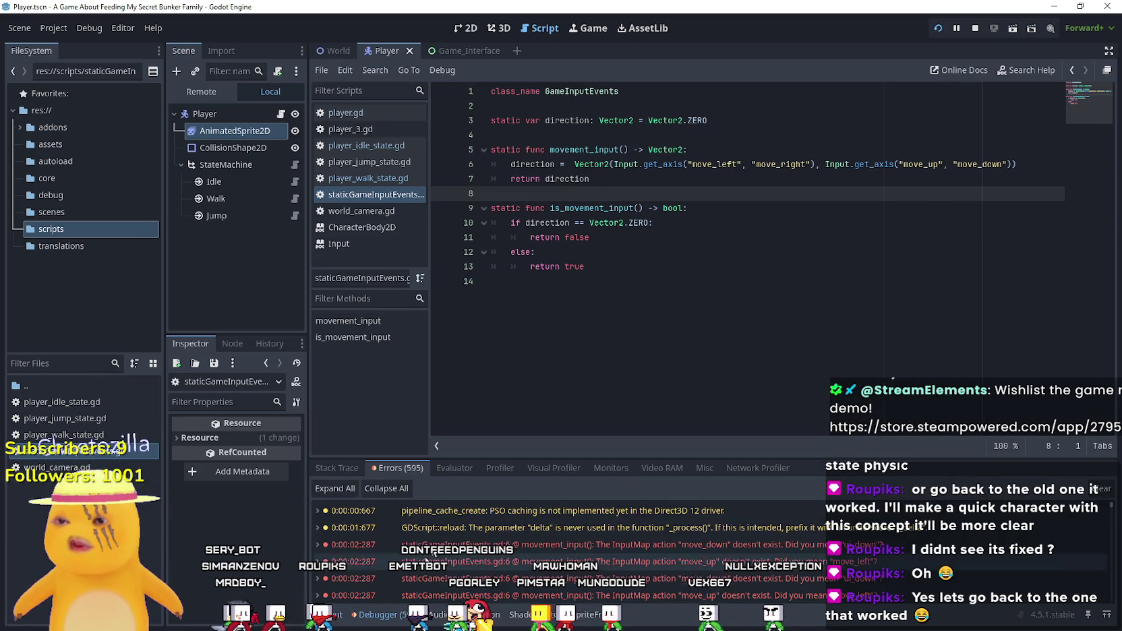
{"action": "double_click", "coordinate": [717, 568]}
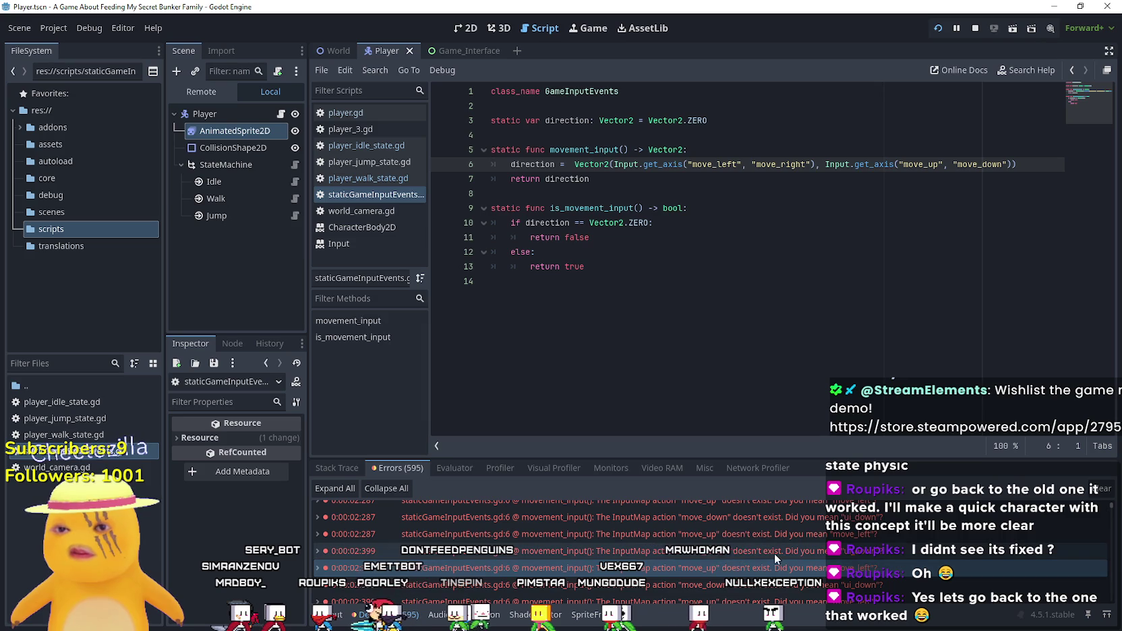
{"action": "mouse_move", "coordinate": [760, 567]}
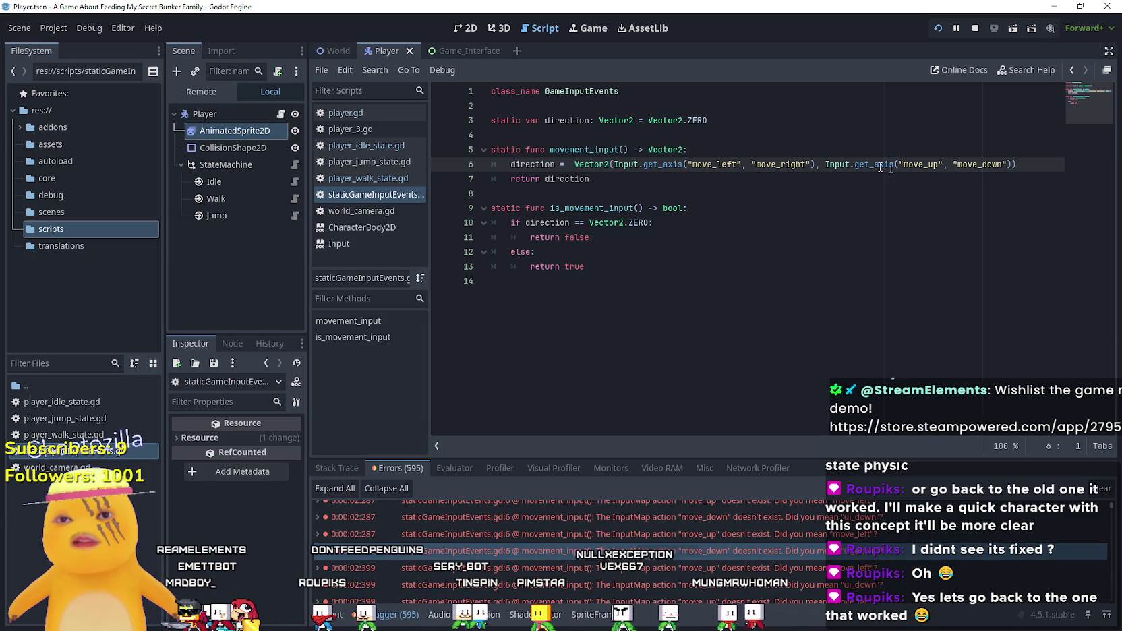
{"action": "left_click_drag", "start_coordinate": [1013, 164], "coordinate": [816, 164]}
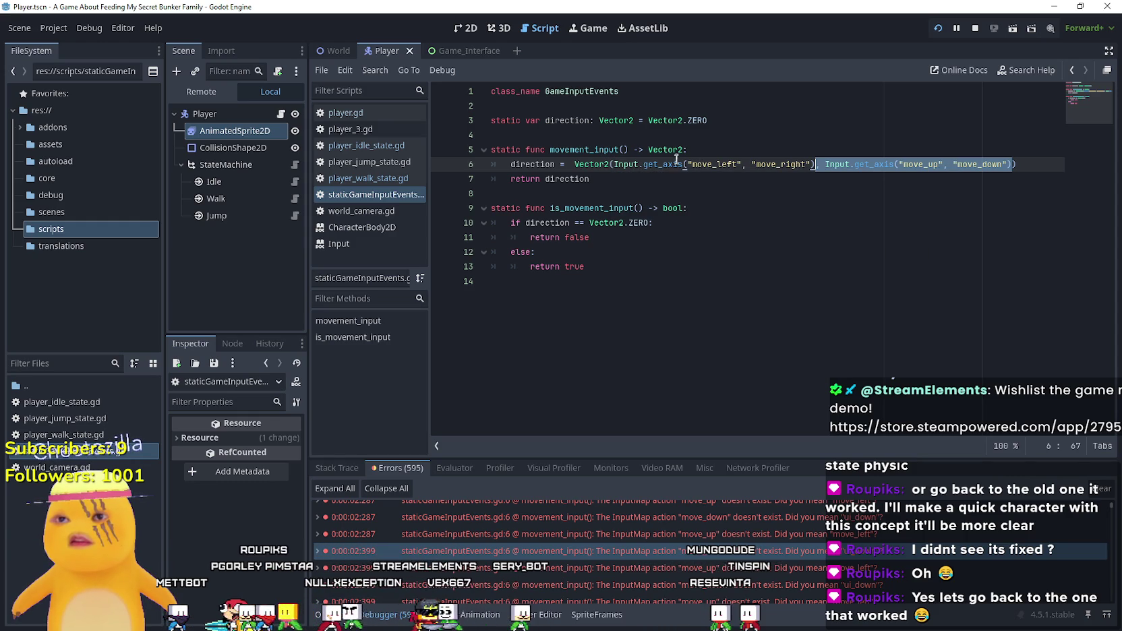
{"action": "mouse_move", "coordinate": [674, 162]}
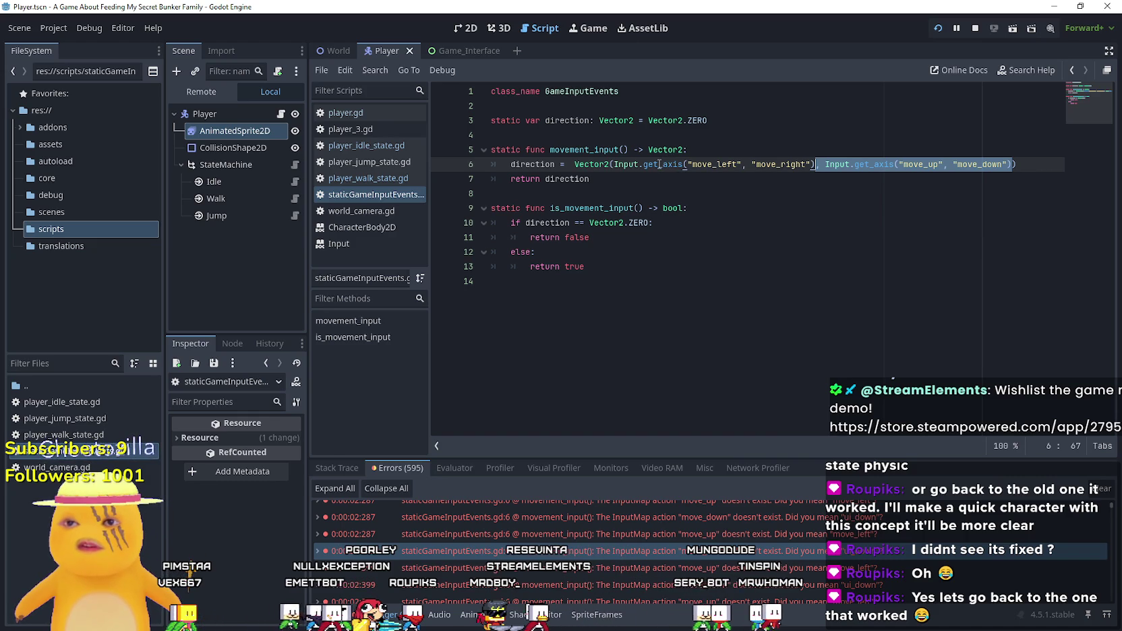
{"action": "mouse_move", "coordinate": [584, 170]}
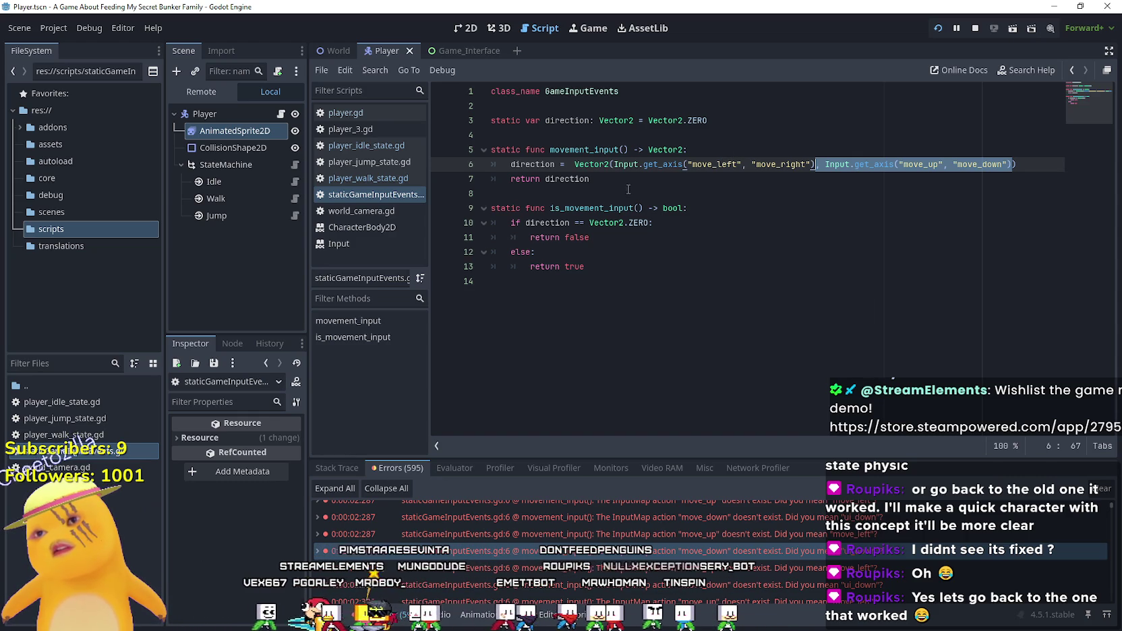
{"action": "left_click_drag", "start_coordinate": [615, 165], "coordinate": [575, 166]}
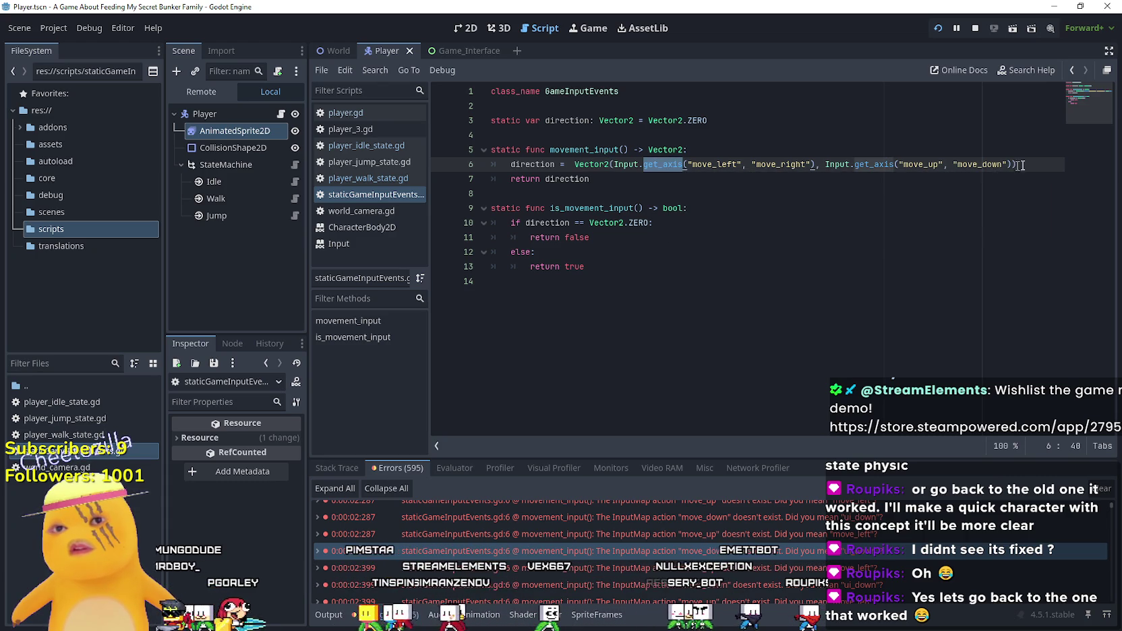
{"action": "left_click_drag", "start_coordinate": [1018, 164], "coordinate": [634, 164]}
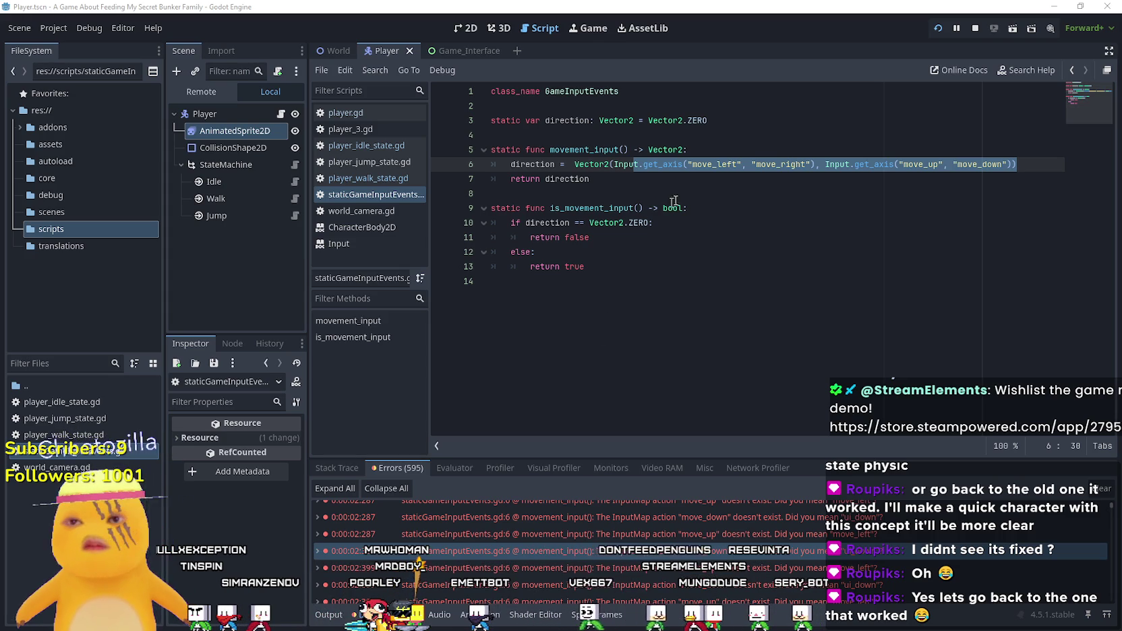
{"action": "left_click", "coordinate": [706, 180]}
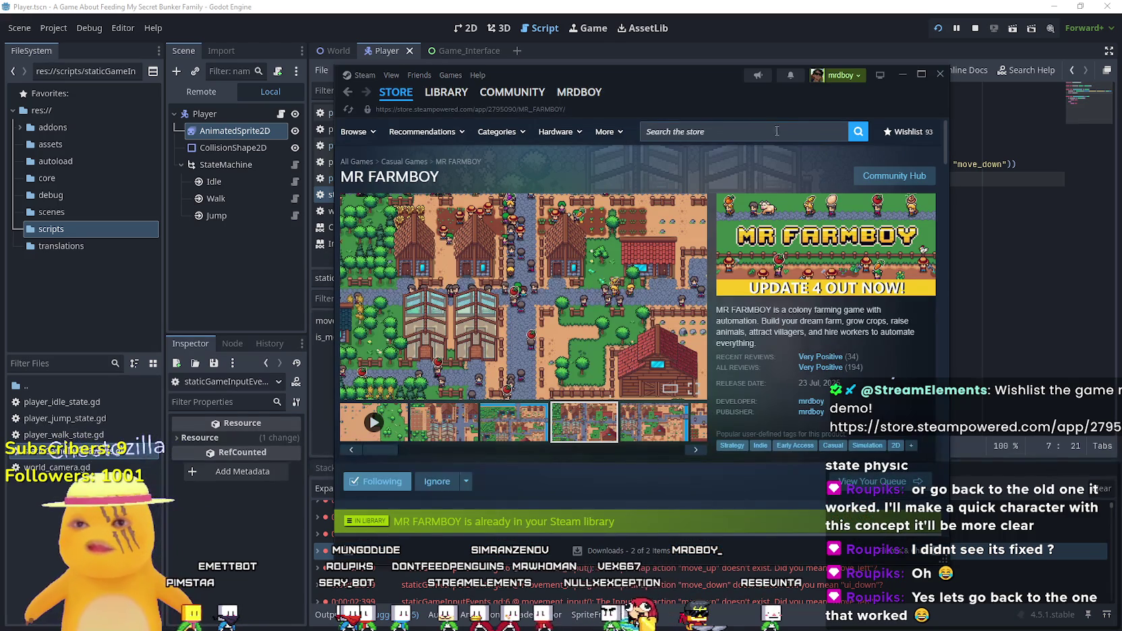
{"action": "left_click", "coordinate": [882, 173]}
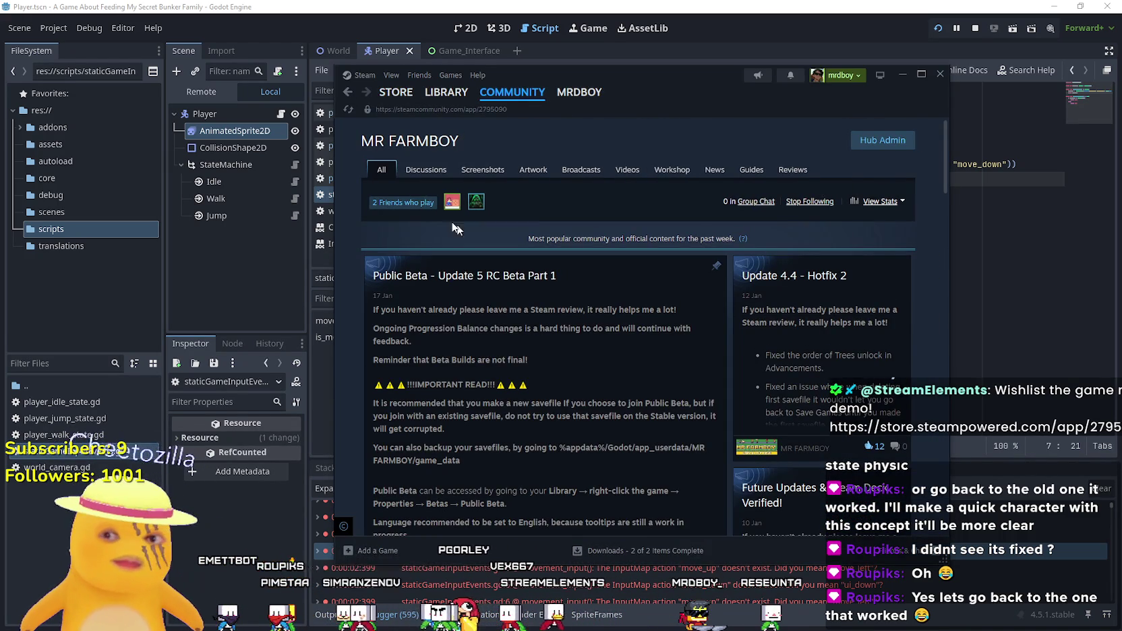
{"action": "left_click", "coordinate": [408, 165]}
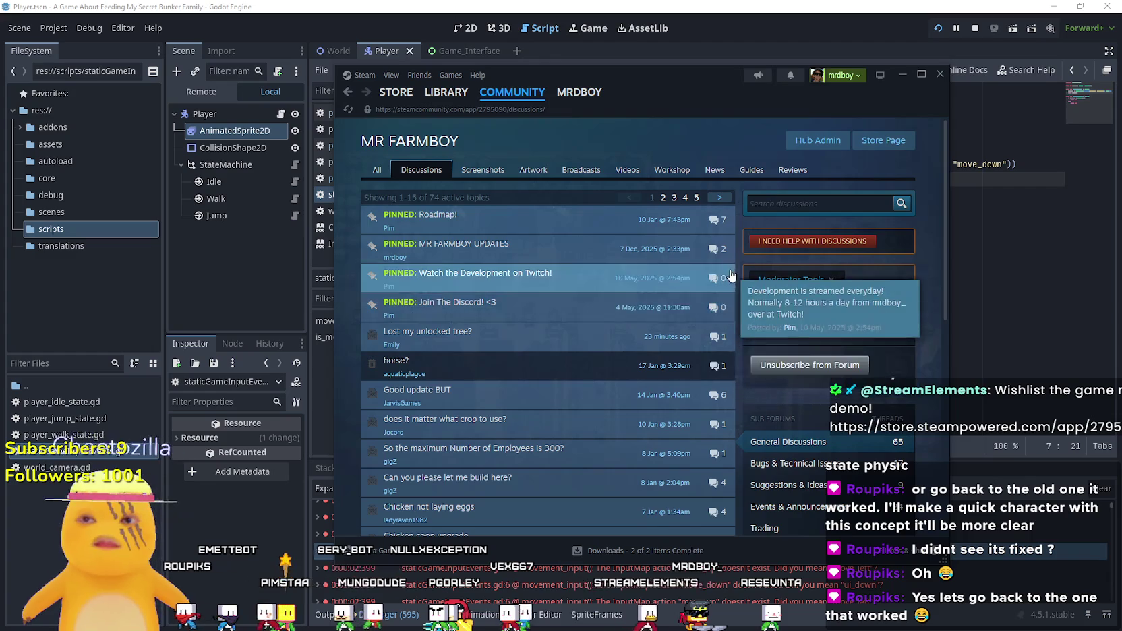
{"action": "scroll", "coordinate": [648, 192], "scroll_direction": "down", "scroll_amount": 2}
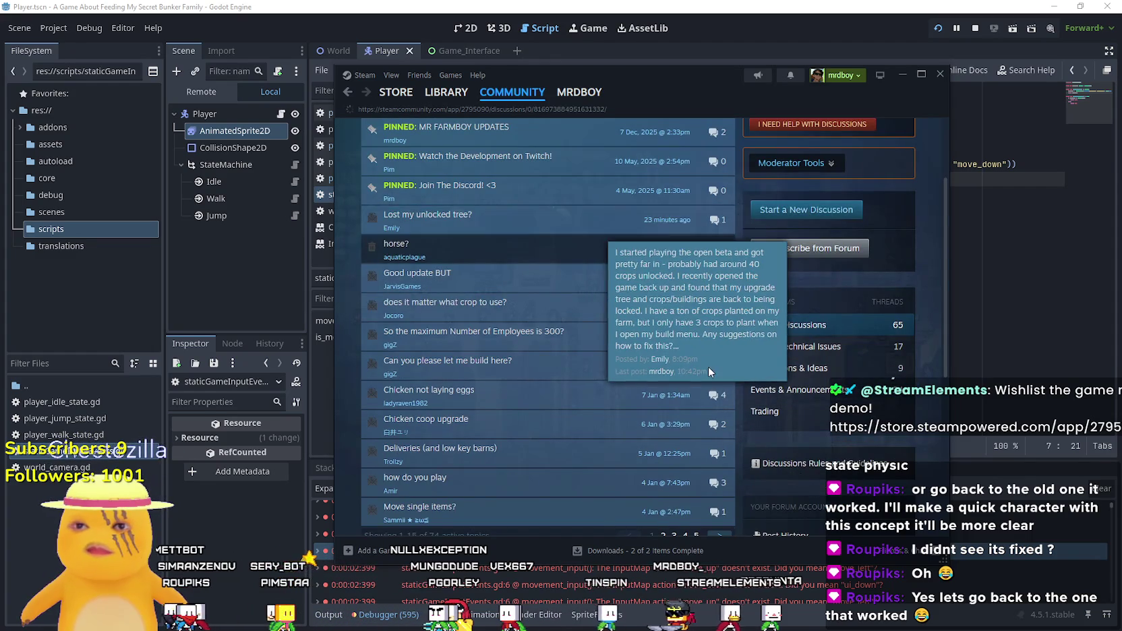
{"action": "left_click", "coordinate": [706, 362]}
{"action": "scroll", "coordinate": [701, 355], "scroll_direction": "down", "scroll_amount": 4}
{"action": "scroll", "coordinate": [722, 414], "scroll_direction": "up", "scroll_amount": 2}
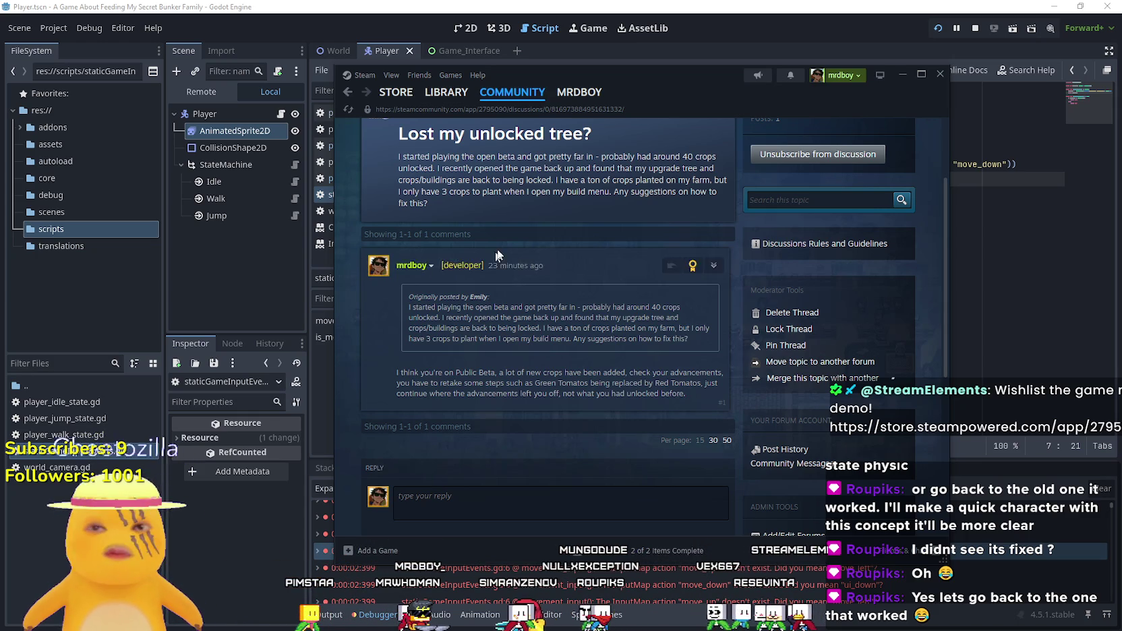
{"action": "left_click", "coordinate": [684, 4]}
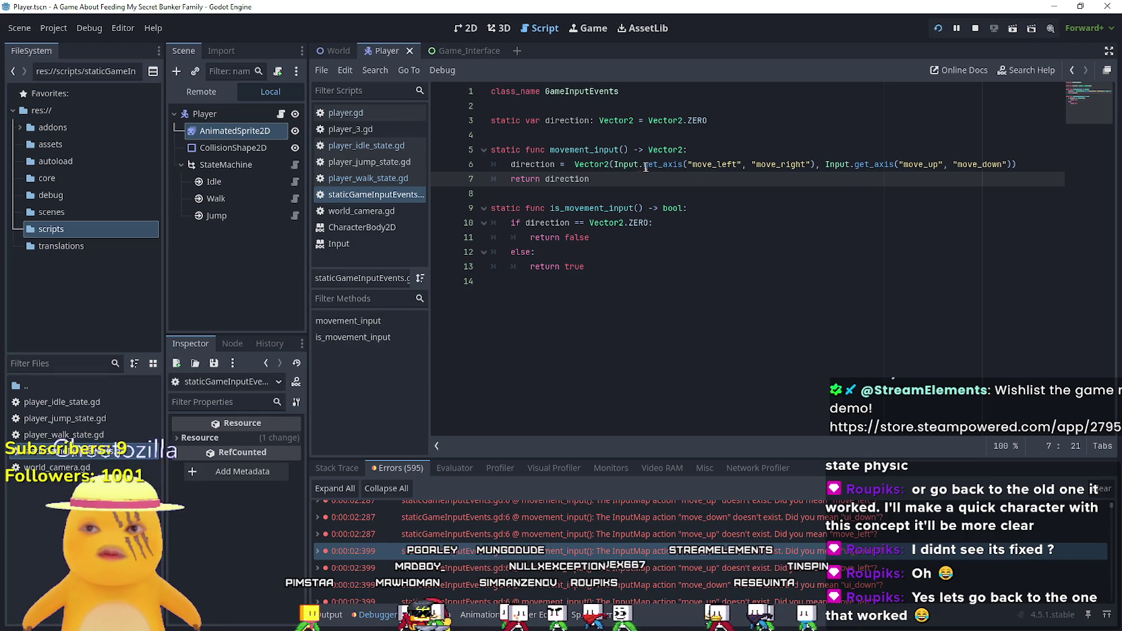
- Comment out the Vector2 get_axis expression after 'direction =' on line 6
{"action": "mouse_move", "coordinate": [636, 162]}
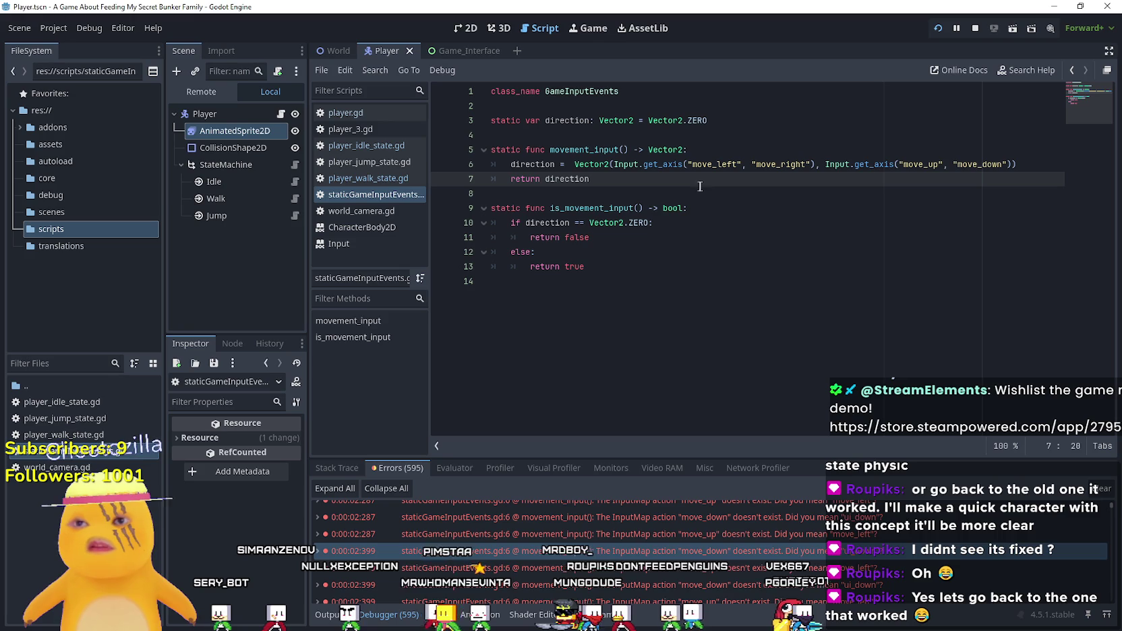
{"action": "left_click_drag", "start_coordinate": [814, 164], "coordinate": [762, 166]}
{"action": "left_click", "coordinate": [573, 164]}
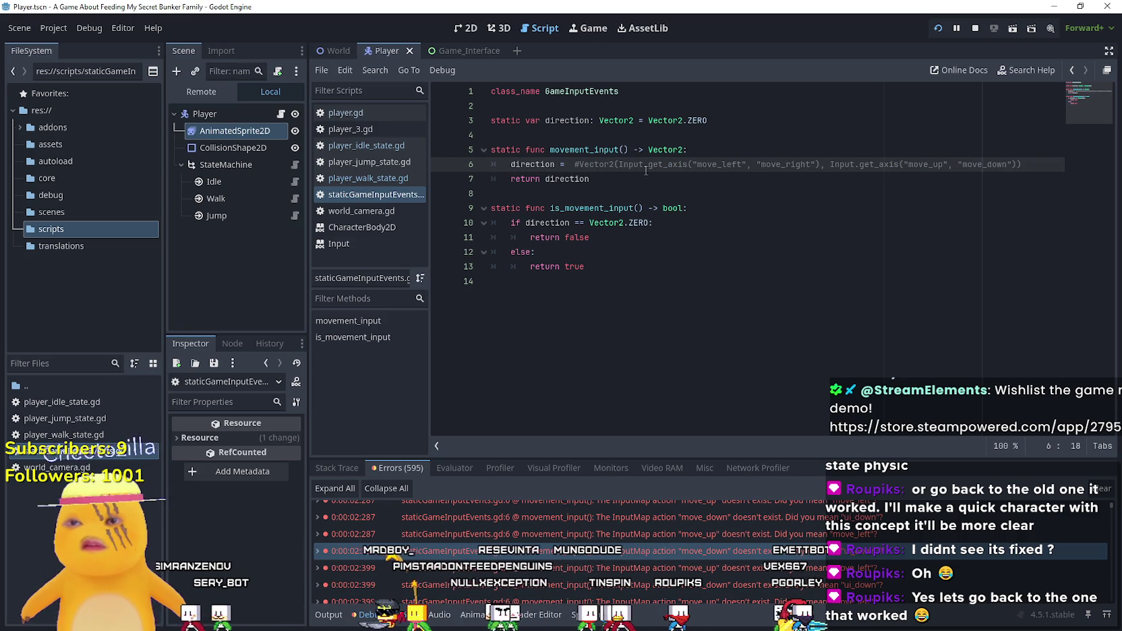
- Write Input.get_action_strength("move_left") as the new direction value on line 6
{"action": "type", "text": "Input.ge"}
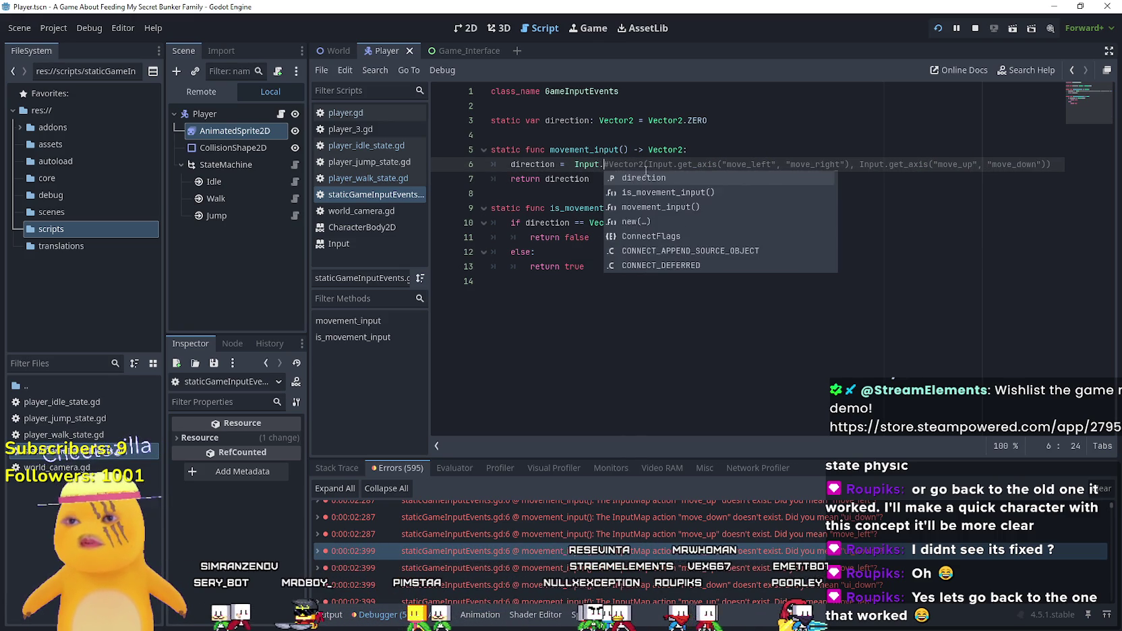
{"action": "type", "text": "t"}
{"action": "type", "text": "_action"}
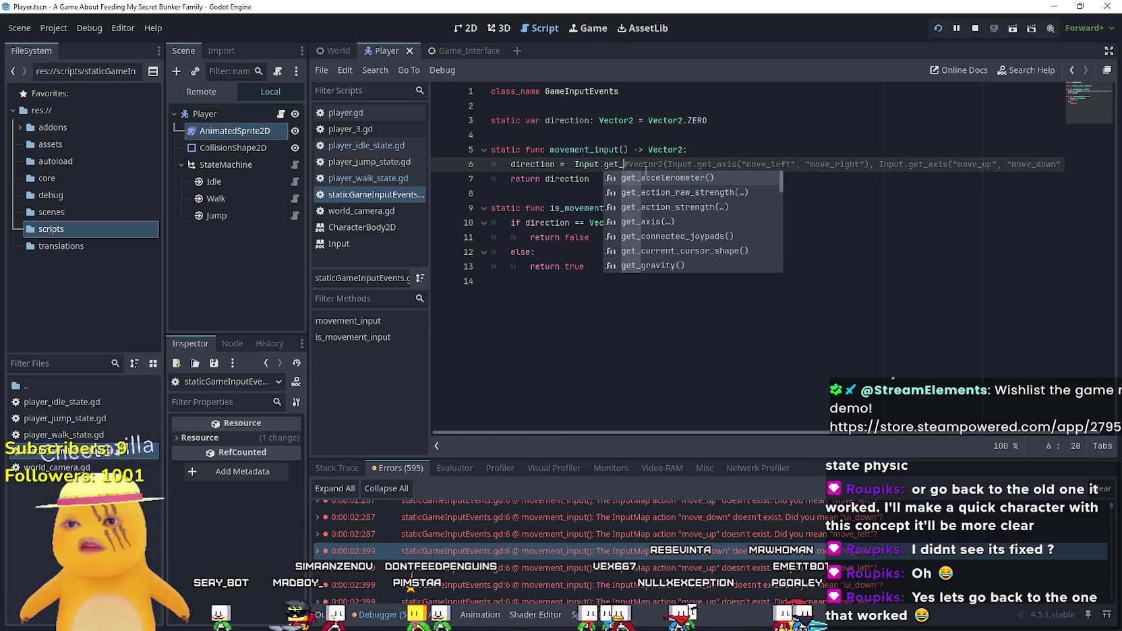
{"action": "key", "text": "Down"}
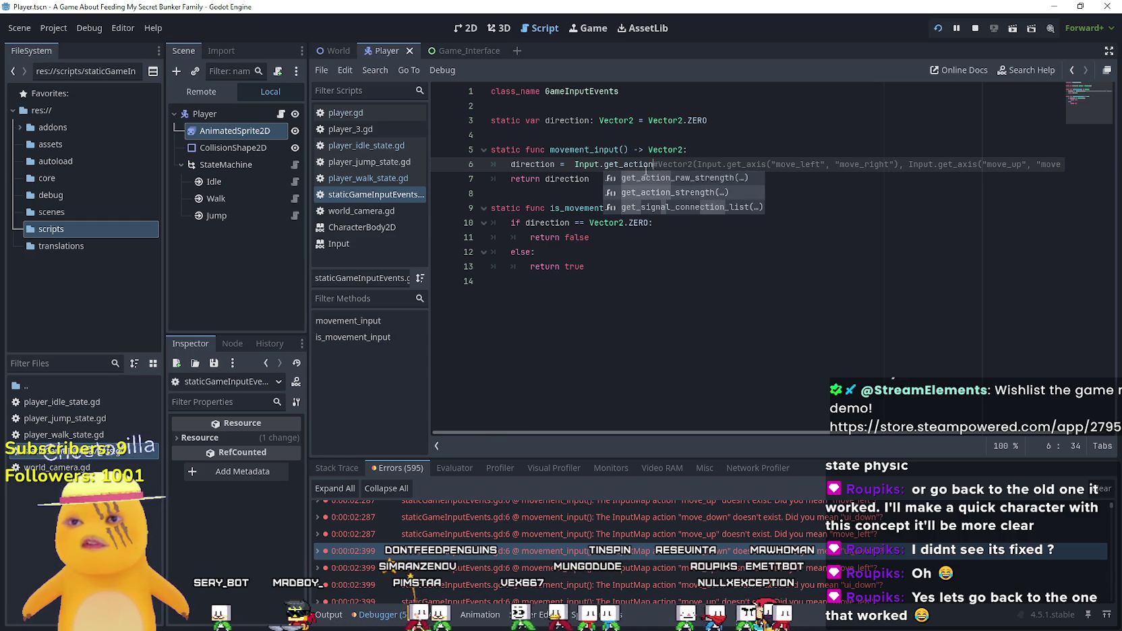
{"action": "key", "text": "Return"}
{"action": "type", "text": "move"}
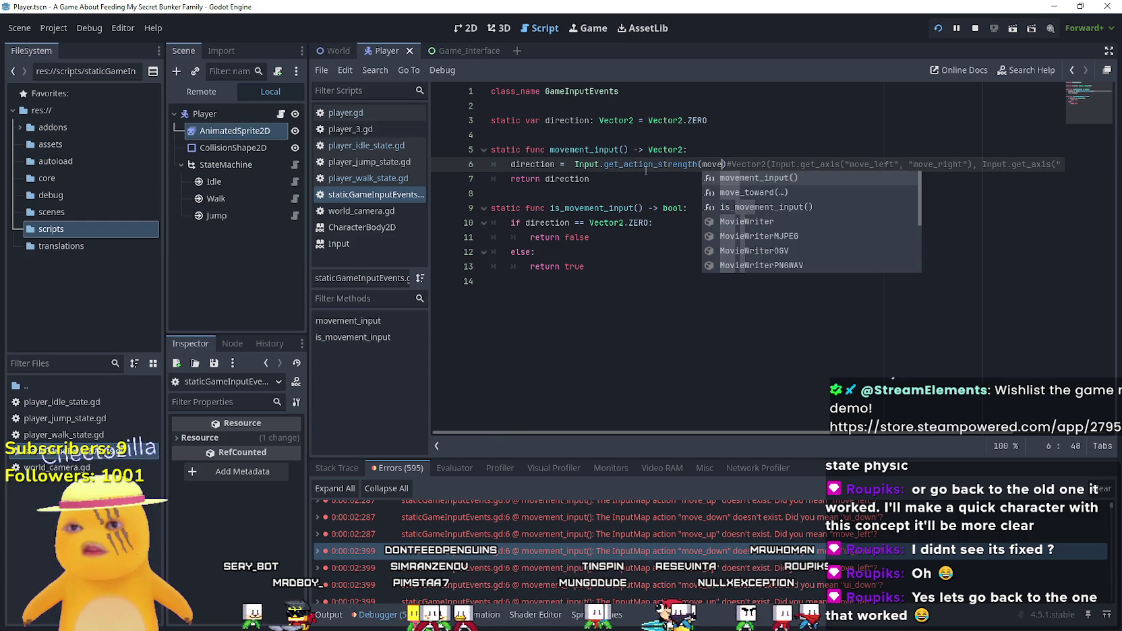
{"action": "key", "text": "Escape"}
{"action": "key", "text": "BackSpace"}
{"action": "key", "text": "BackSpace"}
{"action": "type", "text": "\"move_l"}
{"action": "key", "text": "Return"}
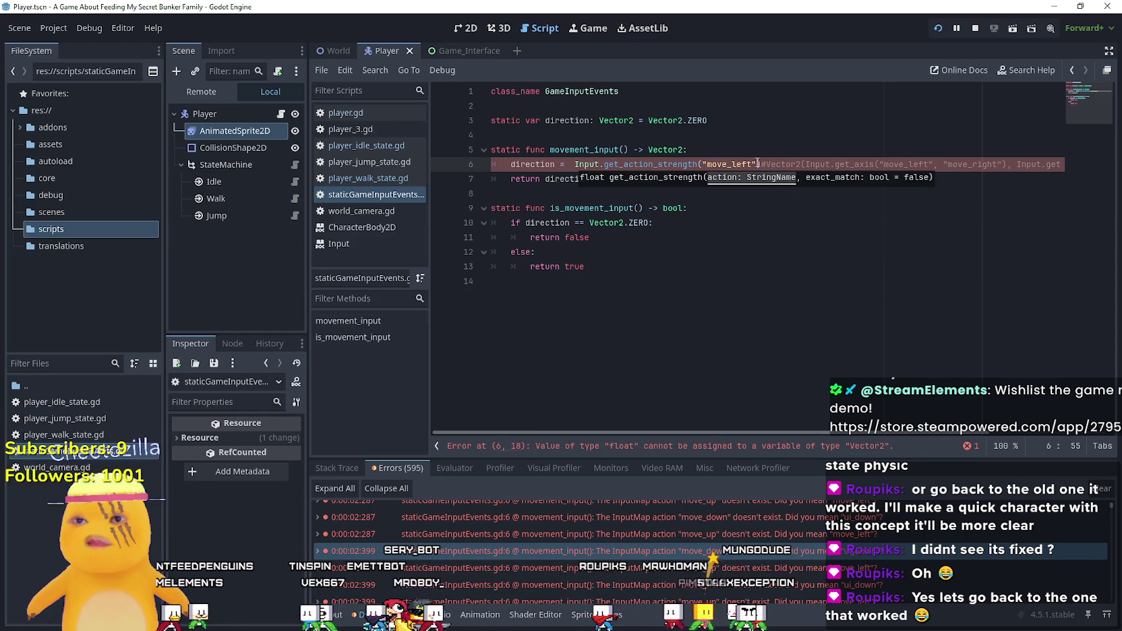
- Wrap the get_action_strength call in Vector2 copied from the commented-out code
{"action": "mouse_move", "coordinate": [663, 162]}
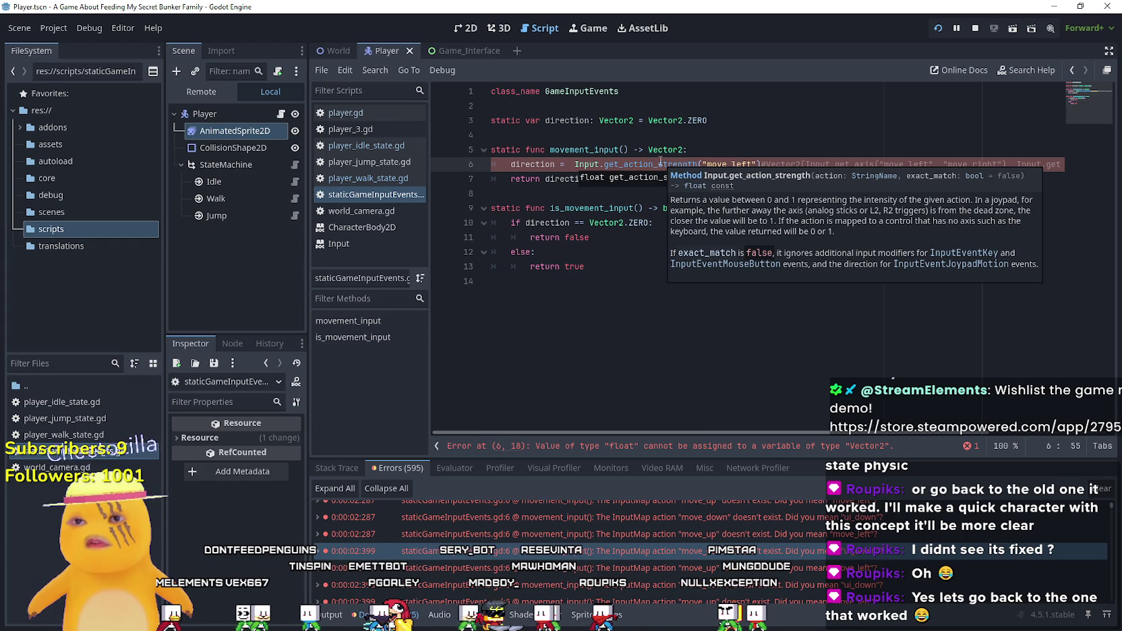
{"action": "double_click", "coordinate": [782, 166]}
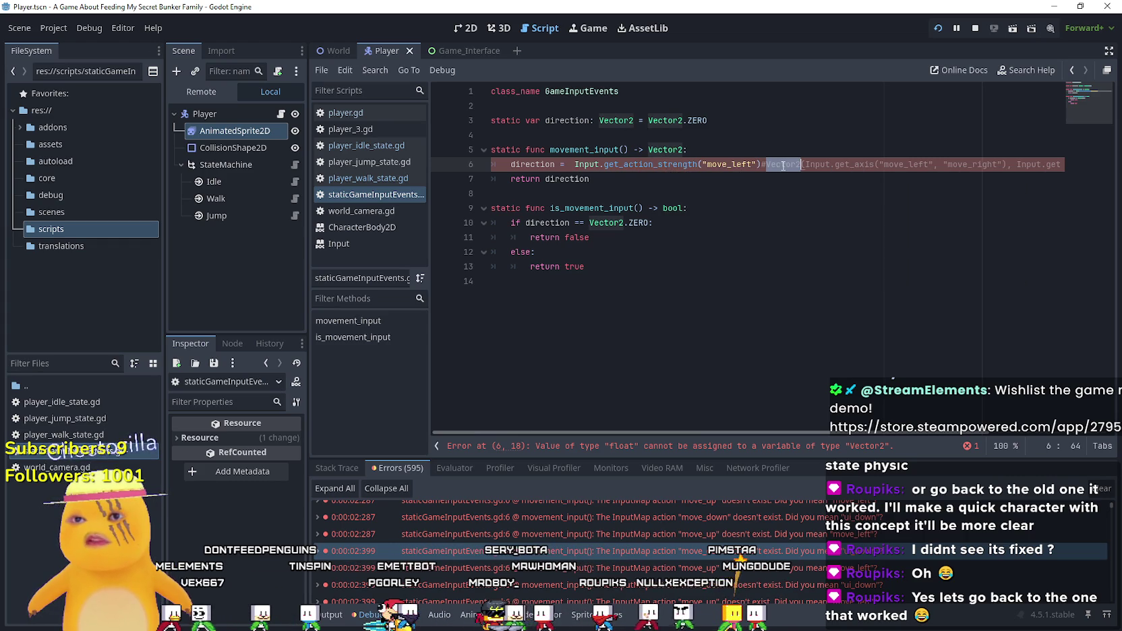
{"action": "left_click", "coordinate": [574, 163]}
{"action": "double_click", "coordinate": [780, 163]}
{"action": "key", "text": "ctrl+c"}
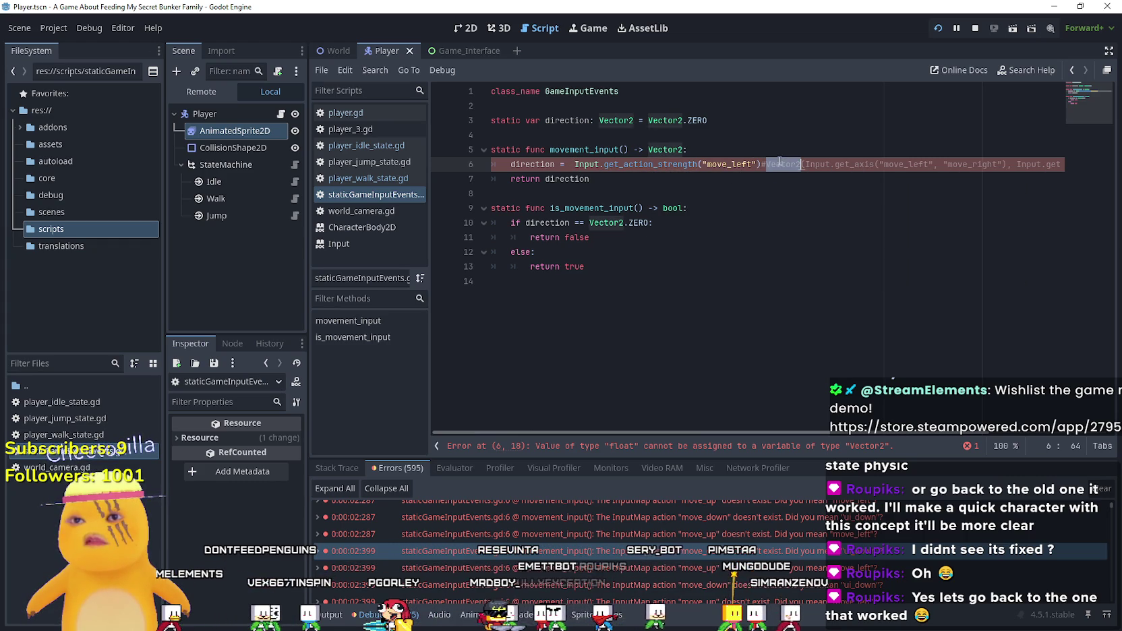
{"action": "left_click", "coordinate": [571, 164]}
{"action": "key", "text": "ctrl+v"}
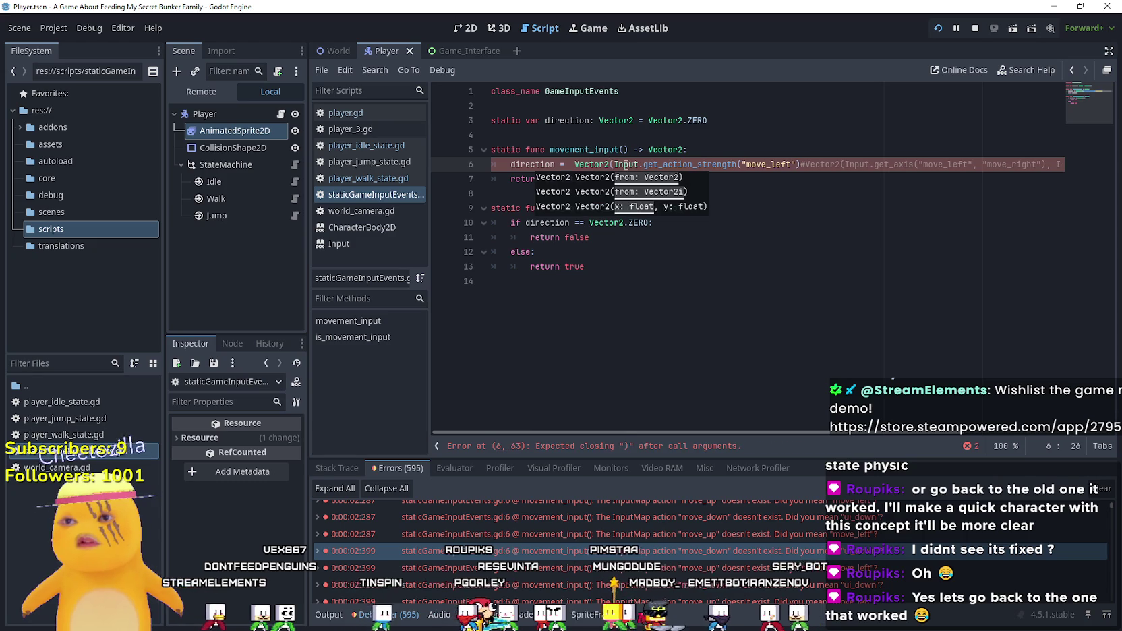
- Add Input.get_action_strength("move_right") as the second Vector2 argument and save
{"action": "left_click", "coordinate": [803, 164]}
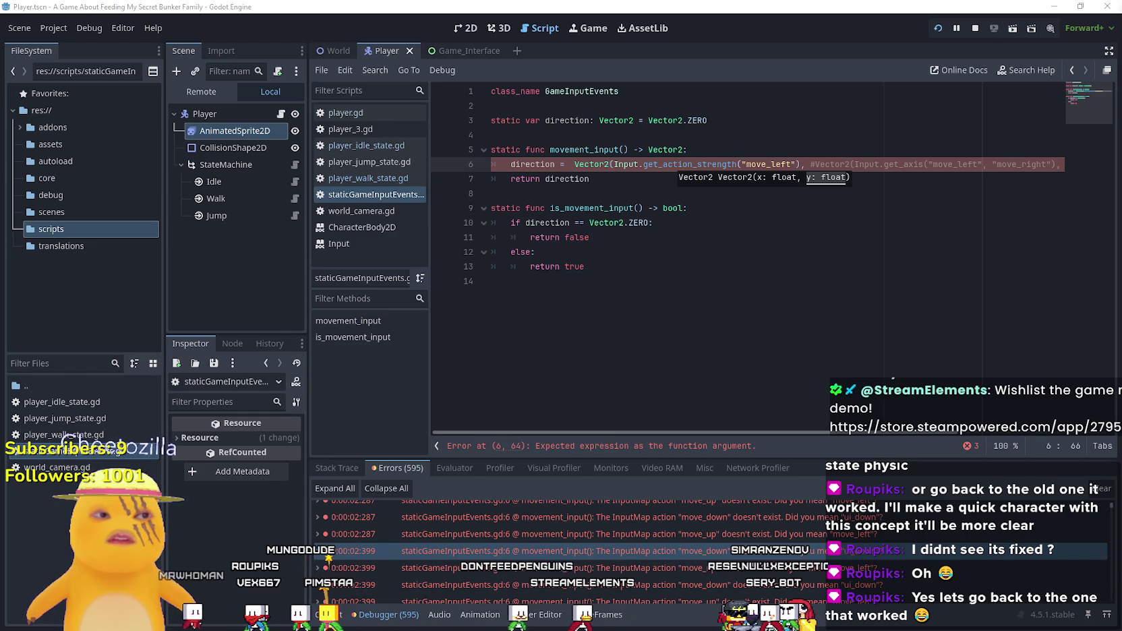
{"action": "mouse_move", "coordinate": [798, 162]}
{"action": "left_mouse_down"}
{"action": "mouse_move", "coordinate": [602, 164]}
{"action": "mouse_move", "coordinate": [807, 164]}
{"action": "left_mouse_up"}
{"action": "left_click", "coordinate": [623, 163]}
{"action": "key", "text": "ctrl+c"}
{"action": "left_click", "coordinate": [812, 164]}
{"action": "key", "text": "ctrl+v"}
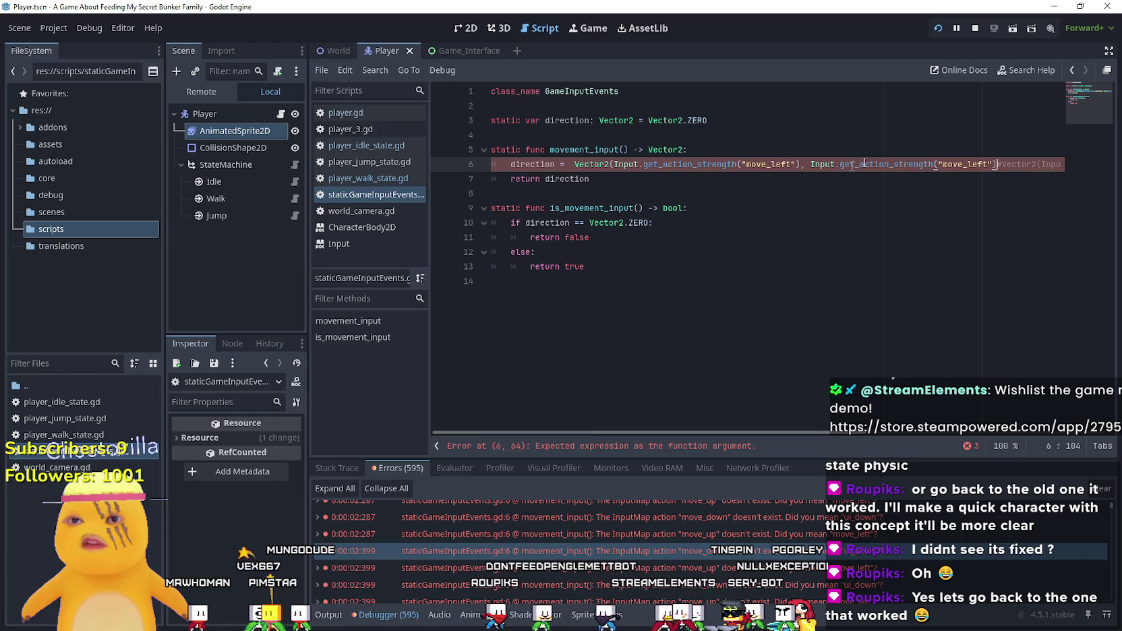
{"action": "double_click", "coordinate": [971, 164]}
{"action": "type", "text": "move_r"}
{"action": "type", "text": "ight"}
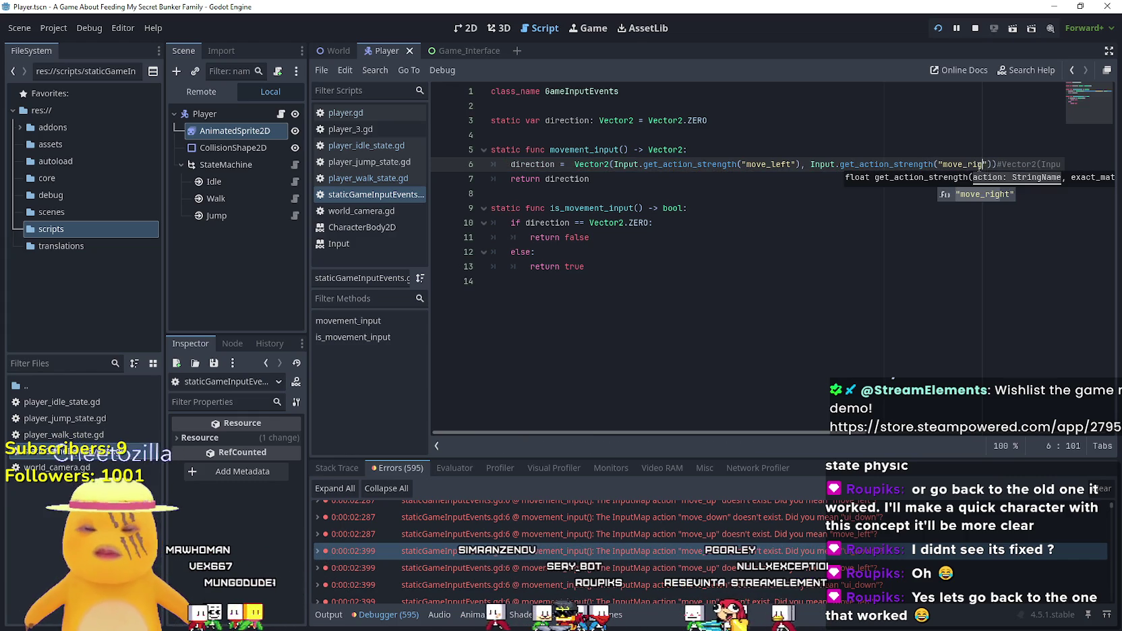
{"action": "left_click", "coordinate": [807, 189]}
{"action": "key", "text": "ctrl+s"}
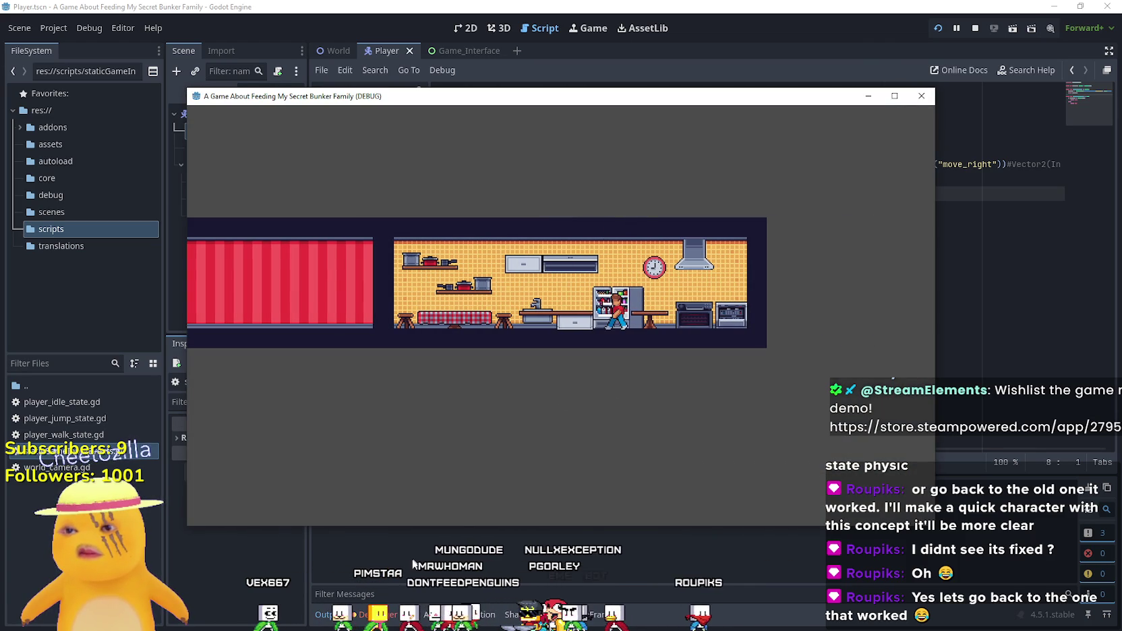
- Follow the walk_front error to its play call in player_walk_state.gd and stop the game
{"action": "left_click", "coordinate": [481, 529]}
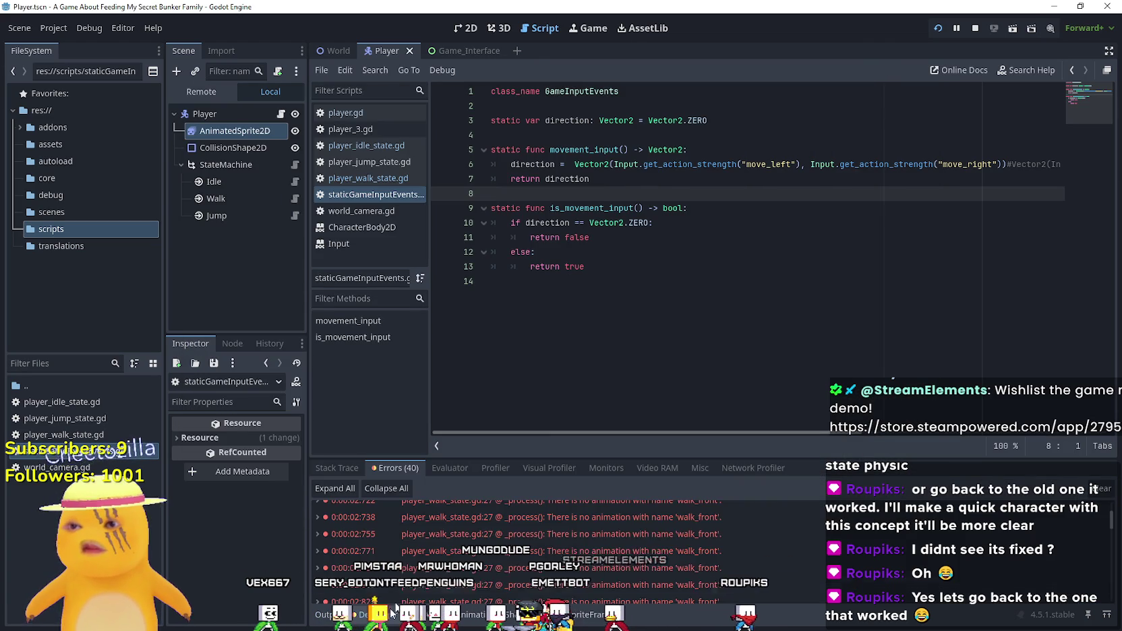
{"action": "double_click", "coordinate": [488, 523]}
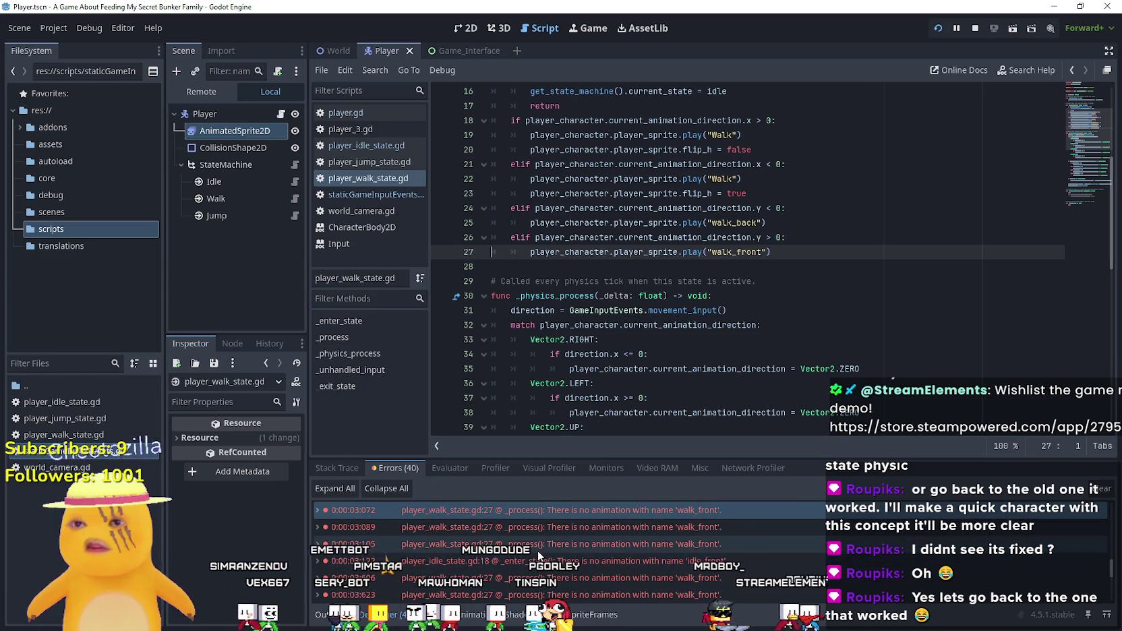
{"action": "left_click", "coordinate": [980, 27]}
{"action": "left_click", "coordinate": [802, 254]}
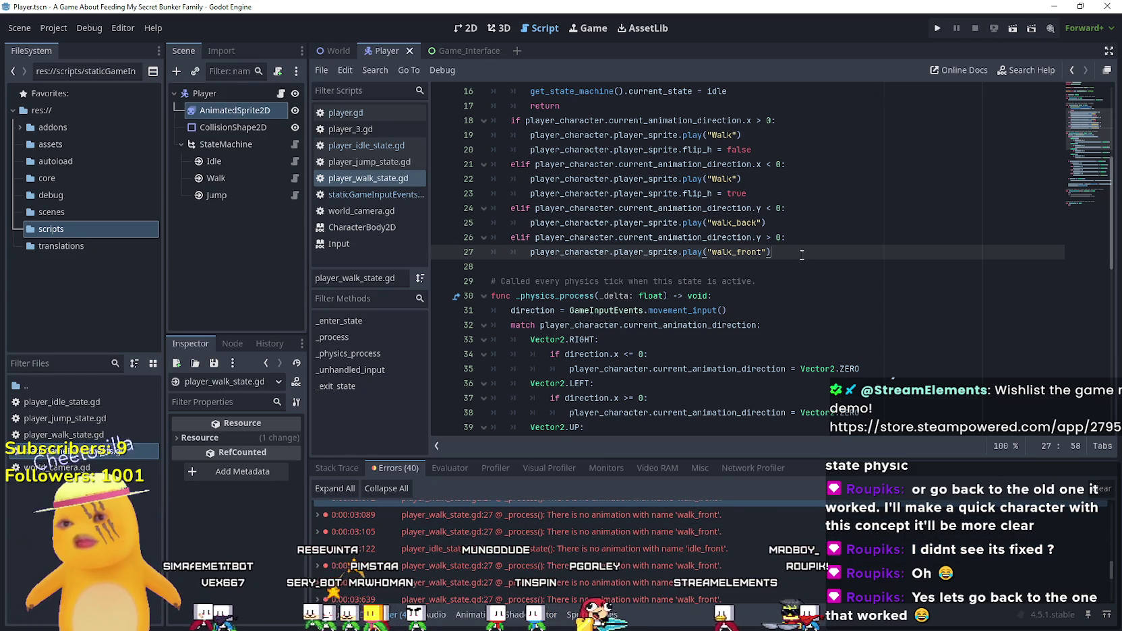
{"action": "left_click", "coordinate": [511, 212]}
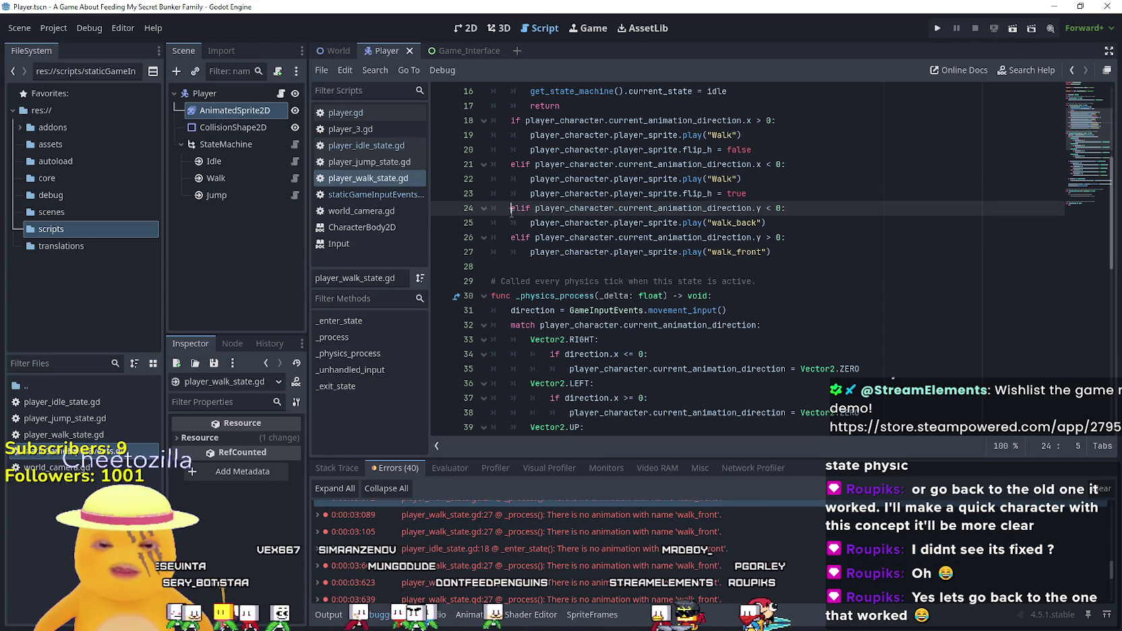